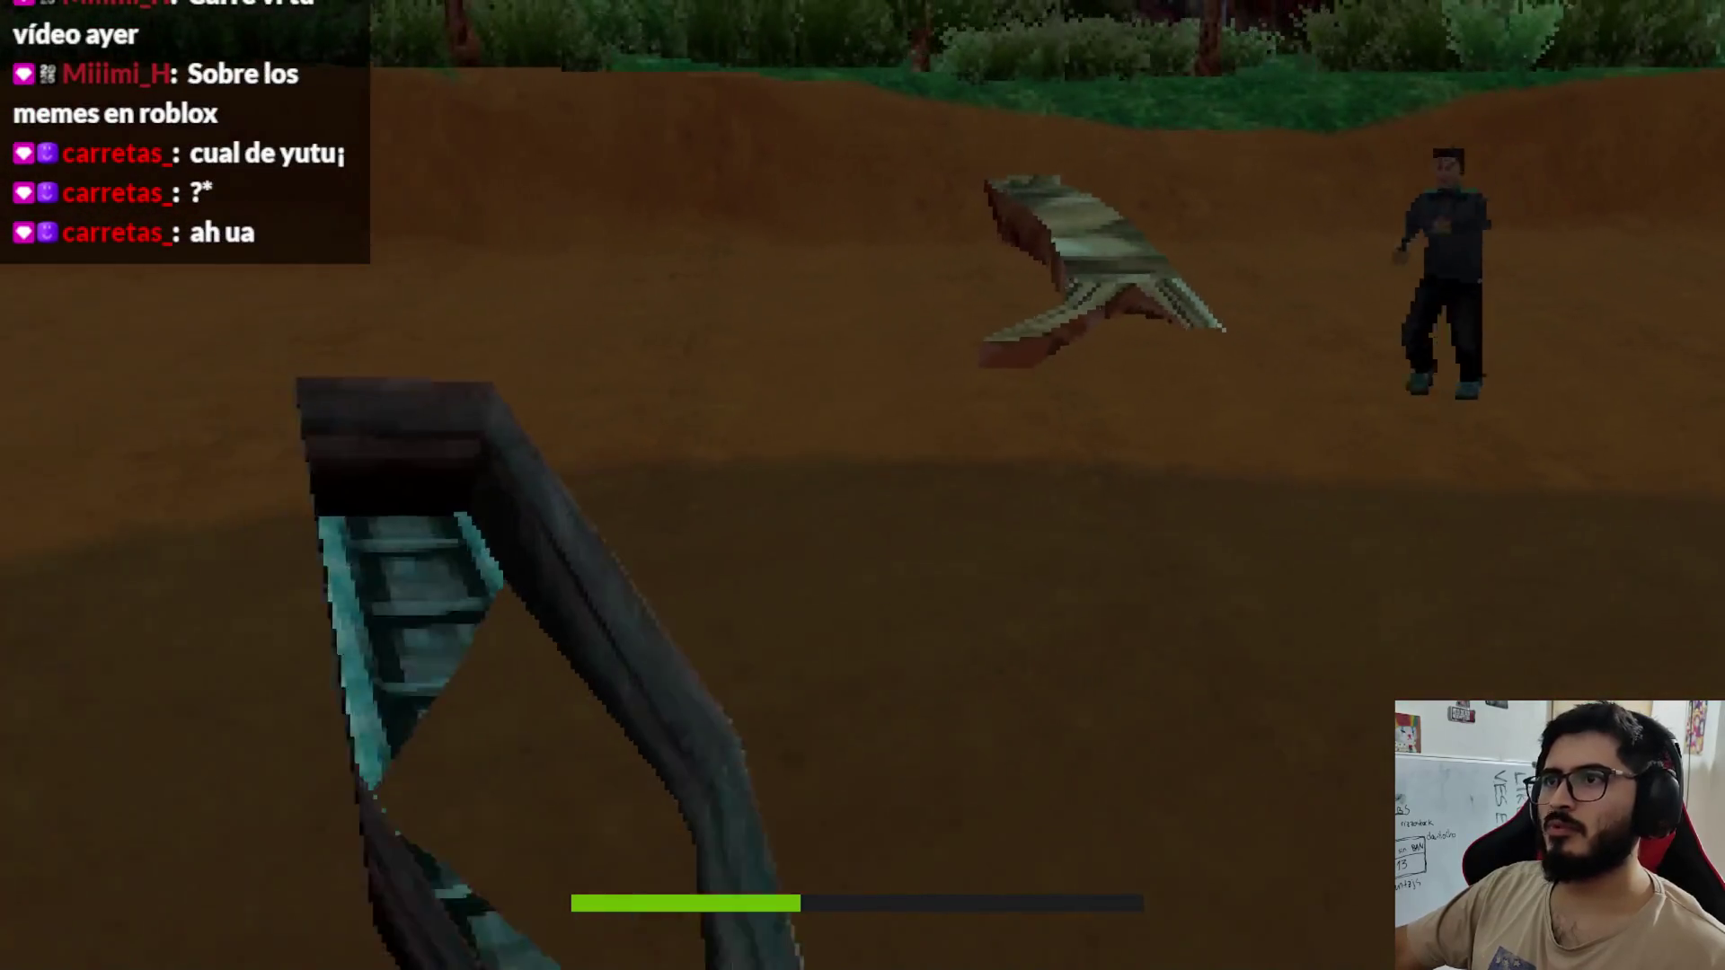
Step: Stop the running lake playtest and return to the editor's 3D view
key("Escape")
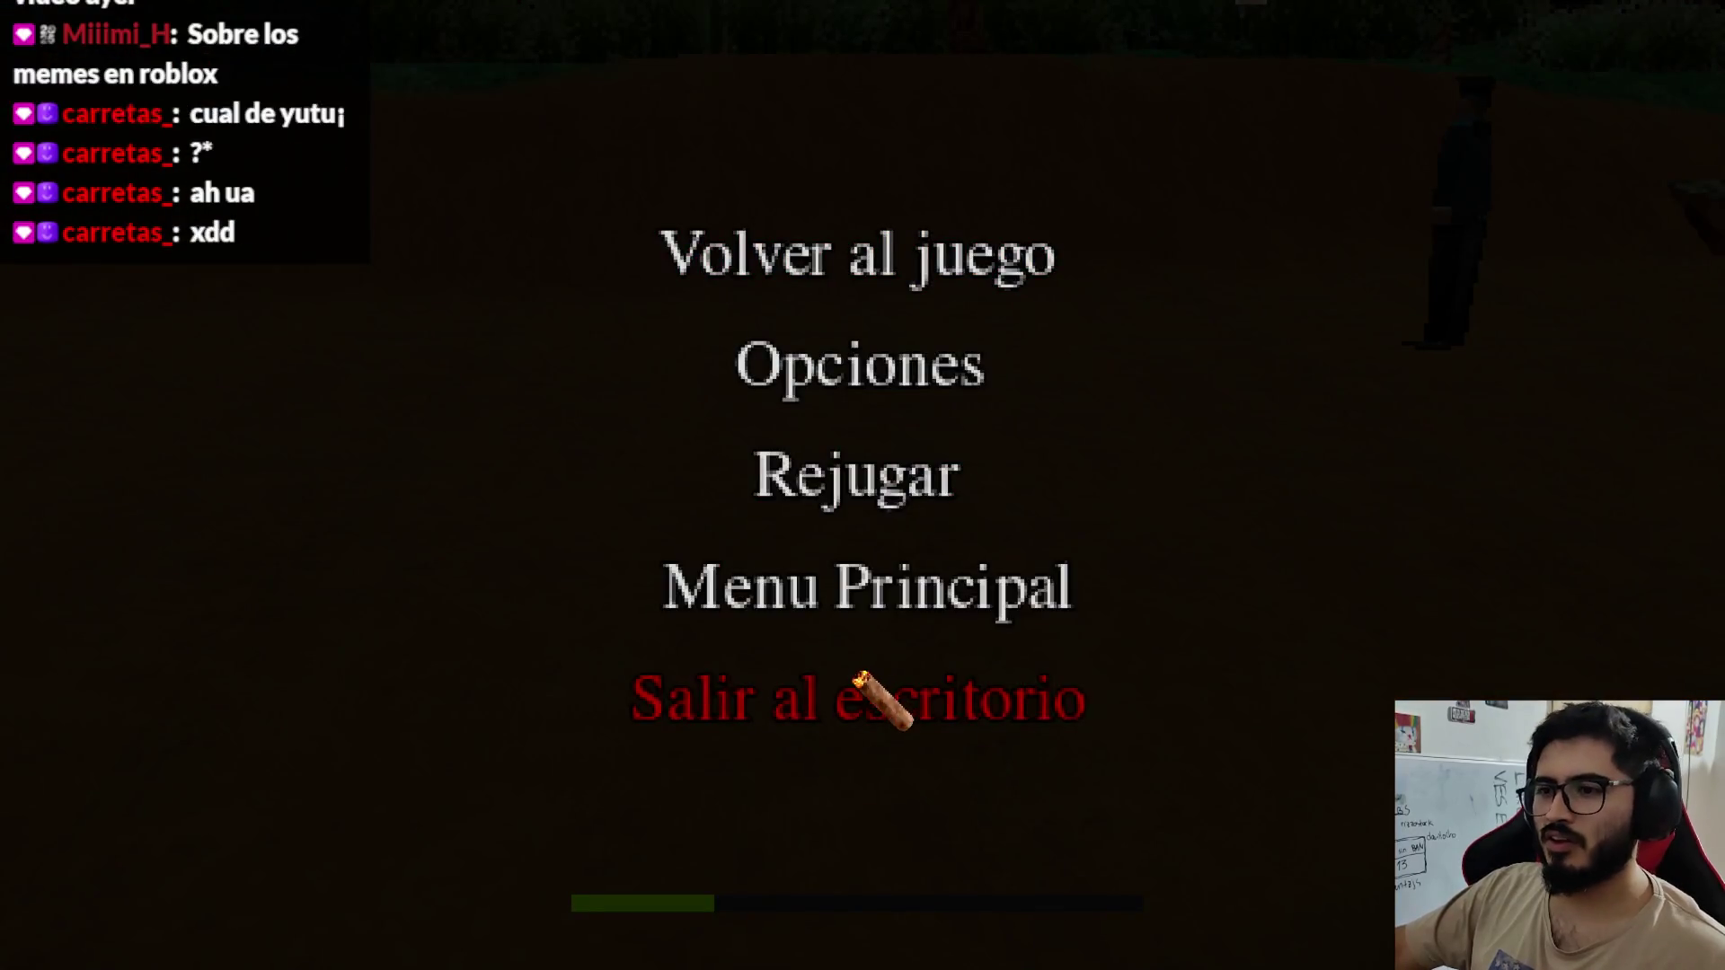
left_click(856, 674)
left_click(809, 45)
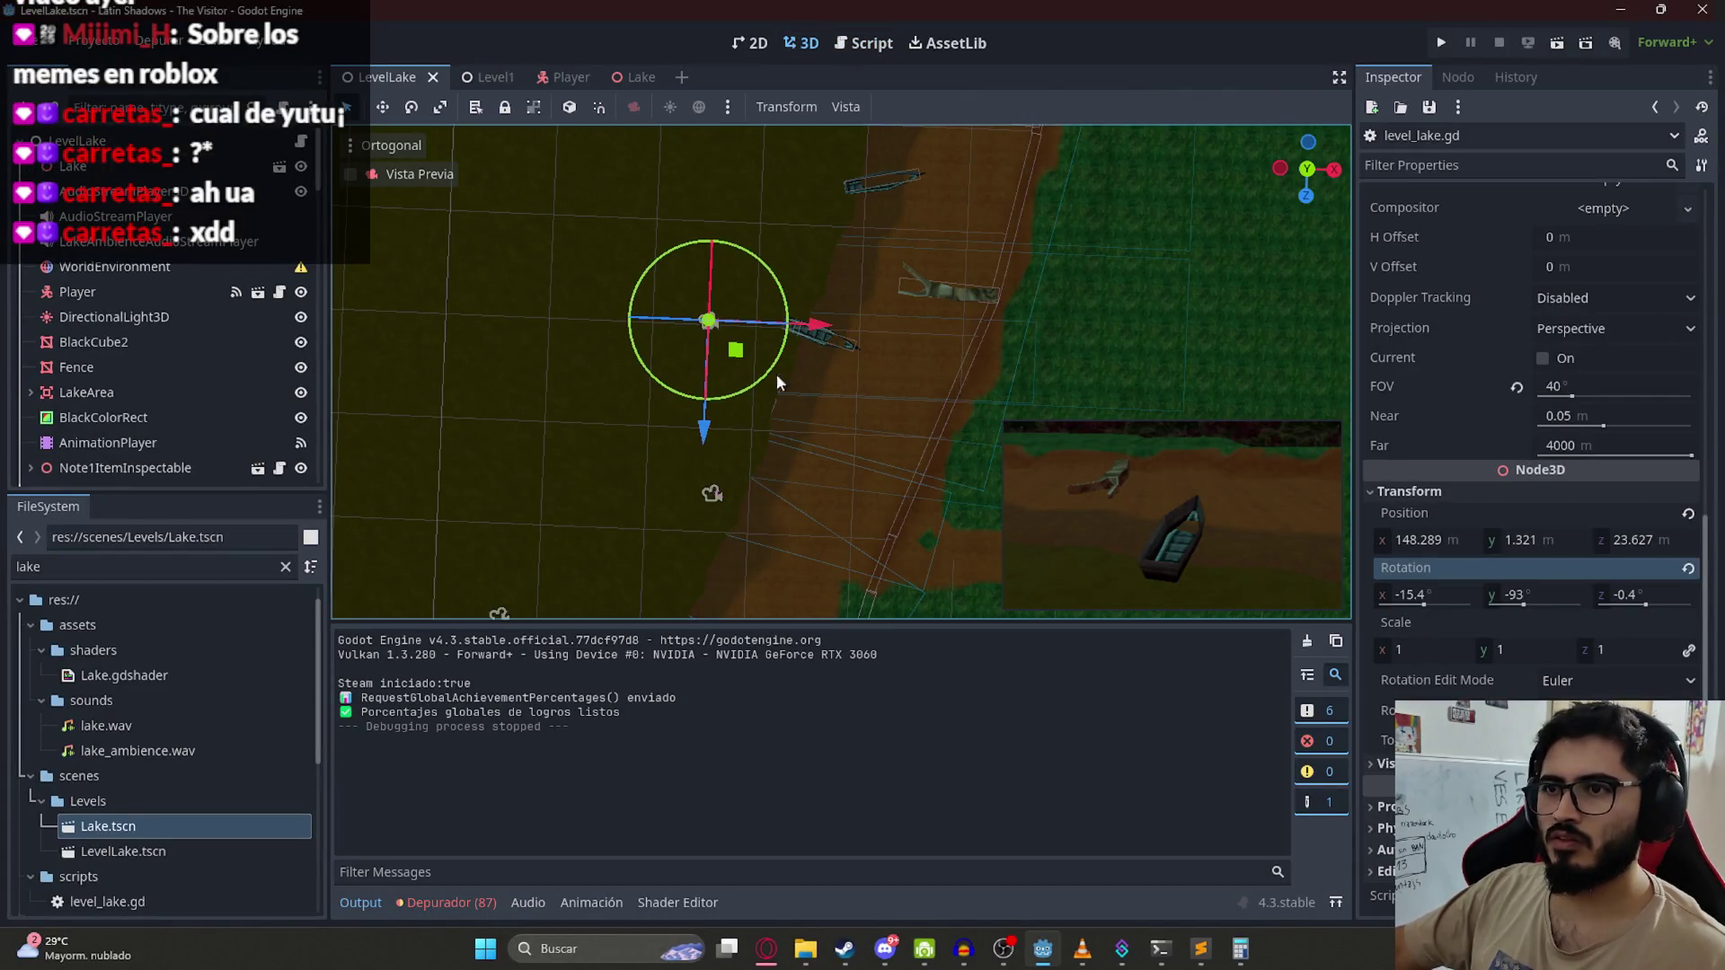
Step: Set FixedCamera9's rotation to -5.9, -108, -0.4 and bring up level_lake.gd
left_click(791, 449)
left_click(709, 373)
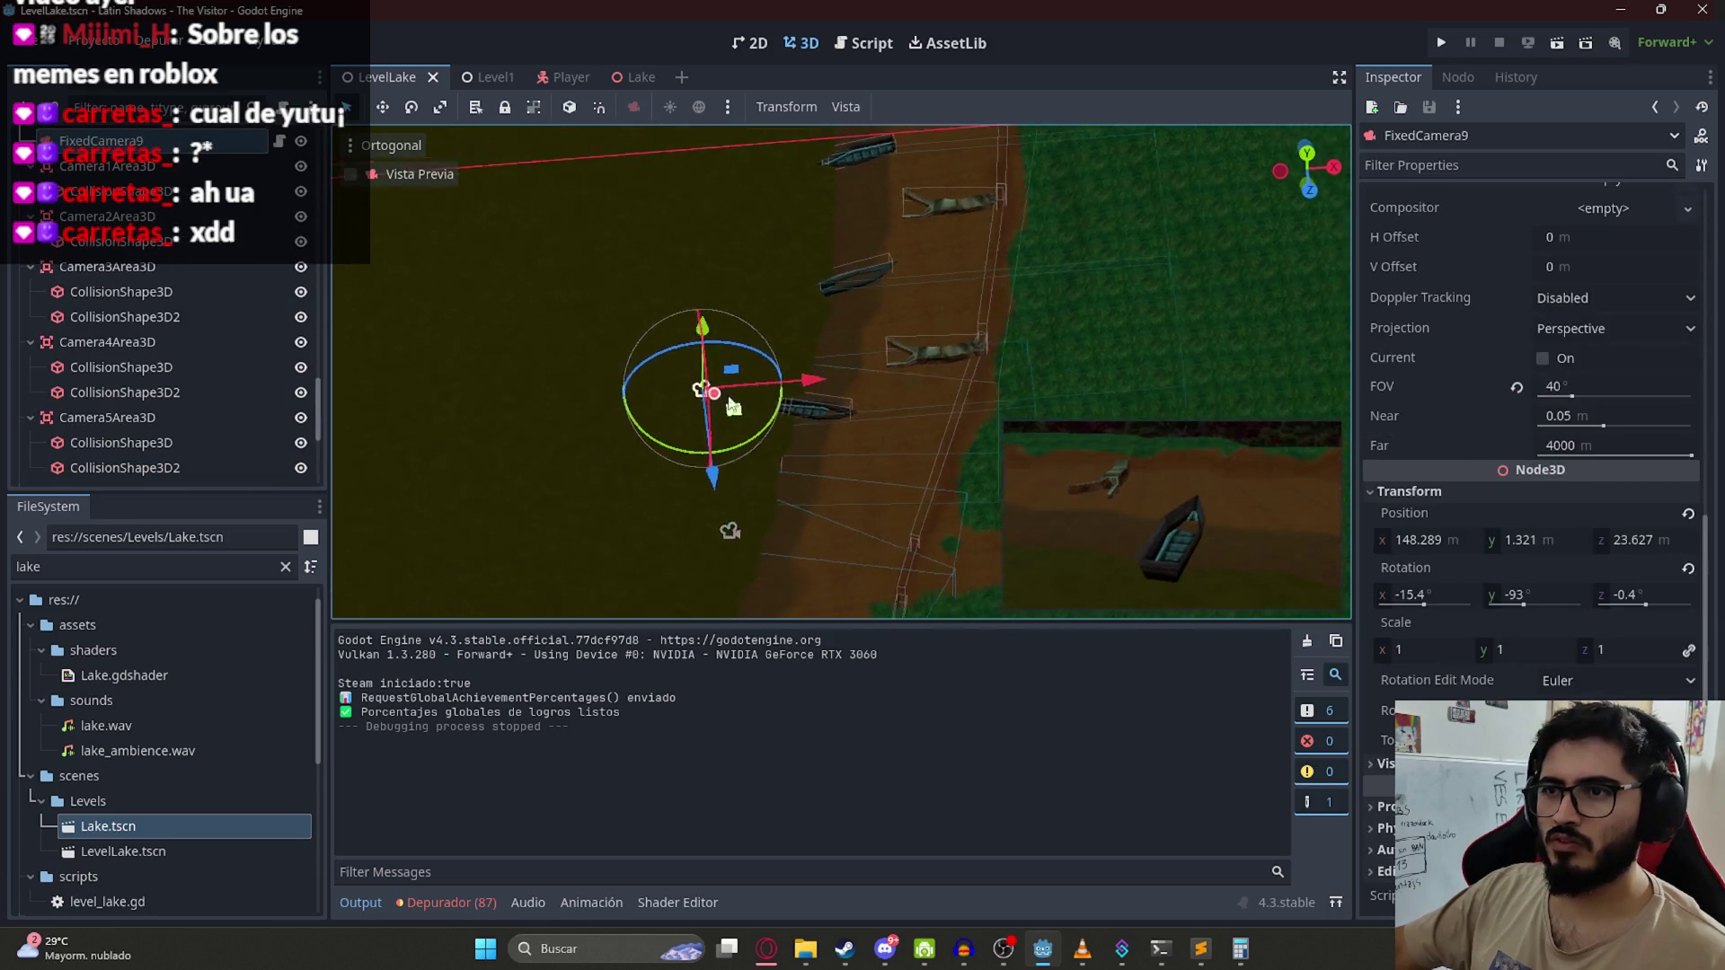
scroll(921, 421, "up", 3)
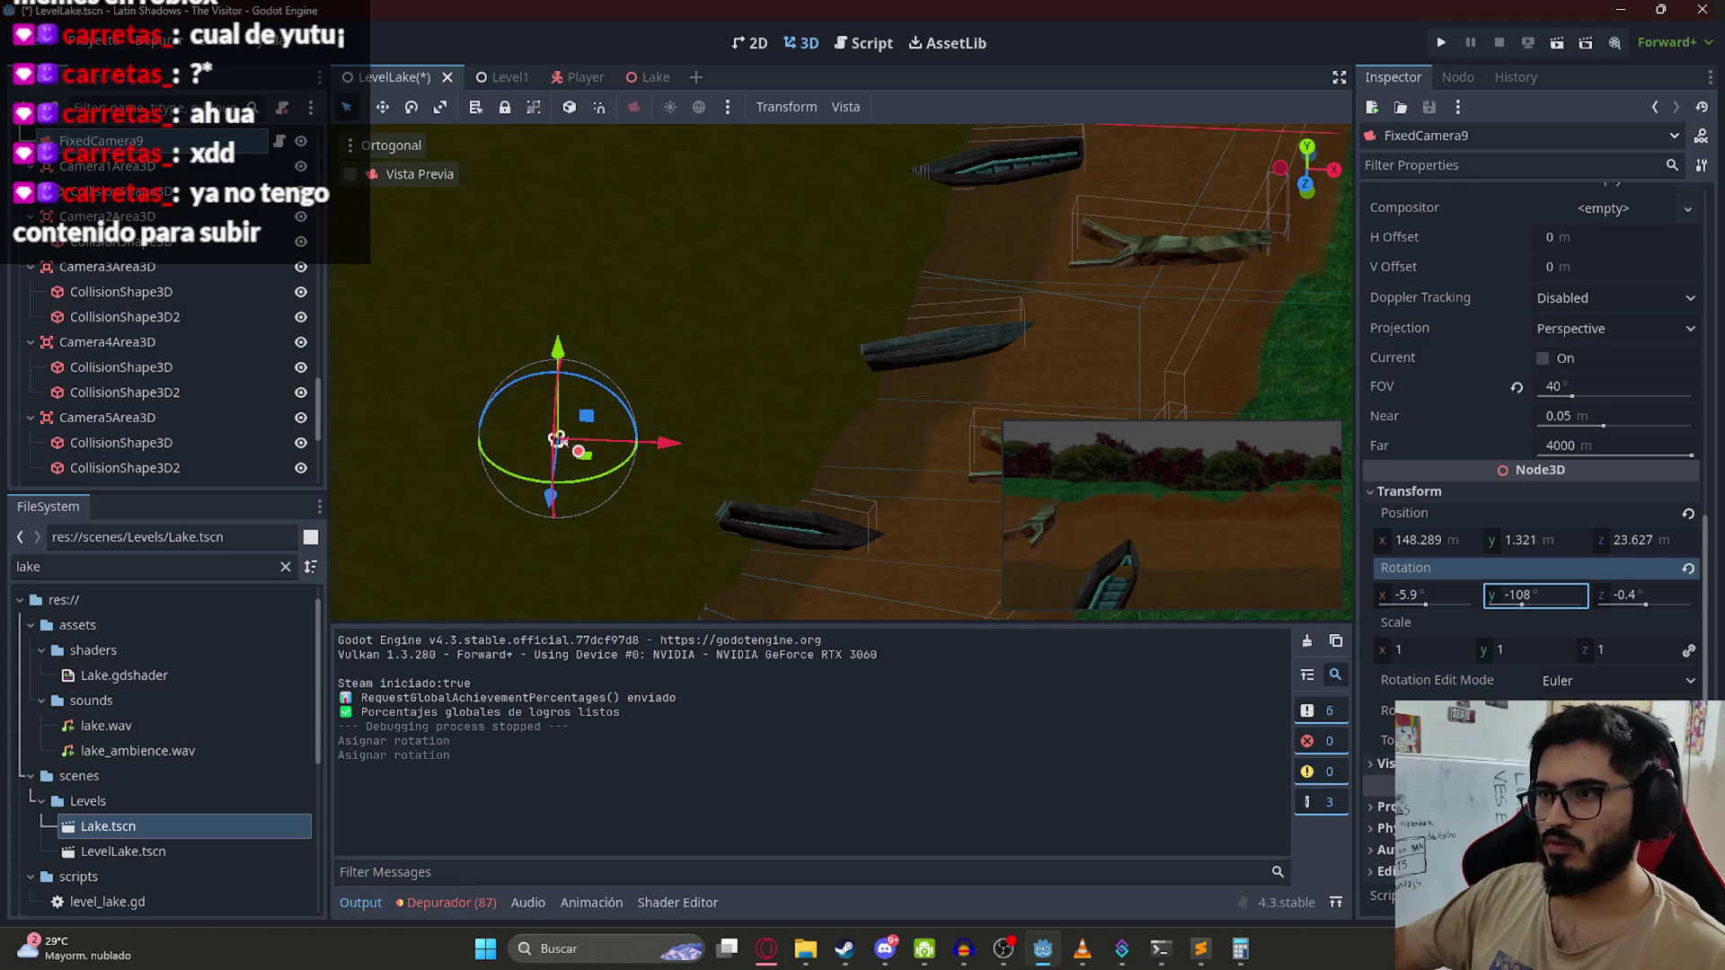
left_click(858, 43)
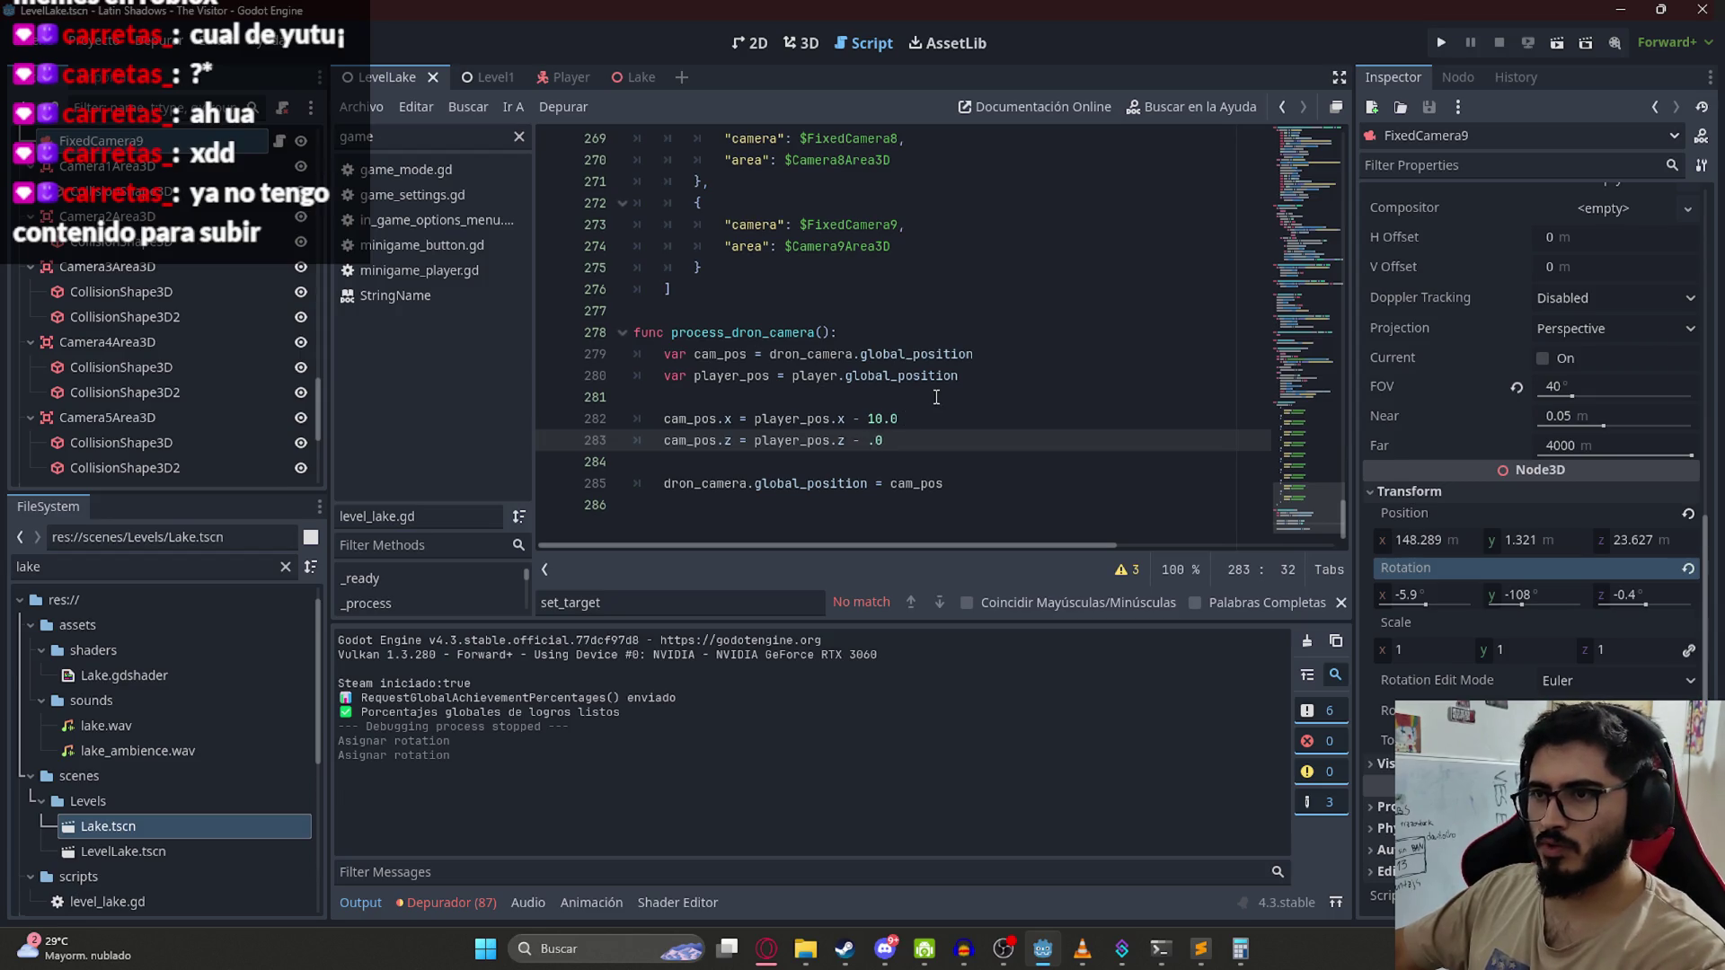
Step: Save and run the lake scene with the drone camera at player z minus 2.0, then quit
right_click(382, 78)
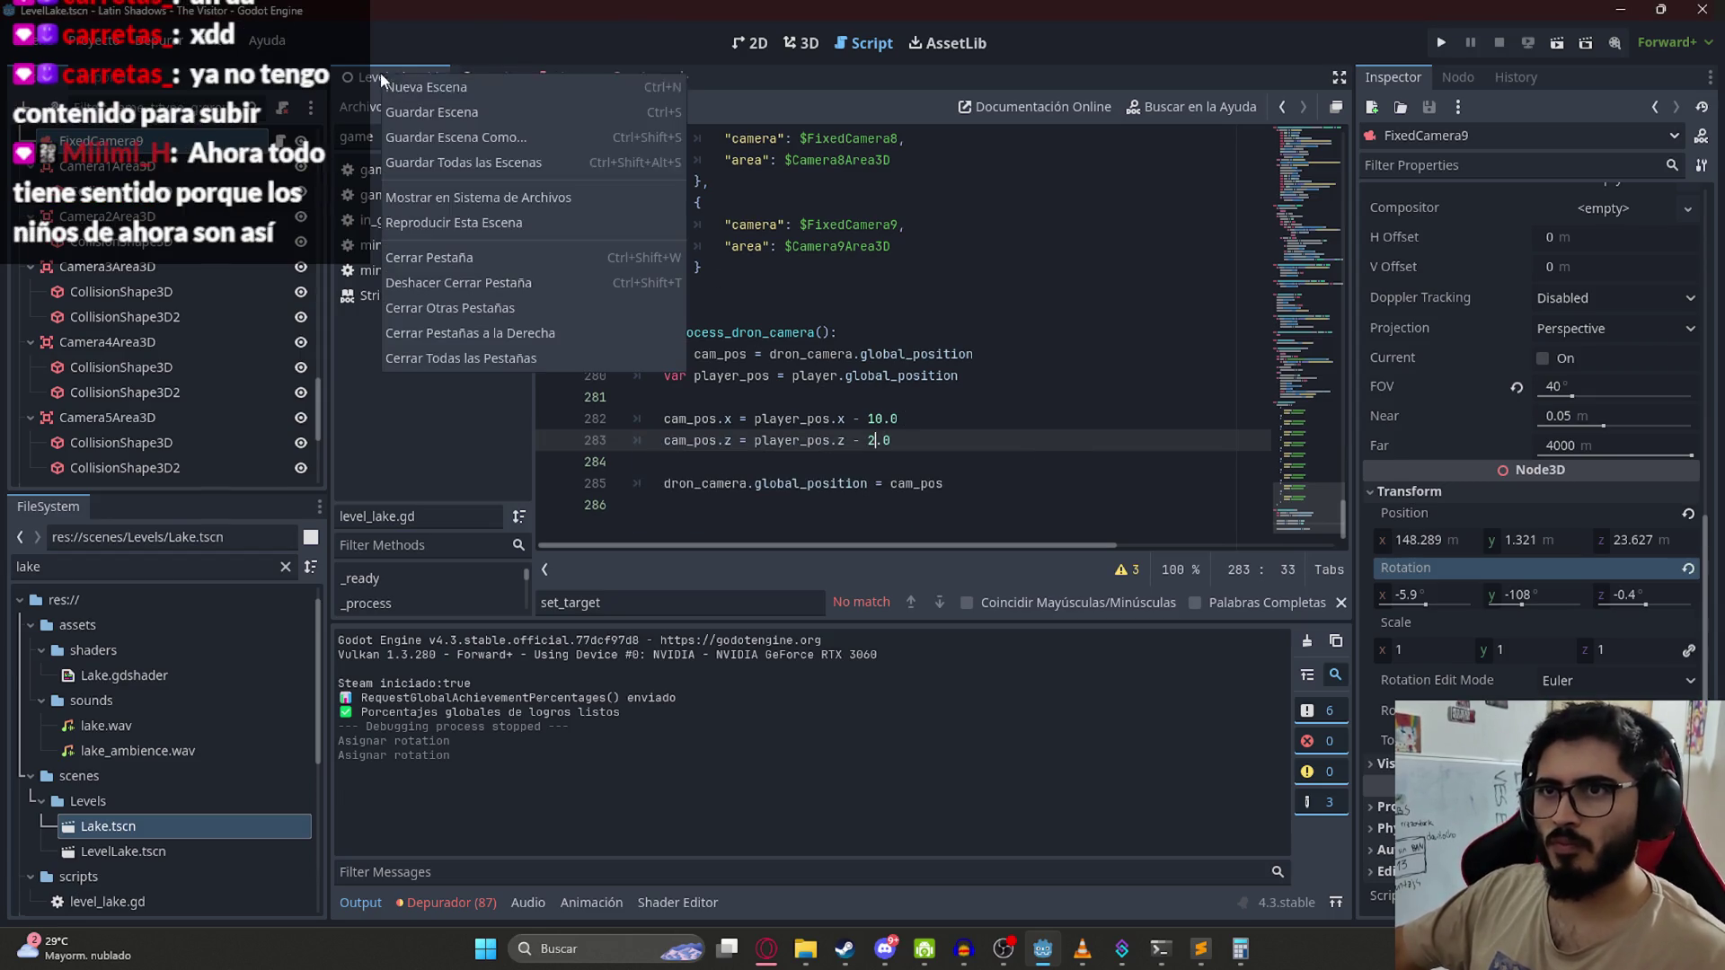
left_click(440, 224)
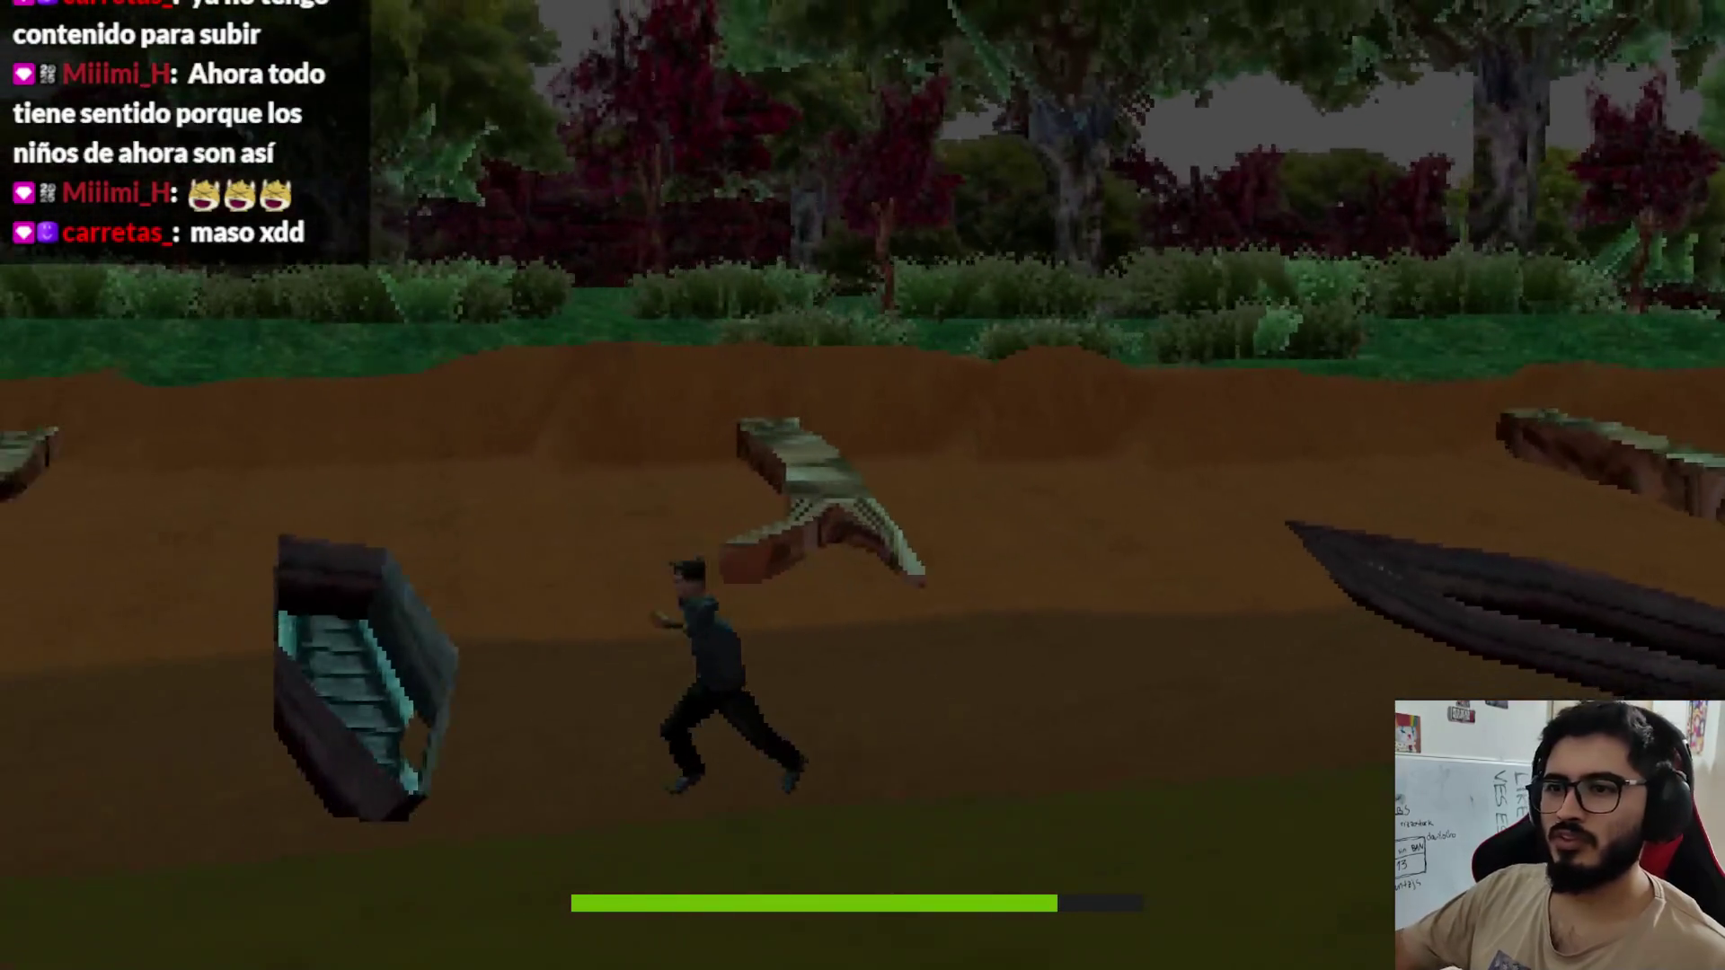
key("Escape")
left_click(858, 699)
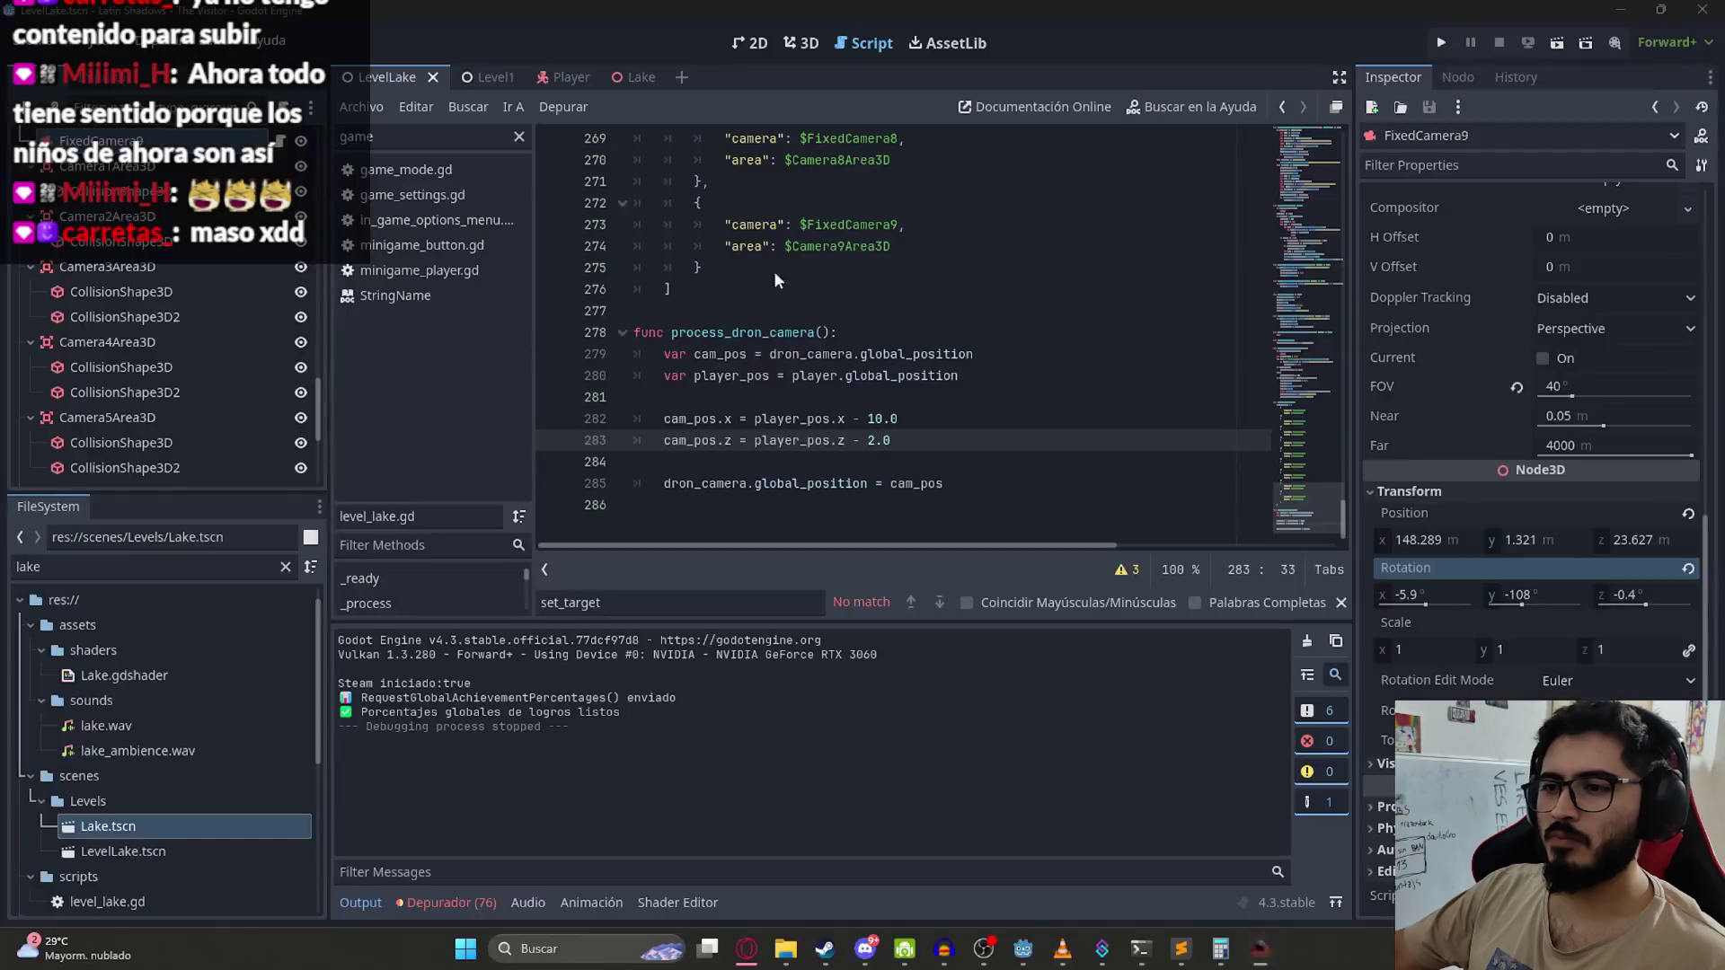
Step: Playtest the lake scene again and turn FixedCamera9 to y rotation -105.3
left_click(810, 44)
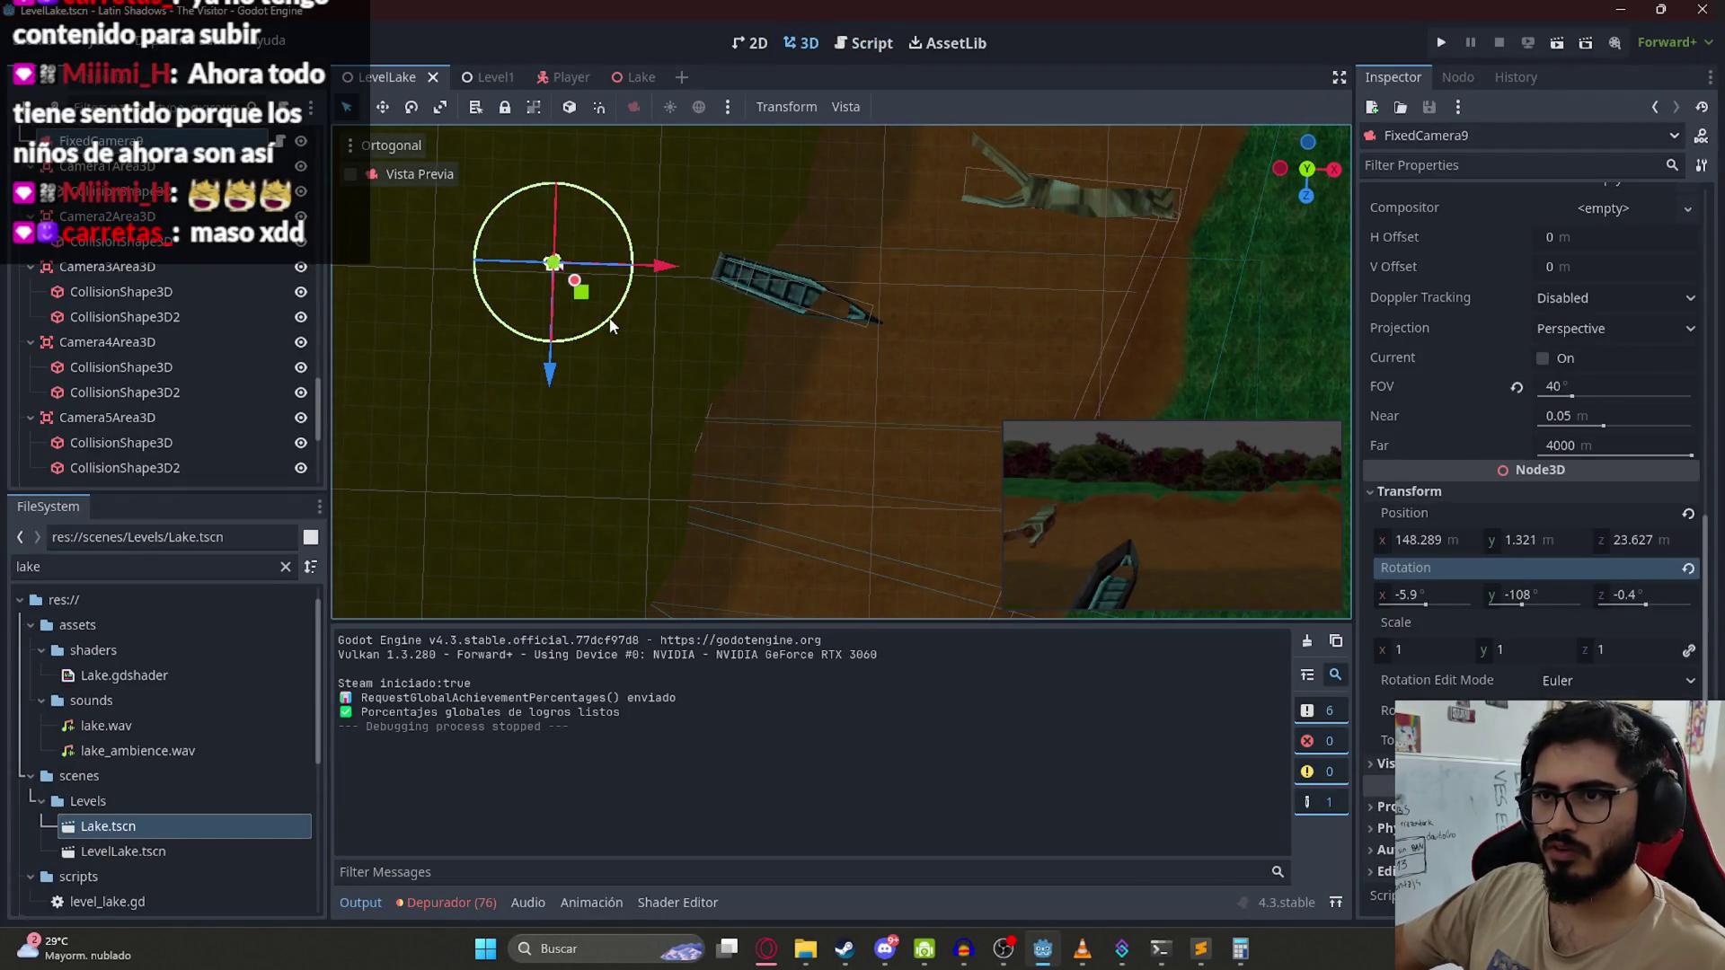
right_click(426, 78)
left_click(528, 224)
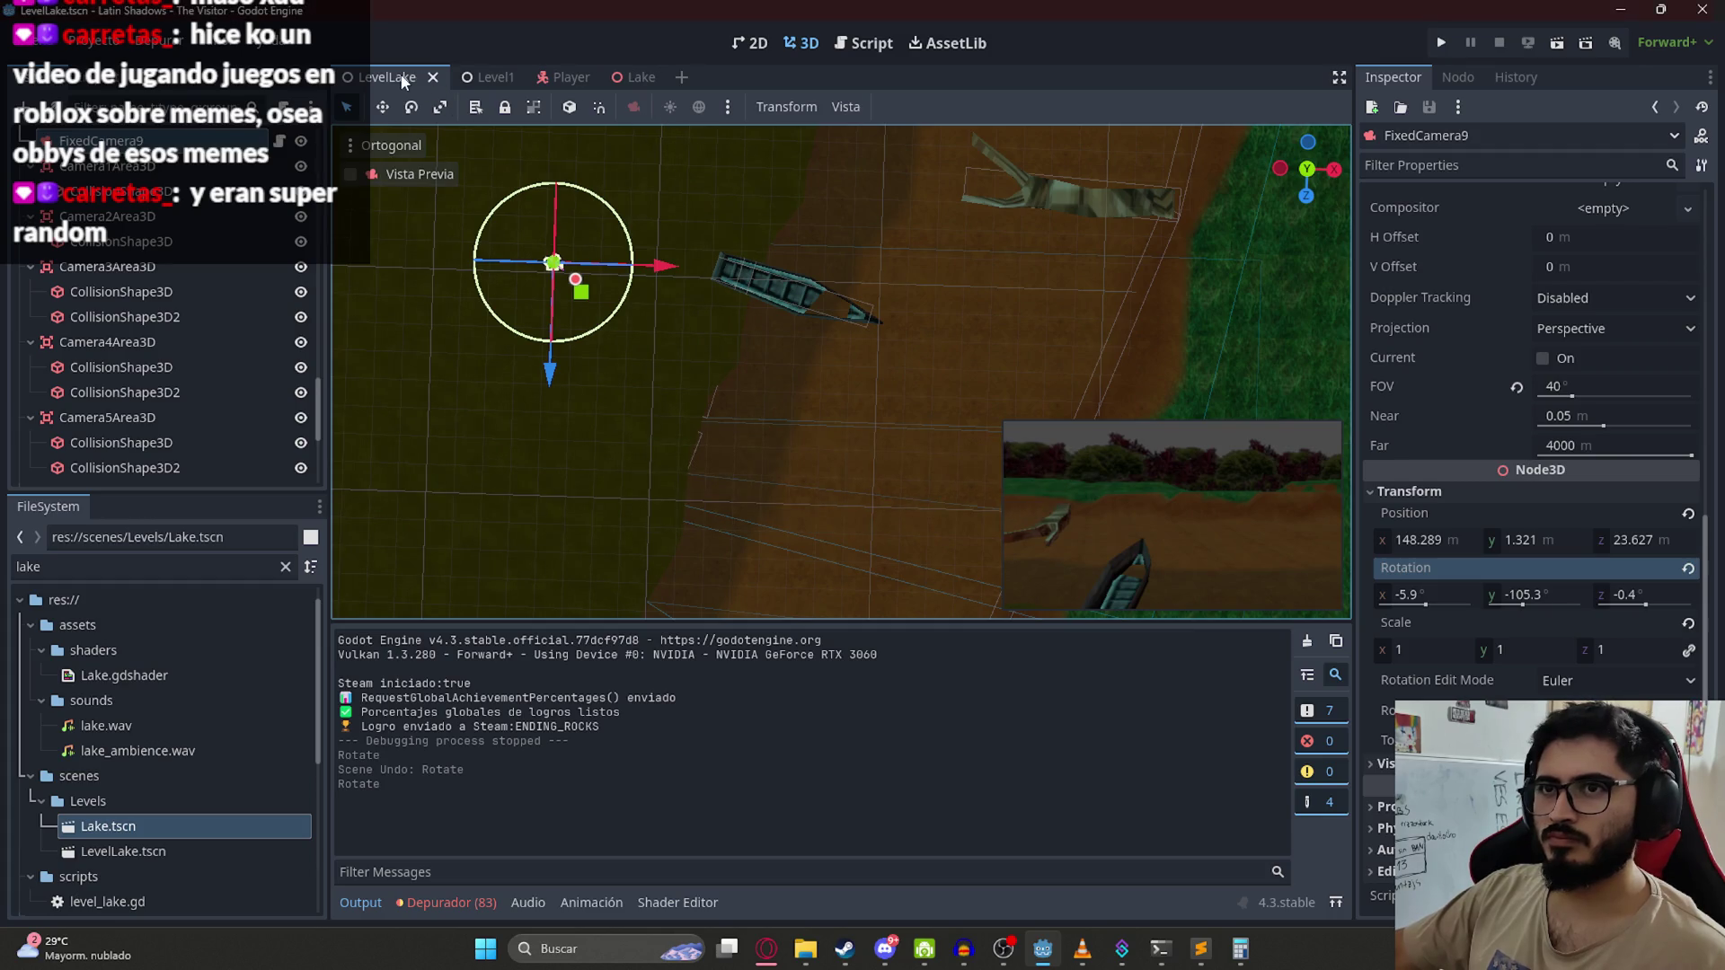
left_click(863, 43)
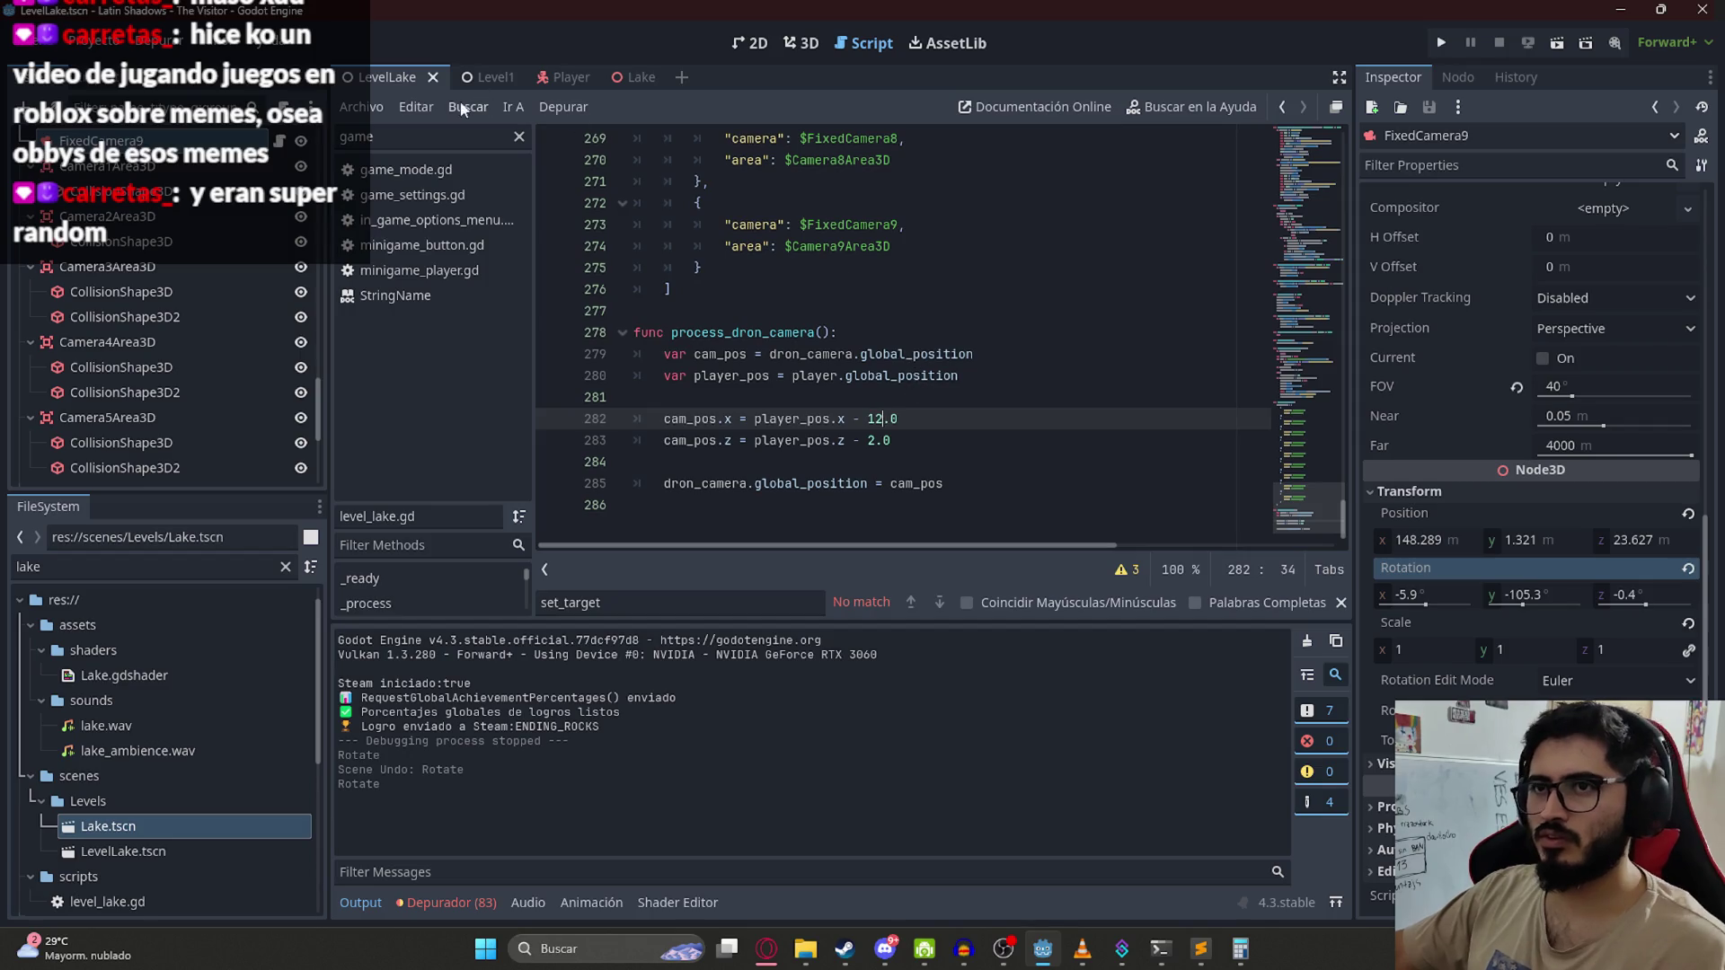
Step: Save the LevelLake scene with the drone x offset of -12.0 and run it
right_click(369, 80)
left_click(446, 224)
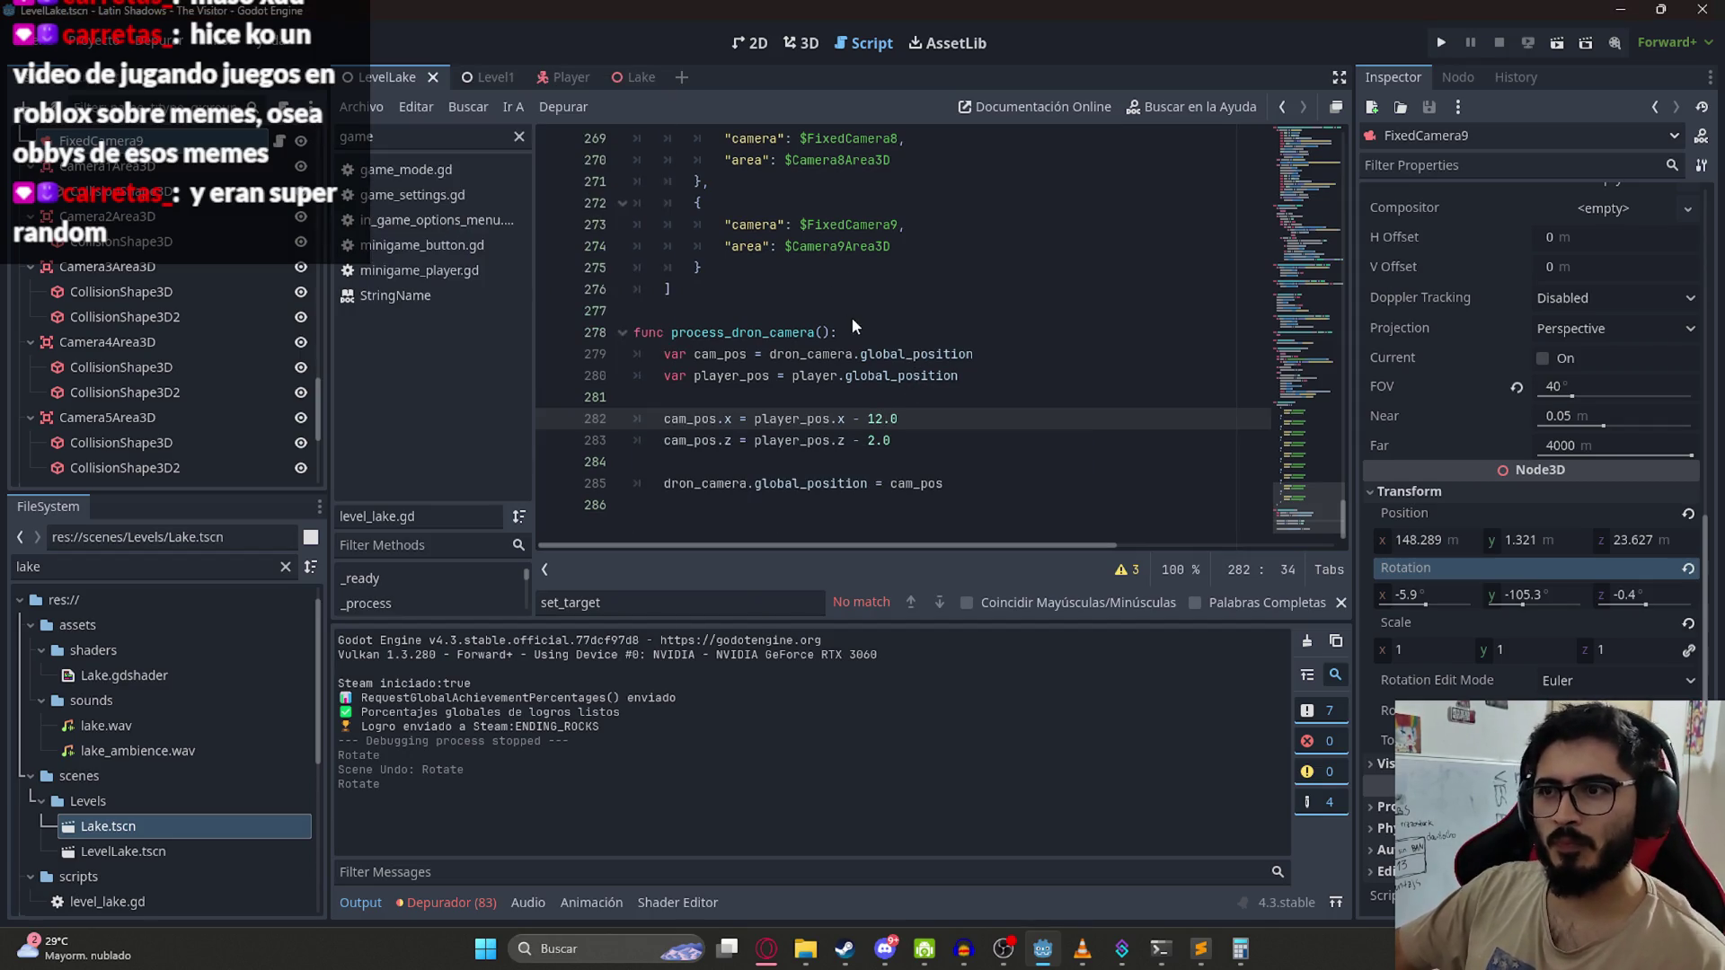
key("F5")
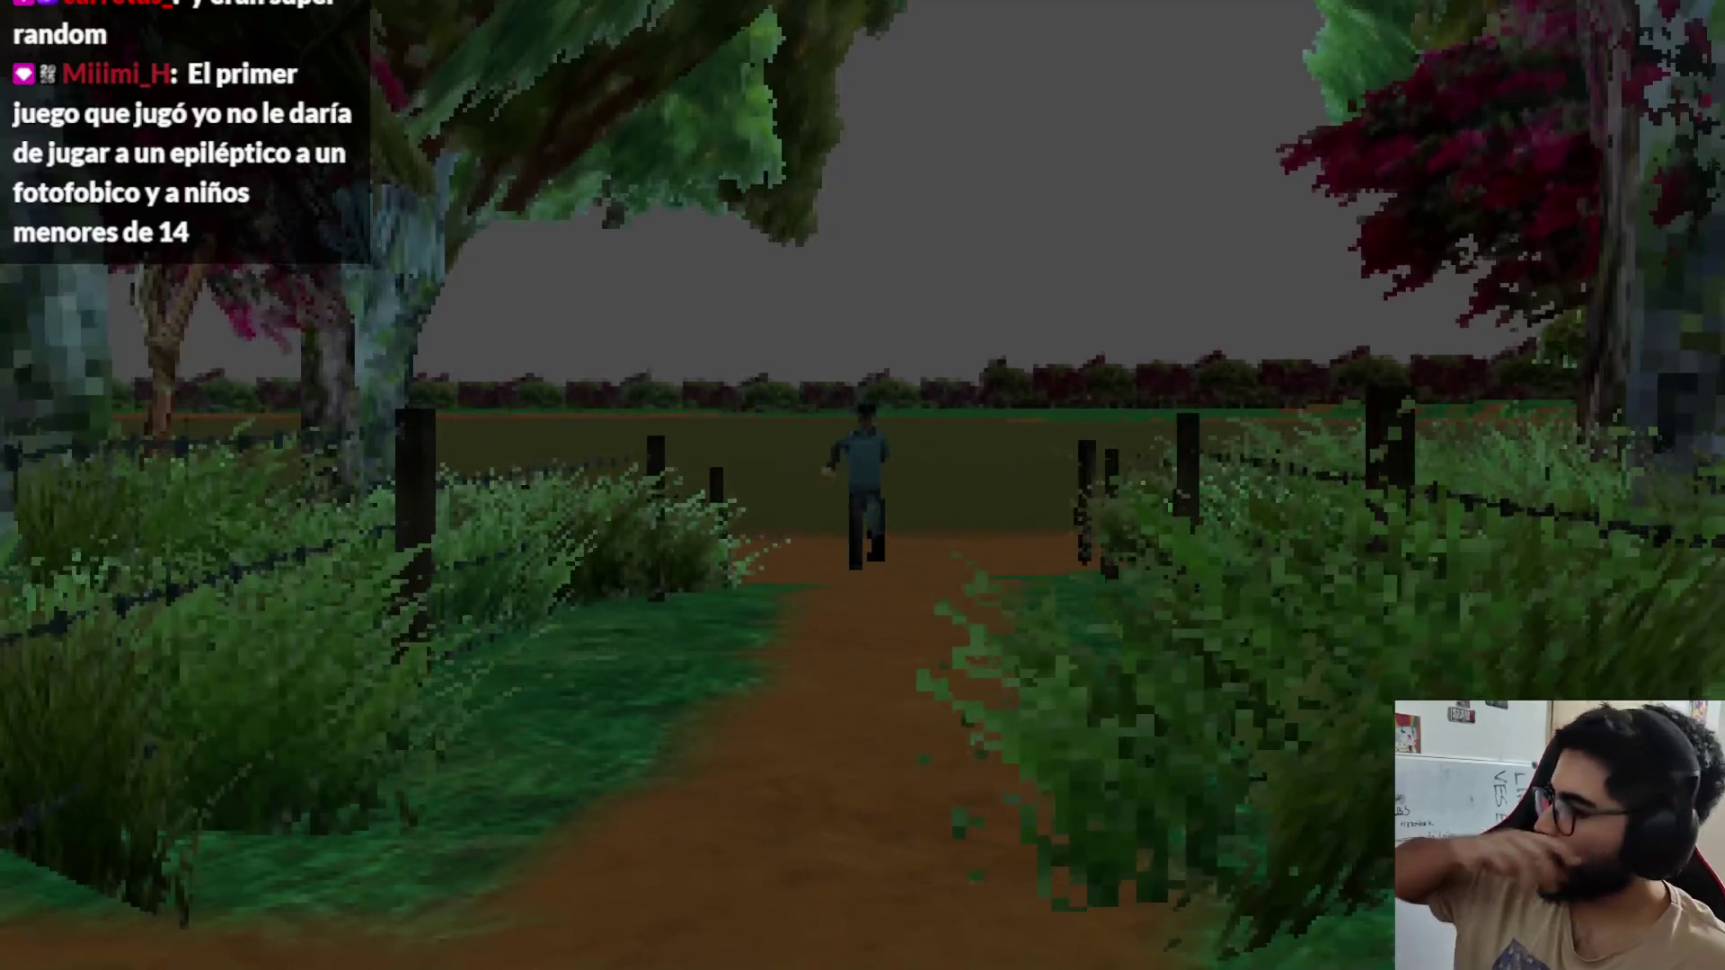
Step: Play along the dirt path and fence until the character dies, then stop the game
key("a")
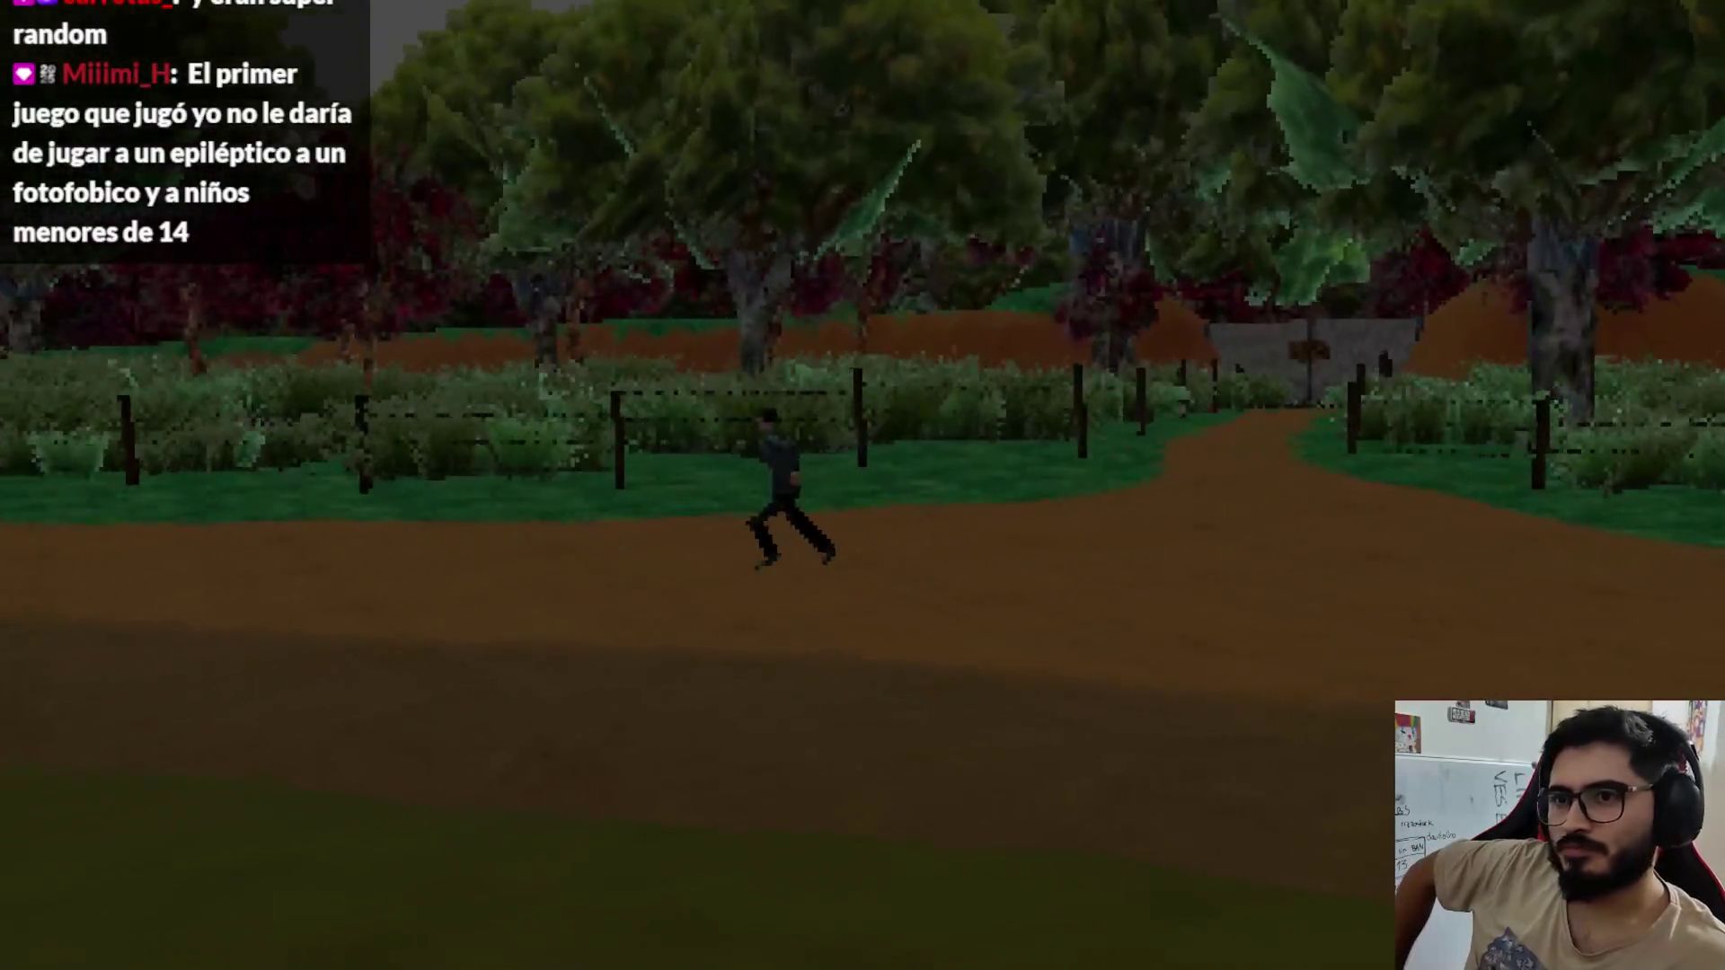
key("d")
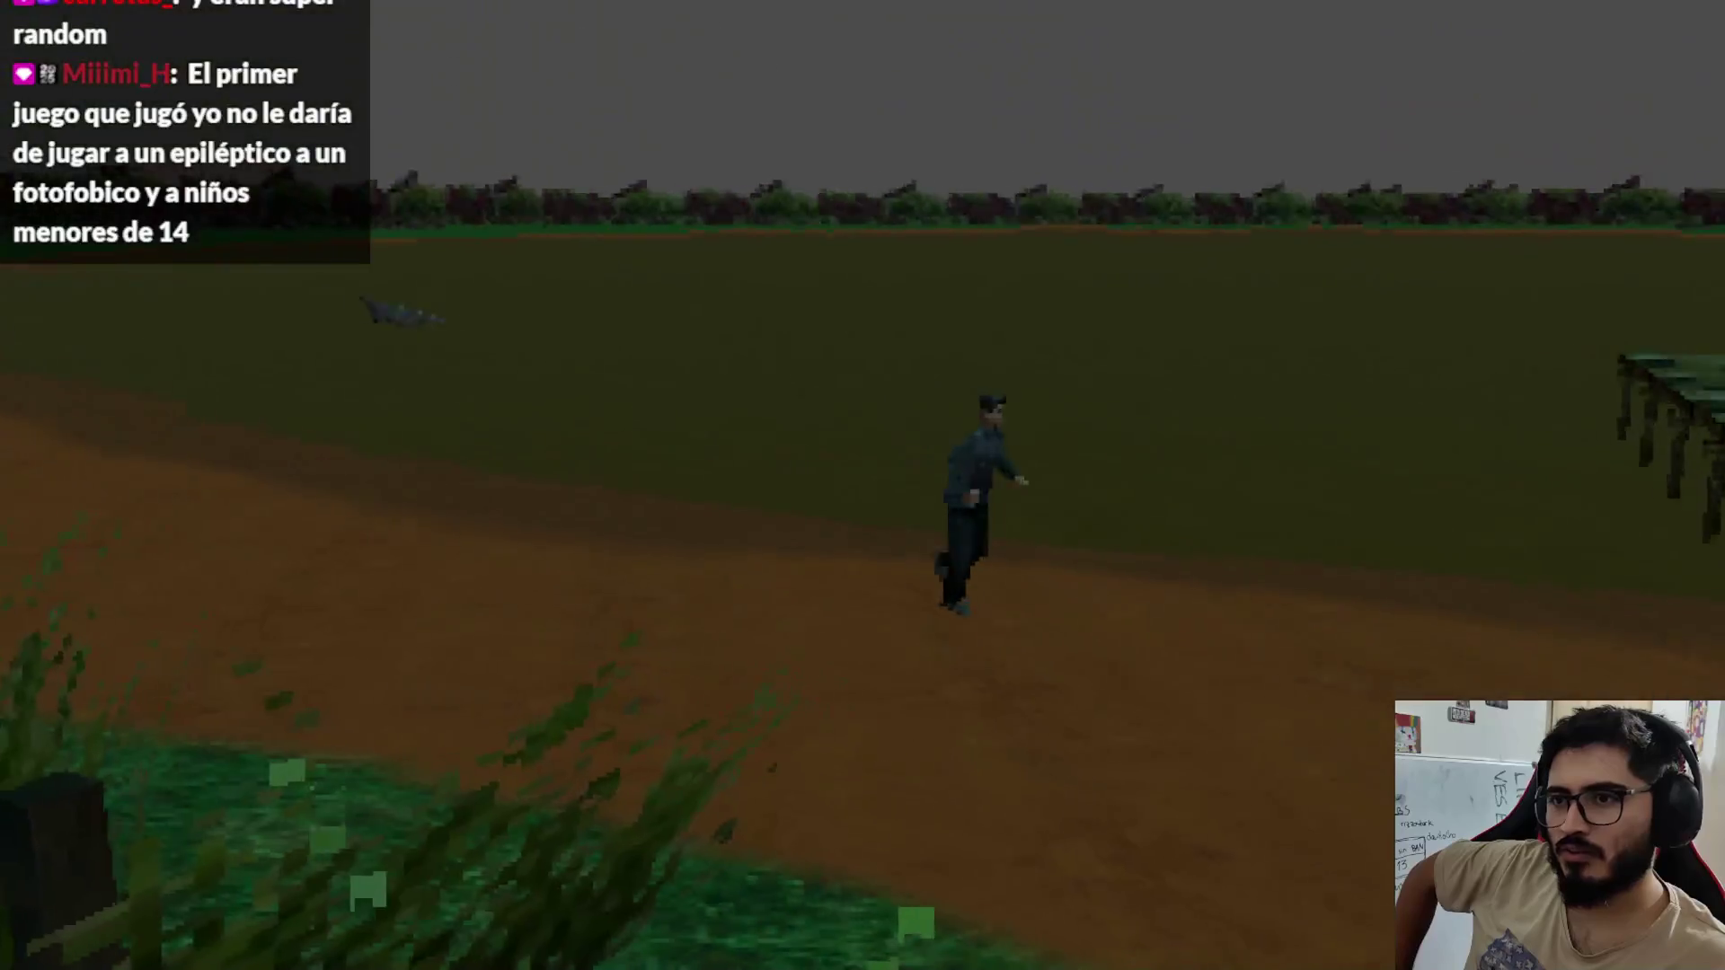
key("w")
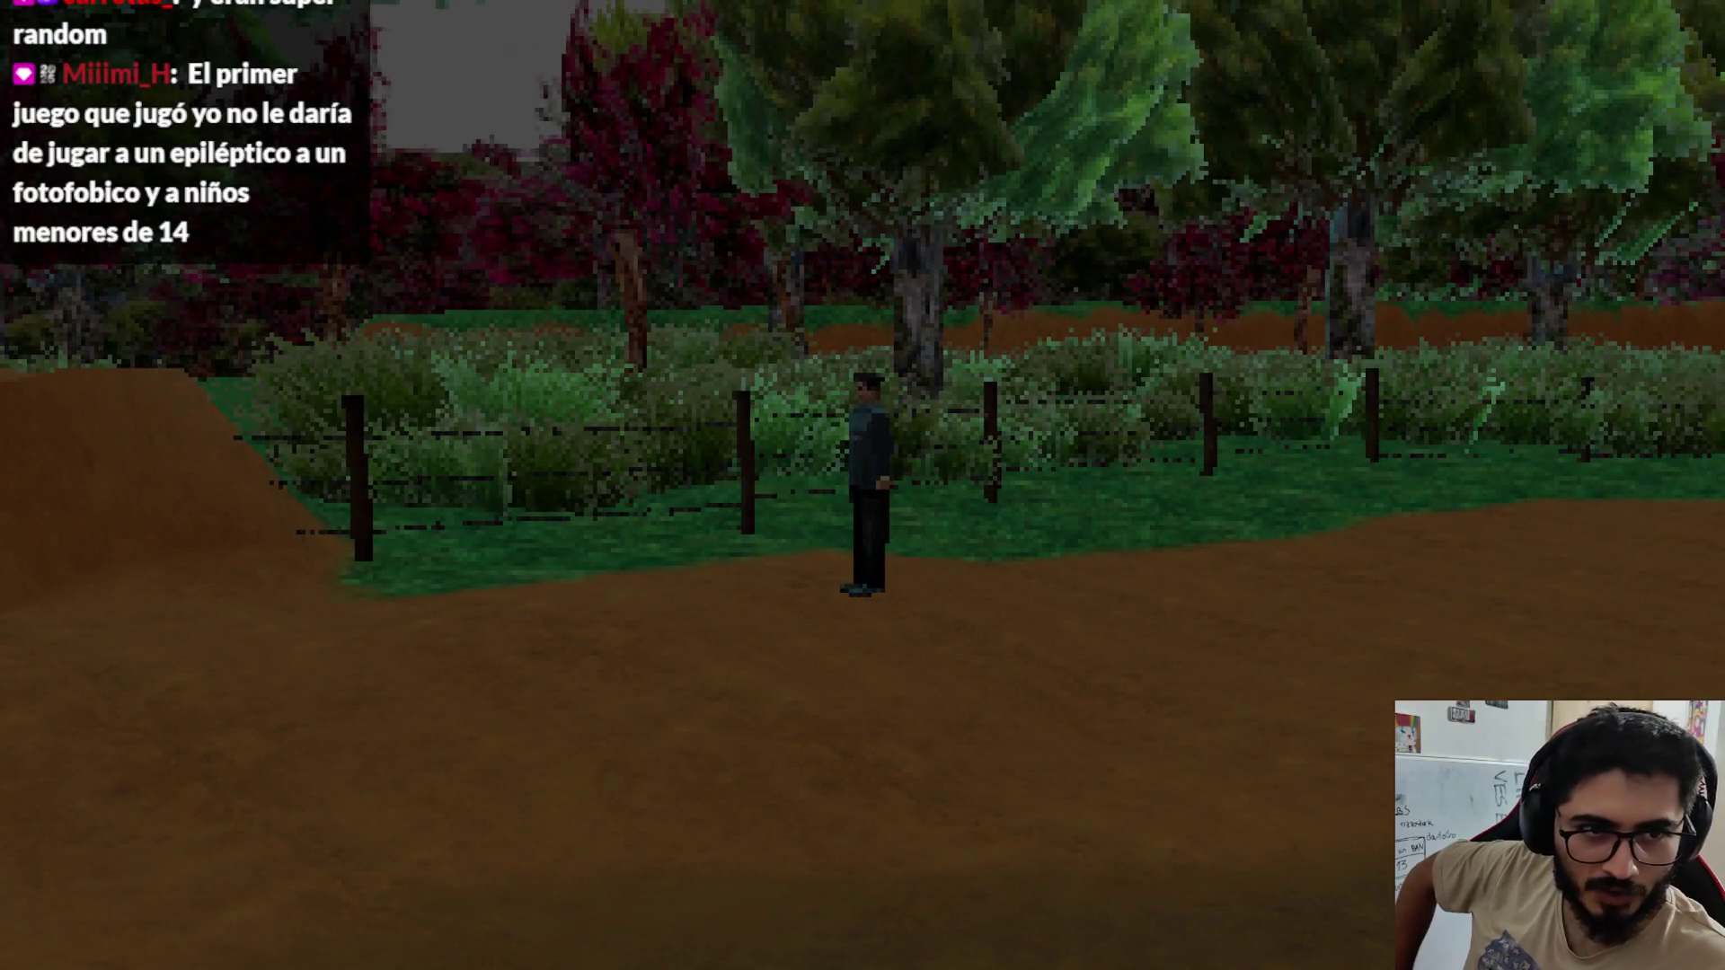
key("a")
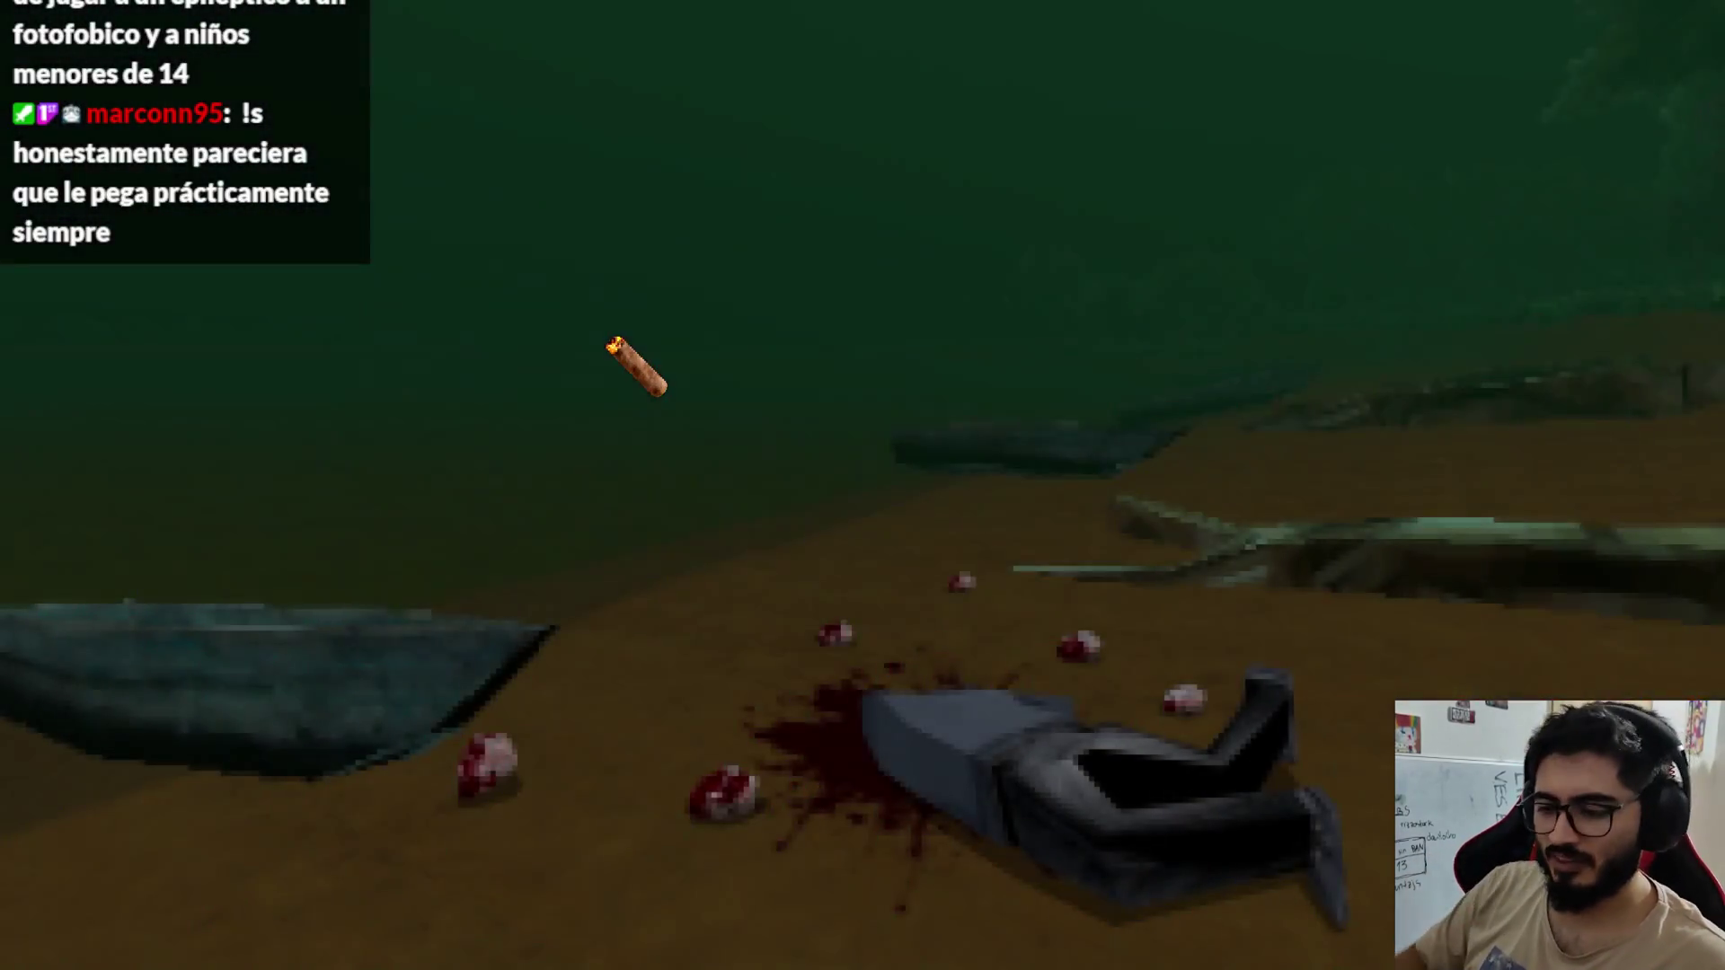
key("F8")
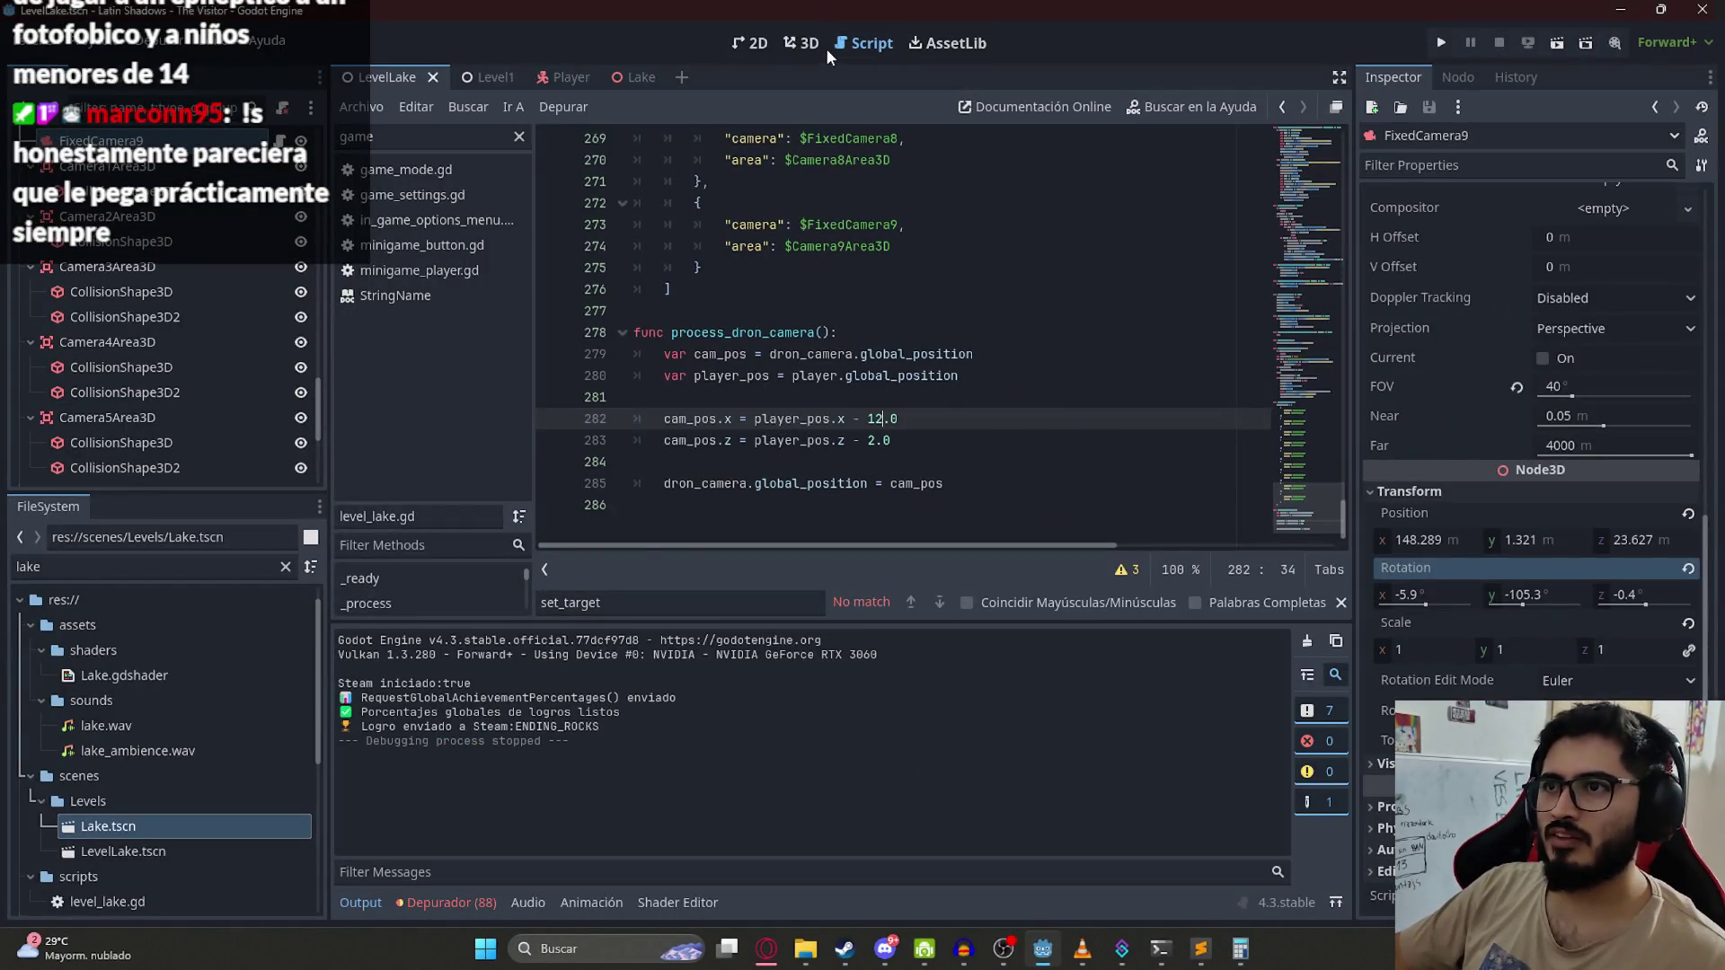
Step: Turn FixedCamera9 to y rotation -99.4 and playtest the lake scene
left_click(823, 50)
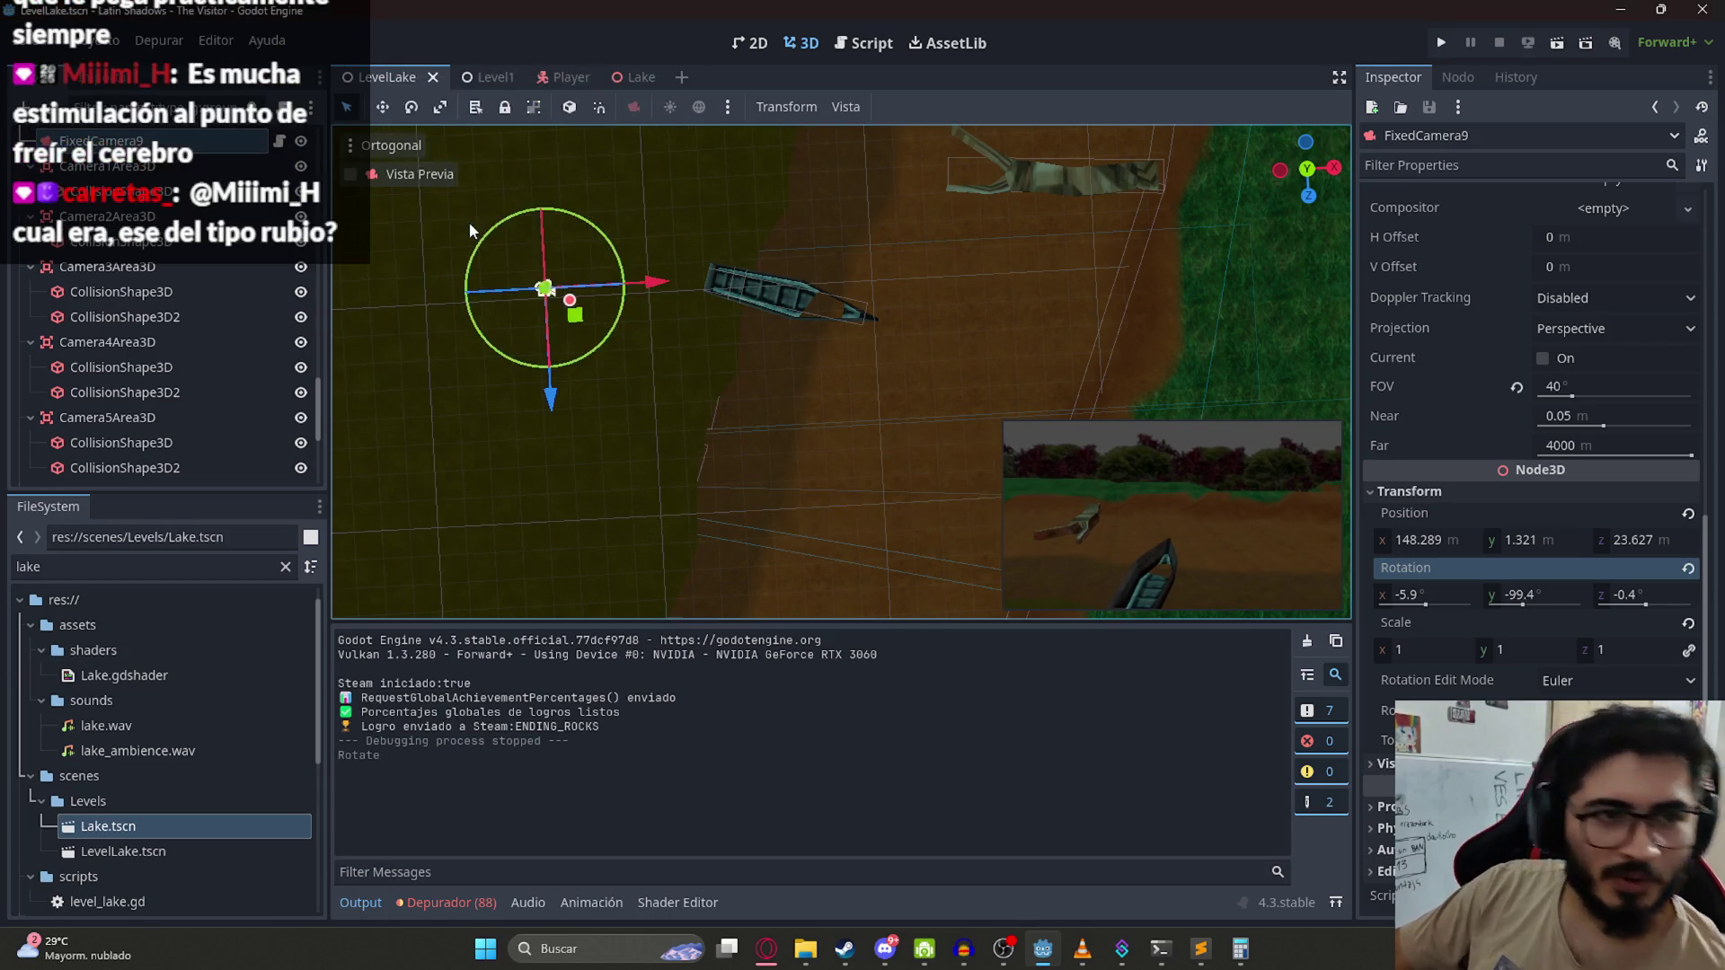
key("F5")
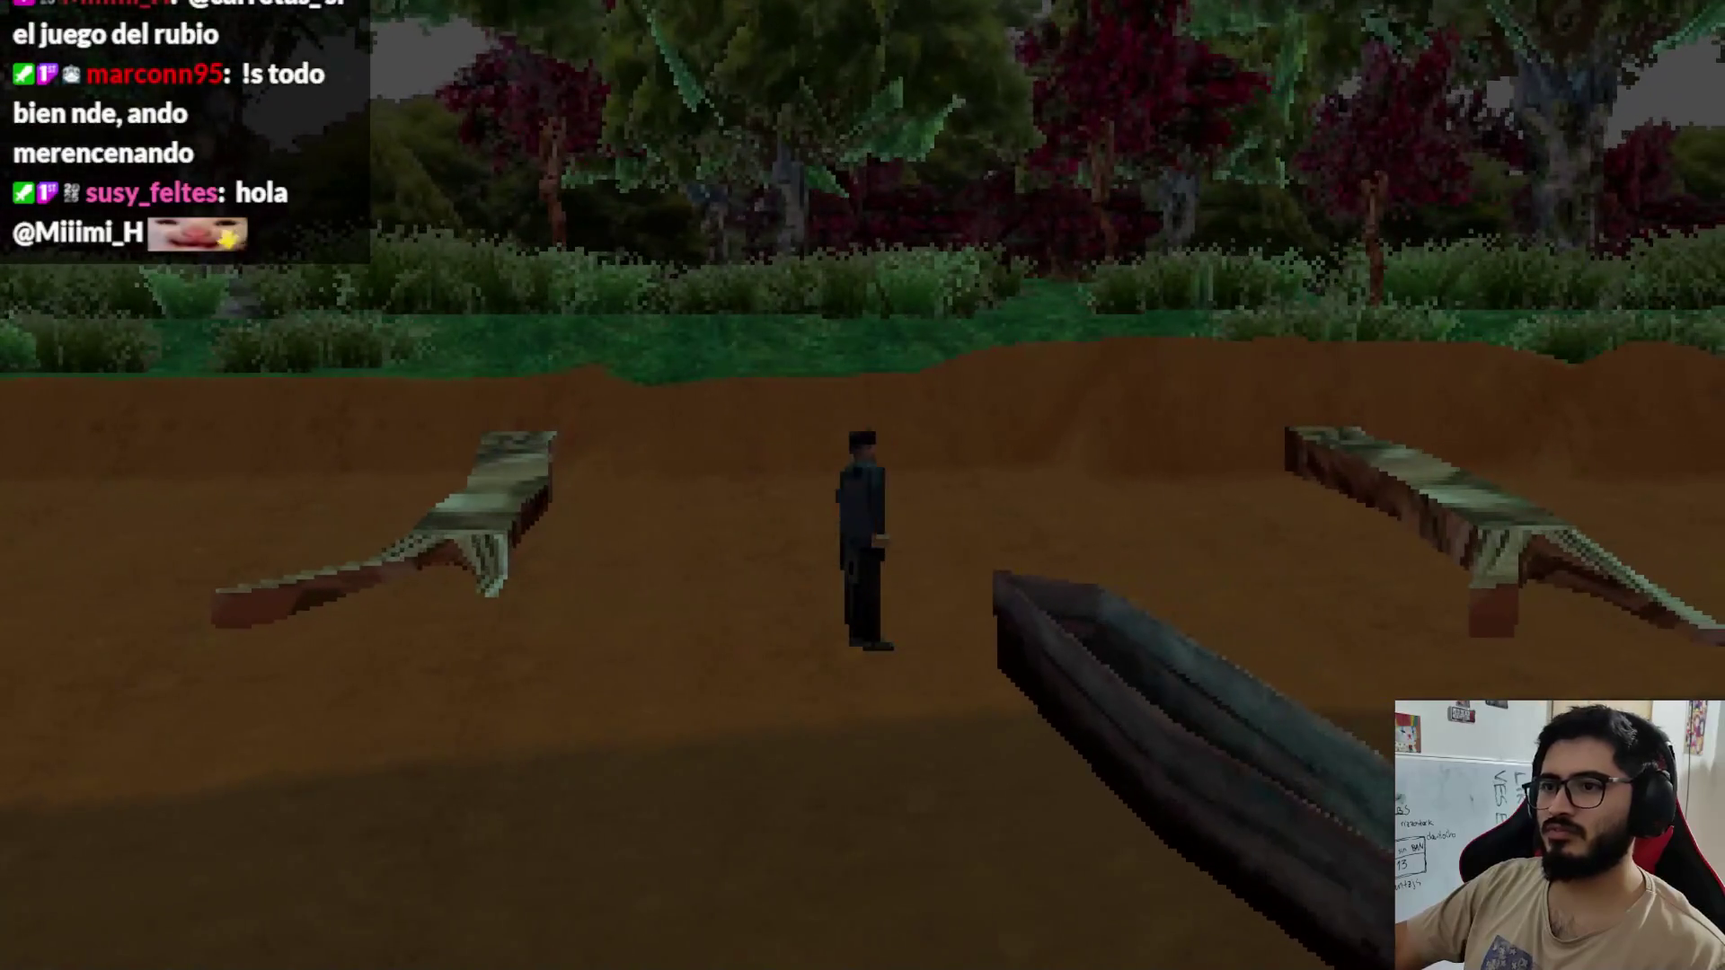
key("Escape")
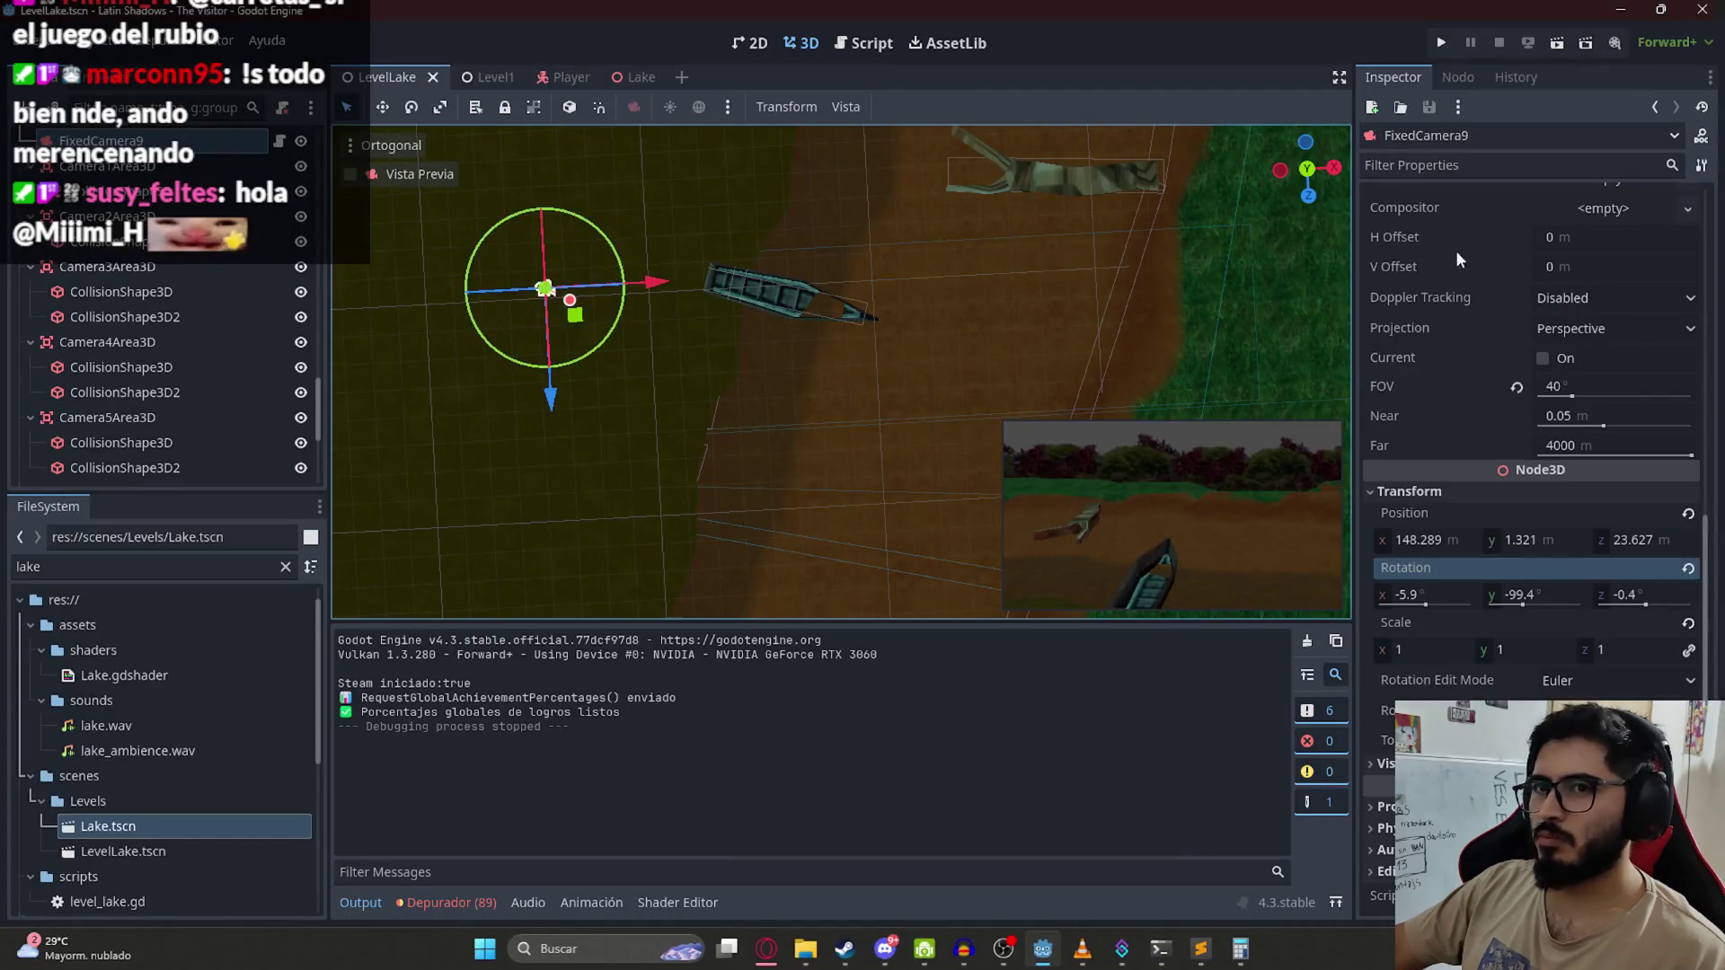
Step: Enable Look on Deviation on FixedCamera9 and save the LevelLake scene
scroll(1564, 355, "up", 5)
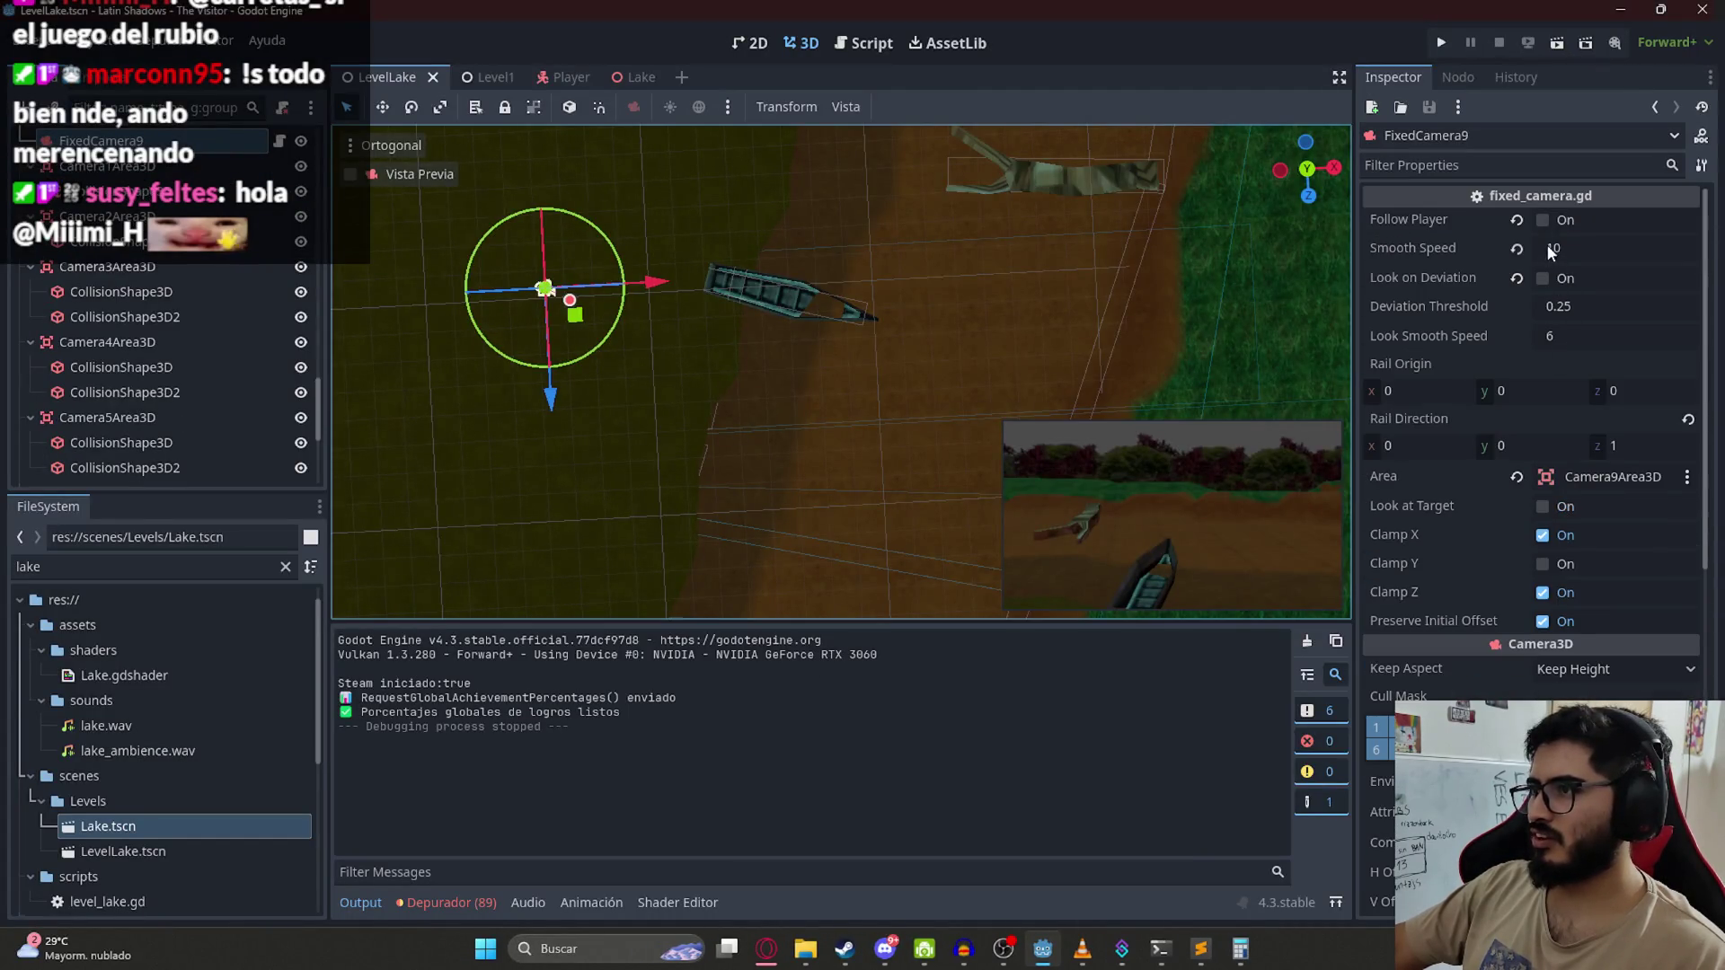
left_click(1542, 509)
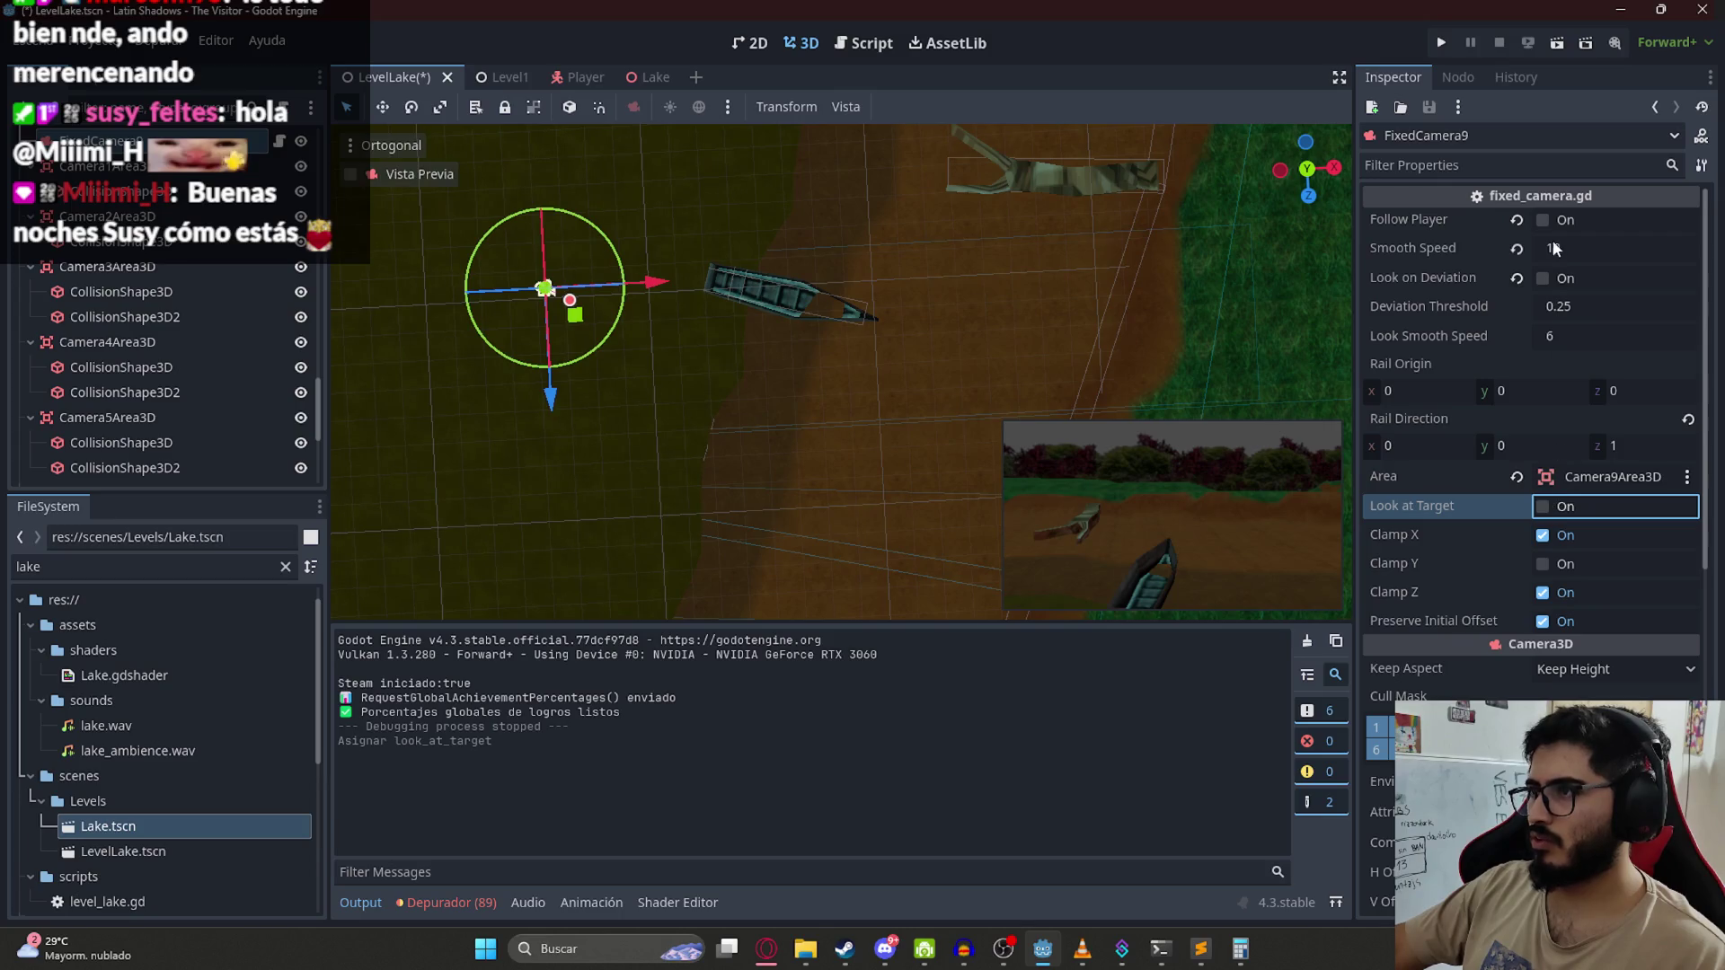
key("ctrl+s")
Step: Playtest the lake scene, then orbit the view to see the lakeshore at an angle
right_click(440, 81)
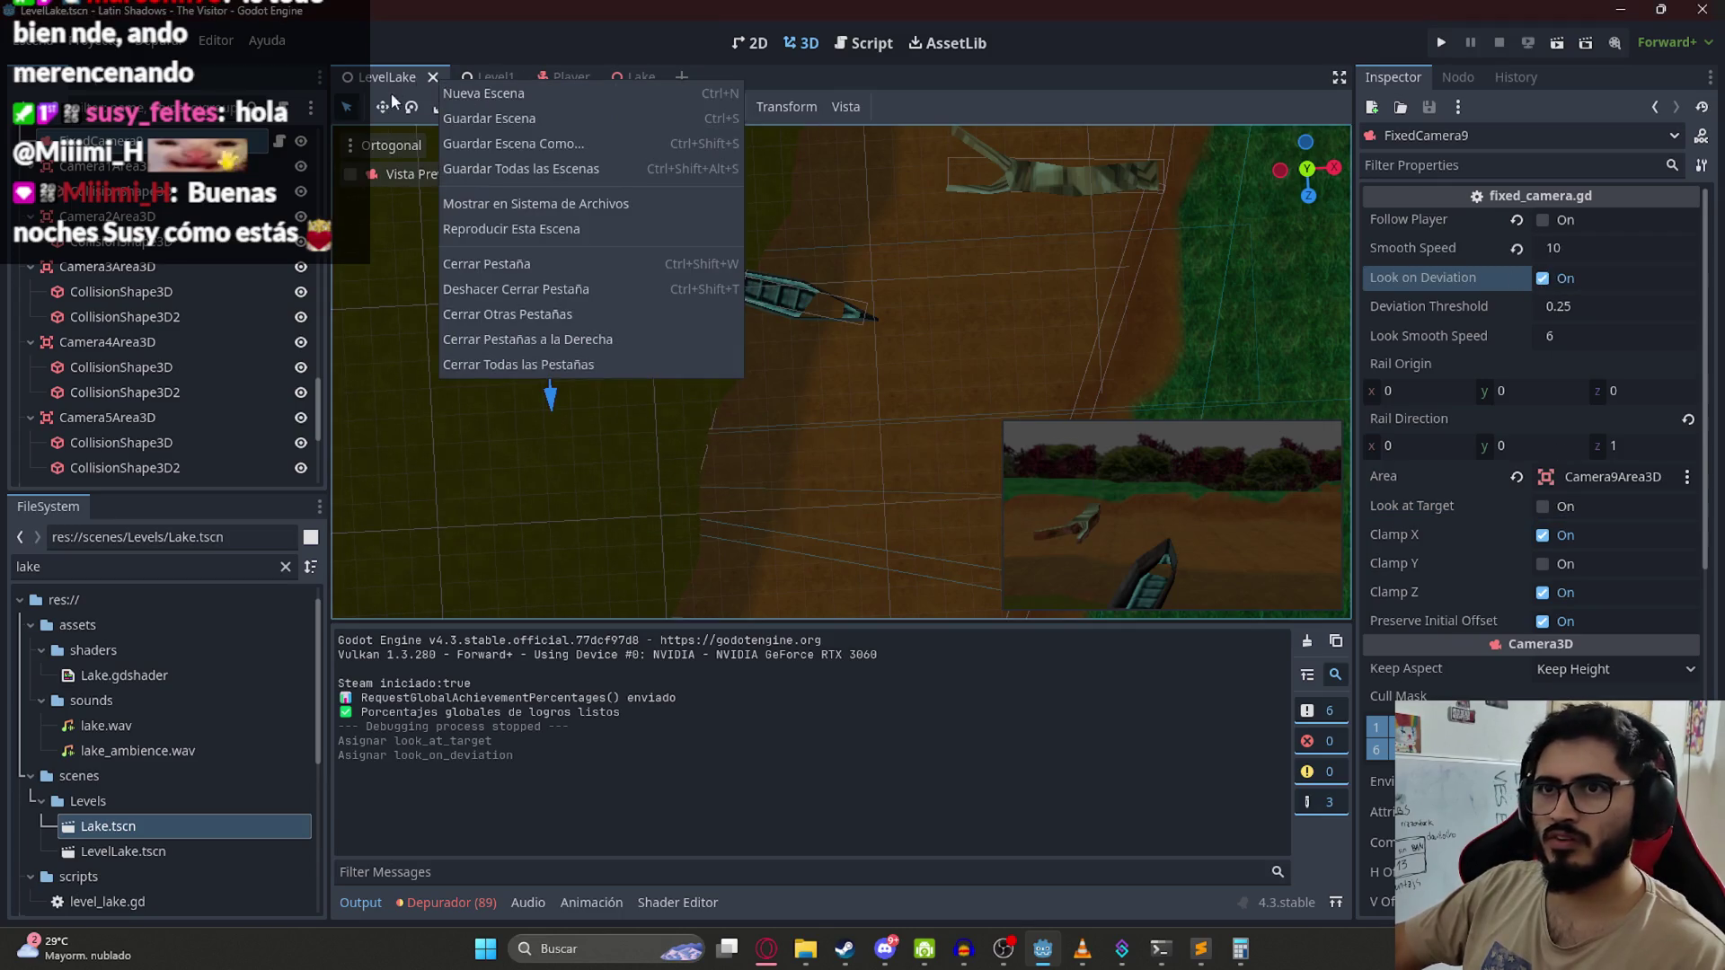
left_click(548, 226)
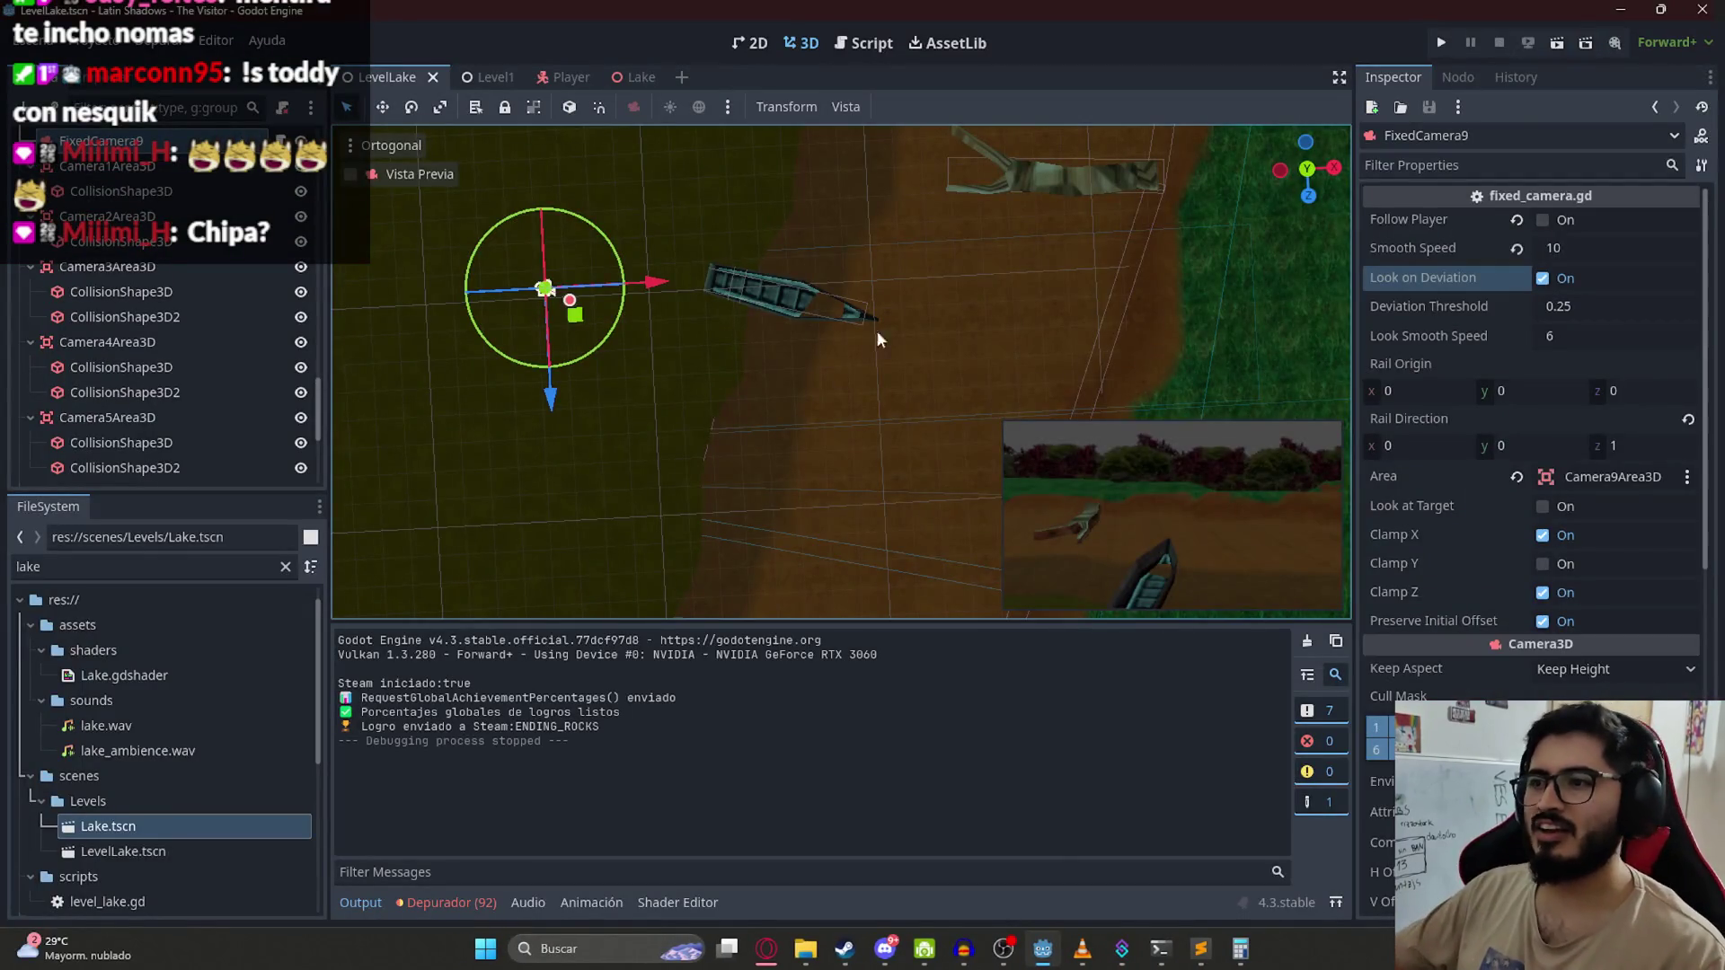
mouse_move(716, 359)
left_mouse_down()
mouse_move(654, 170)
mouse_move(678, 338)
left_mouse_up()
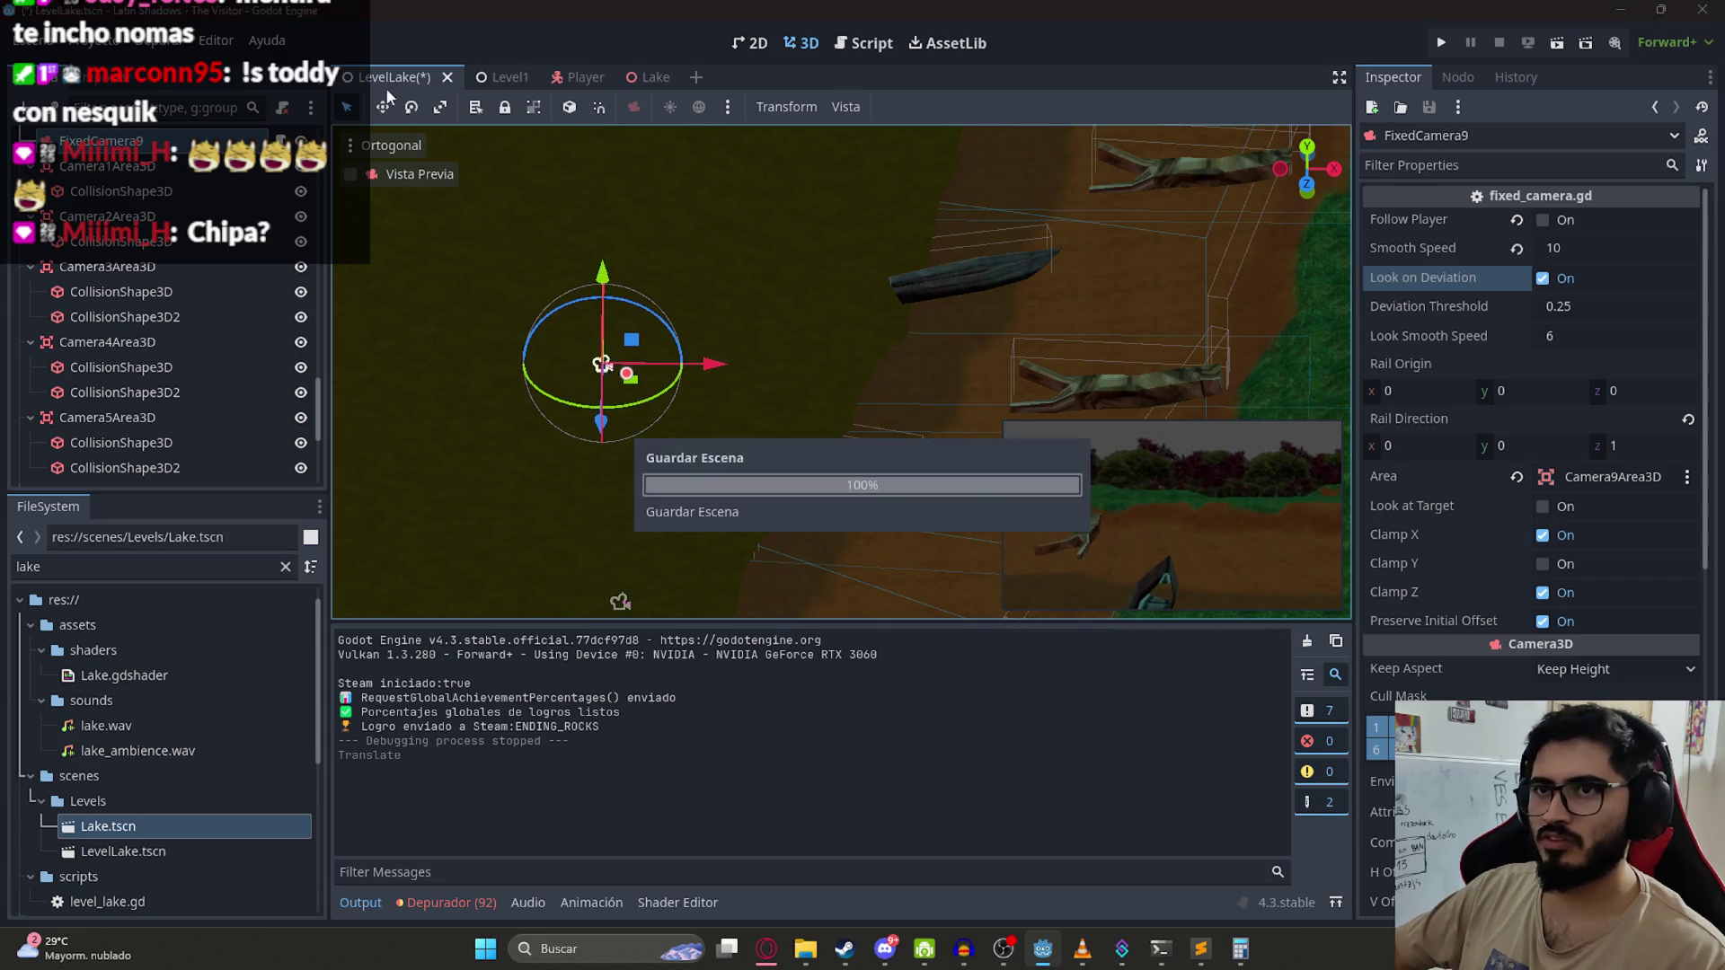
Step: Save the lake scene and run another playtest with F6
key("Escape")
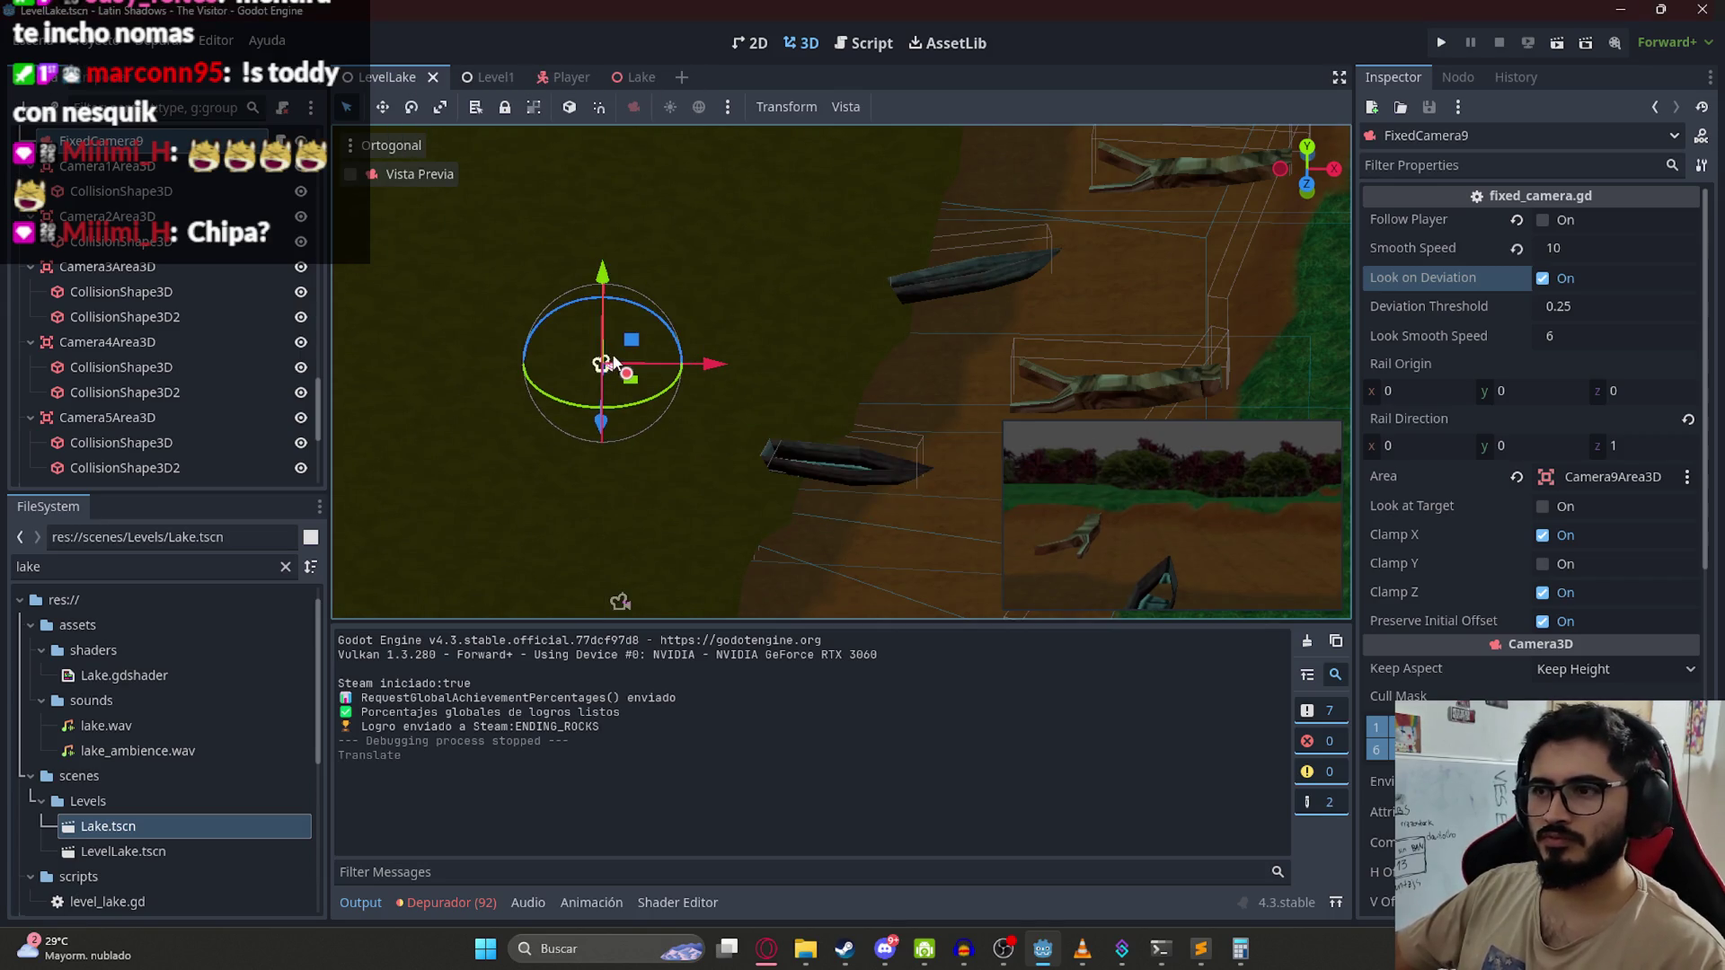
key("F6")
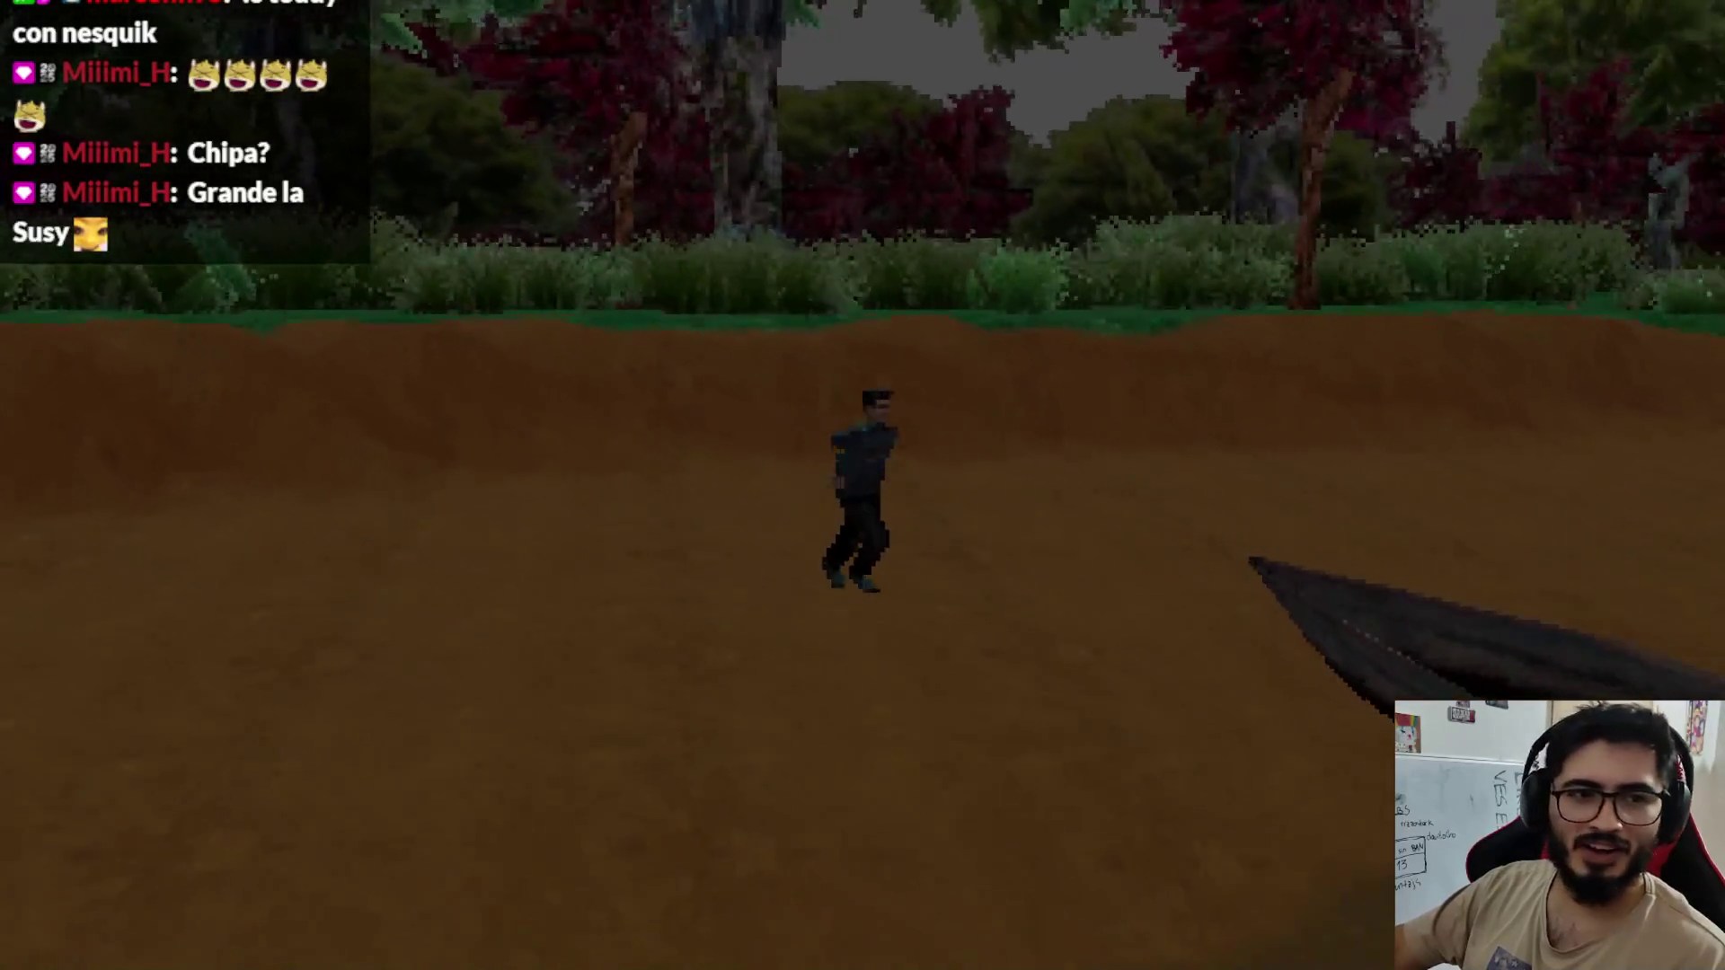
key("Escape")
Step: Assign BasicLake.tres to the WorldEnvironment and playtest the green, foggy lake scene
left_click(781, 697)
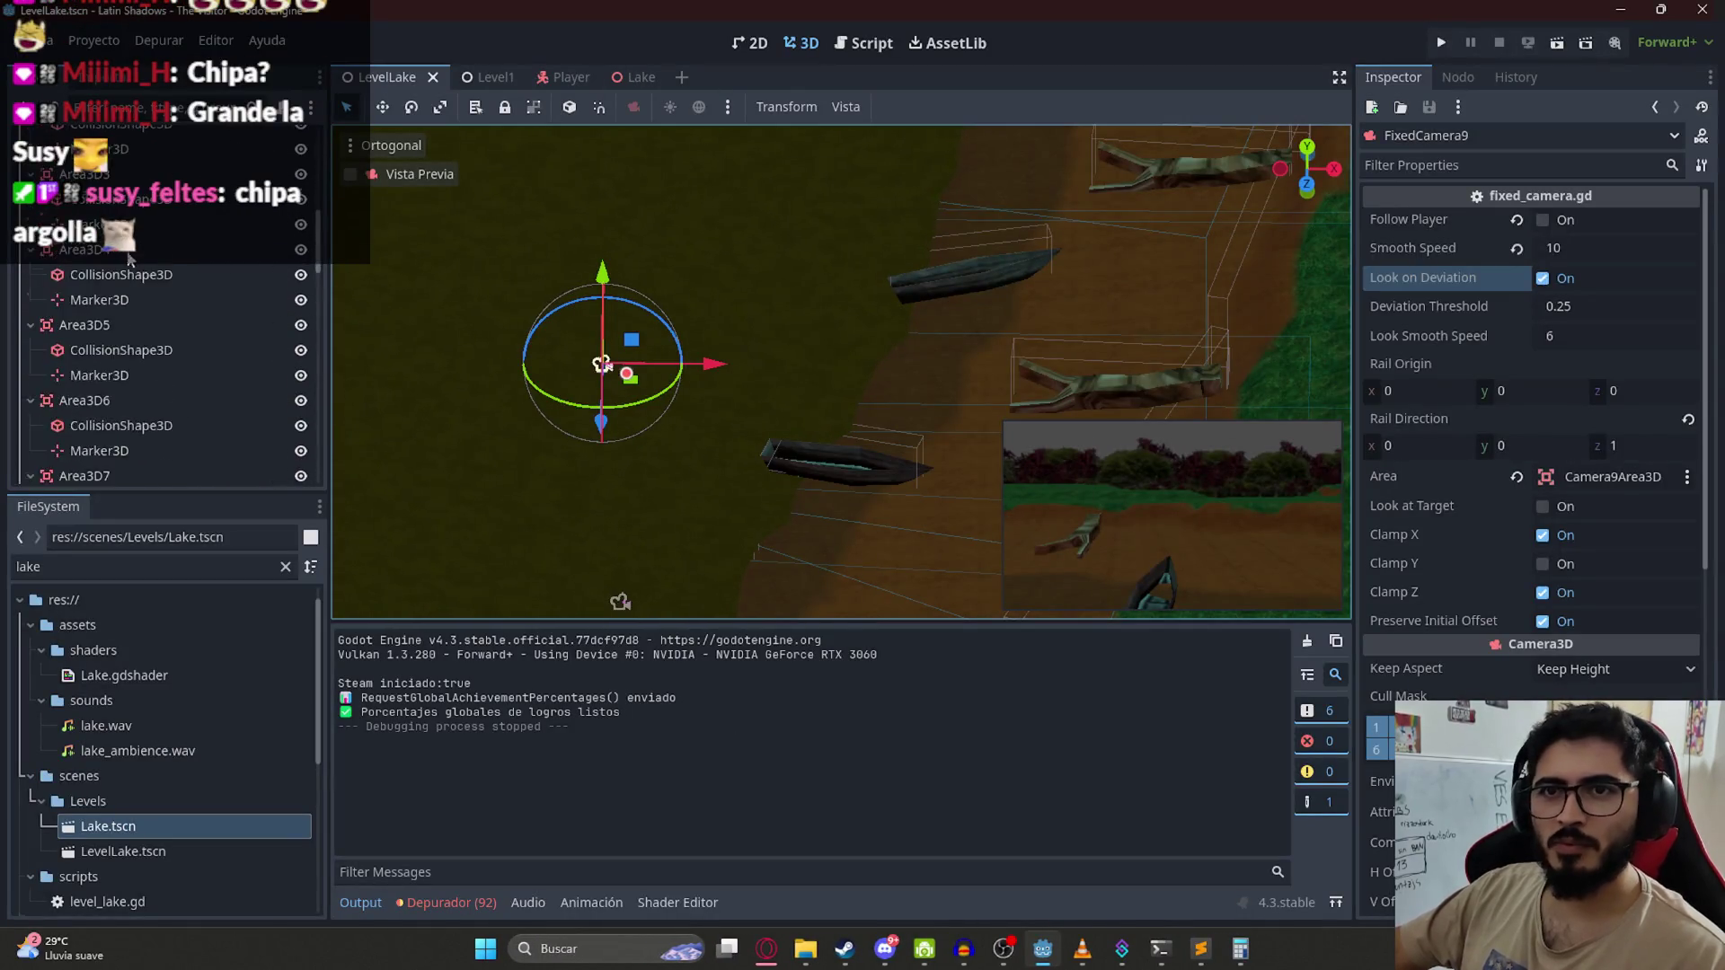
left_click(128, 267)
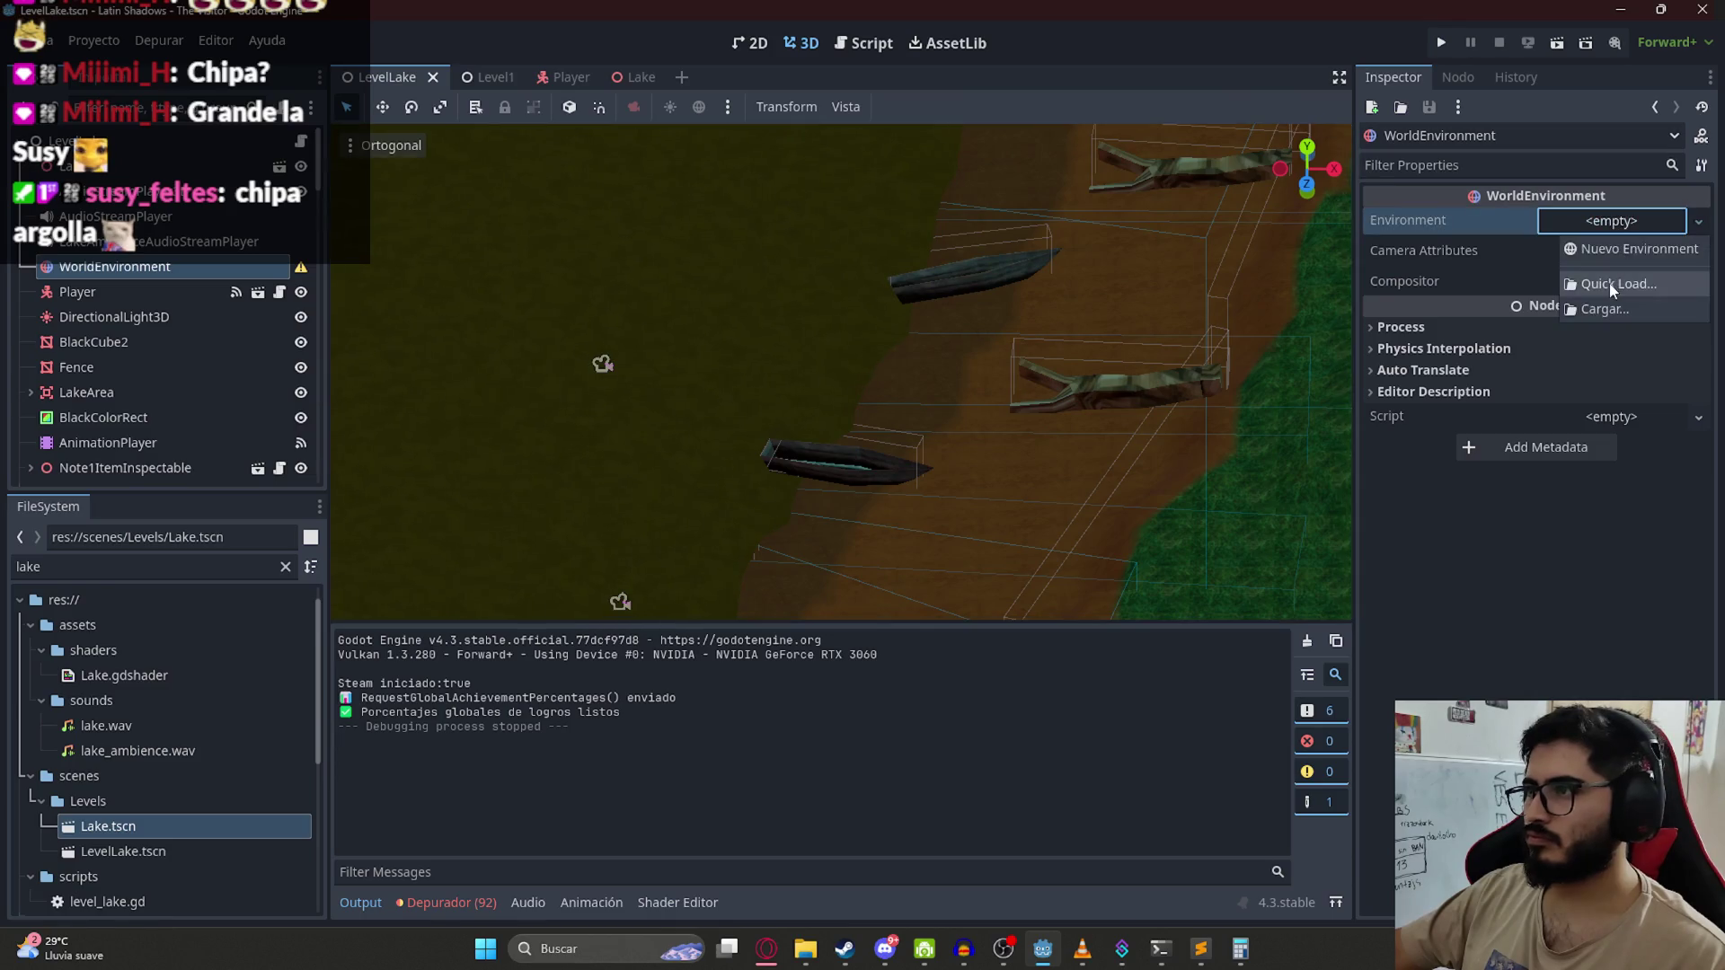
left_click(1613, 286)
double_click(800, 476)
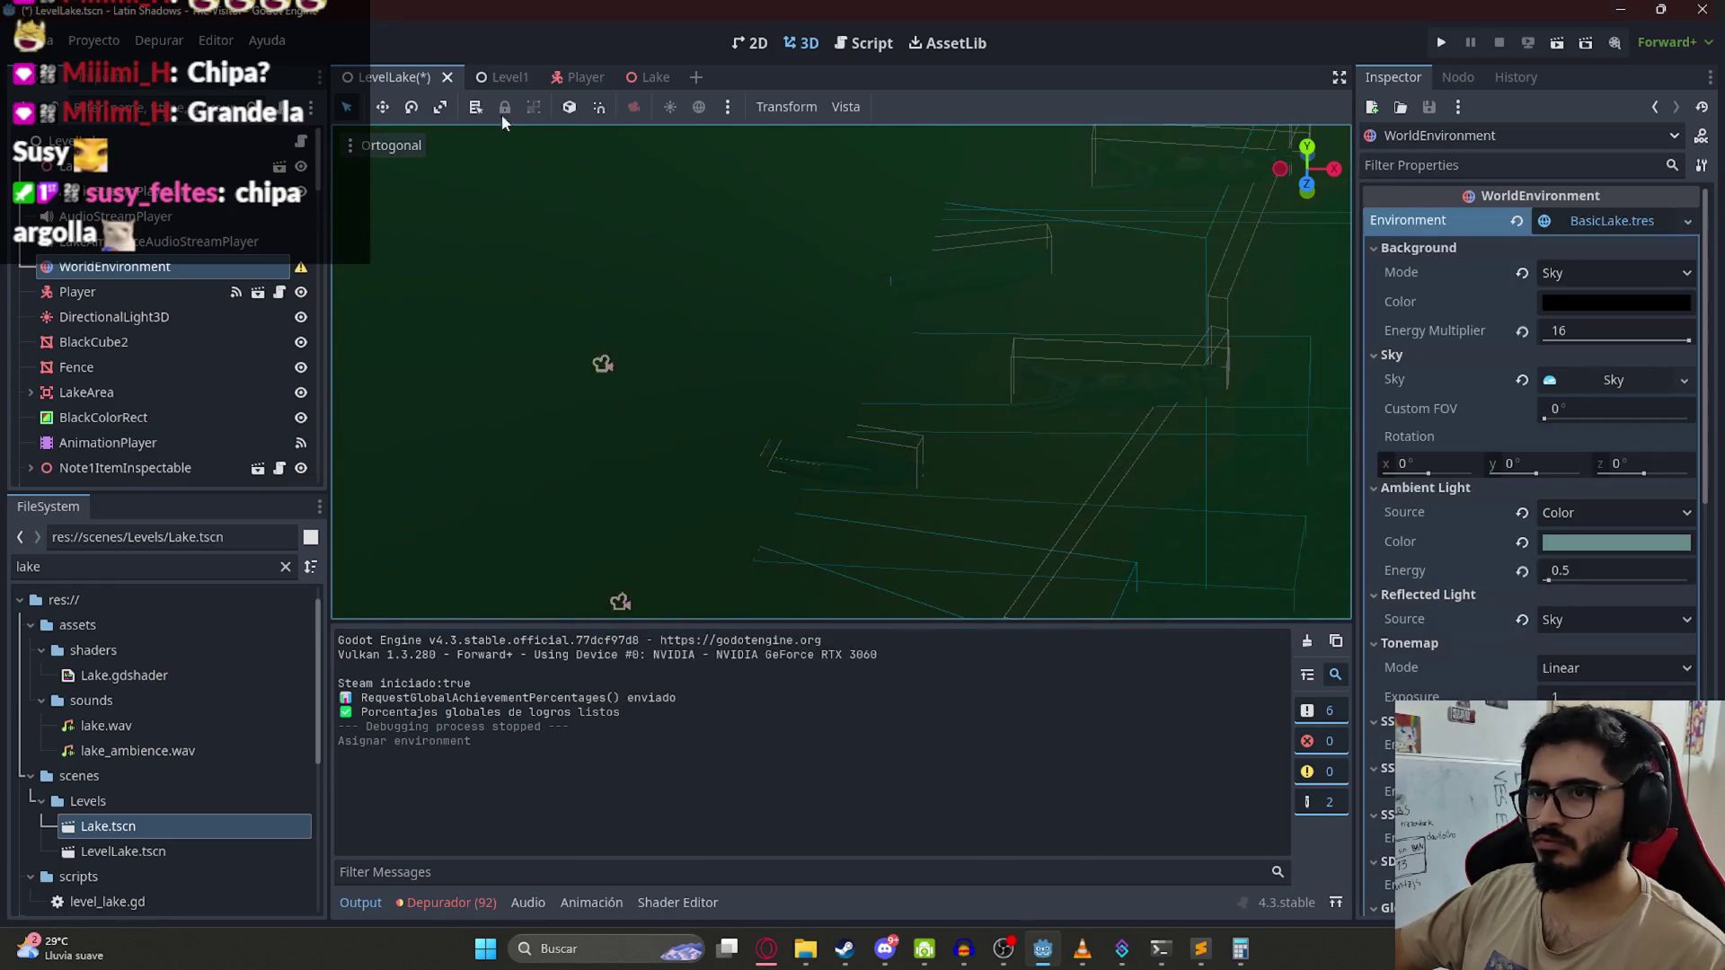
right_click(376, 83)
left_click(423, 232)
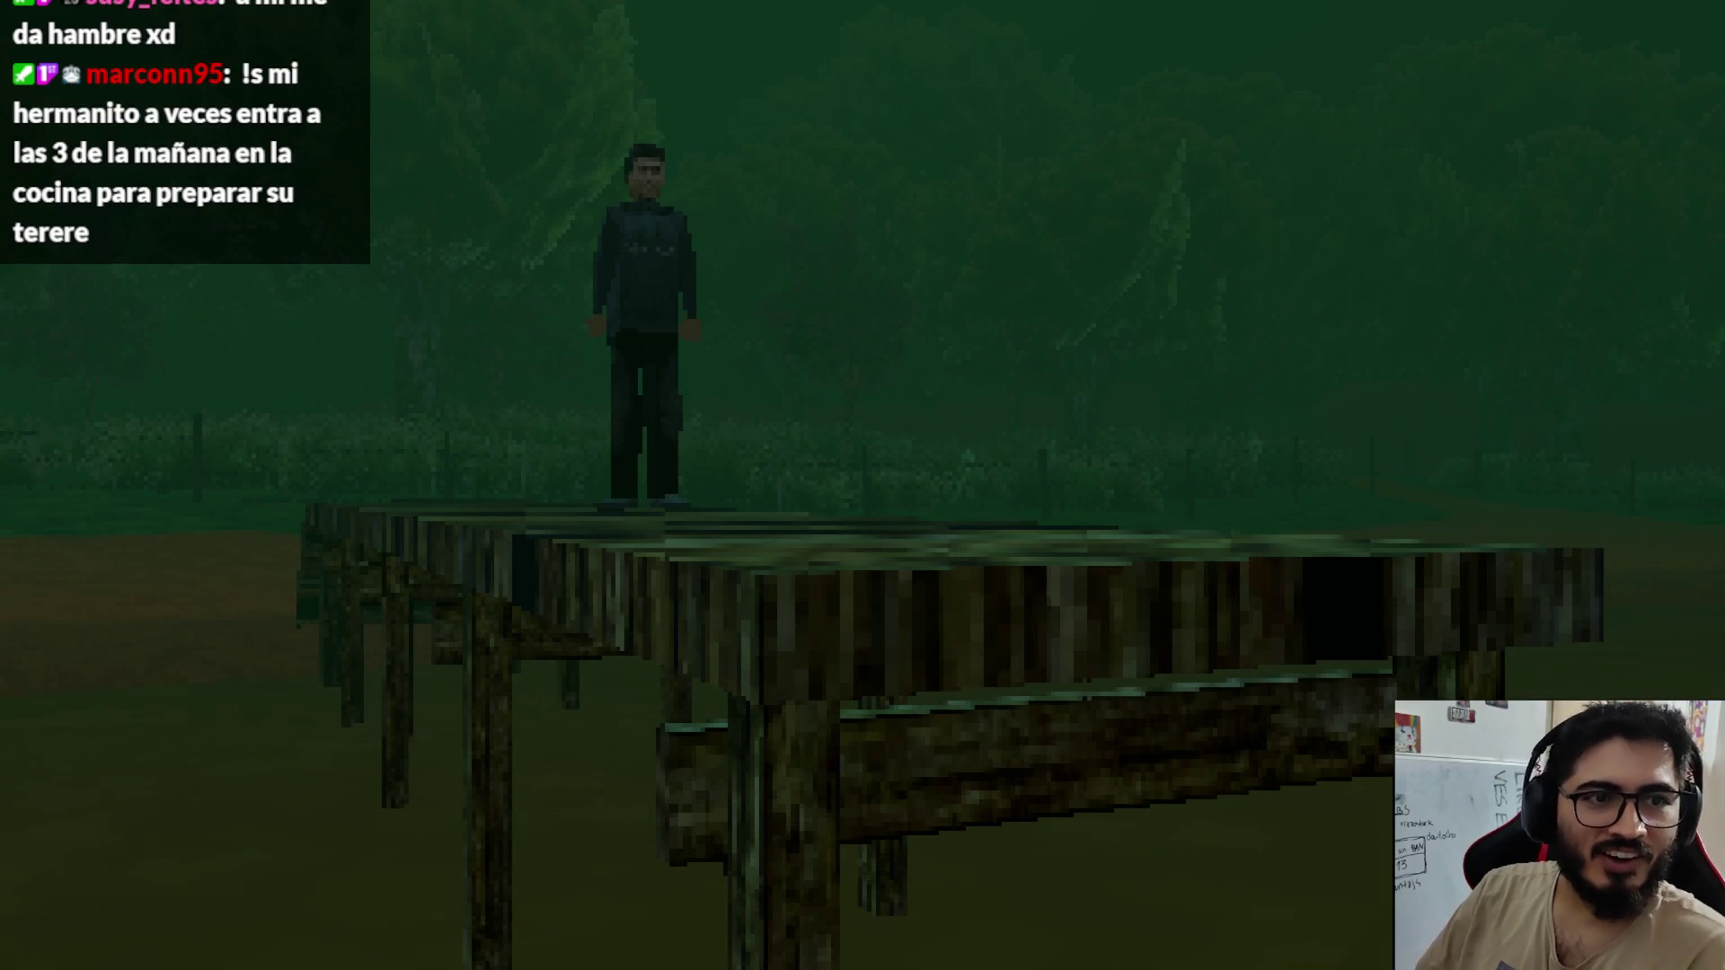
Step: Walk off the pier and run along the dirt shore toward the canoes
key("w")
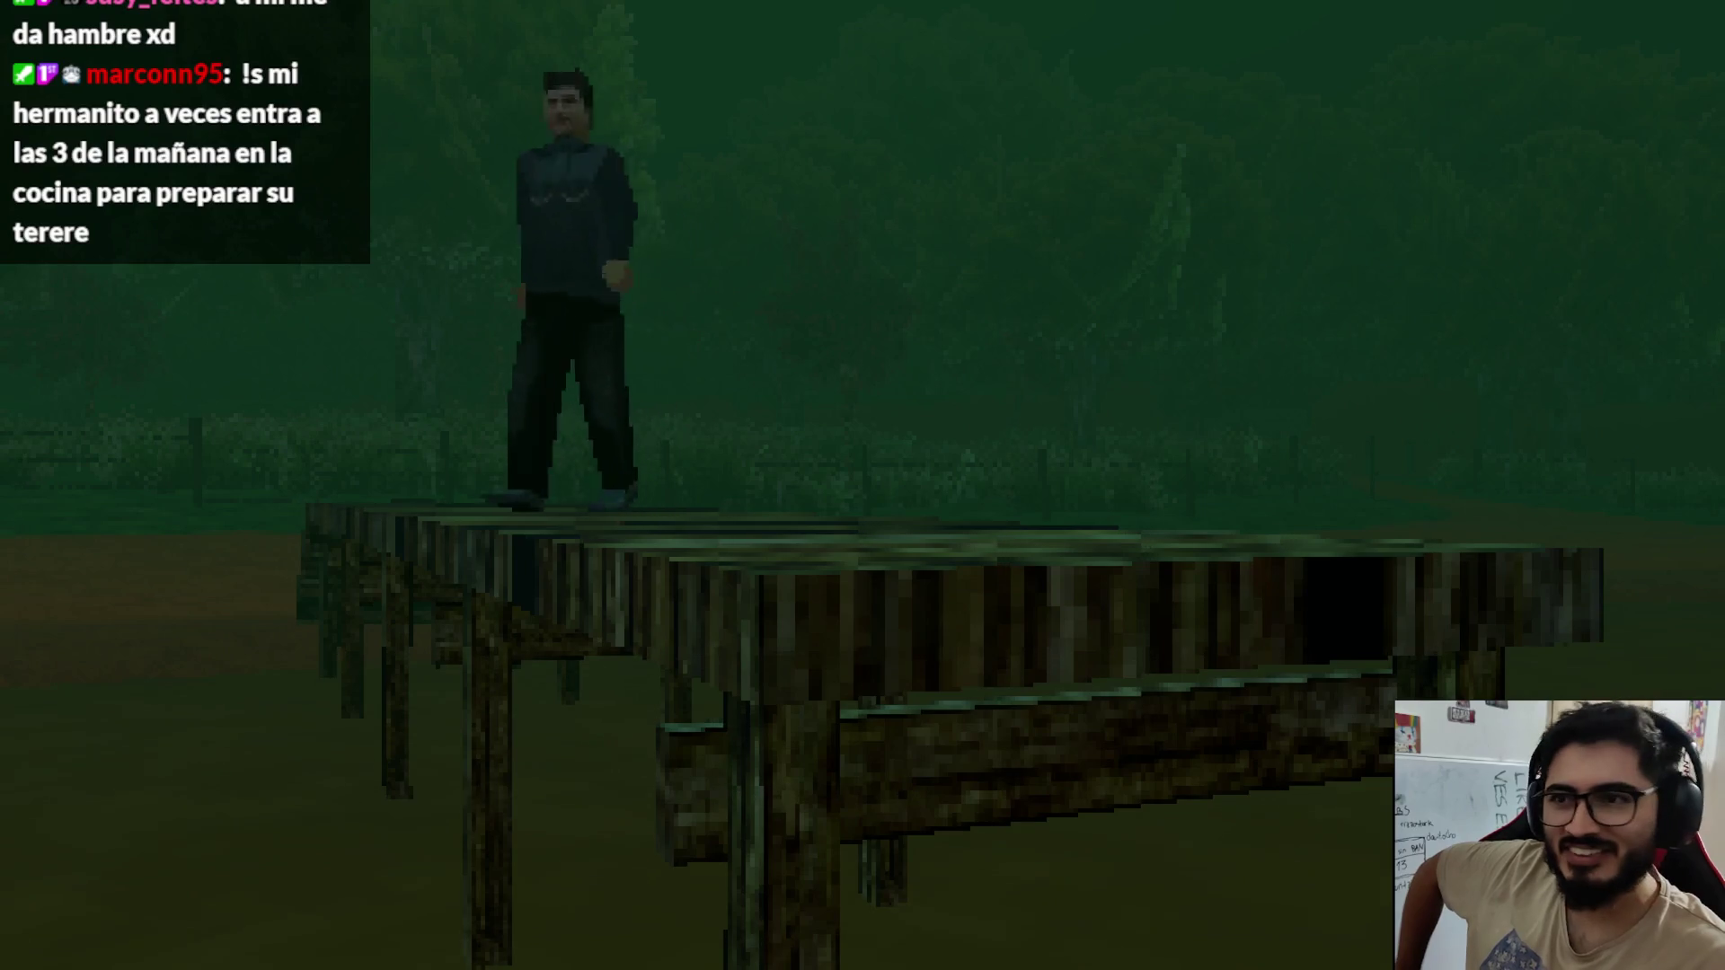
key("a")
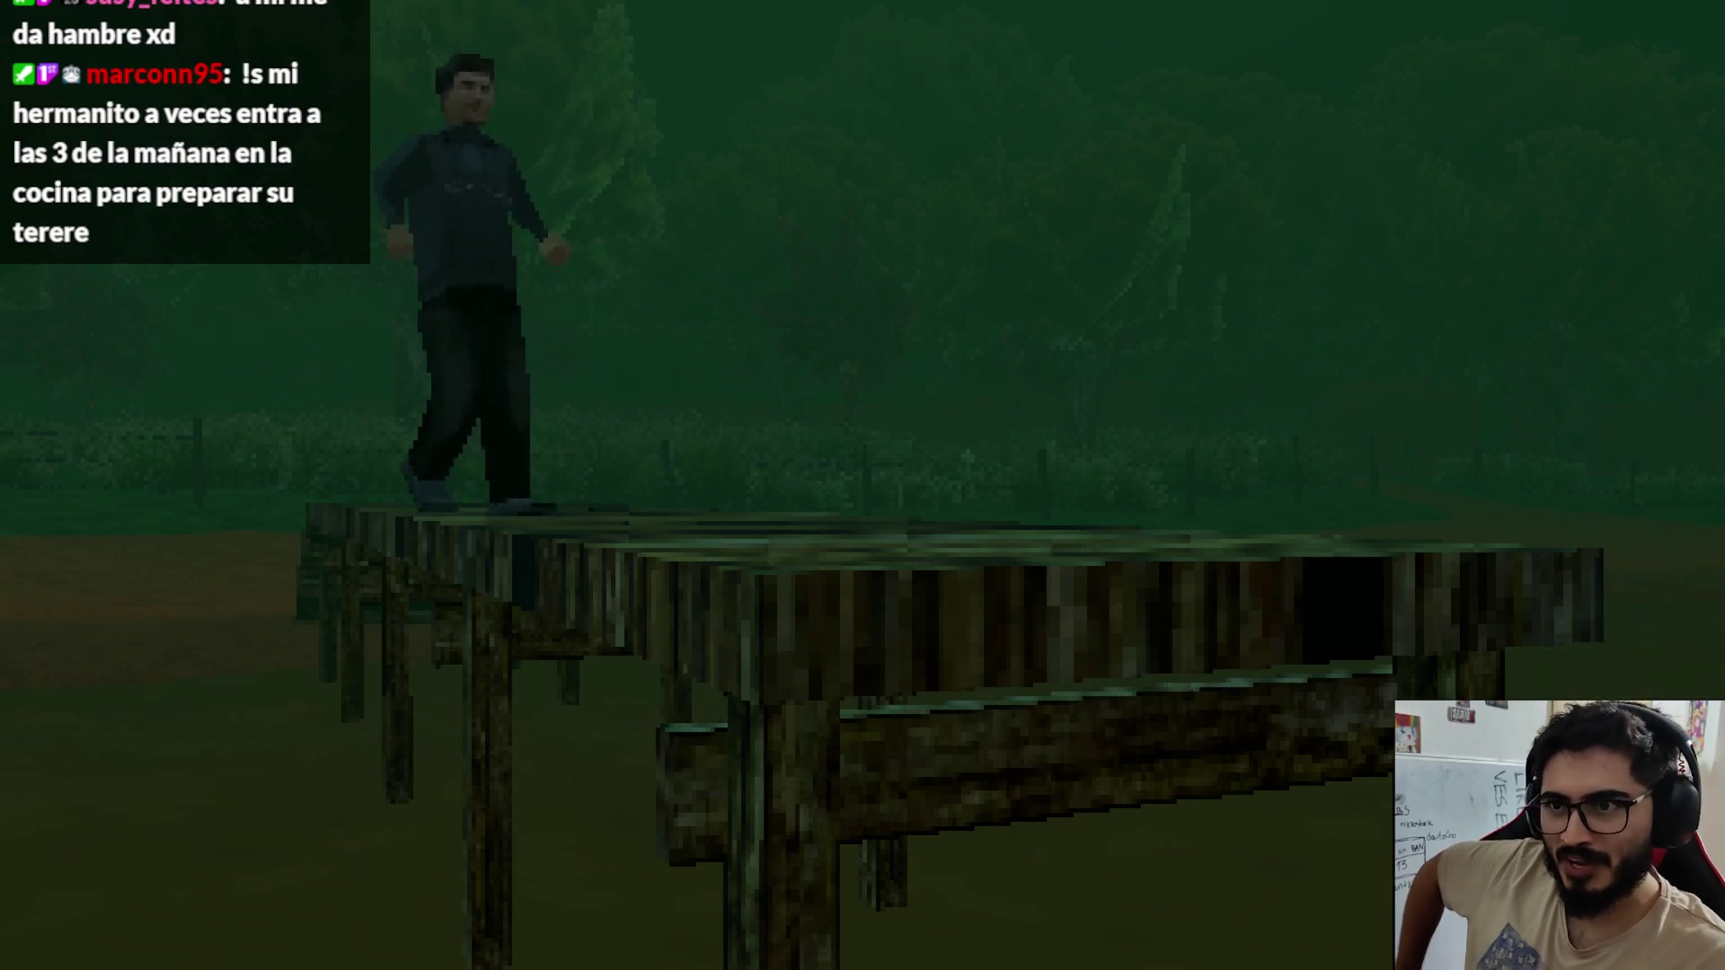
key("w")
key("w")
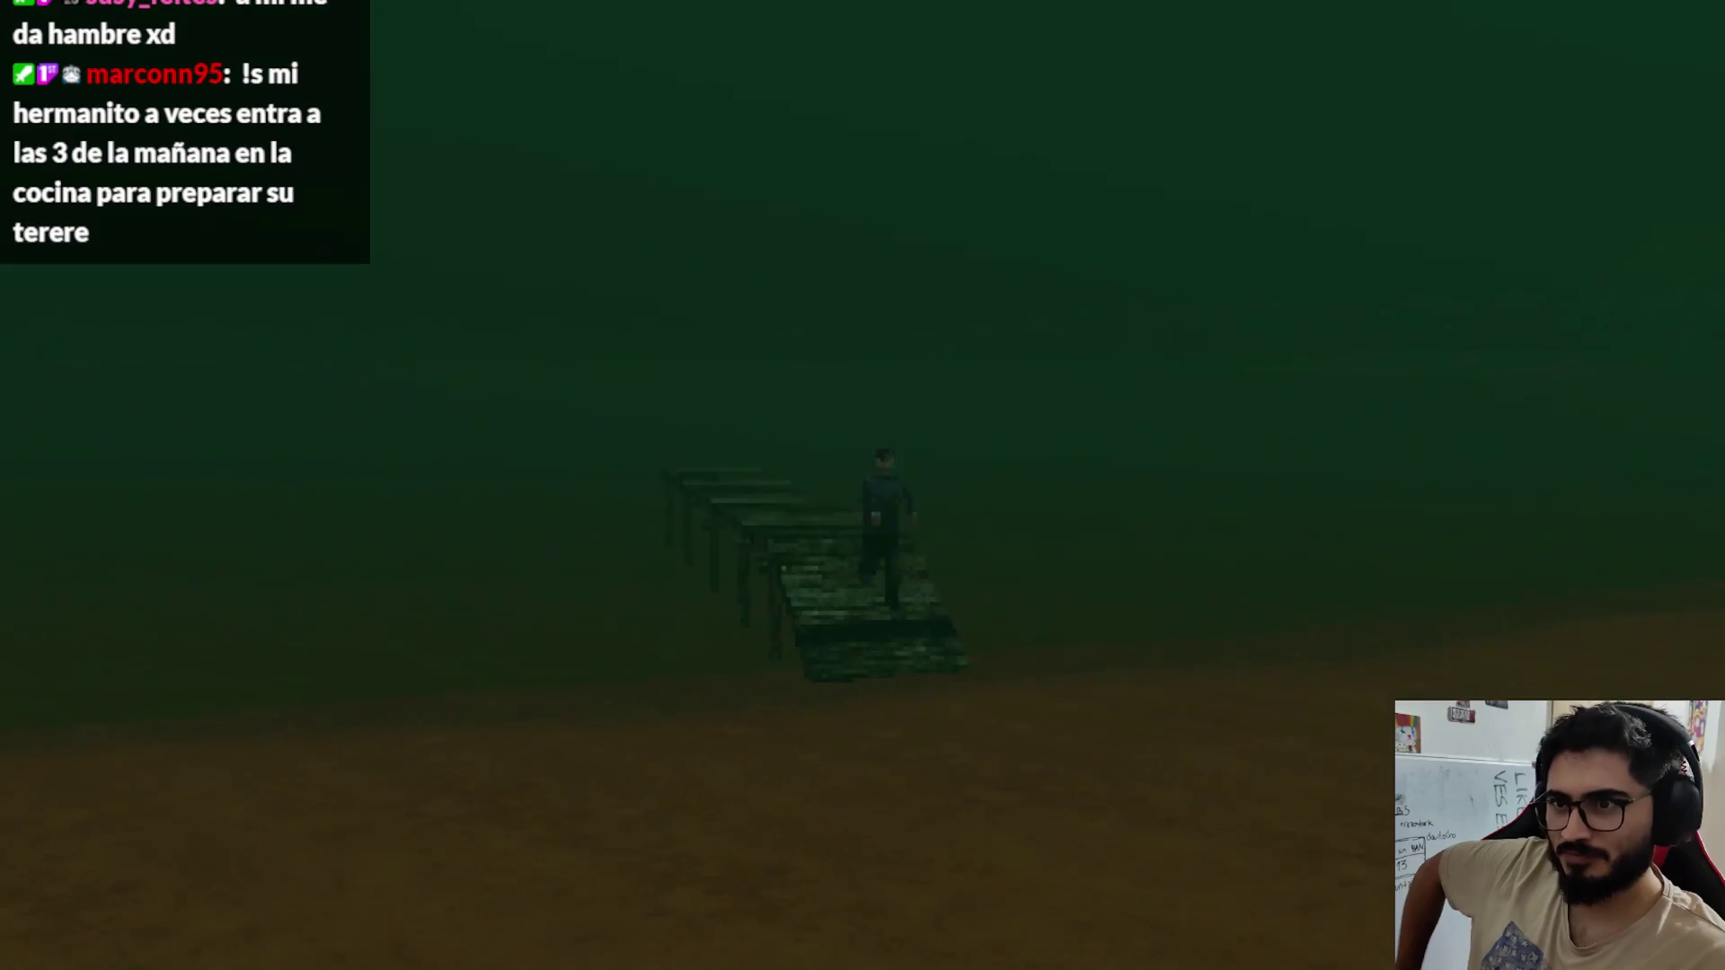
key("w")
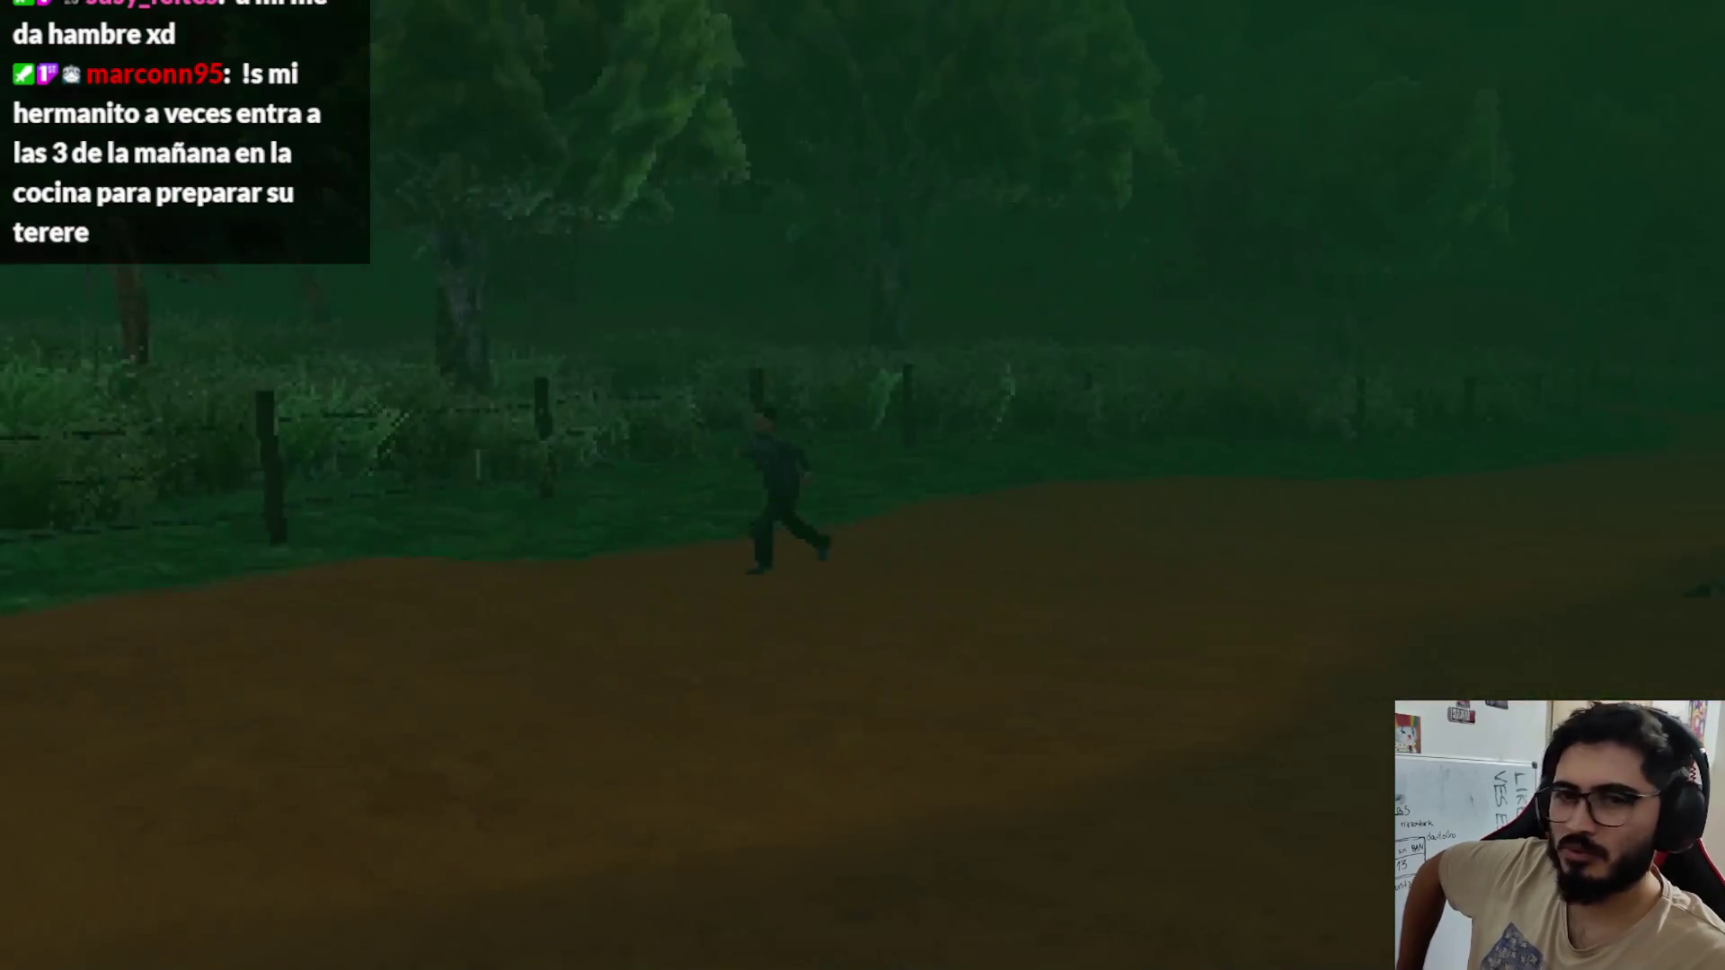
key("w")
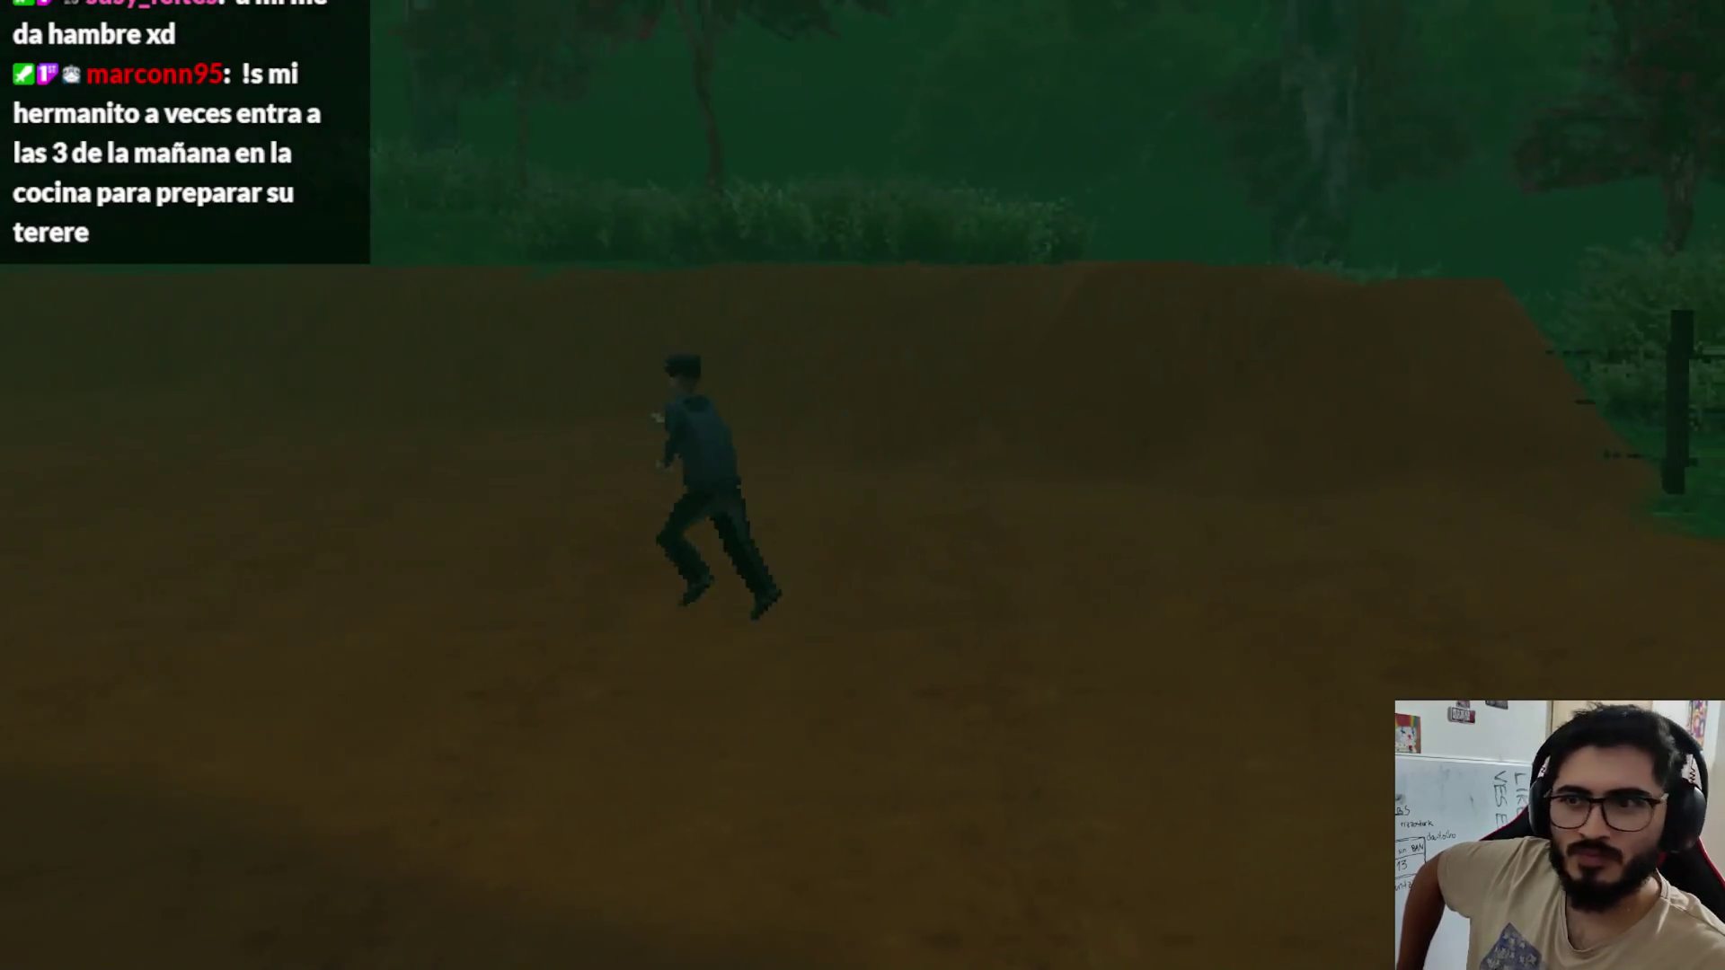
key("w")
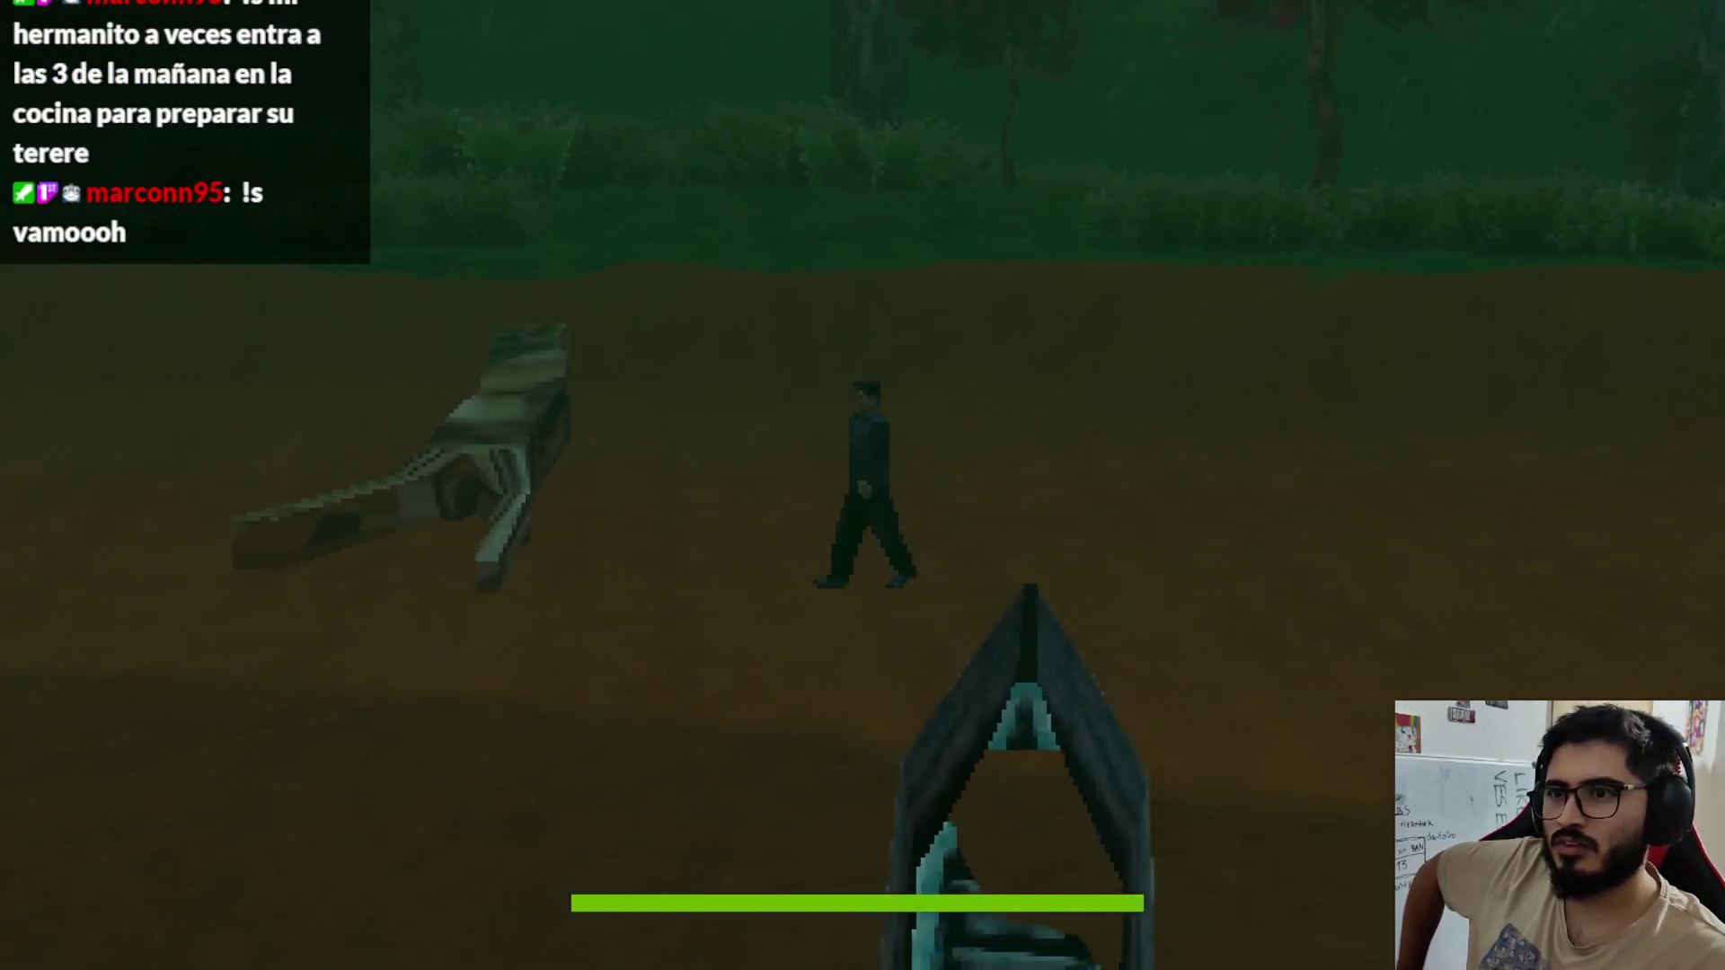
Step: Run past the beached canoes toward the trees, then quit to the editor
key("w")
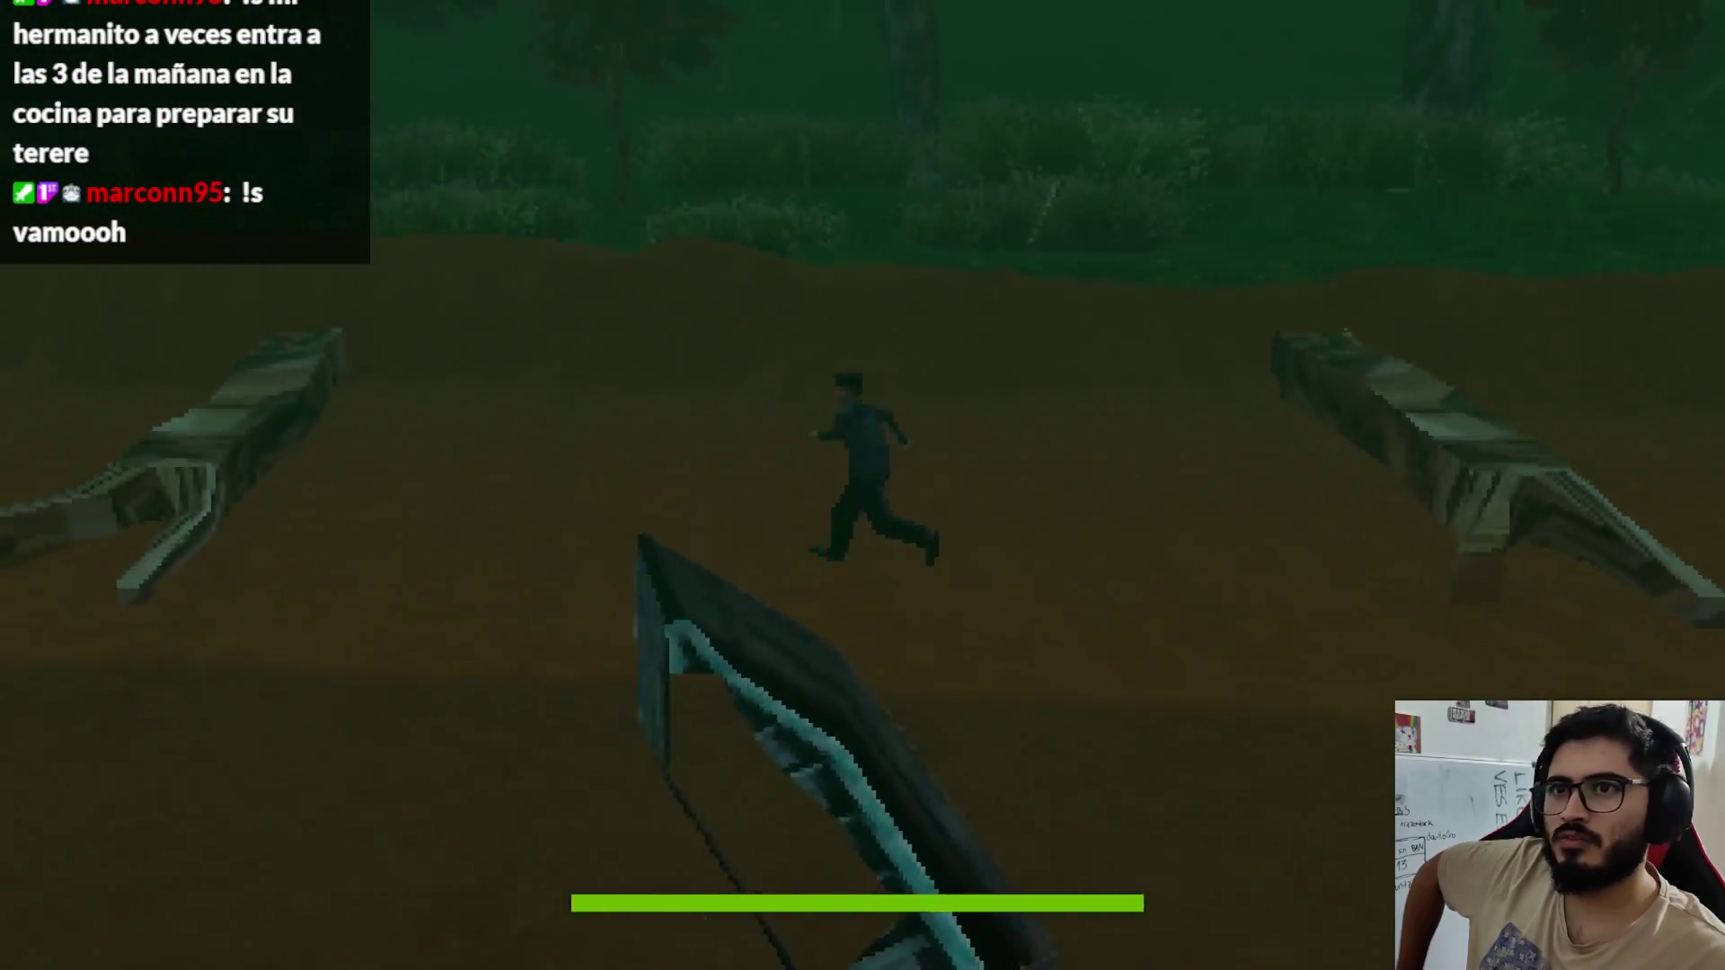
key("w")
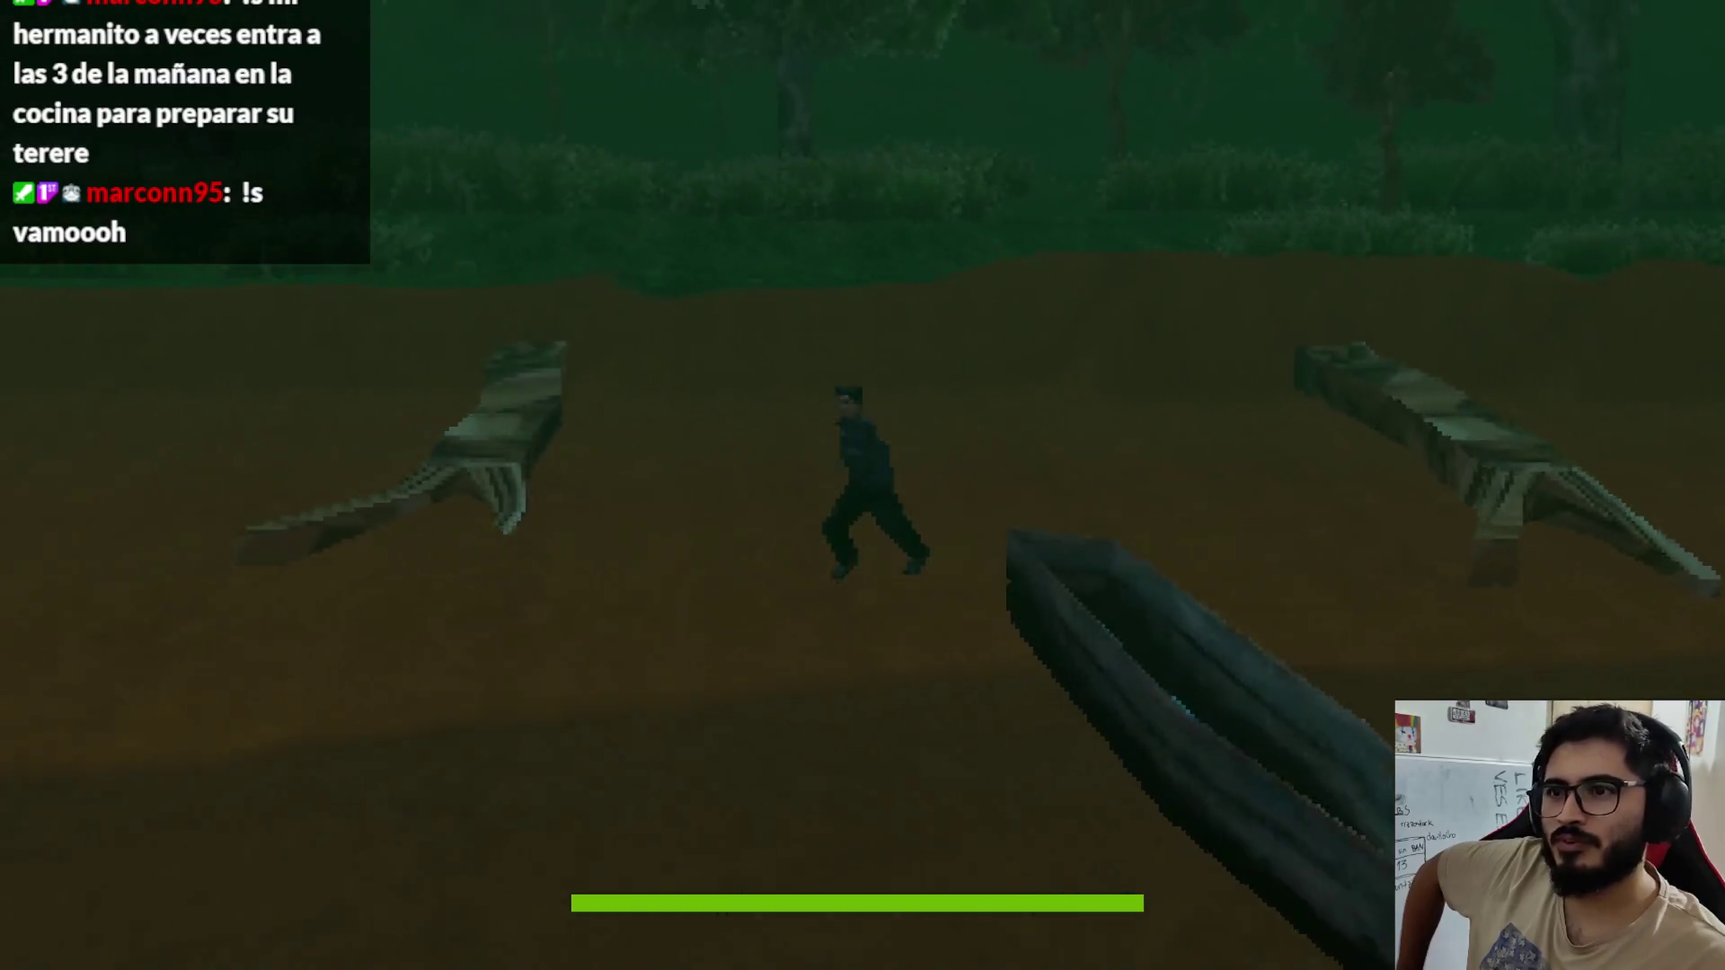
key("w")
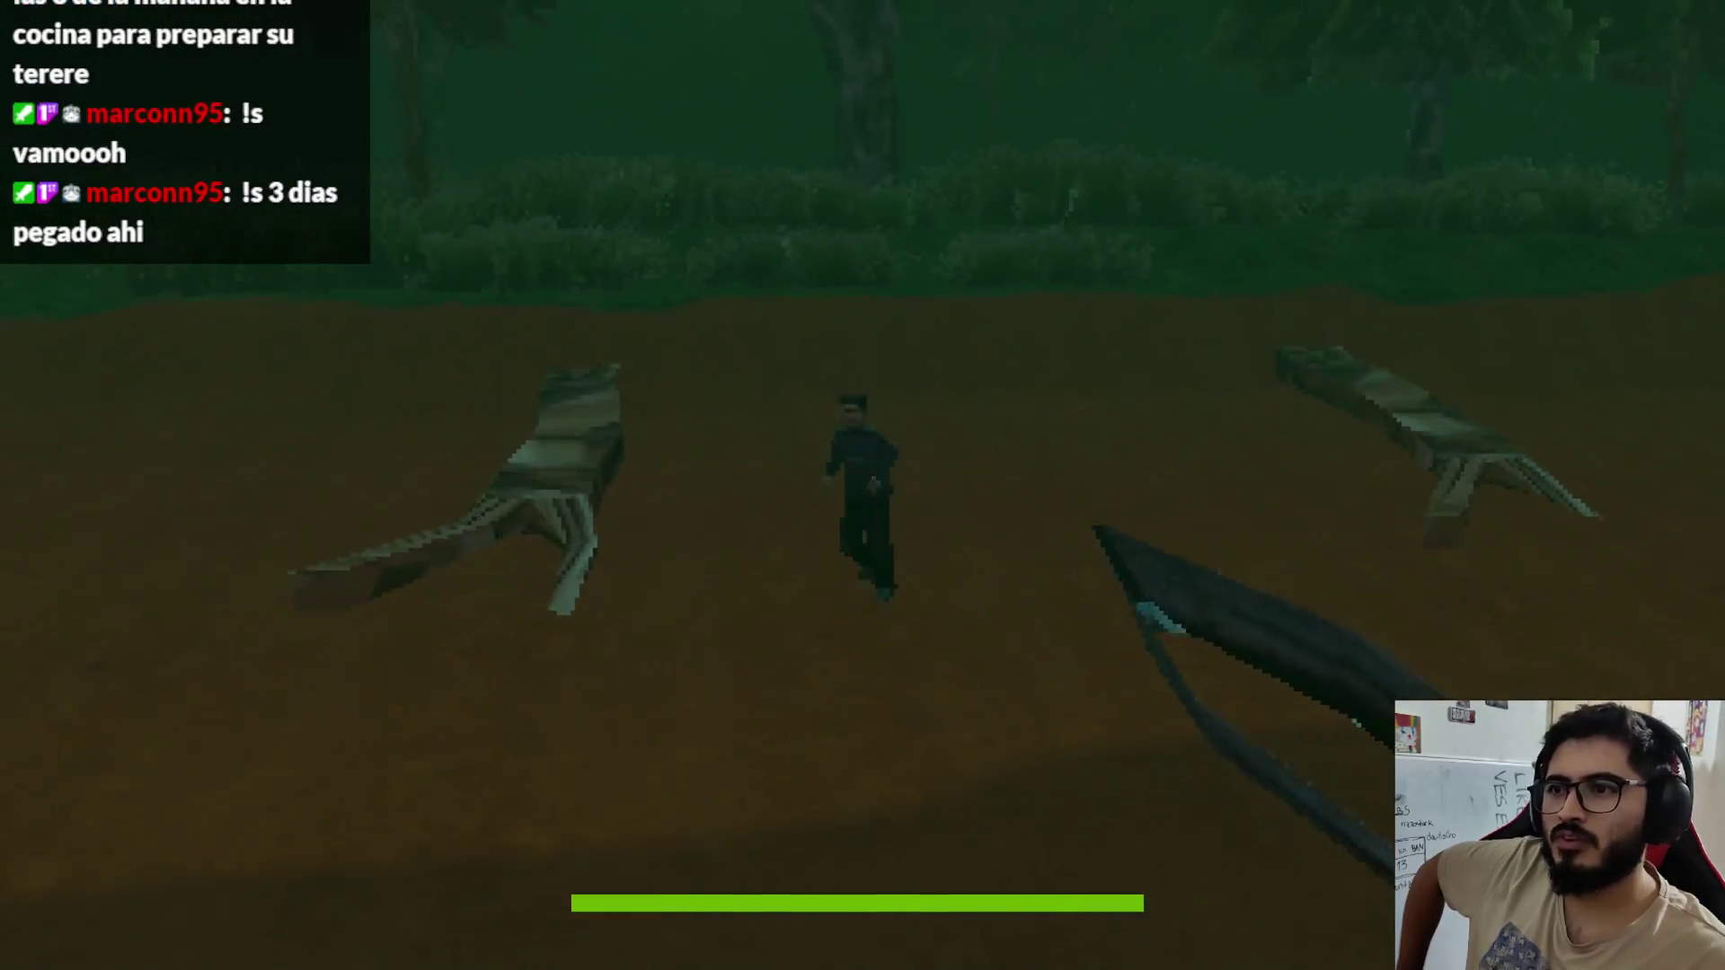
key("w")
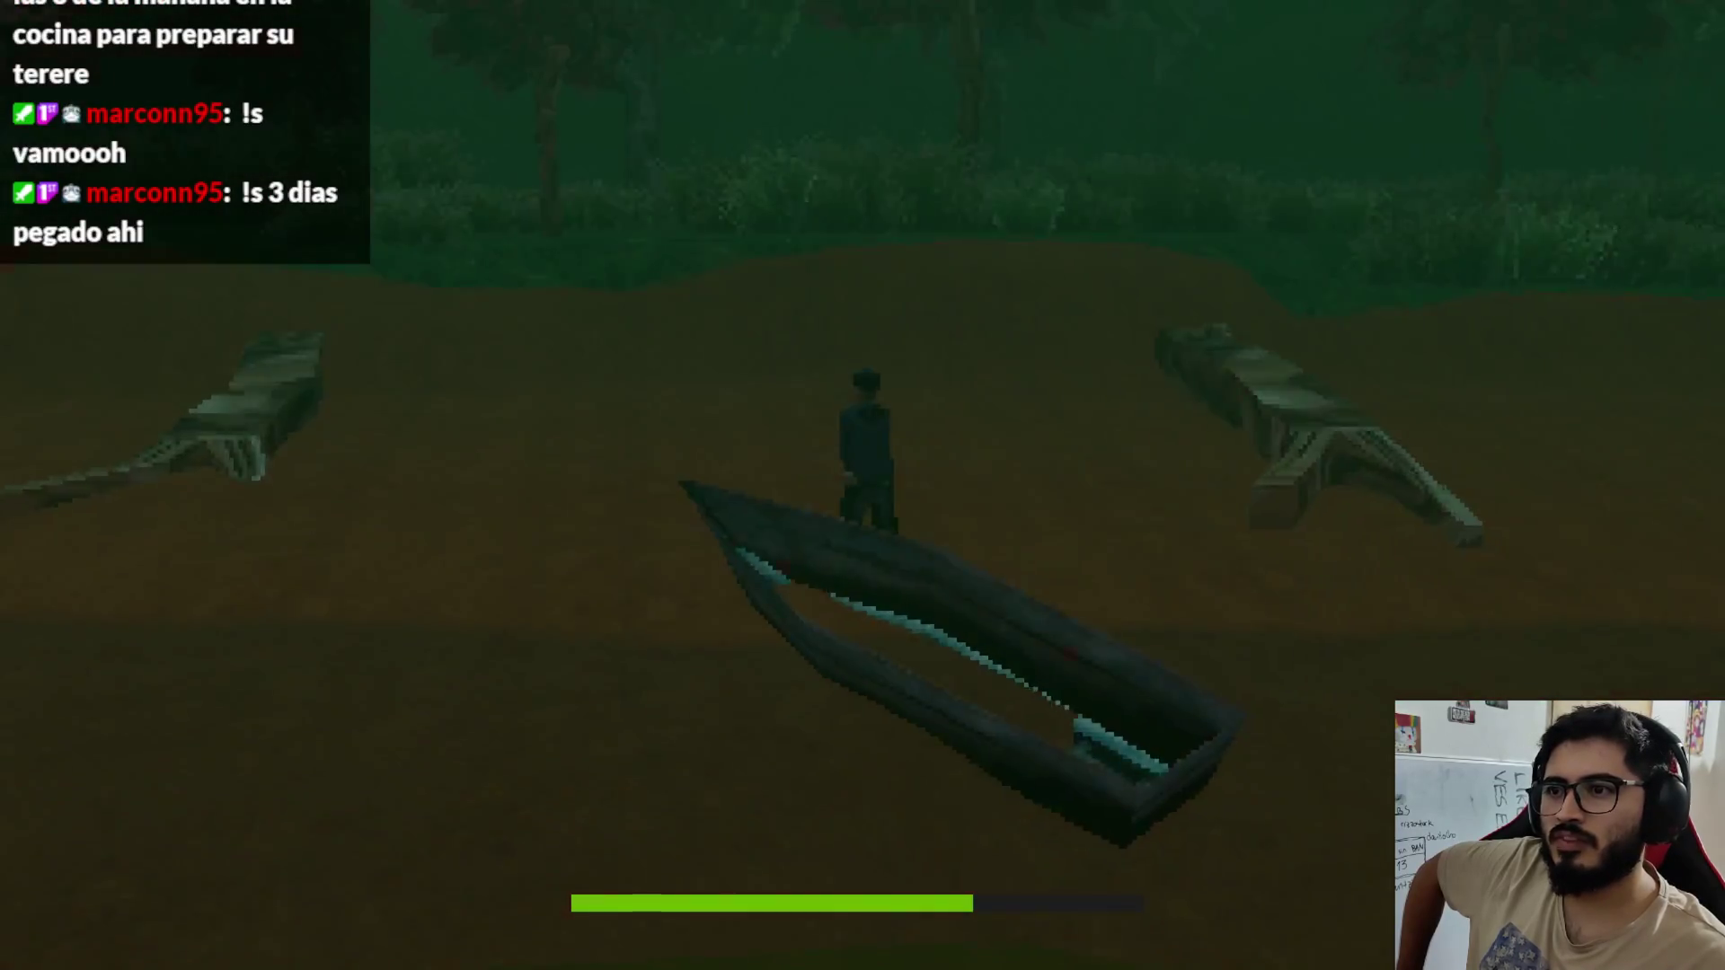
key("w")
key("w")
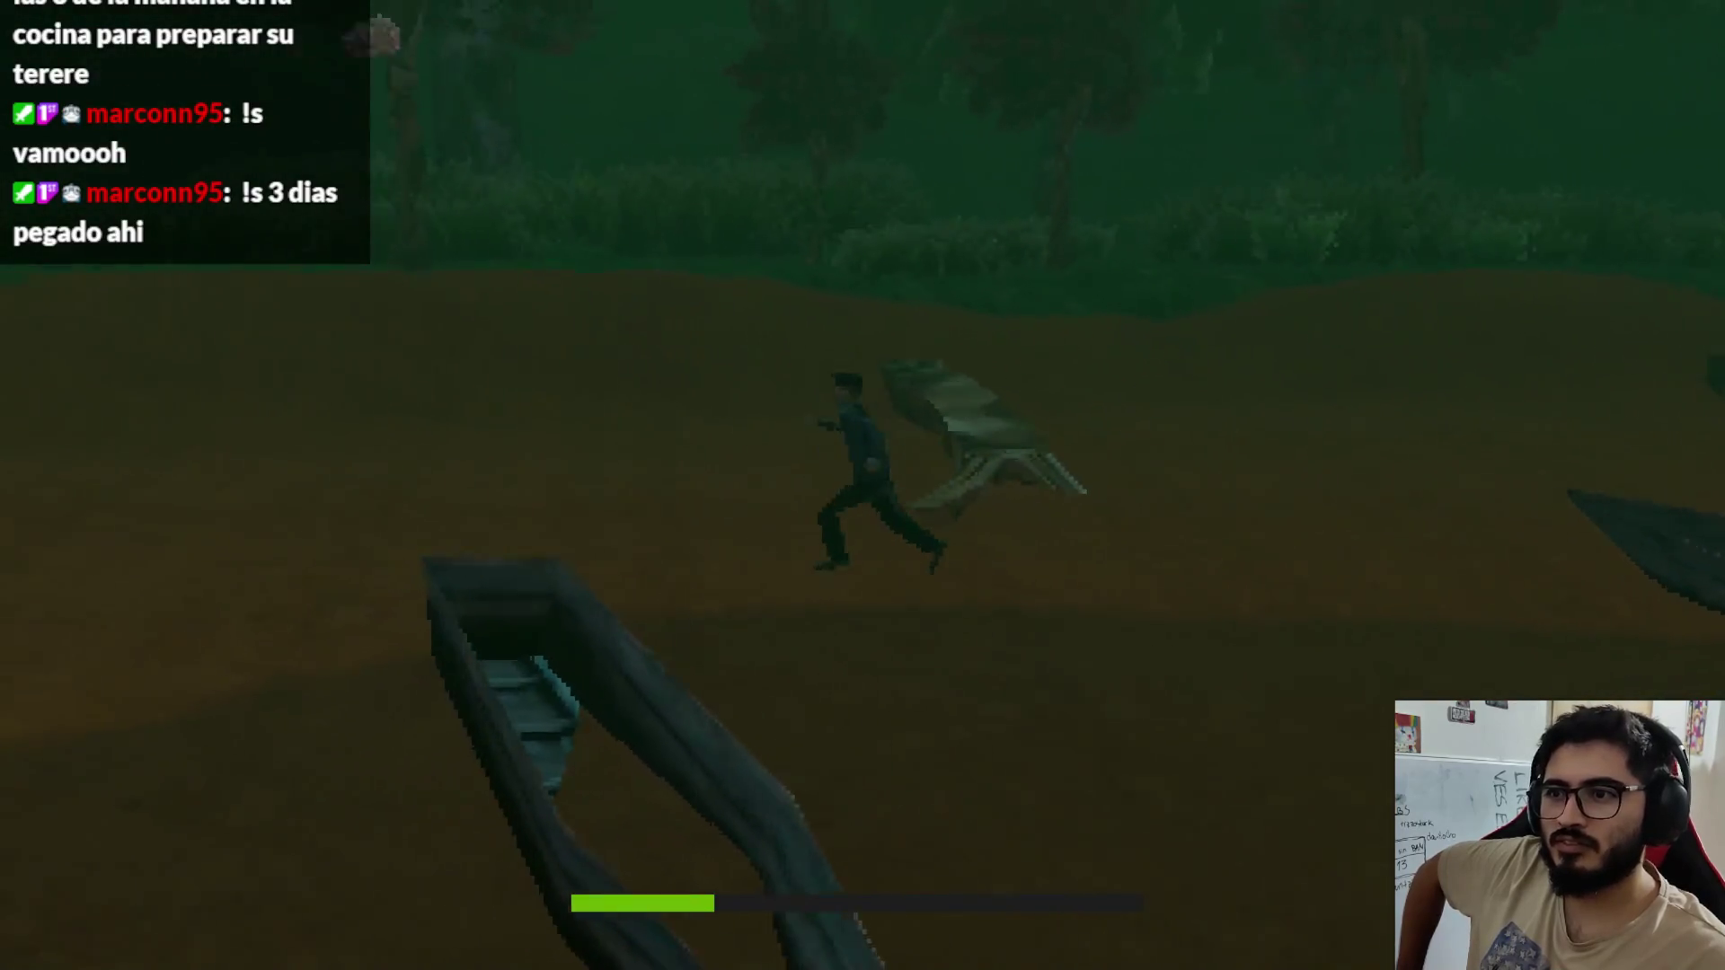
key("a")
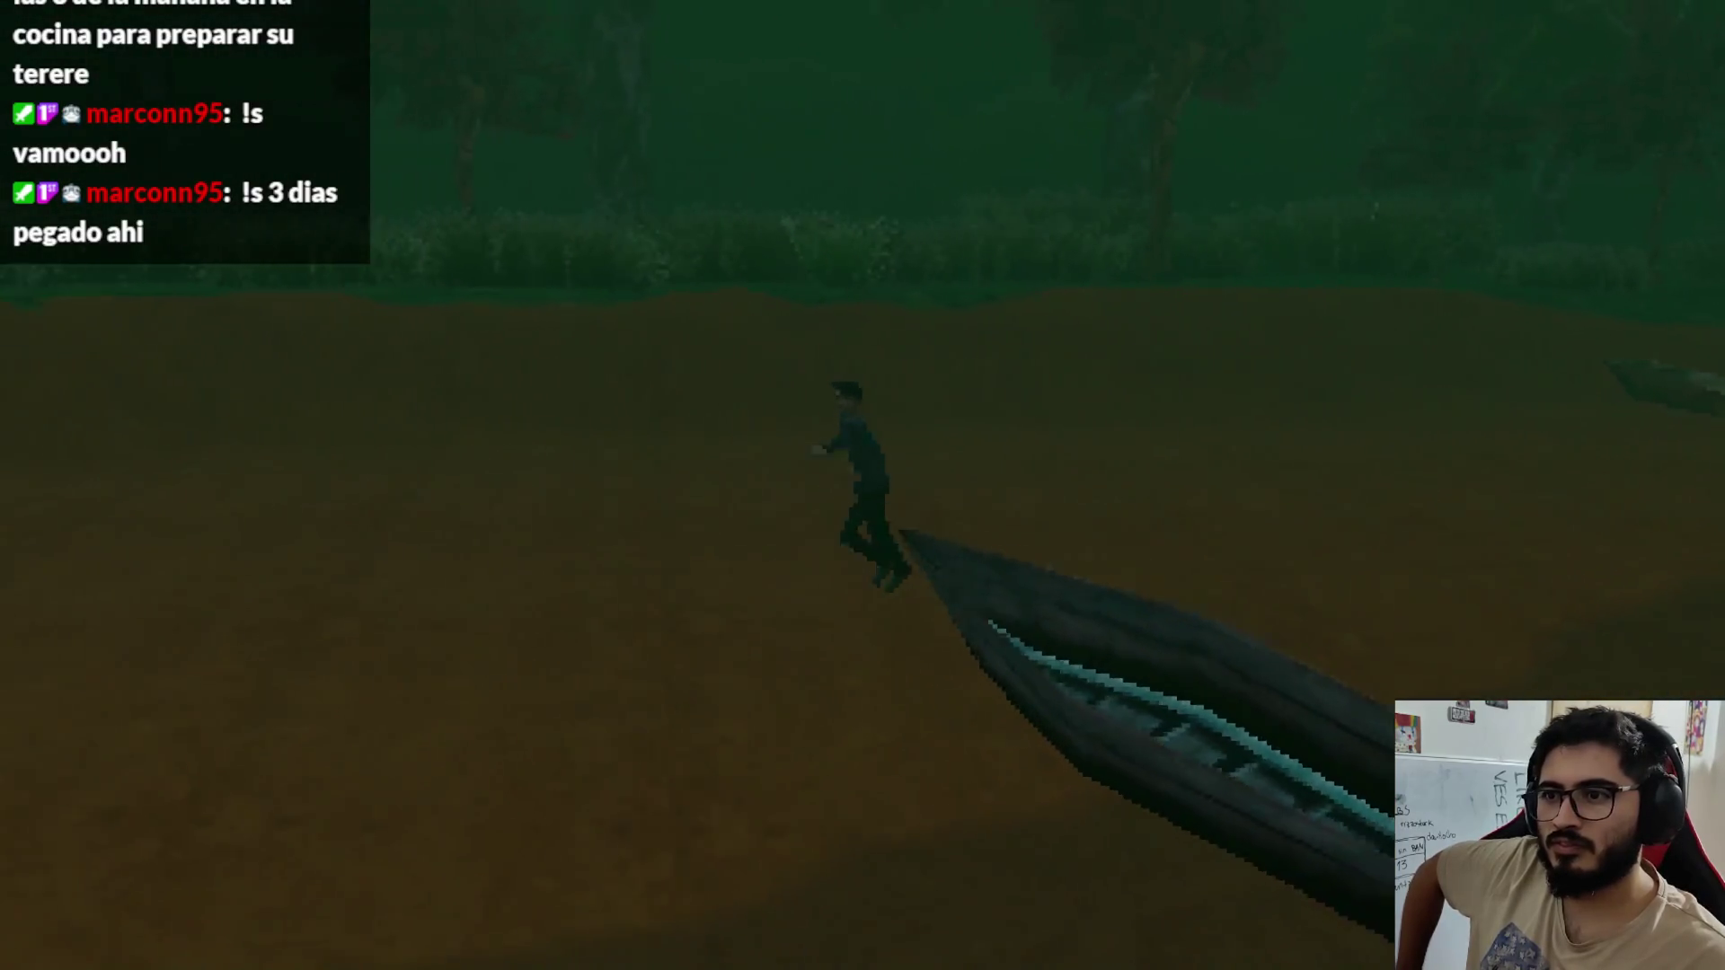
key("Escape")
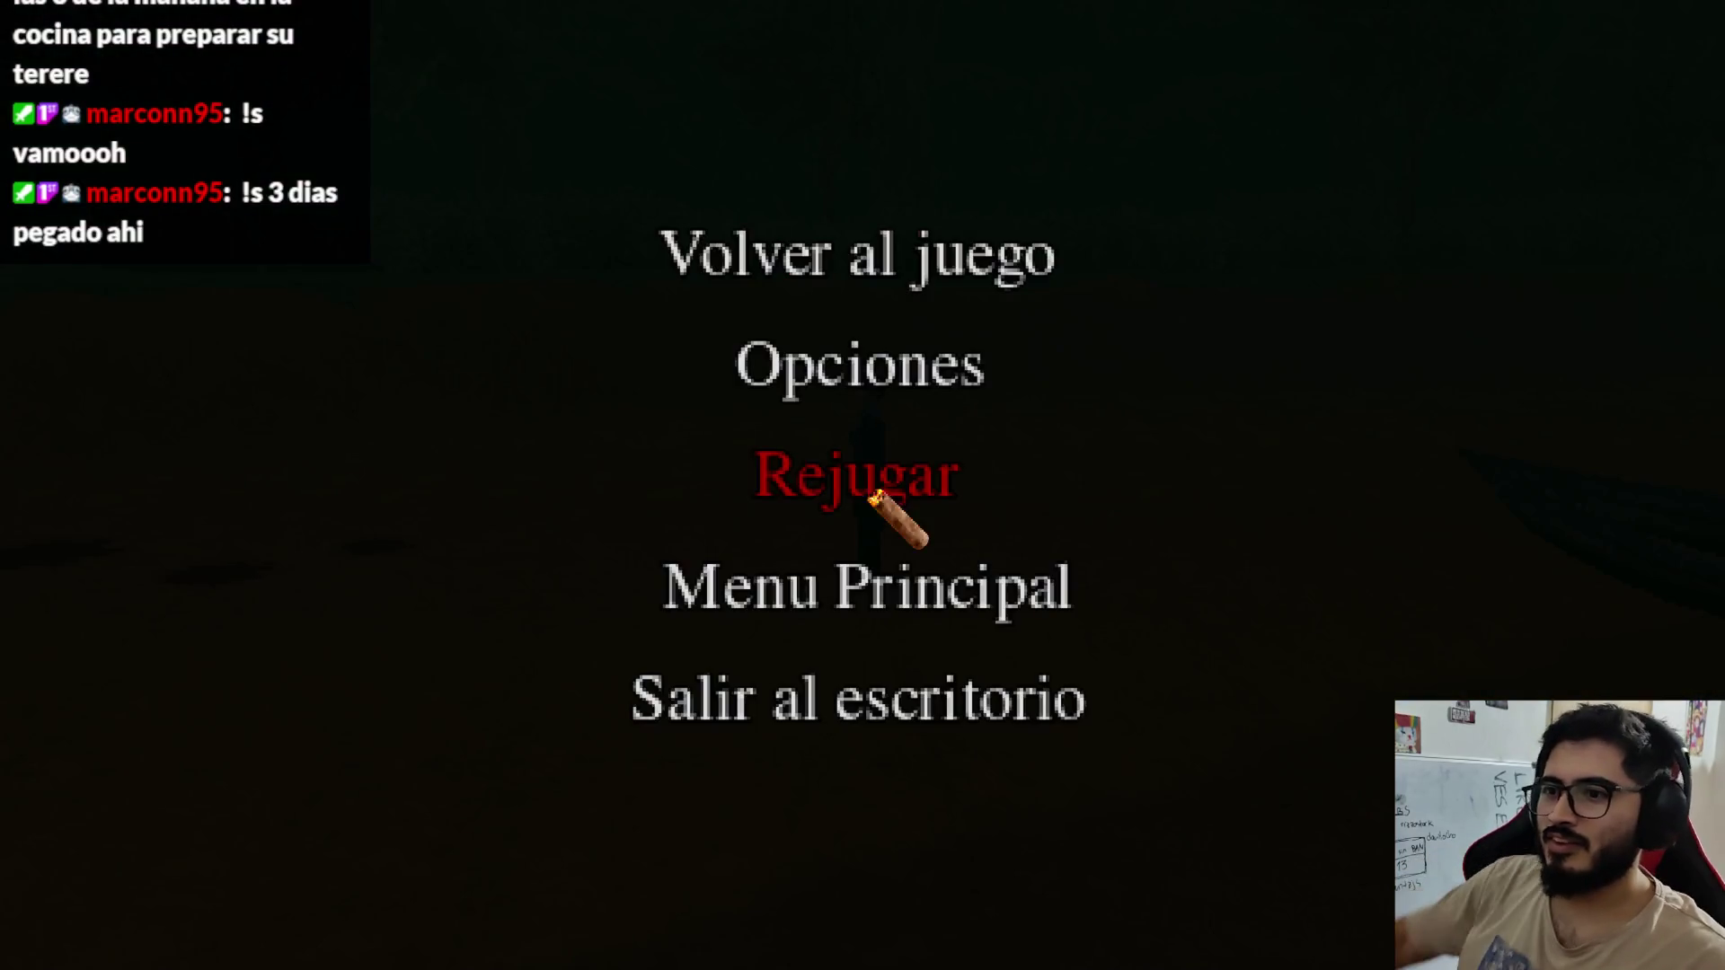
left_click(854, 724)
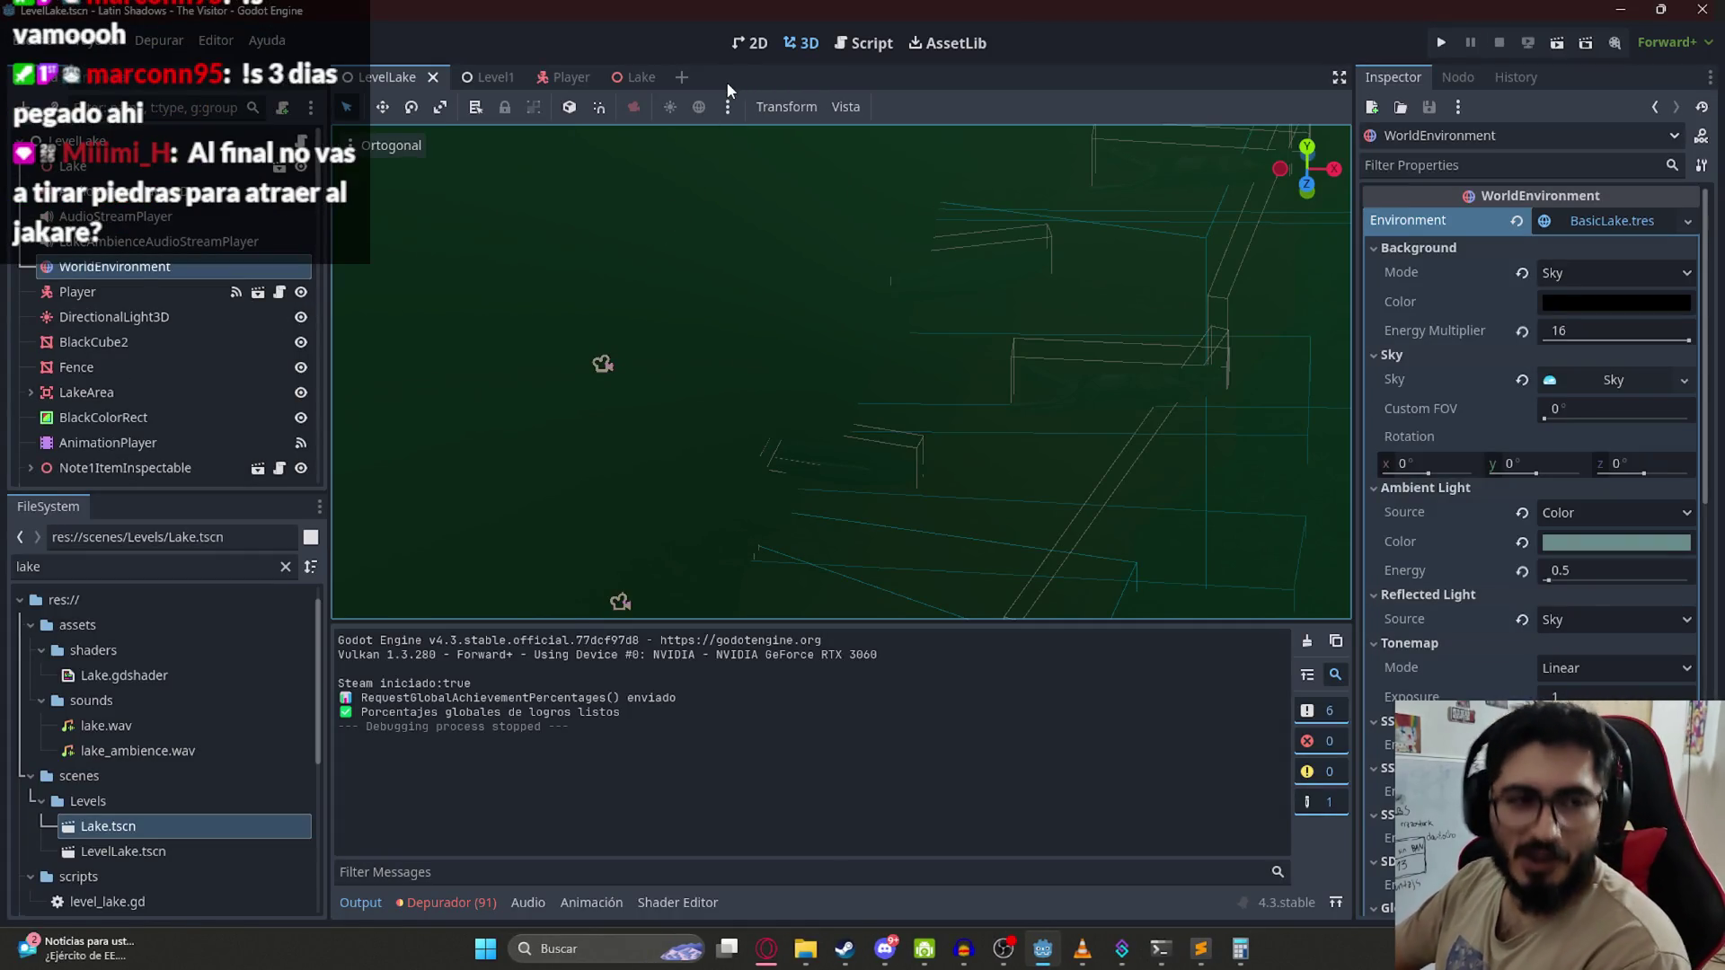
Step: Remove the lake WorldEnvironment's environment resource and switch to the Level1 scene tab
left_click(1517, 222)
scroll(706, 340, "down", 5)
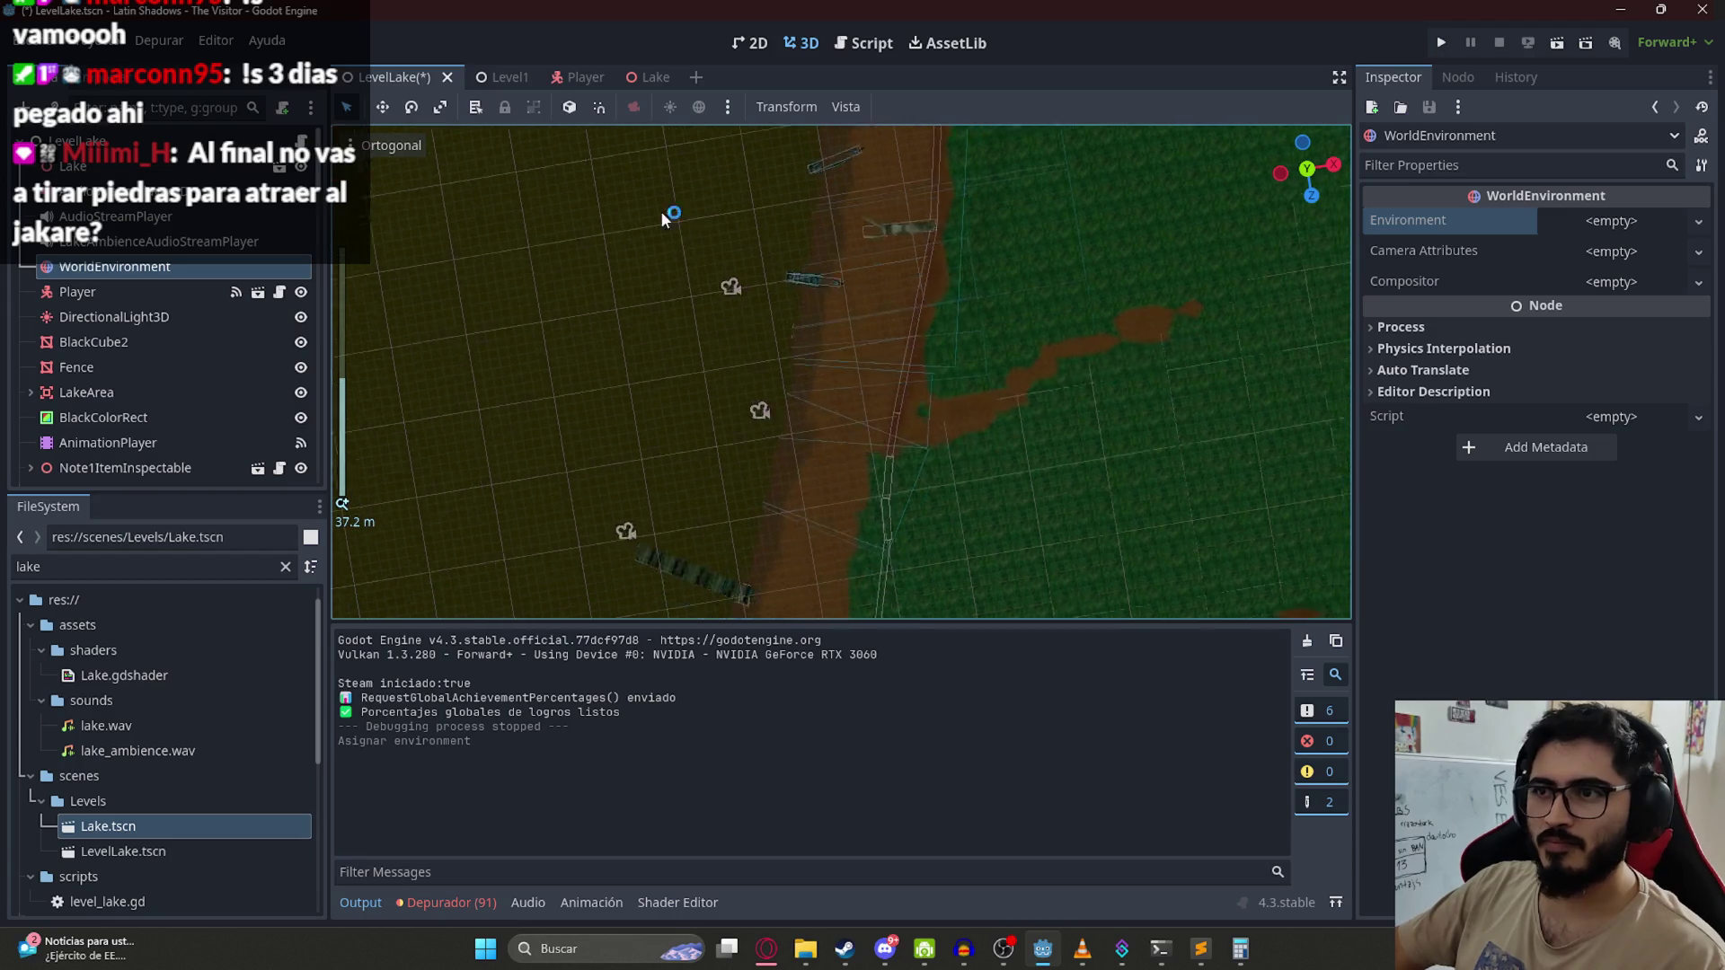
mouse_move(663, 220)
left_mouse_down()
mouse_move(558, 258)
mouse_move(897, 481)
mouse_move(812, 374)
mouse_move(954, 275)
left_mouse_up()
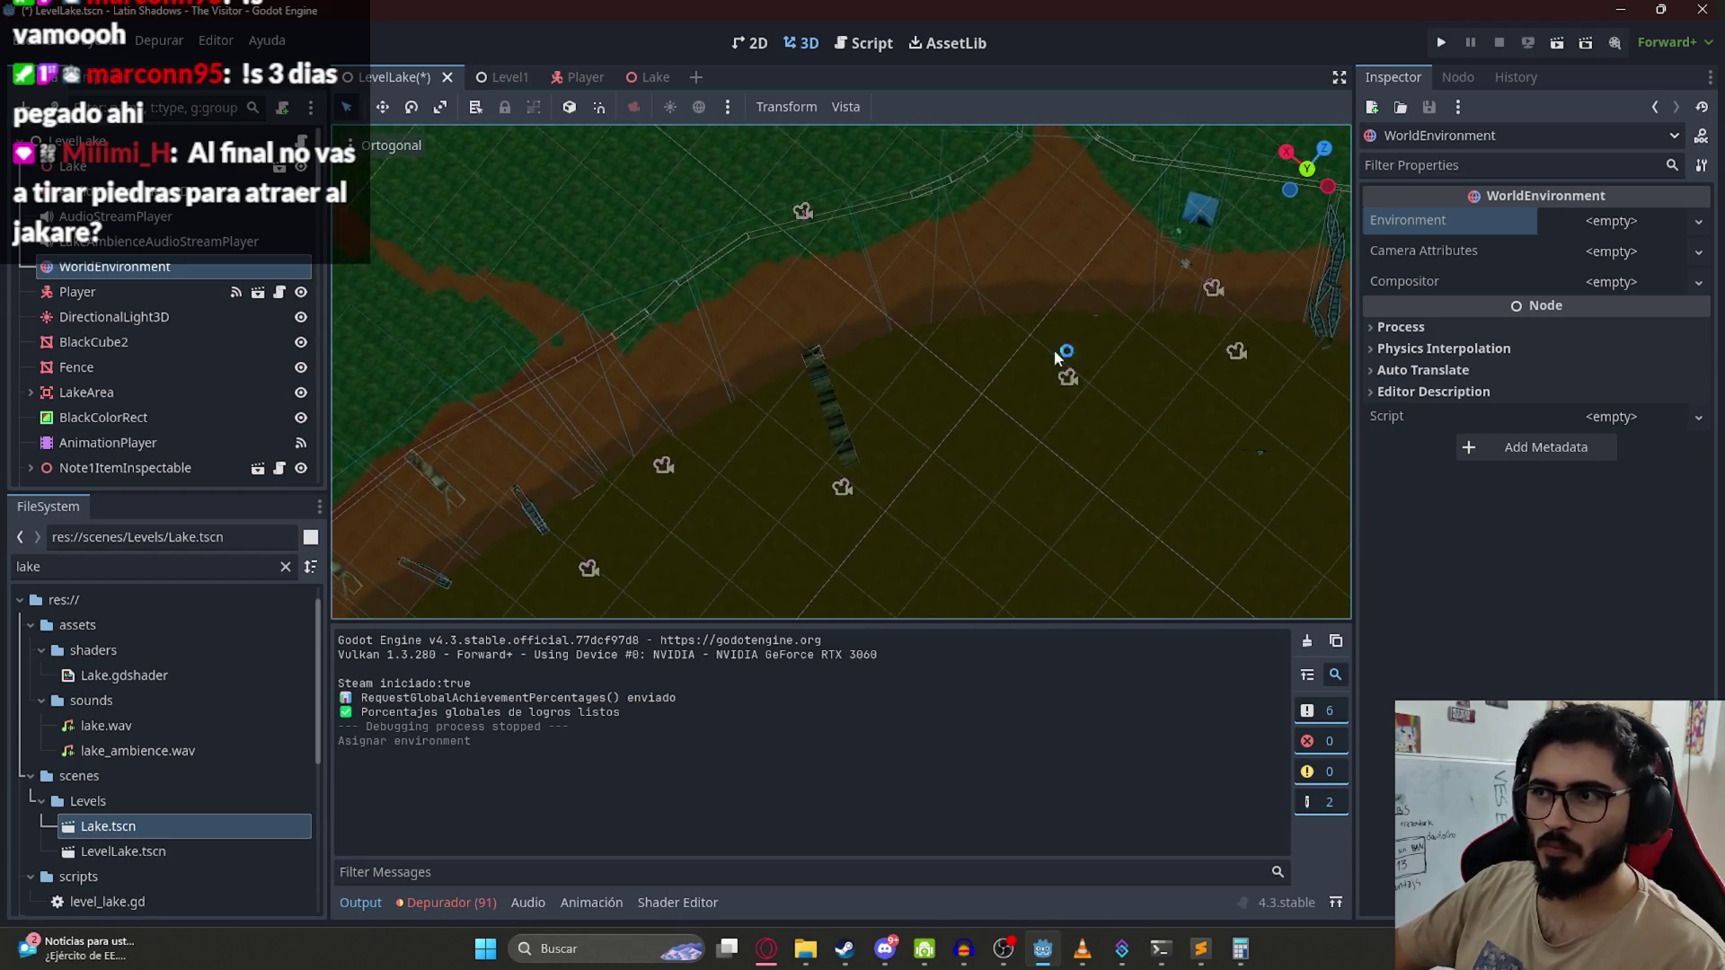
scroll(942, 245, "up", 5)
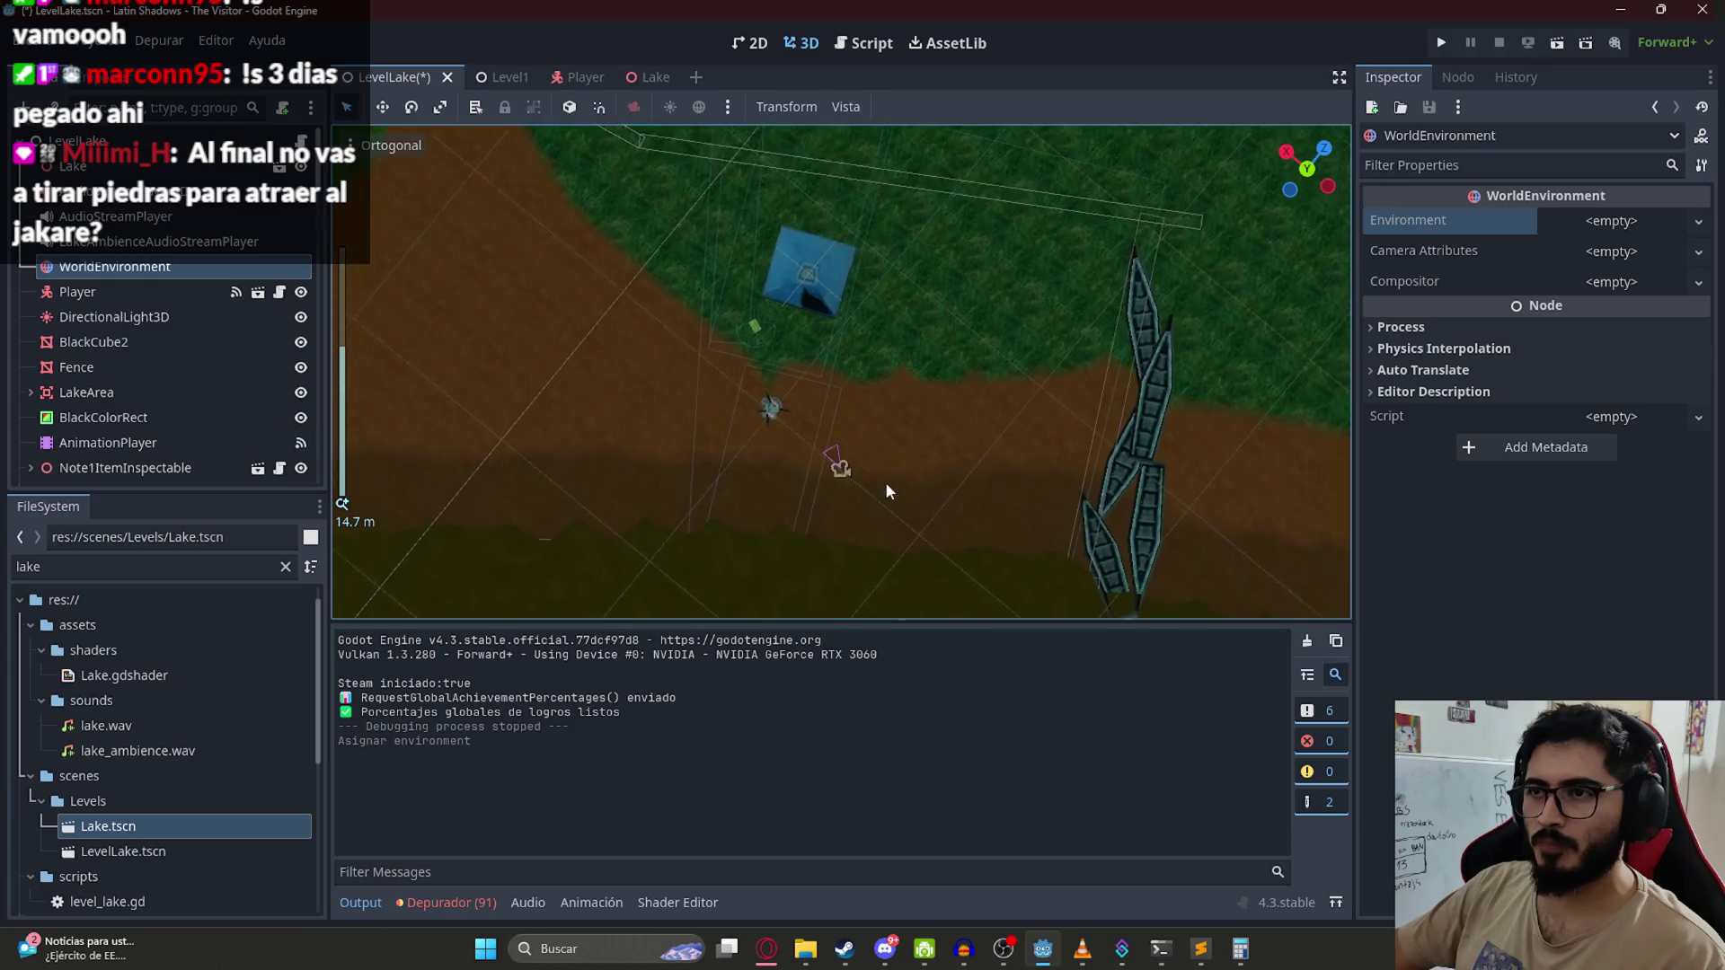
scroll(886, 483, "down", 10)
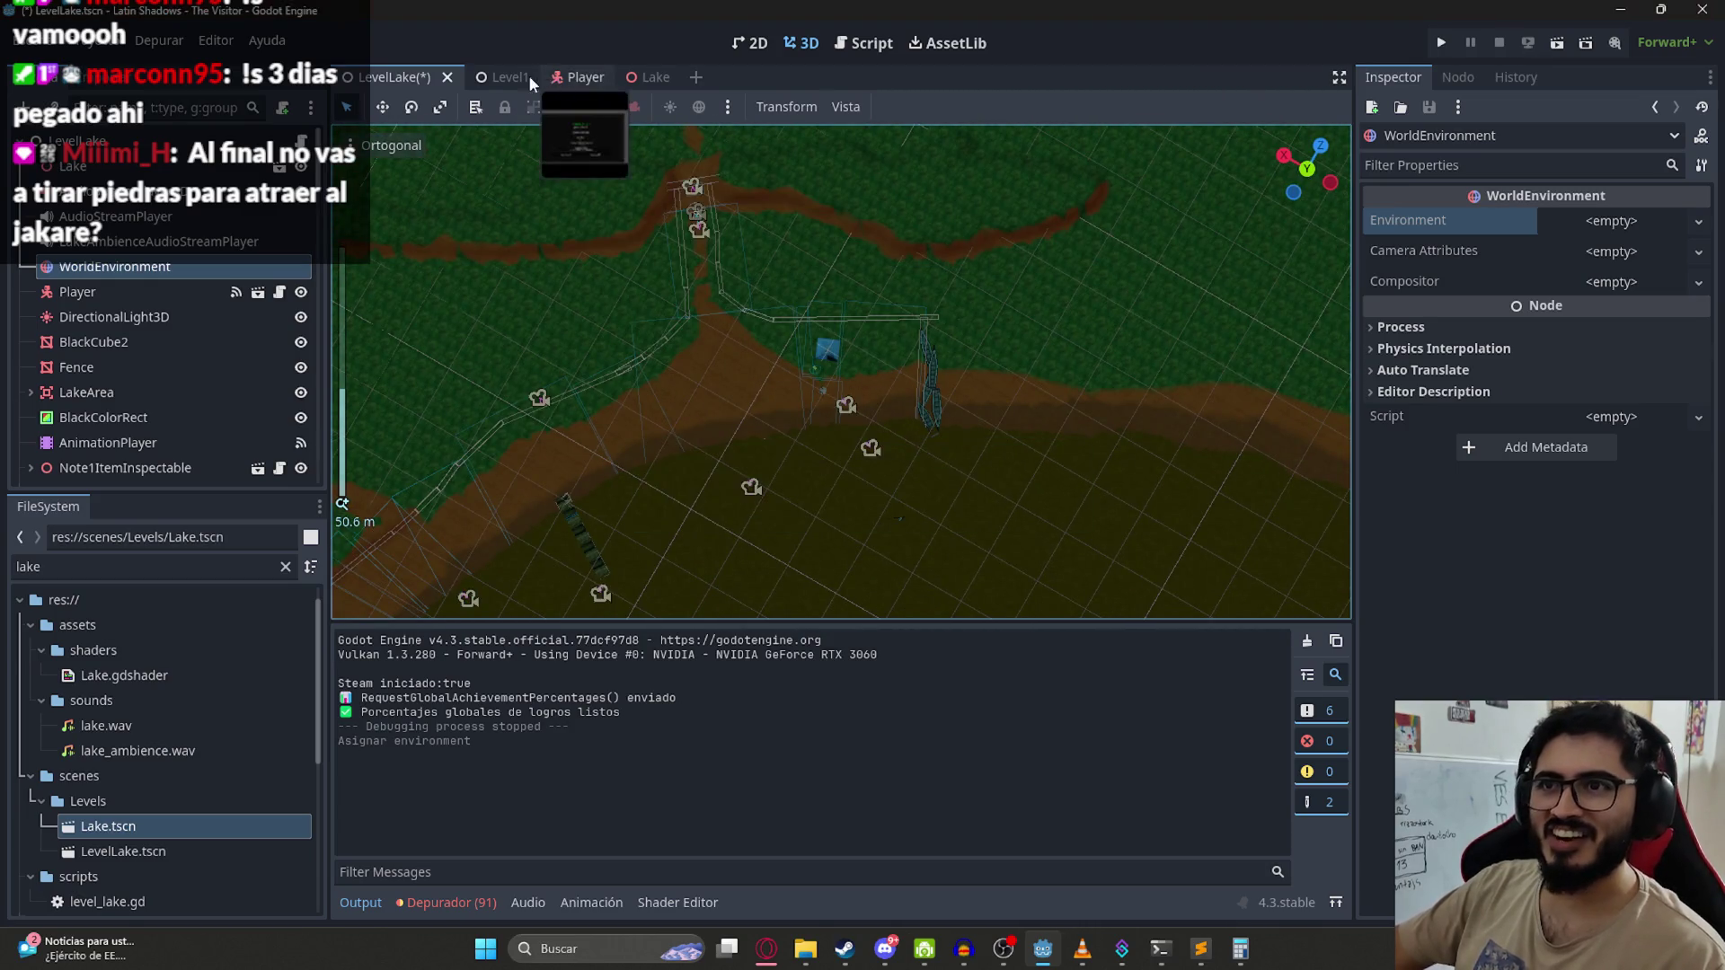
right_click(476, 77)
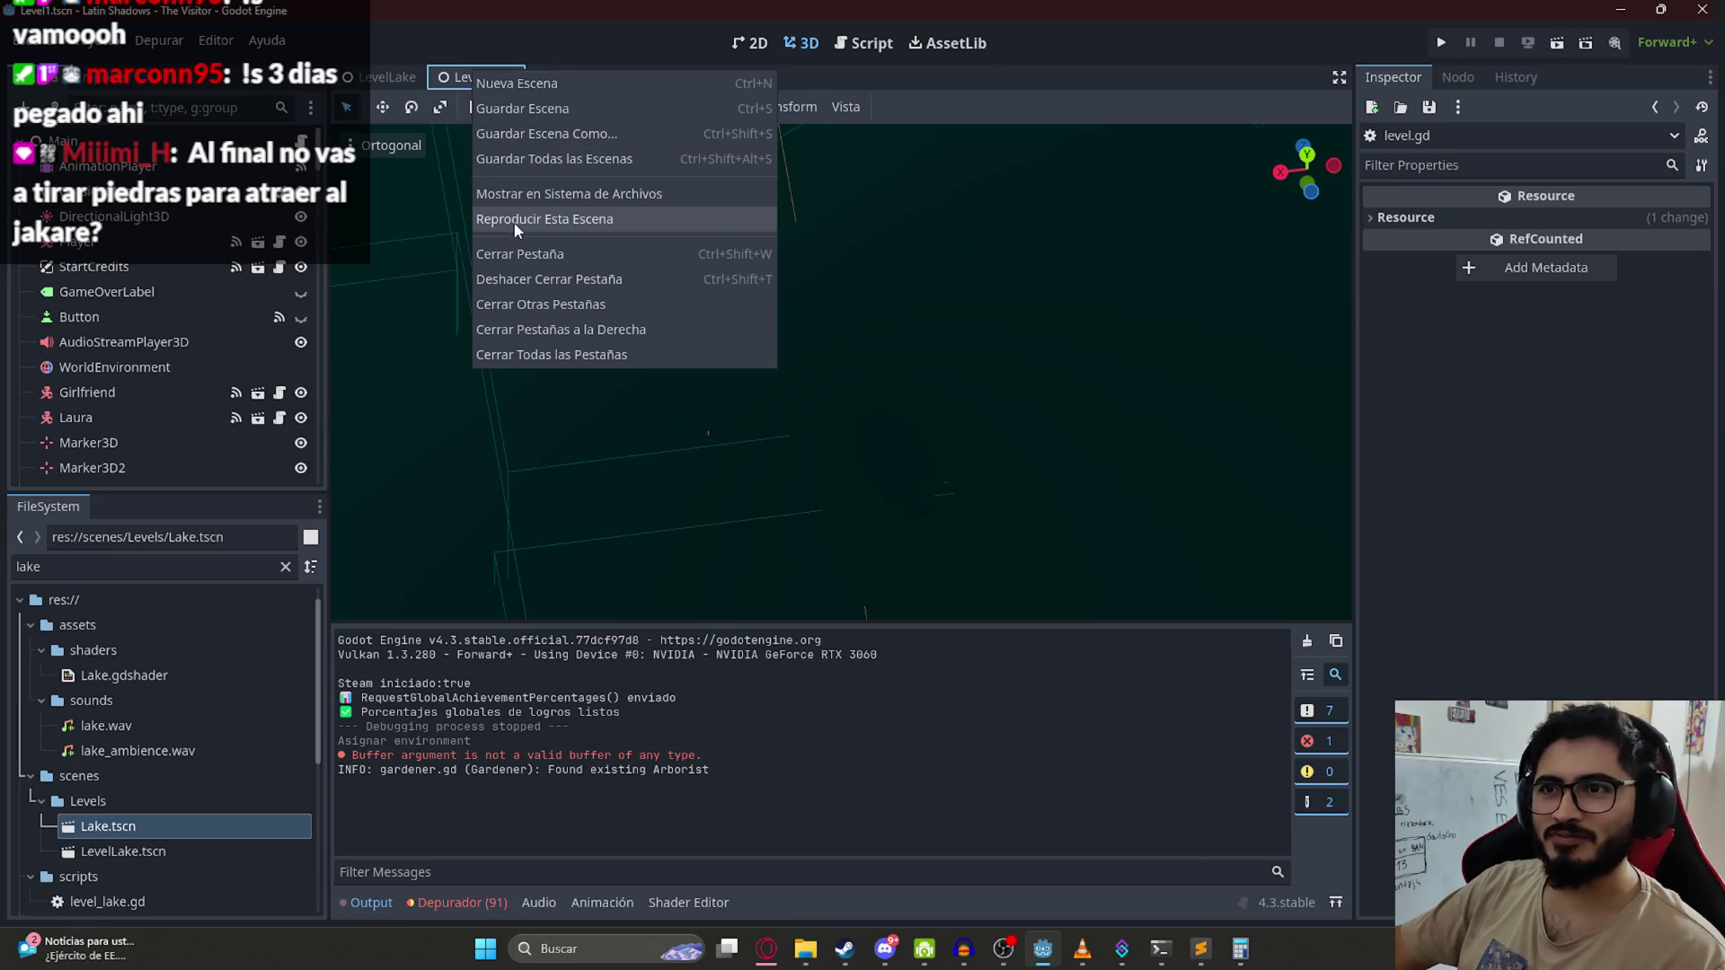
Step: Run the Level1 scene alone, walk along the forest path, then quit from the pause menu
left_click(516, 221)
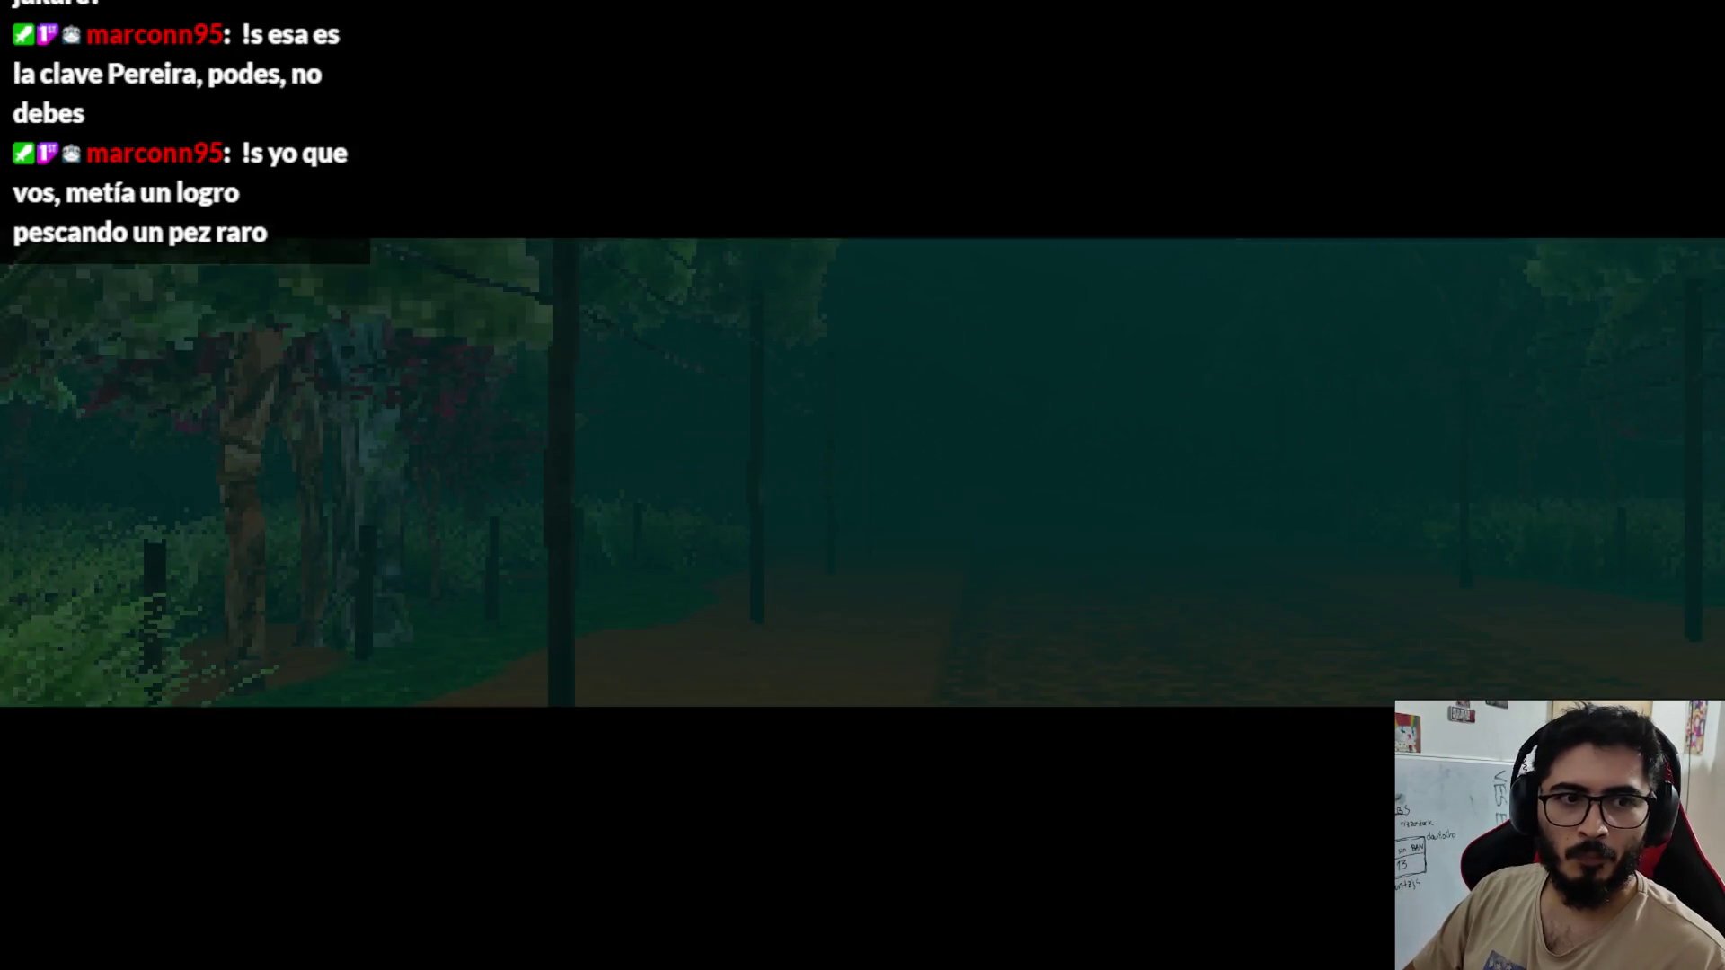
key("w")
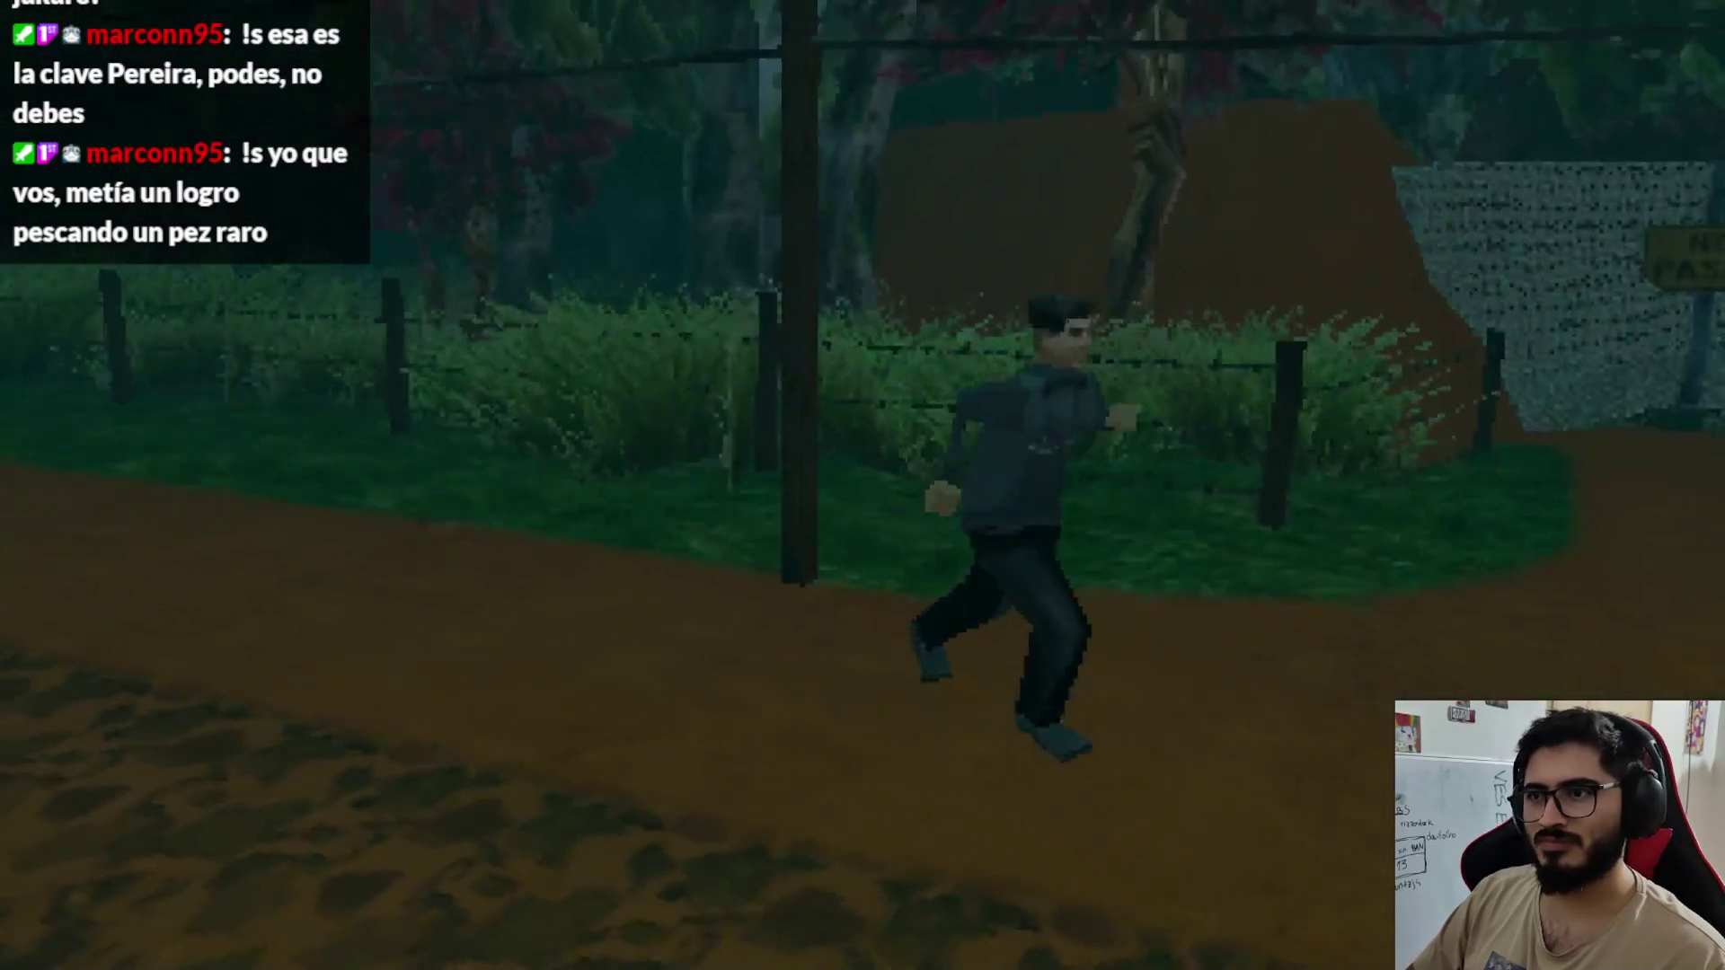
key("Escape")
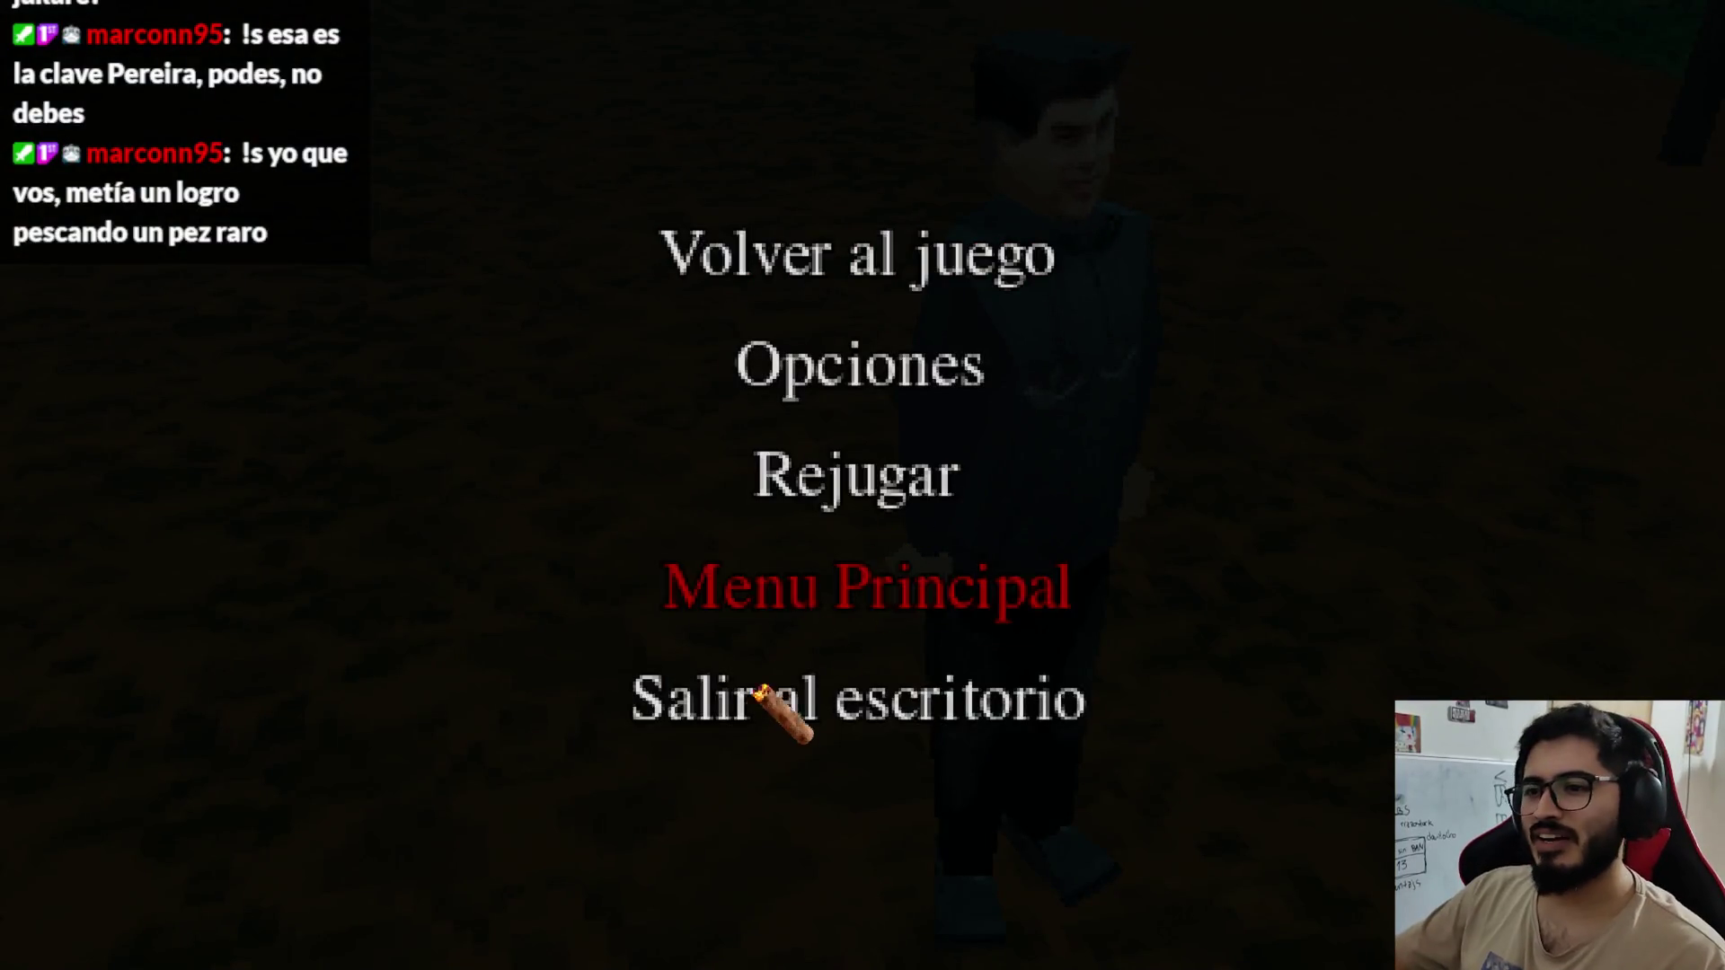
left_click(764, 697)
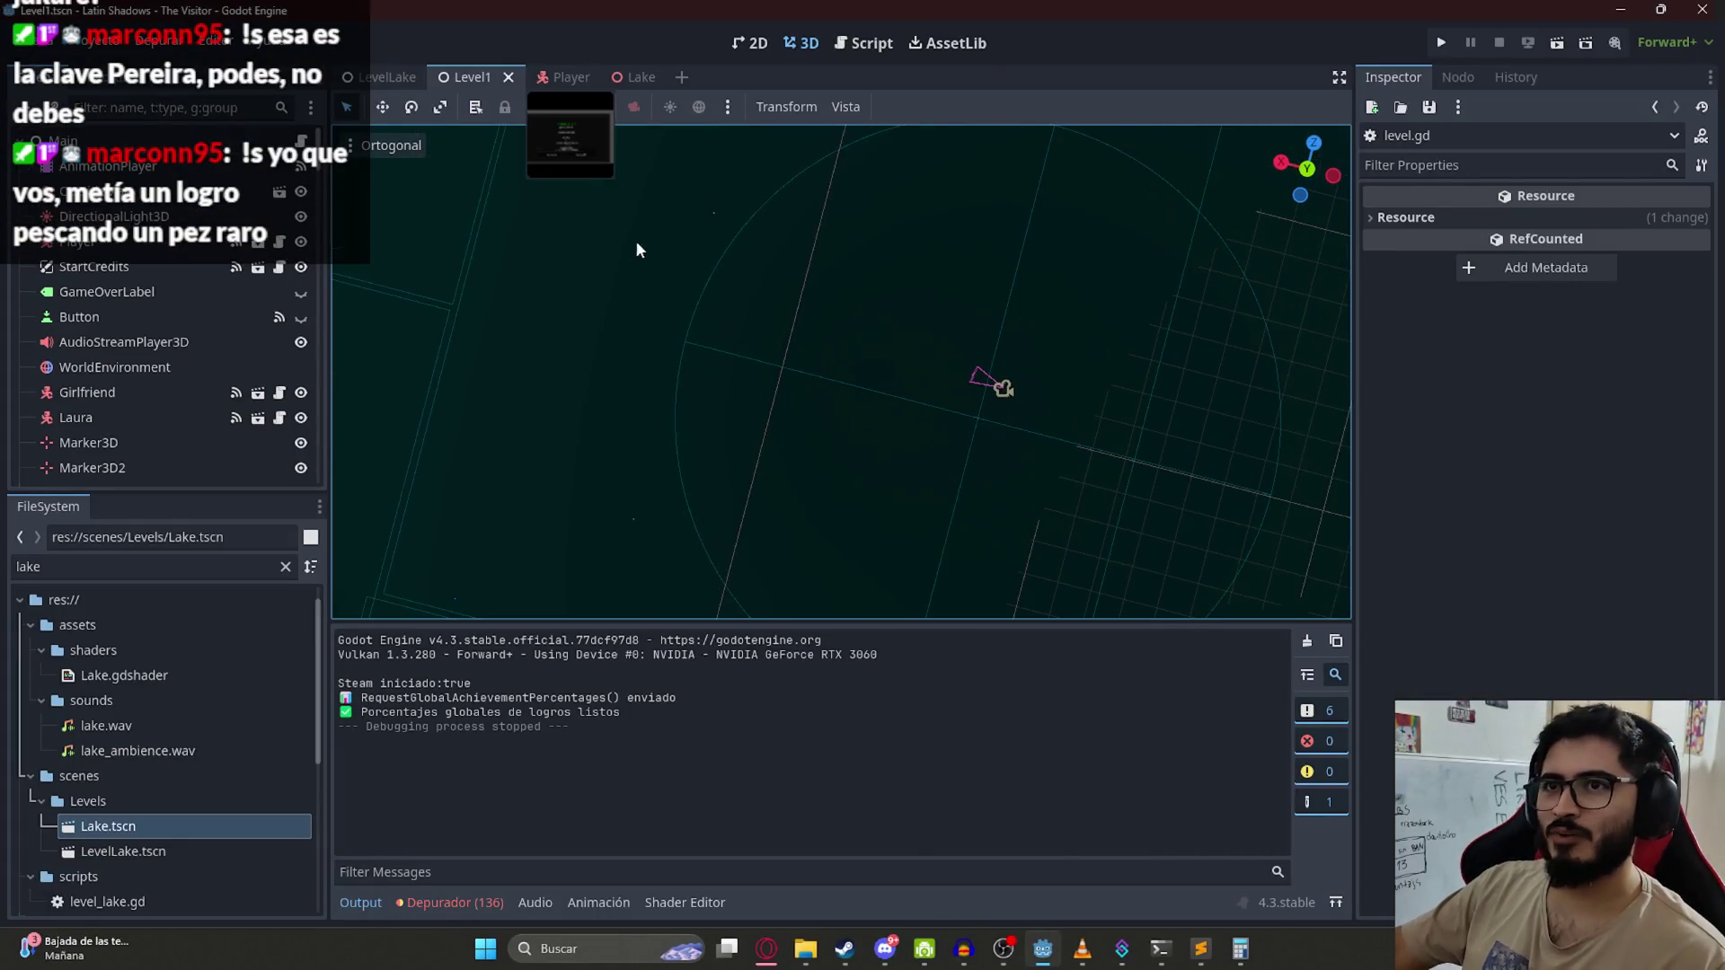
Step: Switch back to the LevelLake scene and orbit the view along the lake shore
key("ctrl+shift+Tab")
mouse_move(857, 423)
left_mouse_down()
mouse_move(832, 315)
mouse_move(677, 515)
mouse_move(719, 493)
mouse_move(762, 528)
left_mouse_up()
mouse_move(516, 366)
left_mouse_down()
mouse_move(747, 366)
mouse_move(1039, 452)
mouse_move(626, 309)
mouse_move(1015, 350)
left_mouse_up()
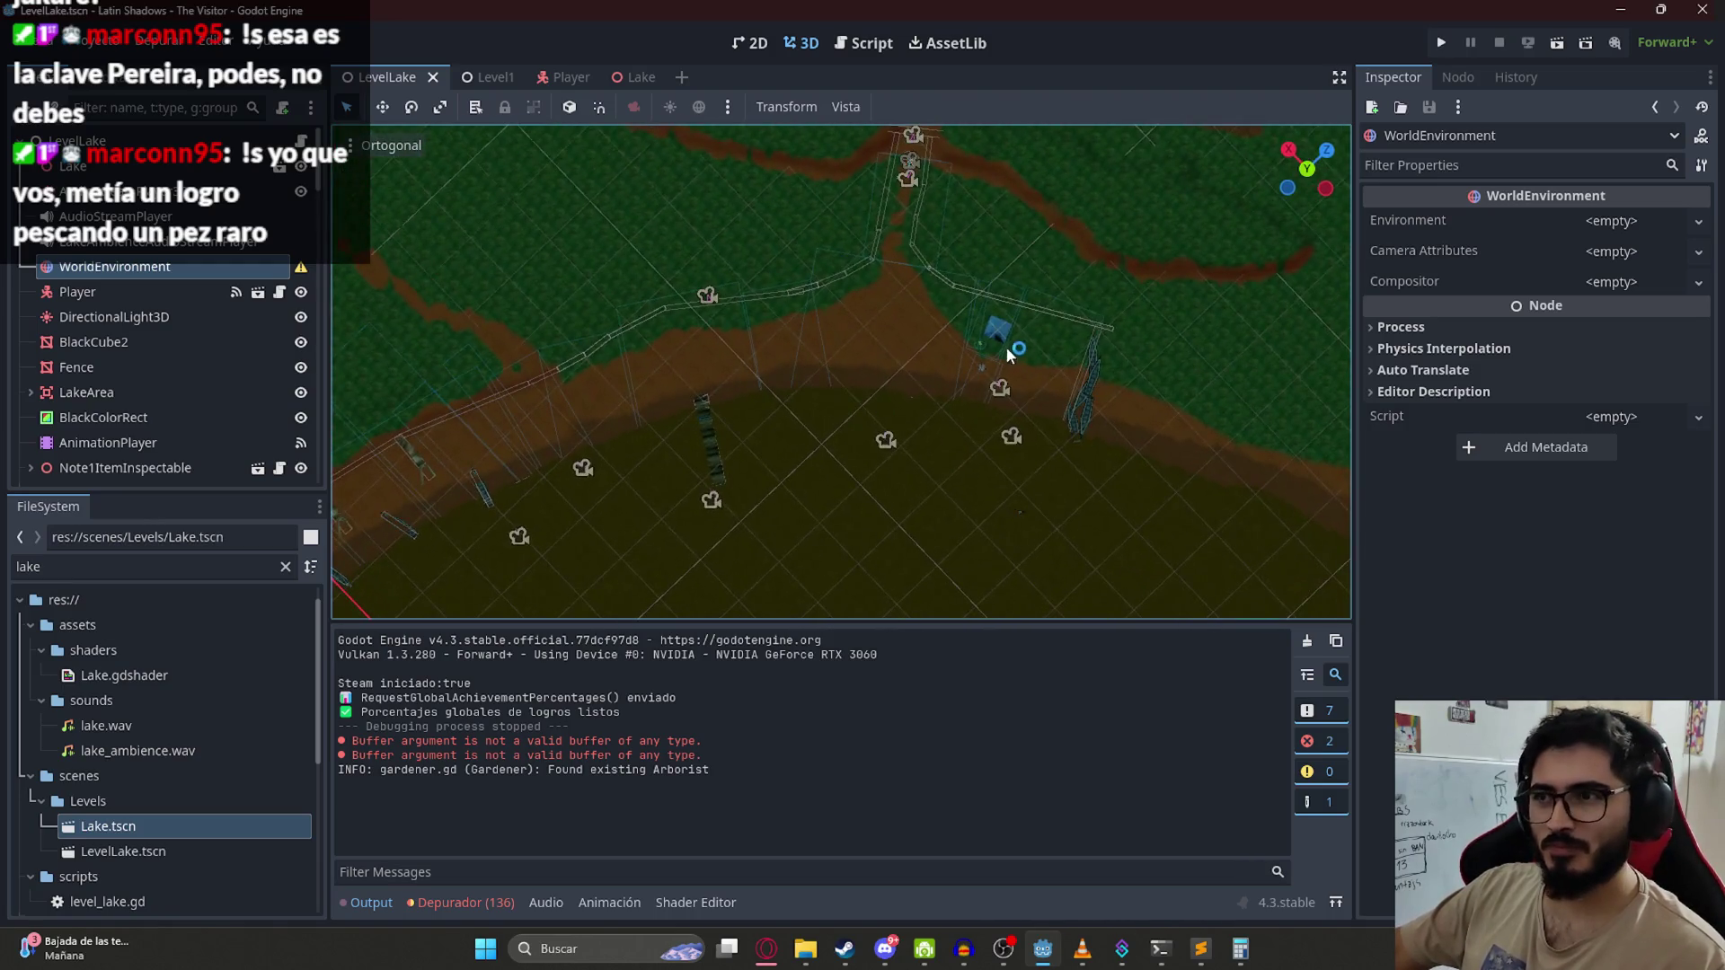
scroll(1035, 334, "up", 2)
scroll(1121, 337, "down", 5)
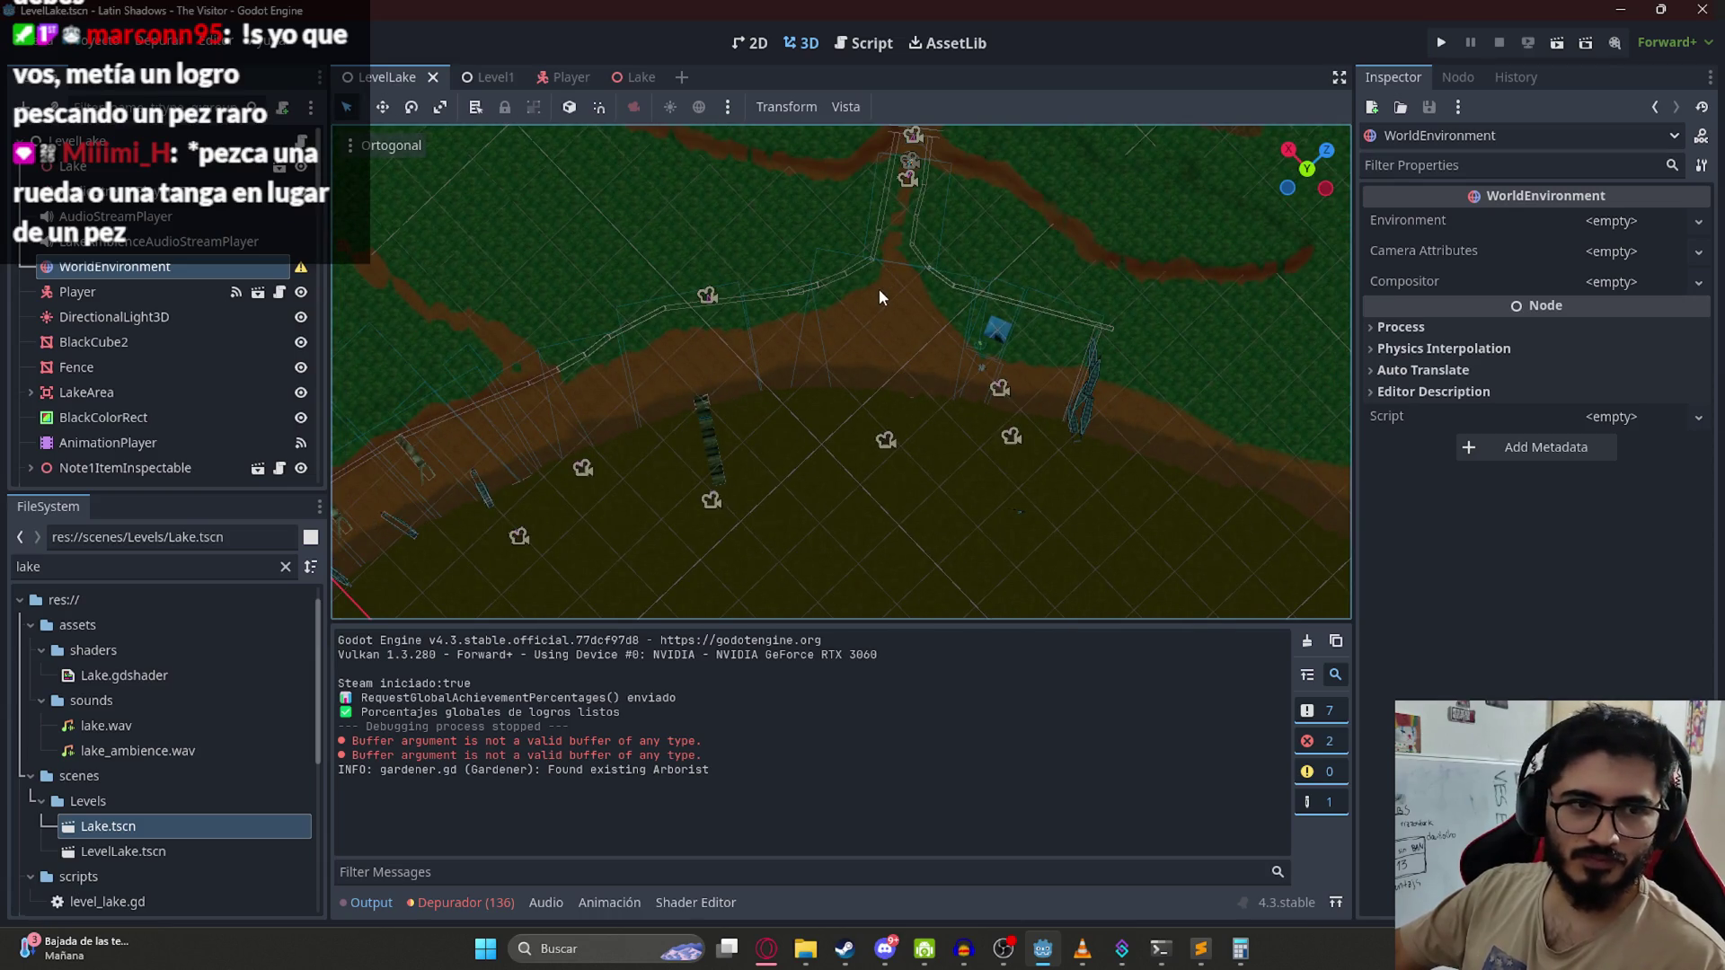
mouse_move(879, 289)
left_mouse_down()
mouse_move(1050, 338)
mouse_move(1148, 403)
mouse_move(955, 439)
mouse_move(693, 450)
mouse_move(732, 493)
left_mouse_up()
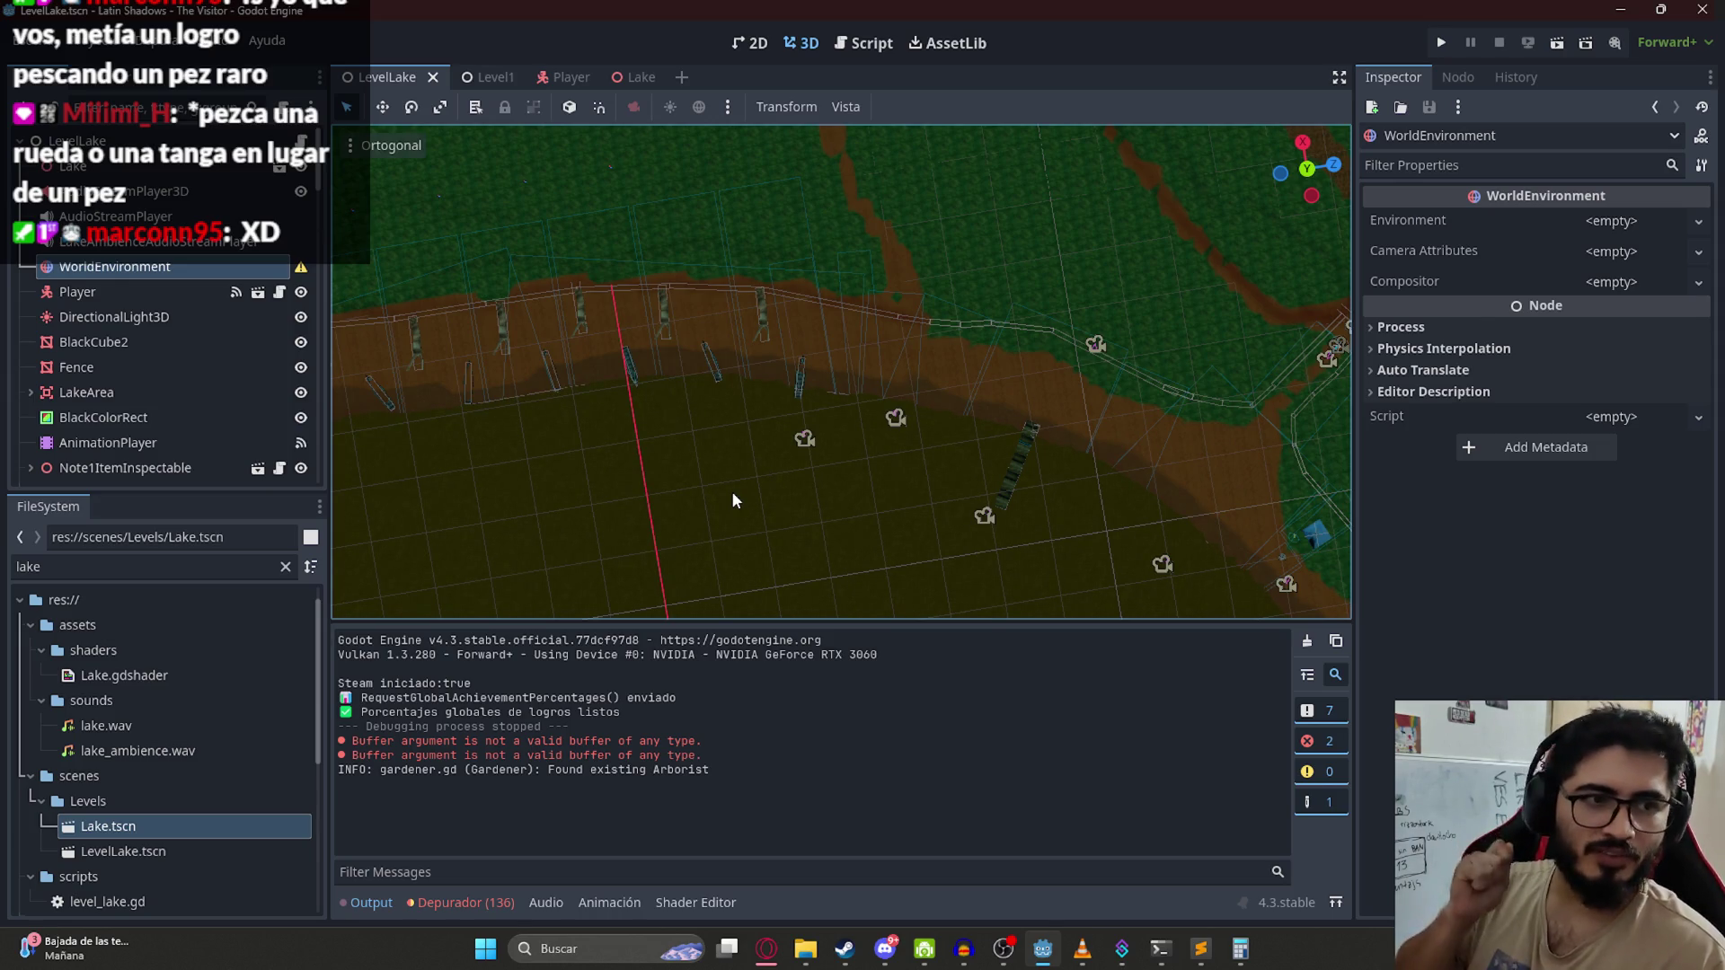
mouse_move(752, 401)
left_mouse_down()
mouse_move(1027, 444)
mouse_move(1021, 261)
mouse_move(943, 363)
mouse_move(618, 349)
mouse_move(1037, 553)
mouse_move(779, 216)
left_mouse_up()
Step: Collapse Area3D and select FixedCamera8 to show Follow Player on and Smooth Speed 10
left_click(847, 244)
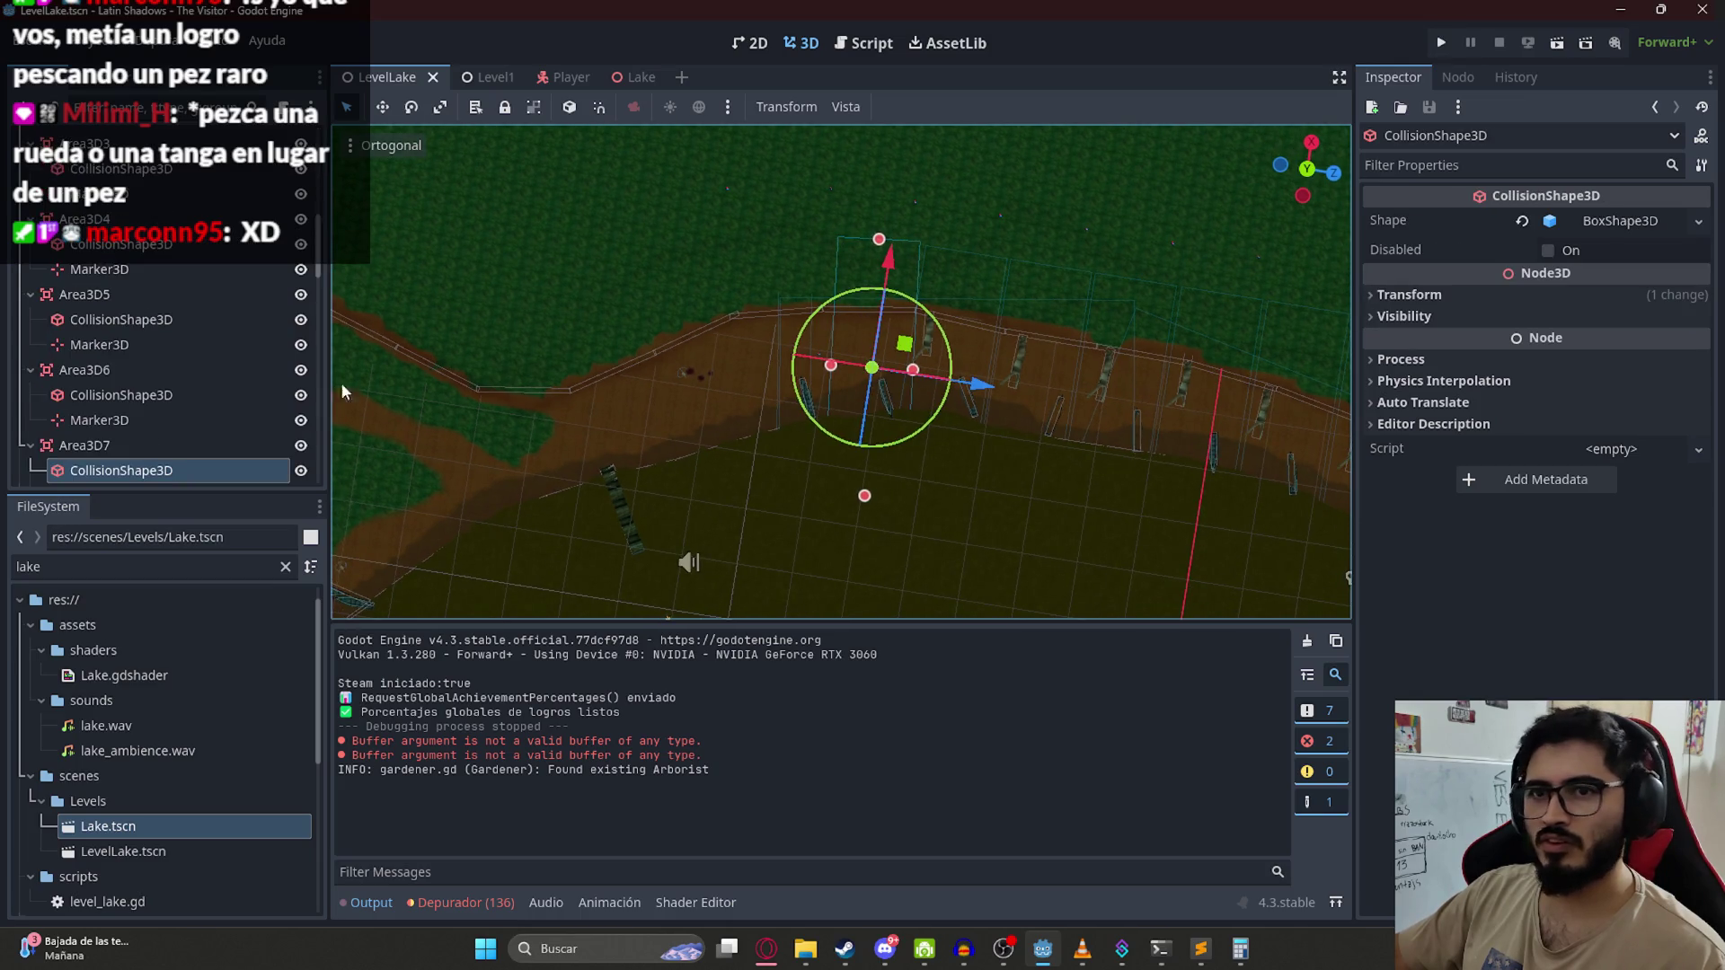
scroll(158, 351, "up", 5)
left_click(30, 305)
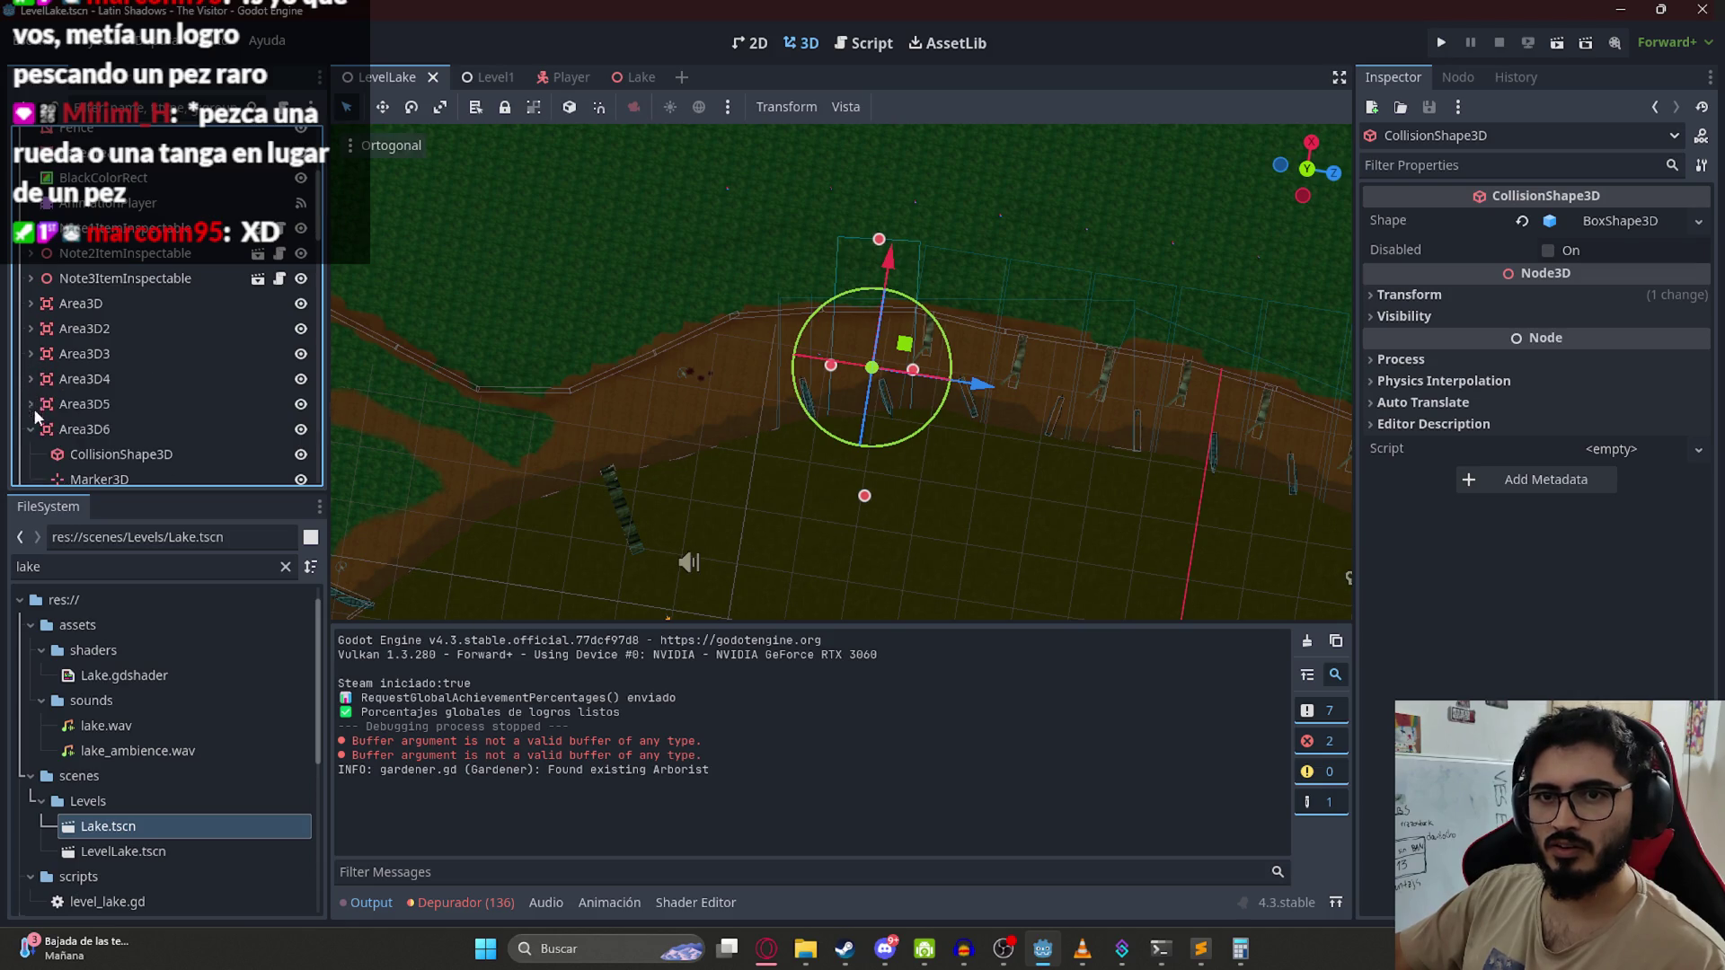
scroll(45, 423, "up", 3)
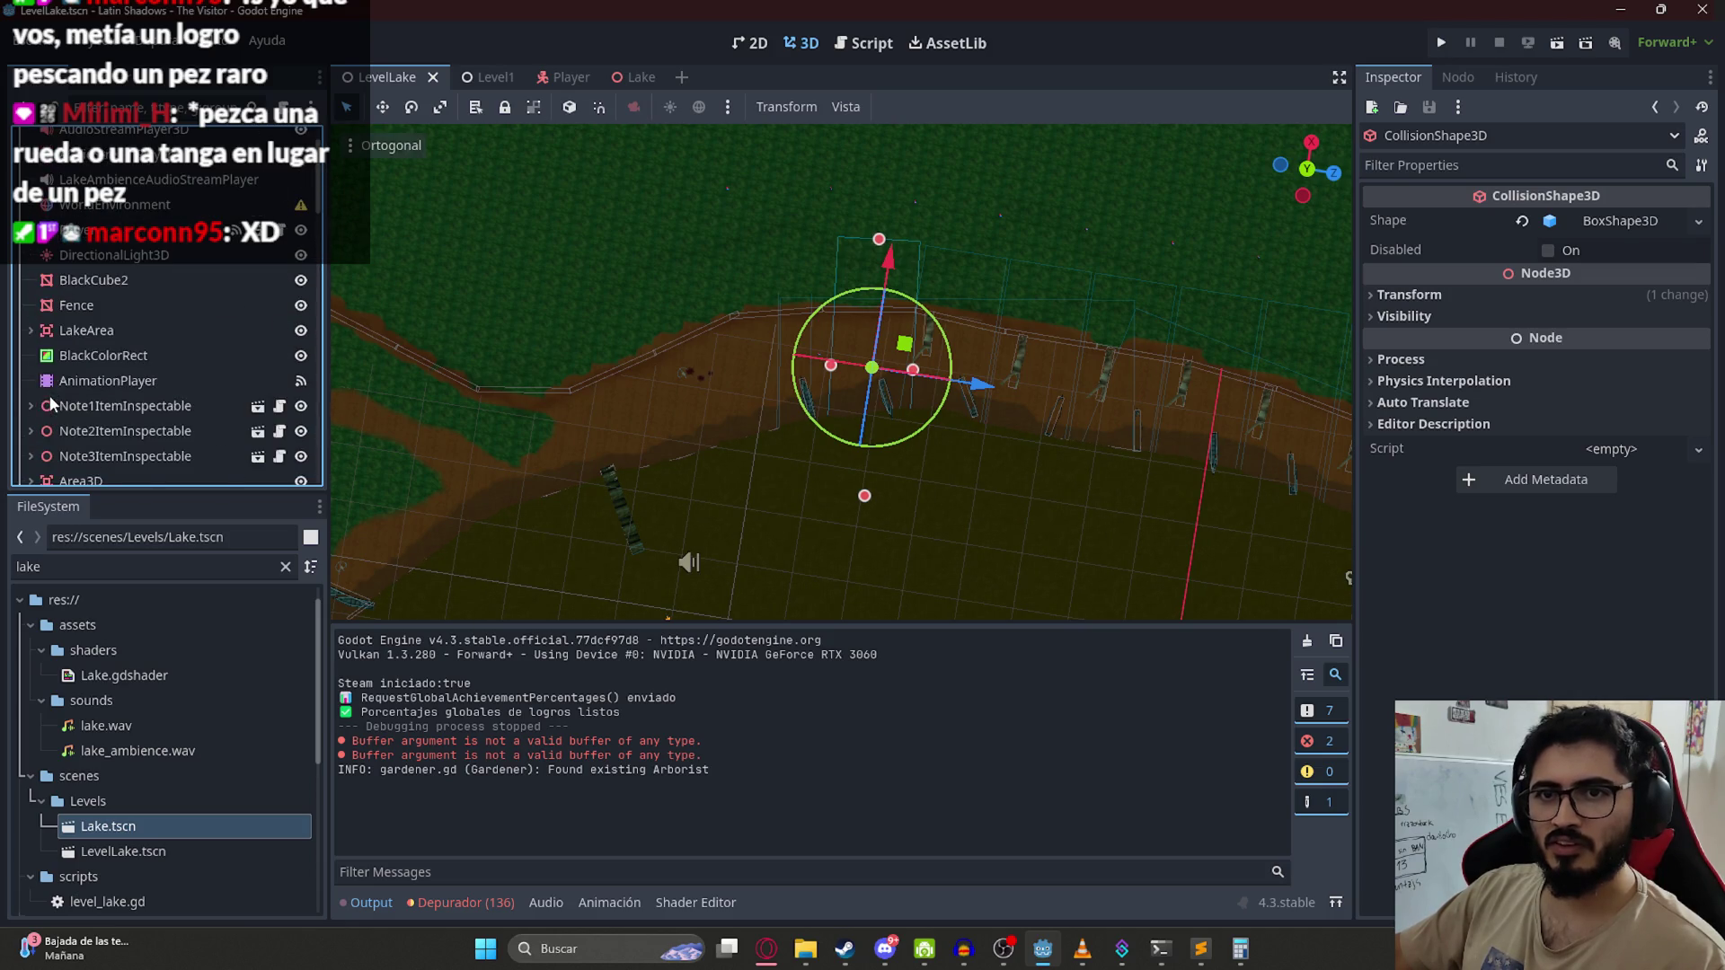
scroll(77, 321, "down", 10)
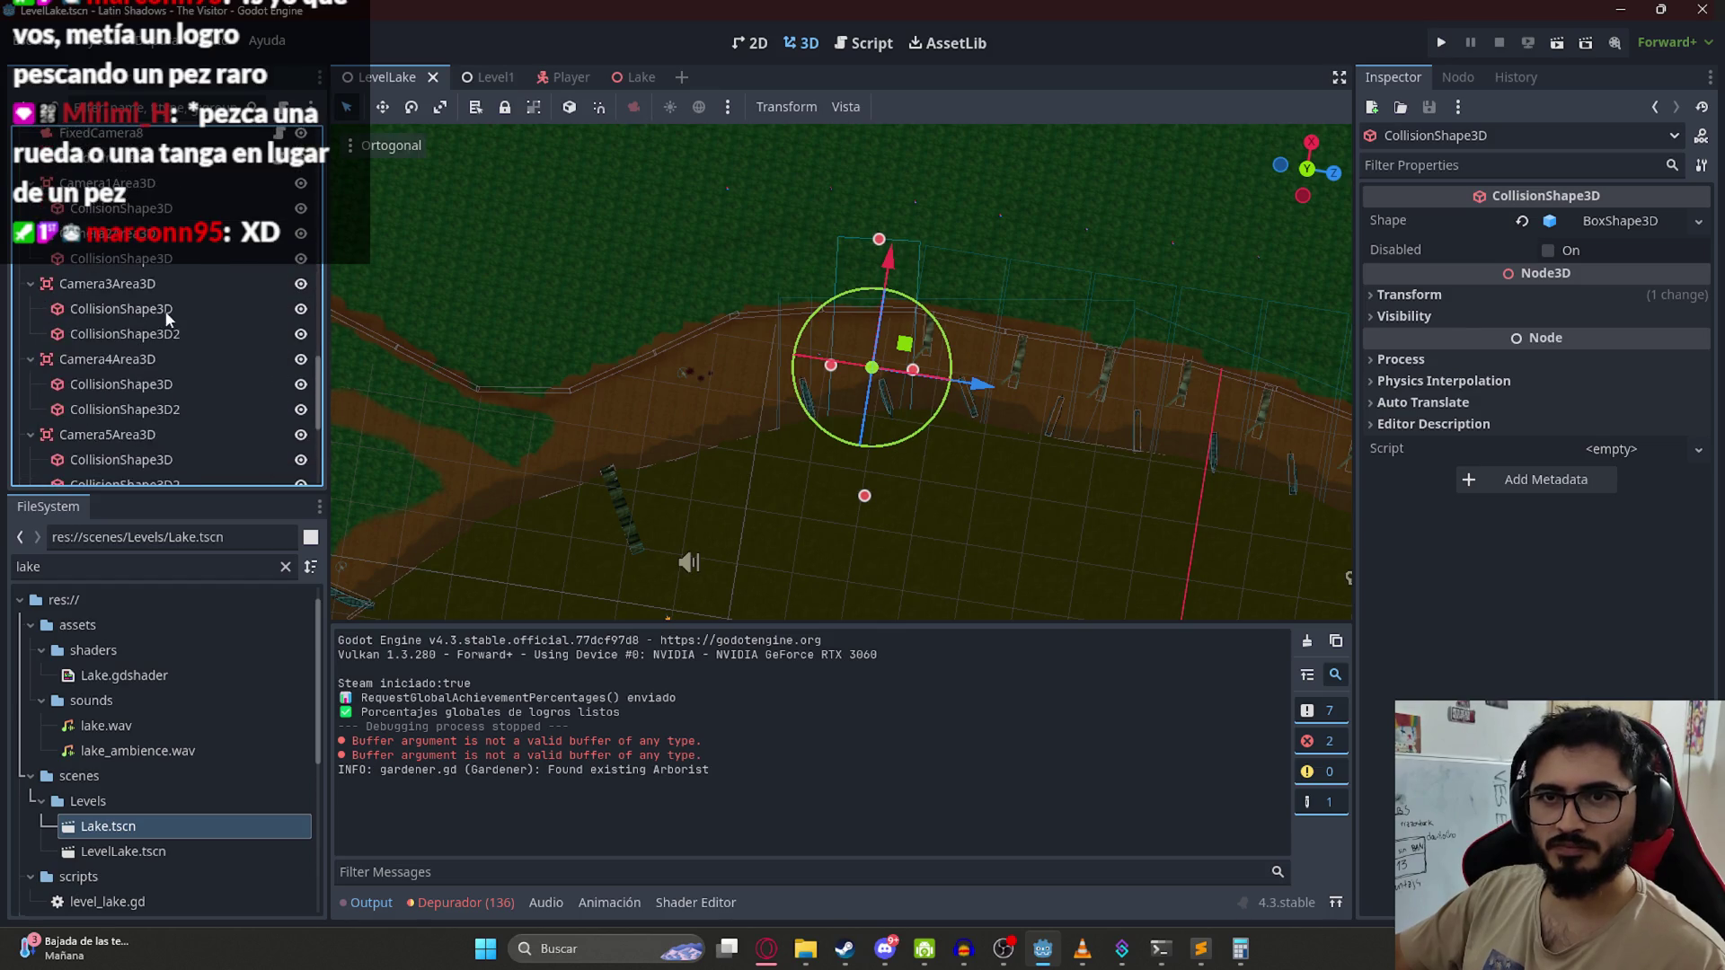
left_click(179, 309)
scroll(179, 309, "up", 1)
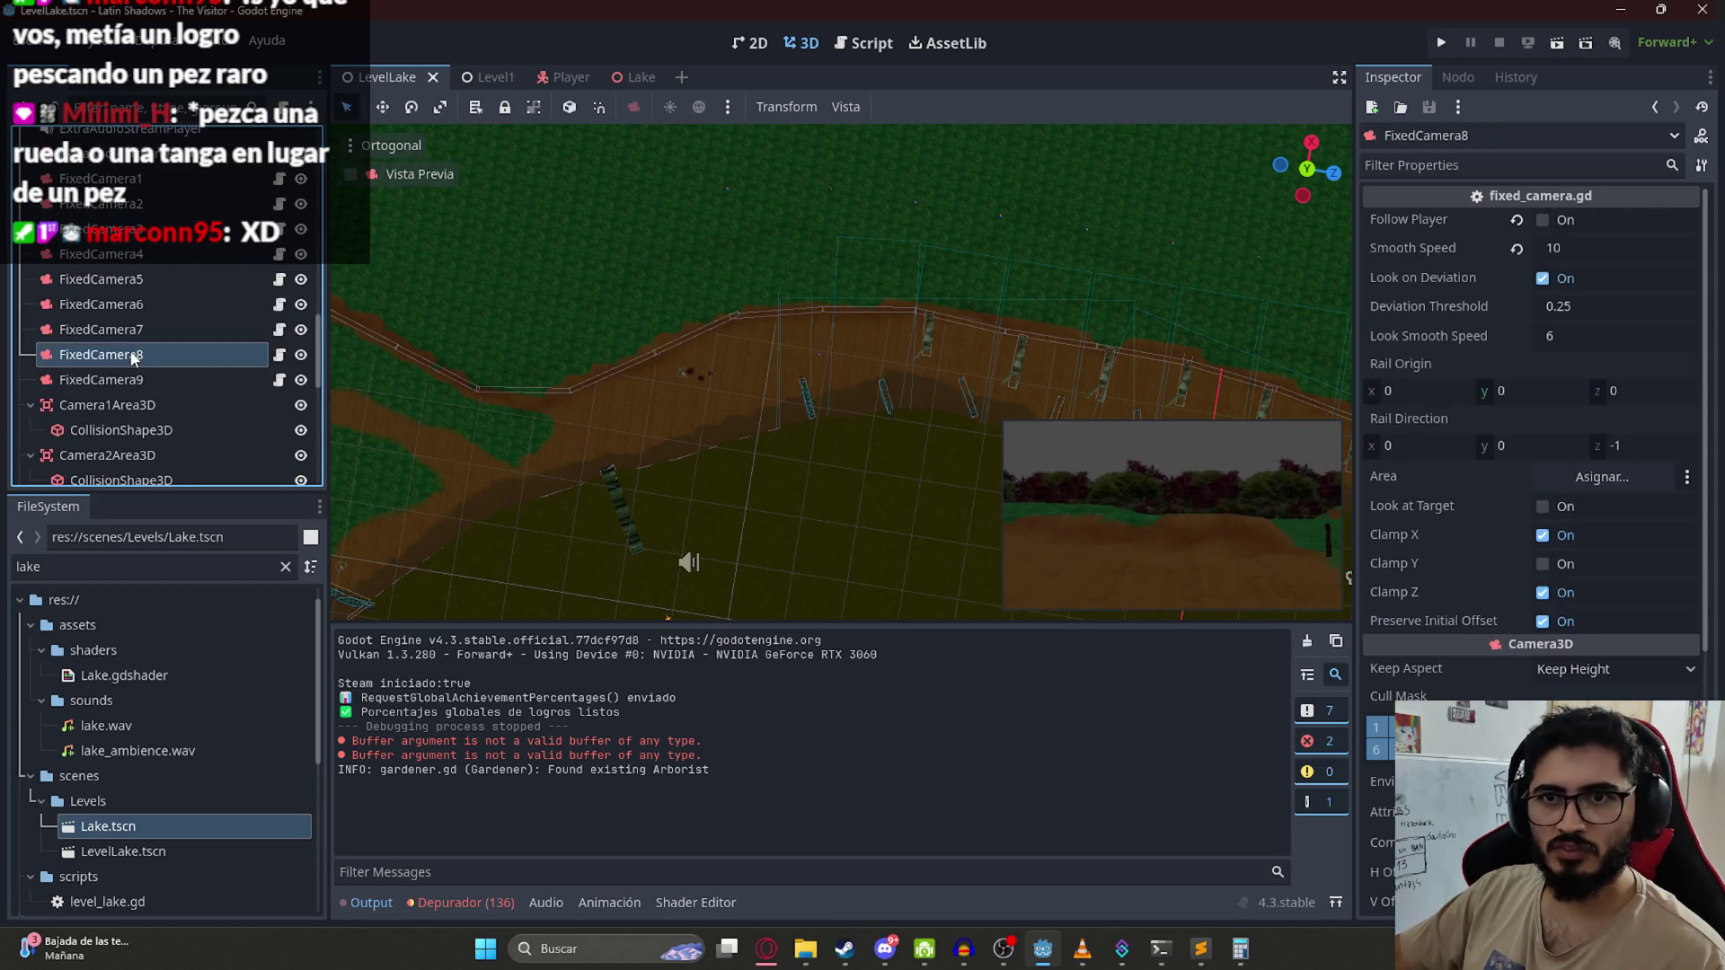
Step: Duplicate FixedCamera9 into FixedCamera10 and turn off its Look on Deviation
key("ctrl+d")
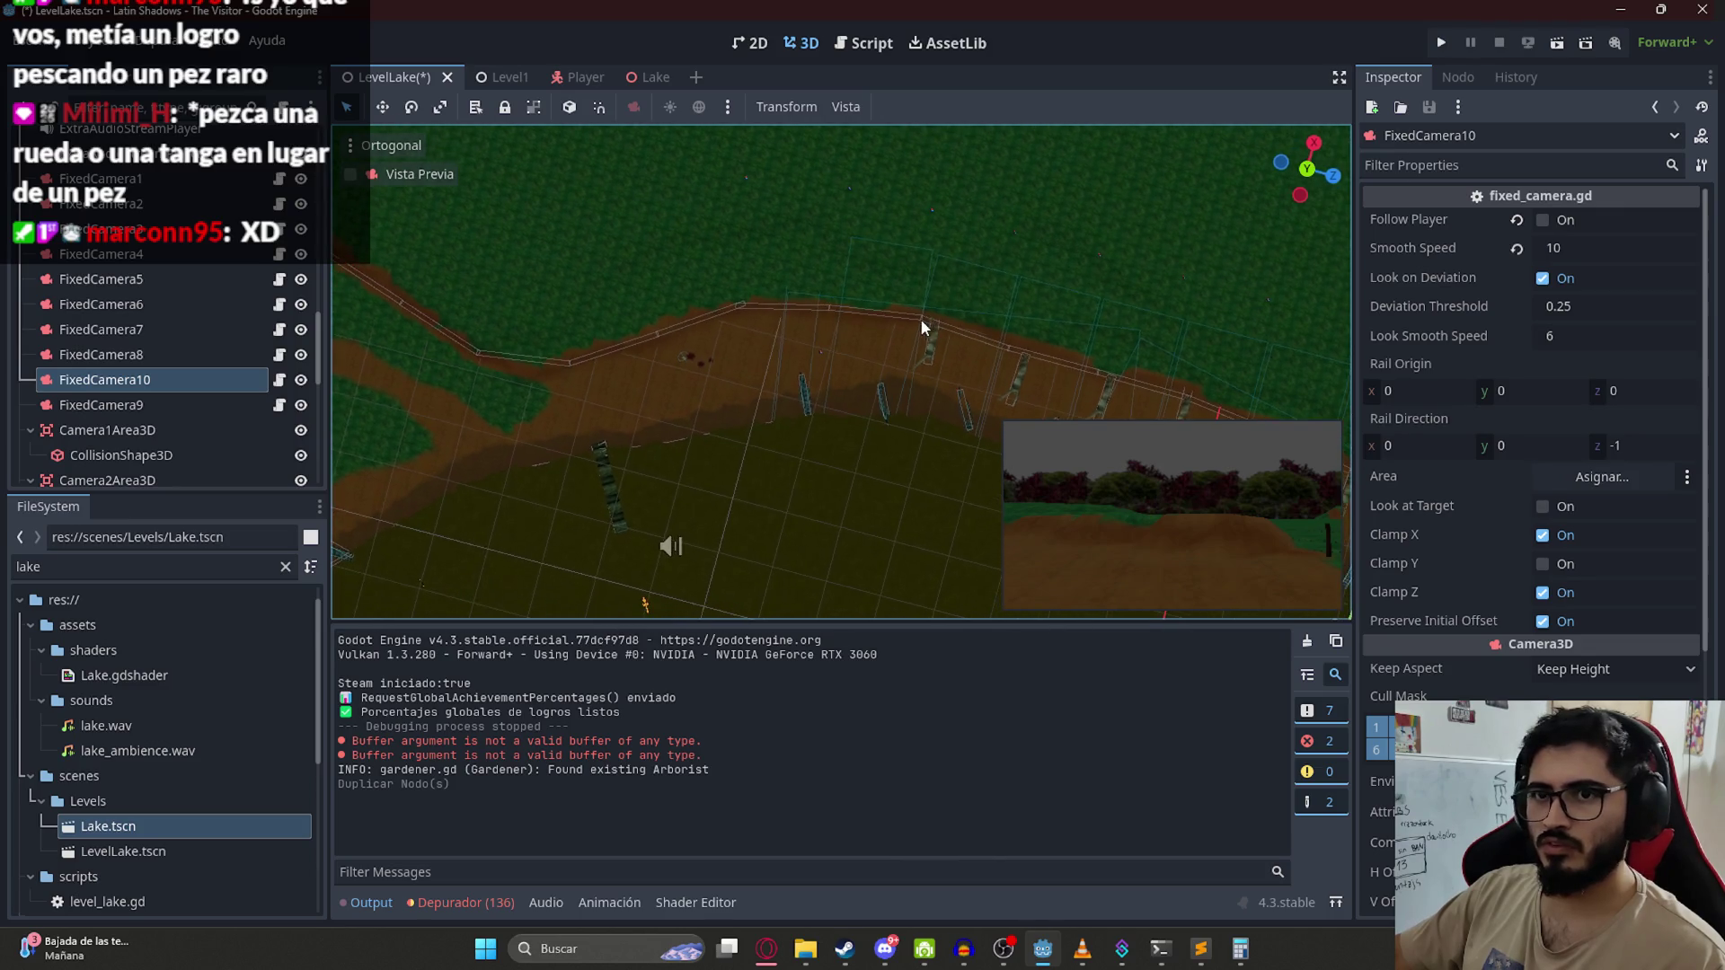
key("ctrl+z")
left_click(171, 382)
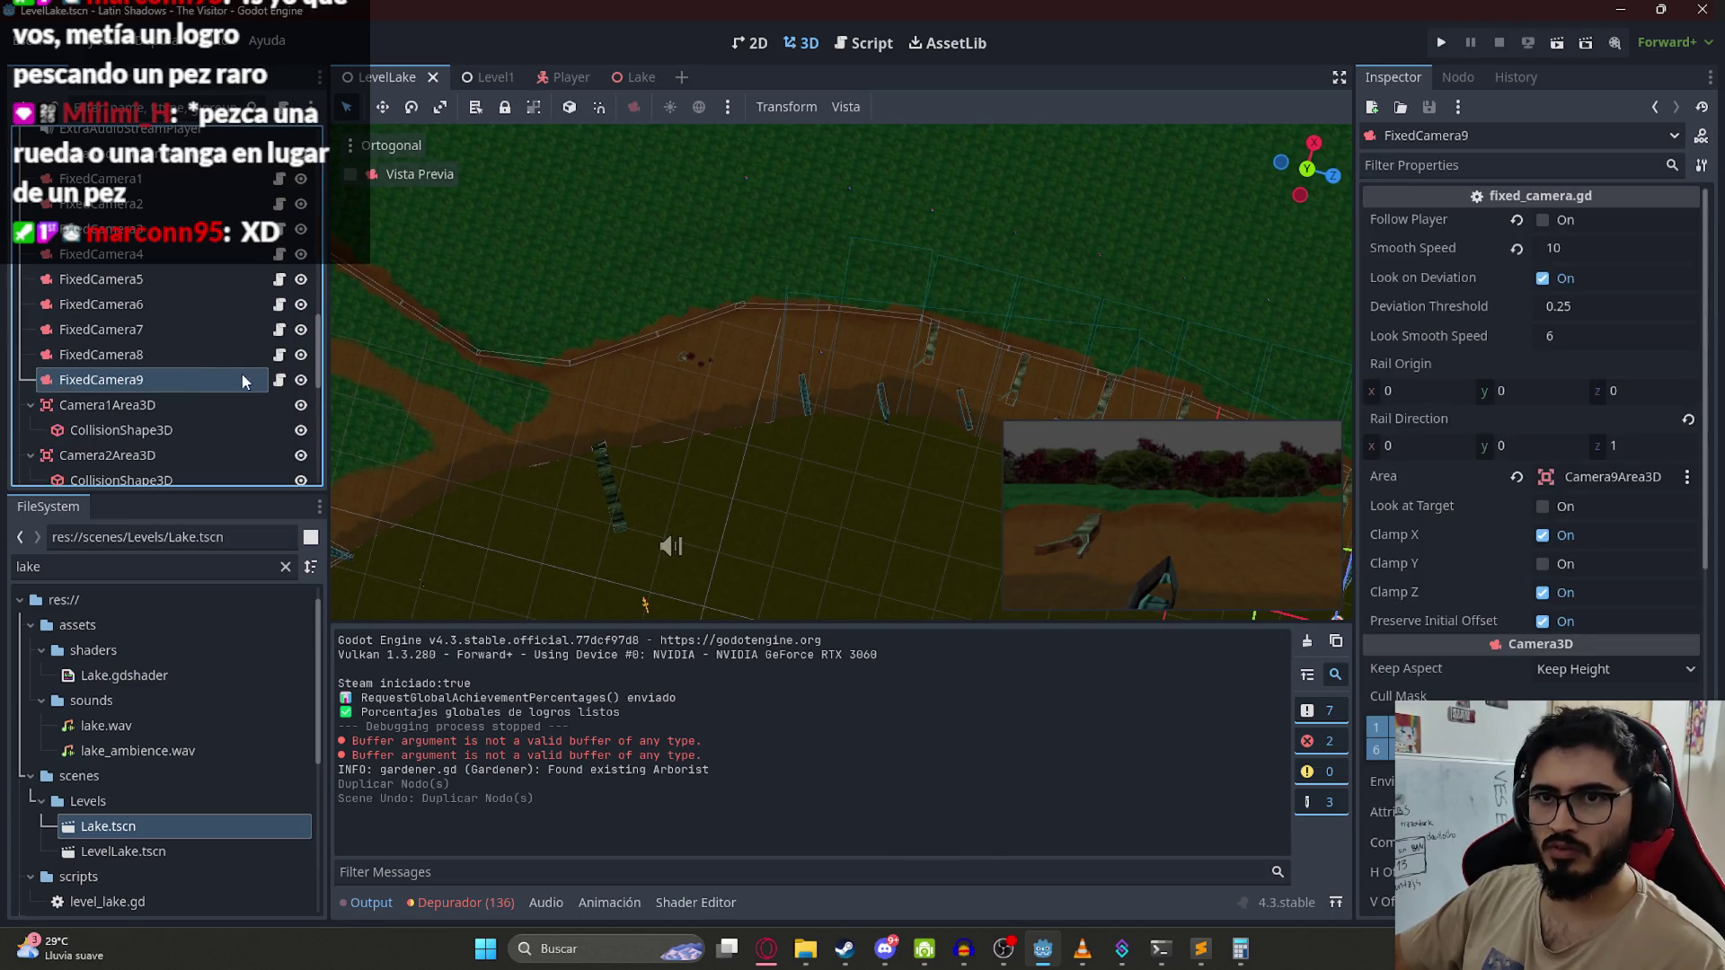
key("ctrl+d")
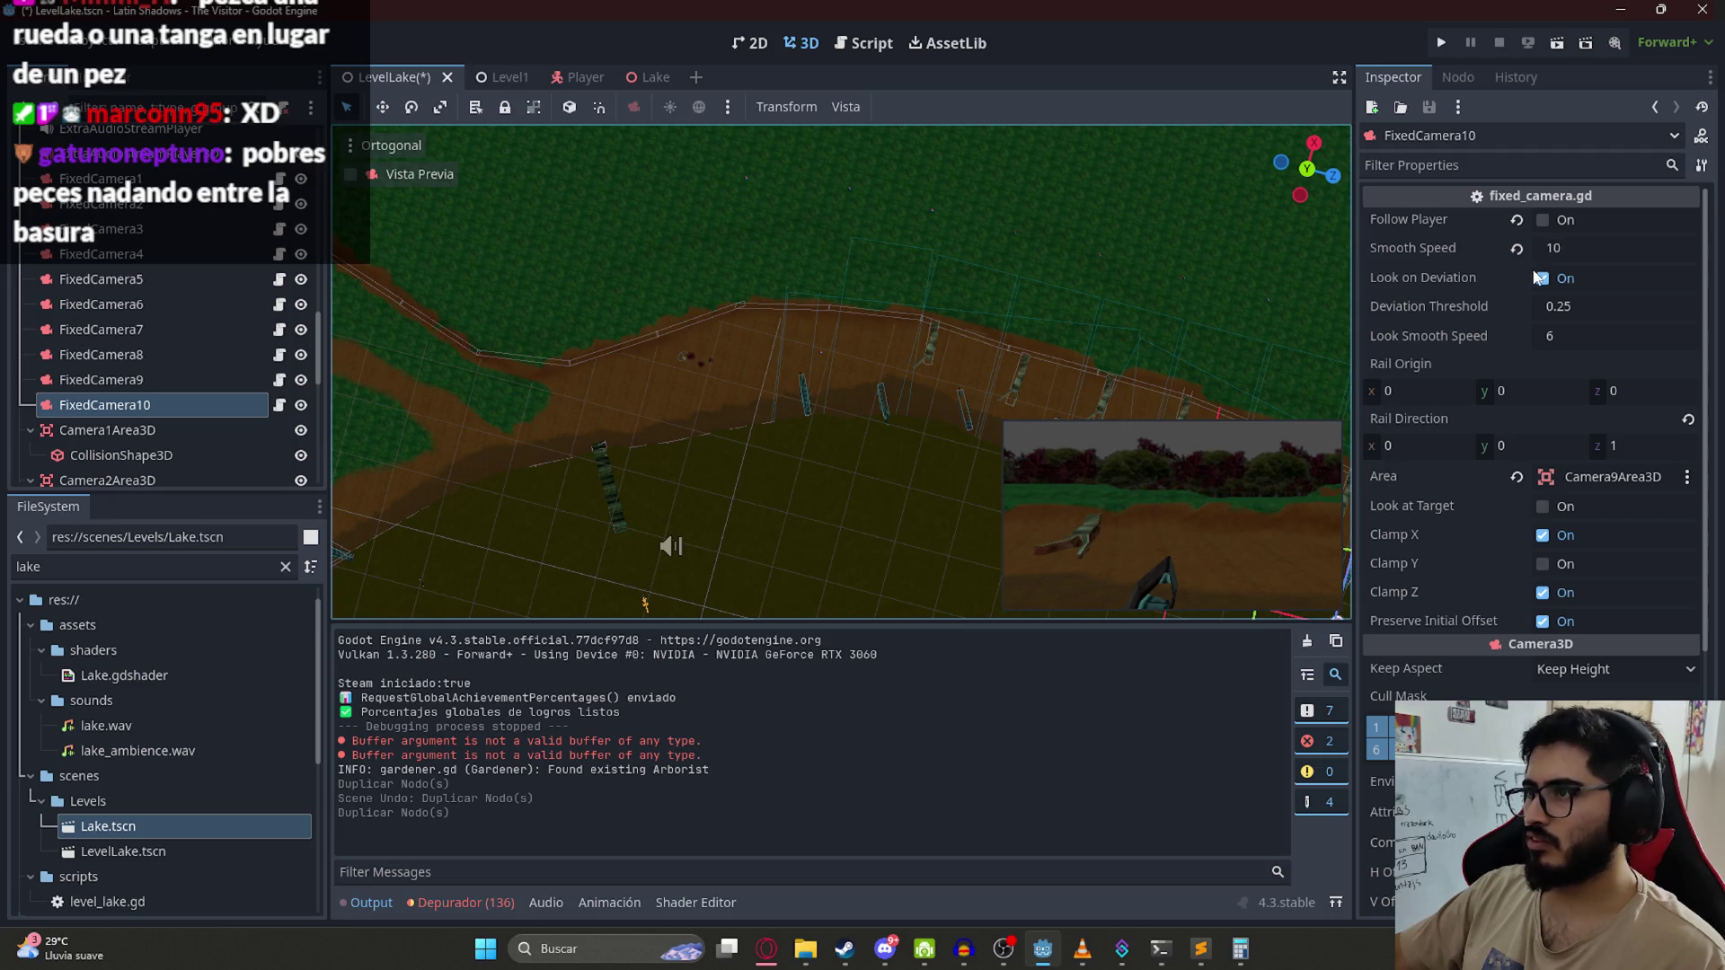
left_click(1540, 278)
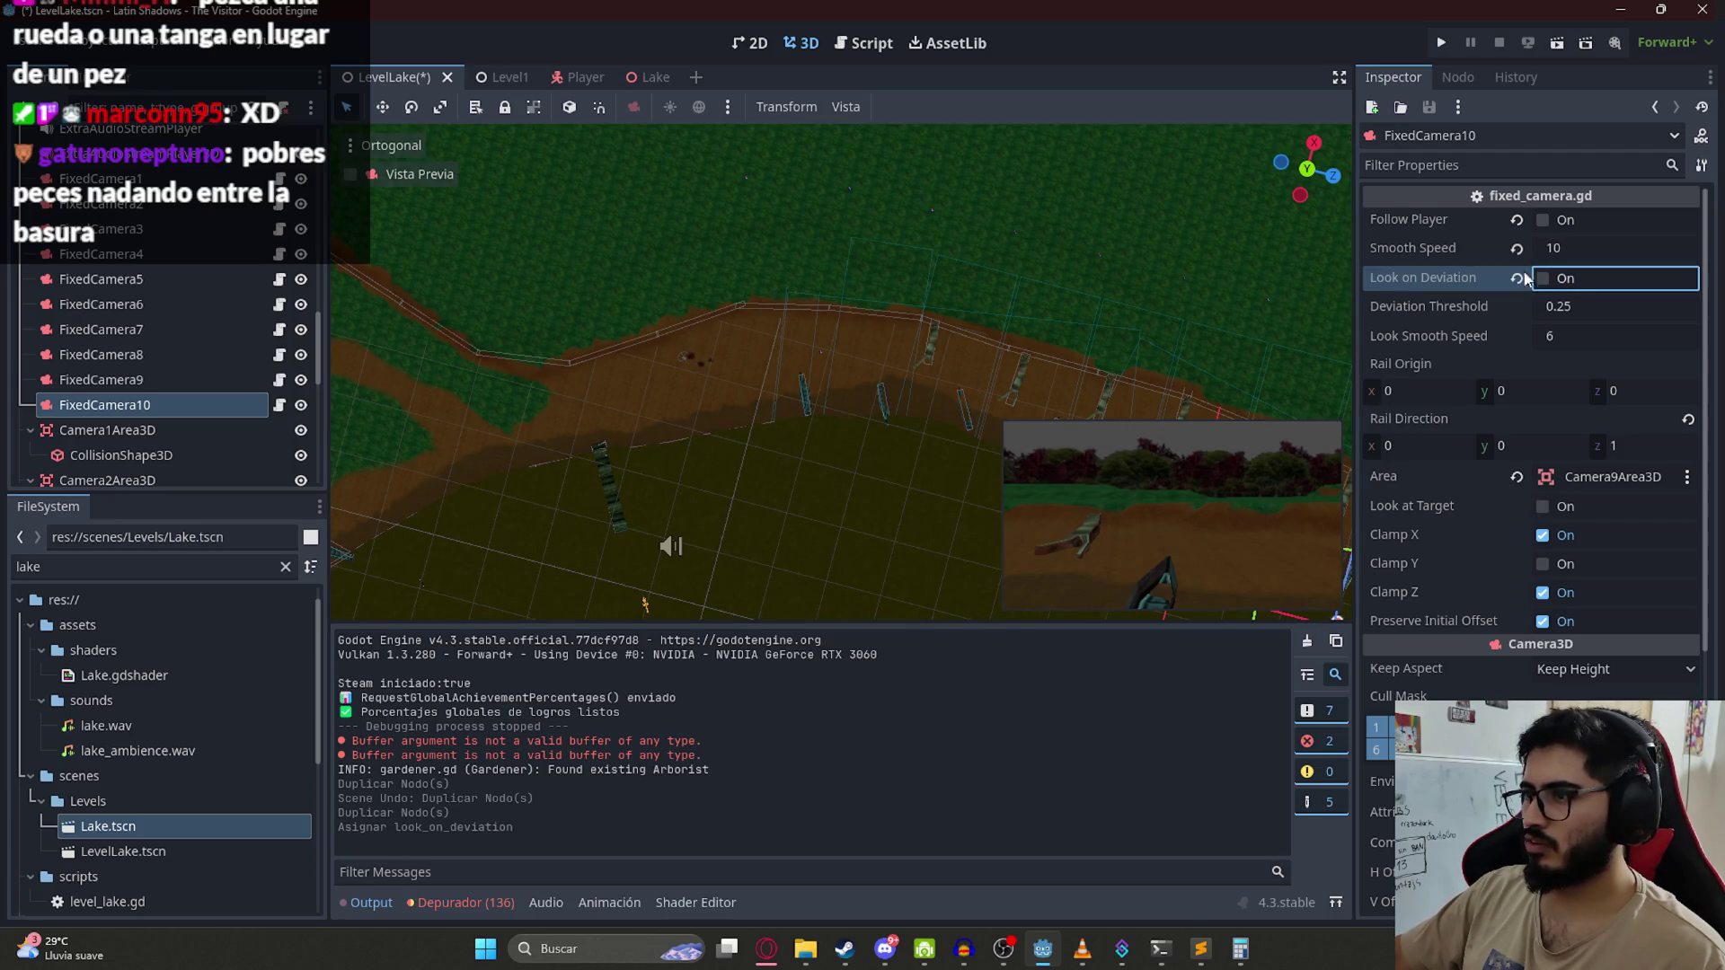
scroll(755, 403, "down", 5)
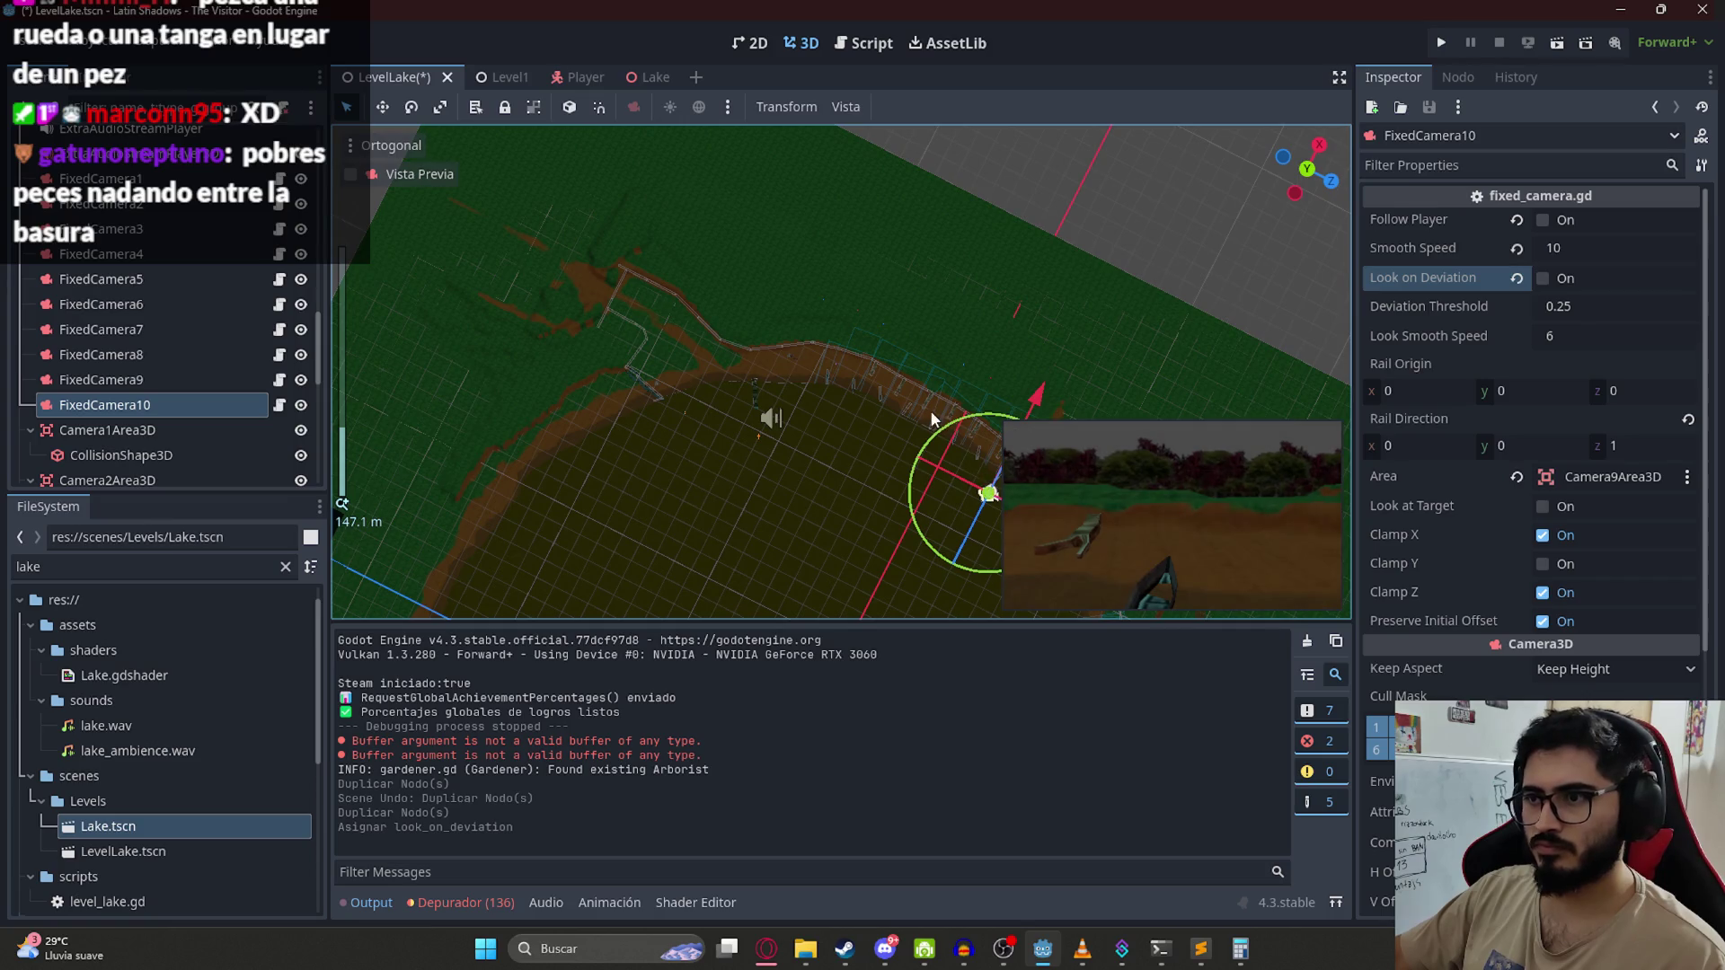
Step: Move FixedCamera10 farther along the lake shore and tilt it down toward the ground
key("f")
left_click_drag(888, 409, 693, 263)
scroll(802, 362, "up", 10)
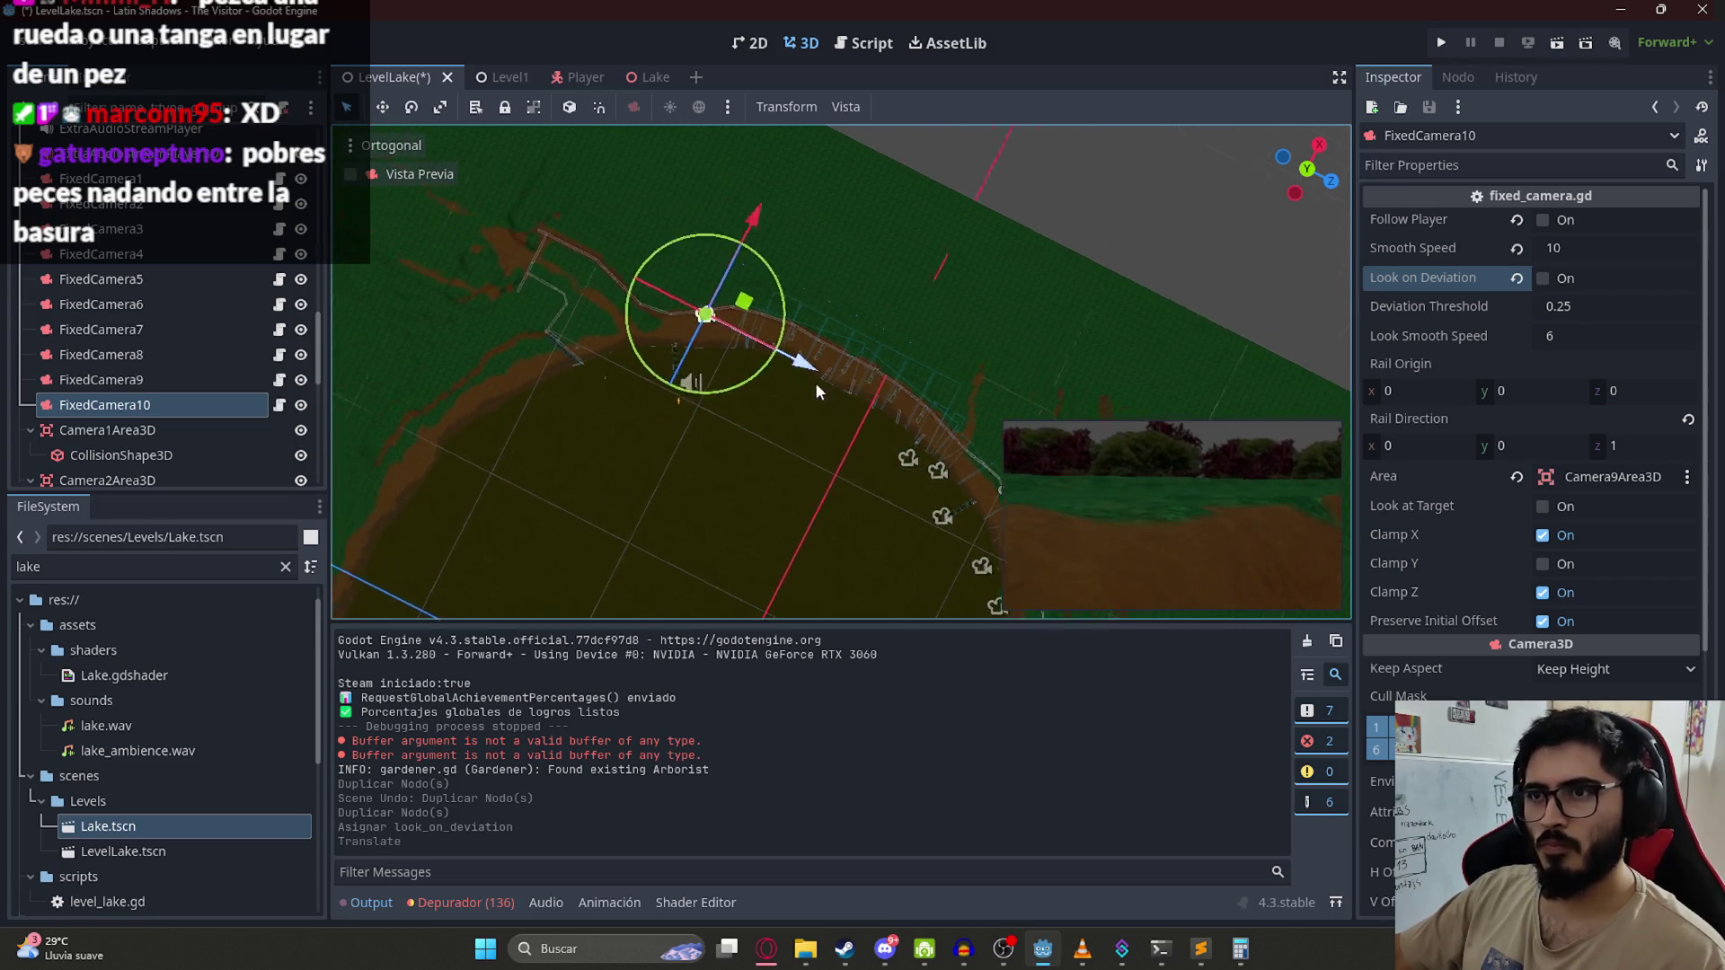
mouse_move(655, 310)
left_mouse_down()
mouse_move(676, 371)
mouse_move(596, 369)
mouse_move(643, 366)
left_mouse_up()
left_click_drag(656, 431, 701, 359)
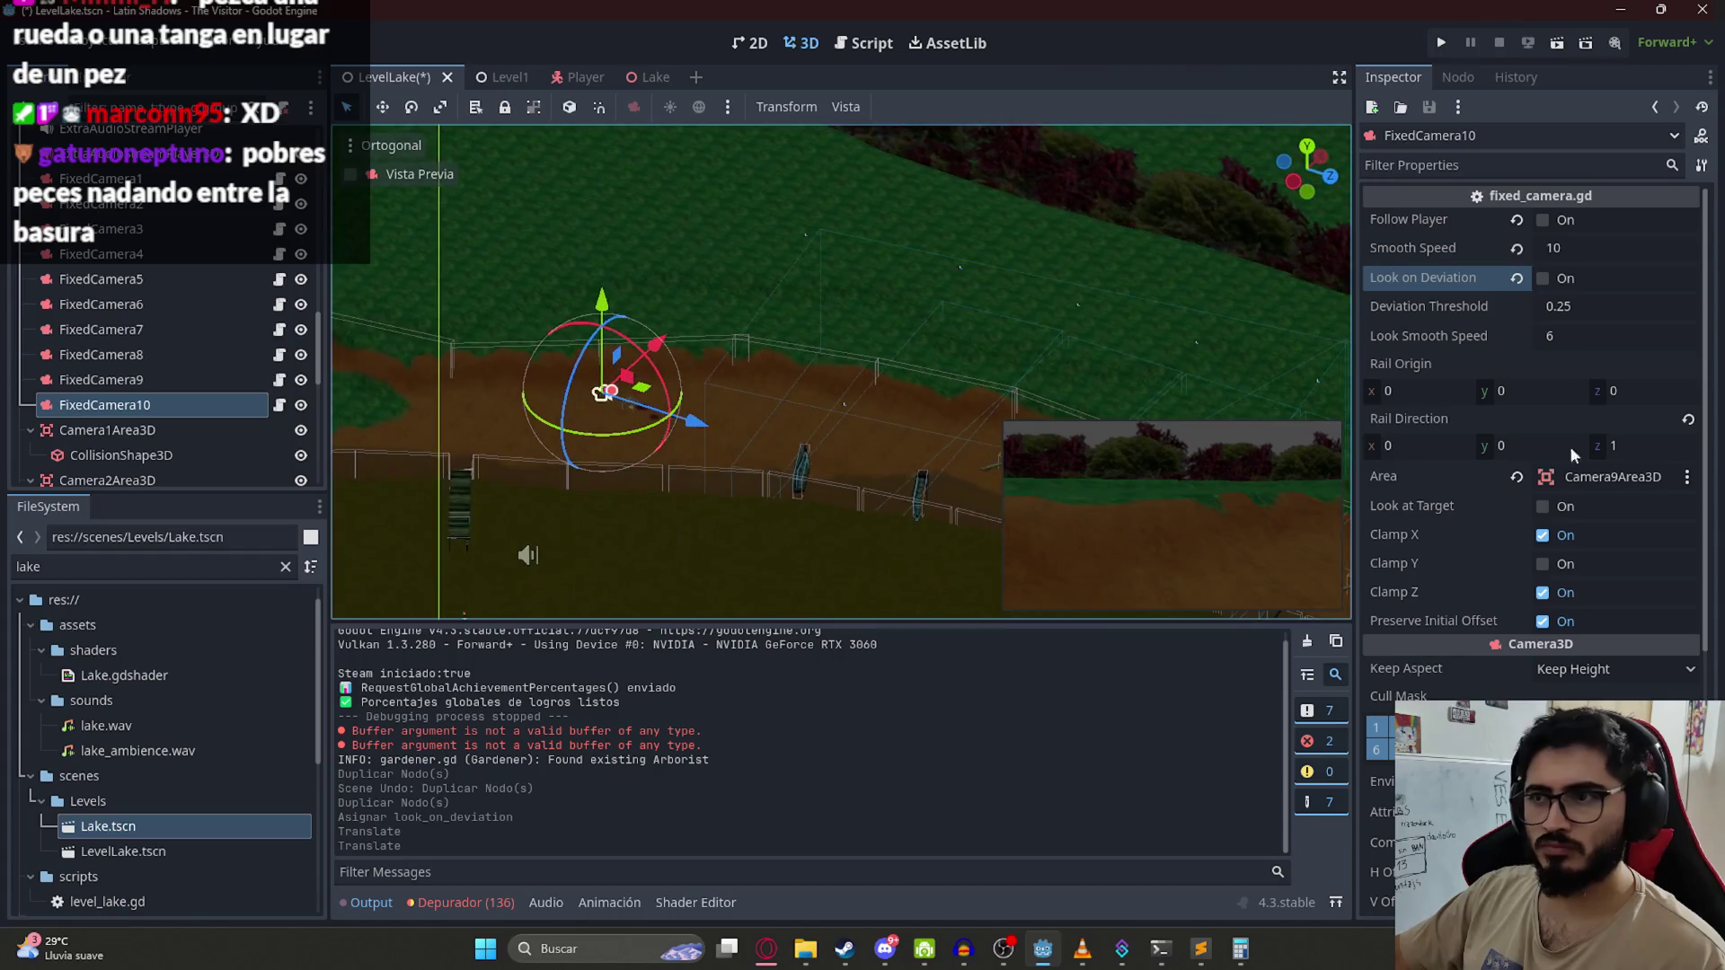
scroll(1614, 664, "down", 5)
left_click_drag(1388, 817, 1446, 817)
mouse_move(1401, 764)
left_mouse_down()
mouse_move(1420, 764)
mouse_move(1393, 817)
mouse_move(1428, 817)
left_mouse_up()
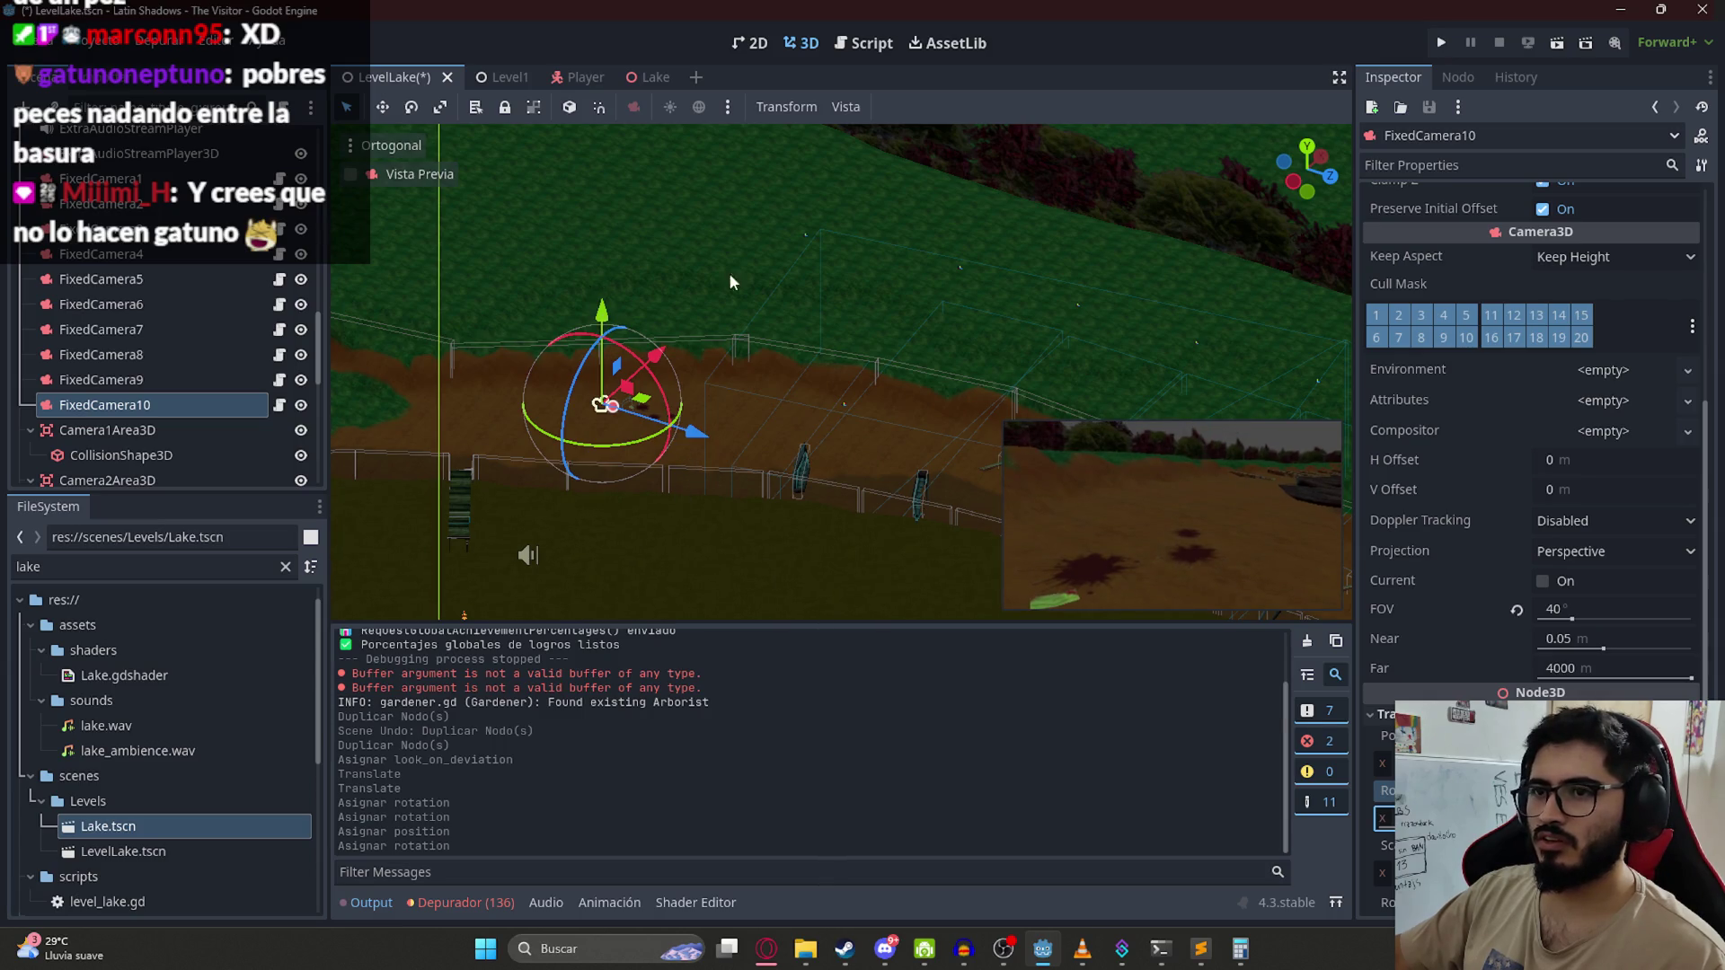
Step: Reposition FixedCamera10 over the shore, turning and lowering it toward the dirt
scroll(710, 405, "up", 3)
mouse_move(759, 406)
left_mouse_down()
mouse_move(728, 392)
mouse_move(723, 357)
mouse_move(769, 356)
mouse_move(796, 388)
mouse_move(737, 433)
mouse_move(725, 404)
mouse_move(750, 370)
left_mouse_up()
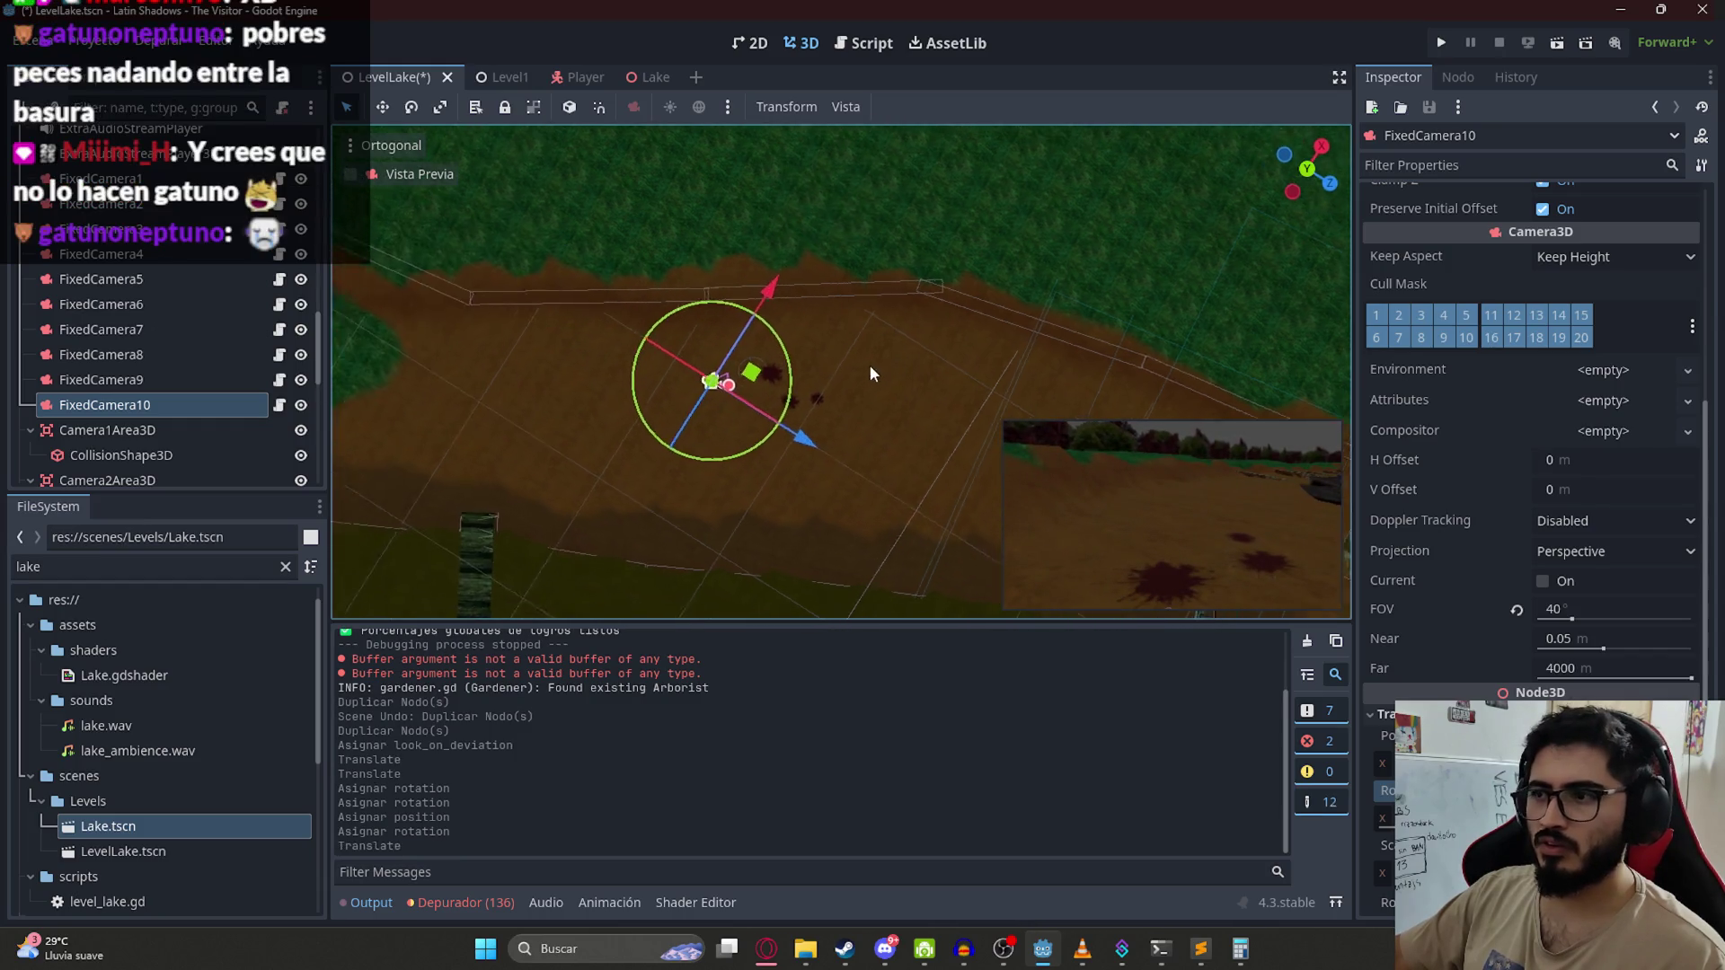
mouse_move(770, 429)
left_mouse_down()
mouse_move(791, 396)
mouse_move(693, 250)
mouse_move(697, 269)
left_mouse_up()
mouse_move(706, 385)
left_mouse_down()
mouse_move(840, 520)
mouse_move(674, 284)
left_mouse_up()
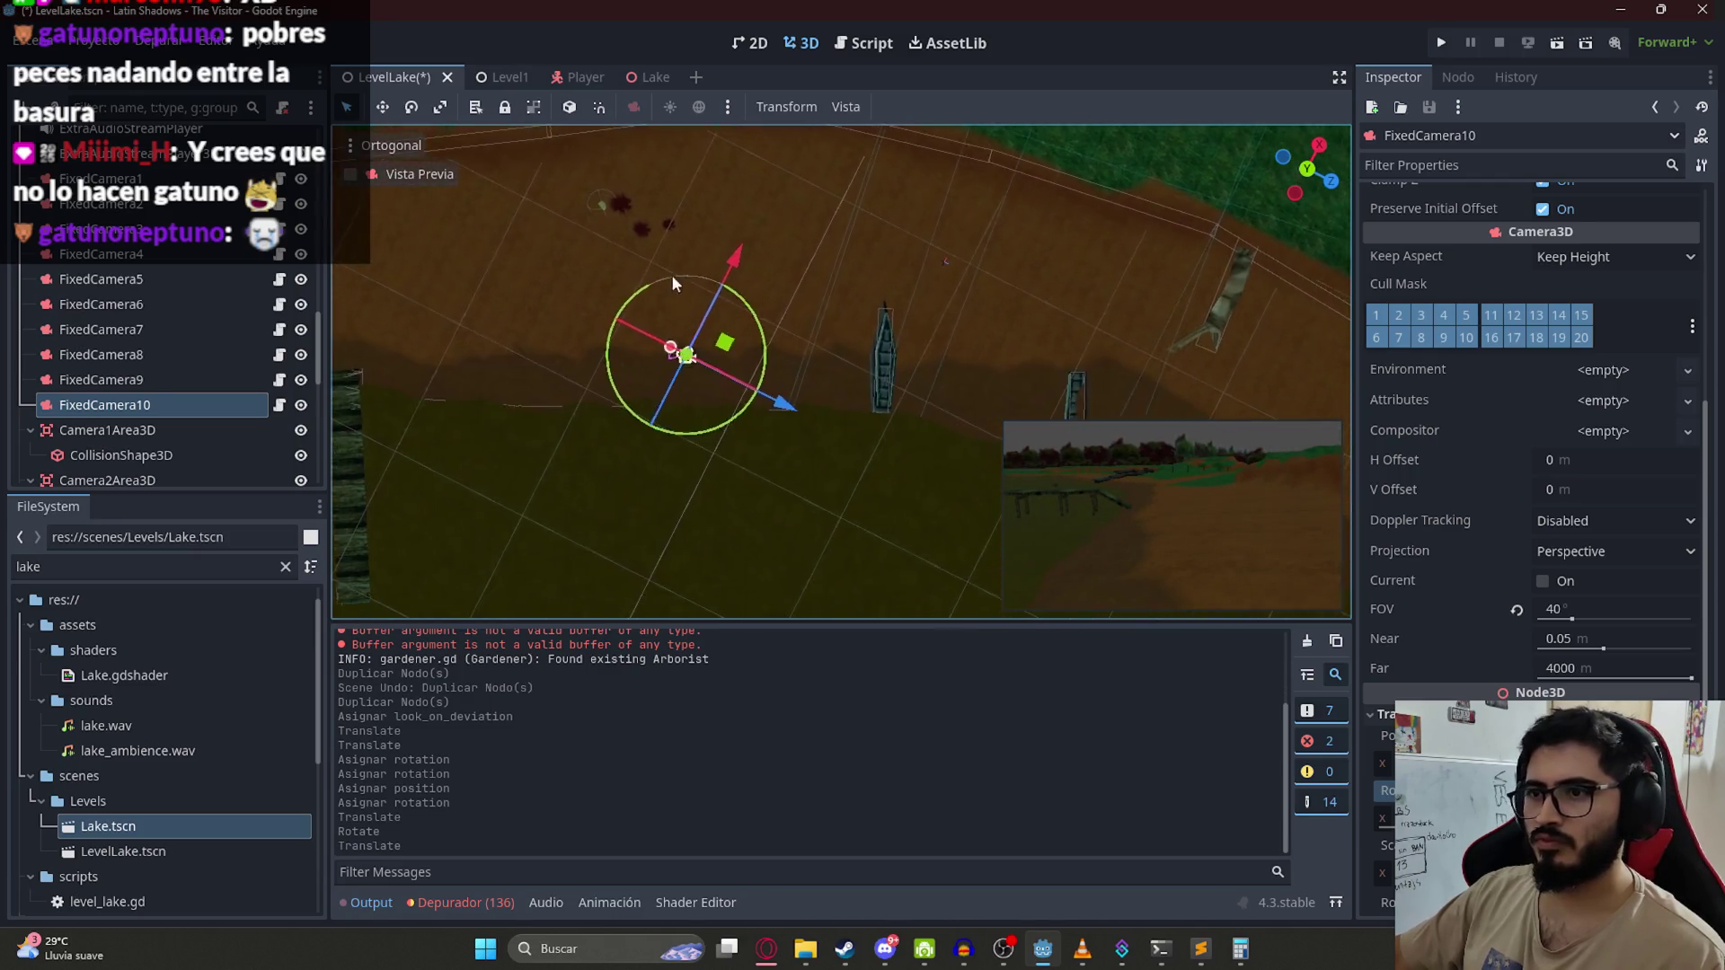
mouse_move(755, 384)
left_mouse_down()
mouse_move(764, 395)
mouse_move(728, 377)
mouse_move(691, 422)
mouse_move(728, 341)
mouse_move(691, 292)
mouse_move(688, 310)
left_mouse_up()
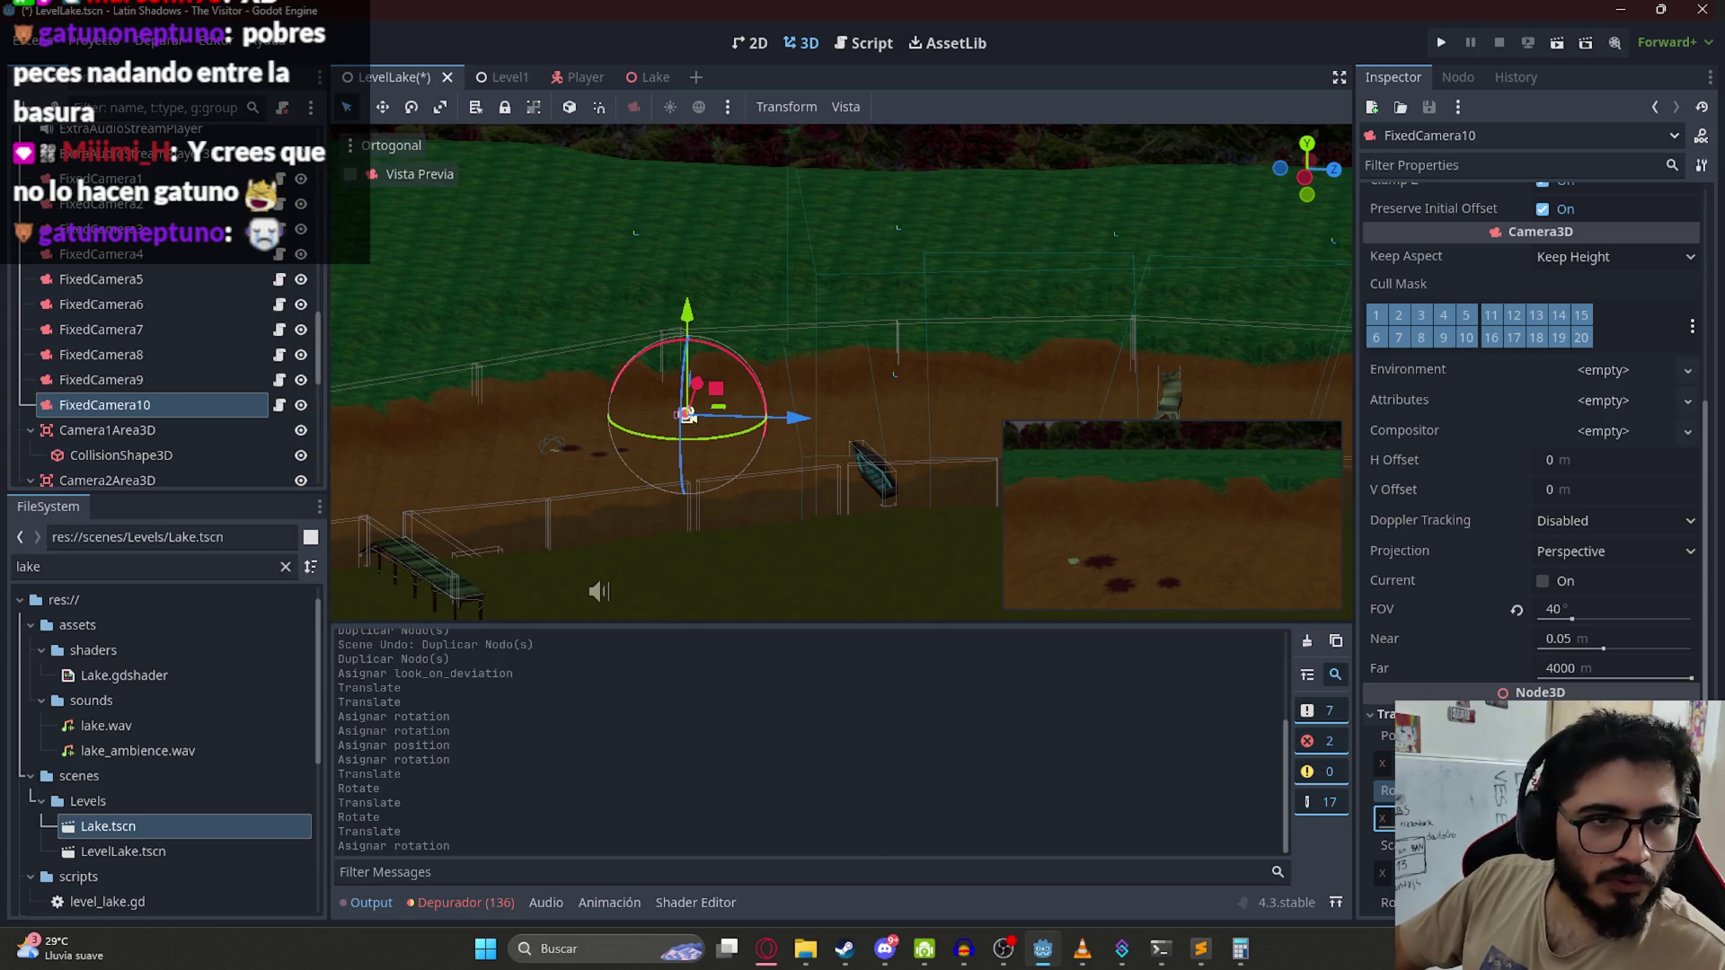
mouse_move(672, 380)
left_mouse_down()
mouse_move(726, 527)
mouse_move(730, 378)
left_mouse_up()
mouse_move(732, 287)
left_mouse_down()
mouse_move(759, 575)
mouse_move(672, 393)
mouse_move(750, 355)
mouse_move(774, 312)
mouse_move(836, 305)
mouse_move(834, 185)
mouse_move(842, 236)
mouse_move(842, 205)
mouse_move(868, 214)
mouse_move(662, 169)
mouse_move(962, 248)
mouse_move(975, 338)
mouse_move(979, 316)
left_mouse_up()
mouse_move(846, 463)
left_mouse_down()
mouse_move(924, 432)
mouse_move(876, 449)
left_mouse_up()
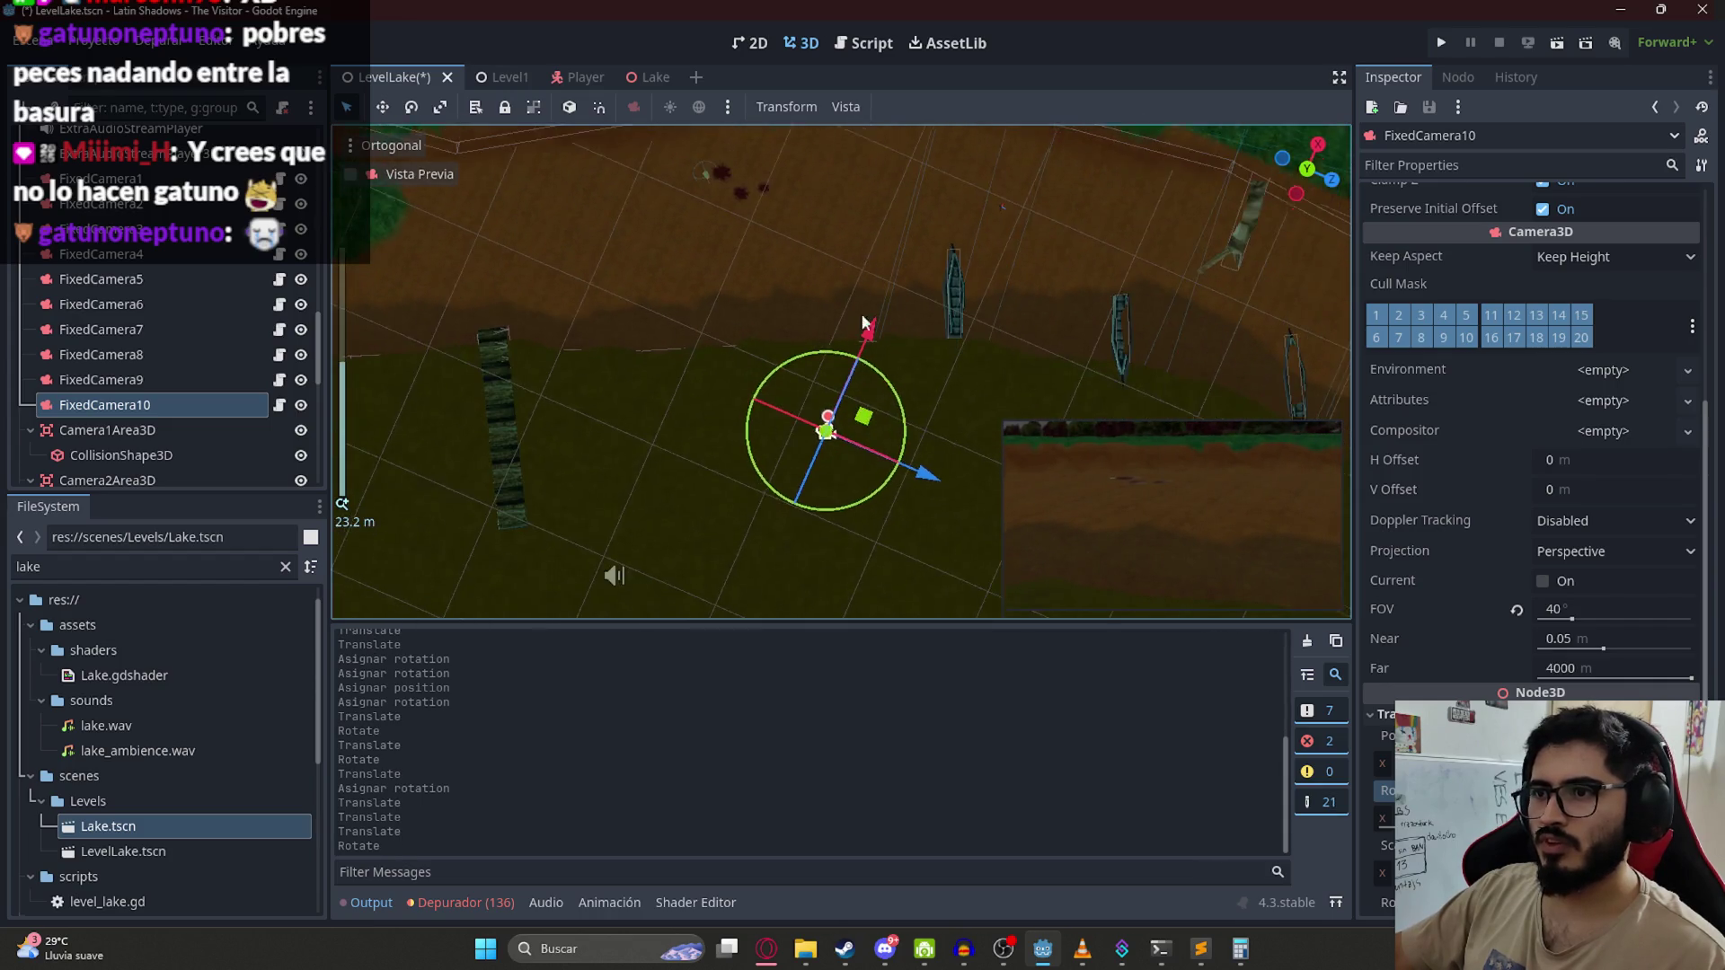
Step: Refine FixedCamera10's height and heading to aim along the dirt shore, then save LevelLake
scroll(868, 531, "up", 2)
mouse_move(868, 531)
left_mouse_down()
mouse_move(848, 509)
mouse_move(836, 521)
mouse_move(908, 502)
mouse_move(940, 515)
mouse_move(914, 565)
mouse_move(909, 442)
left_mouse_up()
left_click_drag(903, 505, 901, 503)
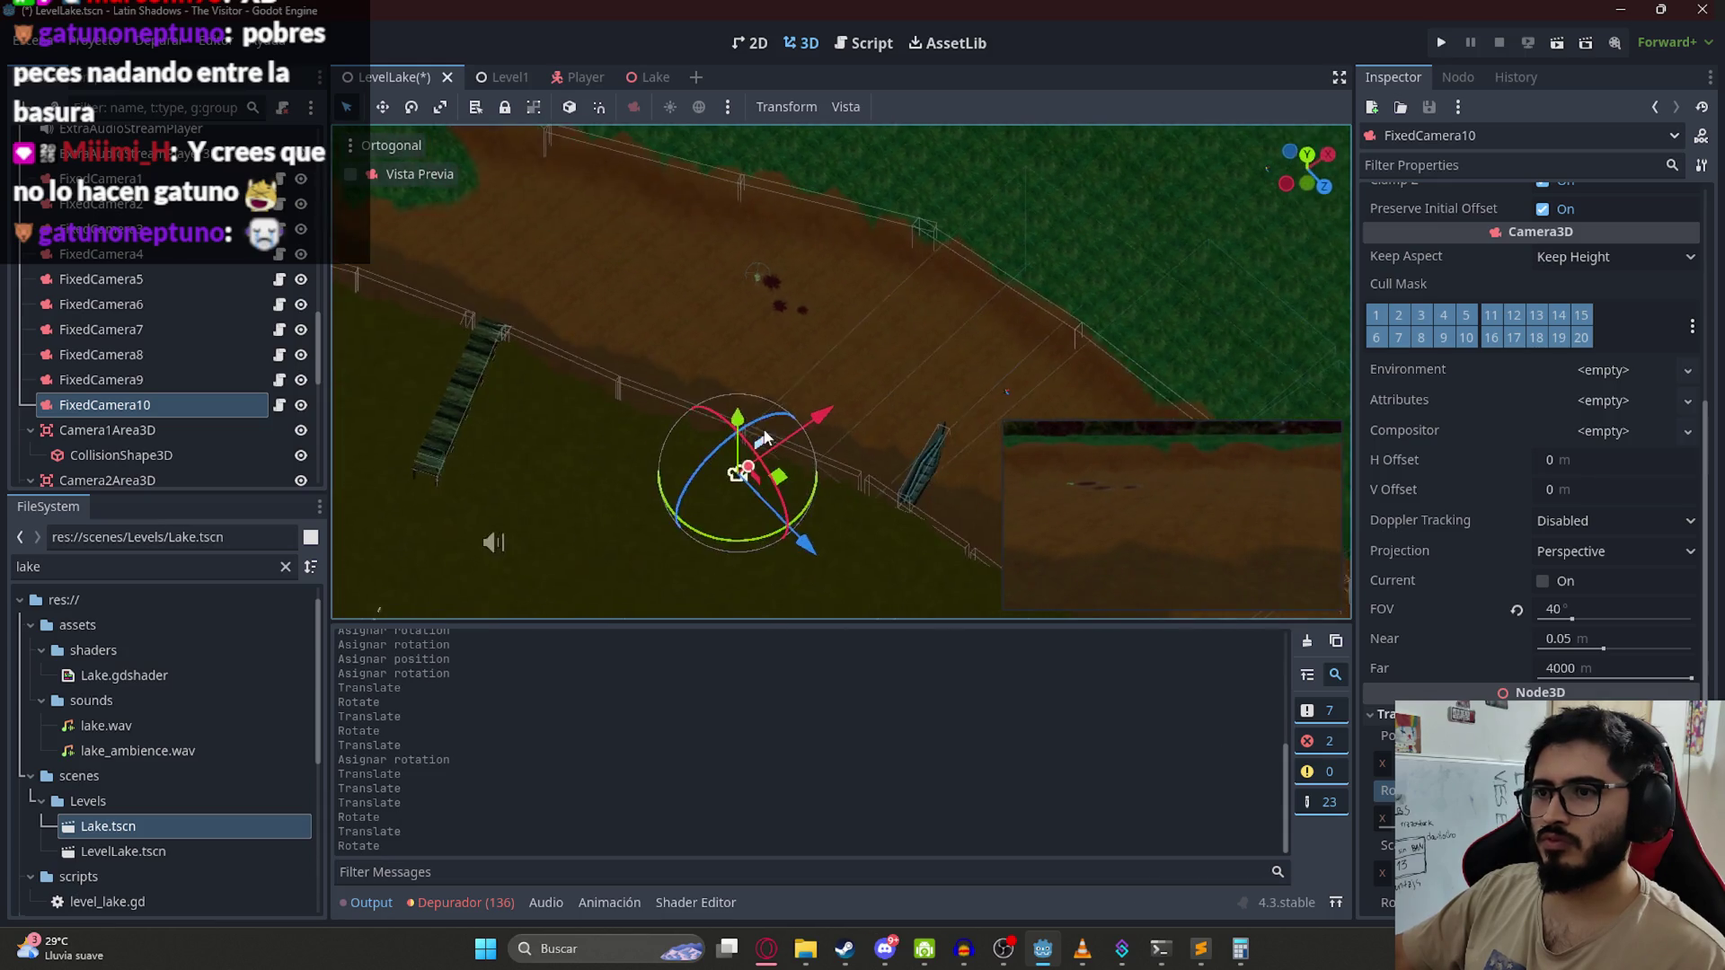
left_click_drag(751, 424, 736, 413)
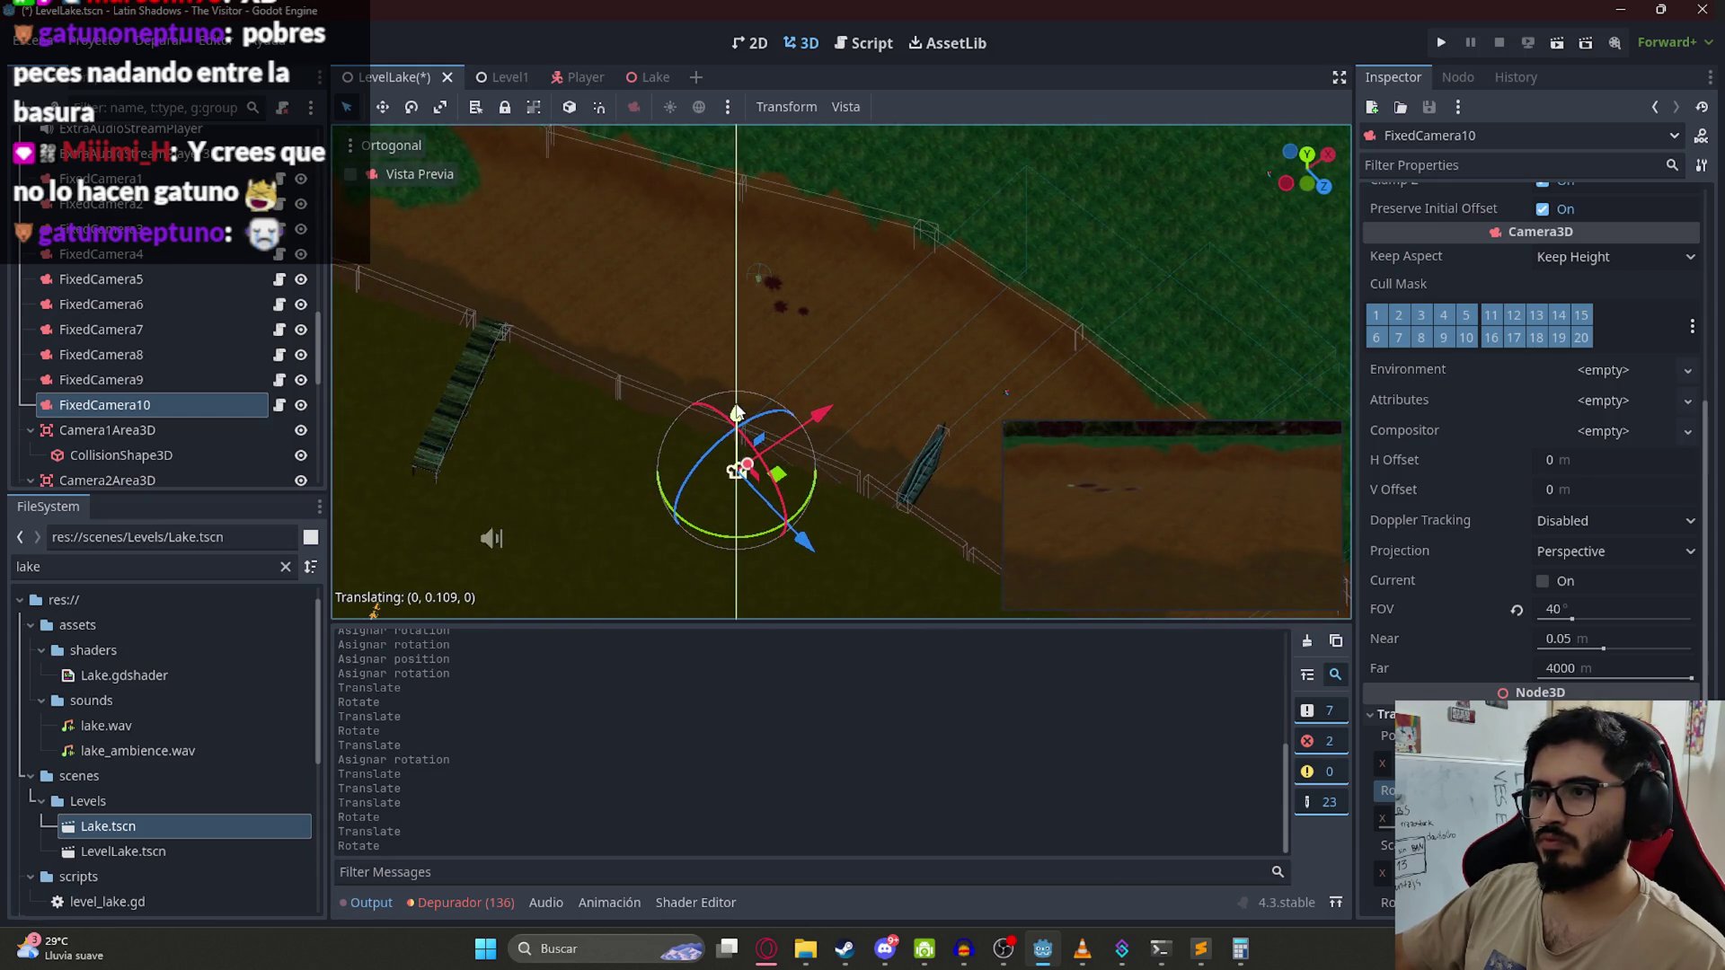
left_click_drag(811, 506, 812, 463)
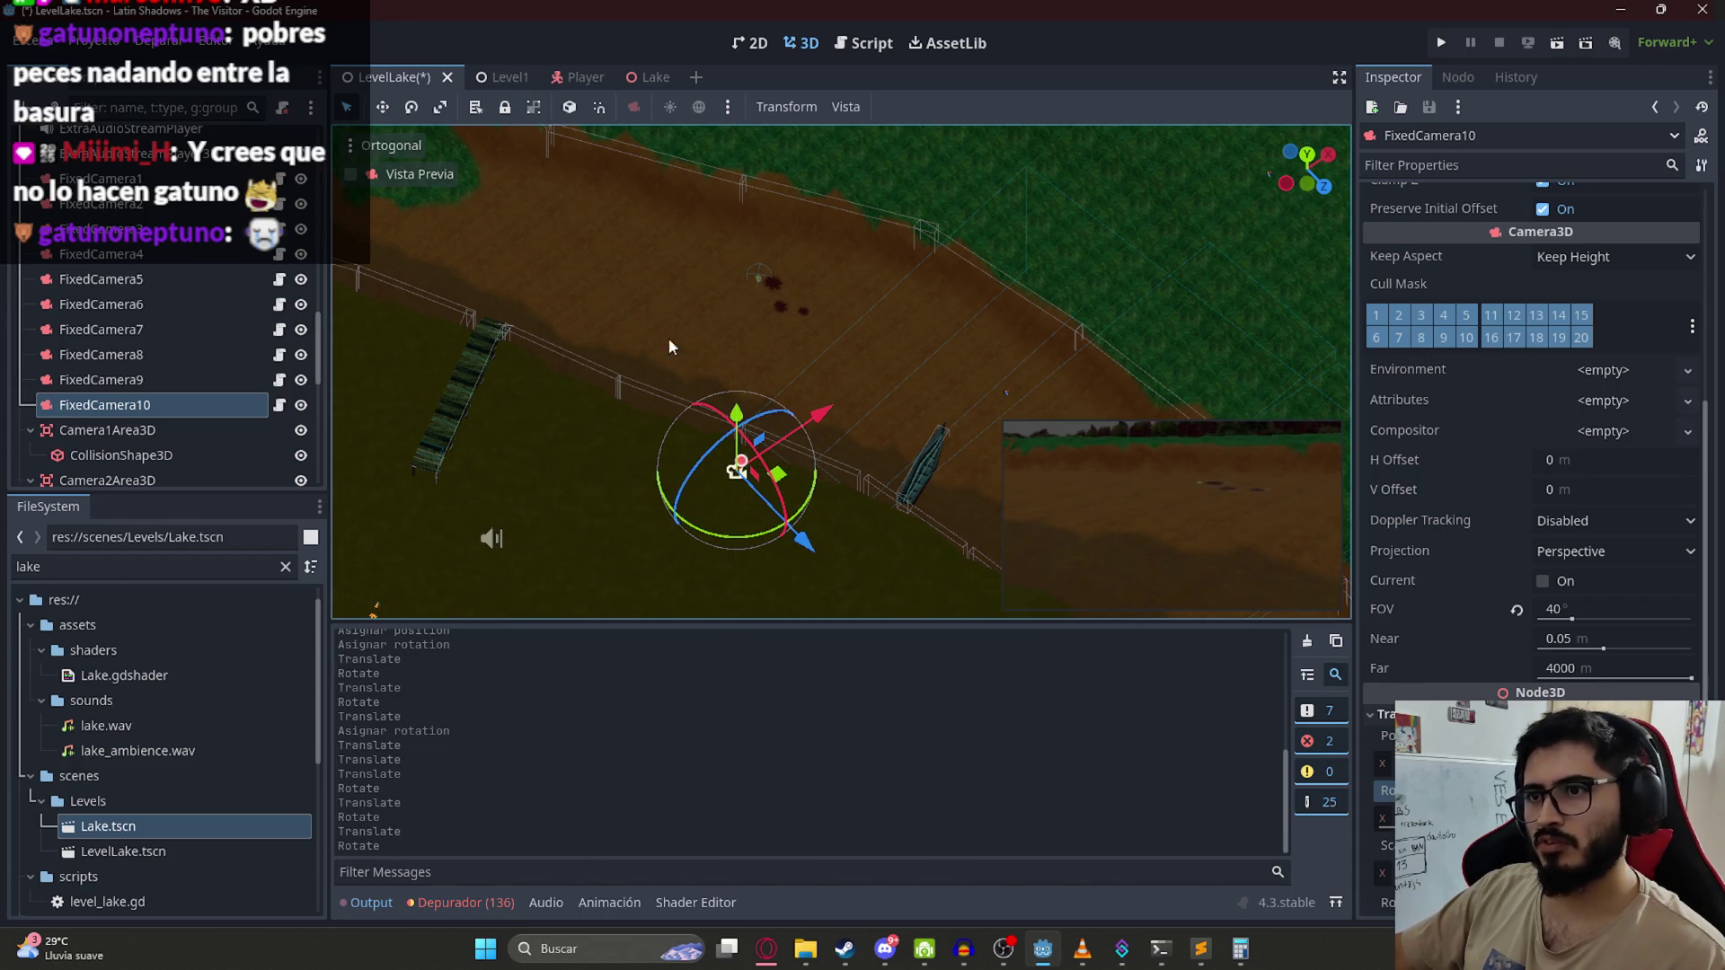
mouse_move(662, 294)
left_mouse_down()
mouse_move(776, 462)
mouse_move(840, 493)
left_mouse_up()
mouse_move(872, 549)
left_mouse_down()
mouse_move(833, 450)
mouse_move(756, 401)
mouse_move(873, 433)
mouse_move(919, 489)
mouse_move(925, 548)
mouse_move(862, 596)
mouse_move(907, 579)
left_mouse_up()
key("ctrl+s")
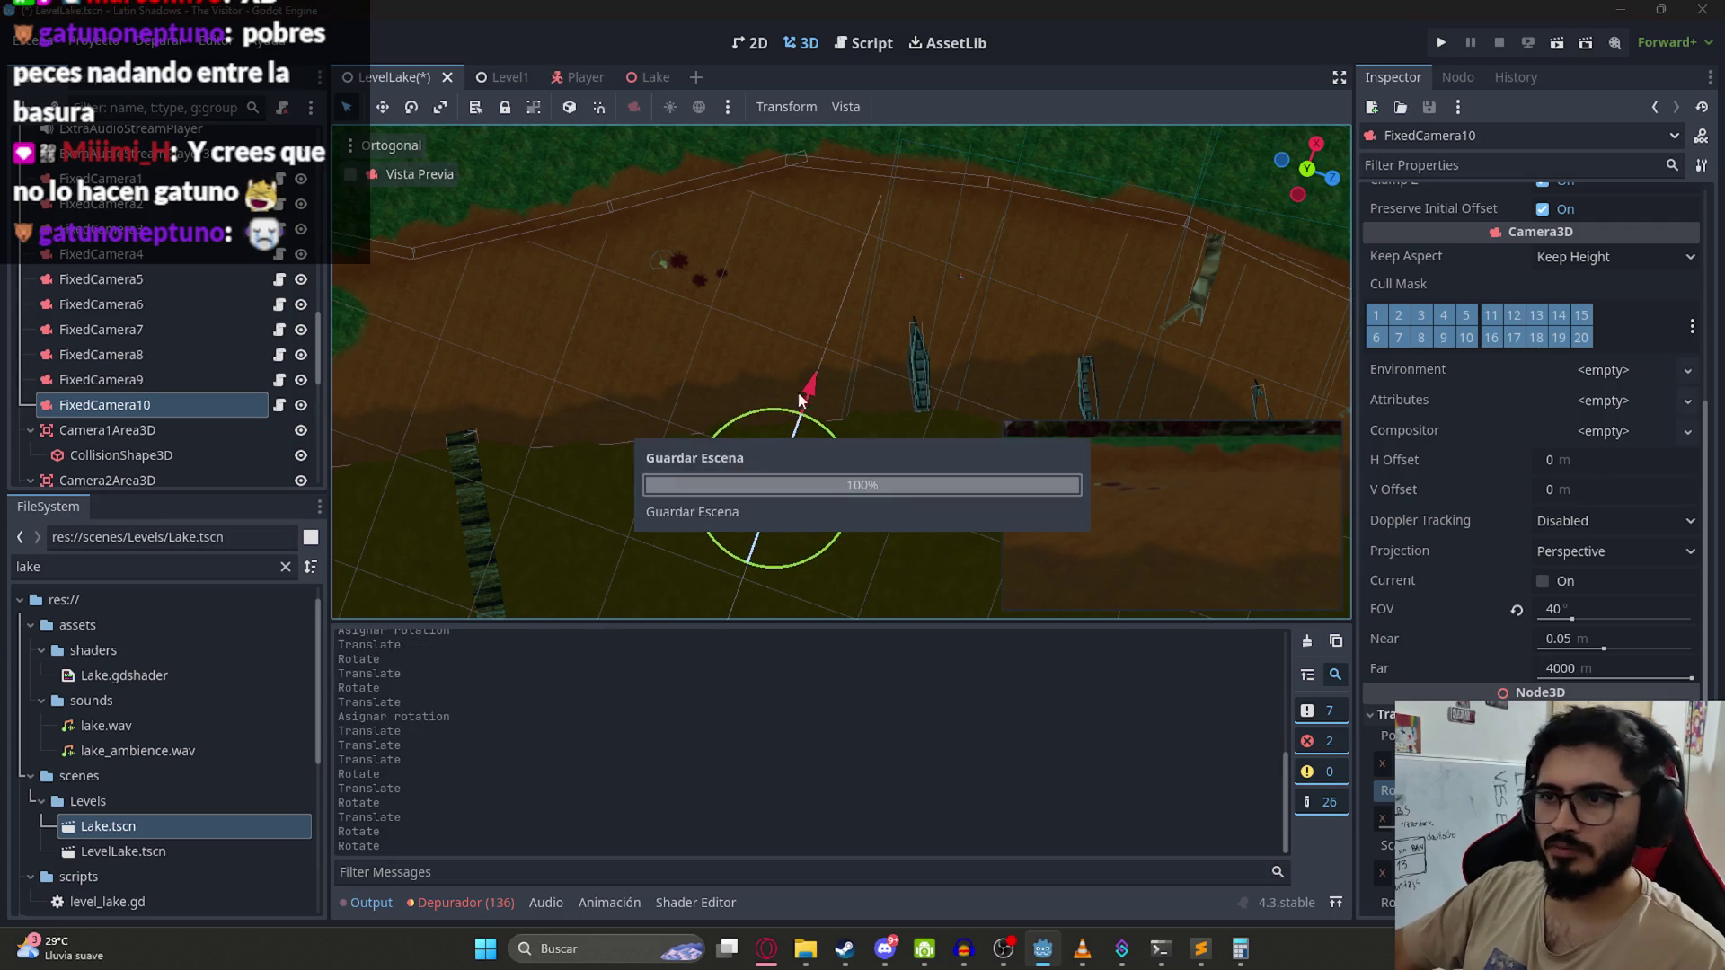
Step: Duplicate Camera9Area3D and name the copy Camera10Area3D
scroll(186, 418, "down", 5)
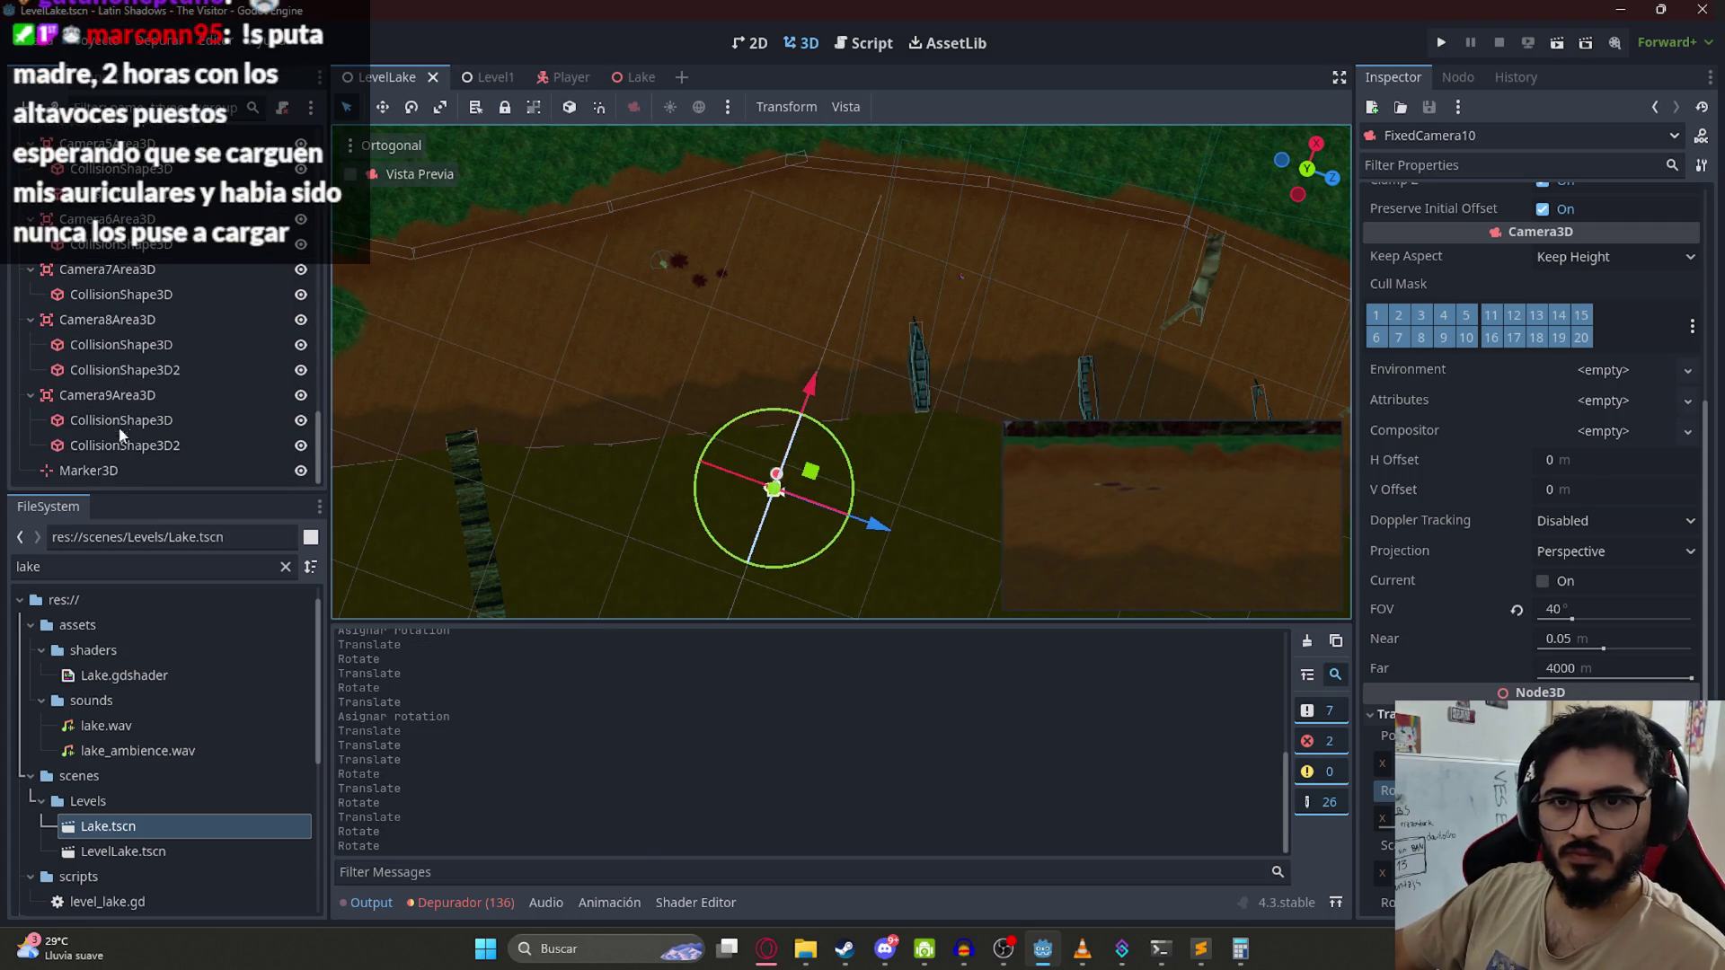
left_click(121, 400)
key("ctrl+d")
left_click(116, 467)
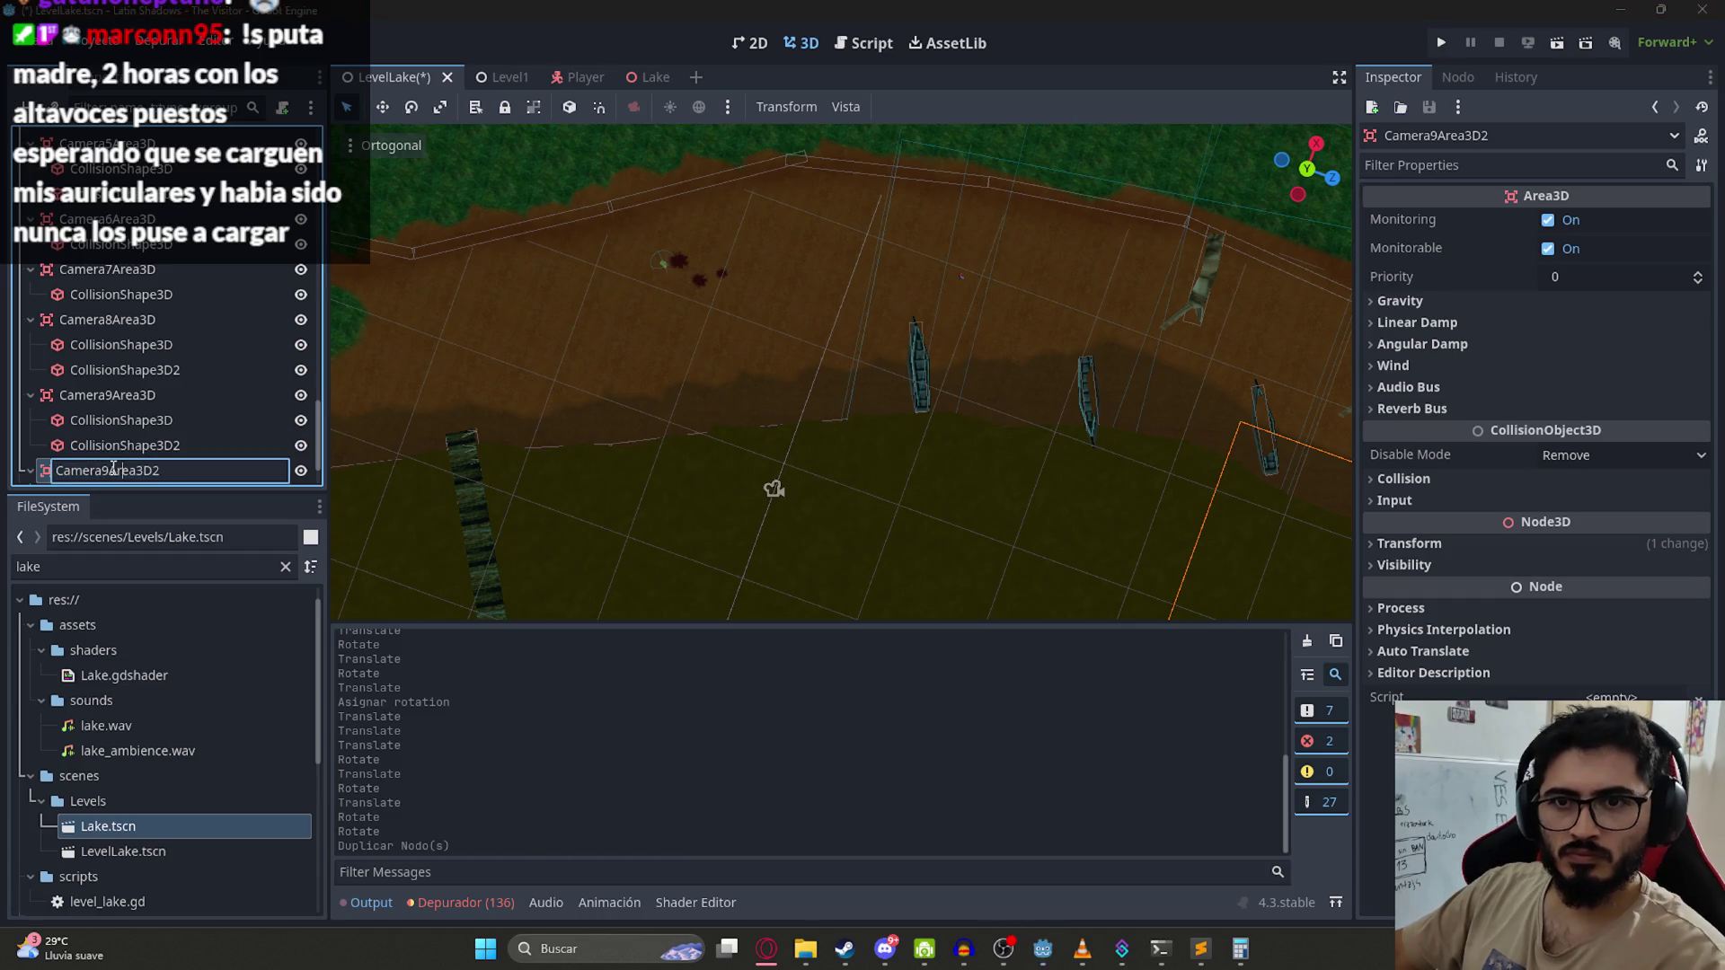
type("10")
key("Return")
Step: Delete Camera10Area3D's two old collision shapes and add one new CollisionShape3D child
scroll(187, 432, "down", 2)
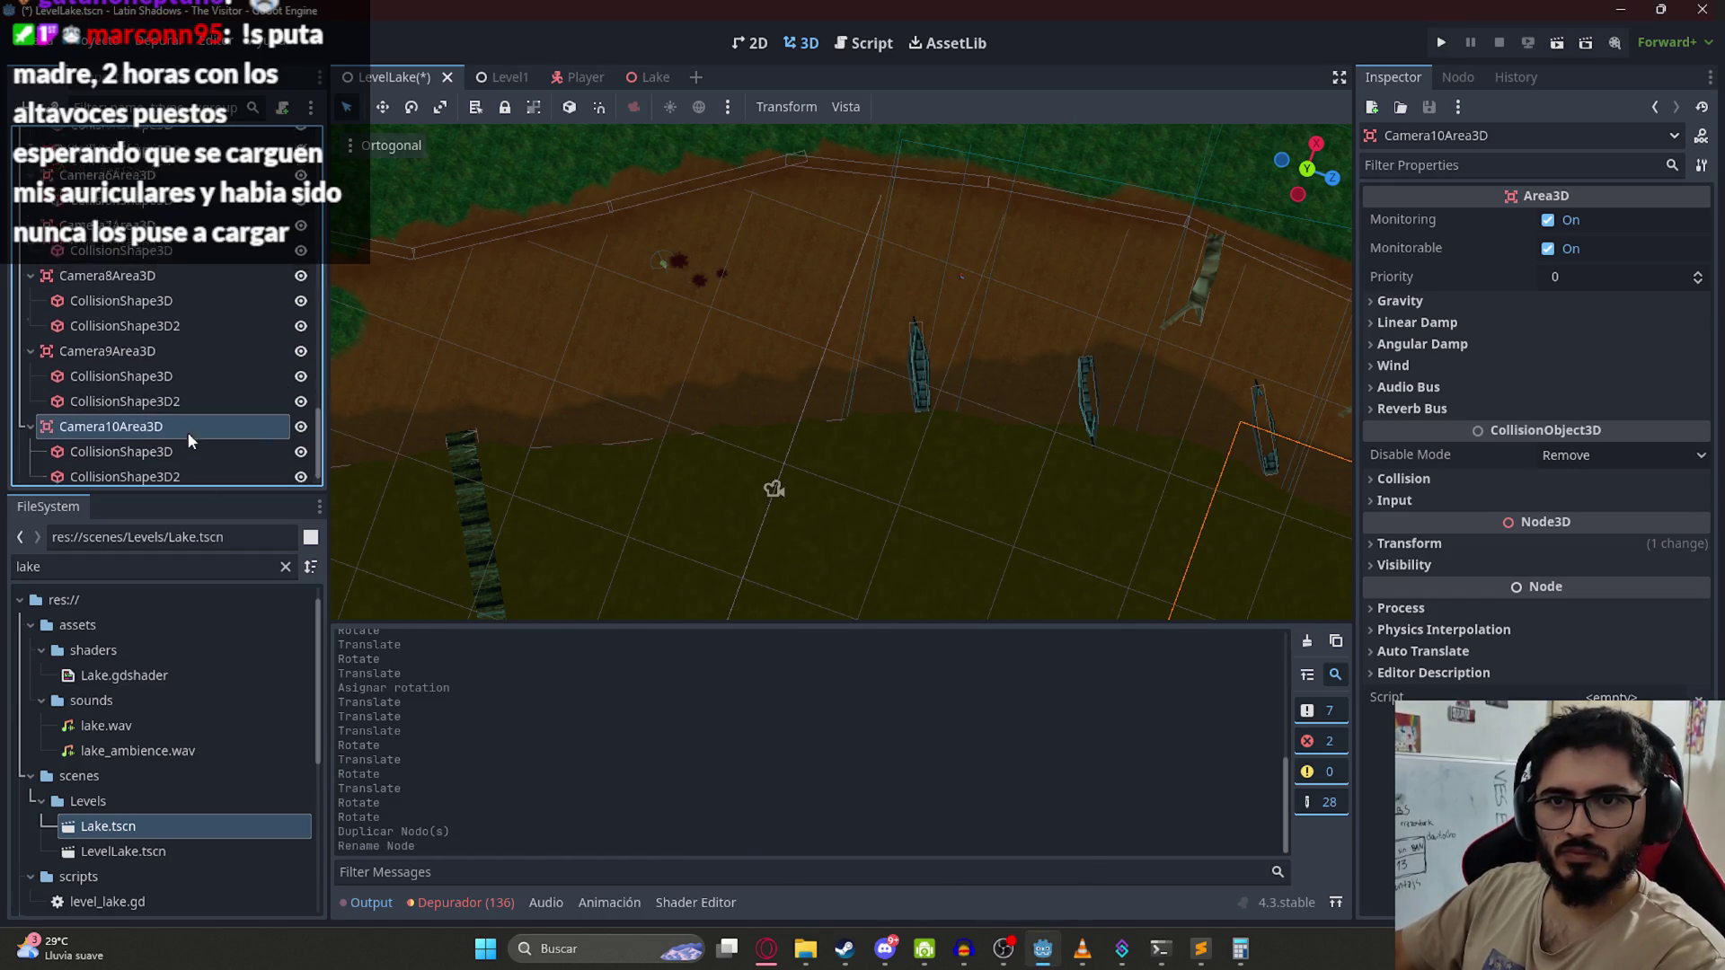
left_click(176, 418)
left_click(156, 446, "shift")
right_click(156, 447)
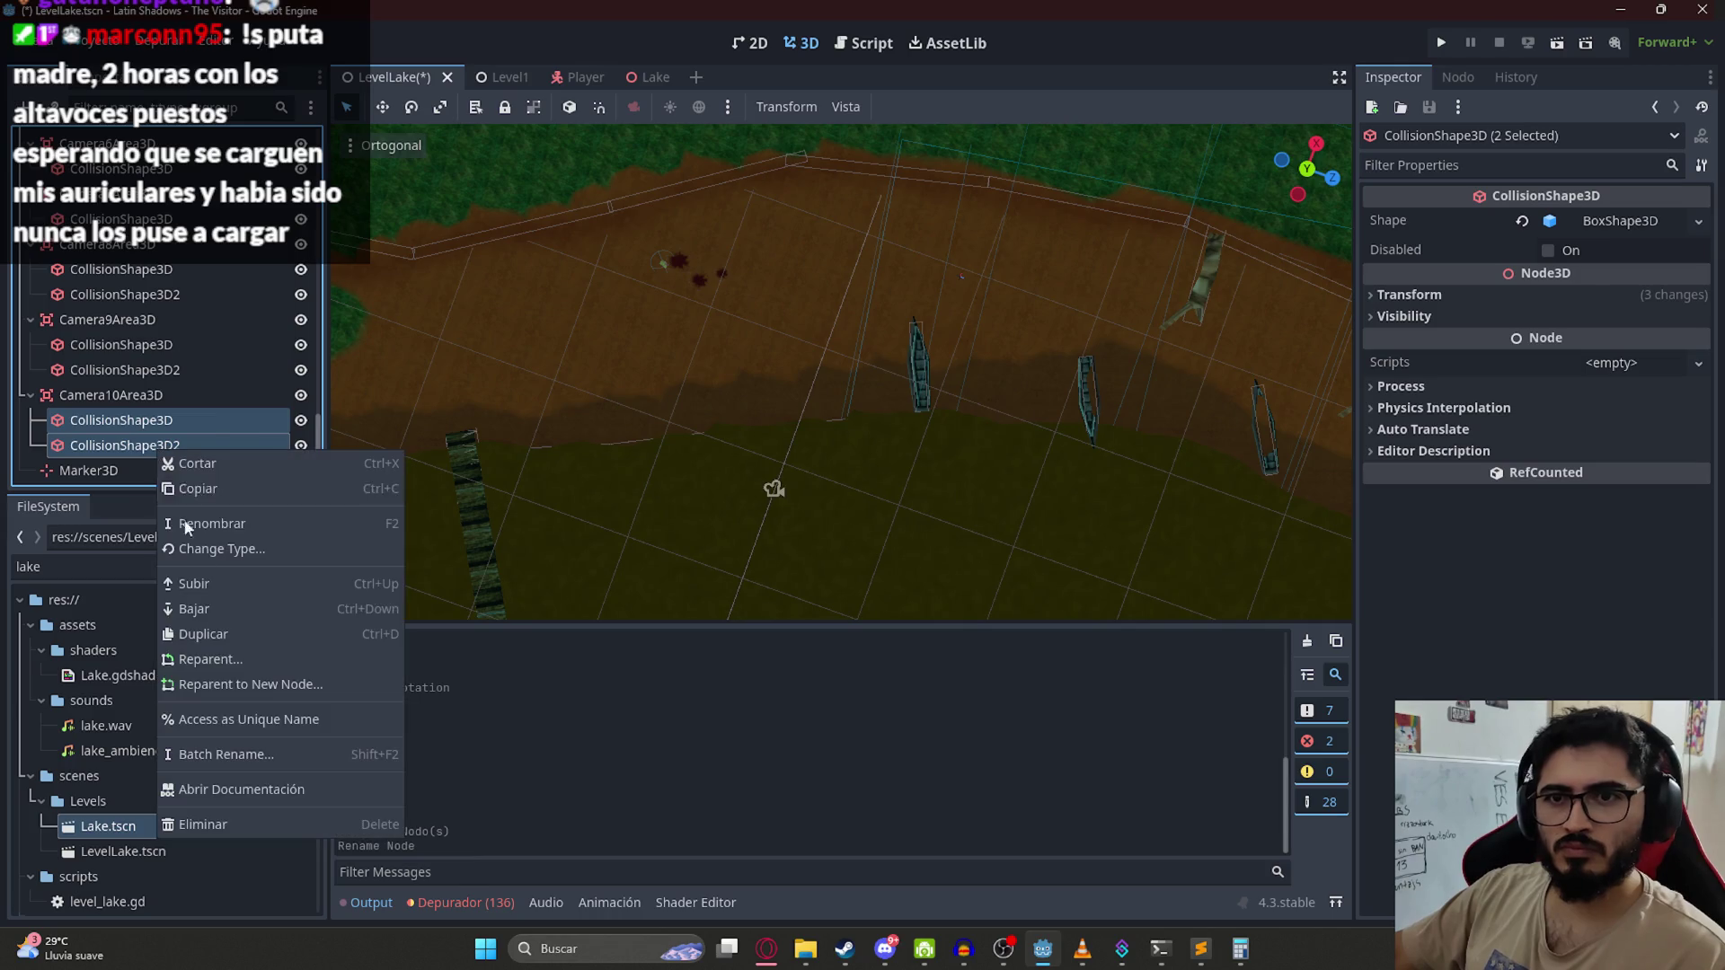
left_click(226, 820)
key("Return")
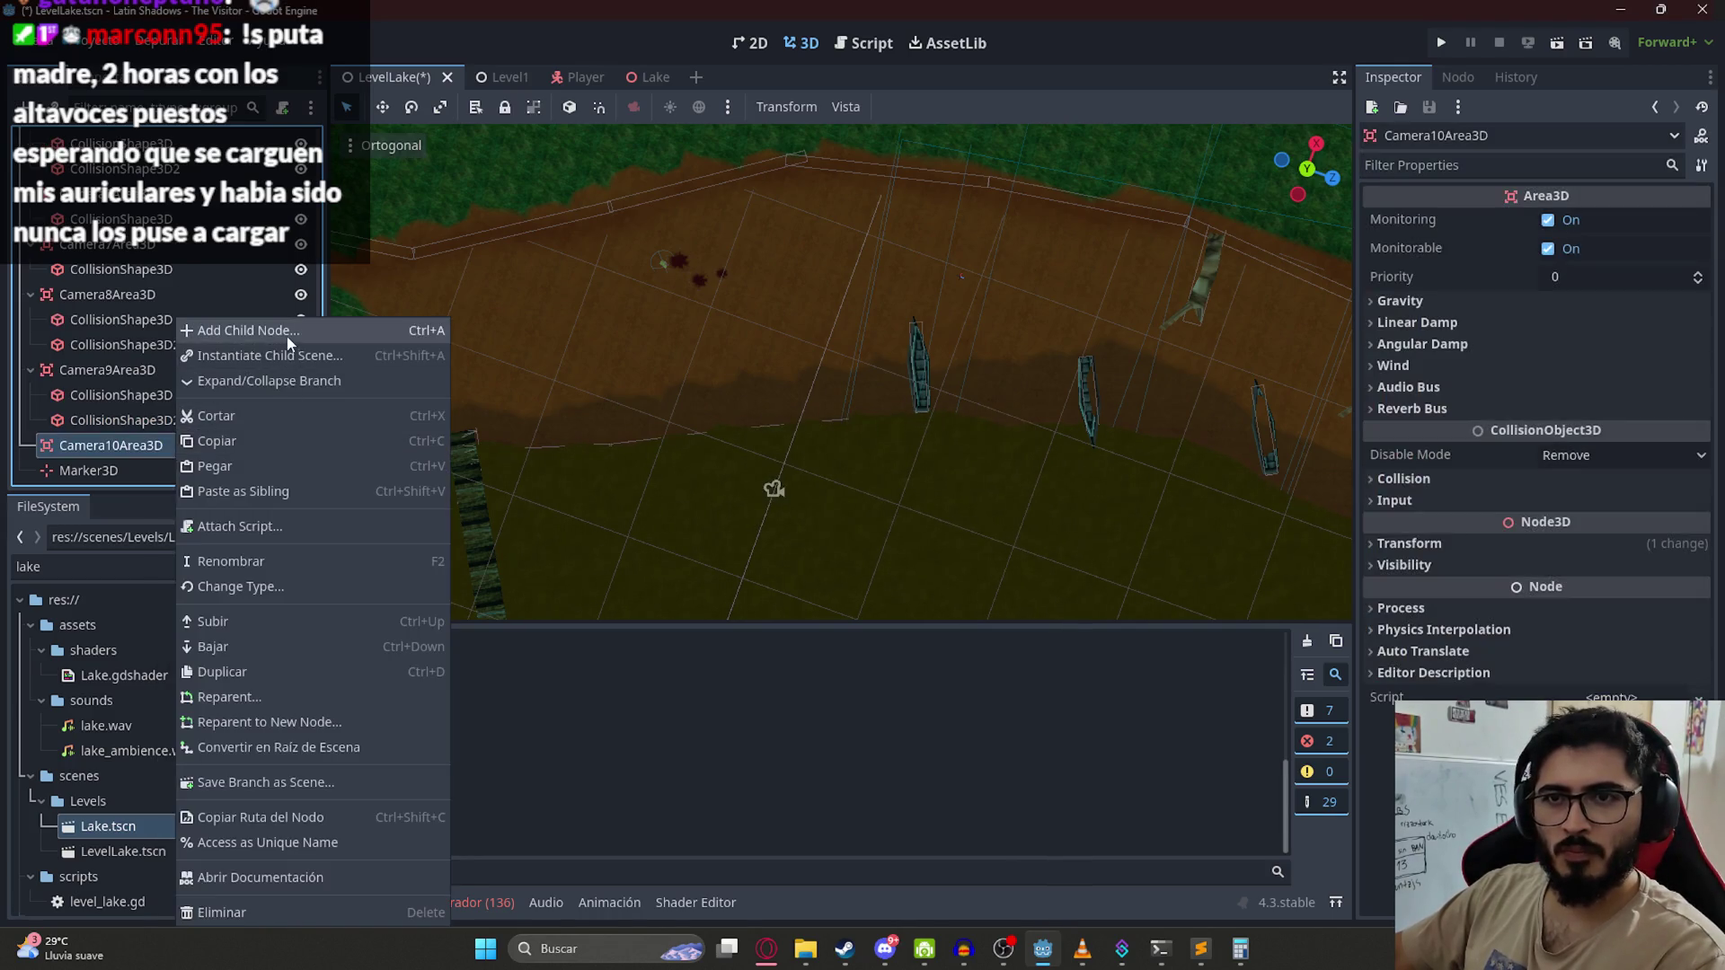
left_click(242, 330)
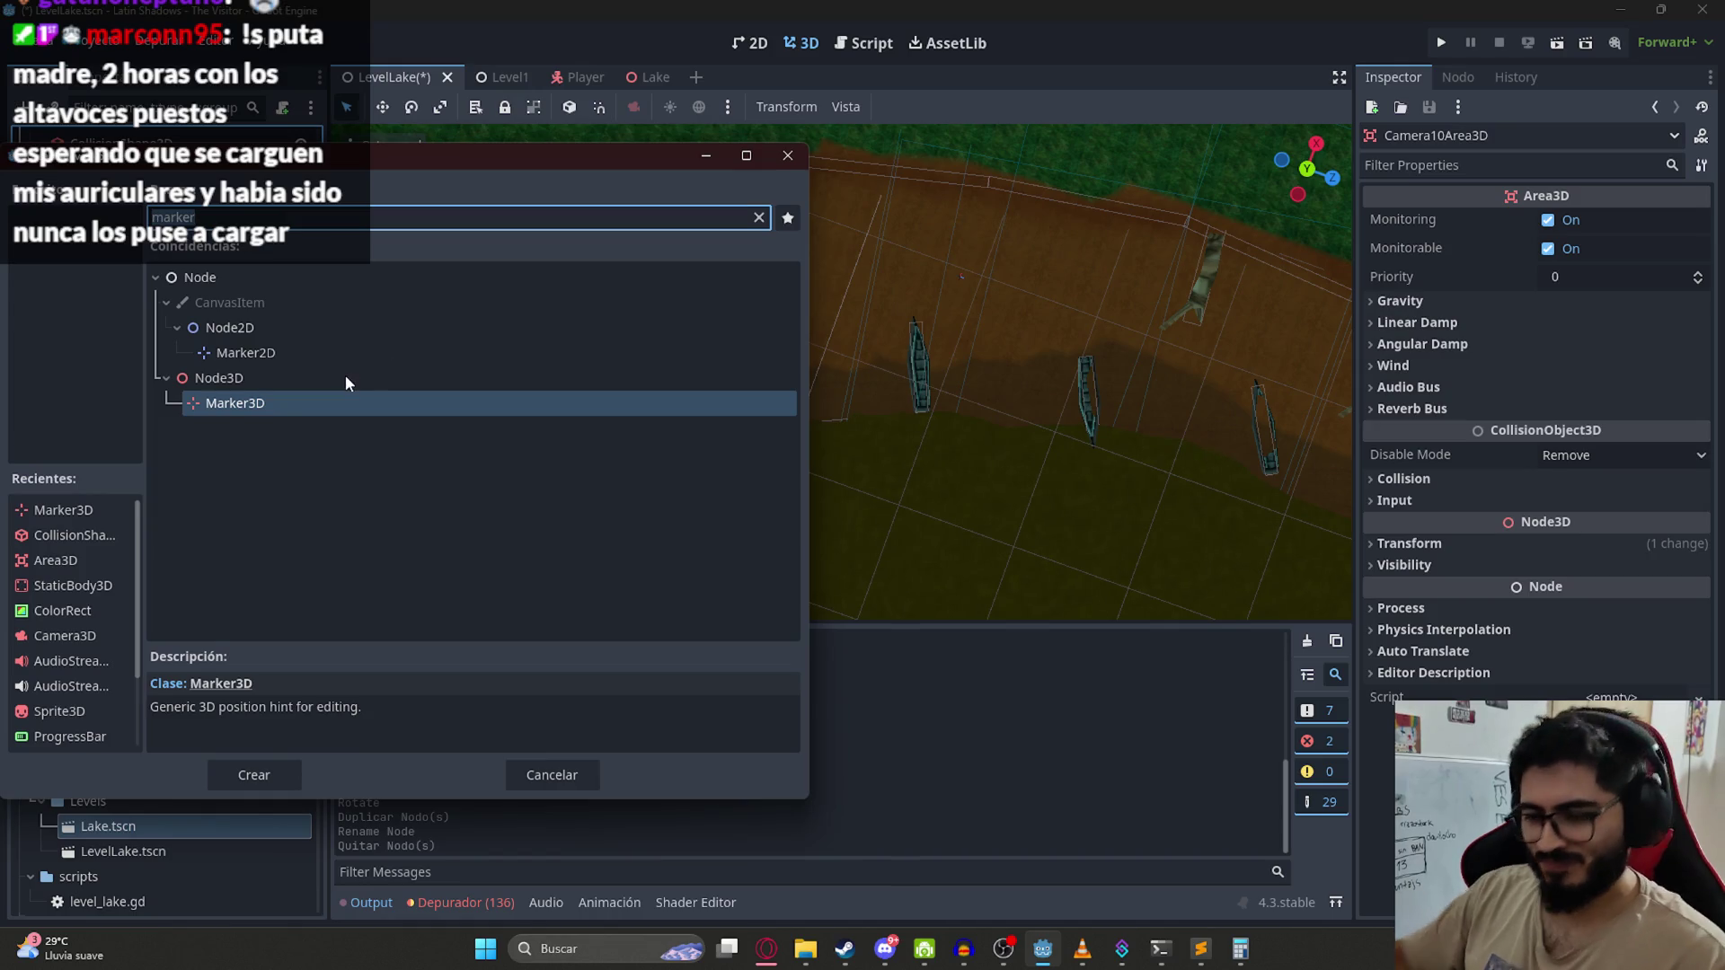
type("collision")
key("Return")
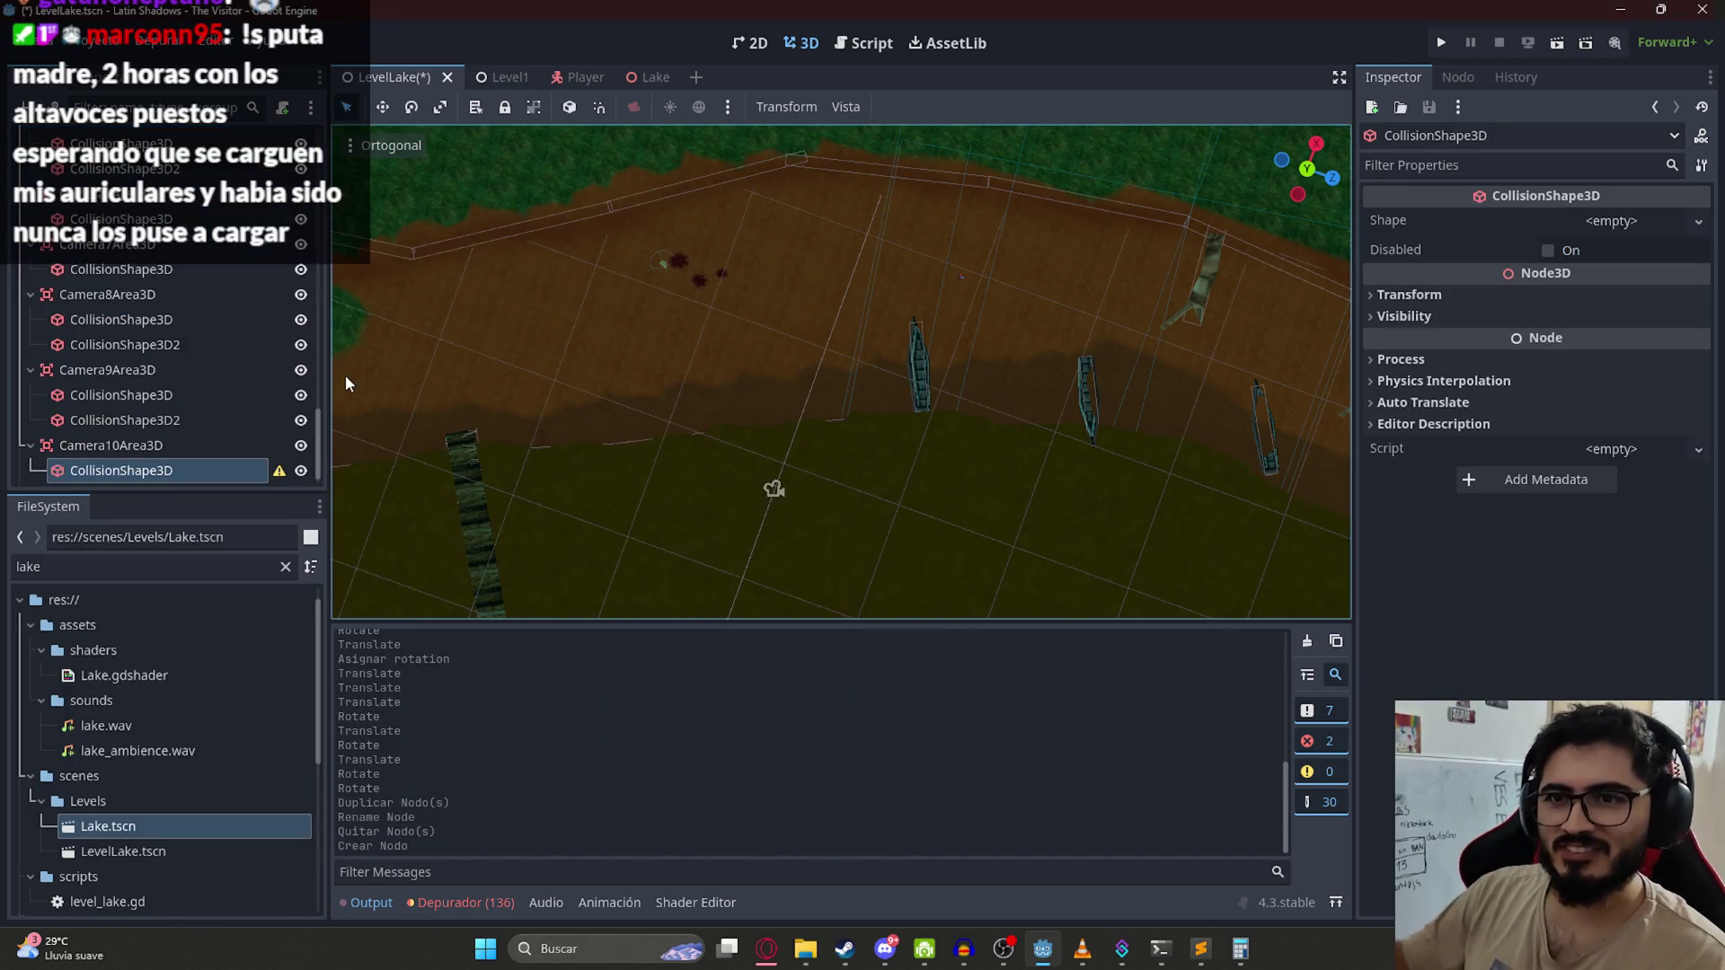
Step: Give the new collision shape a BoxShape3D and move it along the lake shore
left_click(1657, 224)
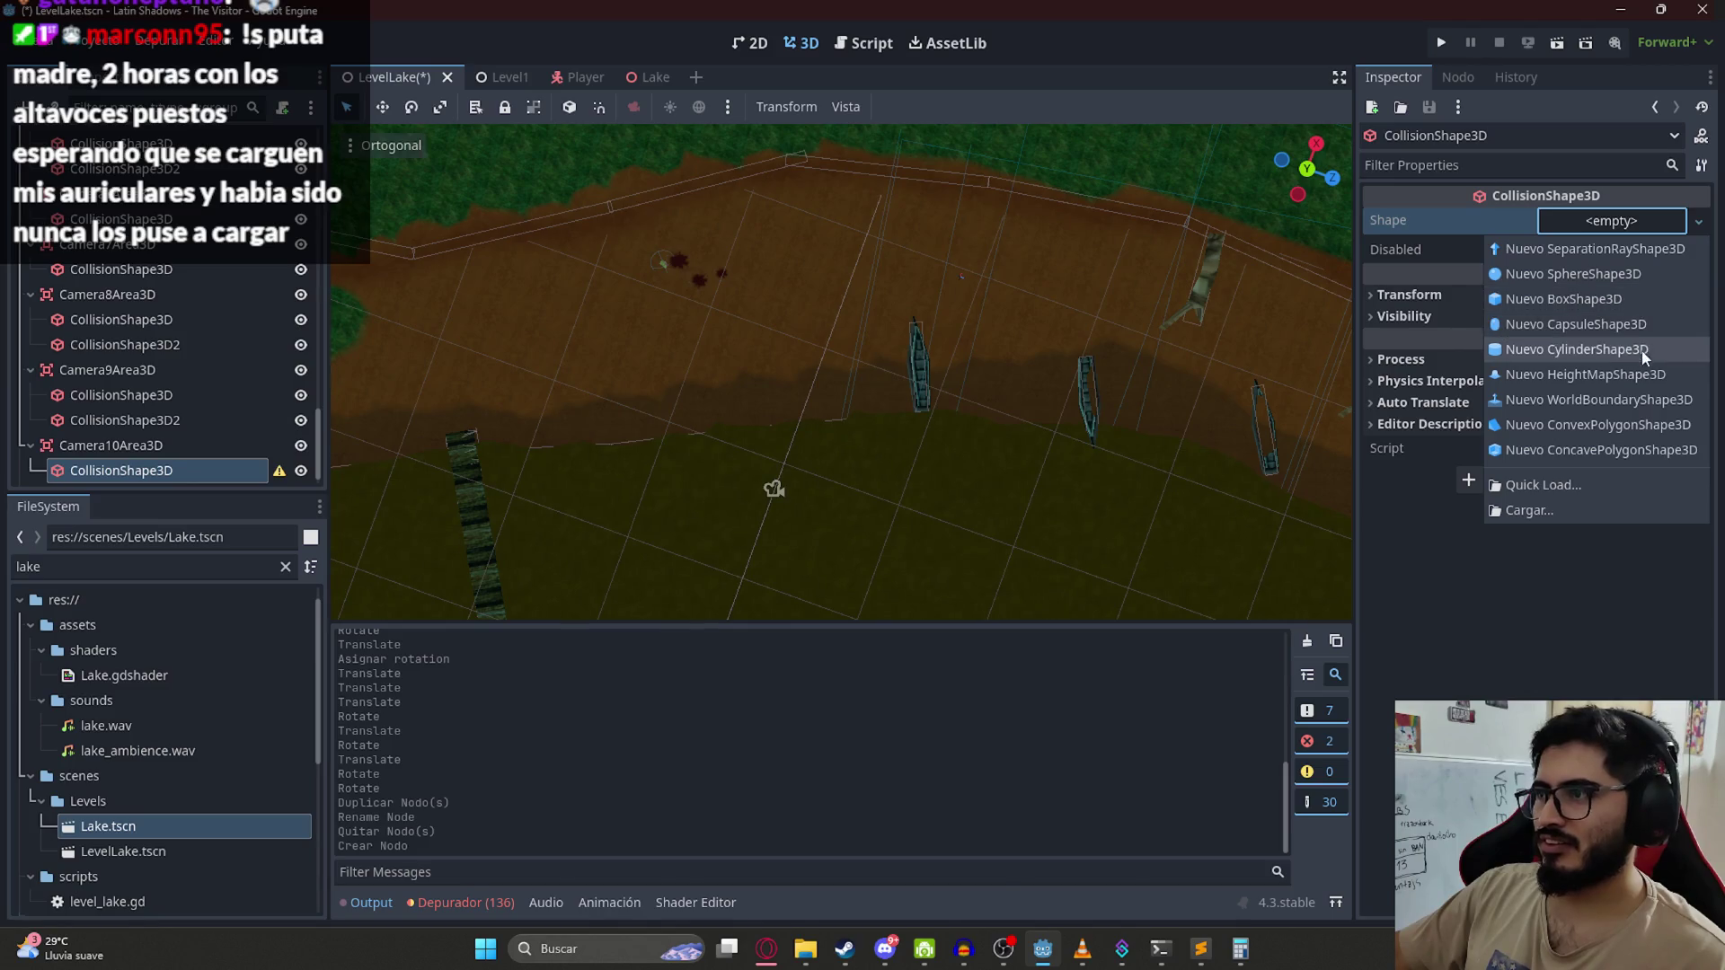
left_click(1563, 294)
scroll(1006, 377, "down", 5)
left_click_drag(1251, 519, 823, 339)
scroll(804, 343, "up", 15)
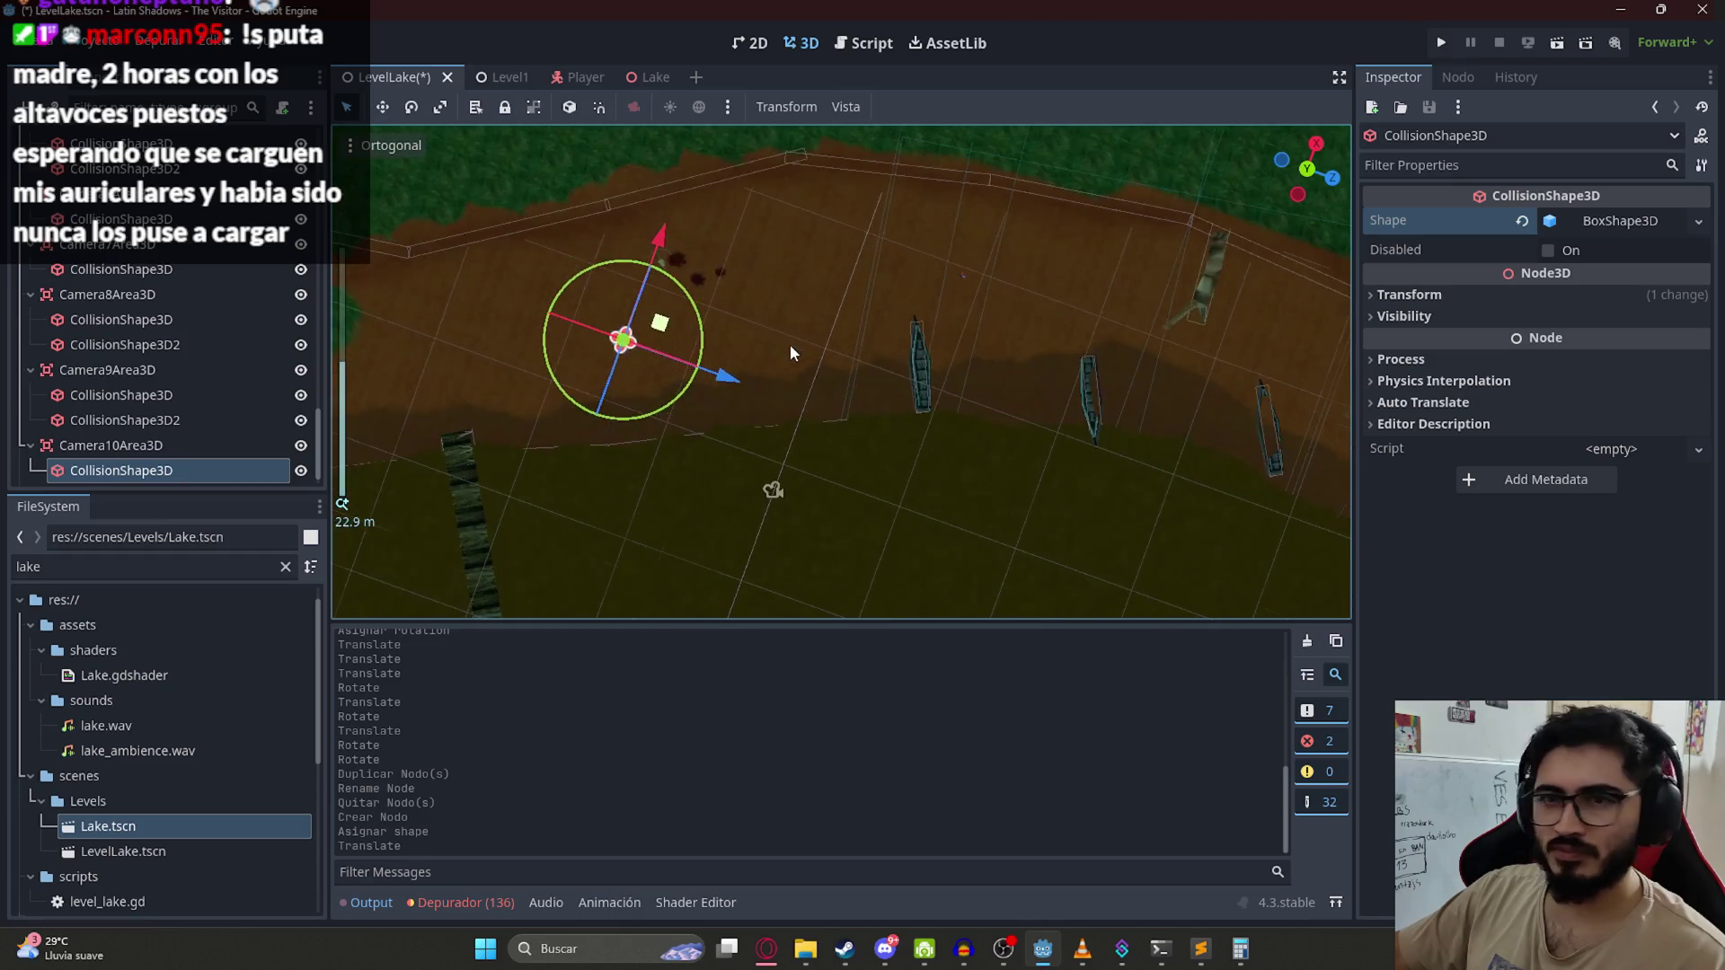
scroll(888, 314, "up", 4)
mouse_move(709, 234)
left_mouse_down()
mouse_move(733, 352)
mouse_move(833, 342)
mouse_move(967, 243)
mouse_move(903, 397)
left_mouse_up()
mouse_move(672, 446)
left_mouse_down()
mouse_move(944, 357)
mouse_move(997, 415)
mouse_move(1015, 380)
mouse_move(1059, 377)
mouse_move(1078, 401)
left_mouse_up()
scroll(946, 394, "up", 2)
scroll(923, 410, "down", 2)
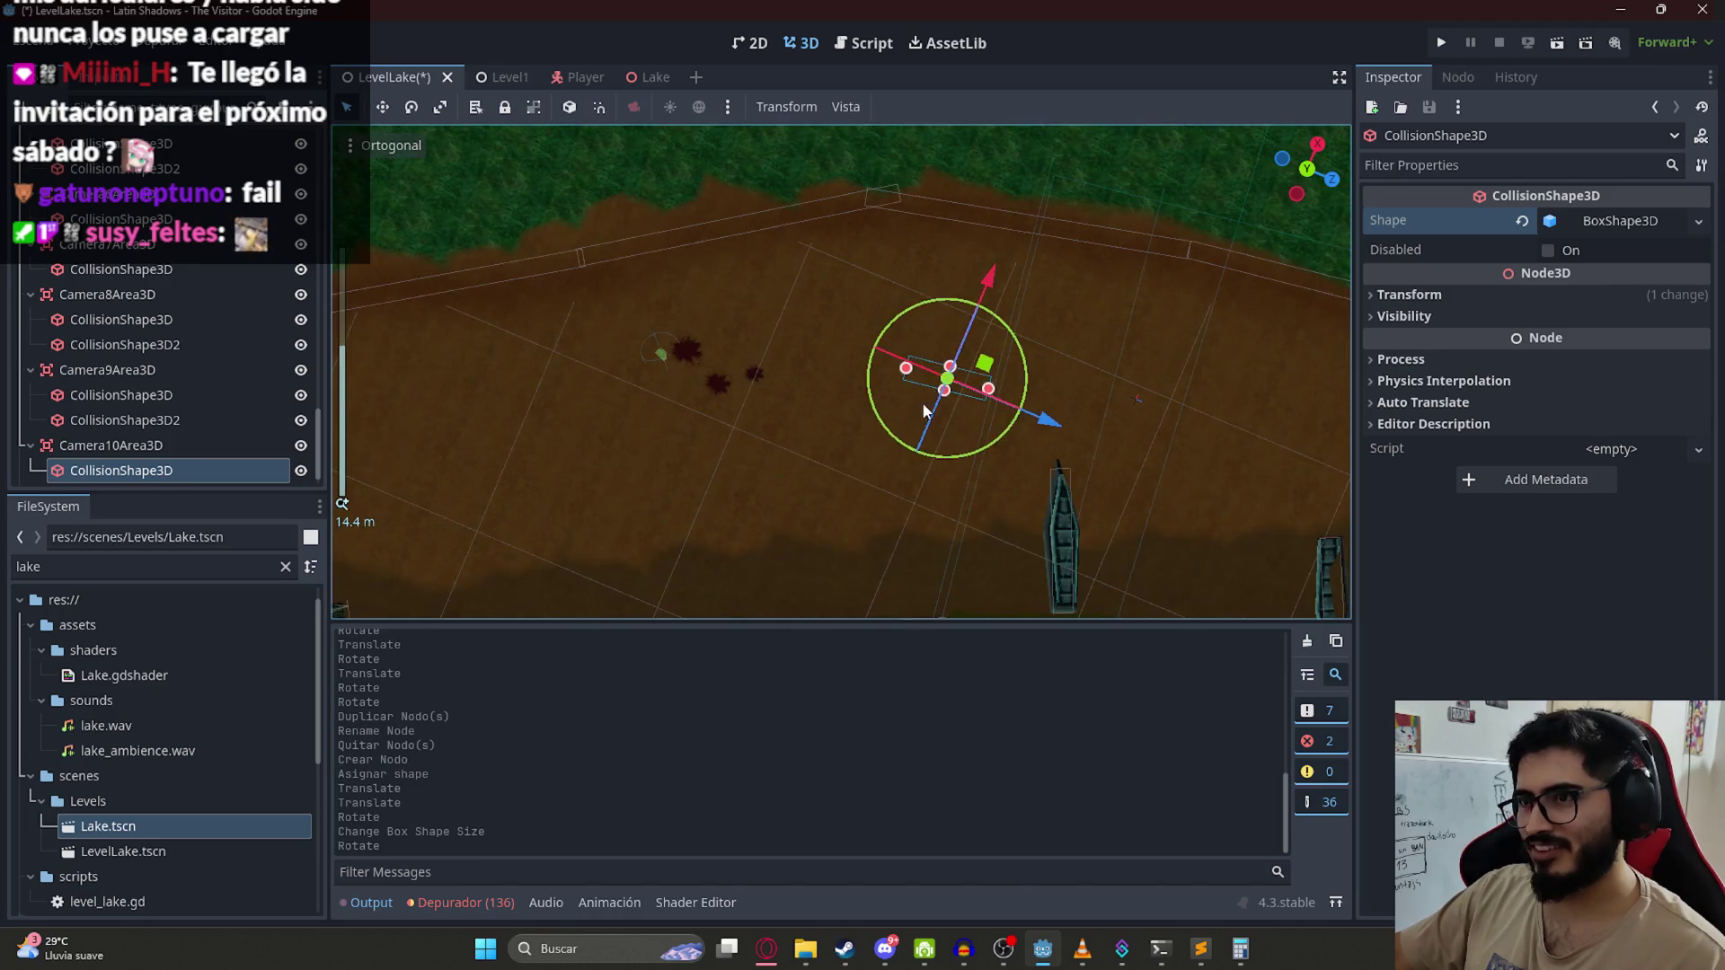
Step: Lengthen the first box to about 22.6 units and make it taller
left_click_drag(941, 398, 898, 494)
scroll(888, 532, "down", 2)
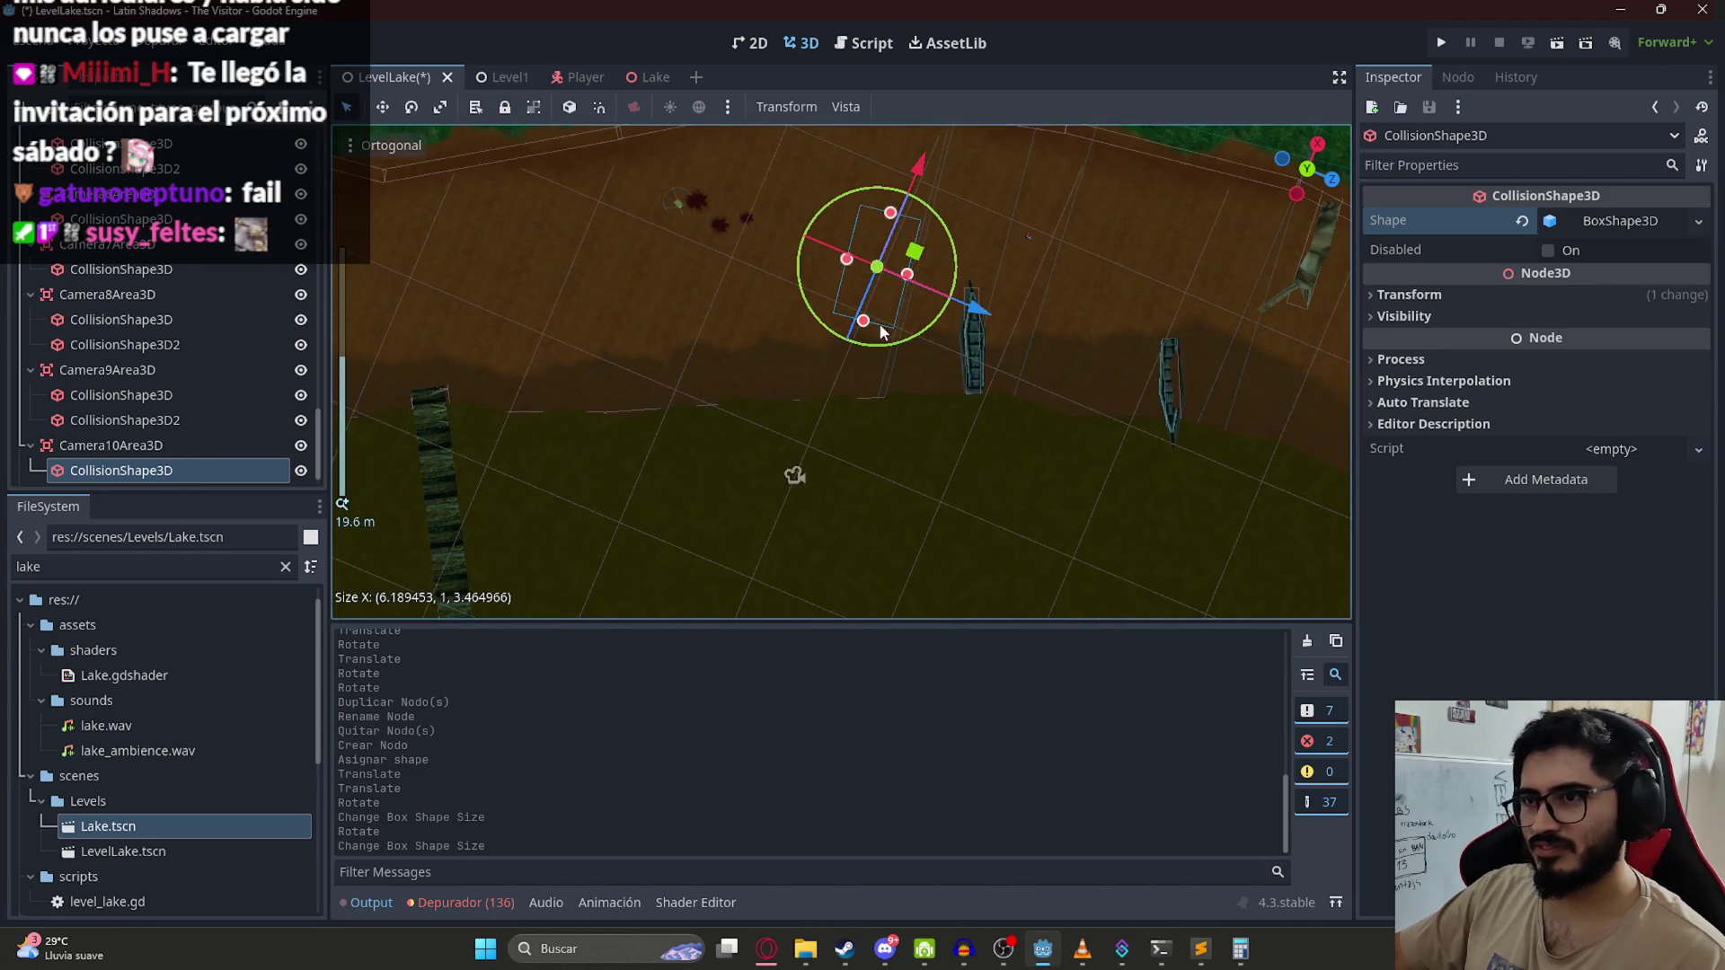
left_click_drag(846, 387, 821, 446)
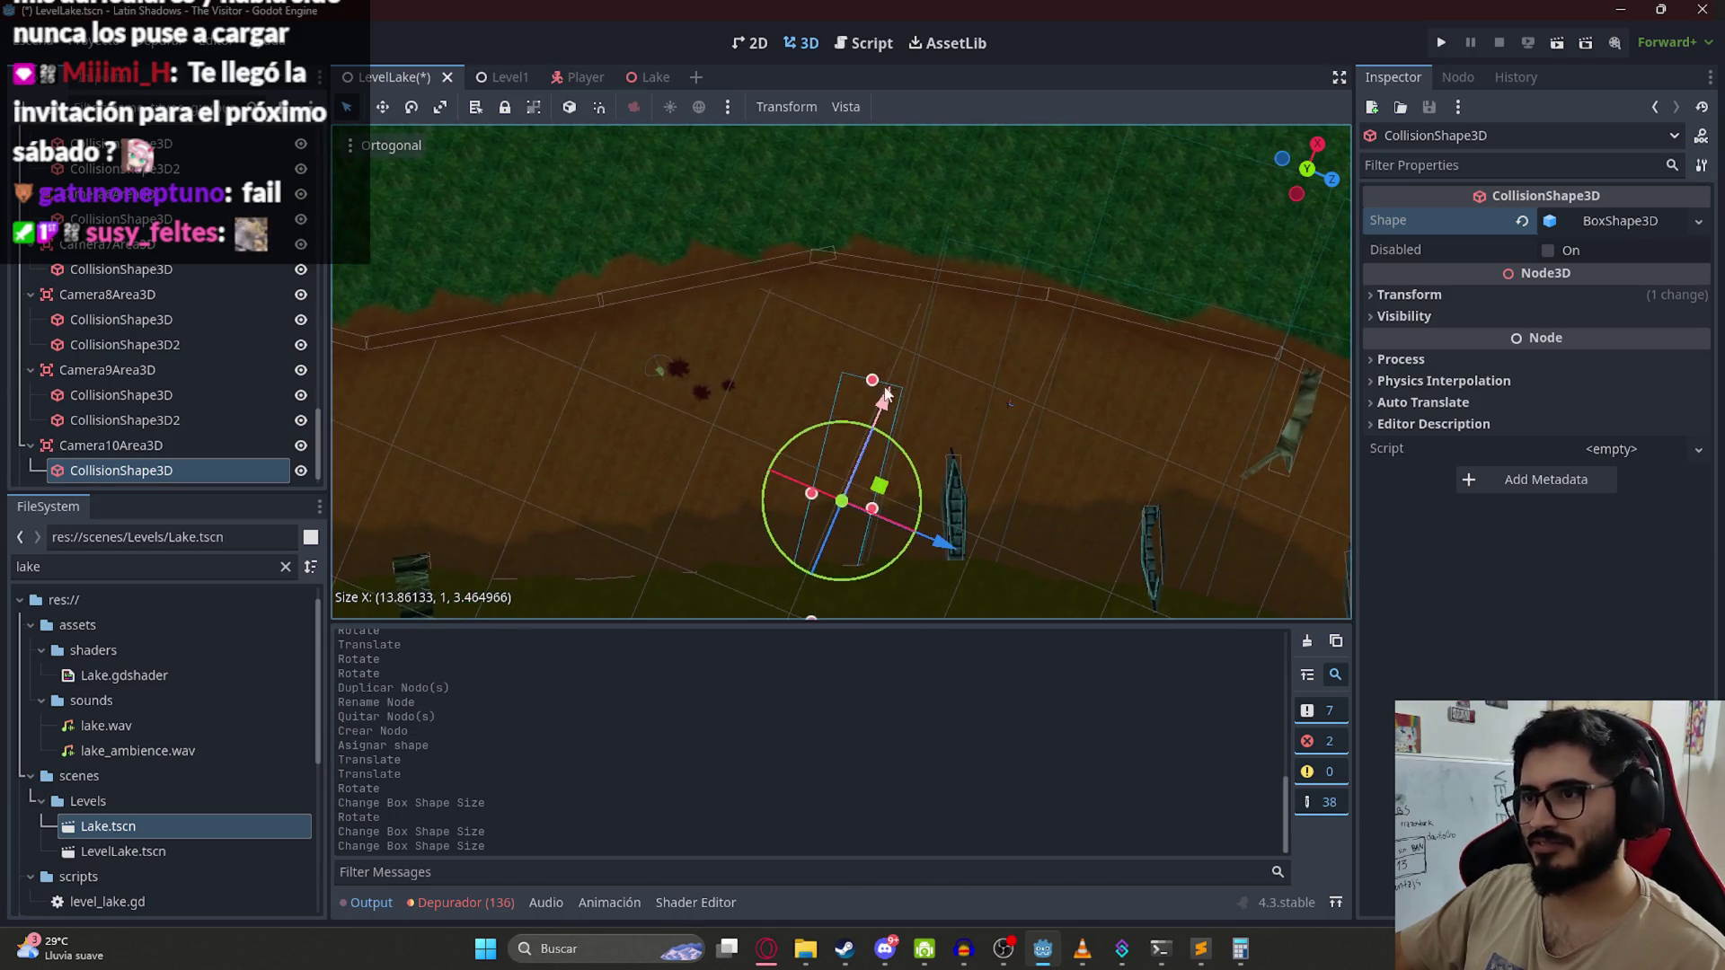
left_click_drag(884, 332, 927, 230)
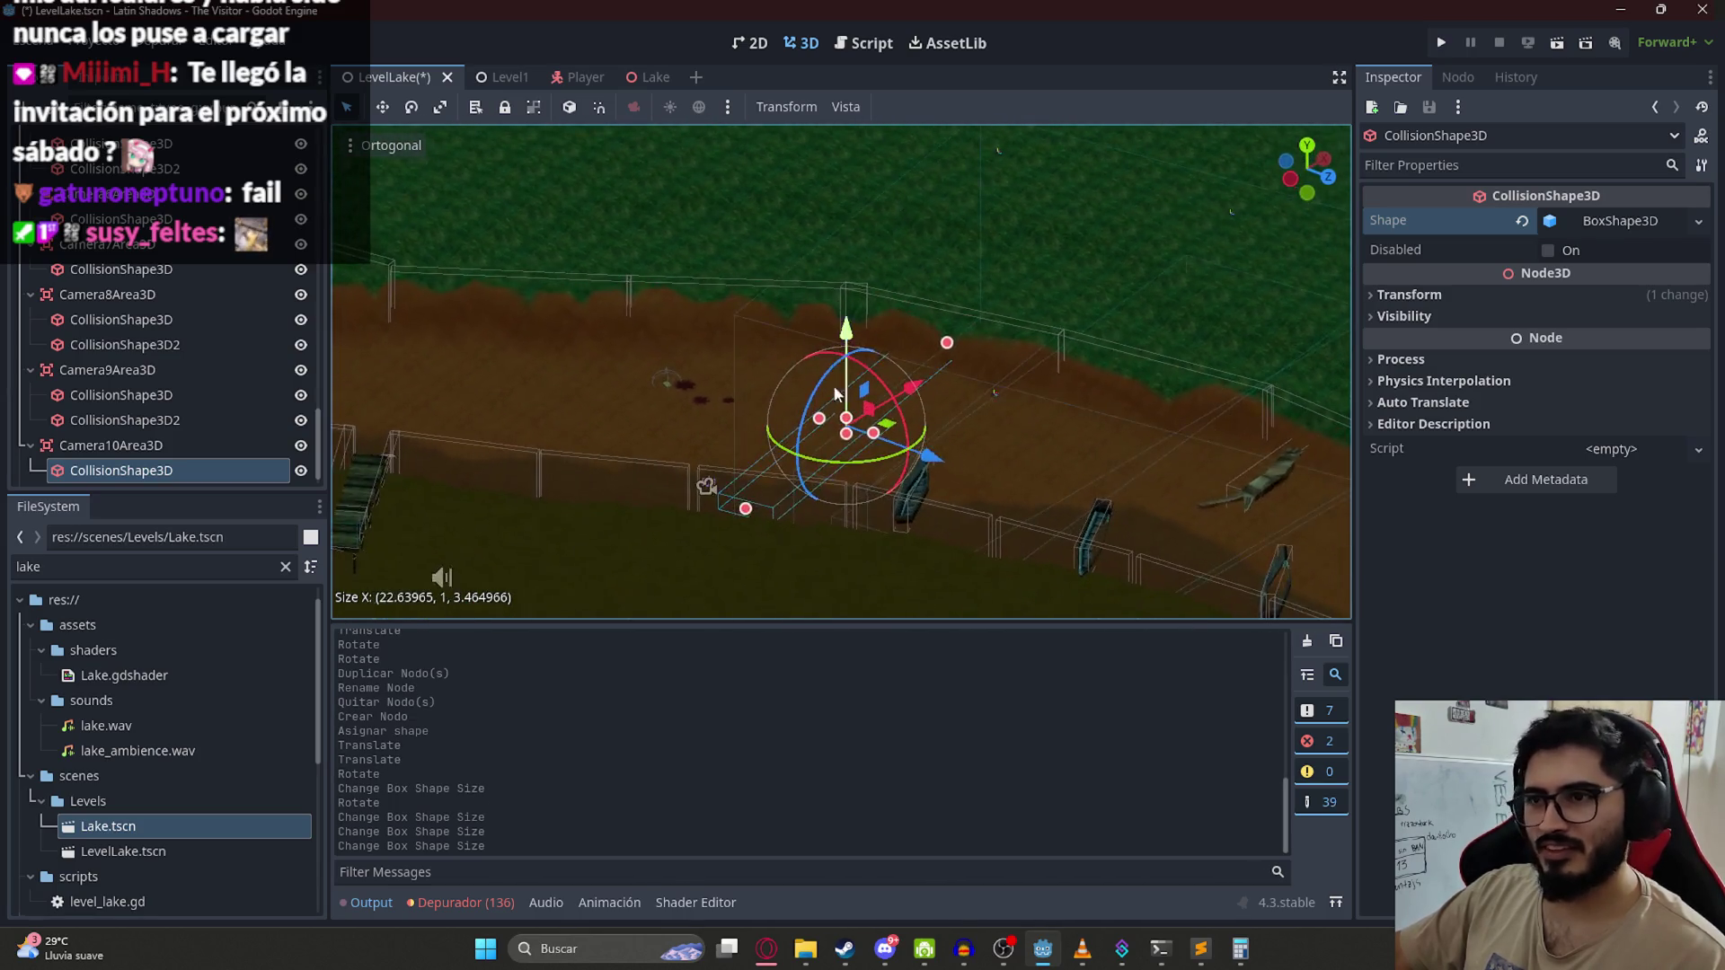
scroll(856, 449, "up", 2)
left_click_drag(855, 449, 860, 636)
scroll(967, 393, "down", 2)
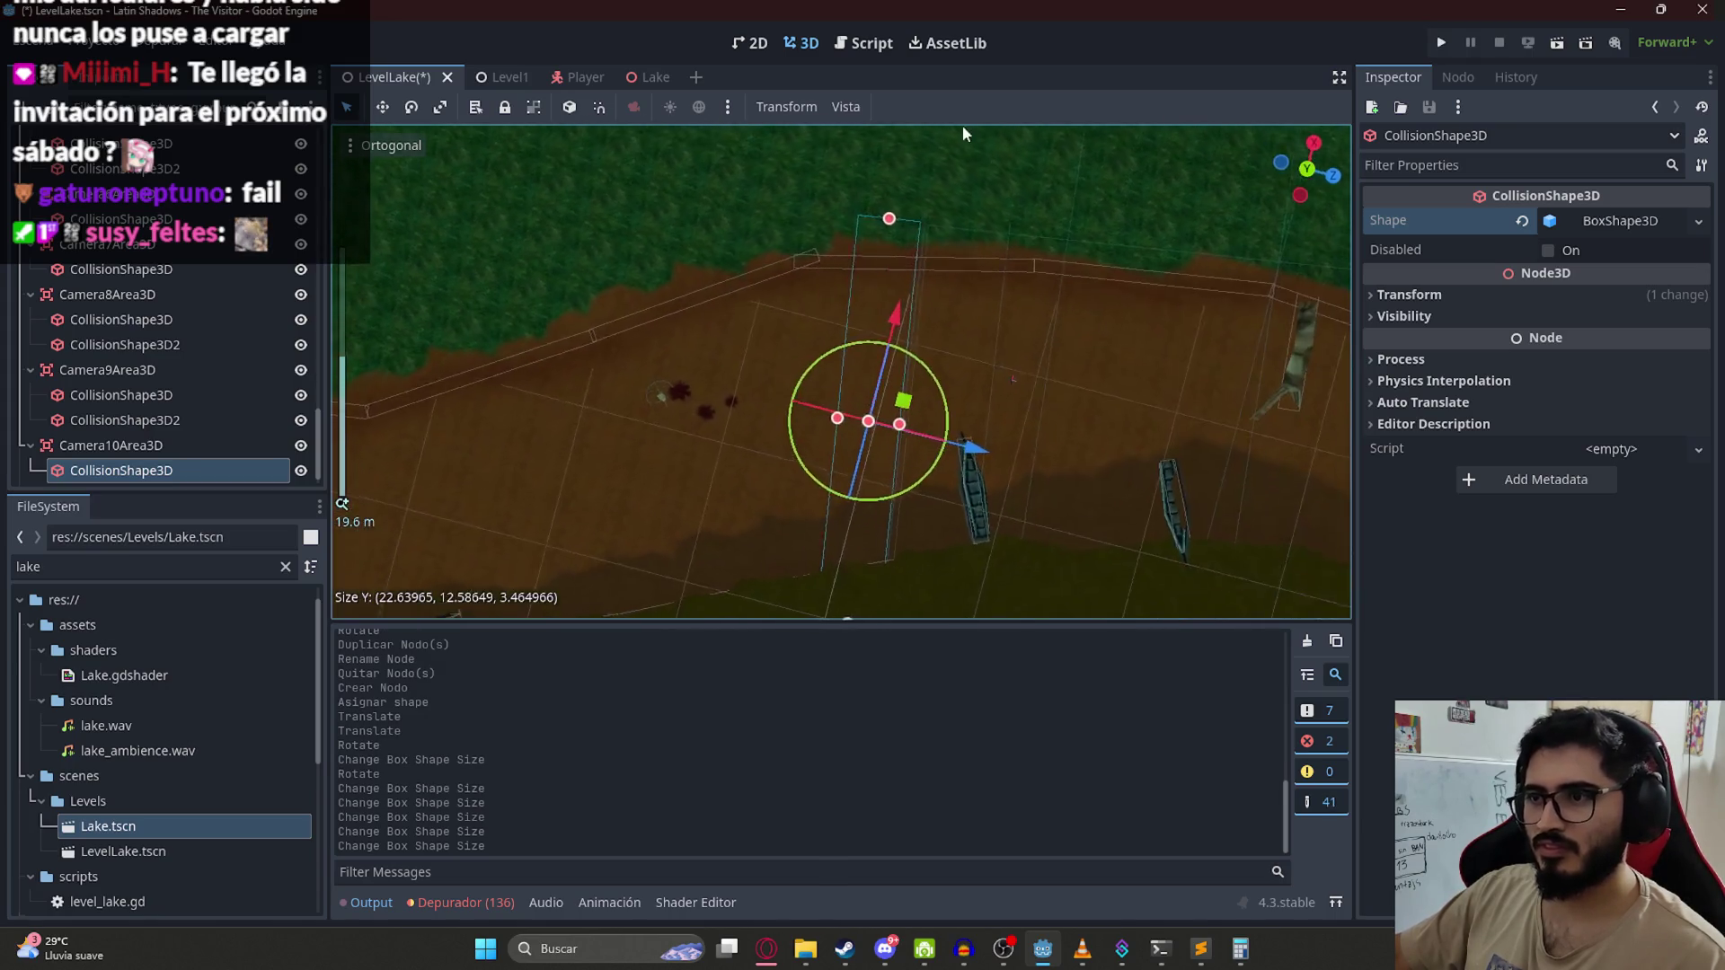
mouse_move(899, 253)
left_mouse_down()
mouse_move(869, 368)
mouse_move(619, 138)
mouse_move(655, 249)
mouse_move(876, 445)
mouse_move(742, 425)
mouse_move(926, 225)
left_mouse_up()
Step: Add a second CollisionShape3D with a BoxShape3D to Camera10Area3D and move it toward the lakeshore
right_click(125, 445)
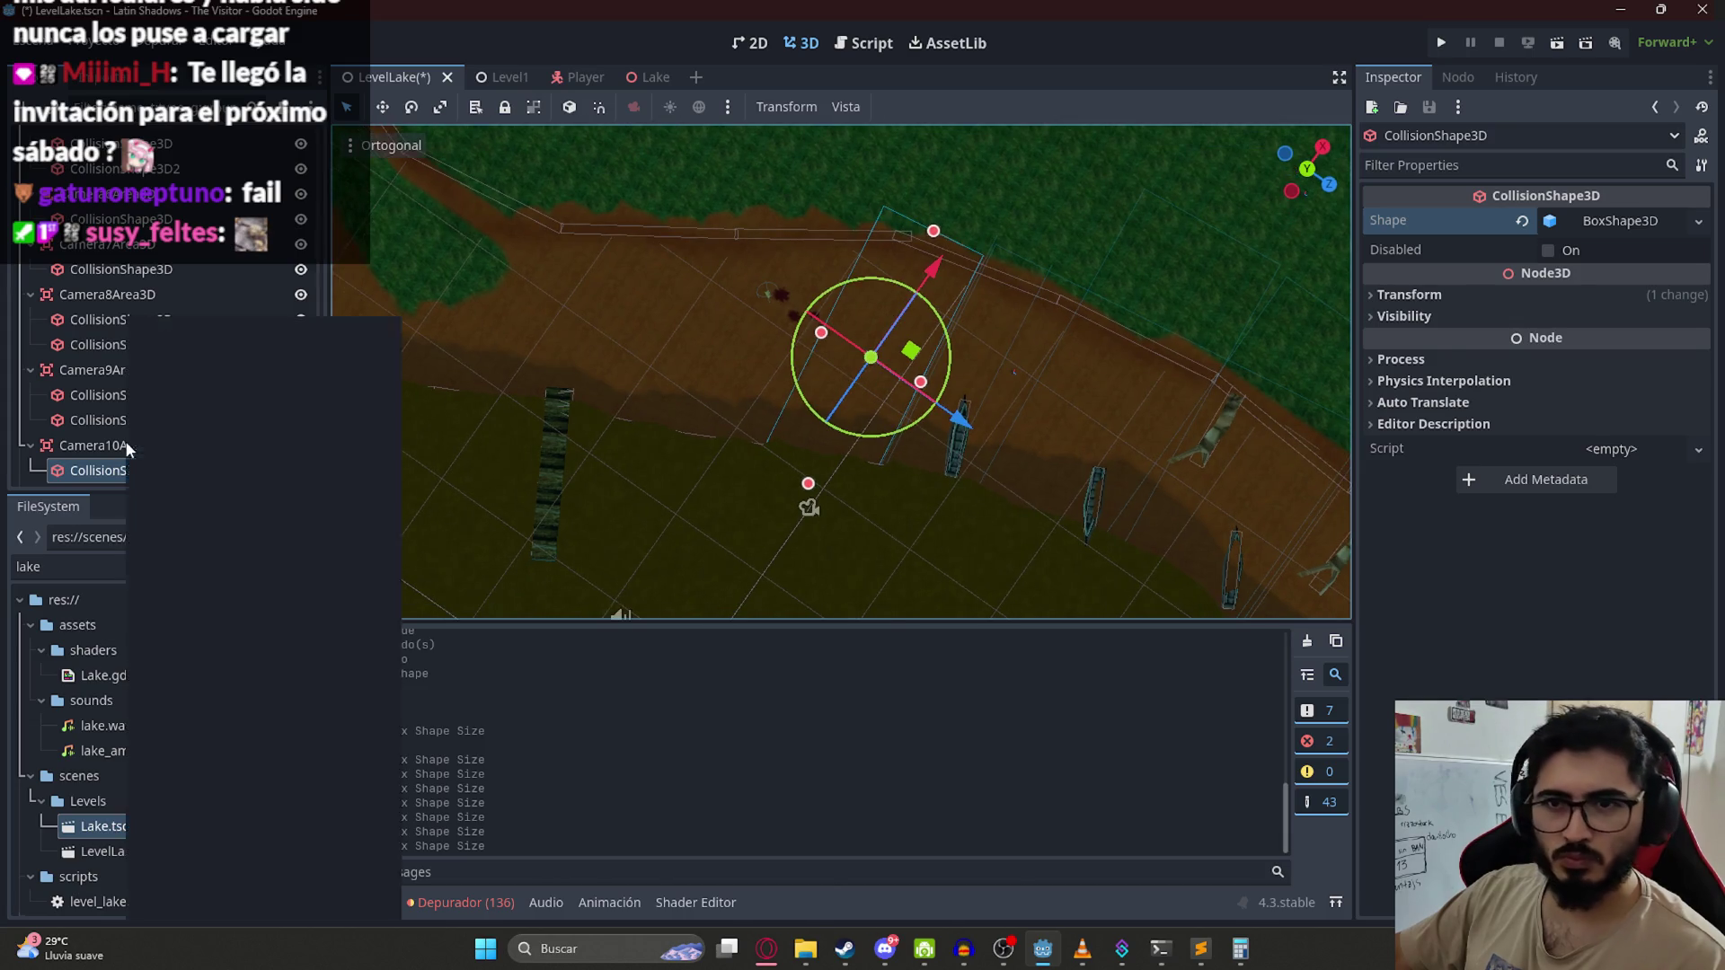
left_click(199, 330)
key("Return")
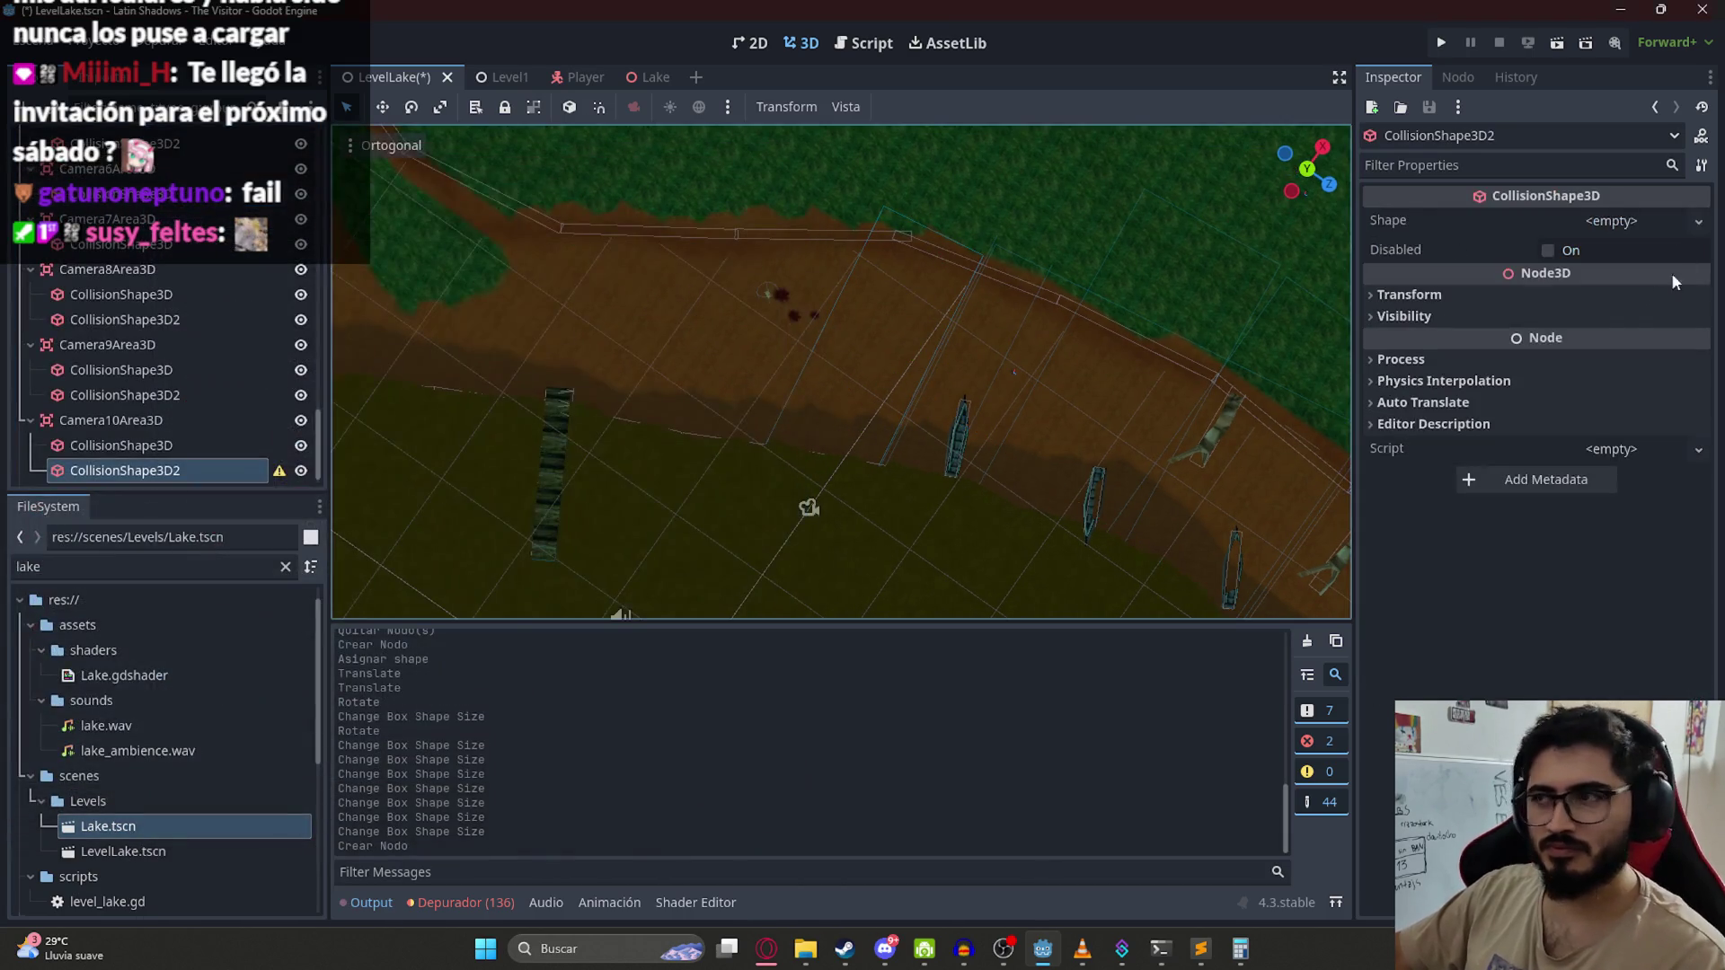
left_click(1617, 221)
left_click(1576, 300)
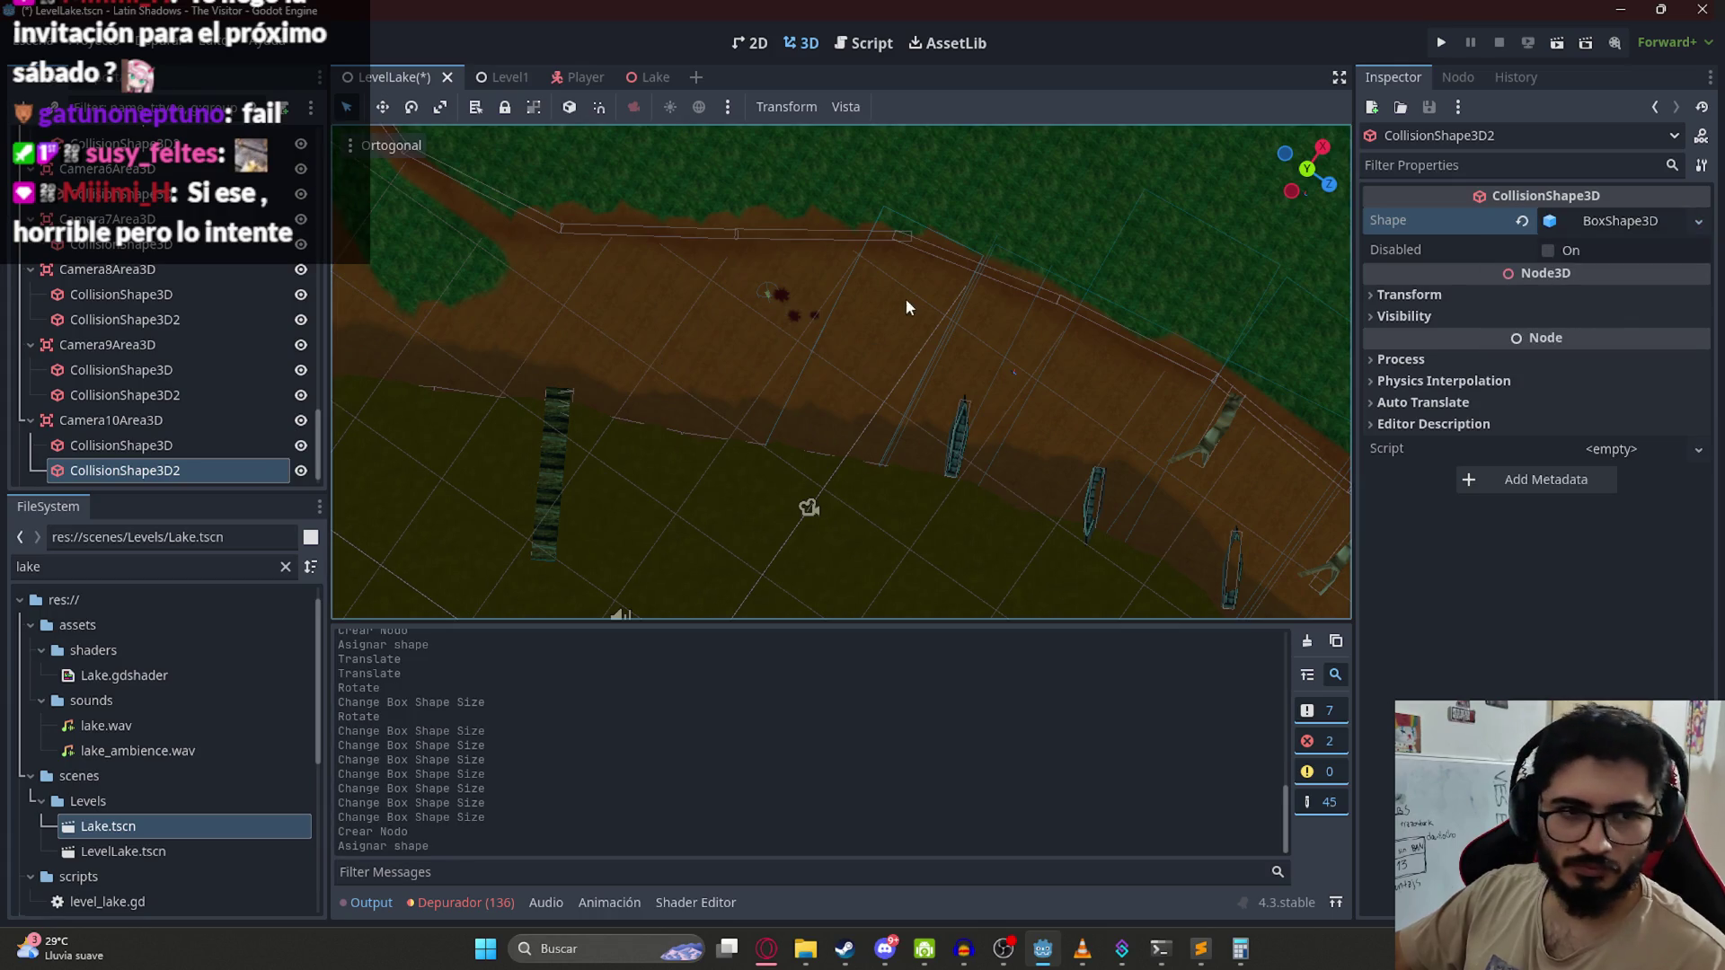
scroll(943, 332, "down", 6)
left_click_drag(1027, 486, 882, 373)
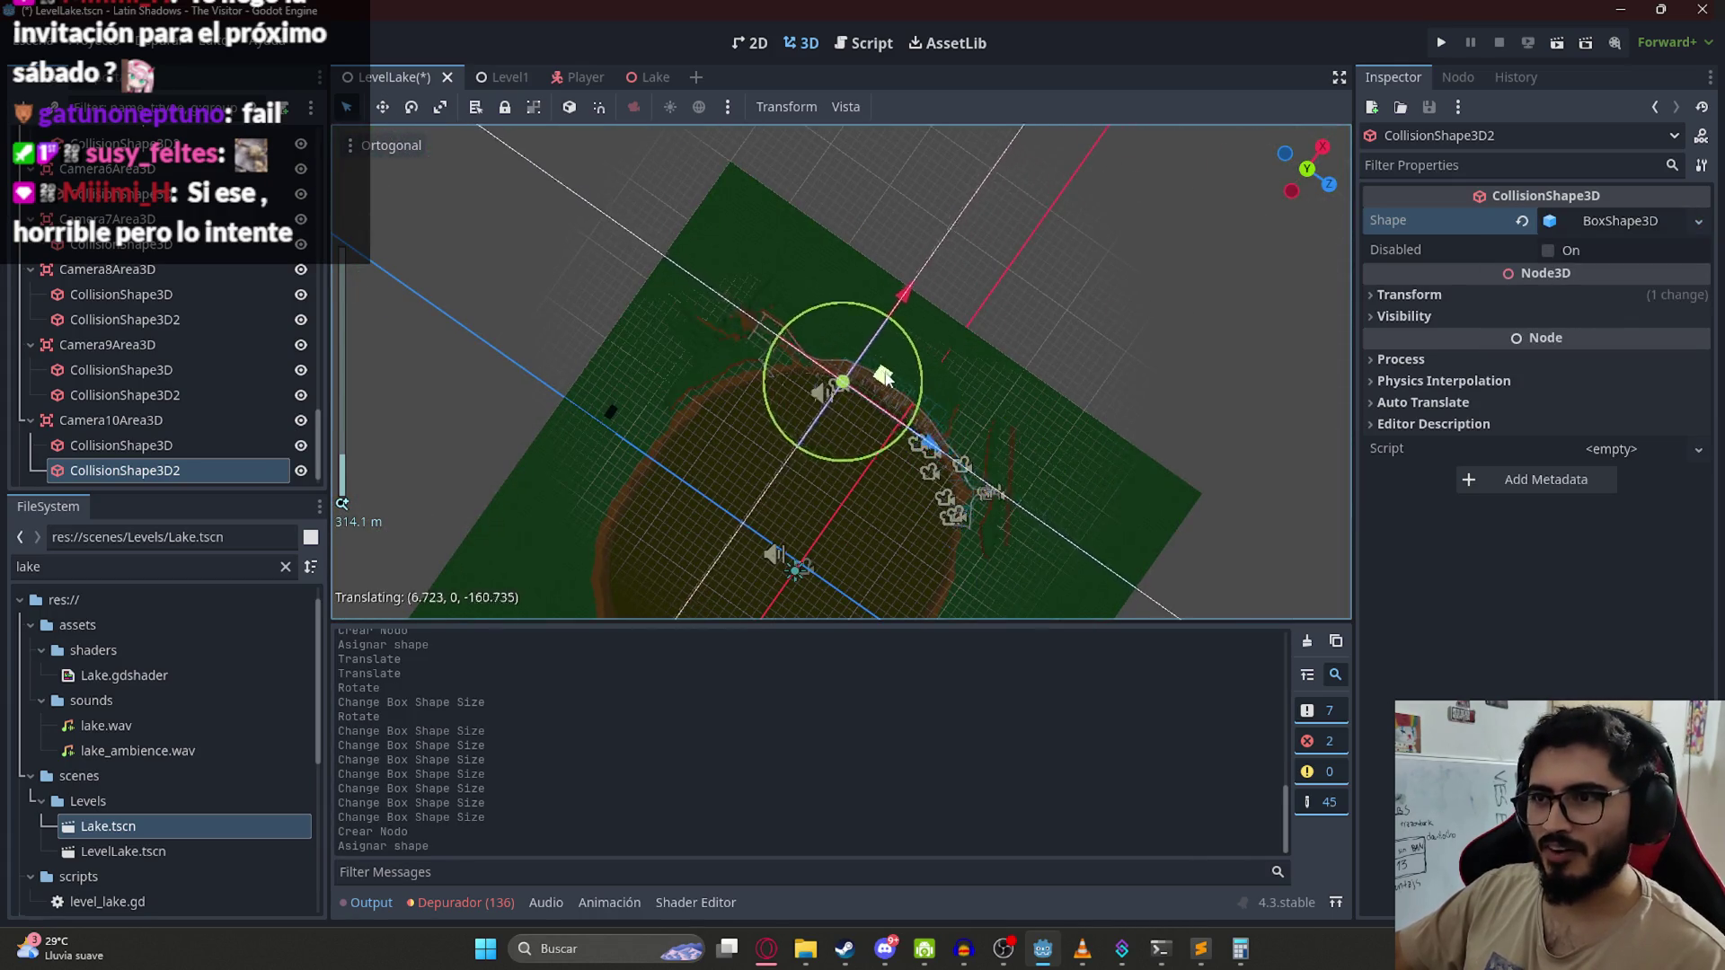
scroll(876, 377, "up", 10)
scroll(849, 381, "up", 3)
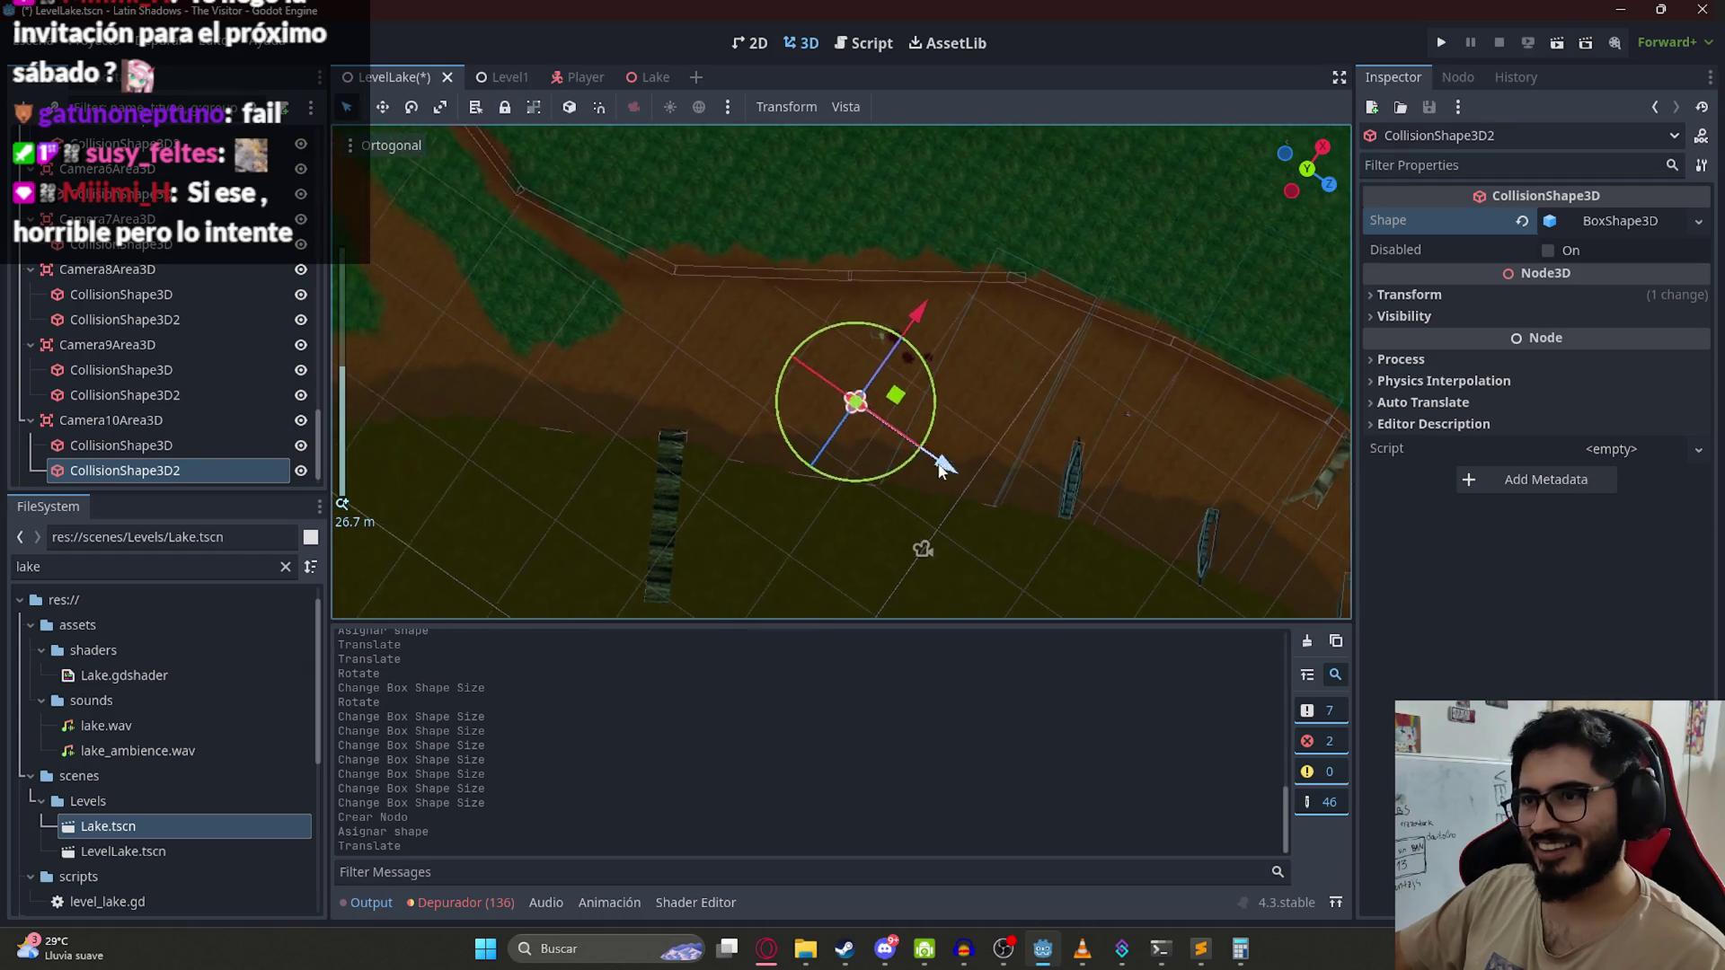
mouse_move(869, 366)
left_mouse_down()
mouse_move(862, 381)
mouse_move(765, 329)
mouse_move(778, 321)
mouse_move(823, 531)
mouse_move(851, 469)
left_mouse_up()
Step: Resize the second box: widen X, height about 11.67, Z size about 11
left_click_drag(866, 374, 877, 334)
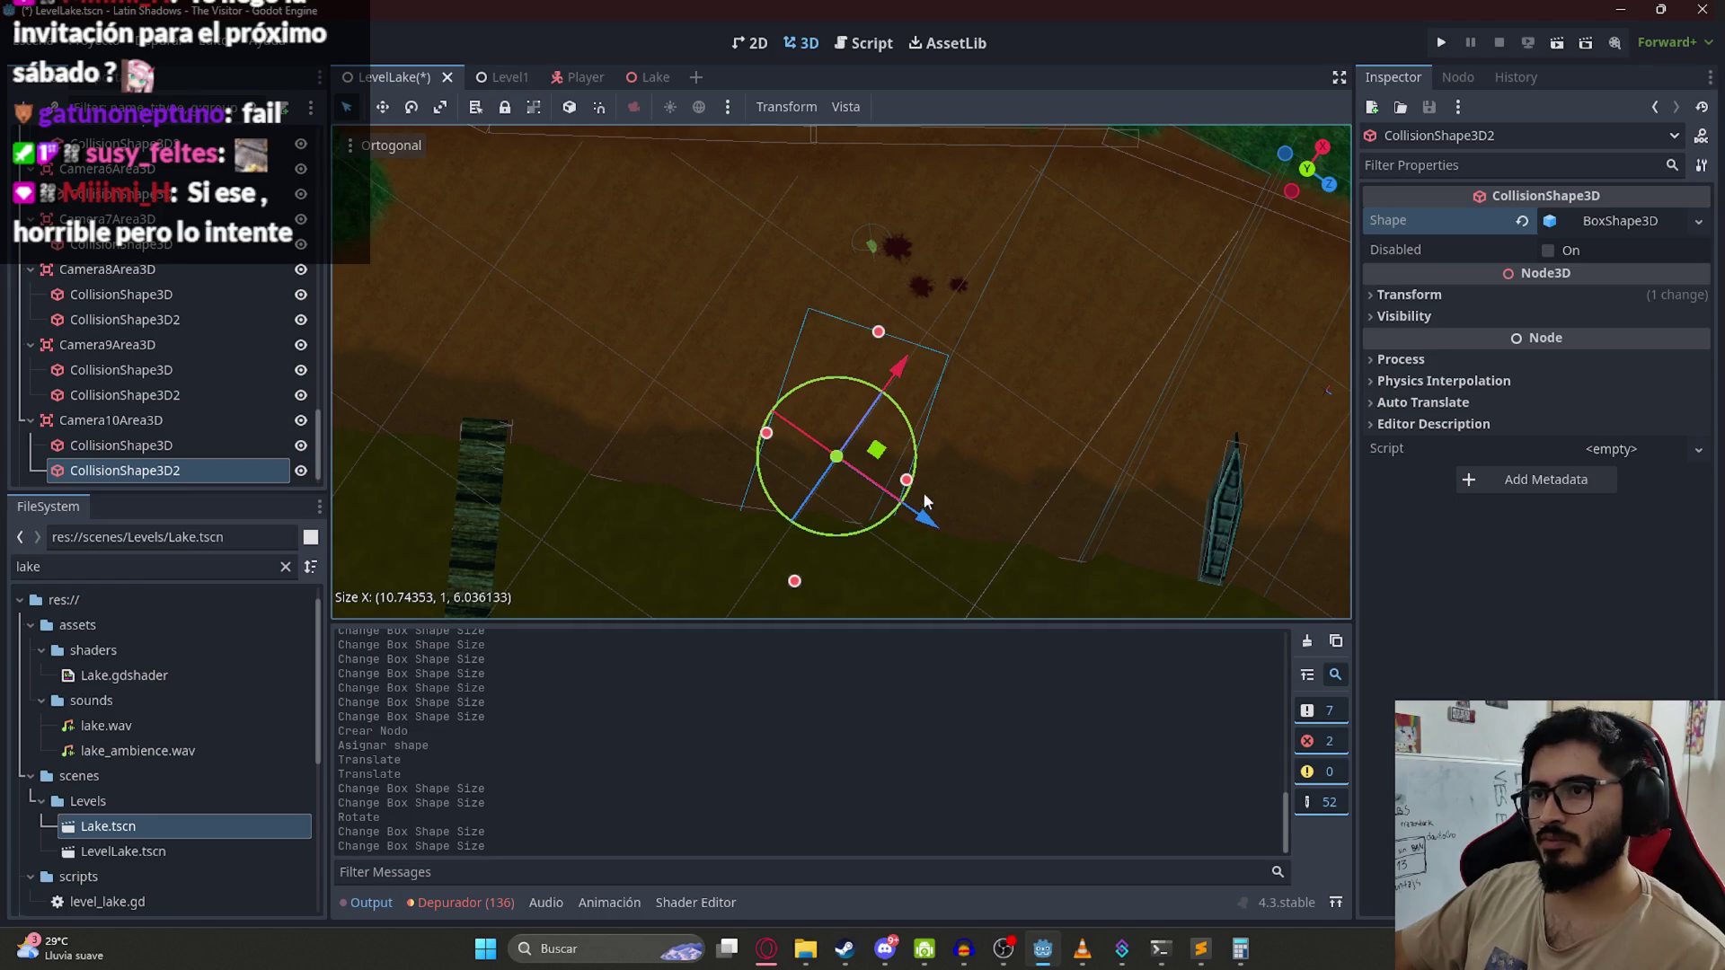
left_click_drag(767, 433, 582, 397)
mouse_move(683, 423)
left_mouse_down()
mouse_move(869, 451)
mouse_move(798, 440)
mouse_move(756, 457)
mouse_move(722, 515)
left_mouse_up()
key("ctrl+z")
mouse_move(759, 448)
left_mouse_down()
mouse_move(868, 305)
mouse_move(895, 588)
left_mouse_up()
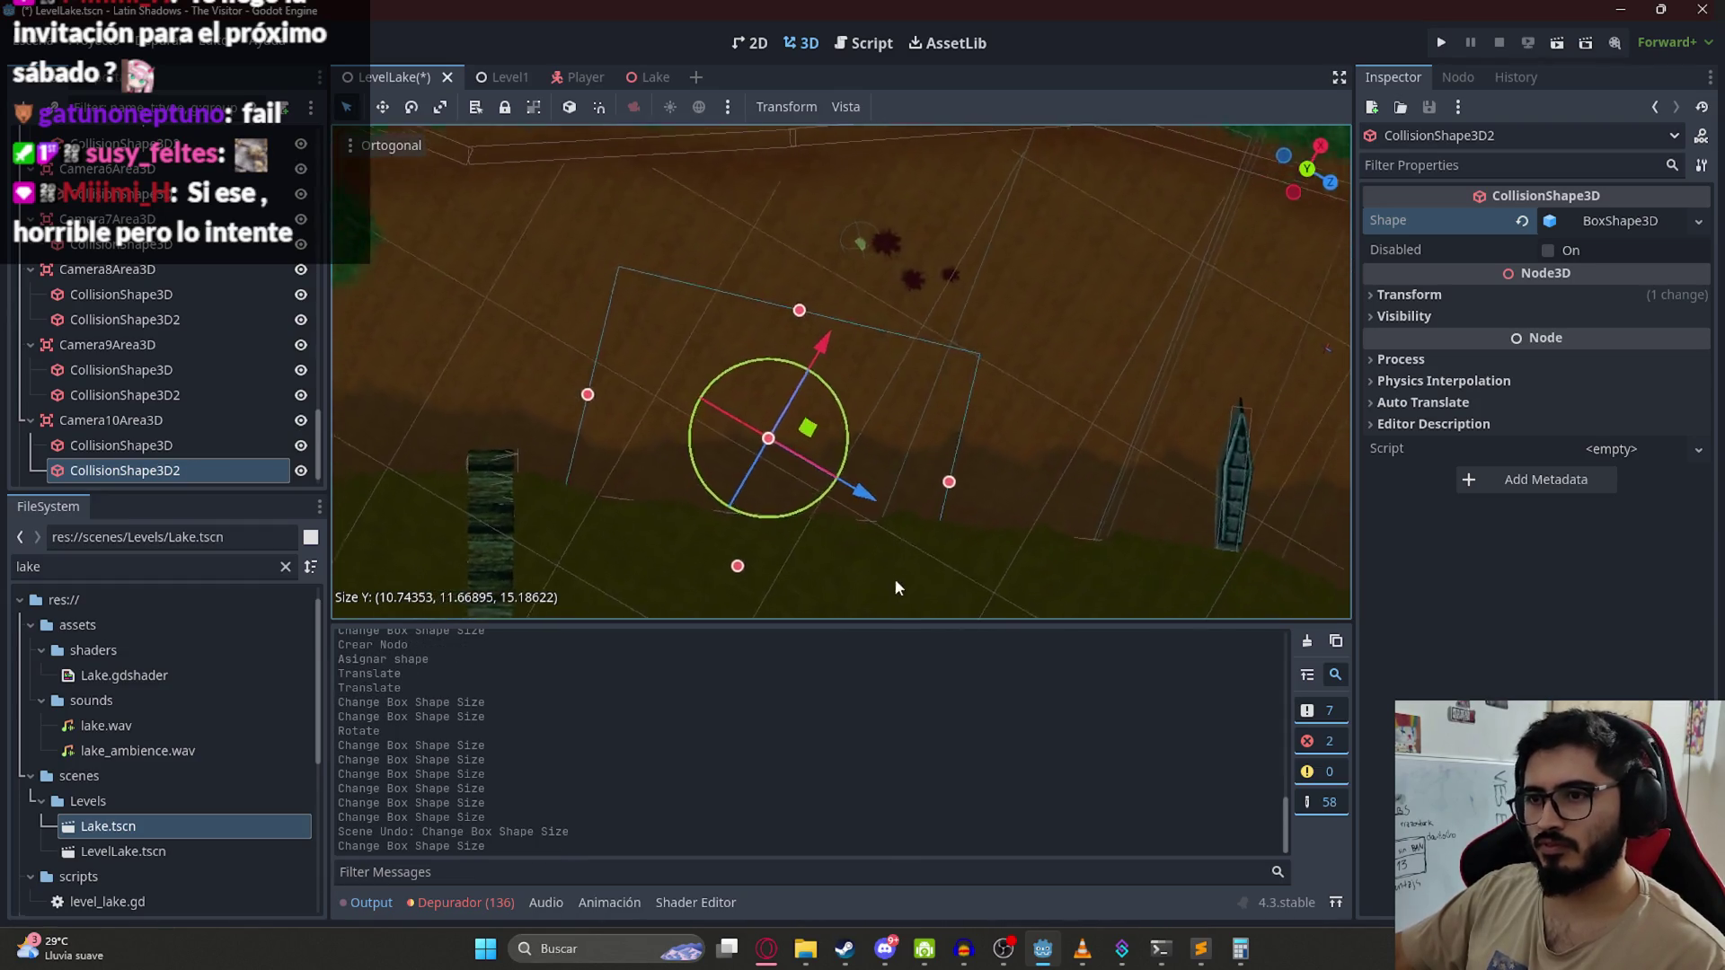
scroll(804, 569, "down", 2)
left_click_drag(770, 548, 767, 566)
mouse_move(626, 421)
left_mouse_down()
mouse_move(745, 440)
mouse_move(709, 432)
left_mouse_up()
Step: Rotate CollisionShape3D2 a few degrees along the path and nudge it into place
left_click_drag(909, 467, 878, 500)
key("ctrl+z")
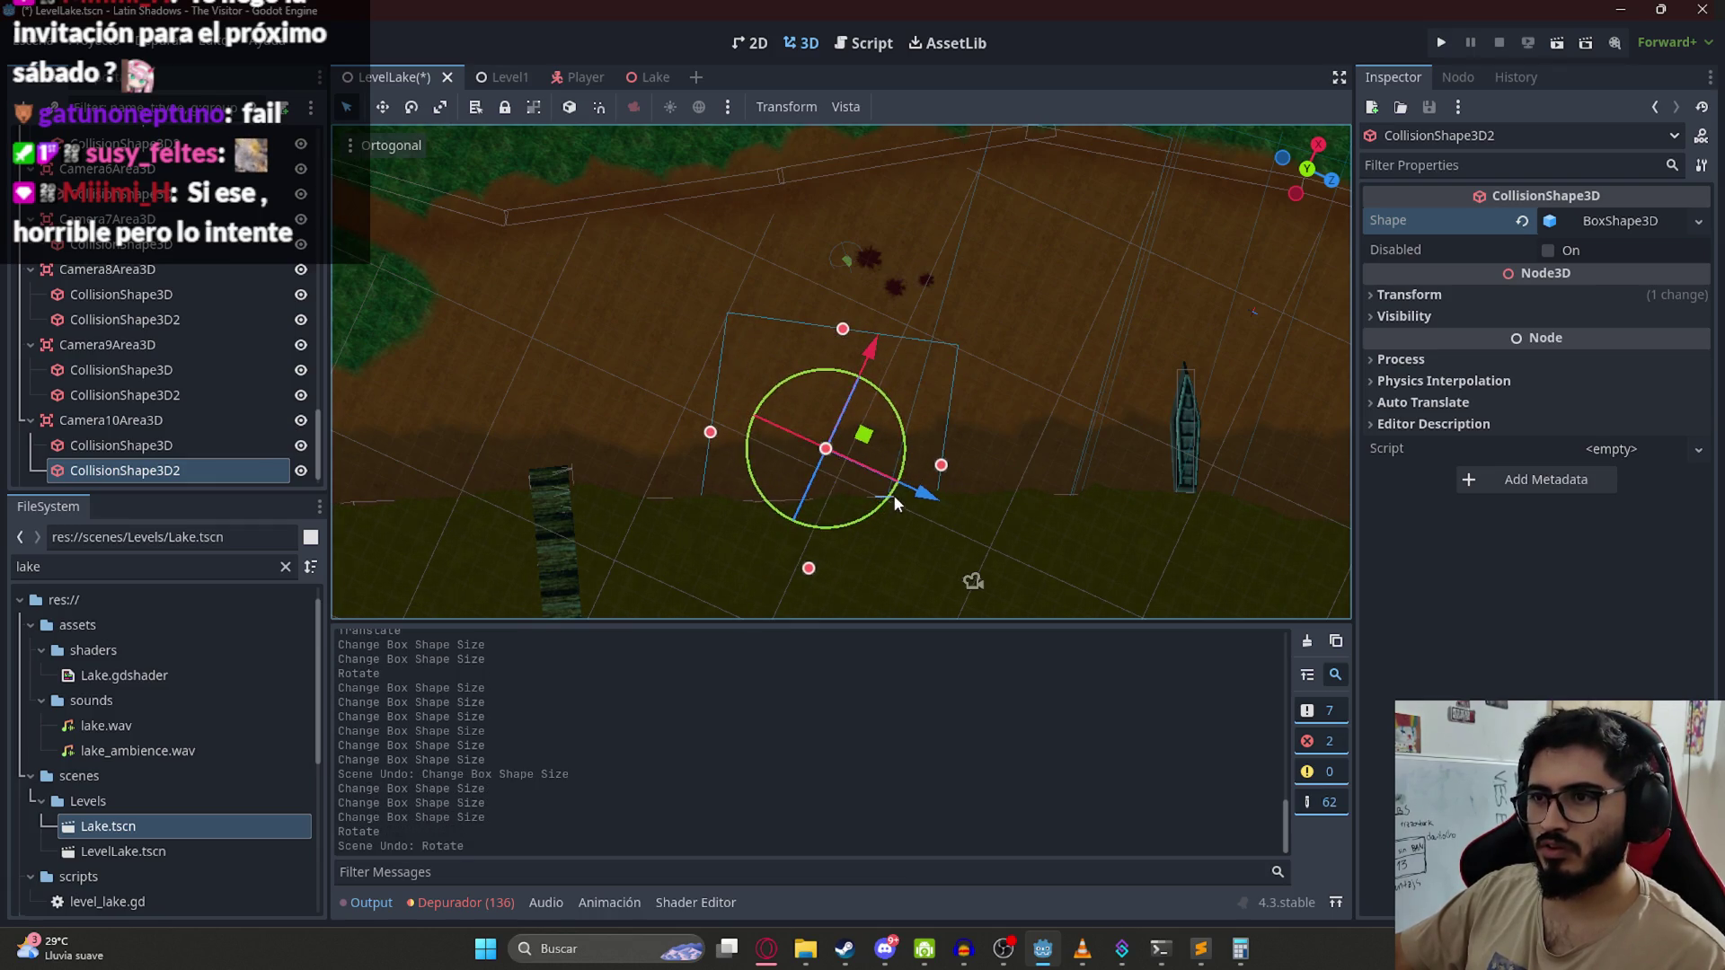
left_click(879, 495)
left_click(769, 318)
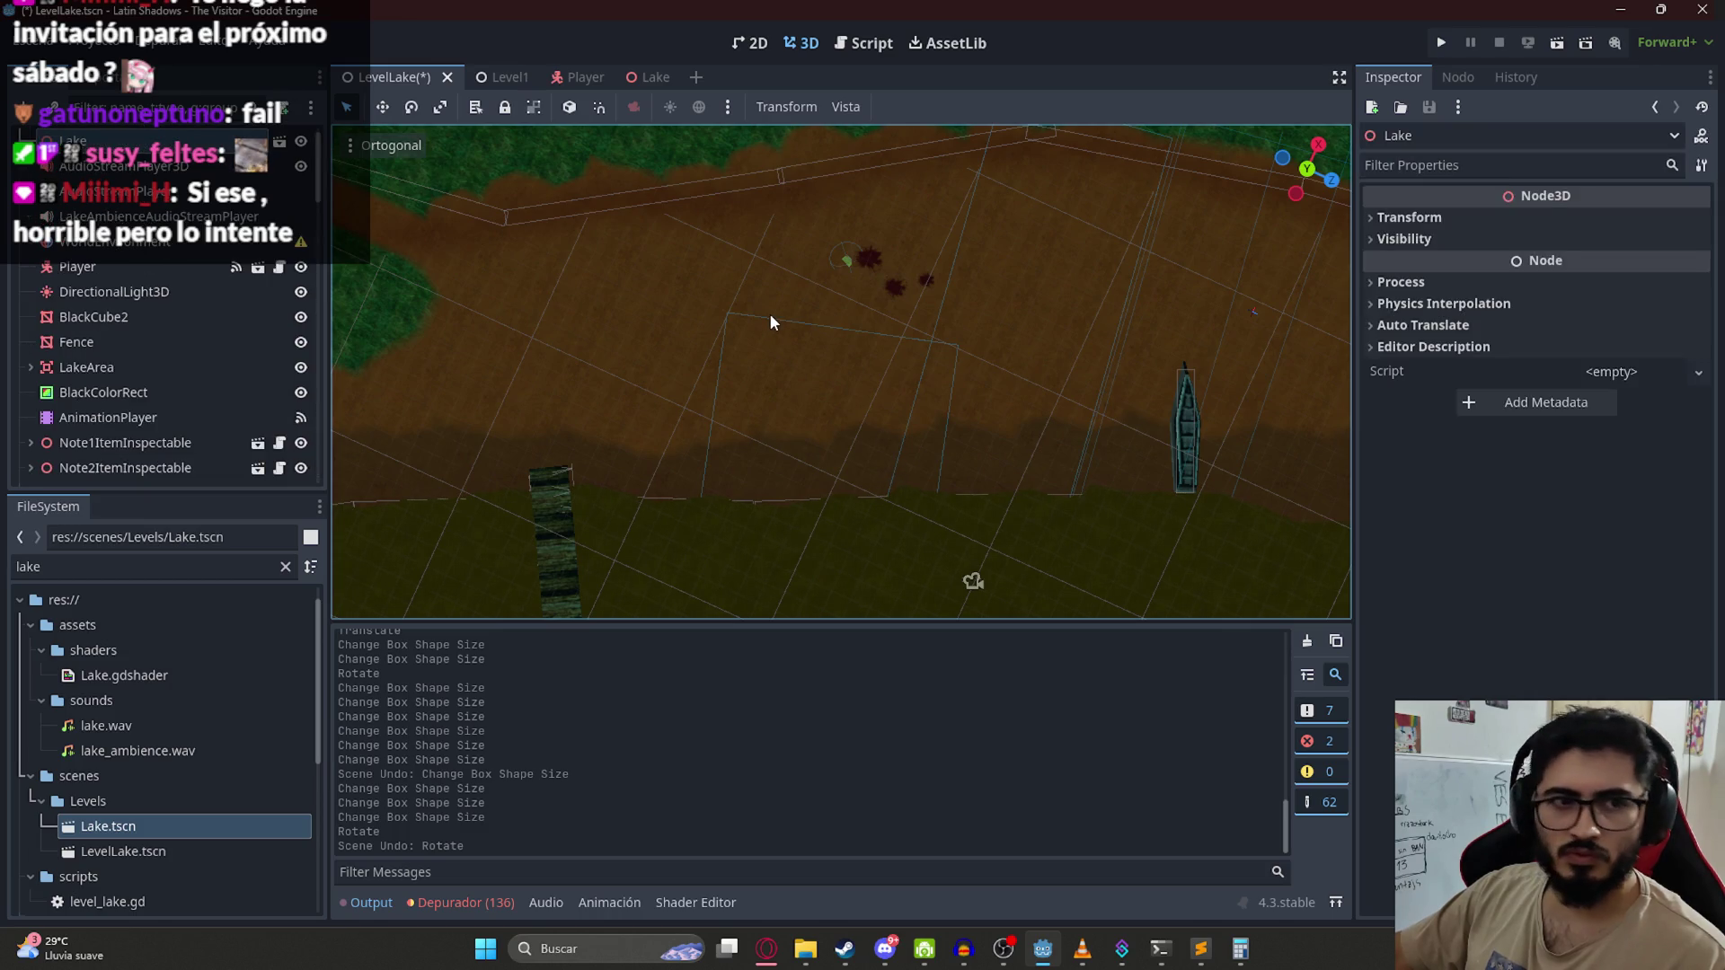
left_click(769, 312)
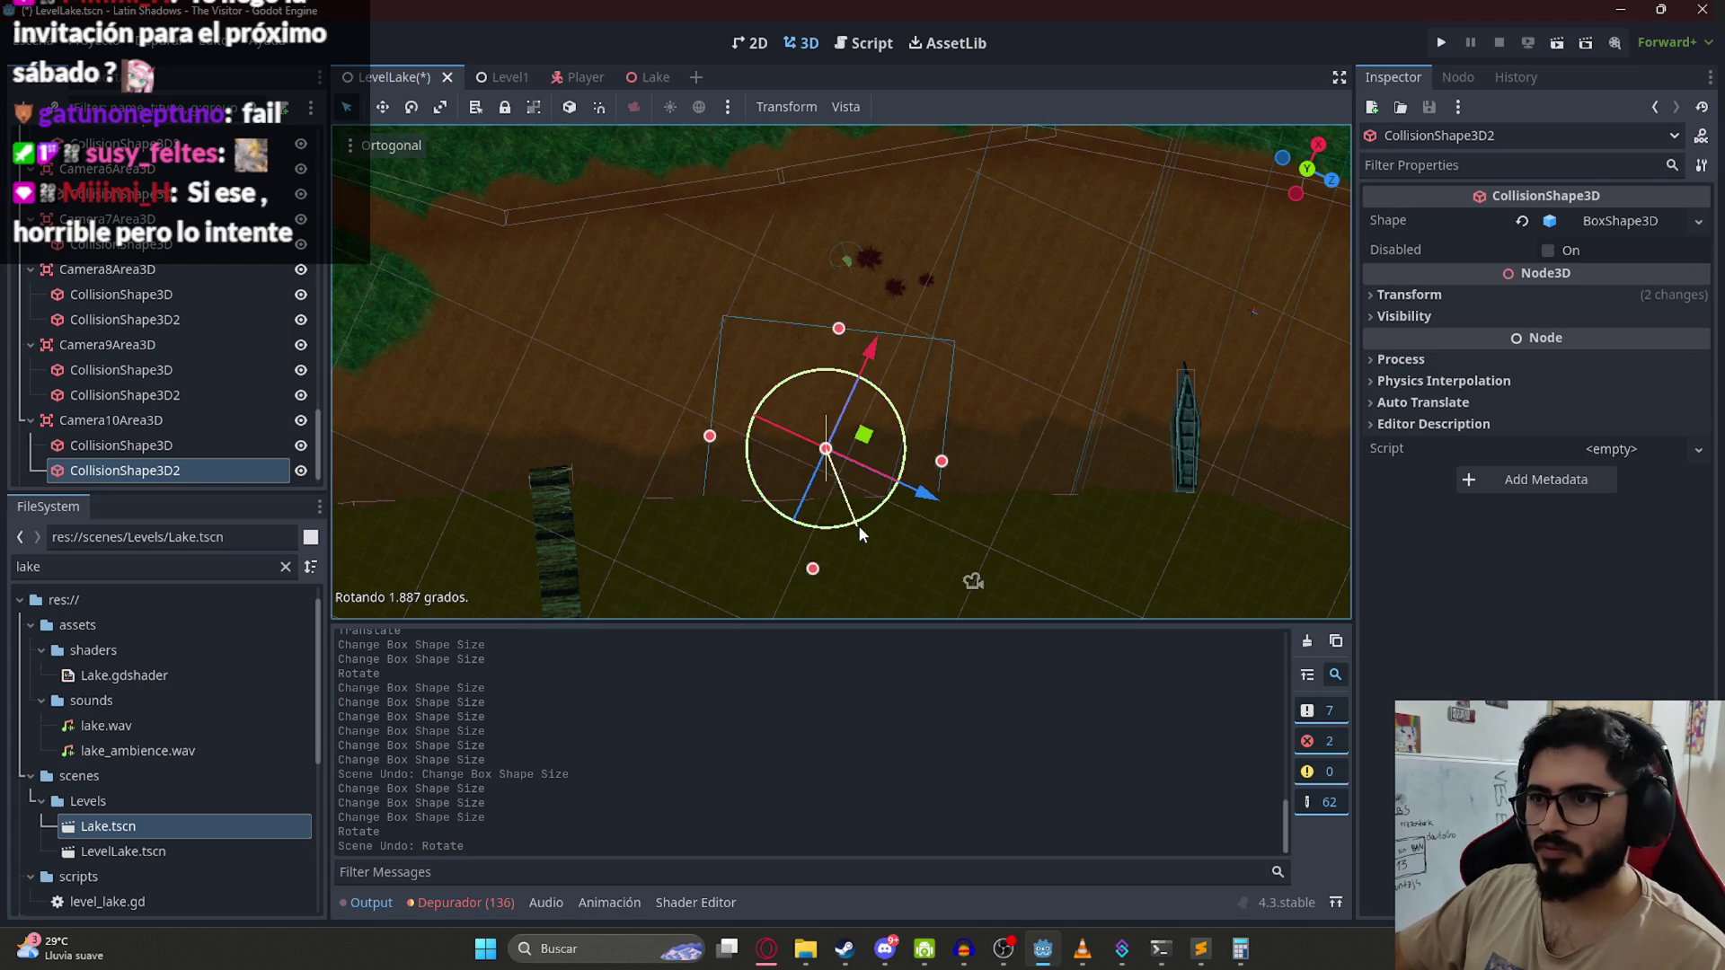
left_click_drag(864, 527, 872, 537)
left_click_drag(867, 448, 871, 459)
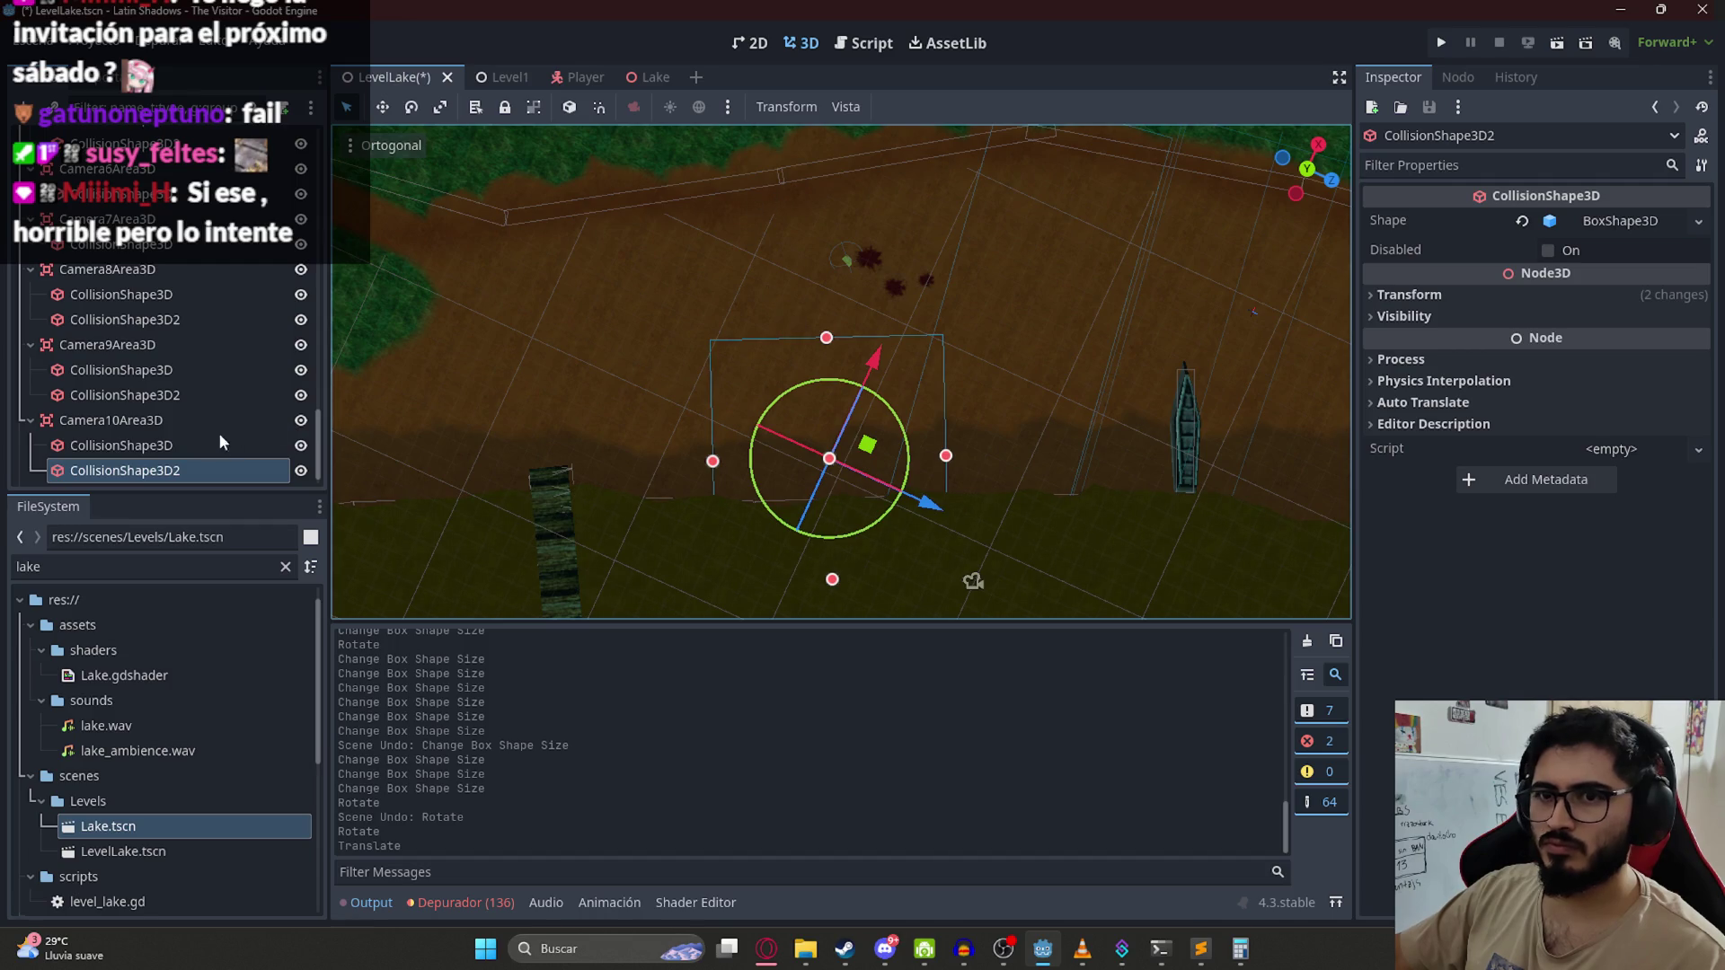
Step: Add a third CollisionShape3D with a BoxShape3D to Camera10Area3D and move it to the blood stains
right_click(148, 419)
left_click(216, 342)
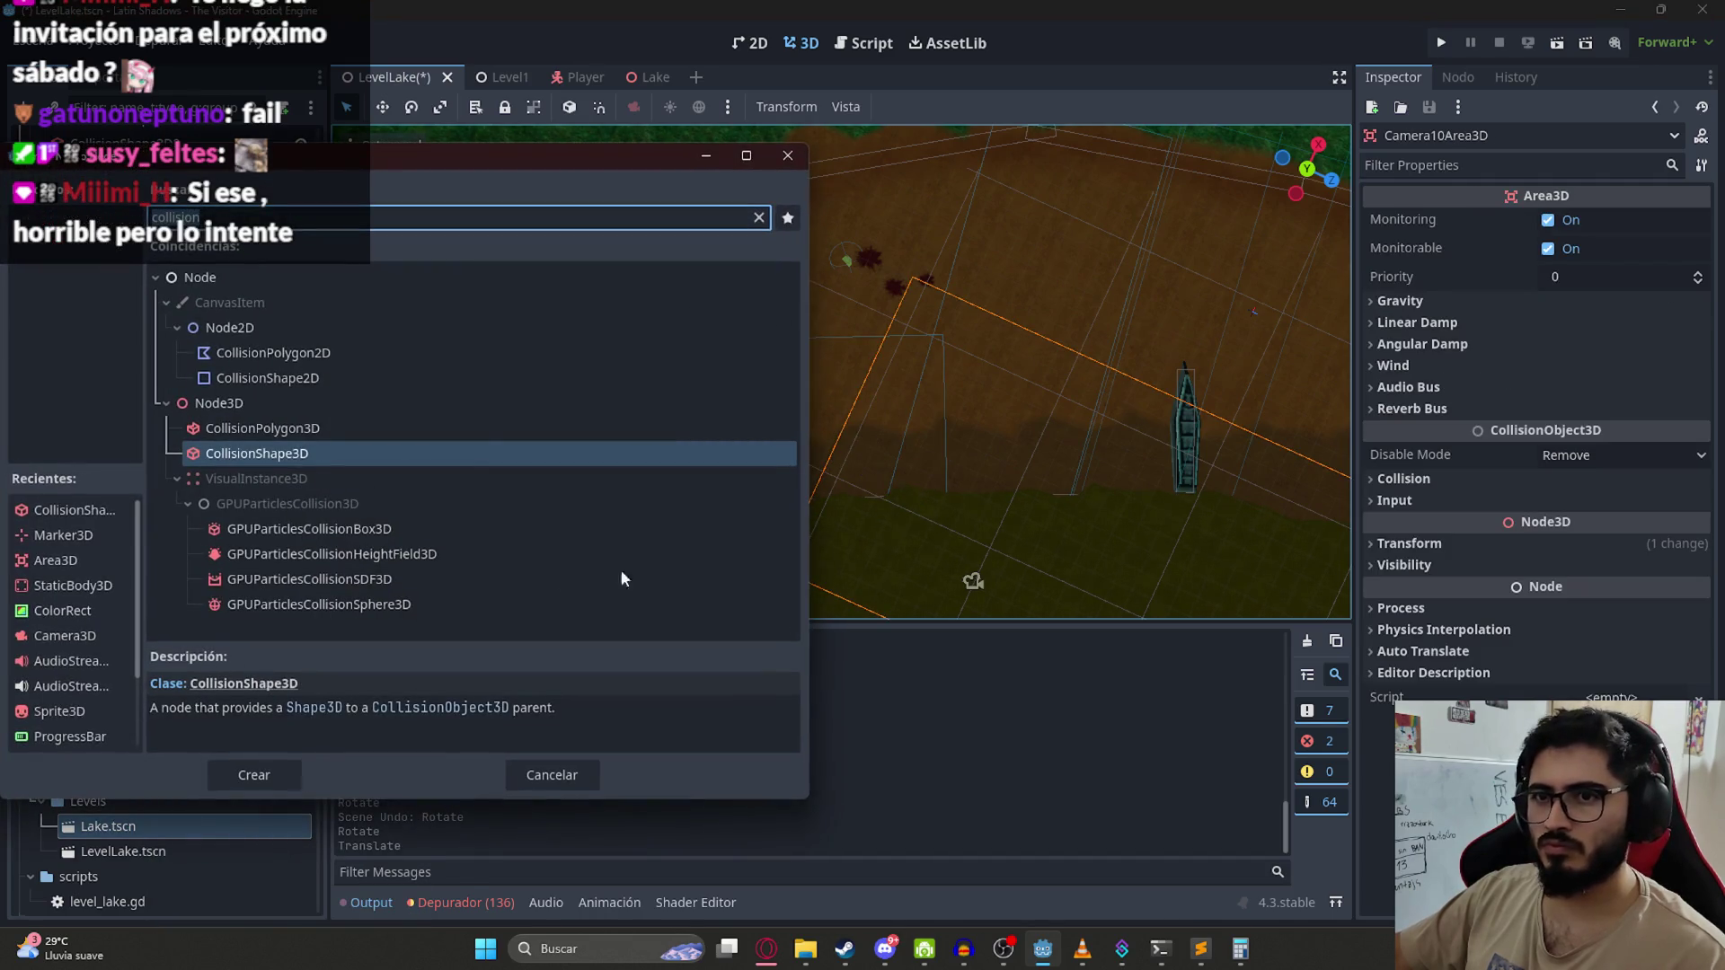
key("Return")
left_click(1662, 223)
left_click(1563, 243)
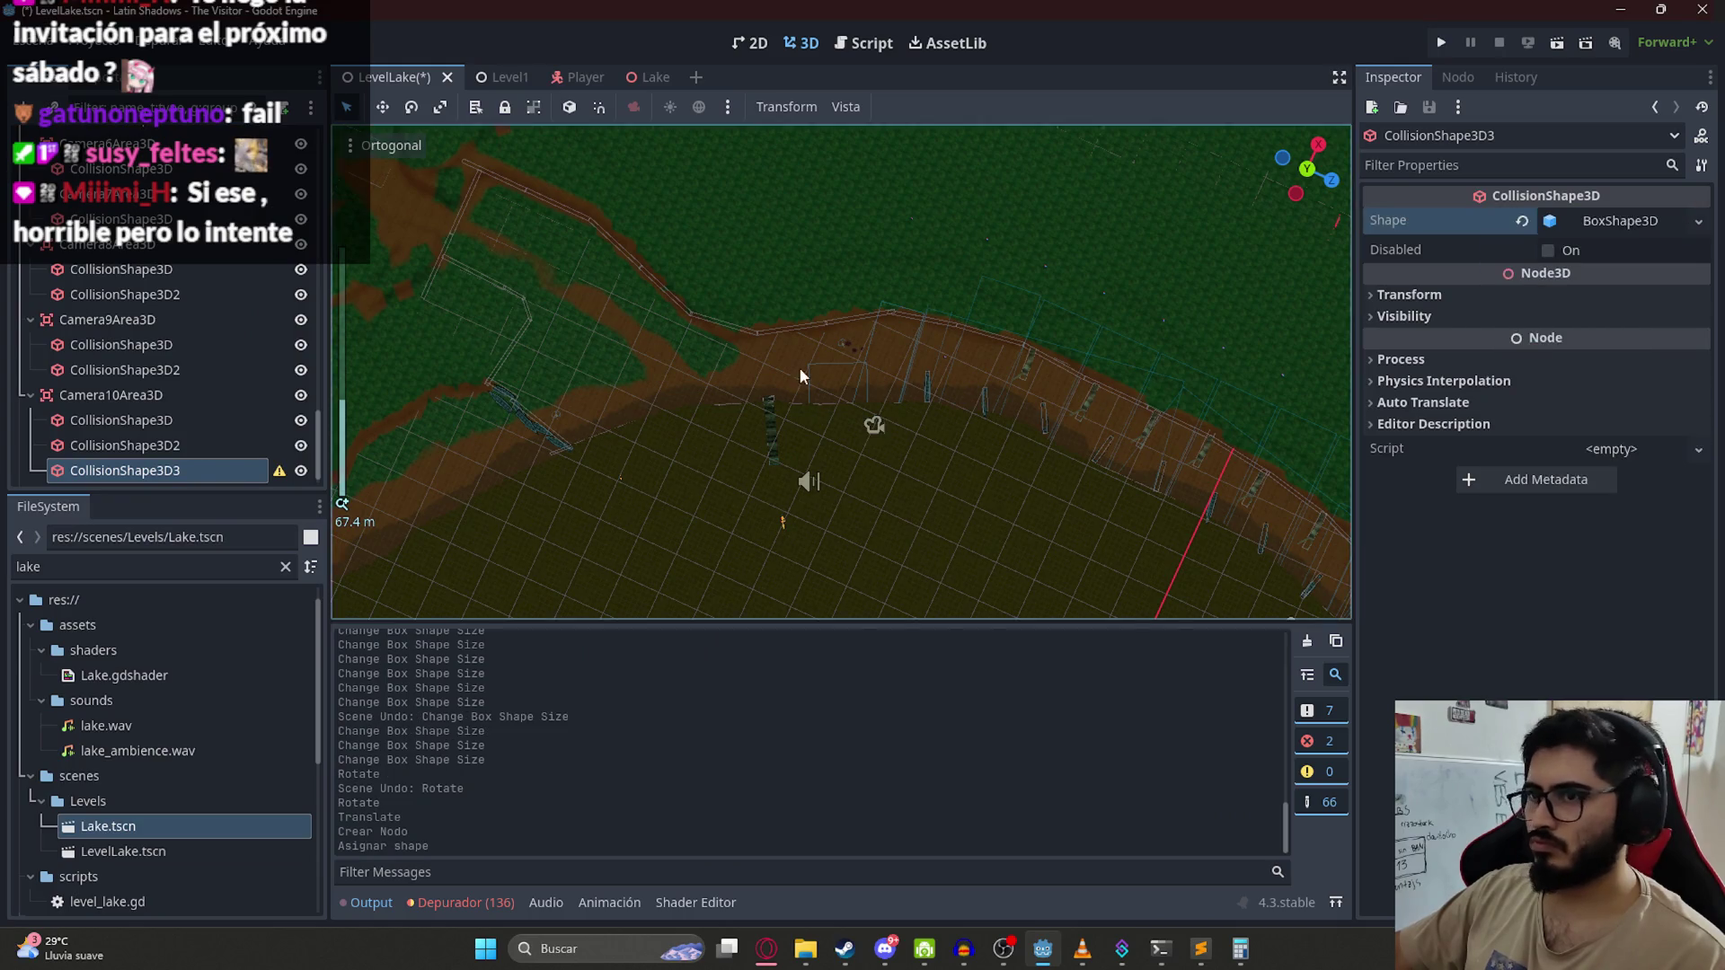
scroll(802, 375, "down", 10)
mouse_move(1148, 510)
left_mouse_down()
mouse_move(854, 331)
mouse_move(816, 368)
mouse_move(847, 359)
mouse_move(851, 322)
left_mouse_up()
scroll(809, 332, "up", 15)
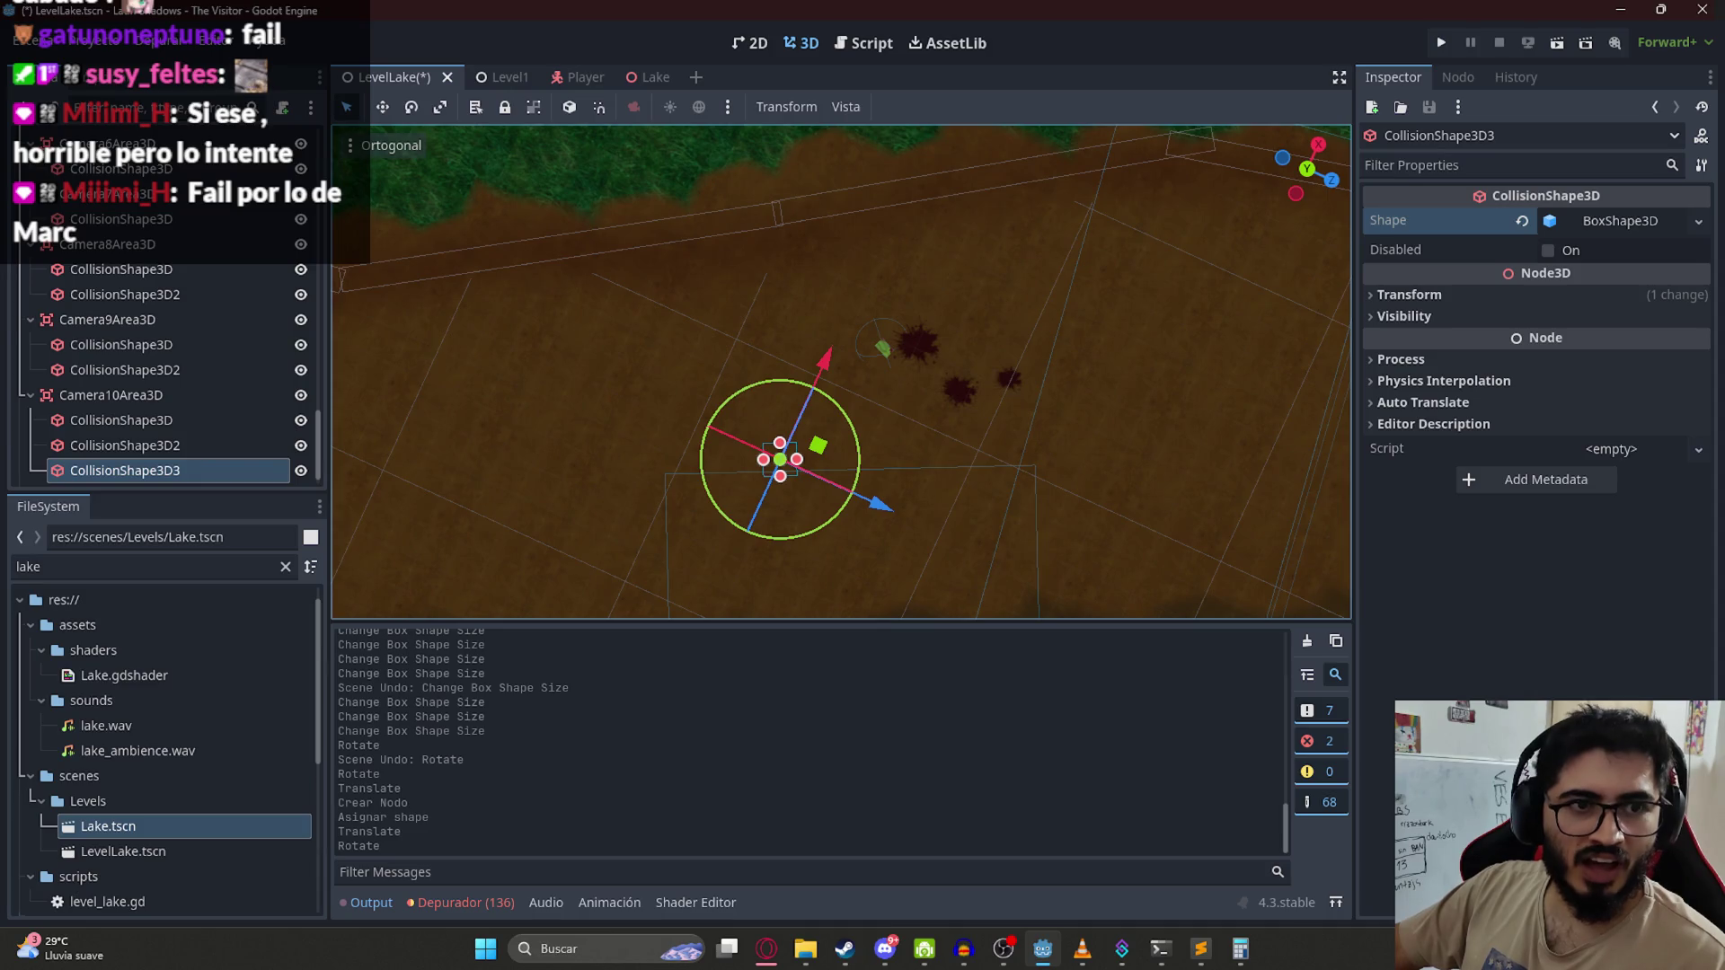
Step: Resize the third box to about 8.6 × 5.7 × 5.4 and save the scene
left_click_drag(780, 443, 747, 188)
left_click_drag(762, 332, 665, 352)
mouse_move(797, 338)
left_mouse_down()
mouse_move(907, 344)
mouse_move(845, 372)
mouse_move(612, 241)
mouse_move(870, 278)
left_mouse_up()
left_click_drag(861, 362, 837, 330)
mouse_move(854, 398)
left_mouse_down()
mouse_move(888, 564)
mouse_move(943, 255)
left_mouse_up()
scroll(801, 379, "up", 2)
mouse_move(802, 386)
left_mouse_down()
mouse_move(1054, 477)
mouse_move(955, 470)
mouse_move(986, 450)
mouse_move(236, 412)
left_mouse_up()
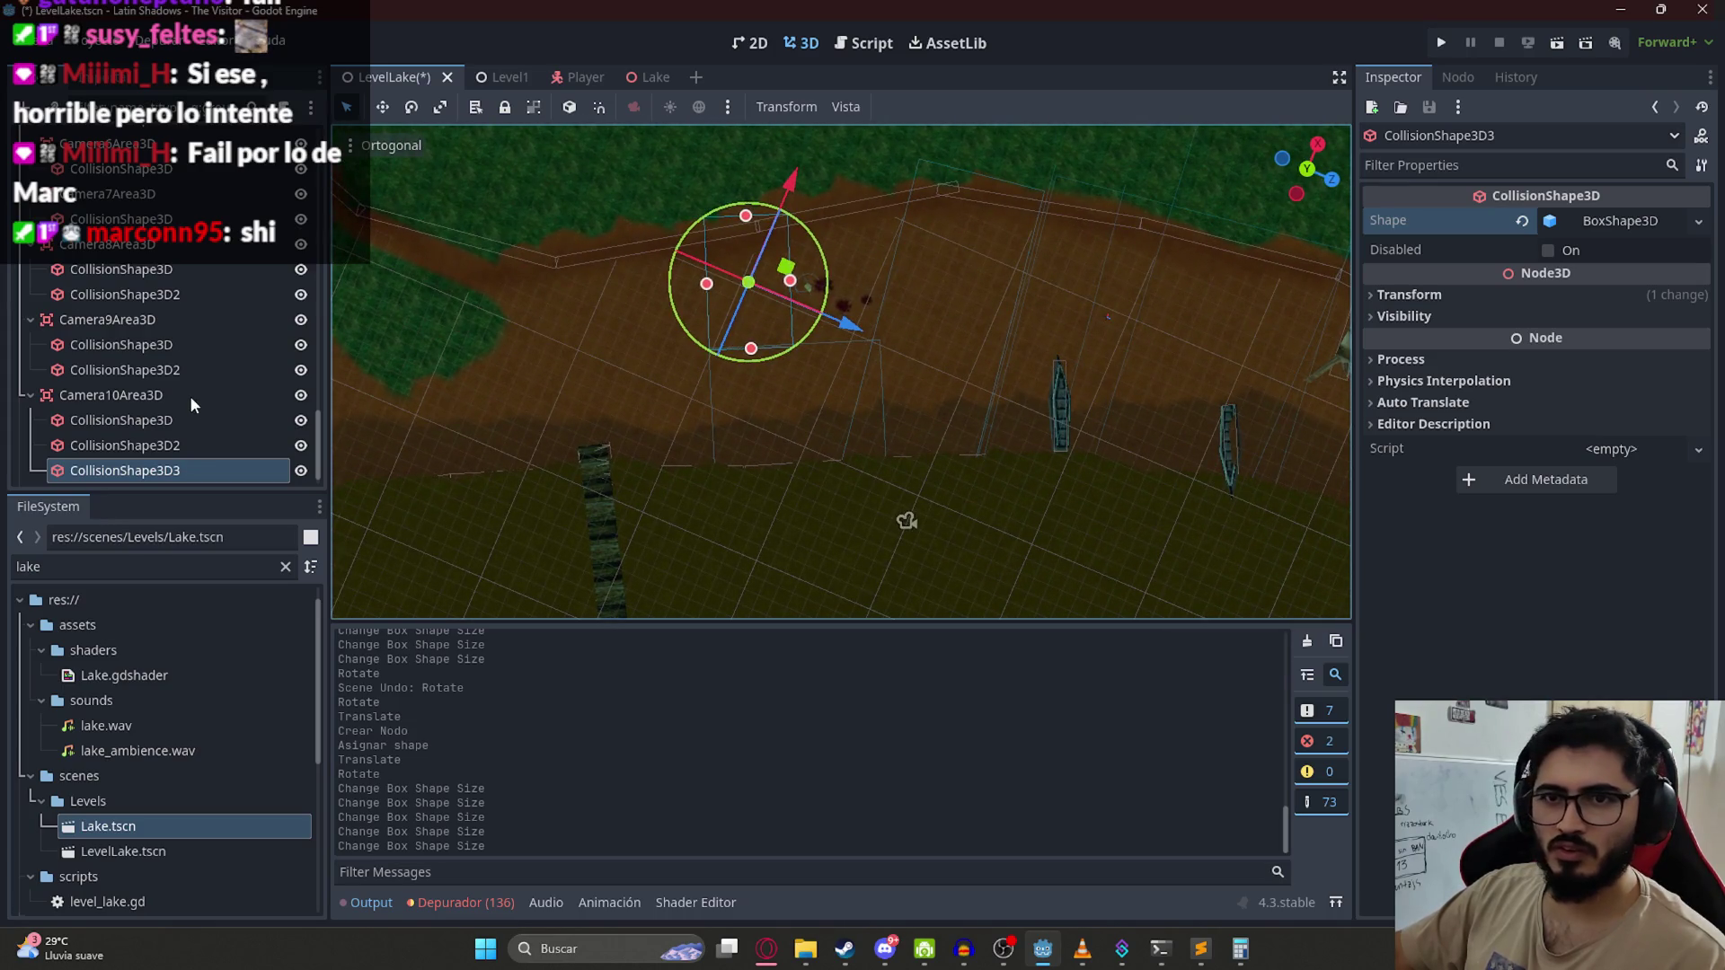
left_click(191, 396)
key("ctrl+s")
scroll(271, 269, "up", 3)
scroll(271, 280, "up", 10)
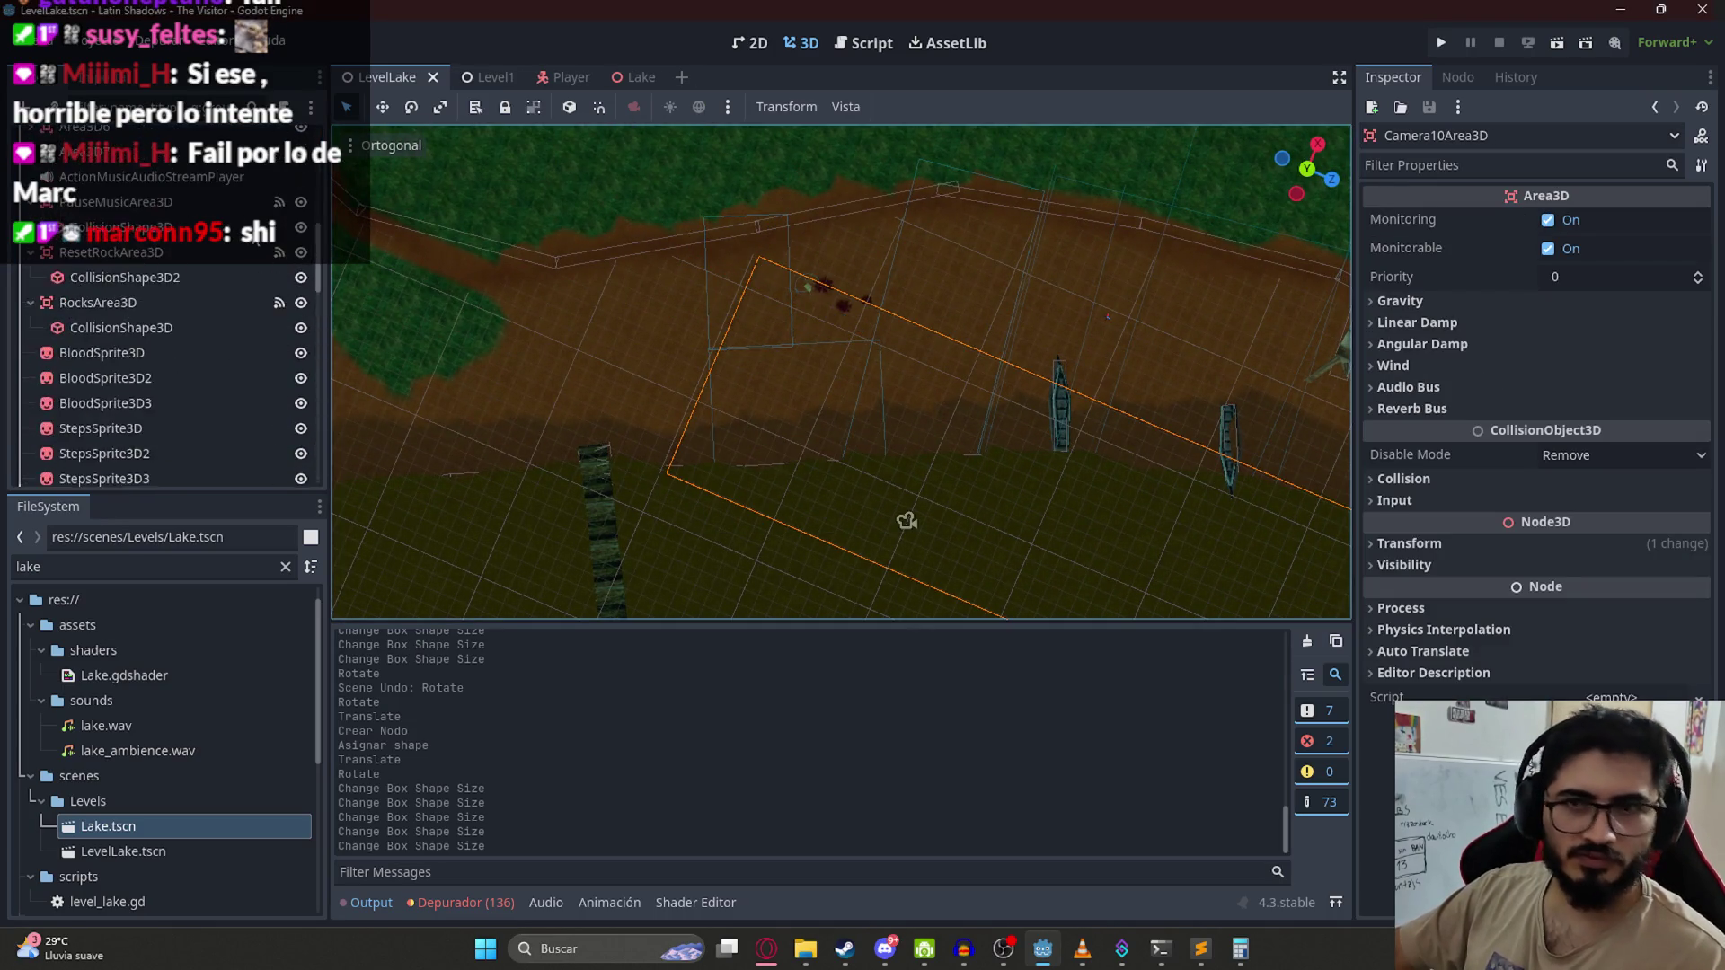
Step: In level_lake.gd, copy the FixedCamera9 entry and paste it as a new list entry
left_click(301, 141)
left_click(1168, 311)
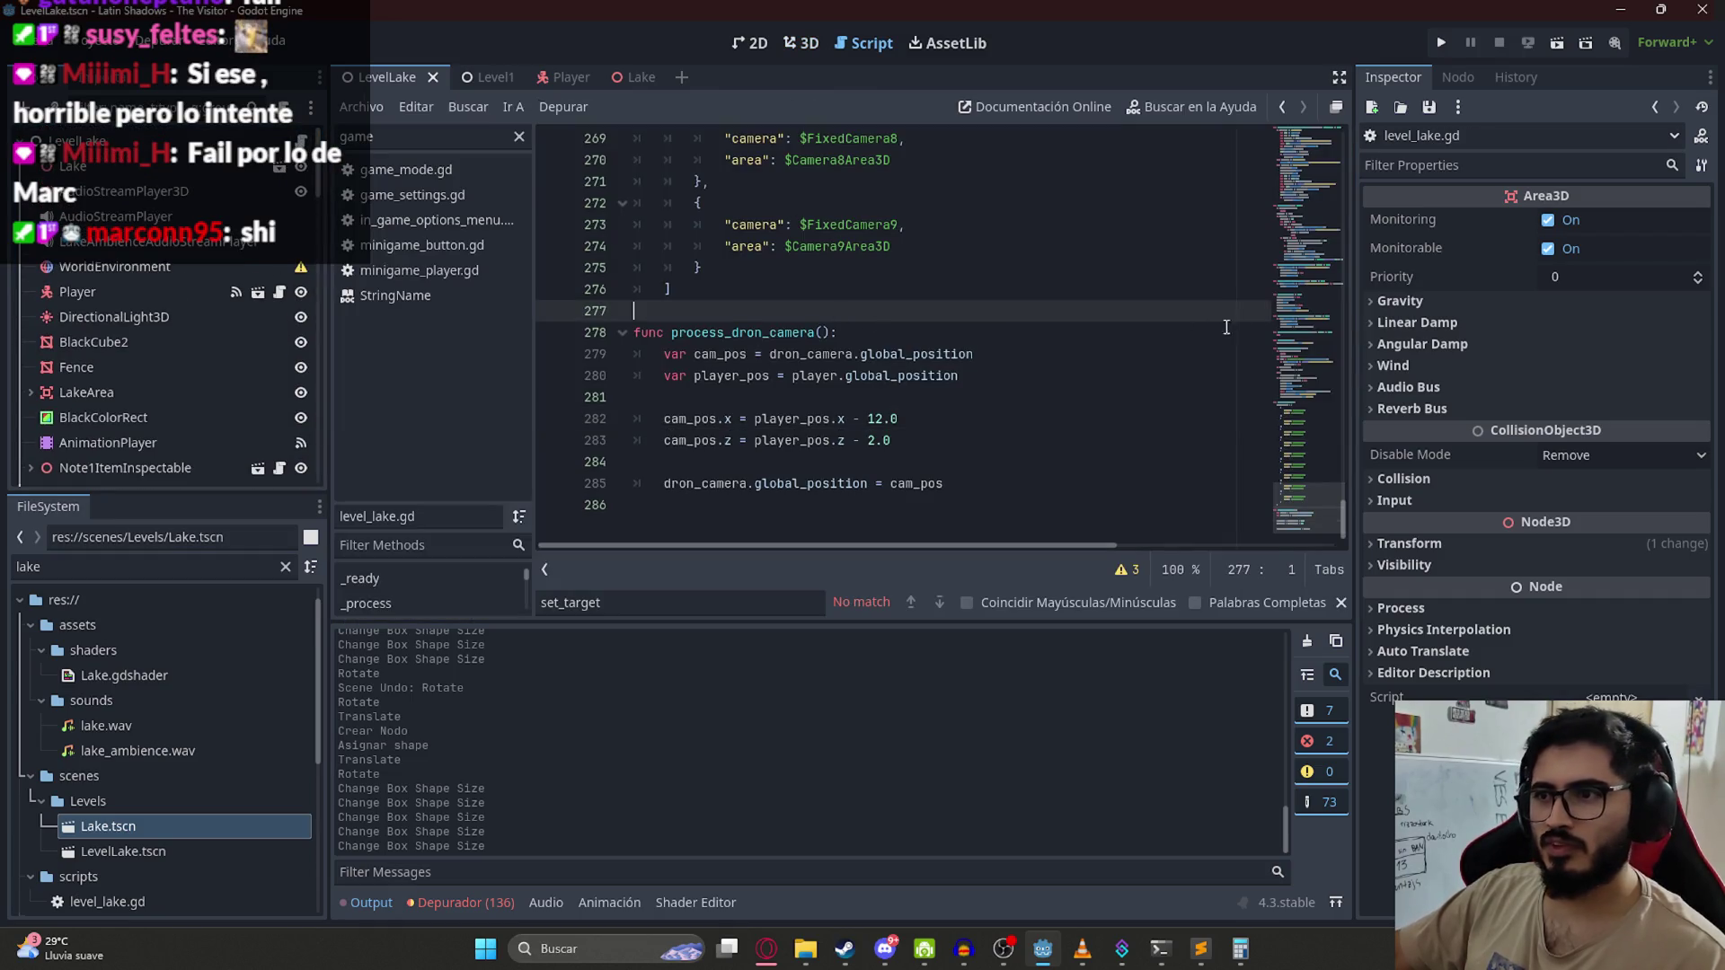
scroll(824, 331, "up", 1)
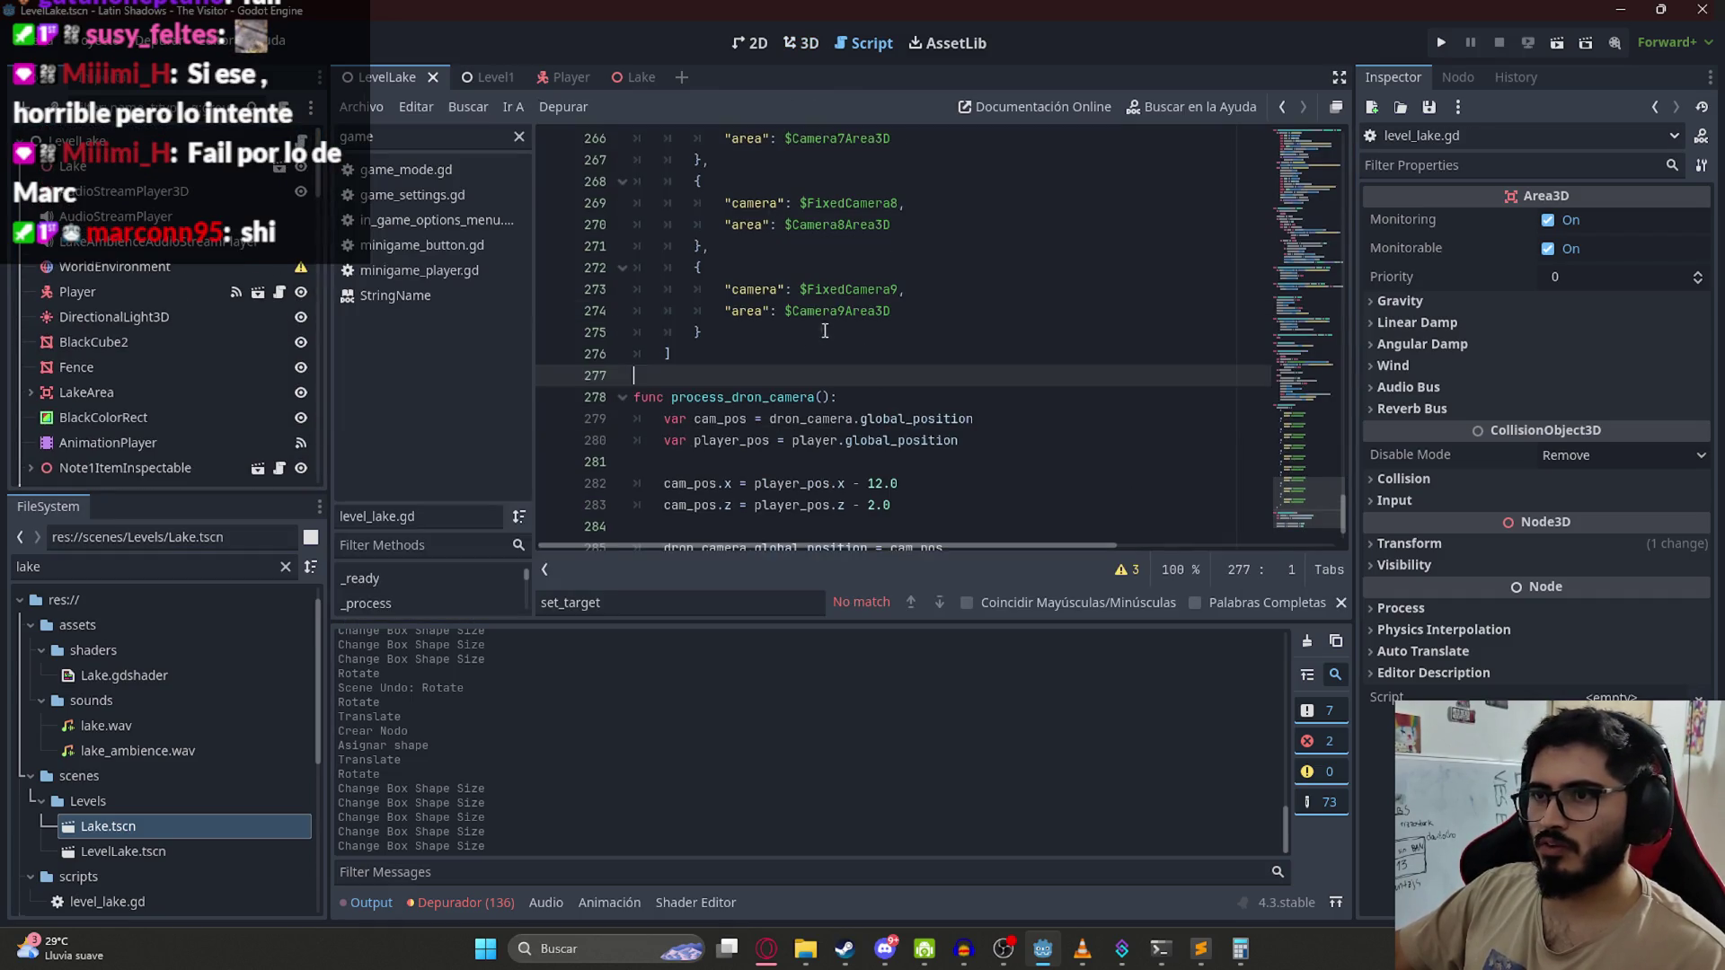
left_click_drag(712, 325, 695, 267)
key("ctrl+c")
left_click(718, 337)
type(",")
key("Return")
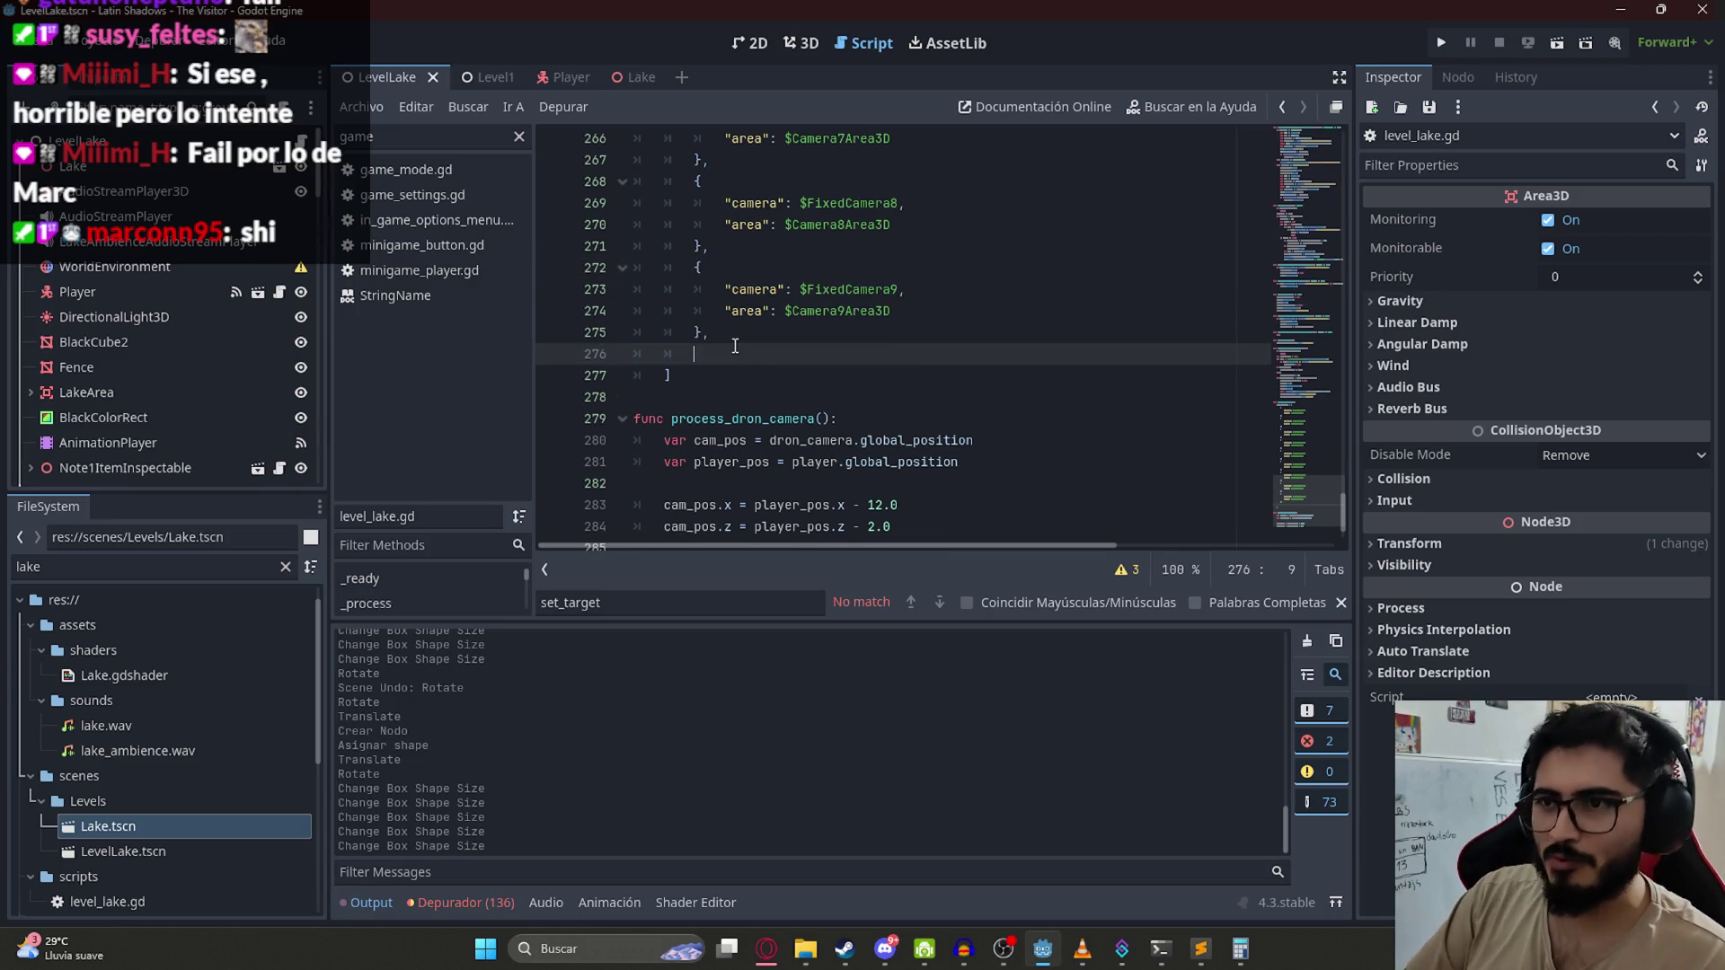
key("ctrl+v")
Step: Change the pasted entry to $FixedCamera10 with $Camera10Area3D and return to the 3D view
left_click(892, 375)
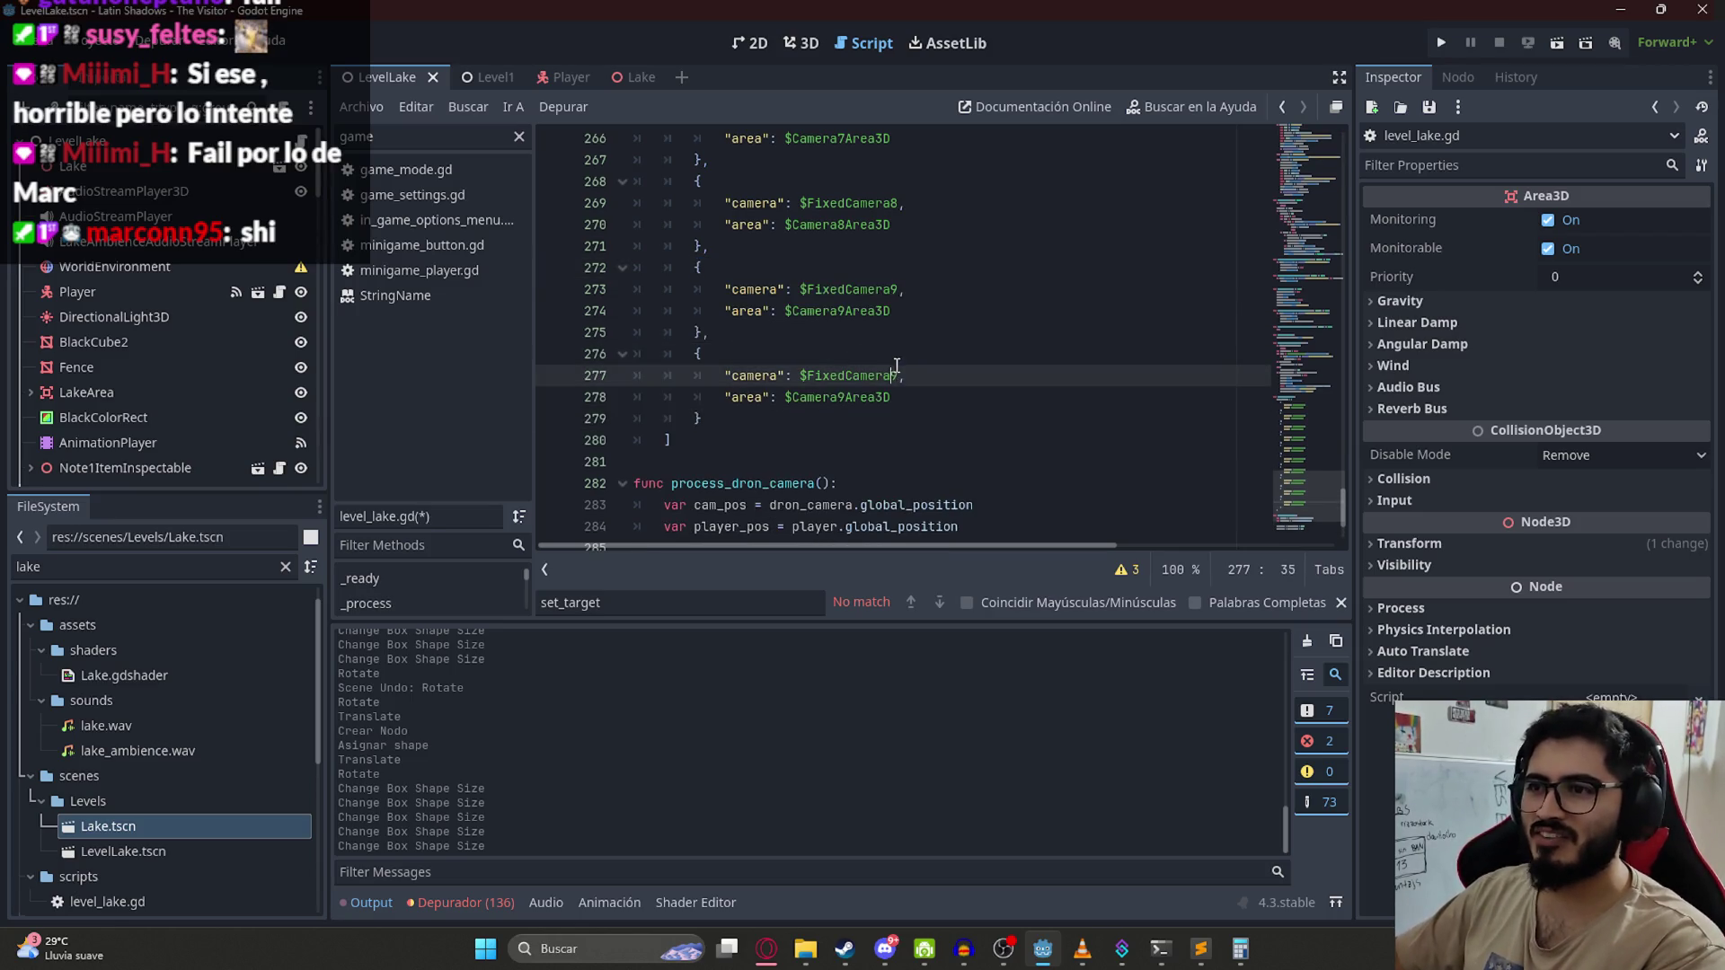
left_click(847, 397)
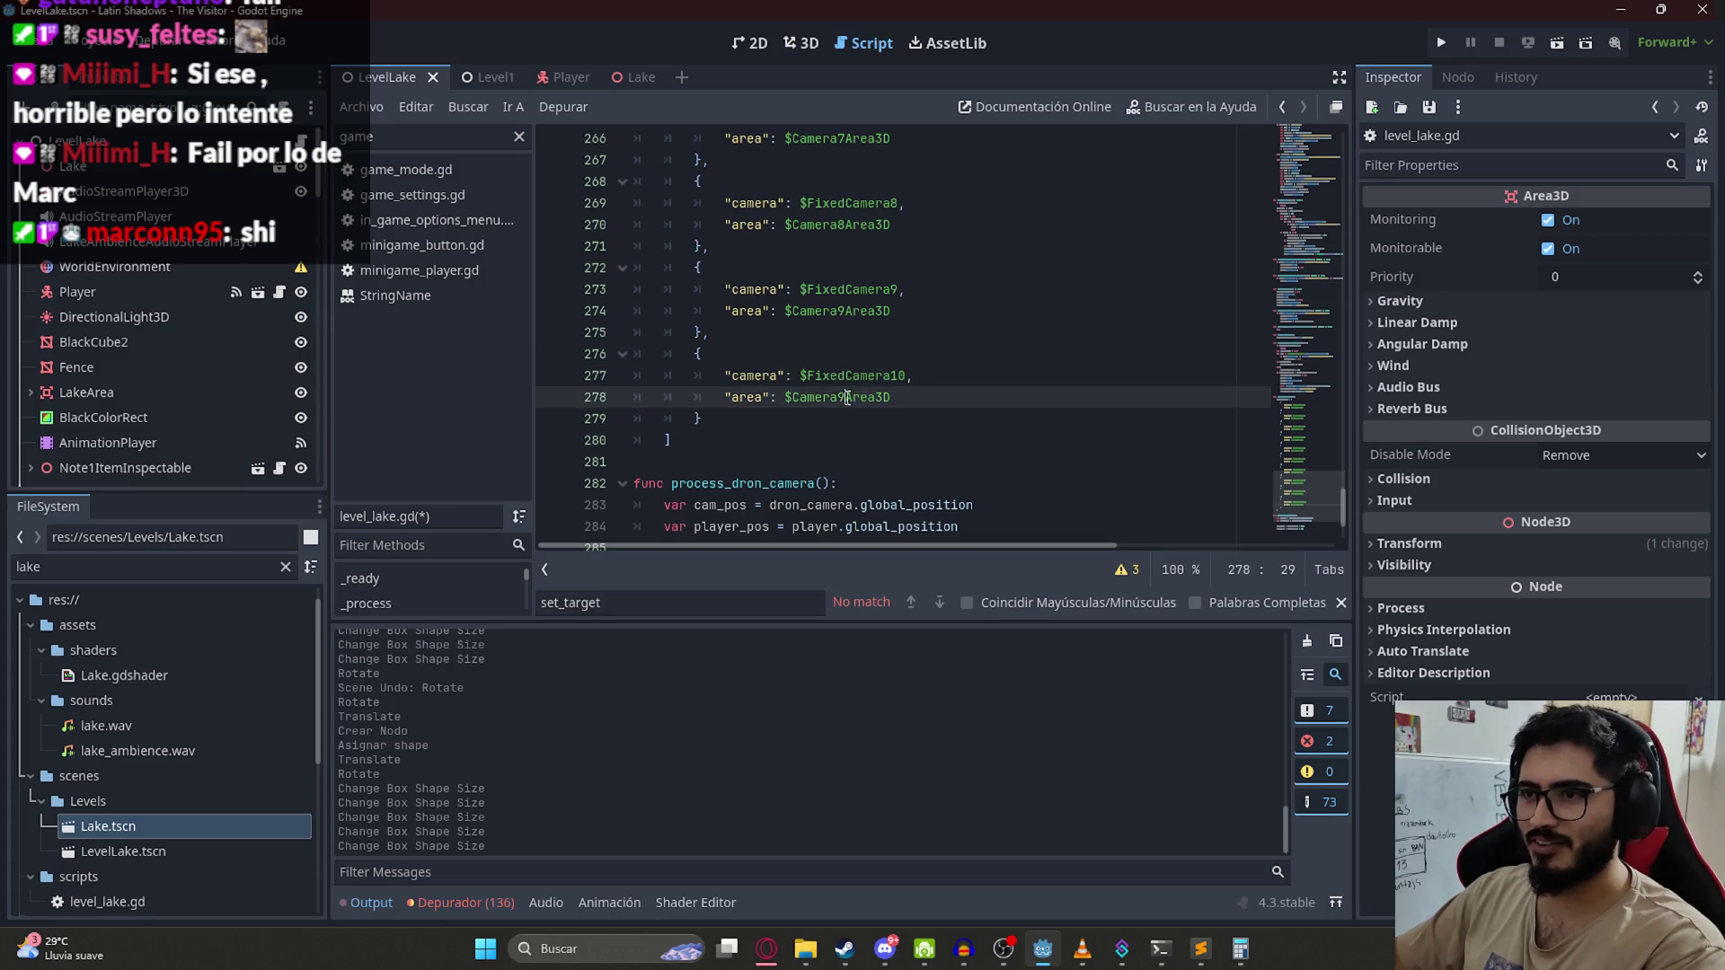
type("10")
left_click(914, 376)
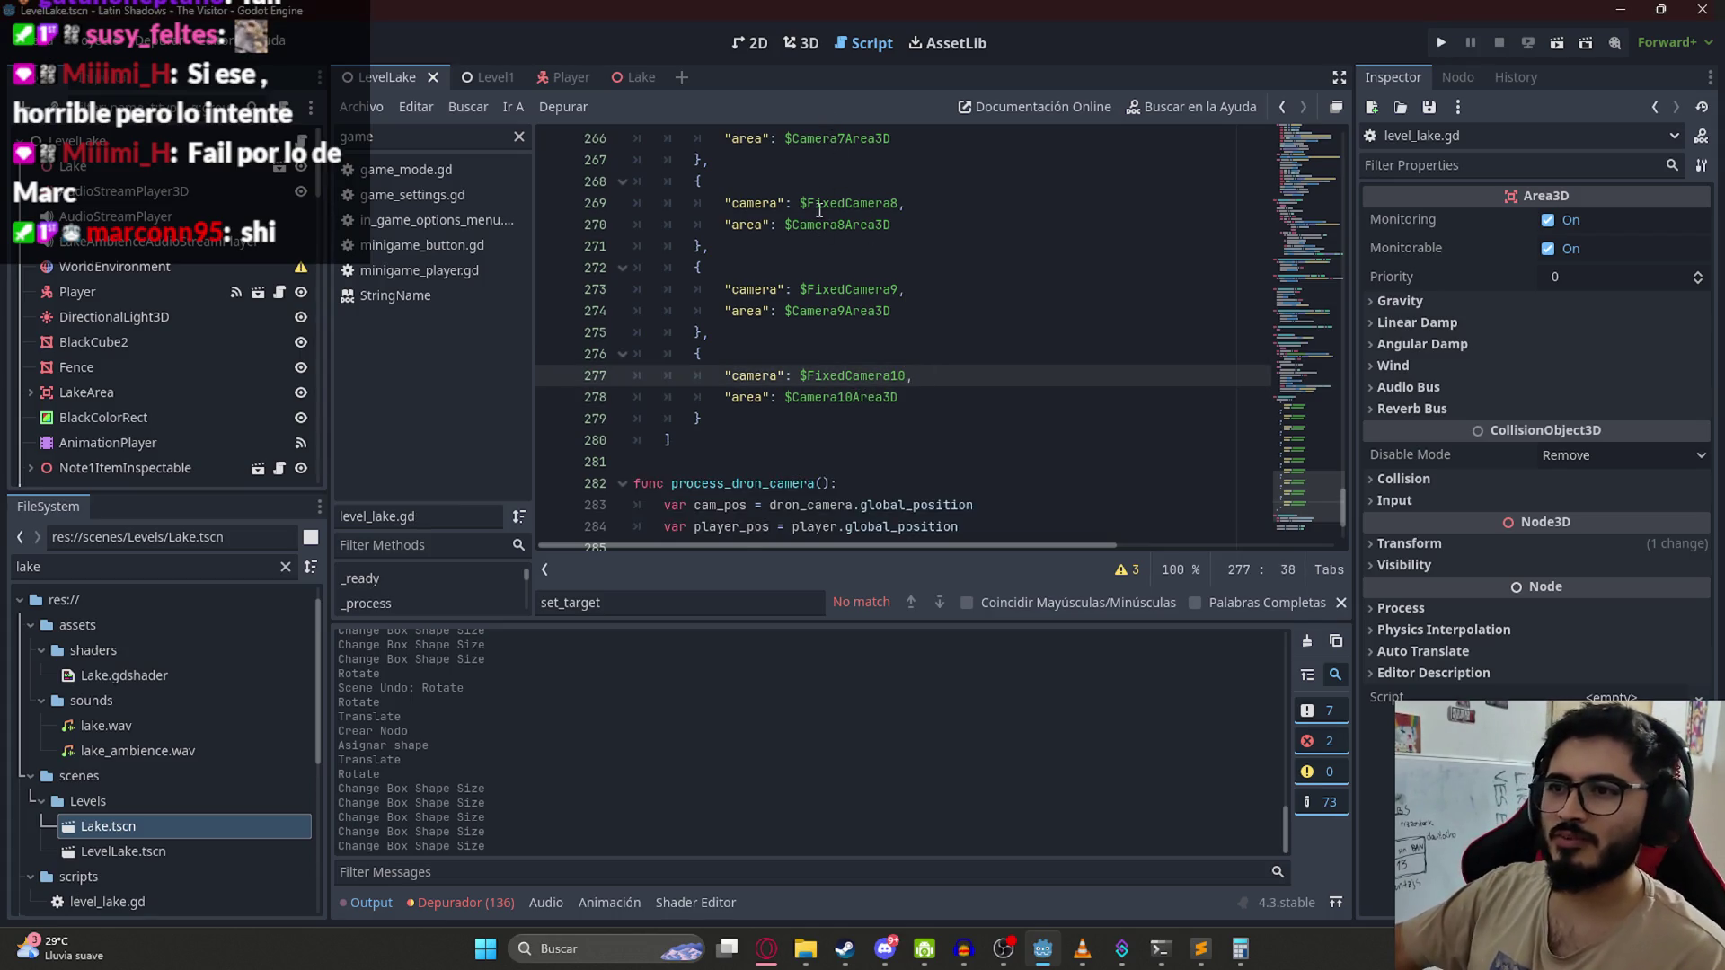
scroll(175, 370, "down", 10)
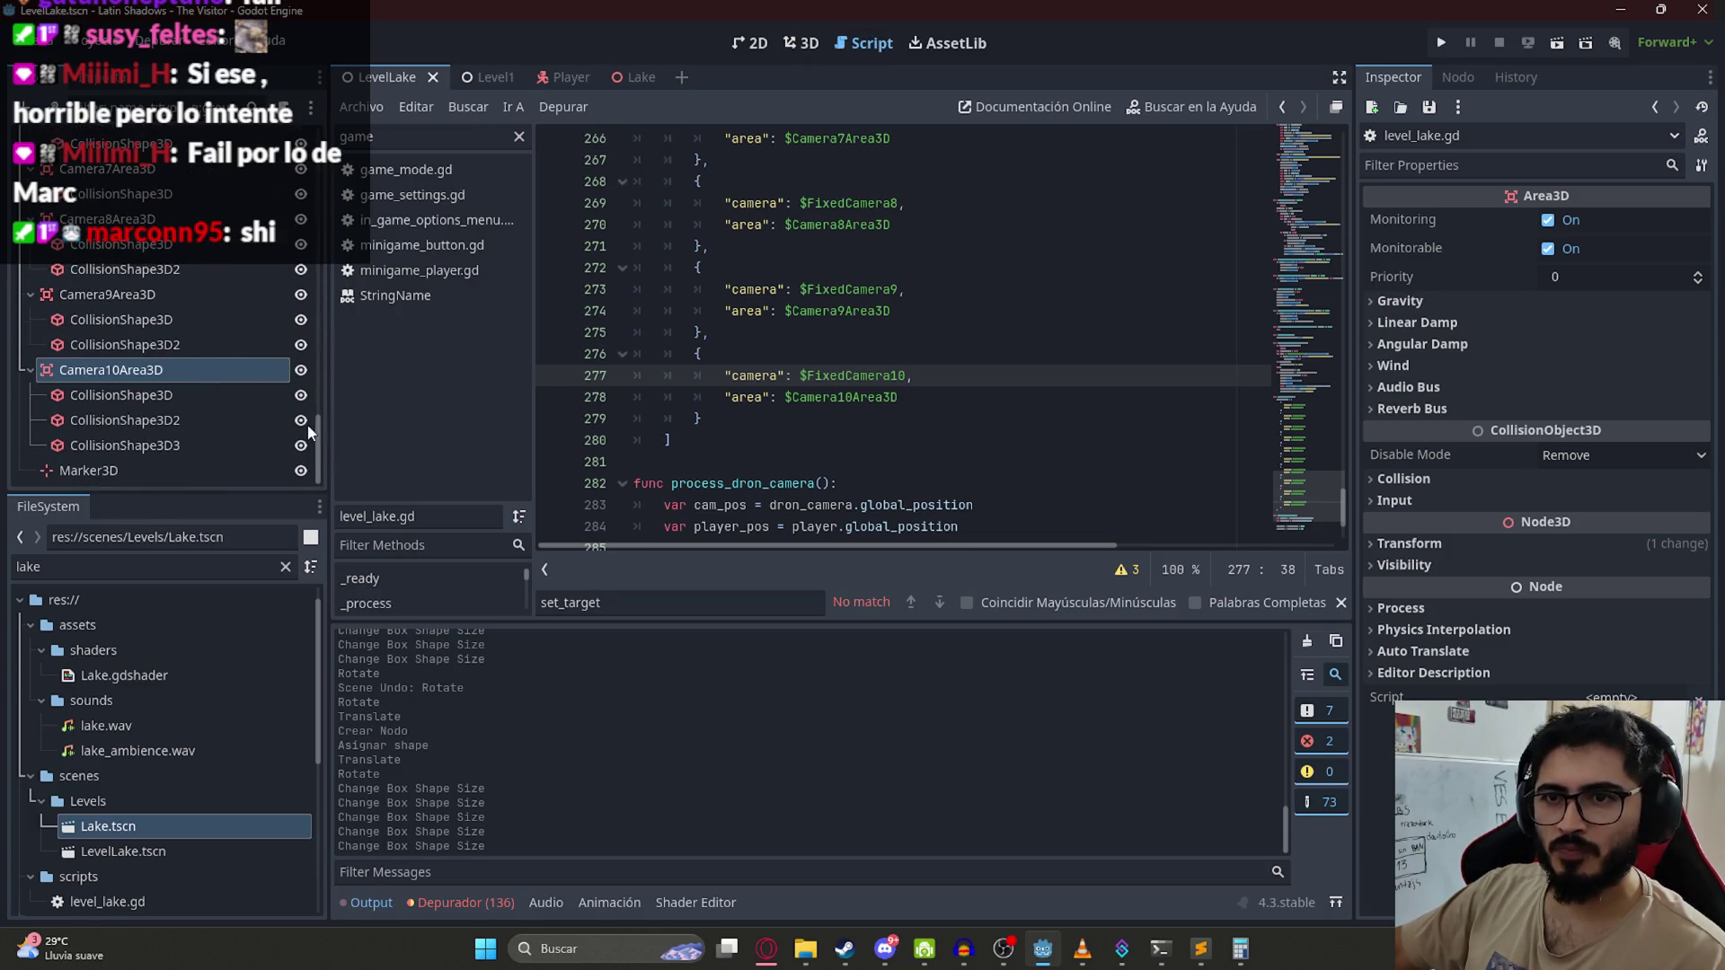
left_click_drag(321, 441, 282, 131)
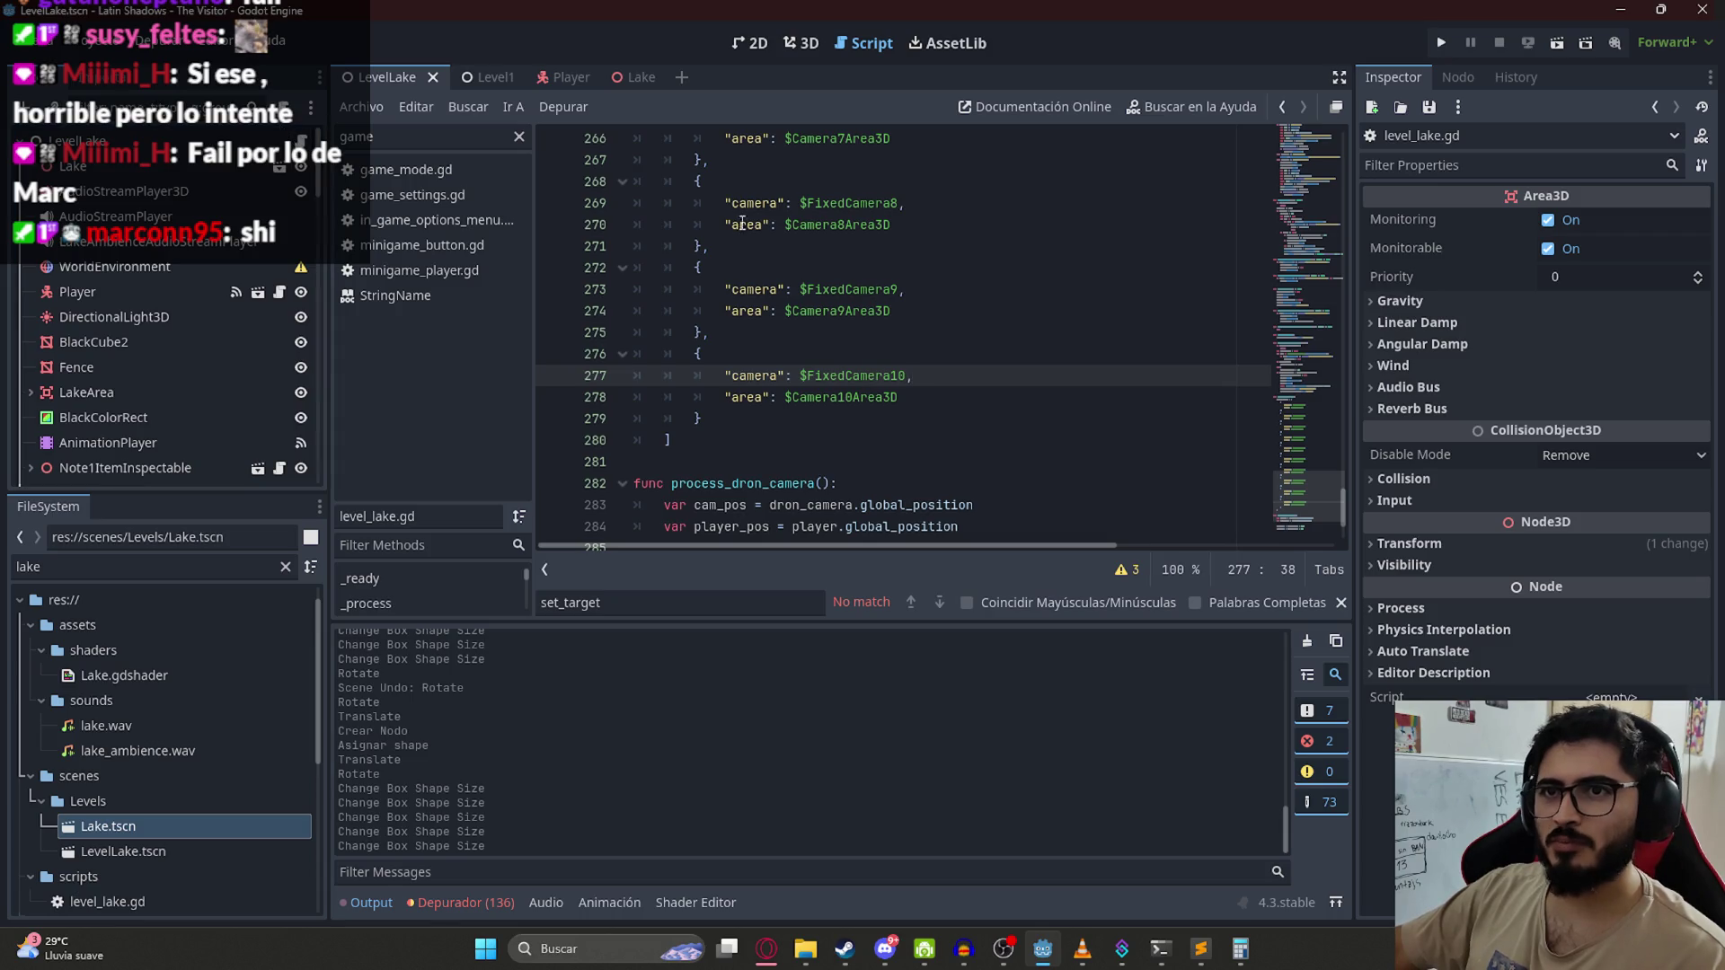
left_click(812, 43)
Step: Duplicate Camera10Area3D as Camera11Area3D and delete its copied collision shapes
scroll(690, 388, "up", 3)
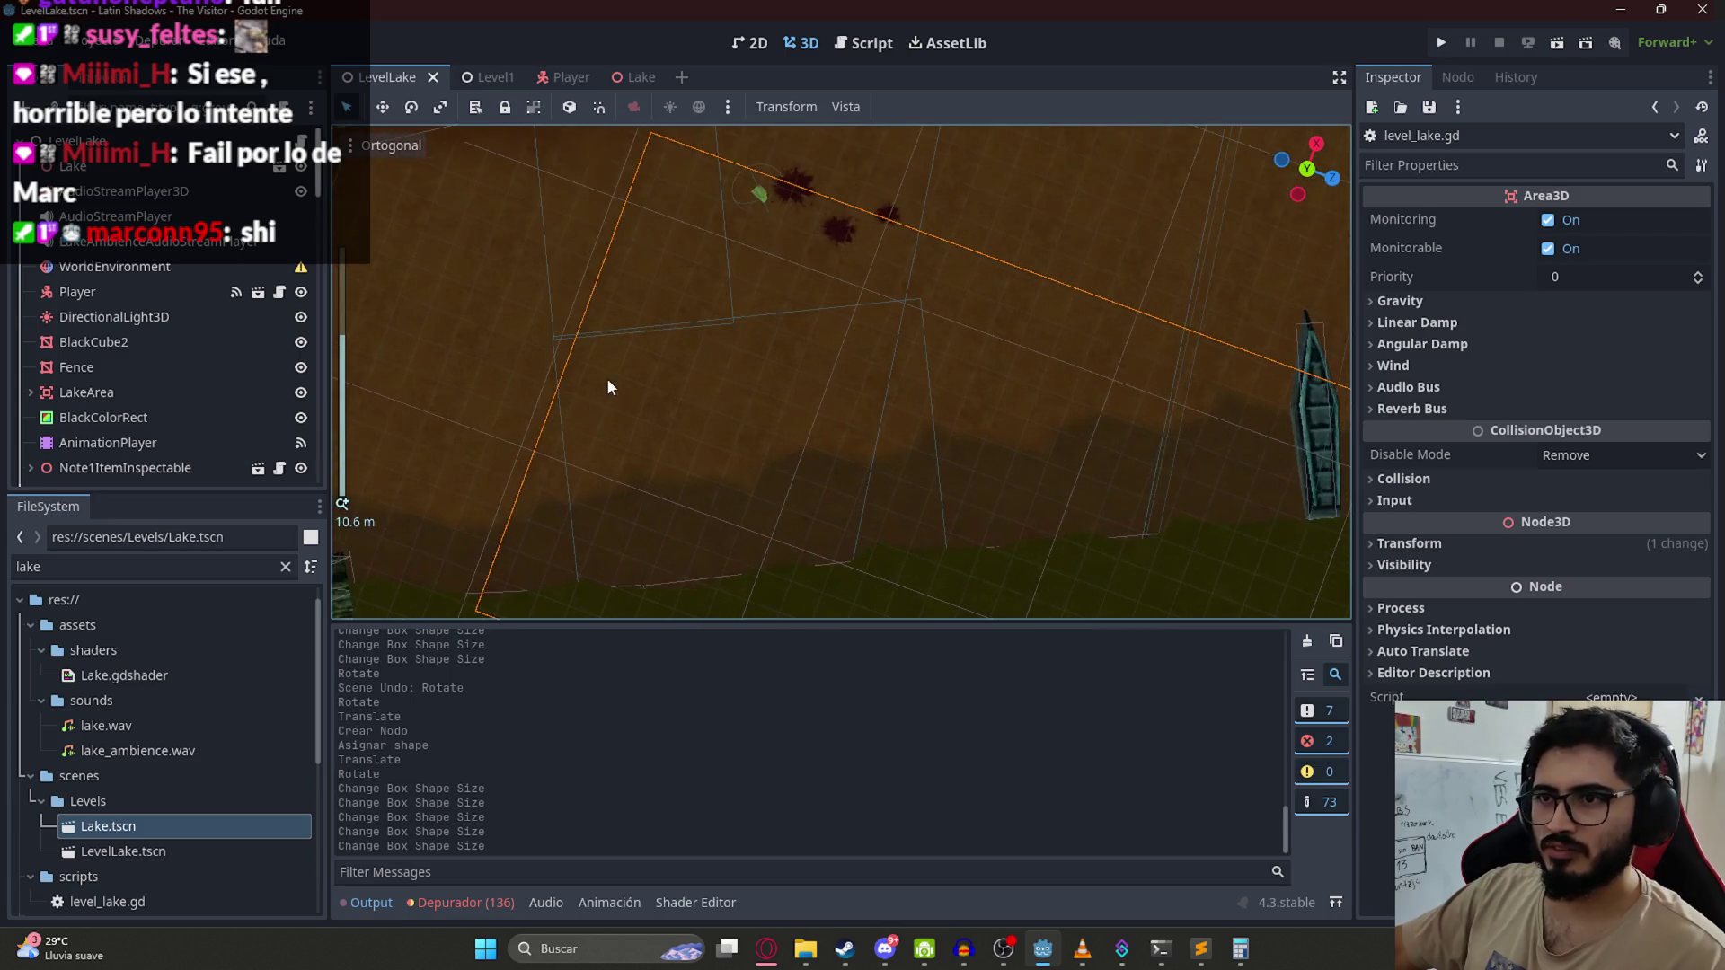
left_click(736, 313)
scroll(950, 391, "up", 2)
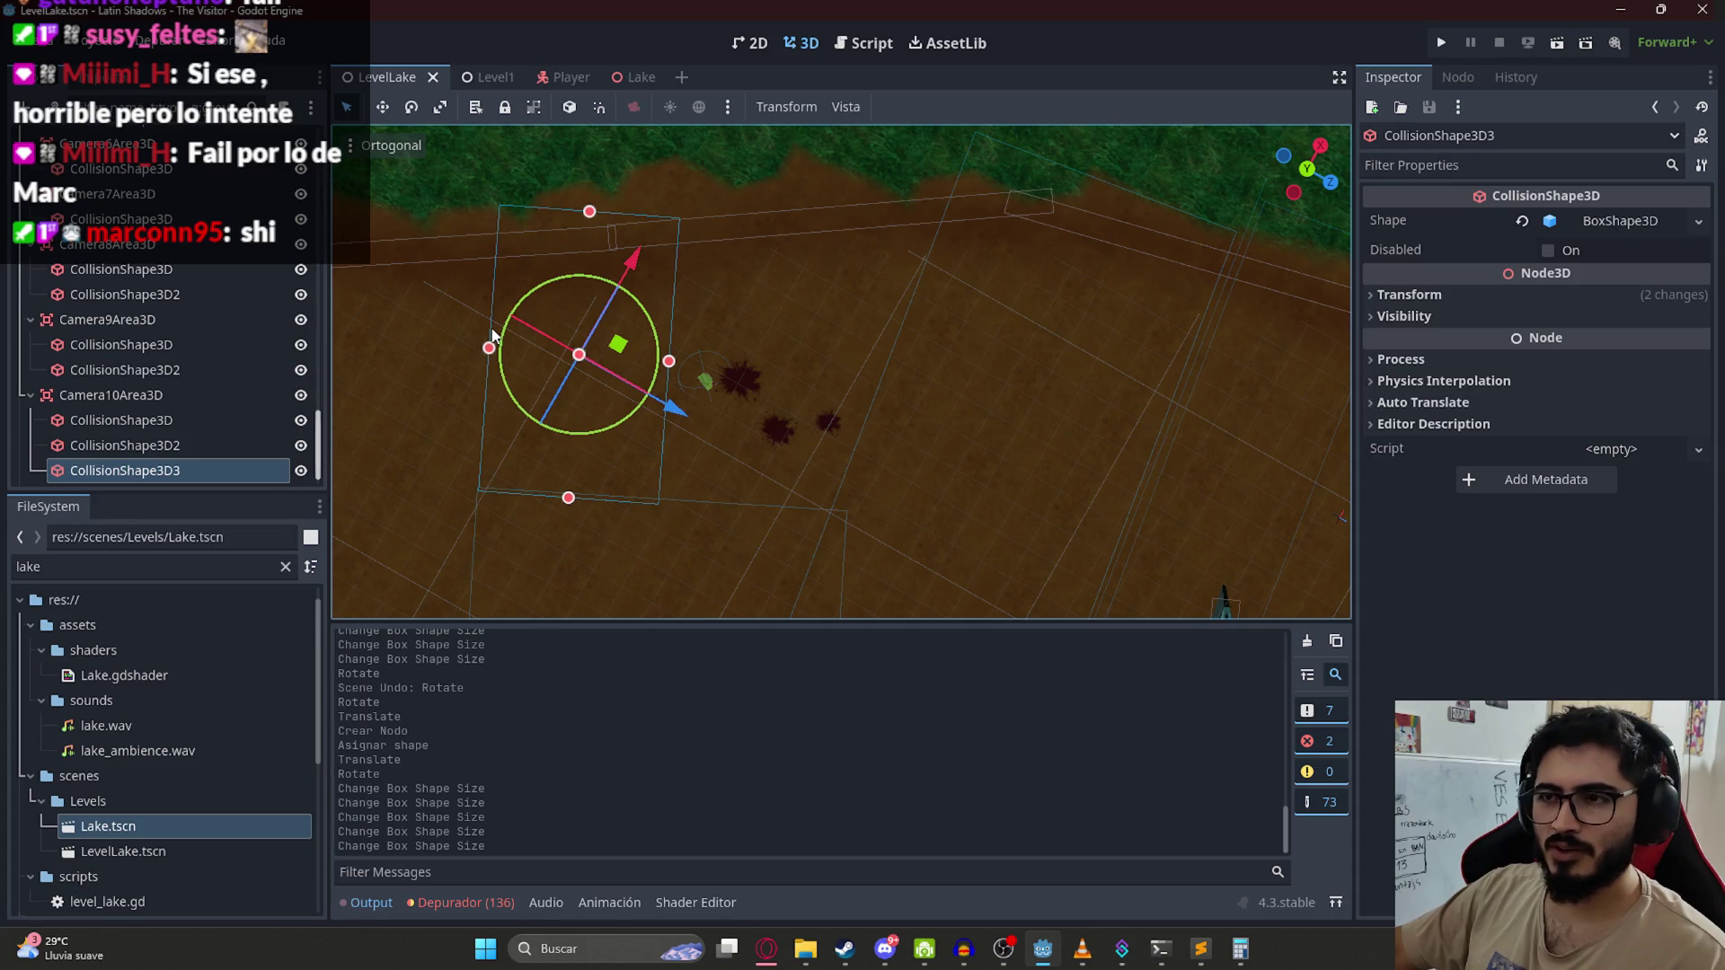
left_click(159, 384)
key("ctrl+d")
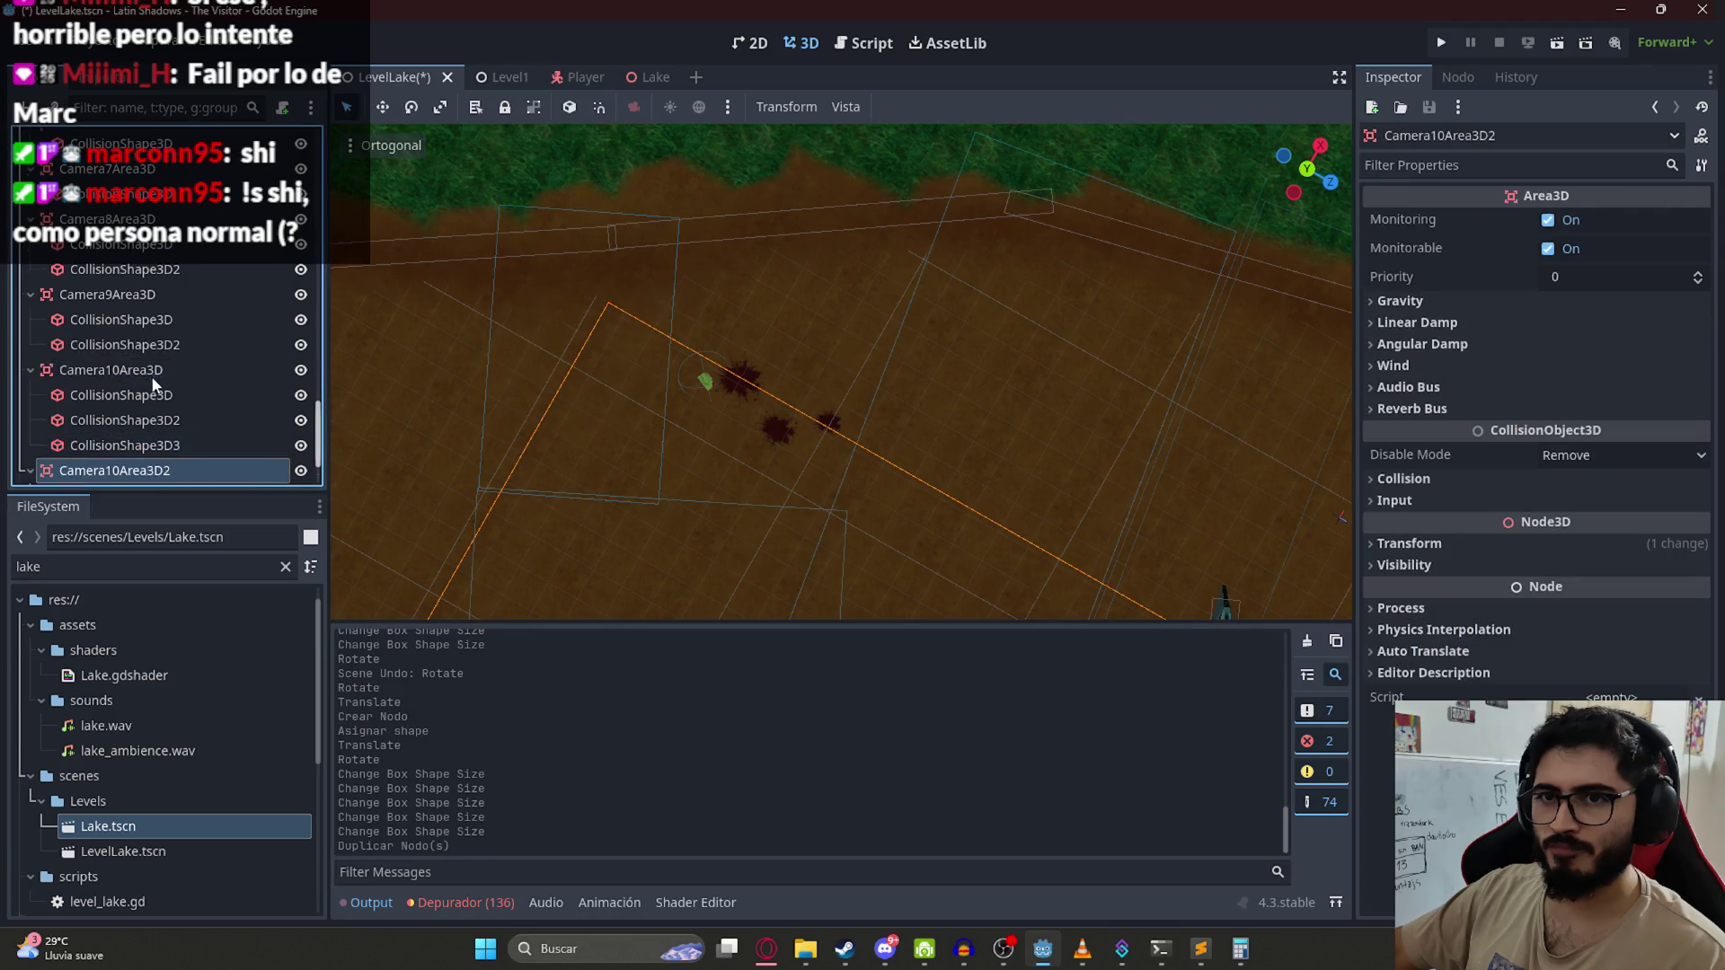
double_click(121, 384)
type("1")
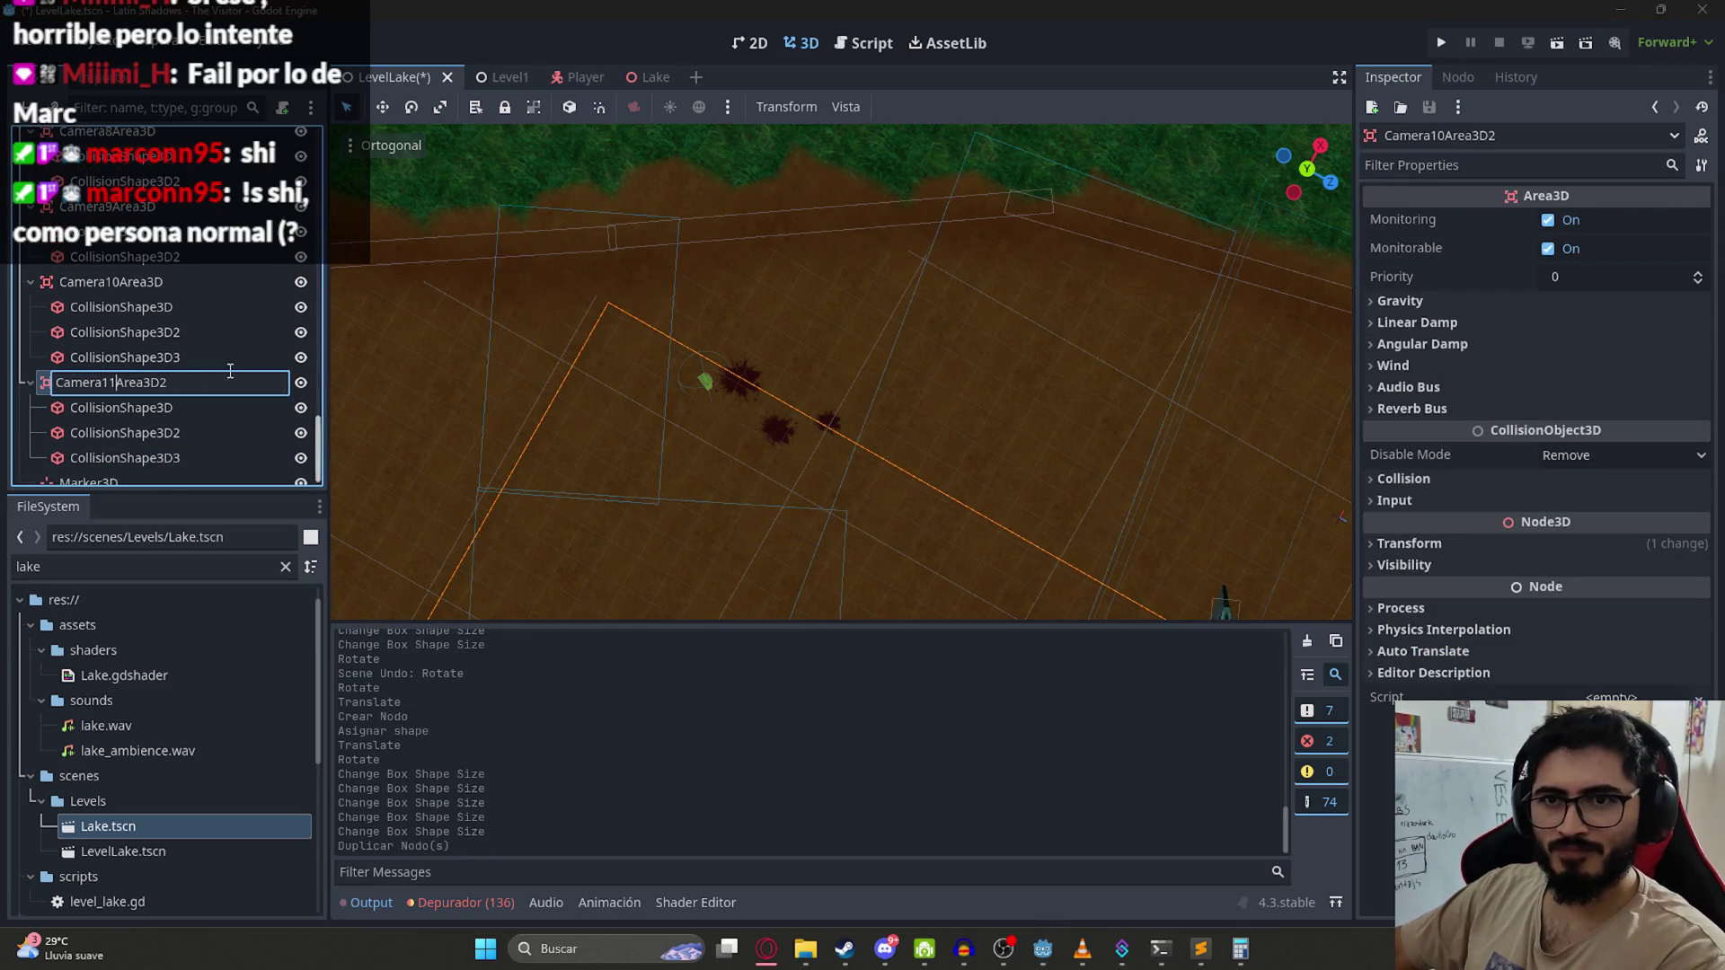
left_click(203, 407)
left_click(188, 460, "shift")
right_click(188, 460)
left_click(233, 835)
key("Return")
Step: Add a CollisionShape3D child with a new BoxShape3D to Camera11Area3D
right_click(175, 446)
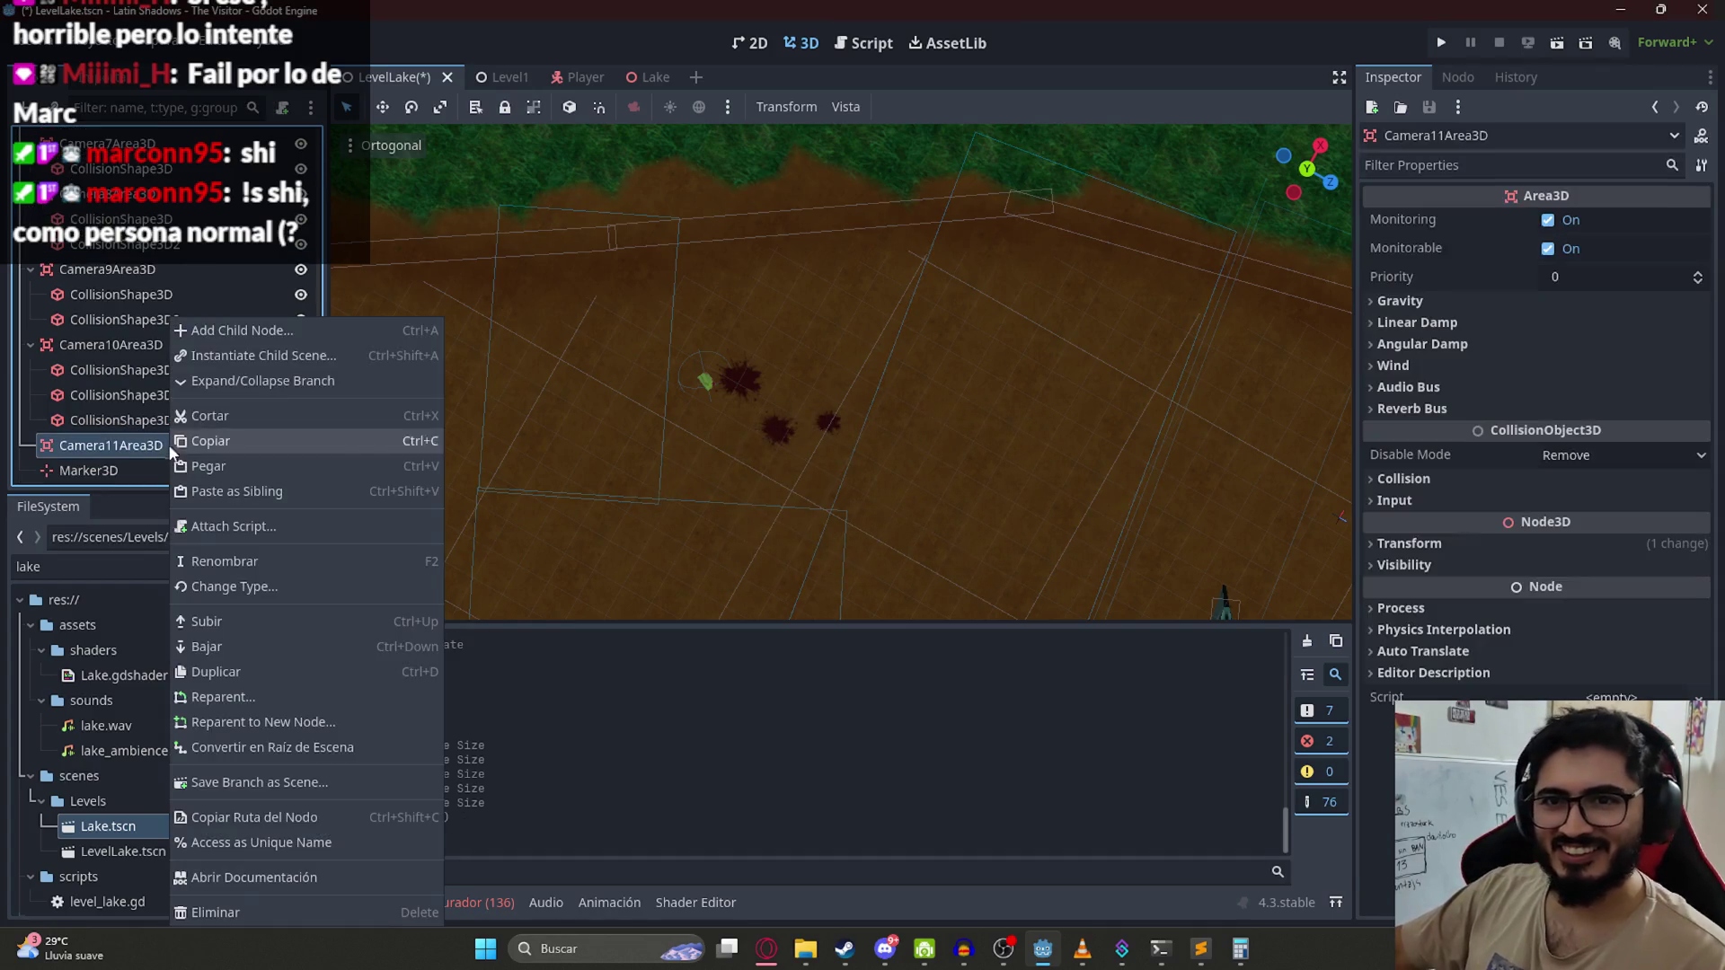
left_click(226, 338)
type("area")
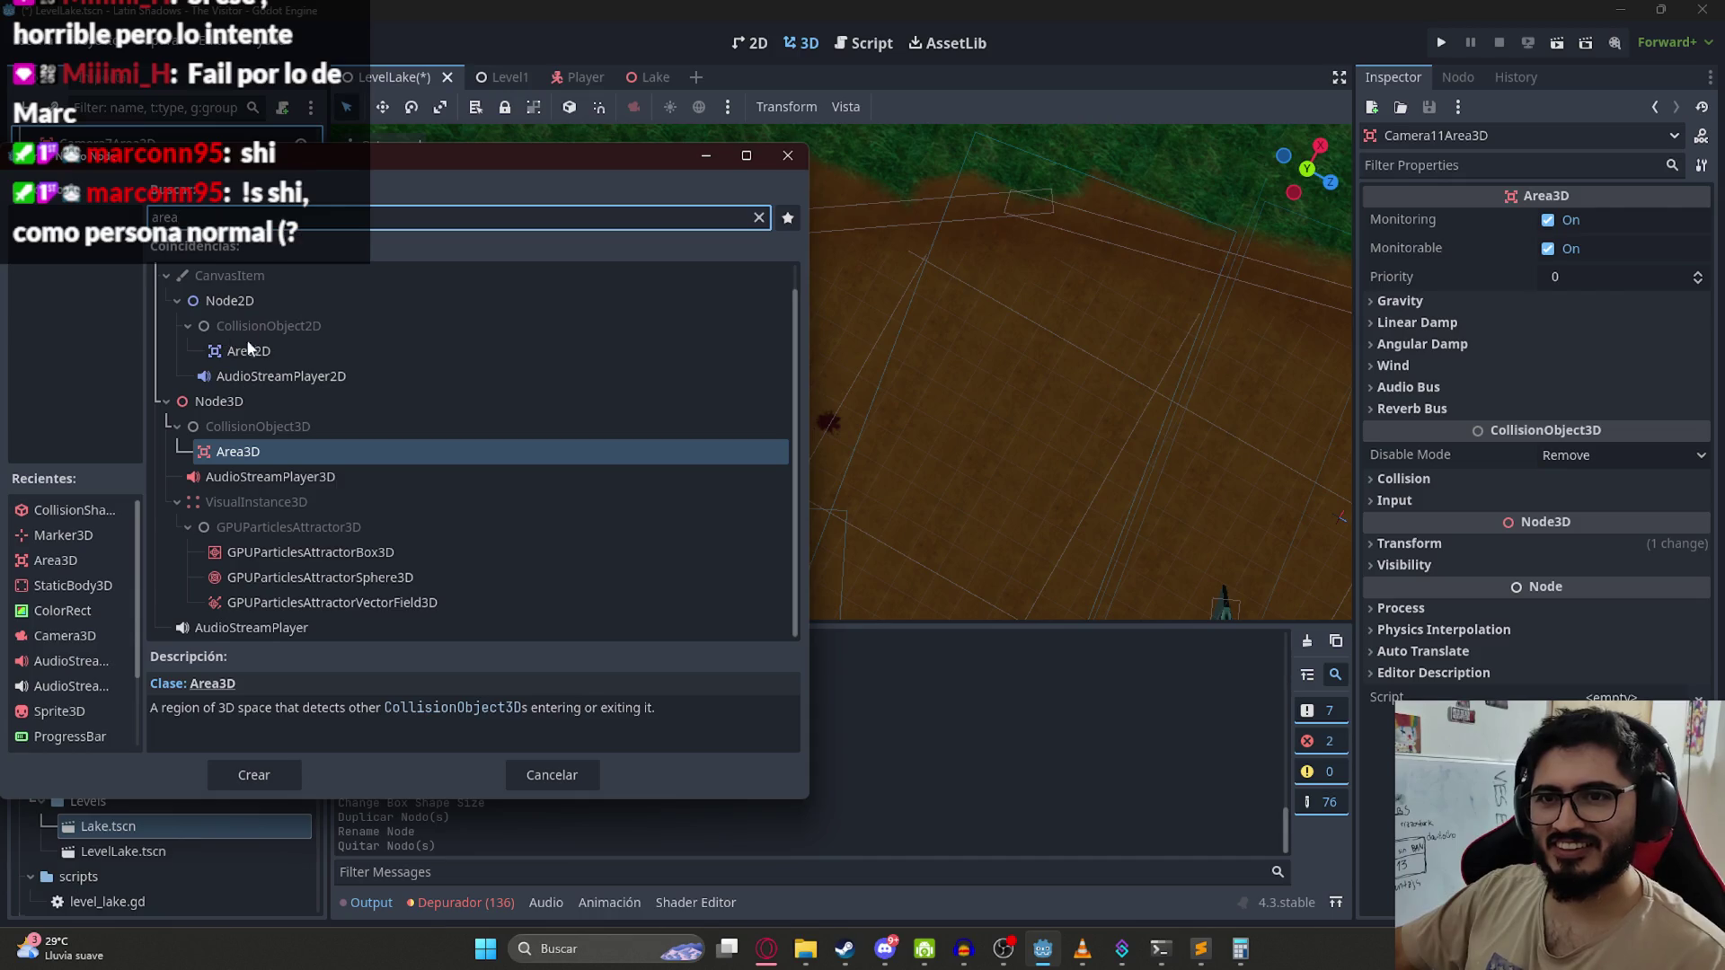
key("BackSpace")
key("BackSpace")
key("BackSpace")
type("collision")
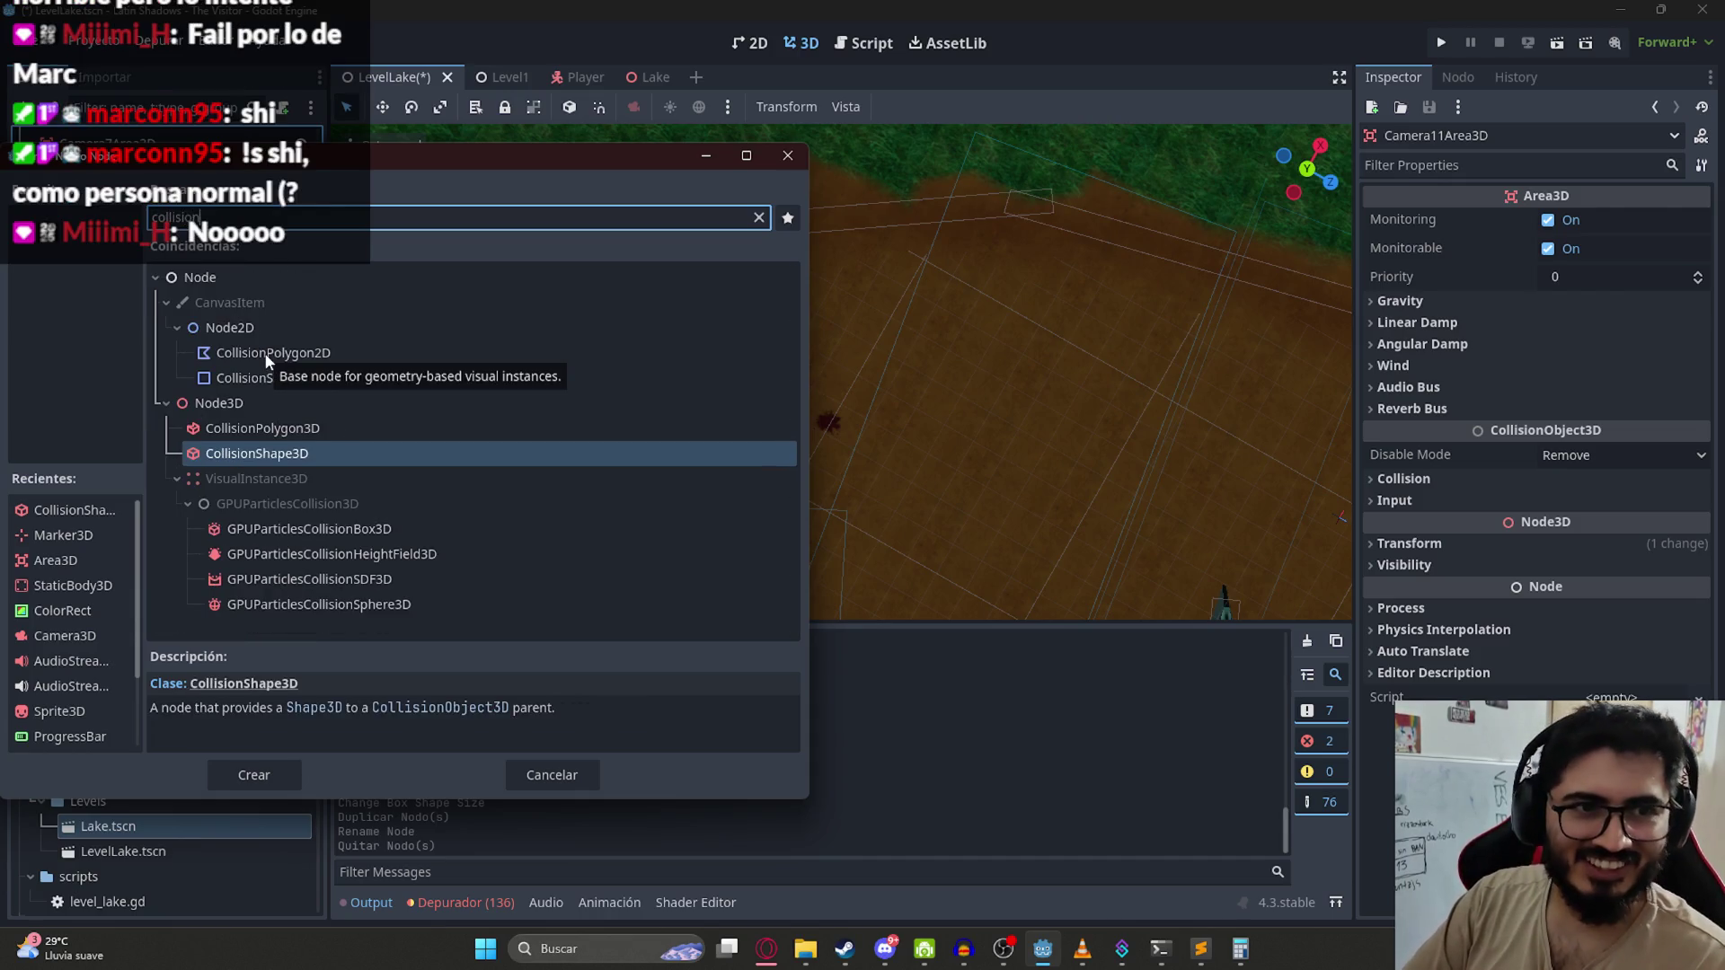
key("Return")
left_click(1606, 221)
left_click(1585, 296)
Step: Place and rotate the box over the blood-stained path, size it about 8.98 × 6.57 × 3.75, then duplicate it
scroll(1047, 241, "down", 5)
left_click_drag(1101, 521, 908, 395)
scroll(854, 359, "up", 10)
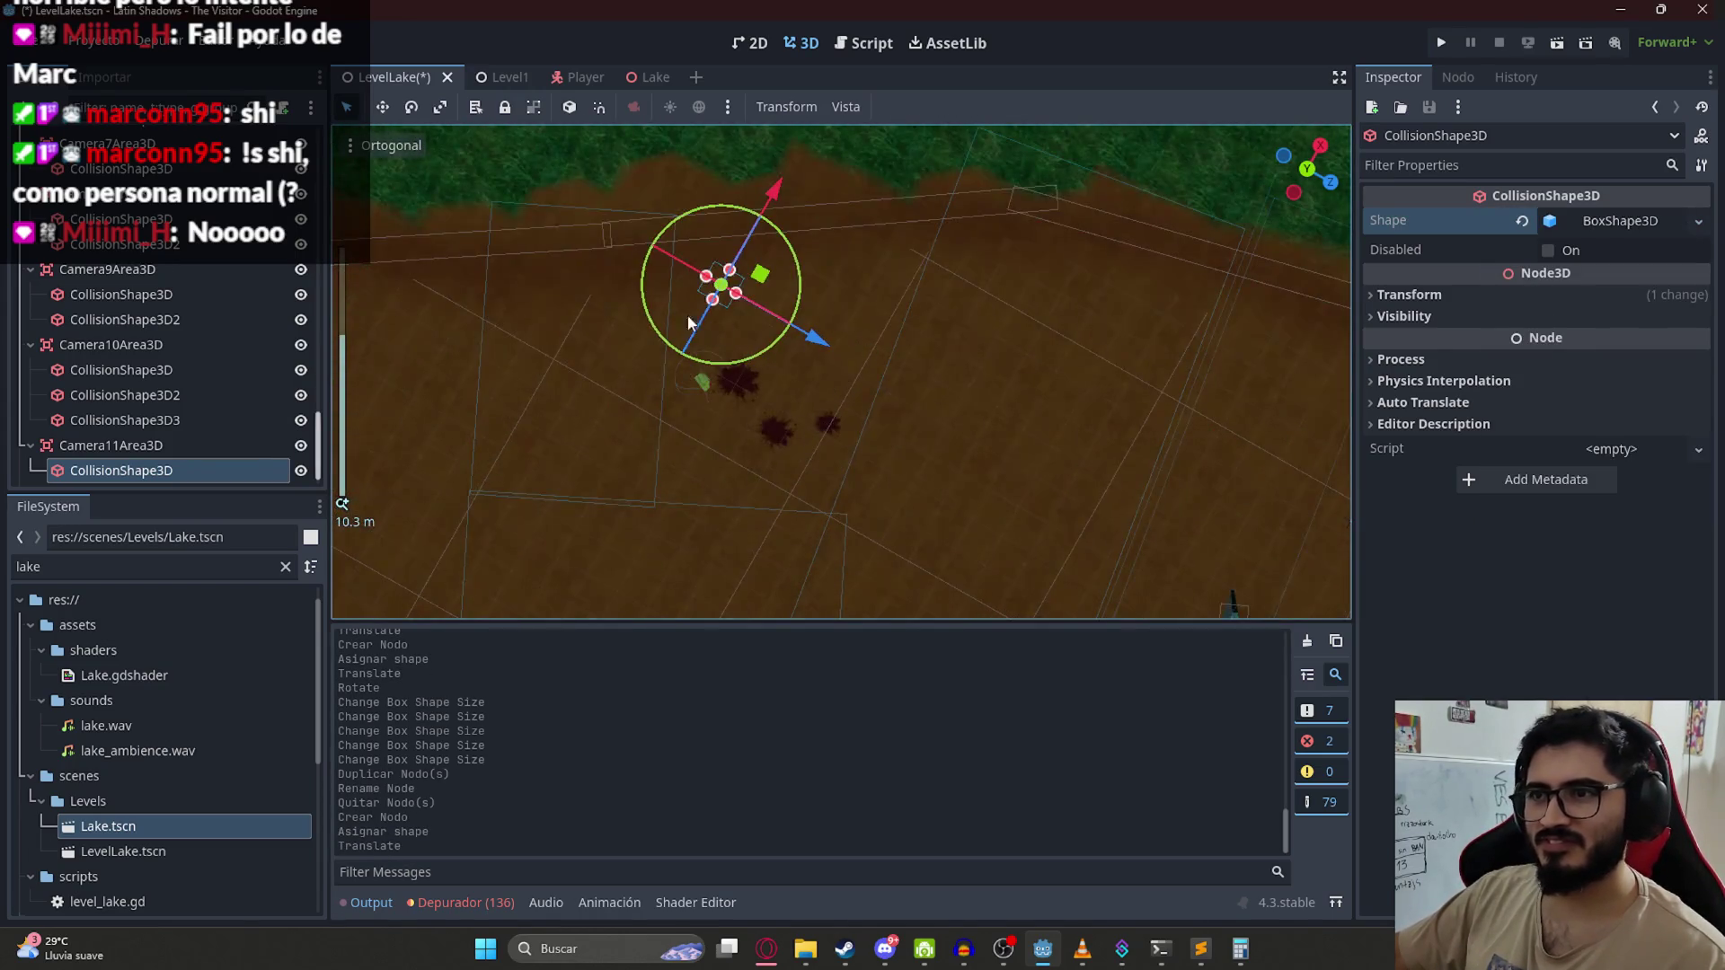
left_click_drag(757, 358, 798, 349)
mouse_move(720, 298)
left_mouse_down()
mouse_move(703, 521)
mouse_move(701, 469)
mouse_move(770, 430)
left_mouse_up()
left_click_drag(701, 366, 685, 390)
left_click_drag(701, 469, 700, 501)
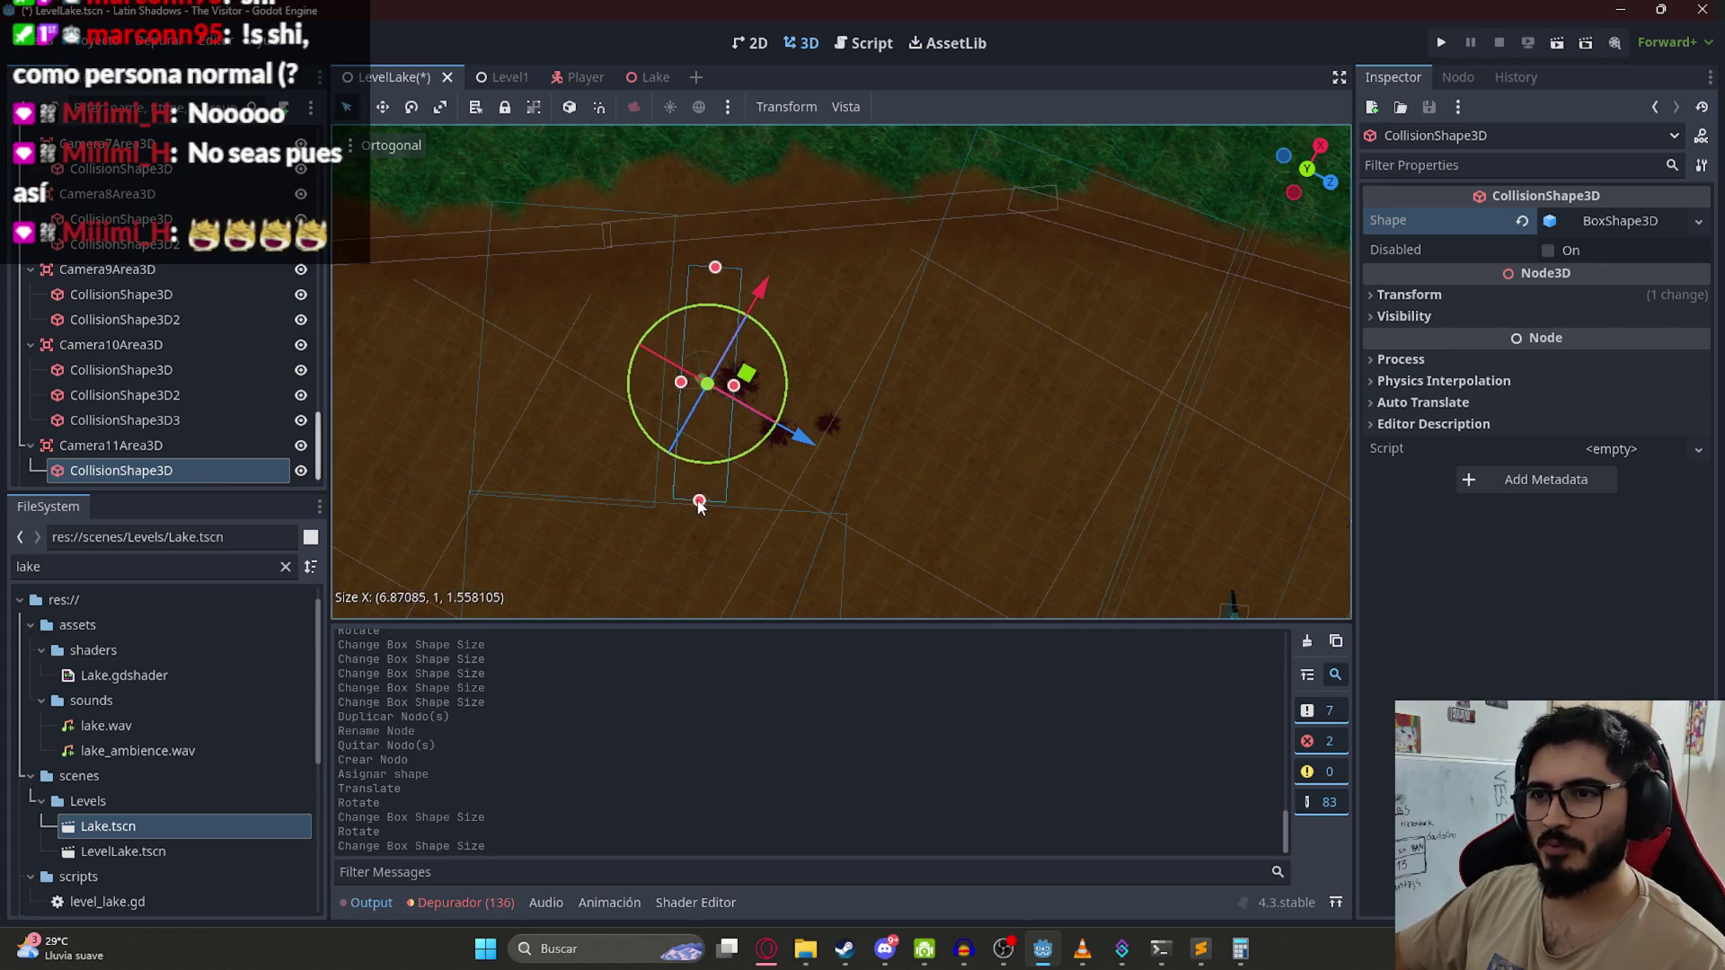
left_click_drag(715, 267, 728, 200)
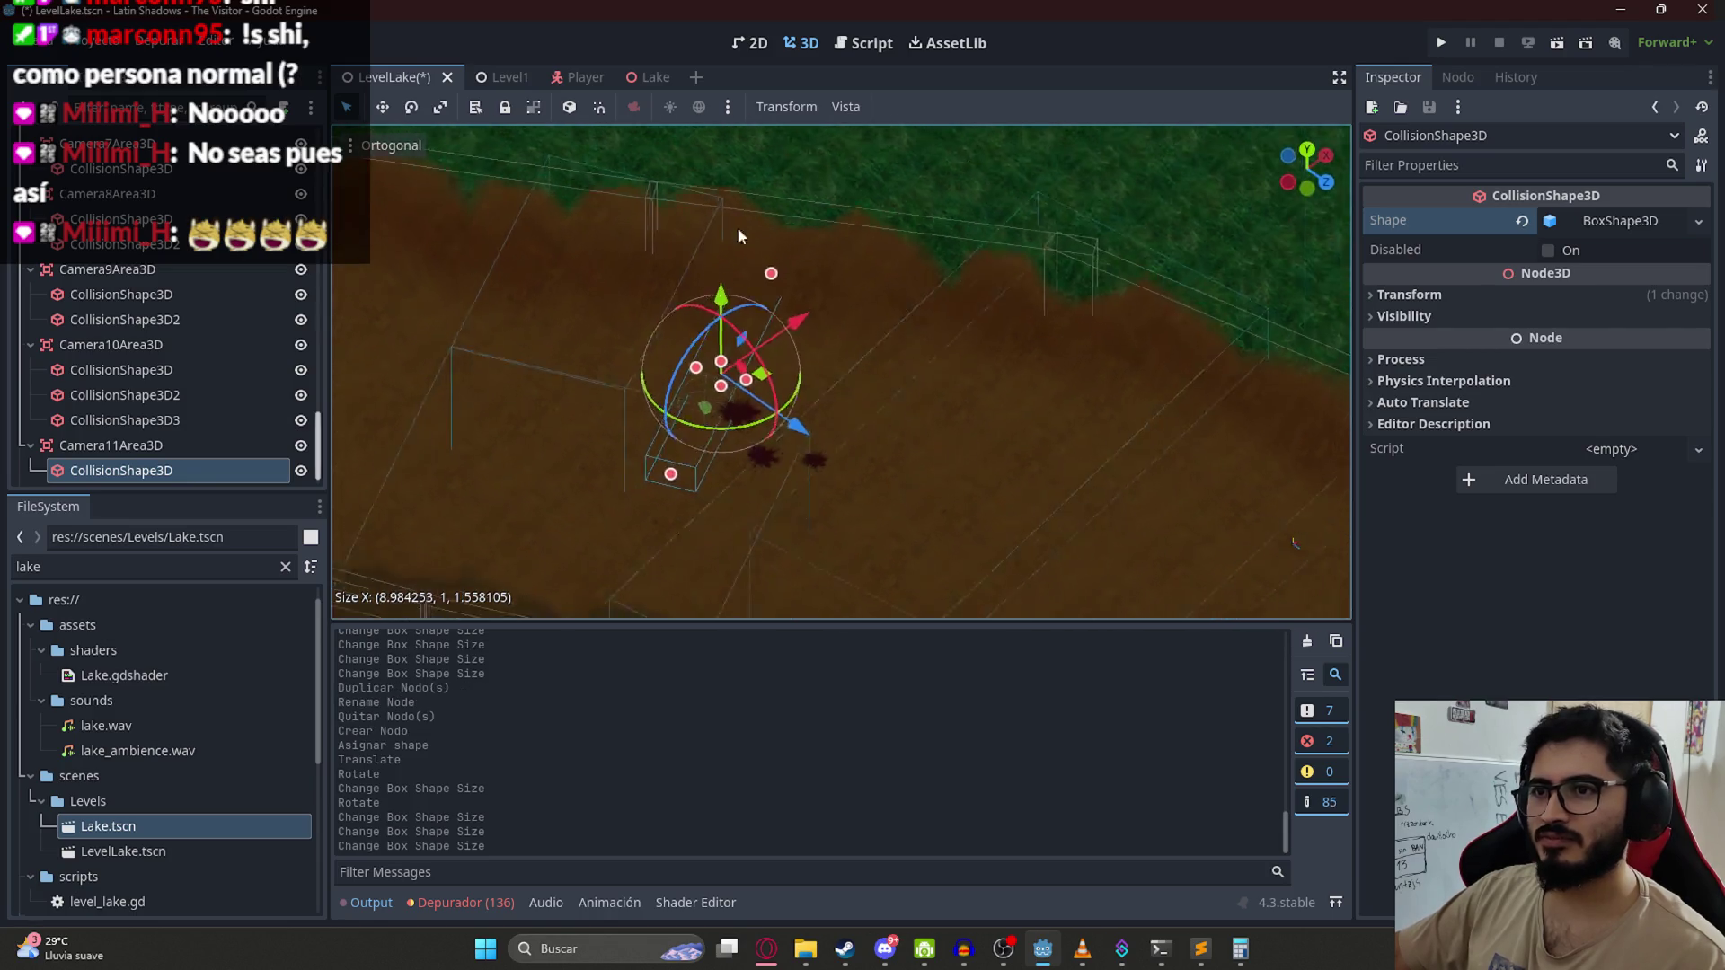
mouse_move(732, 378)
left_mouse_down()
mouse_move(729, 348)
mouse_move(722, 404)
mouse_move(741, 431)
left_mouse_up()
mouse_move(805, 277)
left_mouse_down()
mouse_move(860, 472)
mouse_move(786, 363)
mouse_move(814, 377)
left_mouse_up()
mouse_move(445, 356)
left_mouse_down()
mouse_move(855, 357)
mouse_move(787, 196)
mouse_move(855, 472)
mouse_move(356, 531)
left_mouse_up()
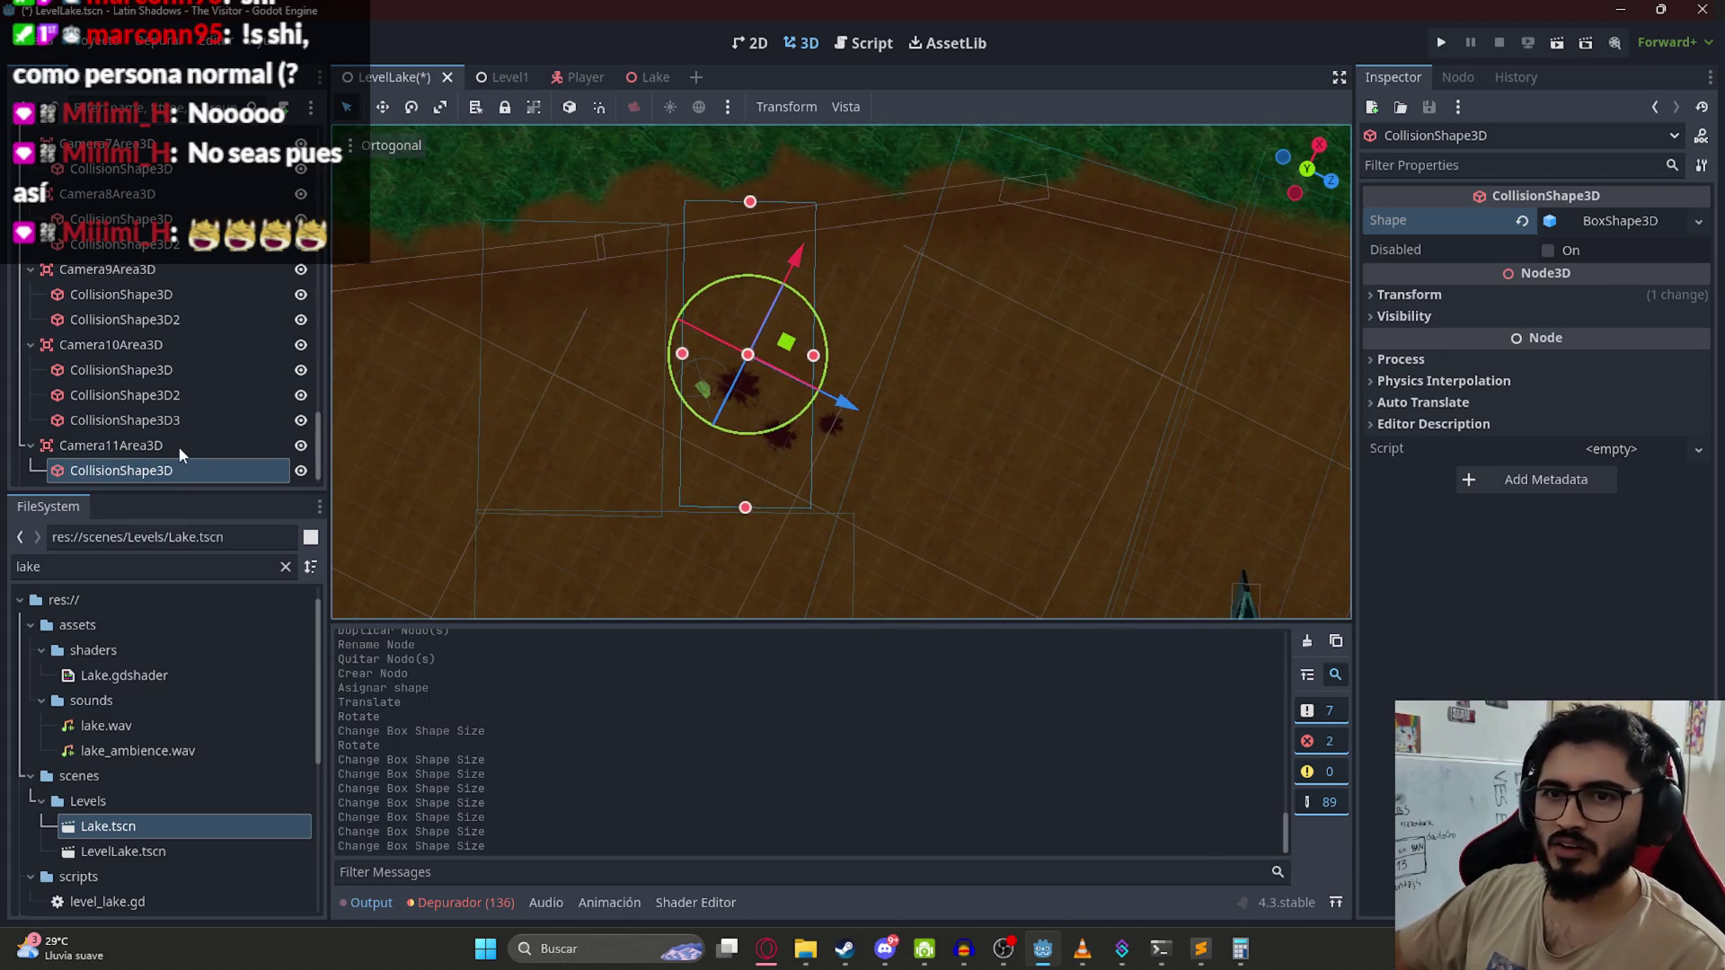
key("ctrl+d")
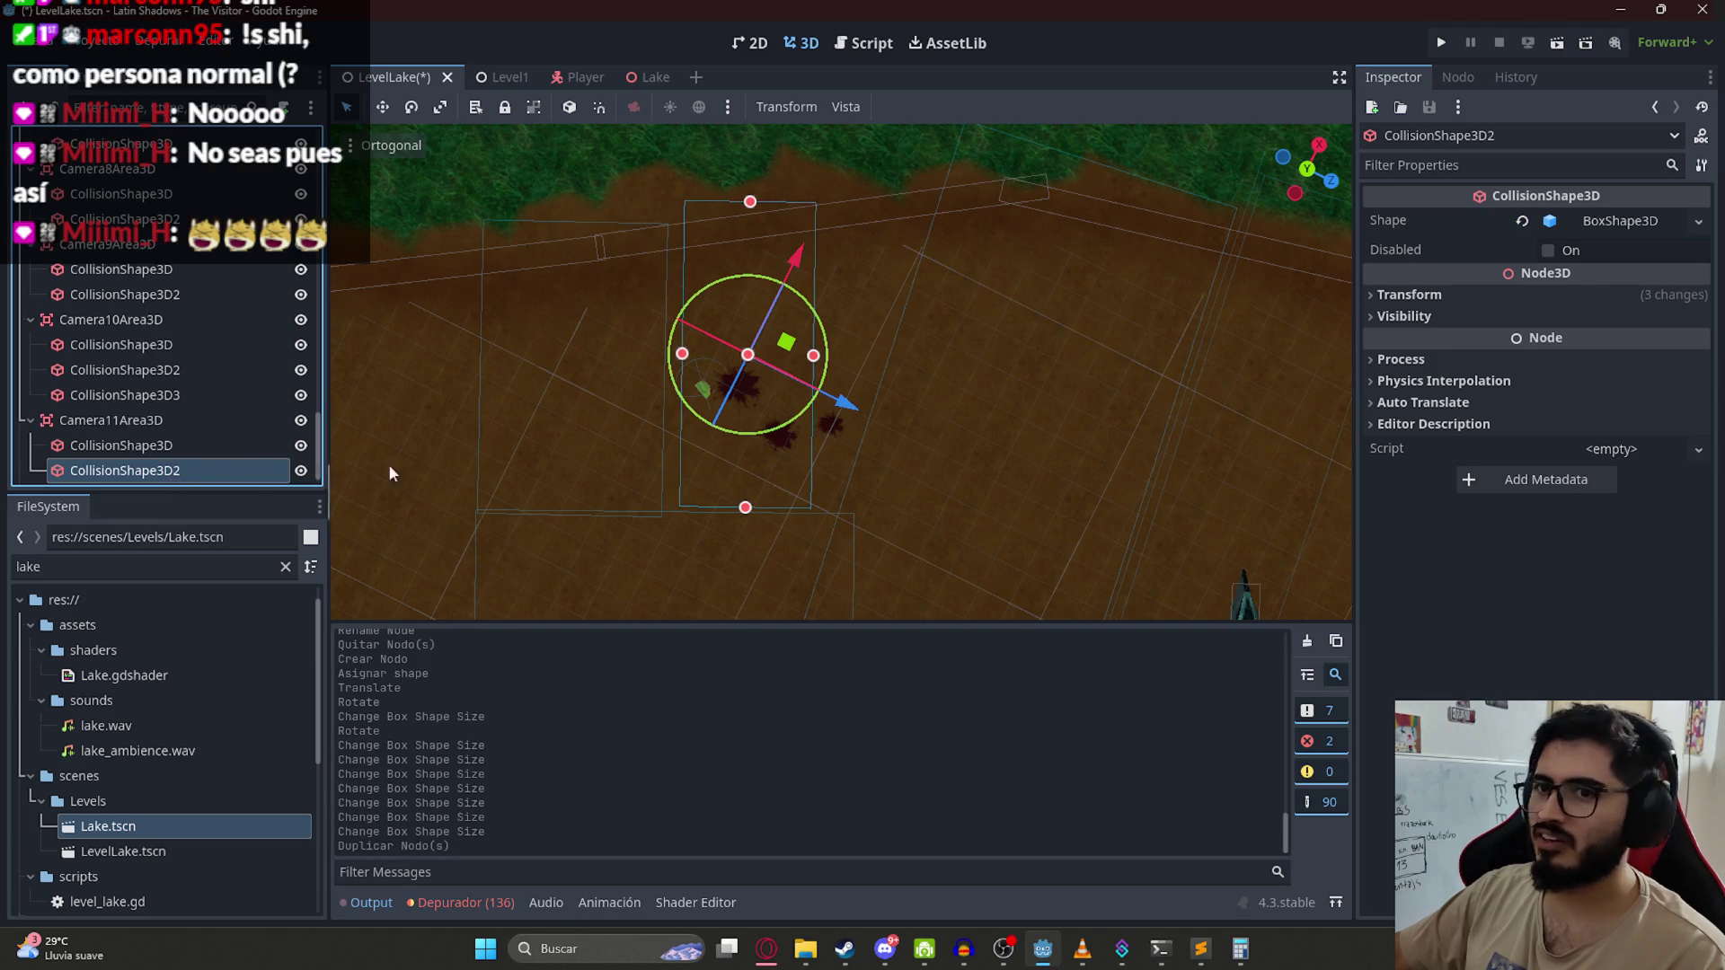
Step: Rotate the duplicated box to angle it along the blood-stained path, depth about 3.86
mouse_move(817, 399)
left_mouse_down()
mouse_move(827, 306)
mouse_move(840, 338)
left_mouse_up()
left_click_drag(861, 398, 867, 368)
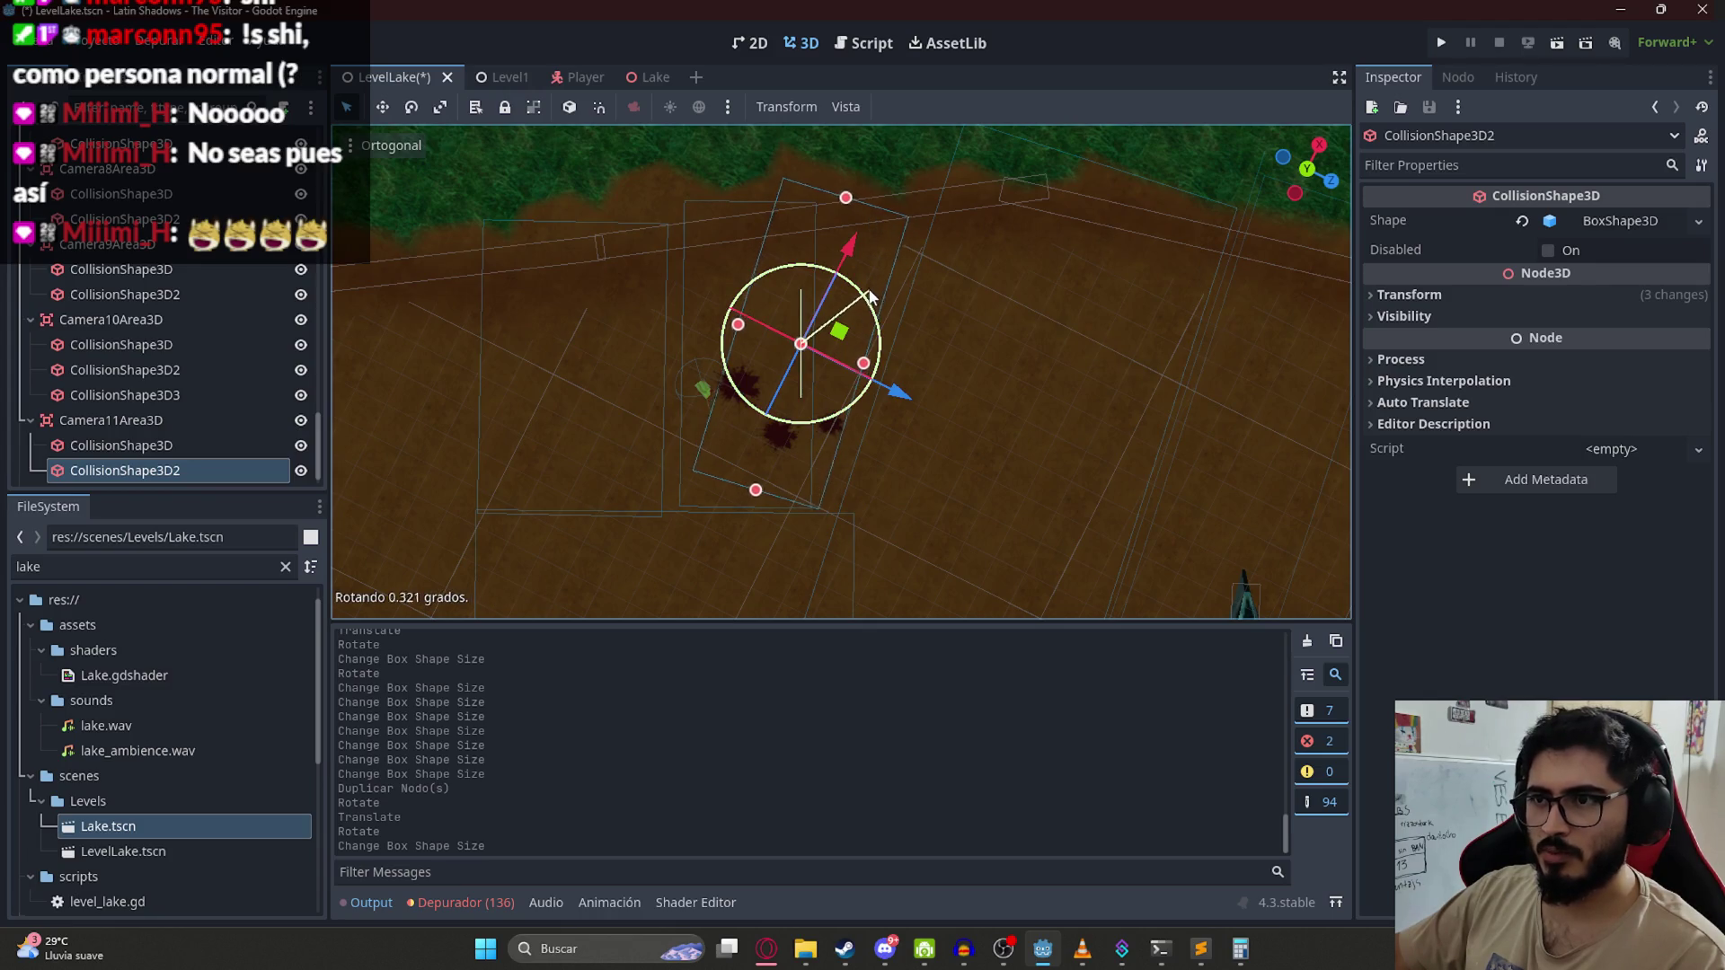
left_click_drag(871, 296, 871, 296)
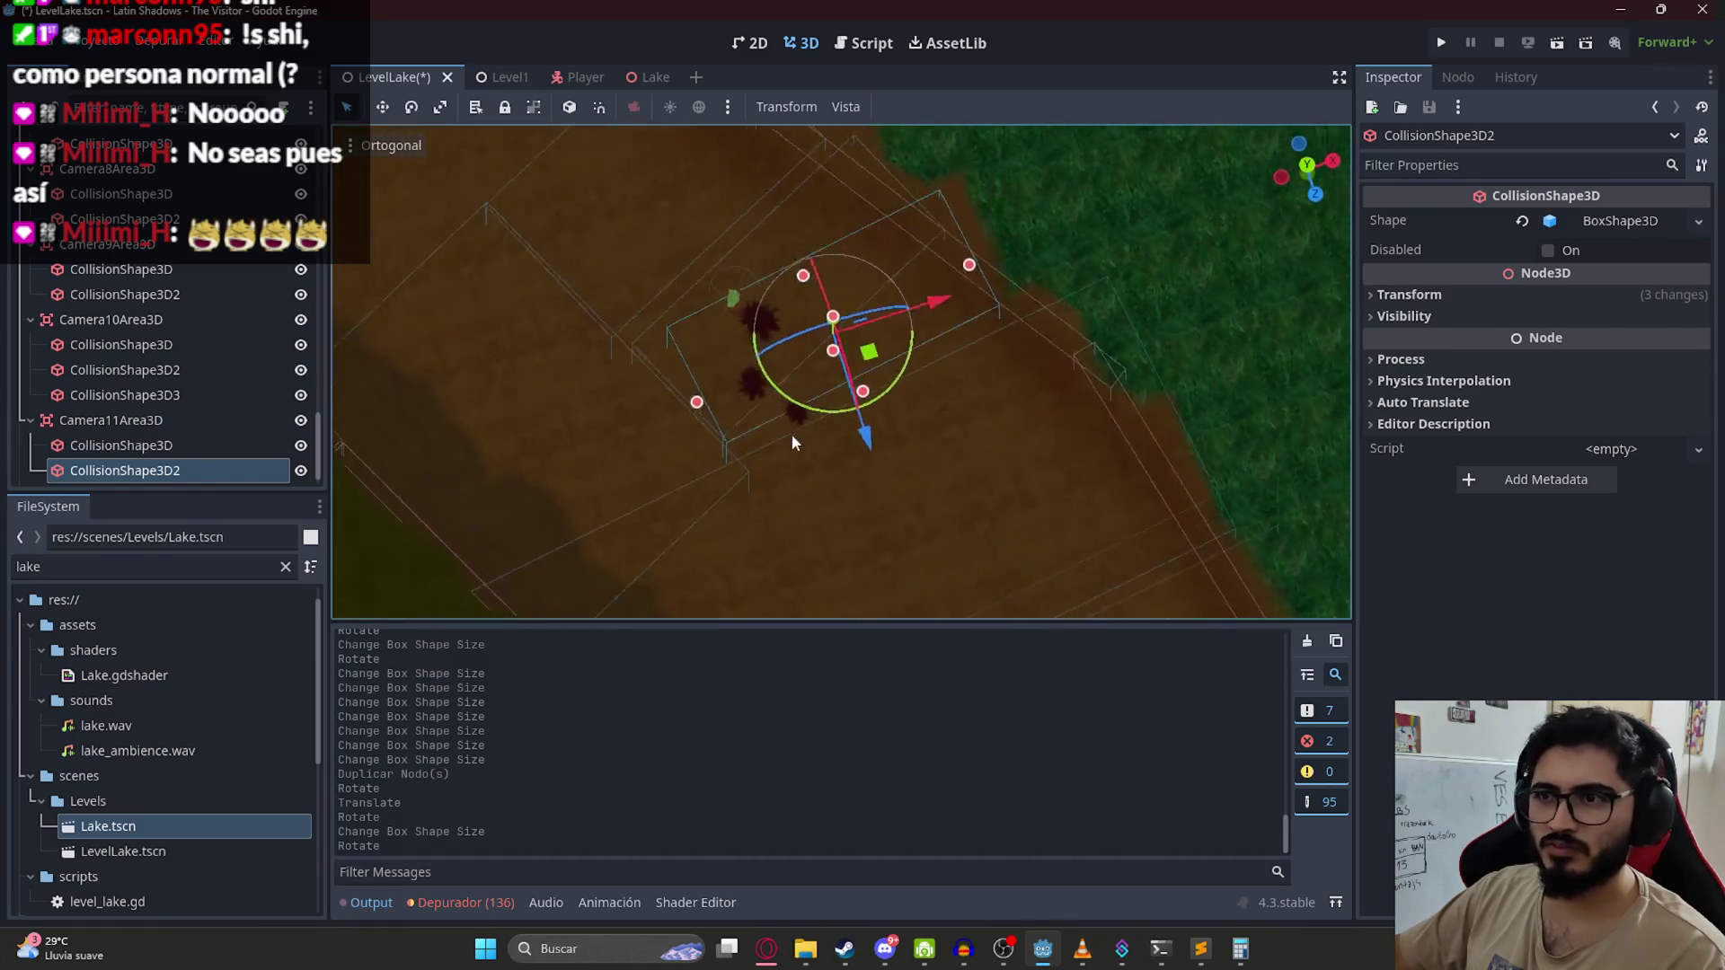
scroll(269, 386, "up", 8)
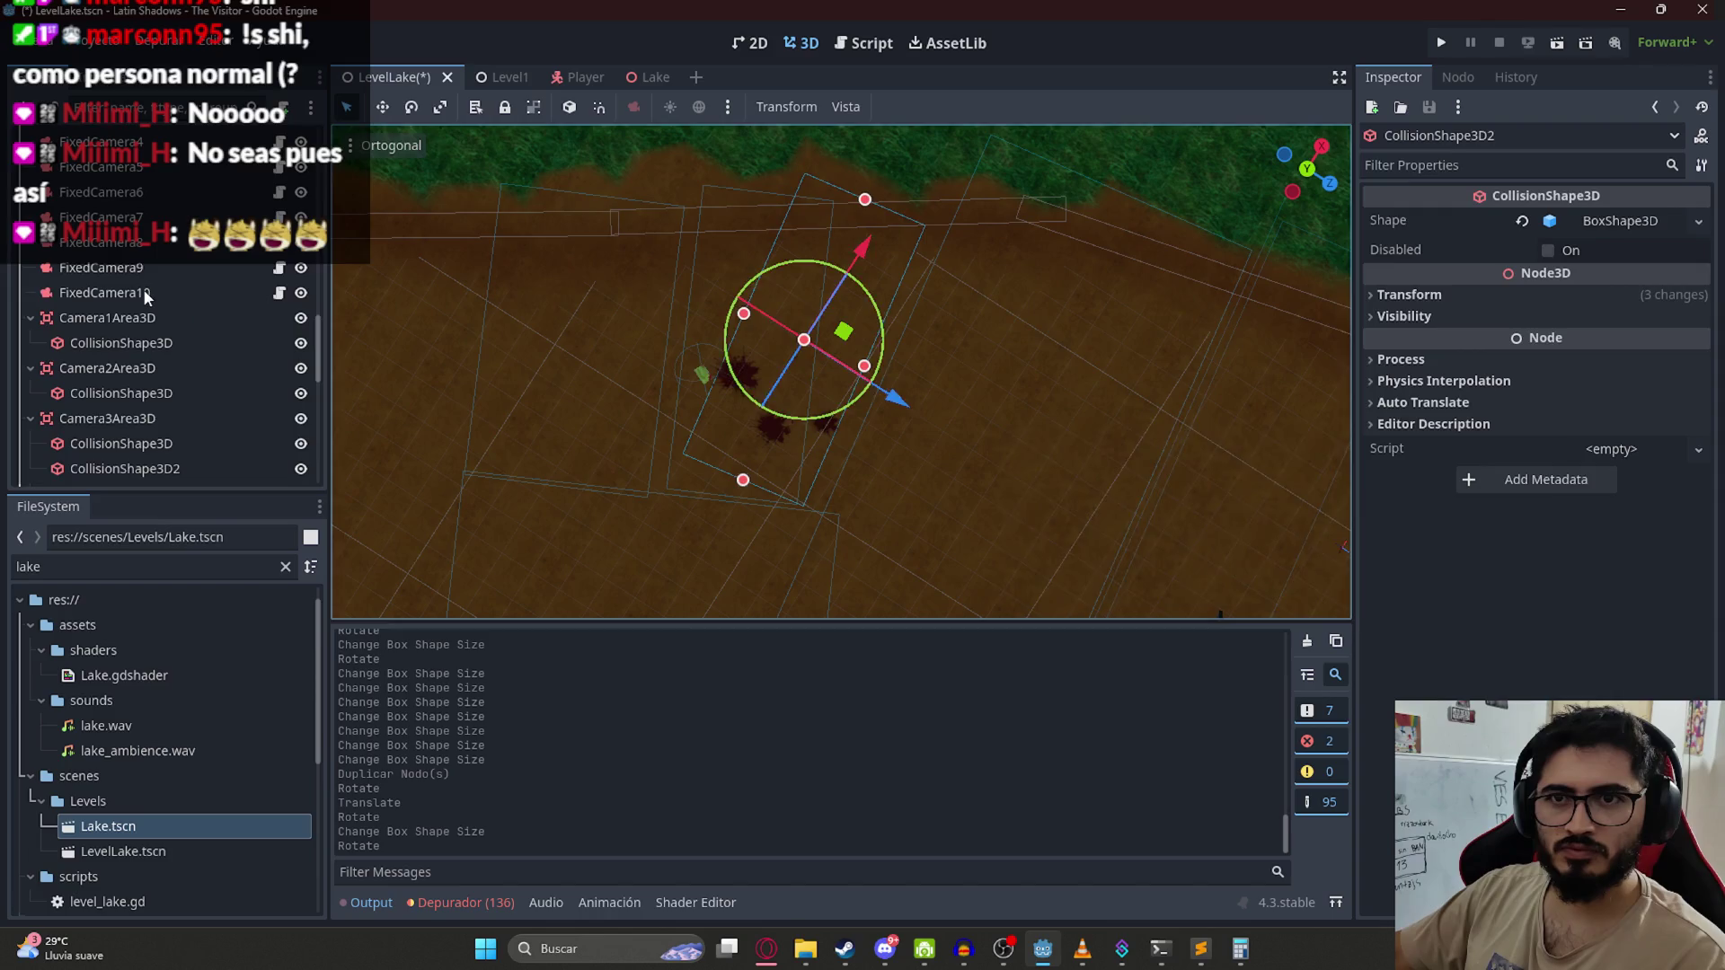
Step: Duplicate FixedCamera10 into FixedCamera11 with Look on Deviation on, move it over the clearing, and save
left_click(143, 293)
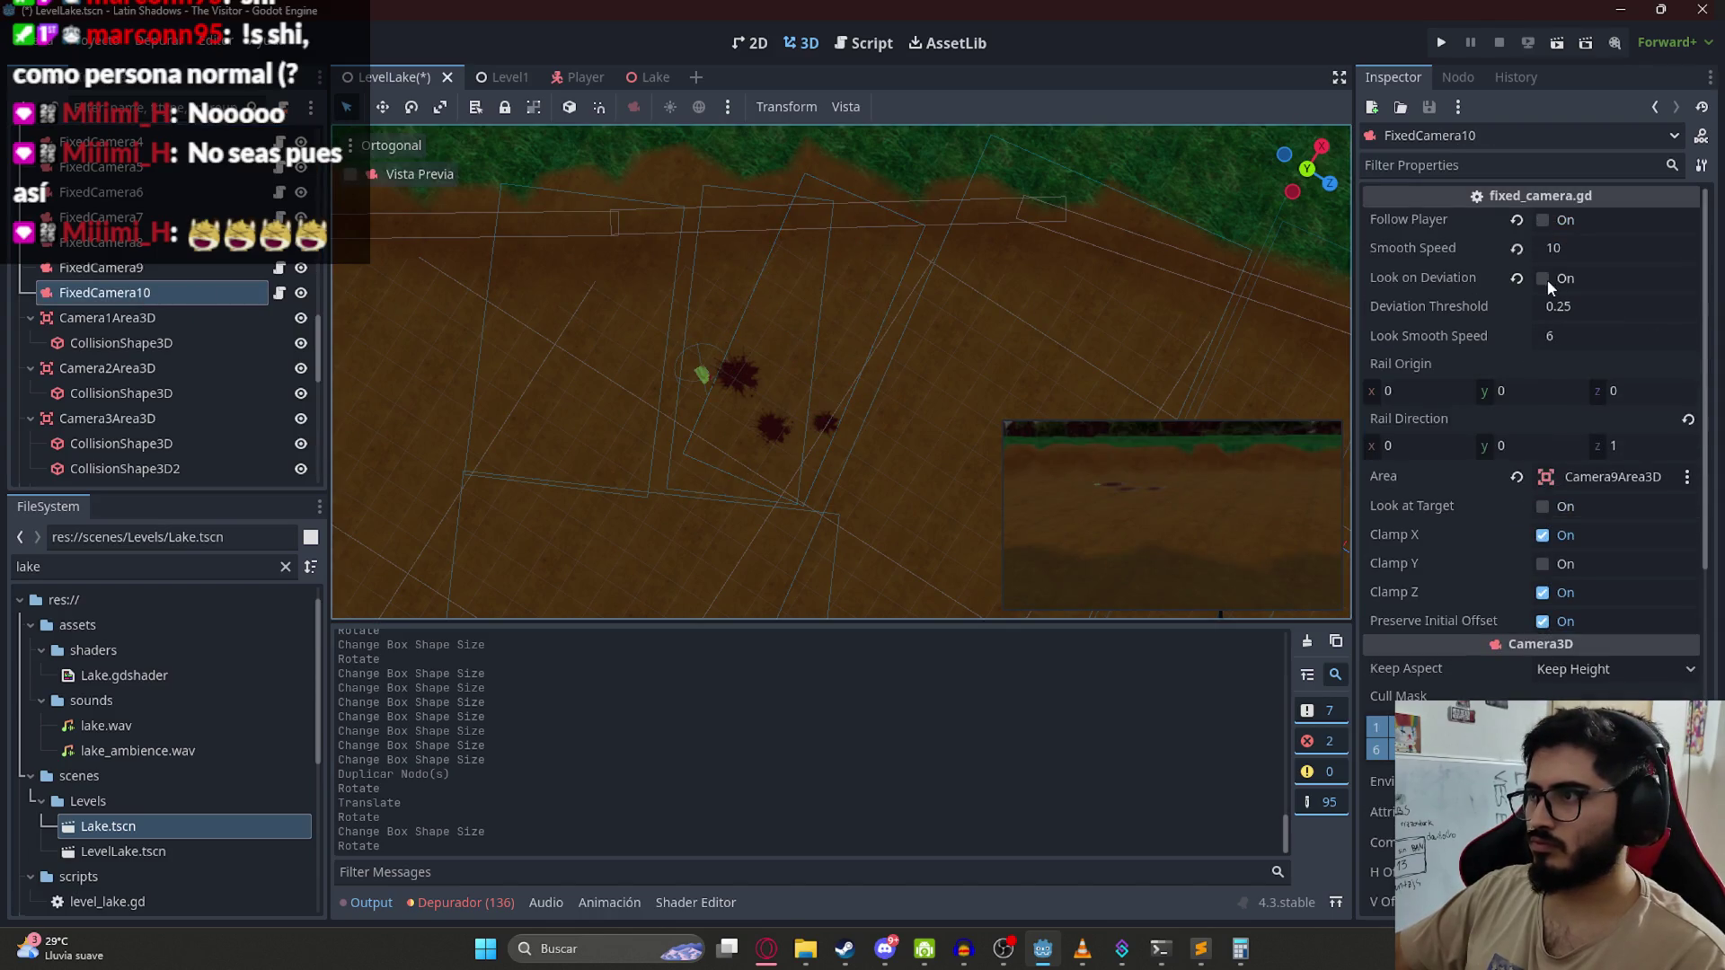
key("ctrl+d")
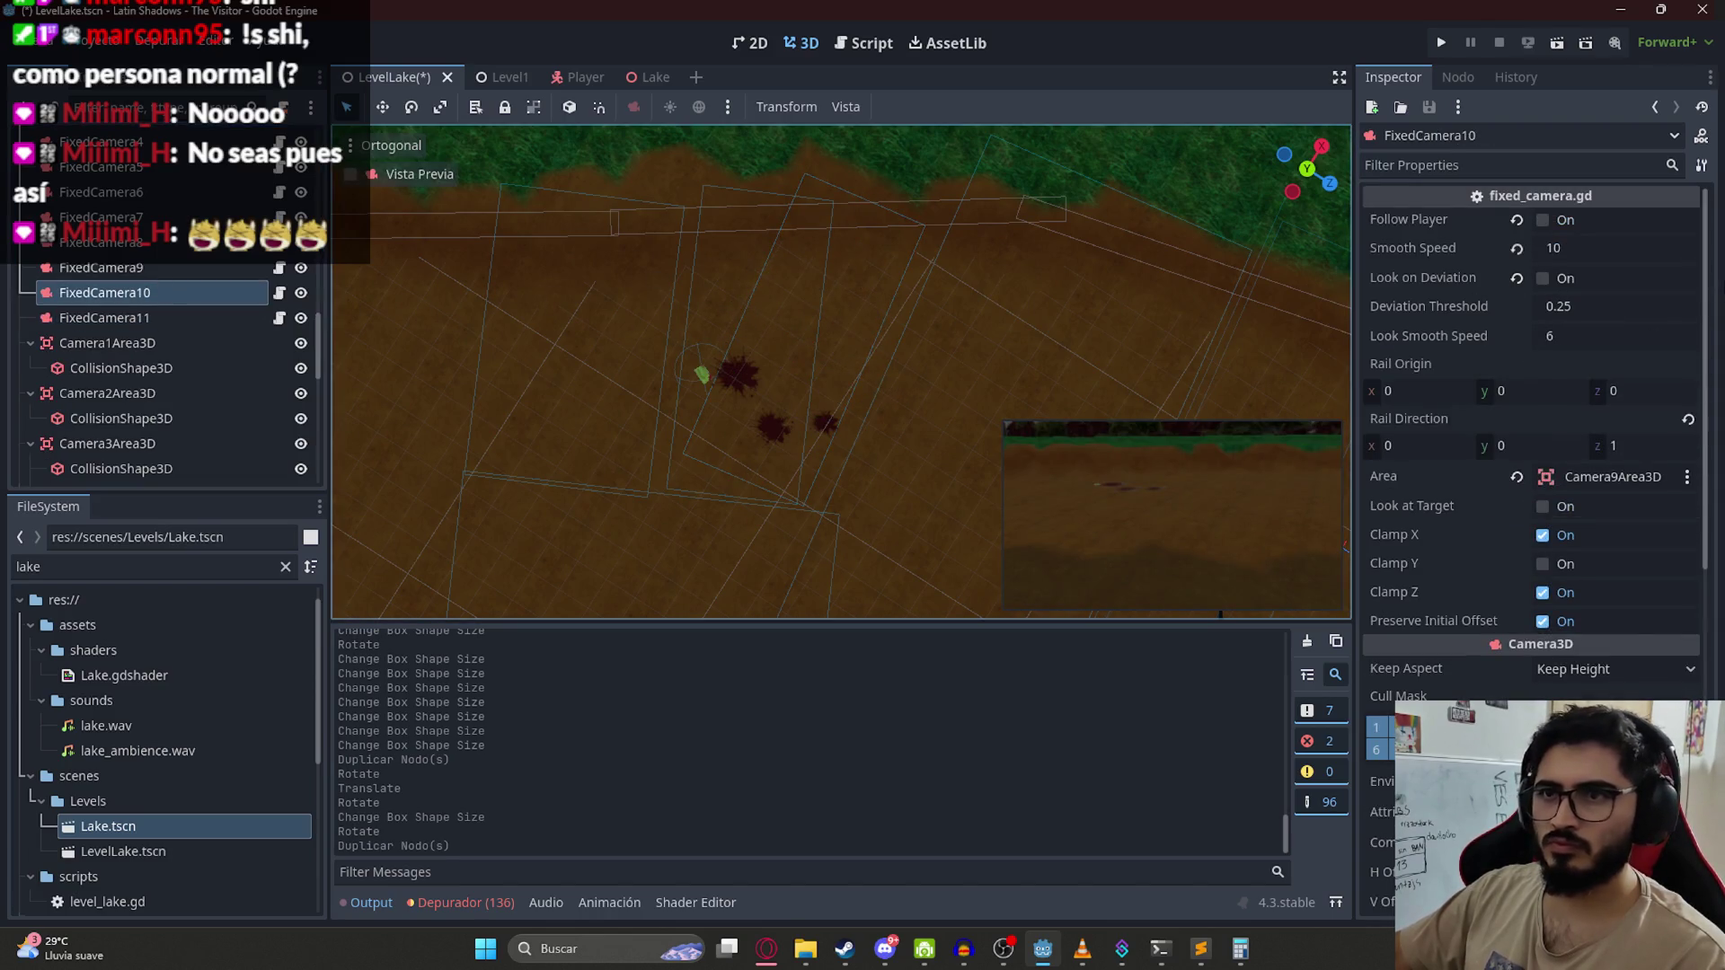
left_click(1563, 278)
left_click(123, 317)
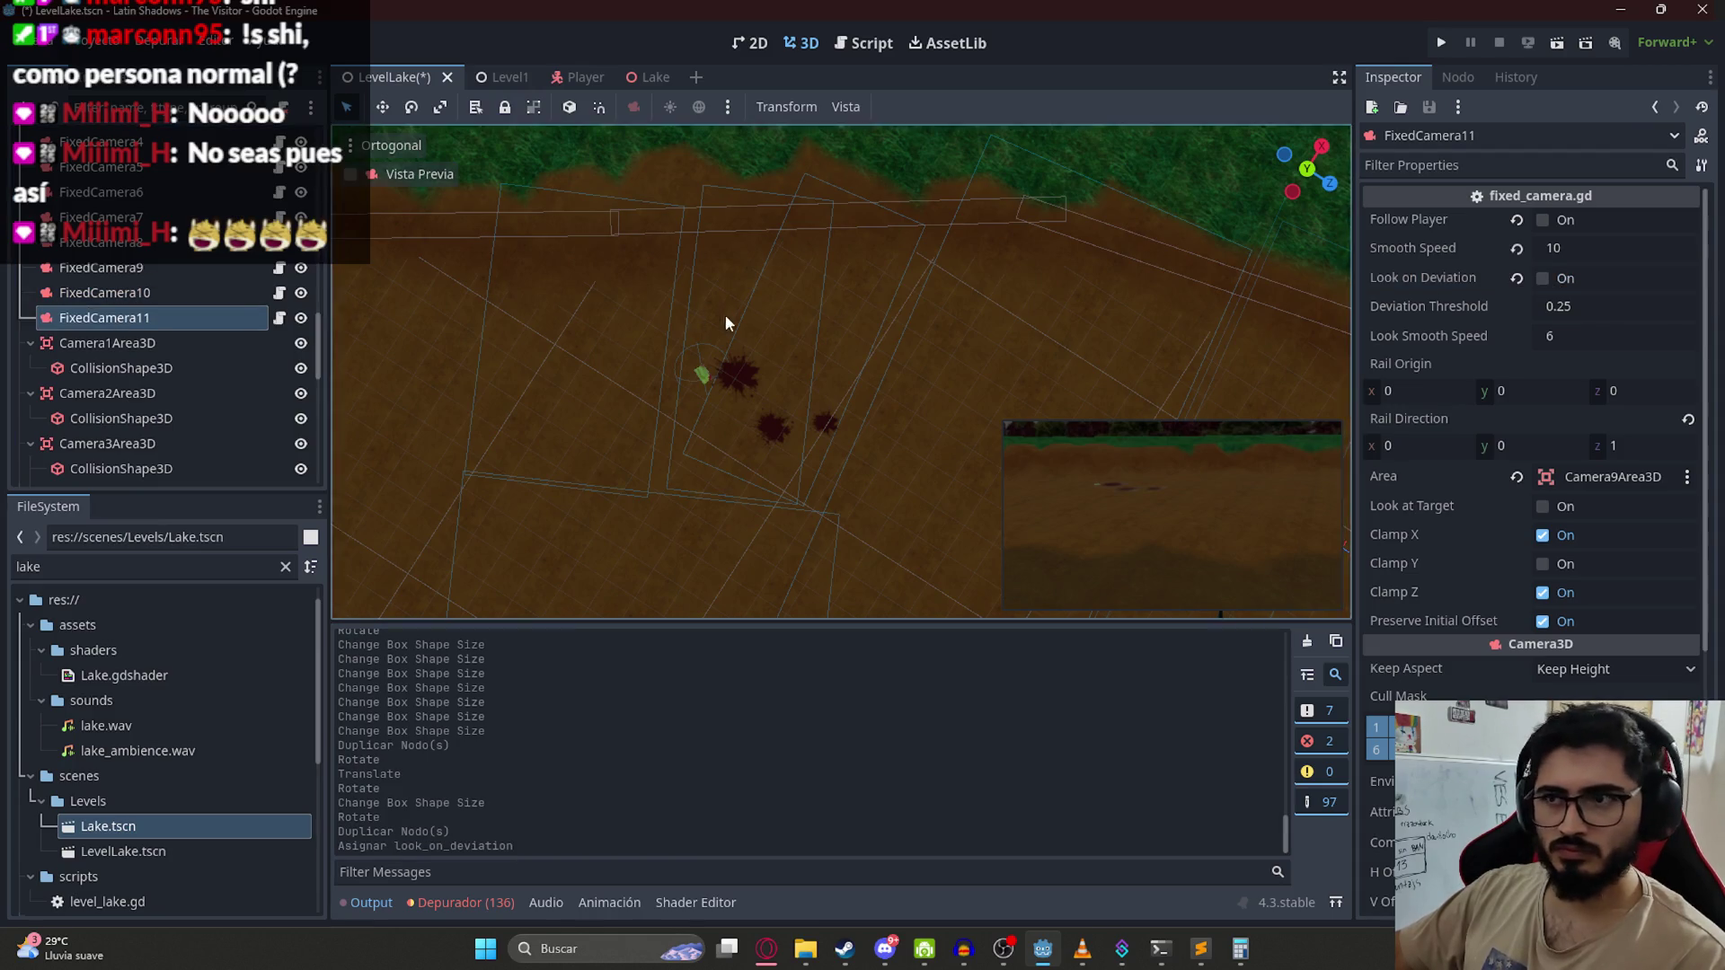
scroll(809, 377, "down", 5)
left_click_drag(901, 575, 769, 453)
scroll(798, 269, "up", 8)
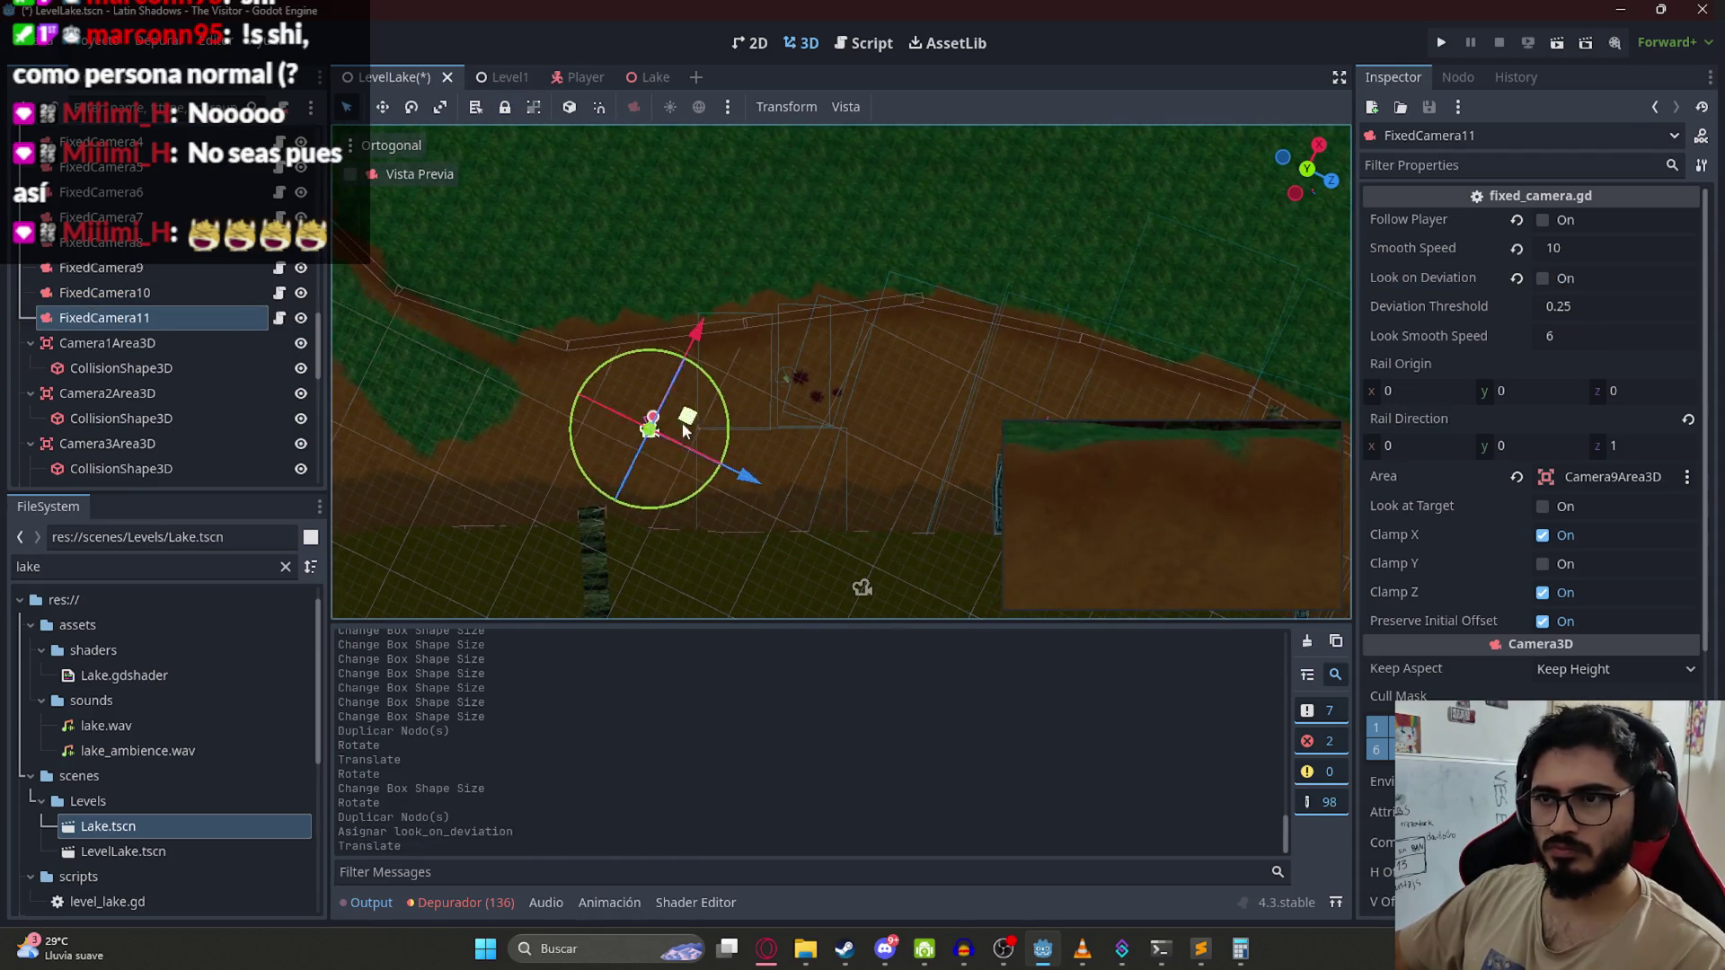
mouse_move(597, 494)
left_mouse_down()
mouse_move(731, 398)
mouse_move(861, 381)
left_mouse_up()
scroll(1383, 439, "down", 5)
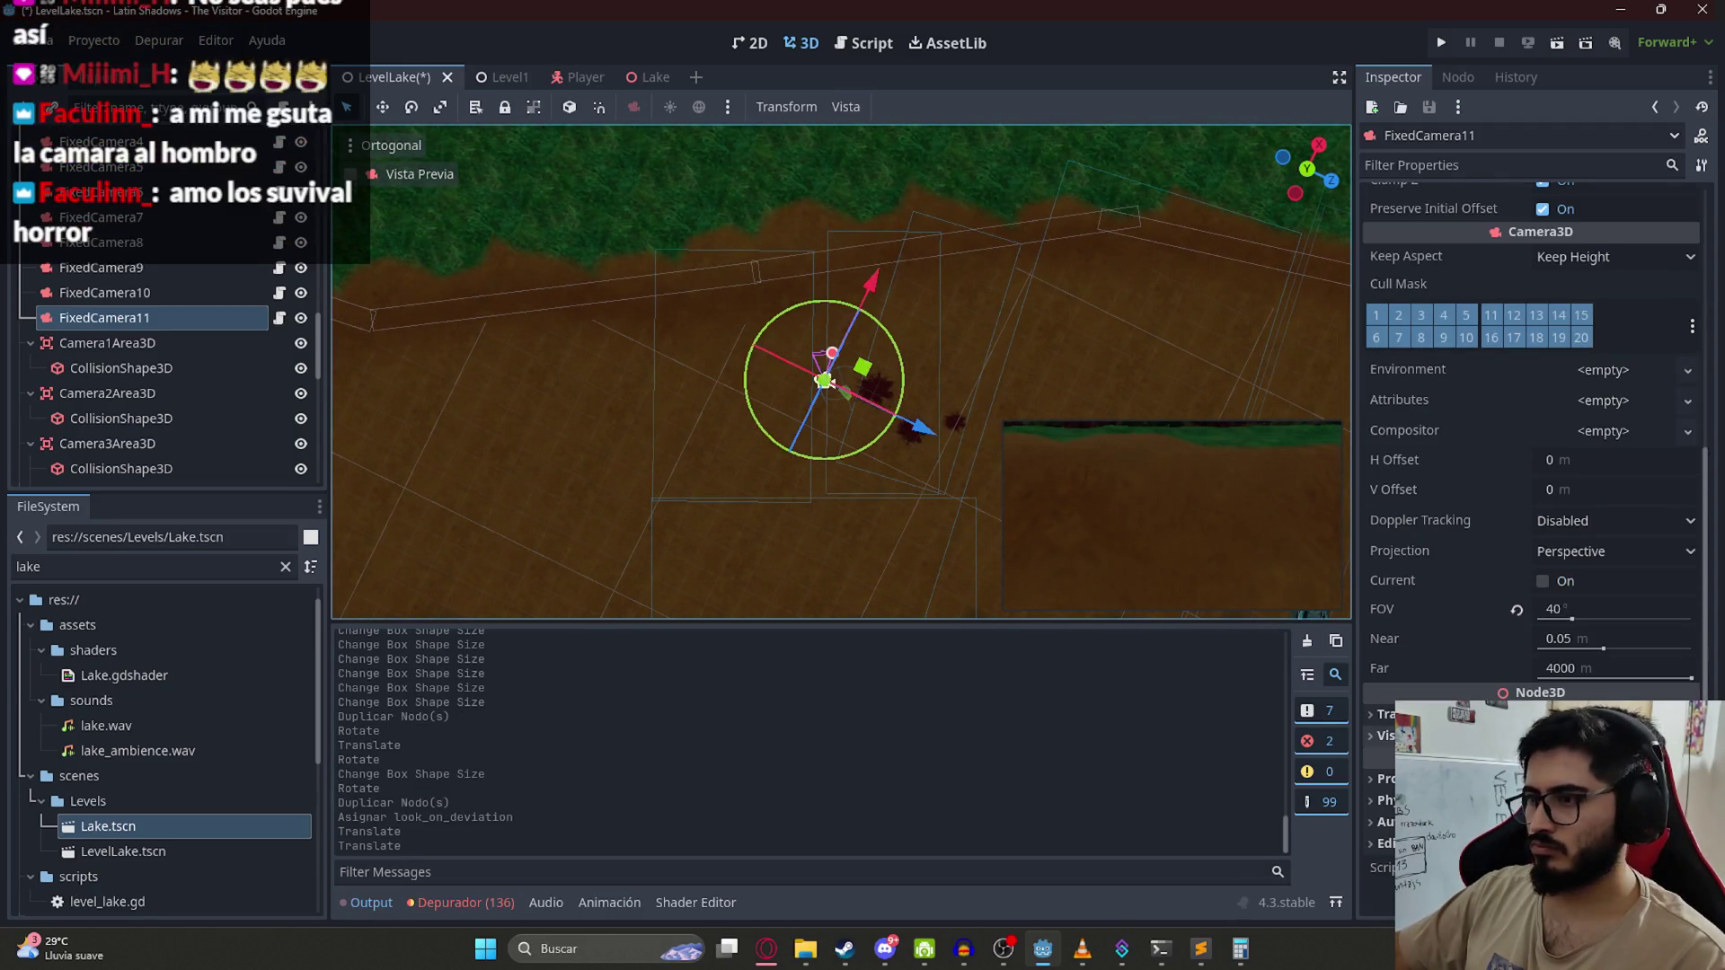
key("ctrl+s")
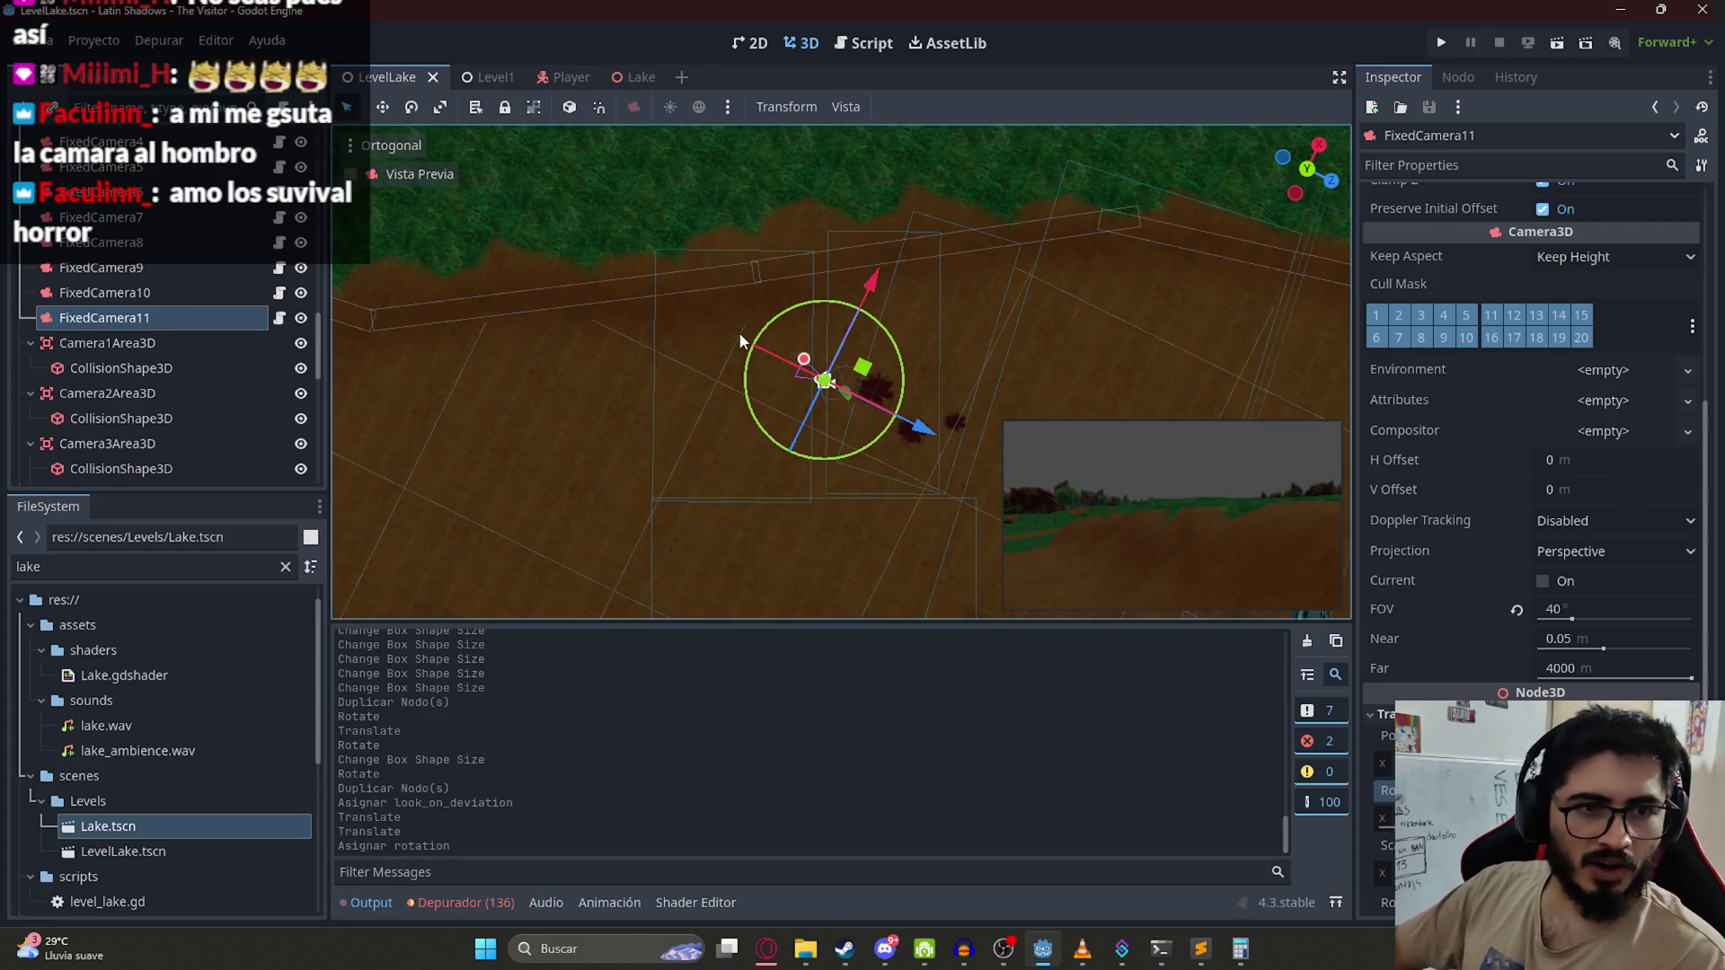
Step: Rotate FixedCamera11 to look down toward the ground and blood stains
mouse_move(896, 346)
left_mouse_down()
mouse_move(878, 455)
mouse_move(765, 450)
mouse_move(794, 455)
left_mouse_up()
scroll(902, 396, "up", 3)
mouse_move(903, 395)
left_mouse_down()
mouse_move(843, 242)
mouse_move(889, 215)
left_mouse_up()
key("Return")
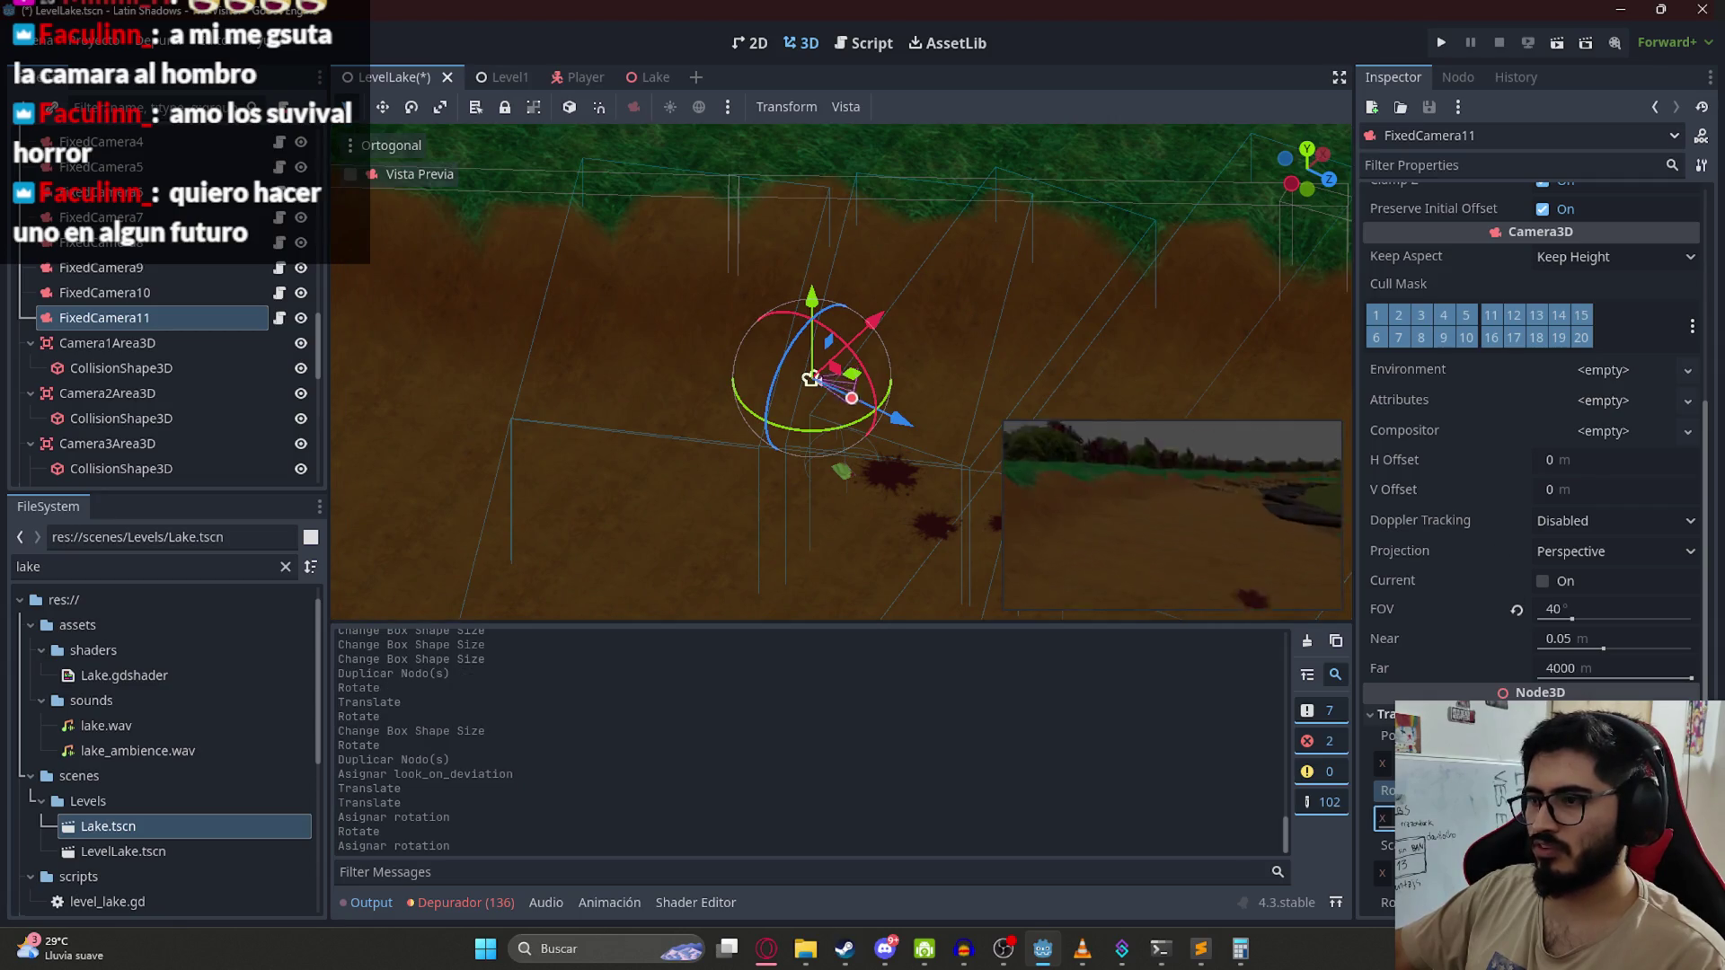
left_click_drag(1420, 817, 1482, 818)
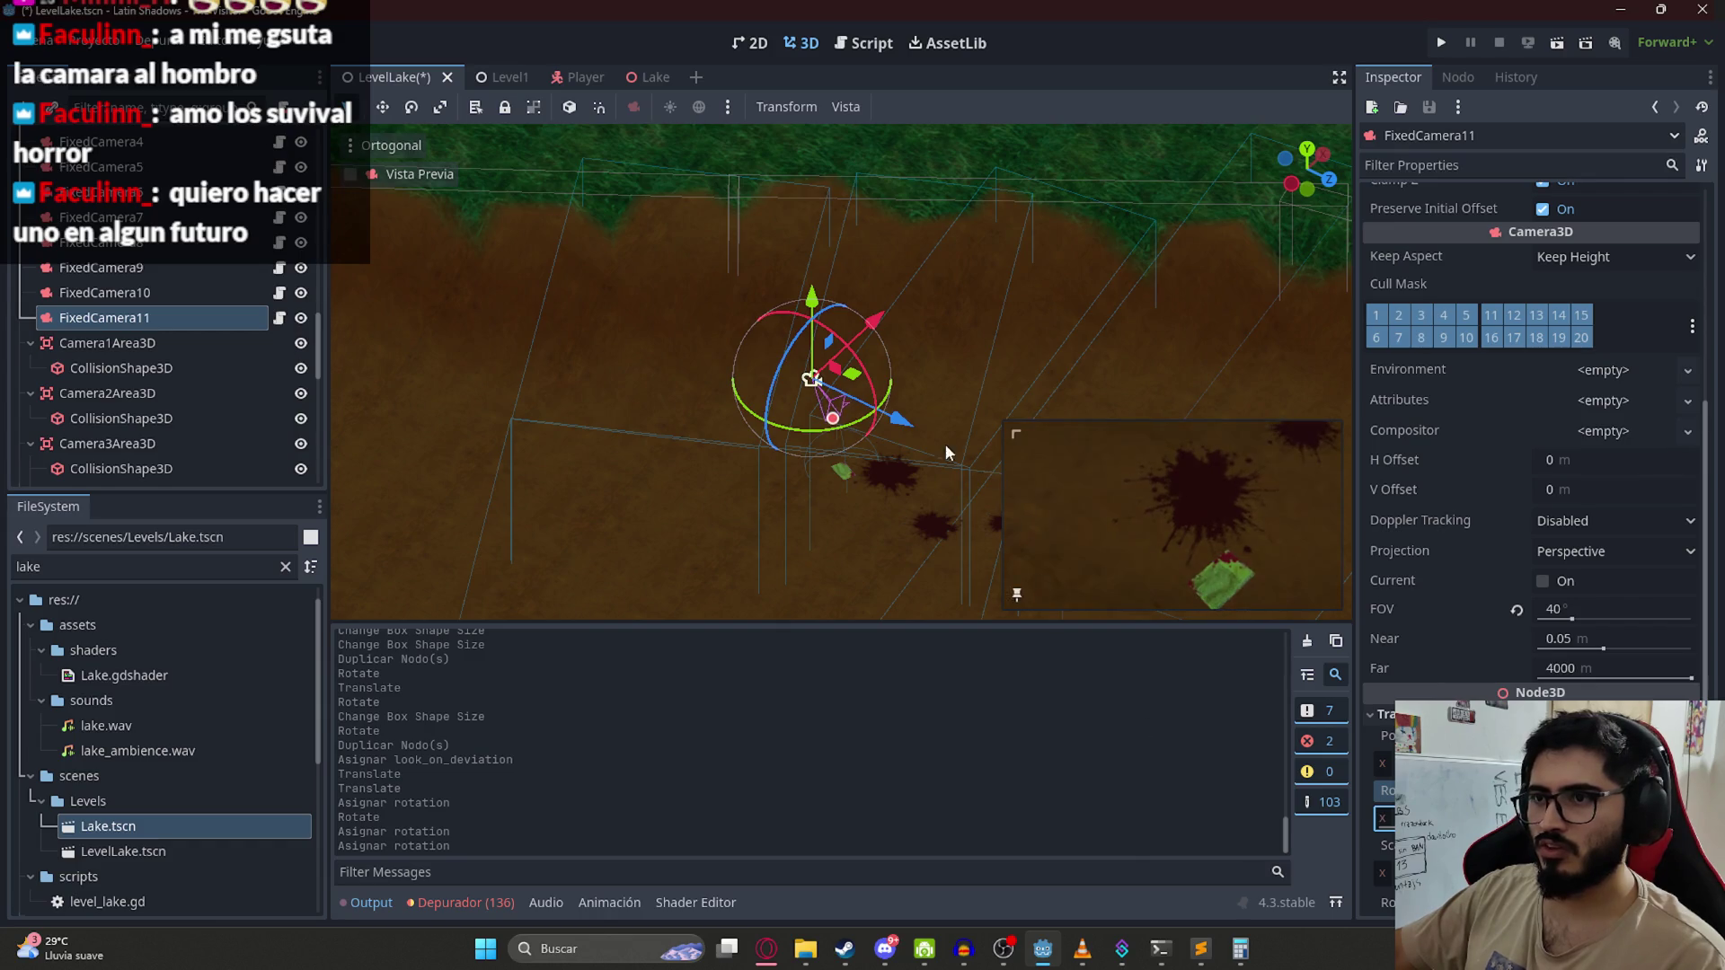
left_click_drag(945, 452, 931, 538)
mouse_move(851, 372)
left_mouse_down()
mouse_move(804, 409)
mouse_move(840, 397)
mouse_move(826, 398)
left_mouse_up()
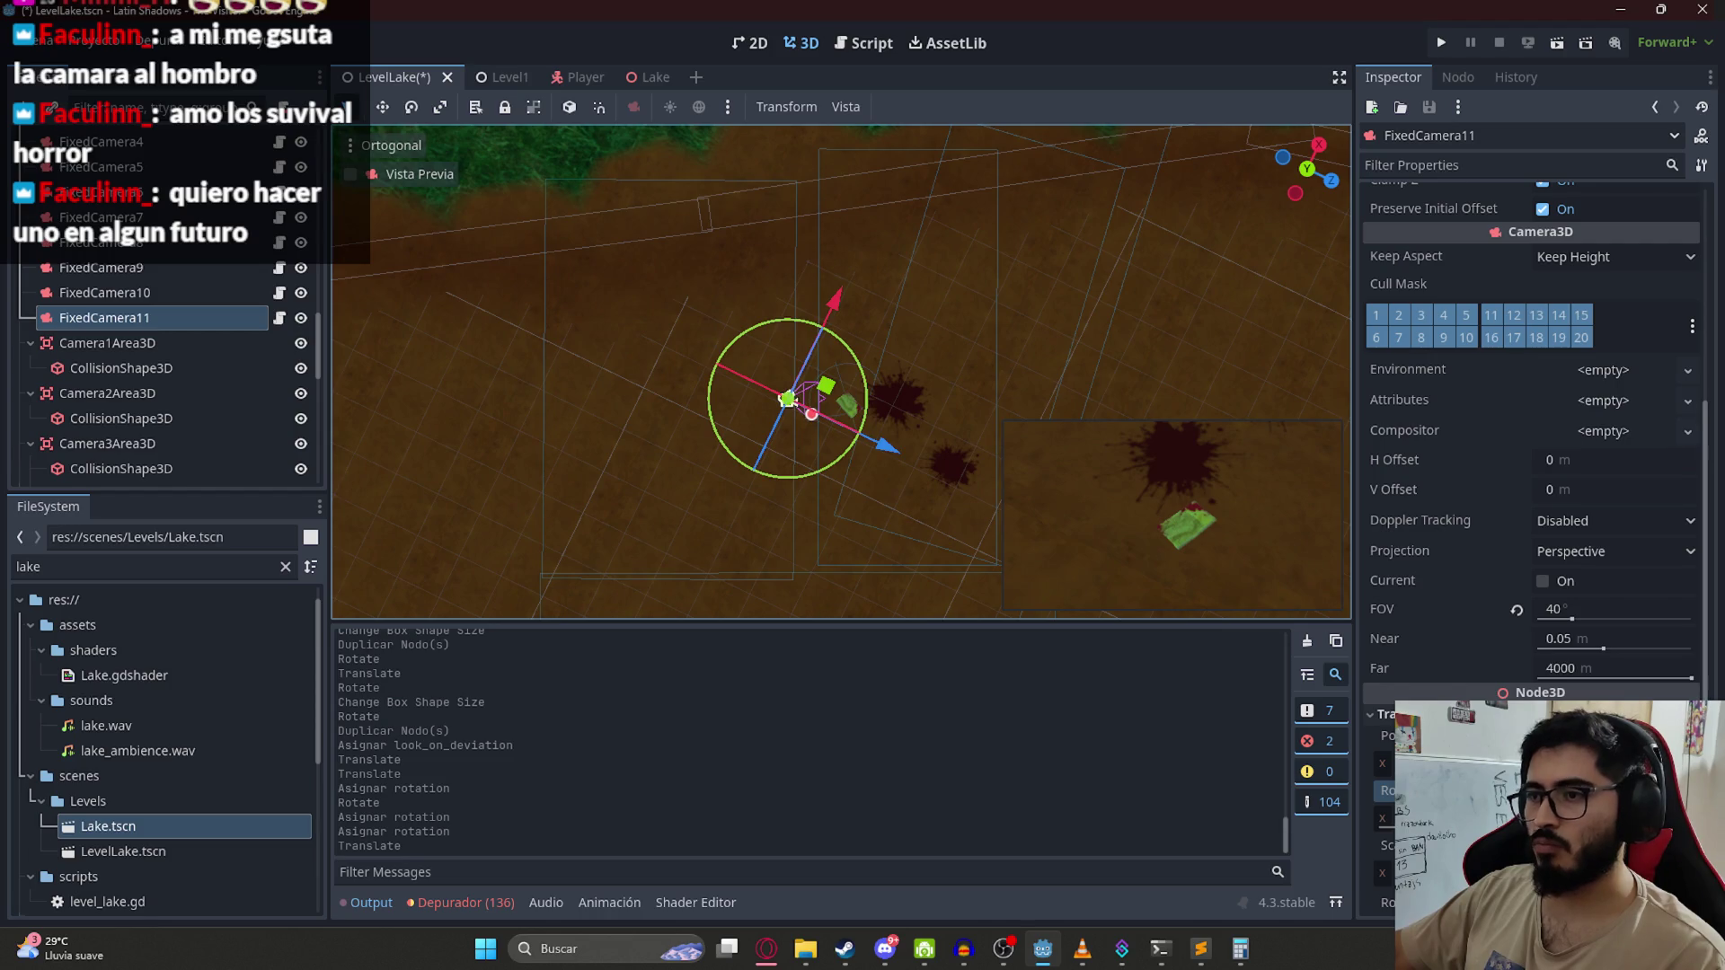
left_click_drag(1055, 295, 1030, 174)
mouse_move(799, 338)
left_mouse_down()
mouse_move(839, 351)
mouse_move(845, 310)
mouse_move(907, 385)
left_mouse_up()
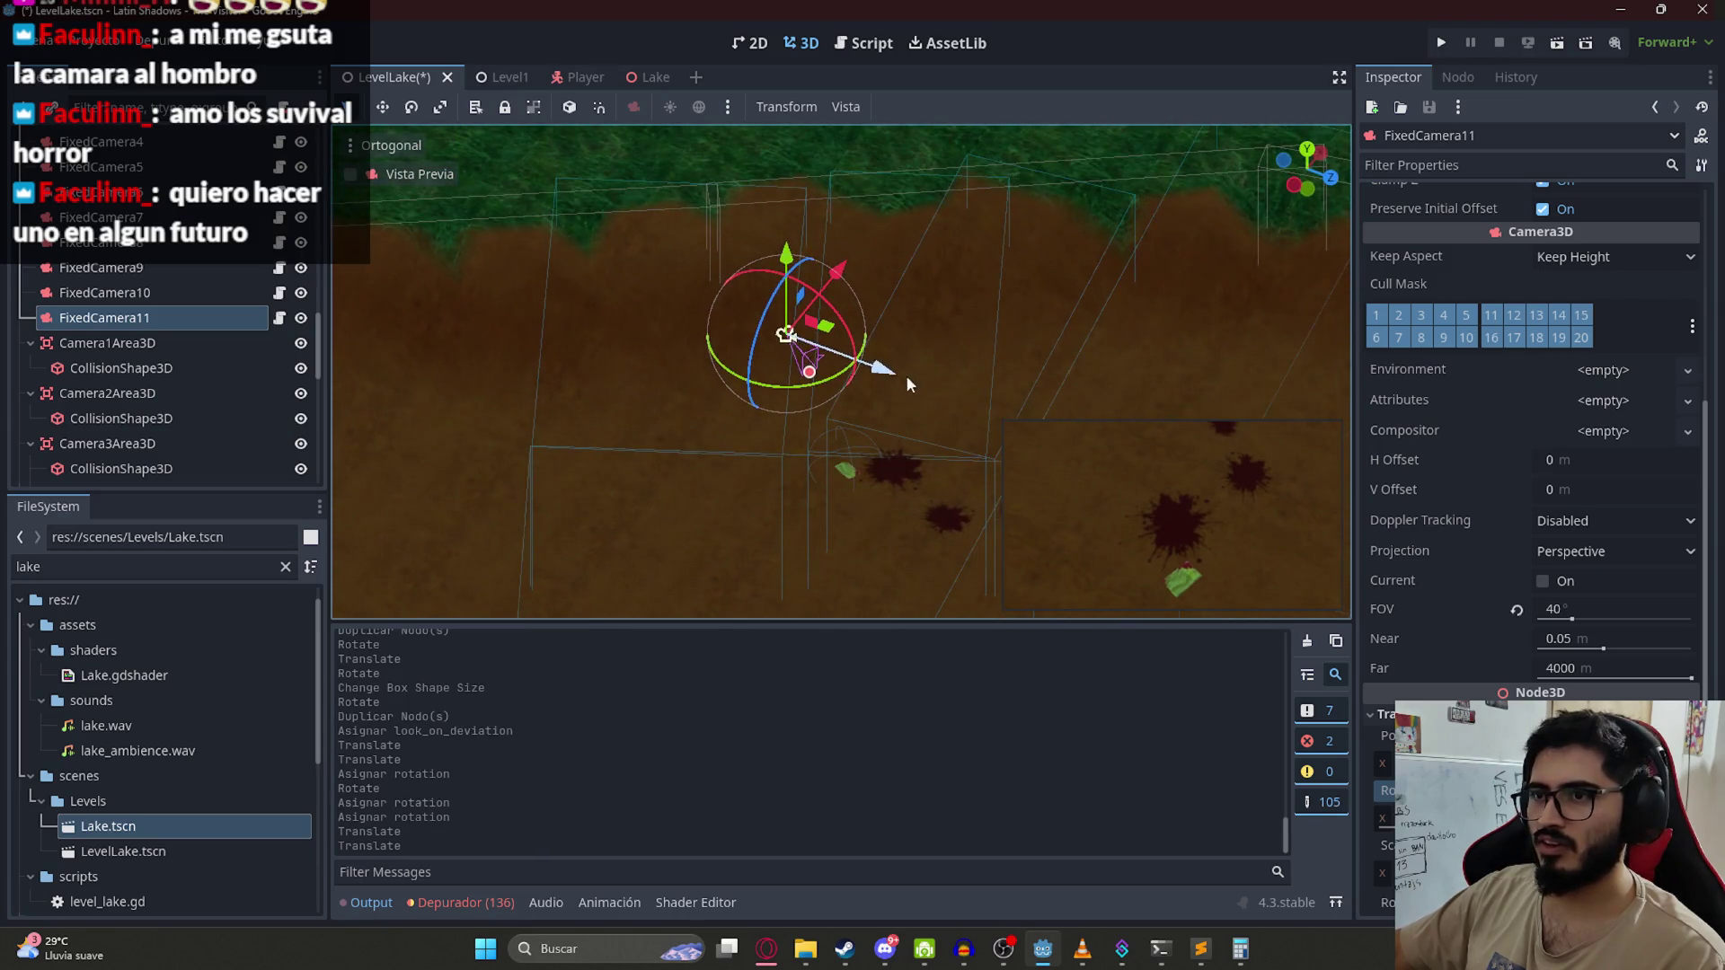
mouse_move(1374, 803)
left_mouse_down()
mouse_move(1406, 802)
mouse_move(1374, 803)
left_mouse_up()
mouse_move(829, 329)
left_mouse_down()
mouse_move(794, 432)
mouse_move(780, 395)
left_mouse_up()
key("ctrl+z")
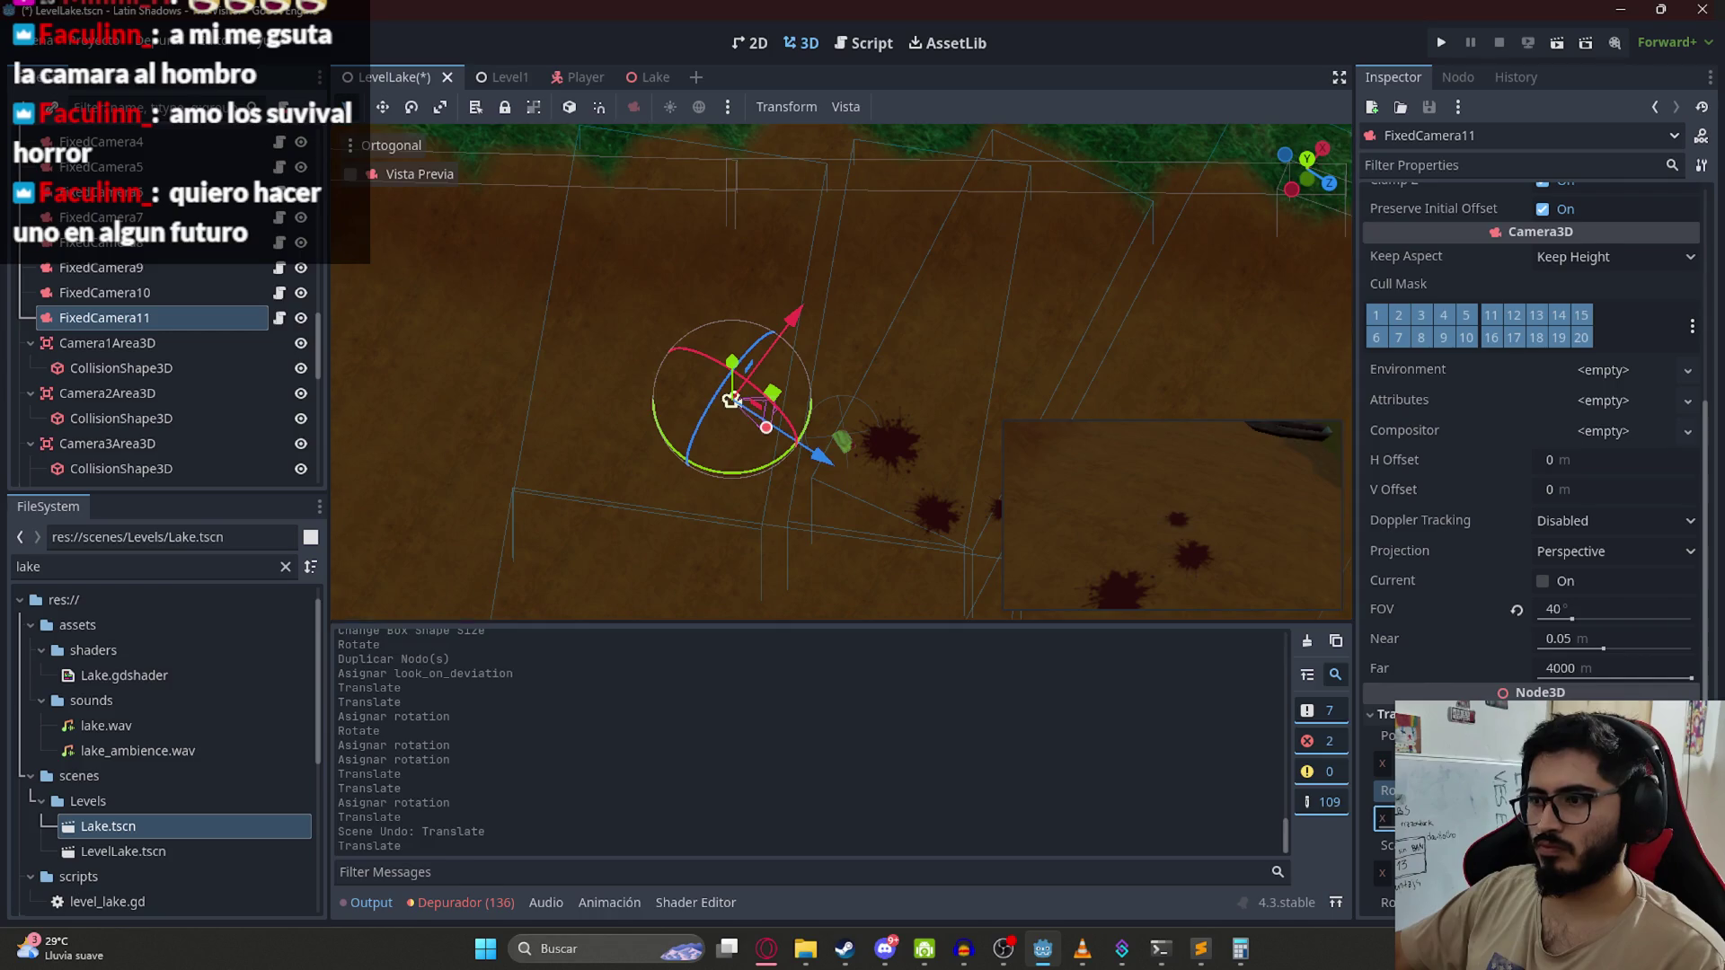
Step: Turn FixedCamera11 about 13°, shift it down and left, save, and open level_lake.gd
scroll(851, 536, "up", 5)
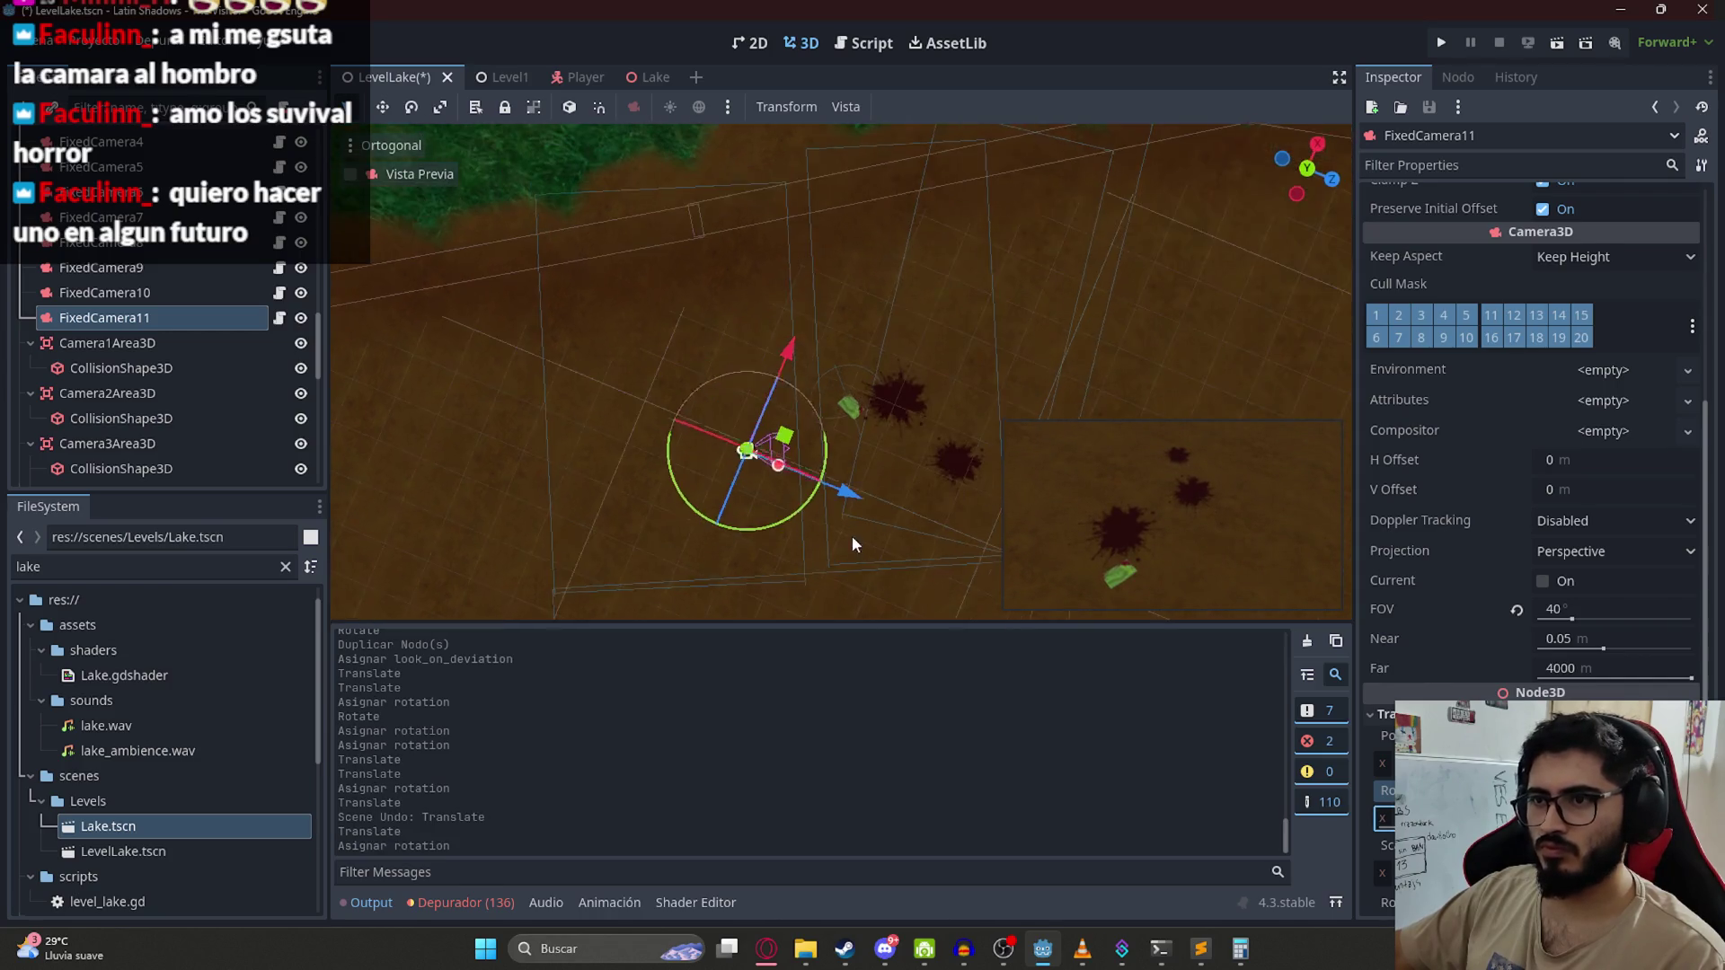
mouse_move(845, 500)
left_mouse_down()
mouse_move(868, 500)
mouse_move(866, 518)
left_mouse_up()
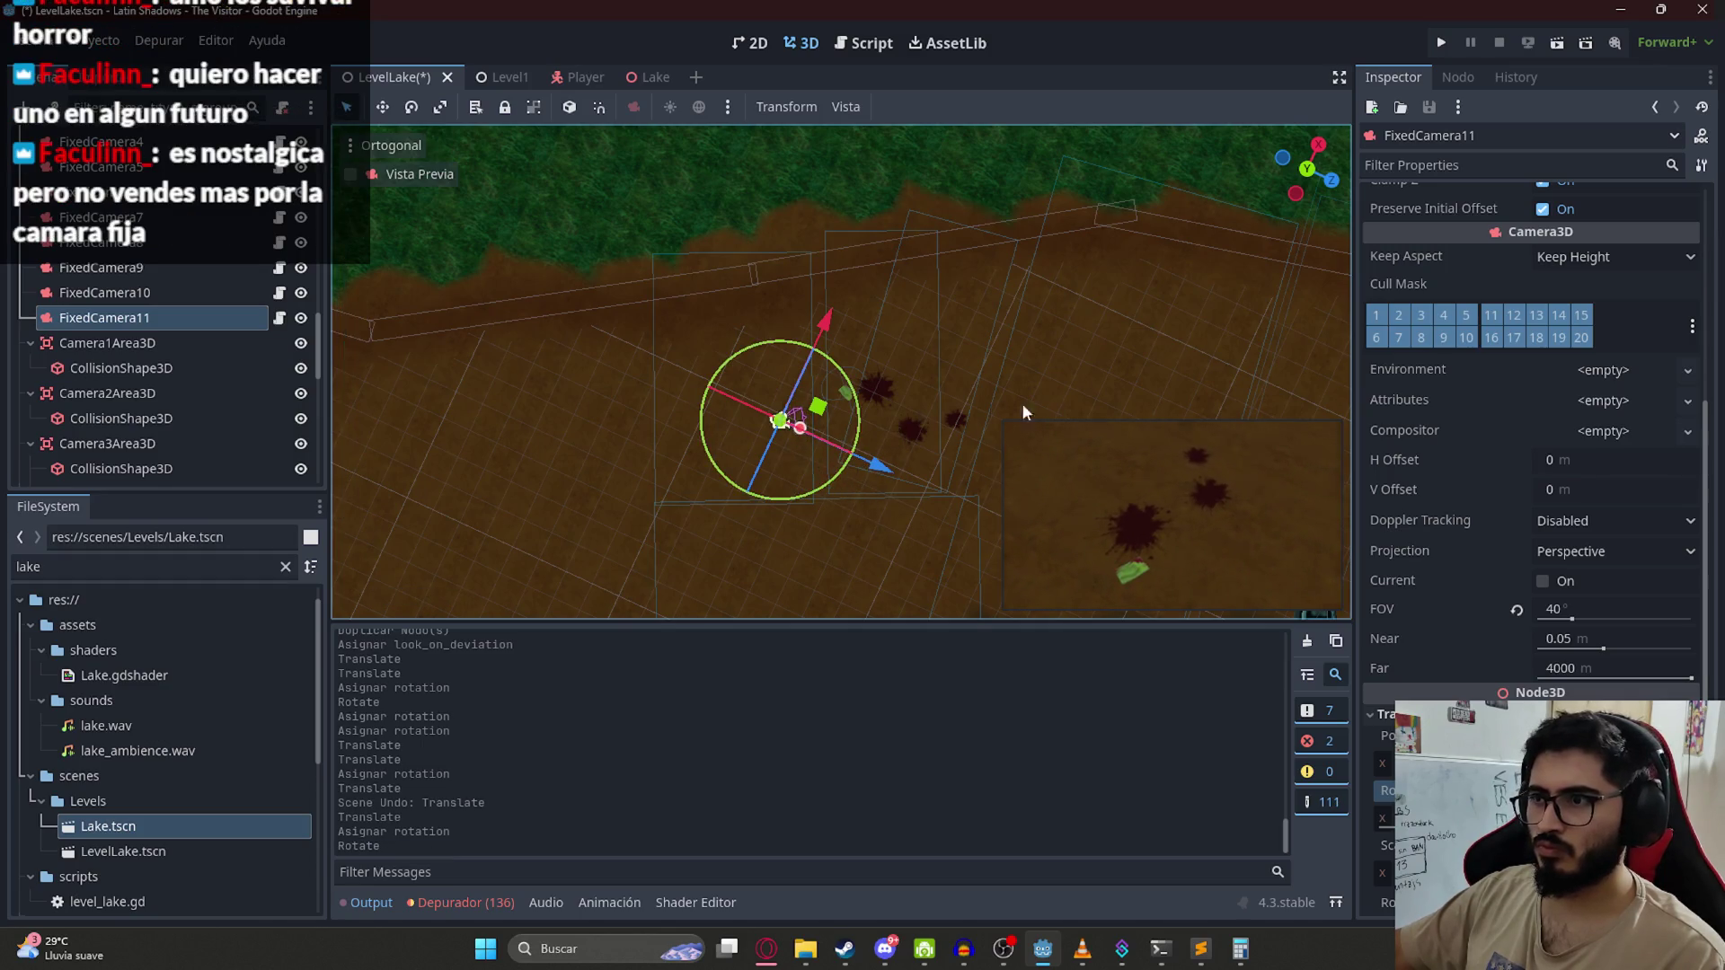
mouse_move(786, 440)
left_mouse_down()
mouse_move(778, 231)
mouse_move(791, 405)
mouse_move(811, 387)
mouse_move(889, 468)
left_mouse_up()
mouse_move(817, 411)
left_mouse_down()
mouse_move(816, 497)
mouse_move(800, 496)
mouse_move(785, 477)
mouse_move(1129, 604)
left_mouse_up()
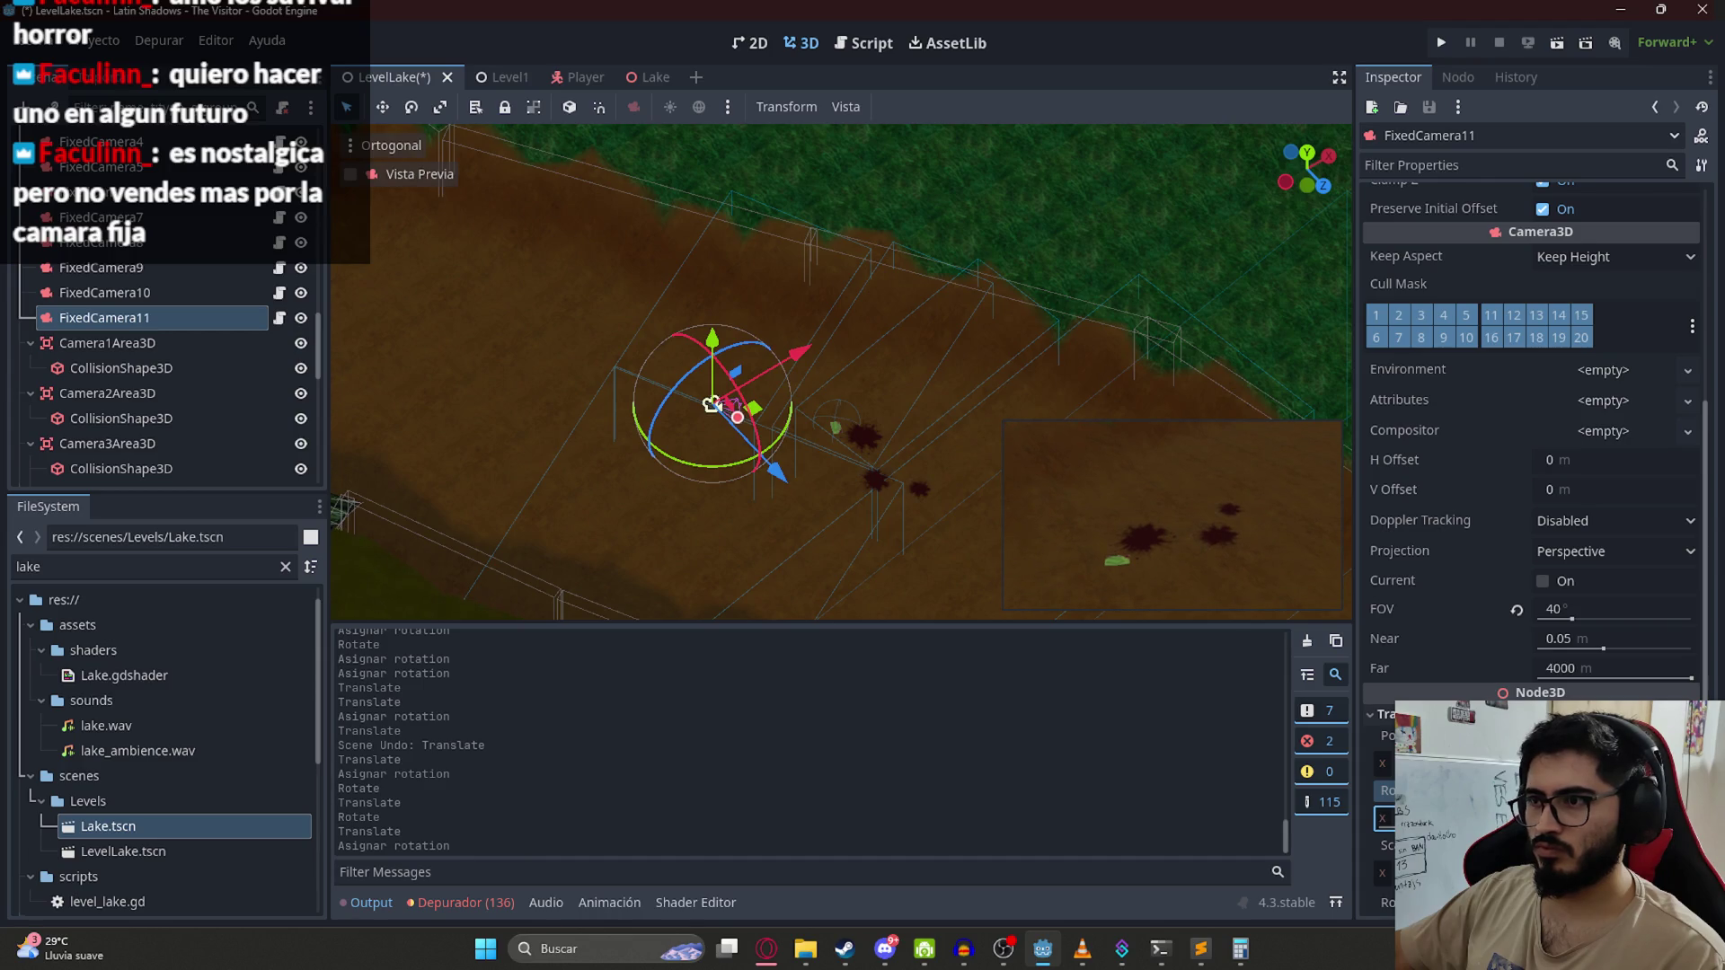
key("ctrl+s")
mouse_move(833, 525)
left_mouse_down()
mouse_move(830, 539)
mouse_move(865, 508)
left_mouse_up()
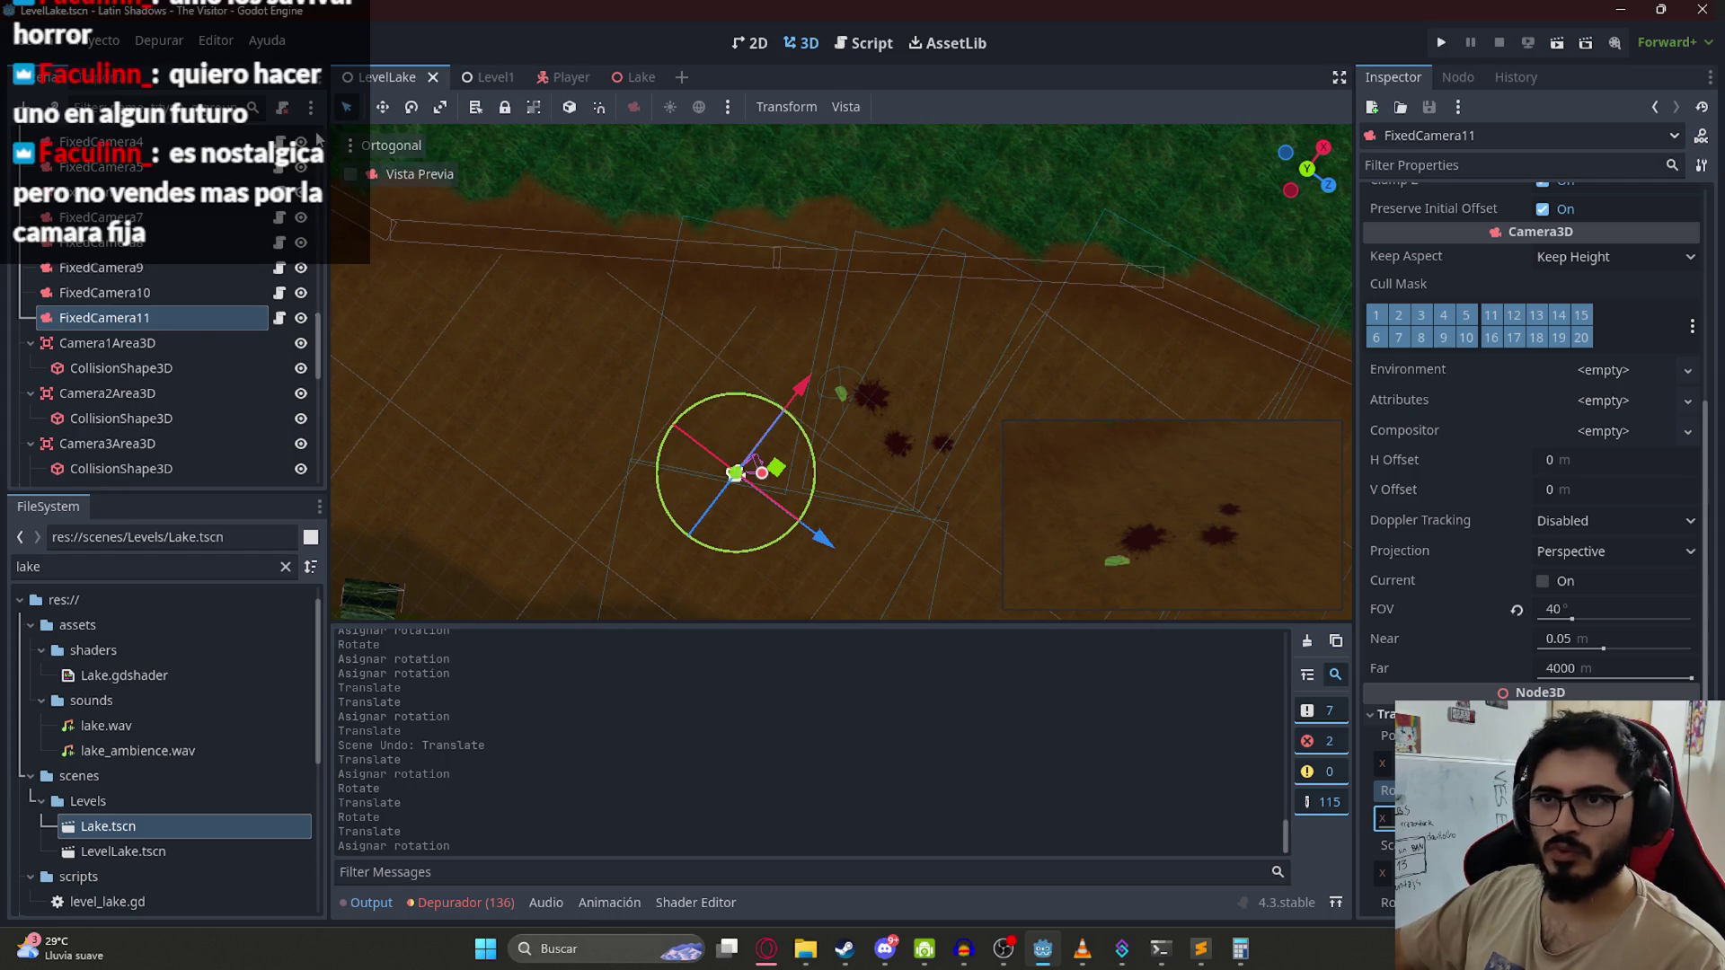
scroll(179, 216, "up", 10)
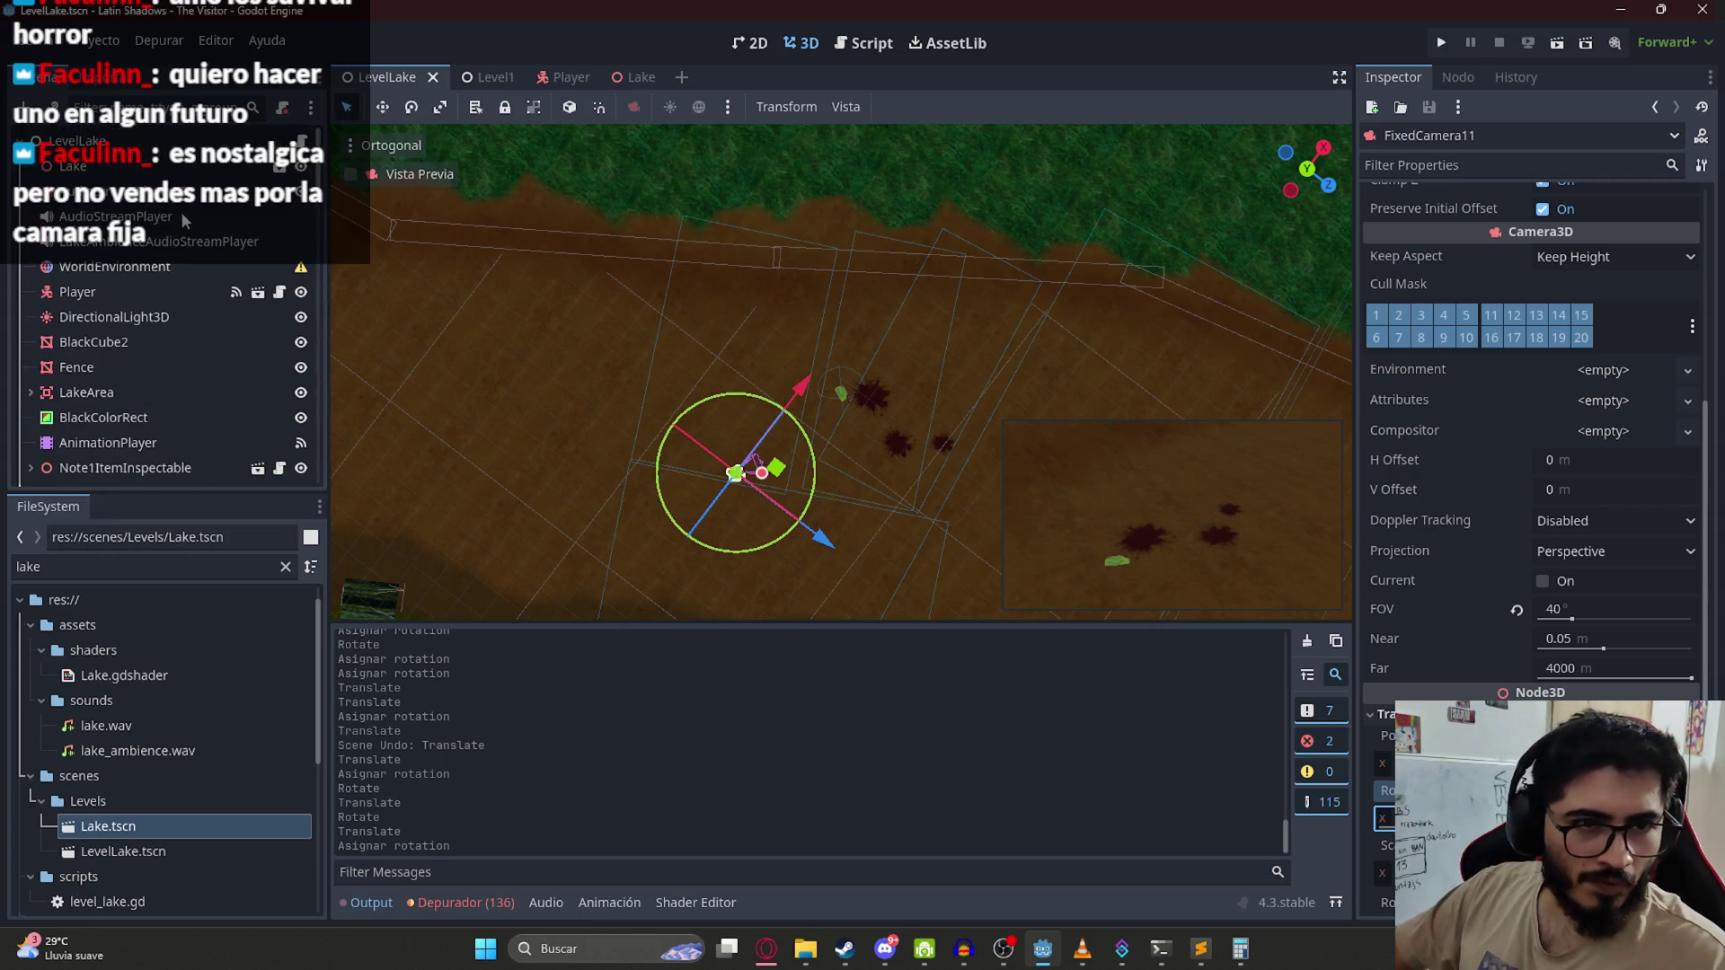
left_click(303, 141)
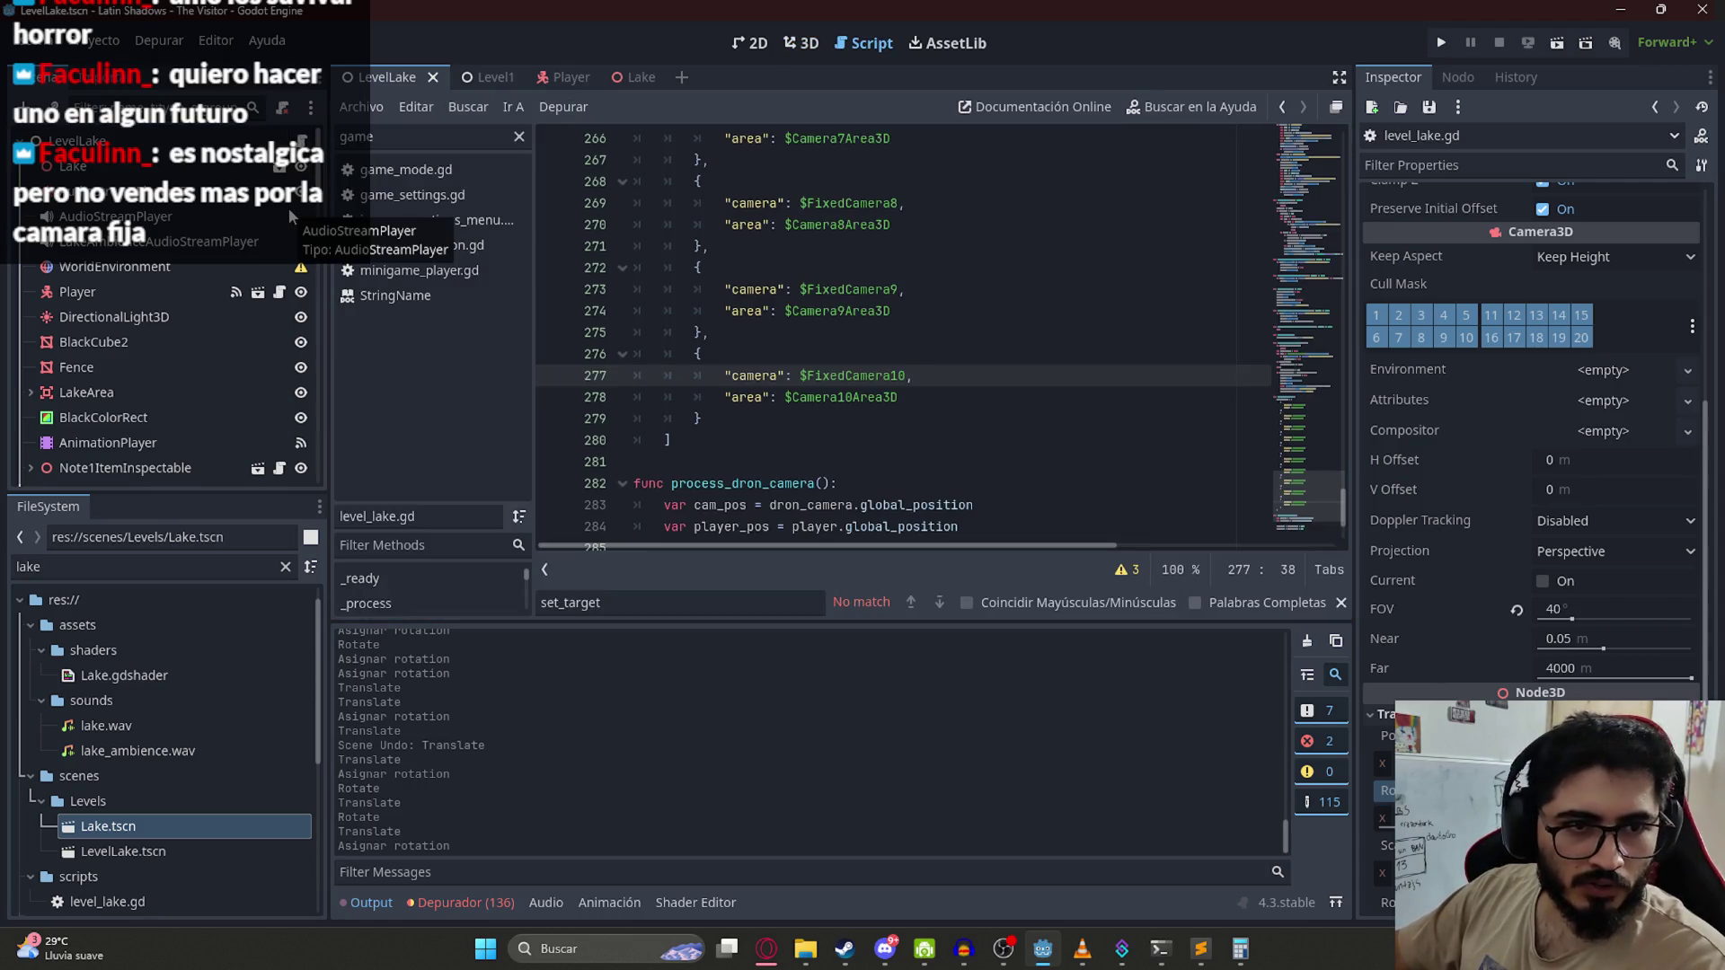
Step: Copy the FixedCamera10 entry in level_lake.gd and rename it to $FixedCamera11 and $Camera11Area3D
left_click(983, 448)
left_click_drag(709, 419, 696, 371)
key("ctrl+c")
left_click(709, 419)
key("Return")
key("ctrl+v")
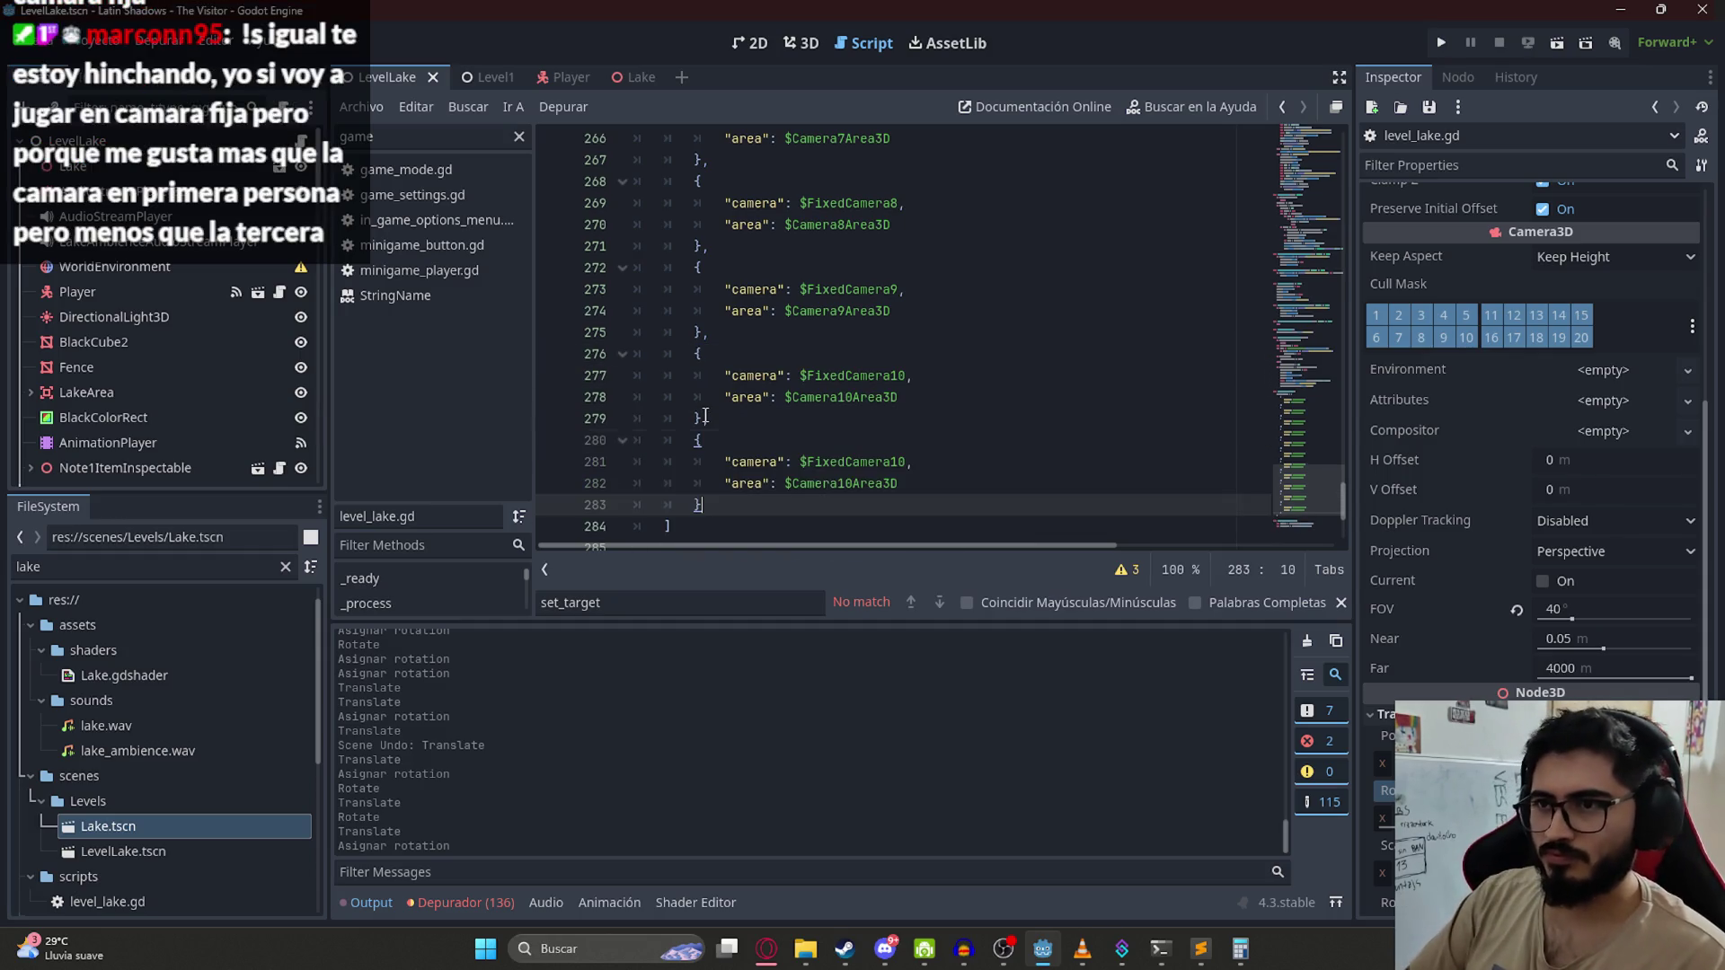
left_click(906, 462)
type("1")
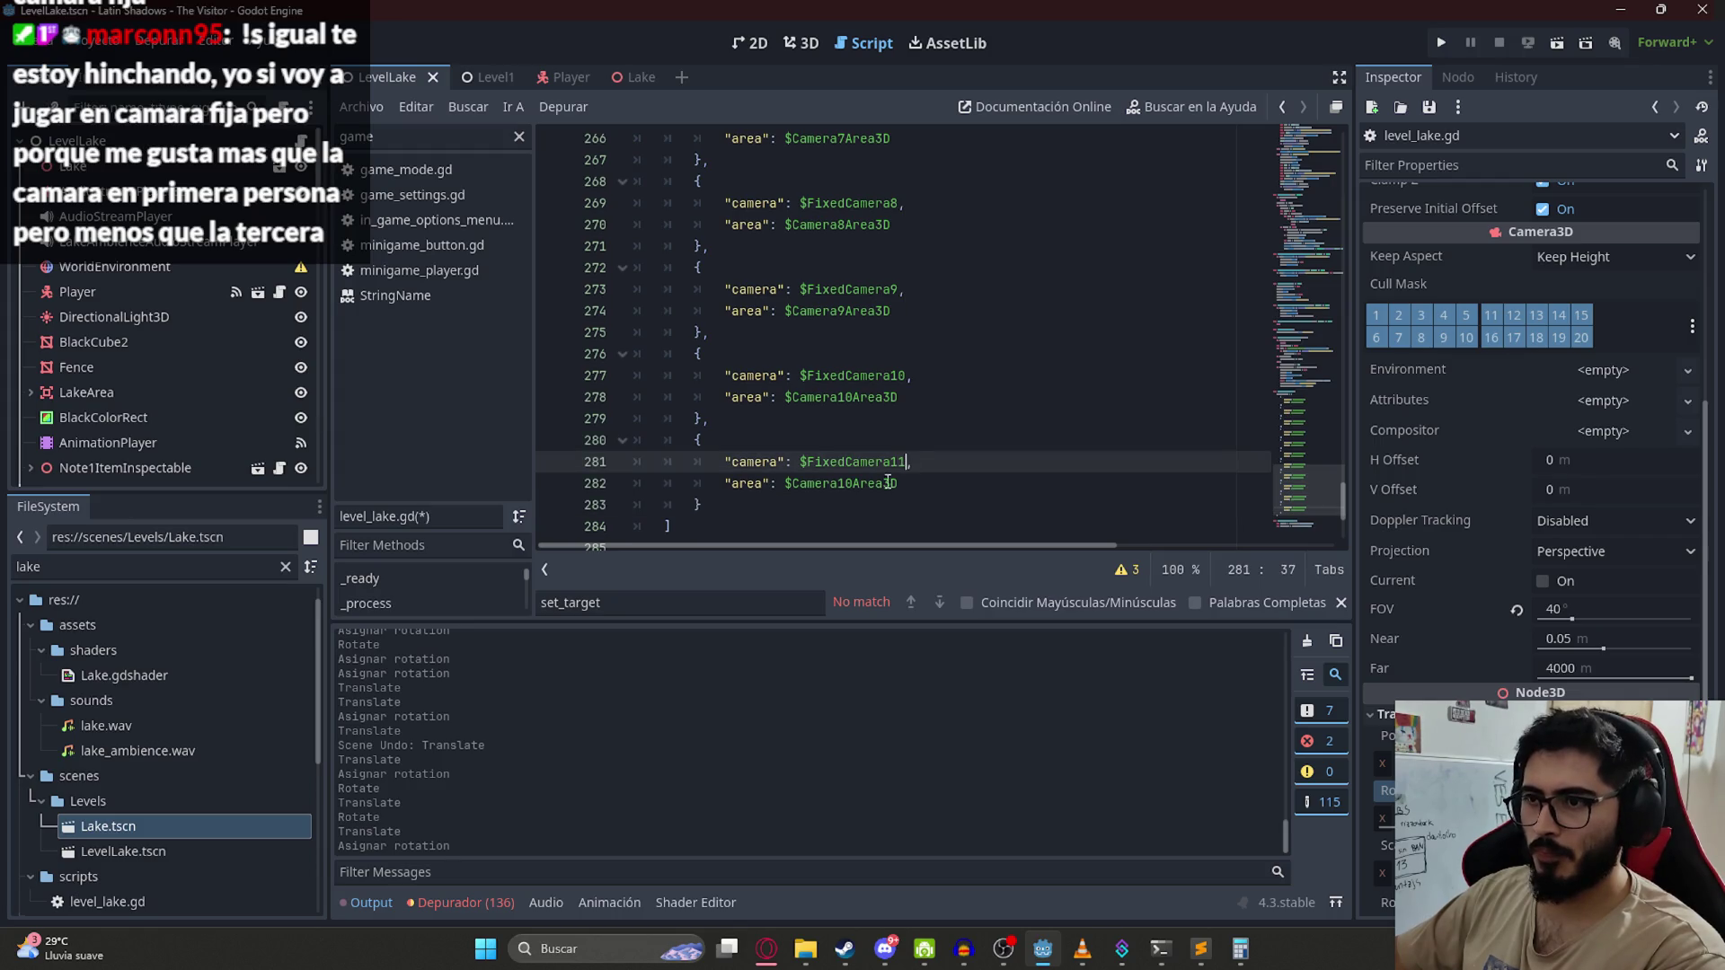
left_click(854, 483)
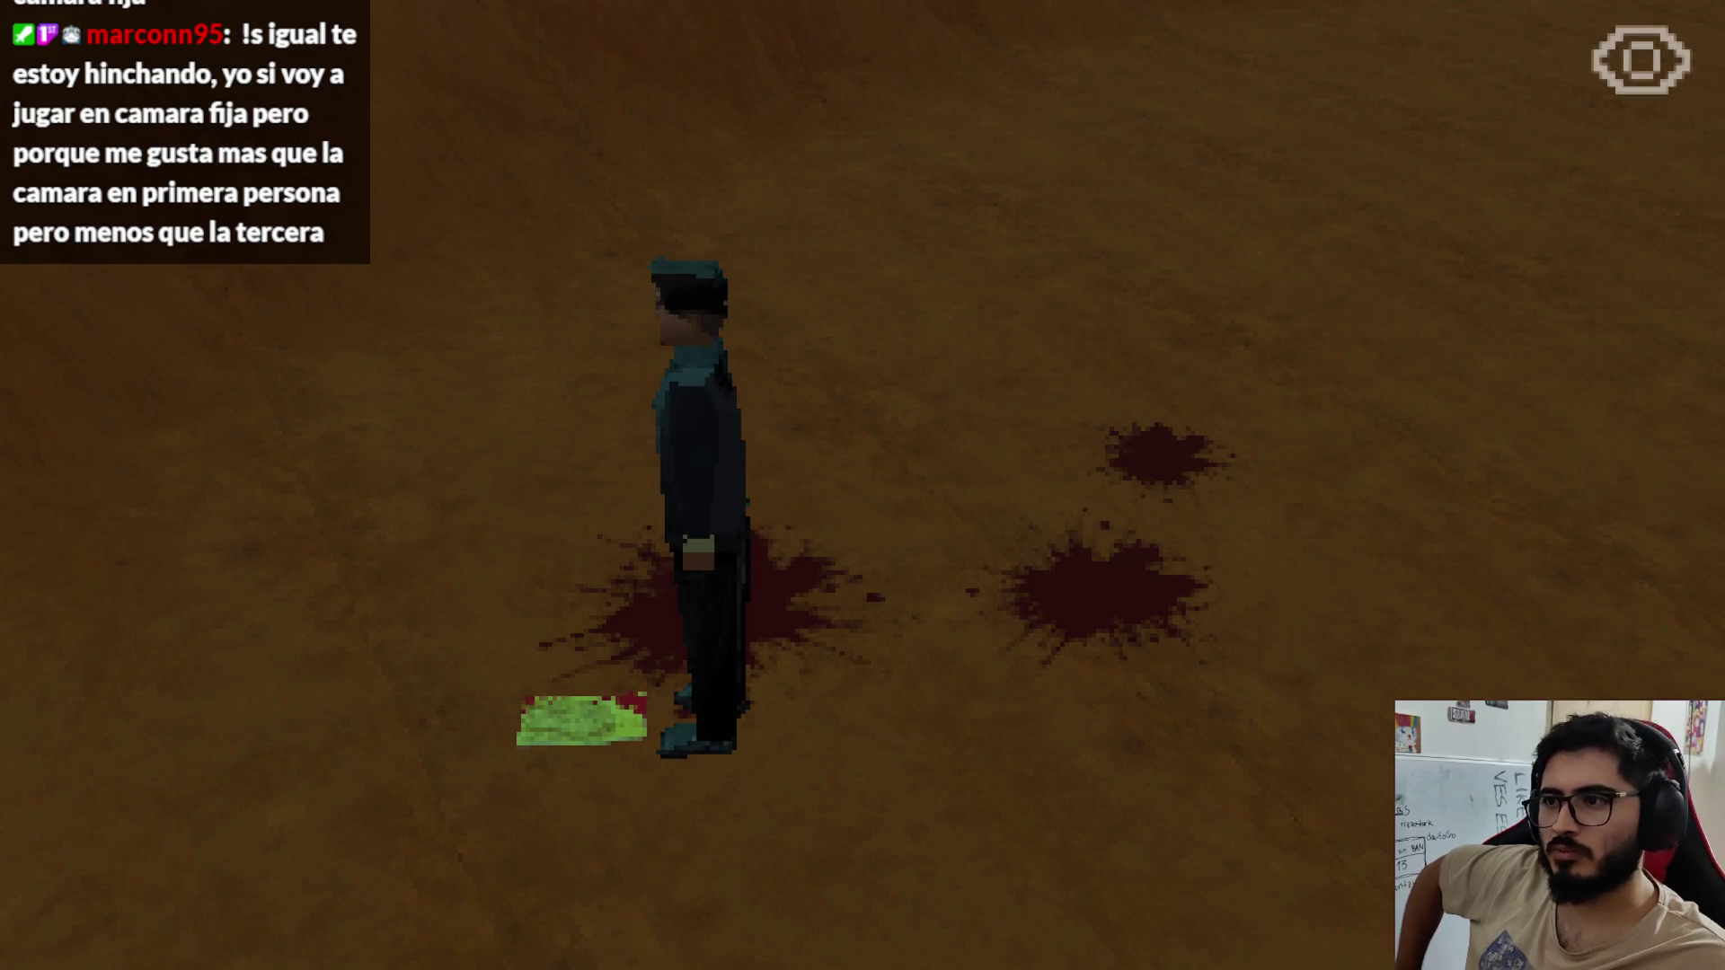
Step: Pick up the note and walk the character across the clearing to the blood stains
key("e")
key("Escape")
key("e")
key("e")
key("e")
key("e")
key("s")
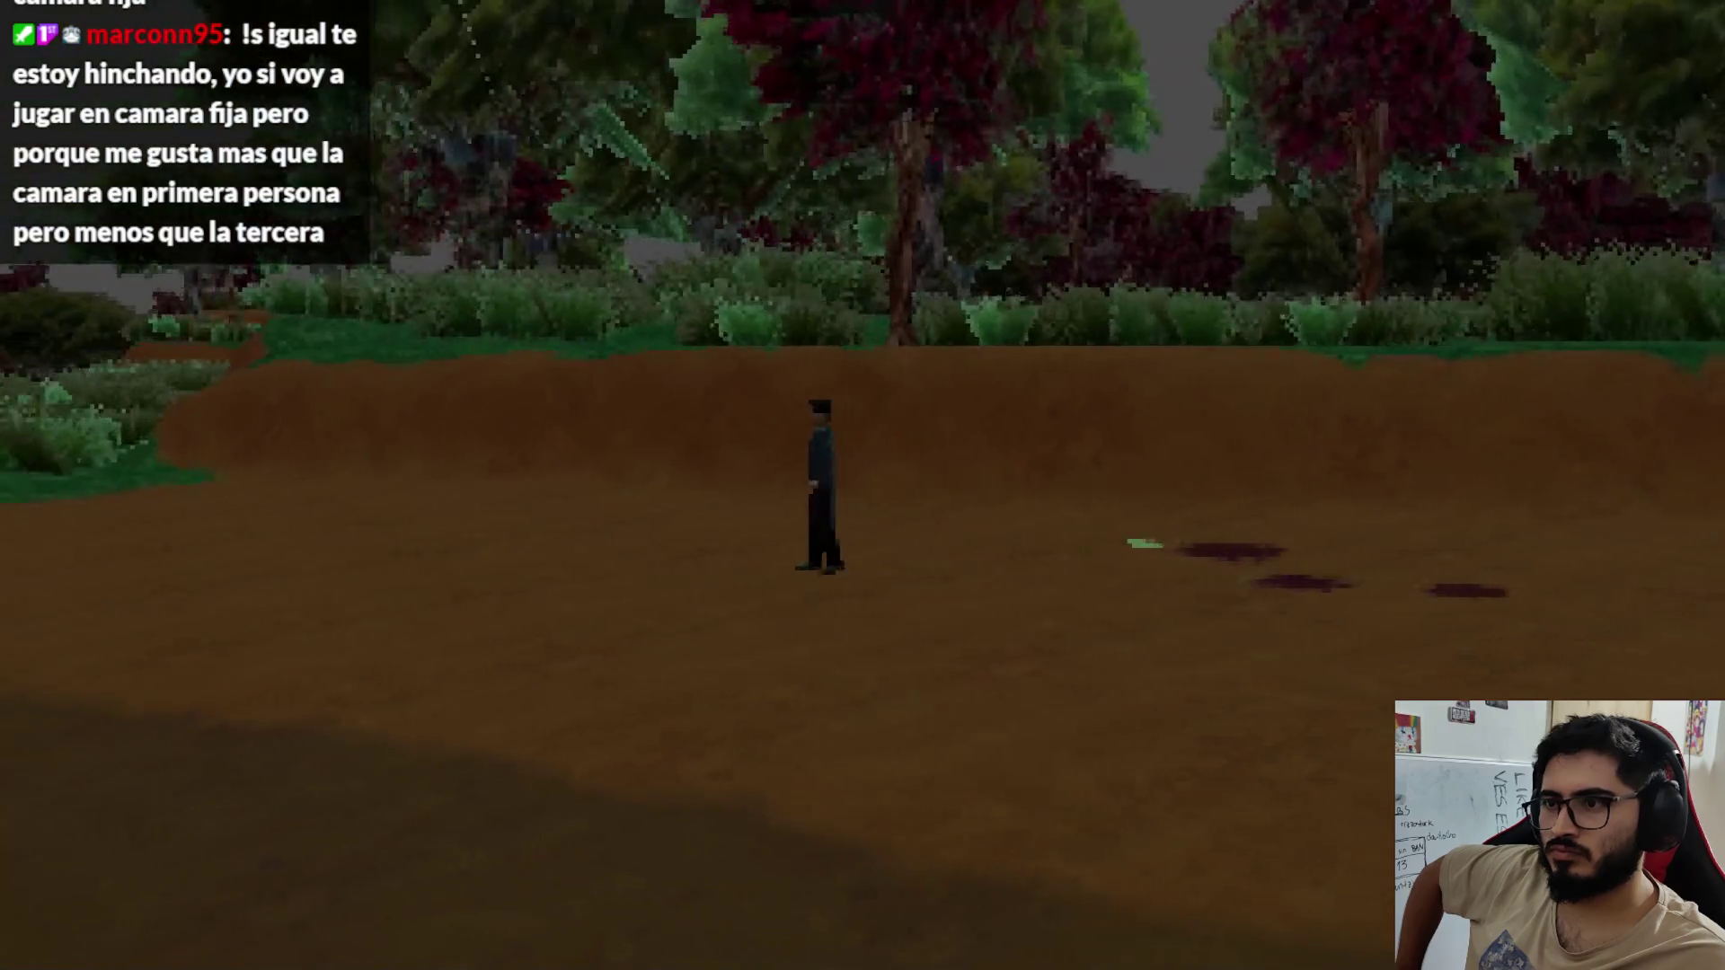
key("d")
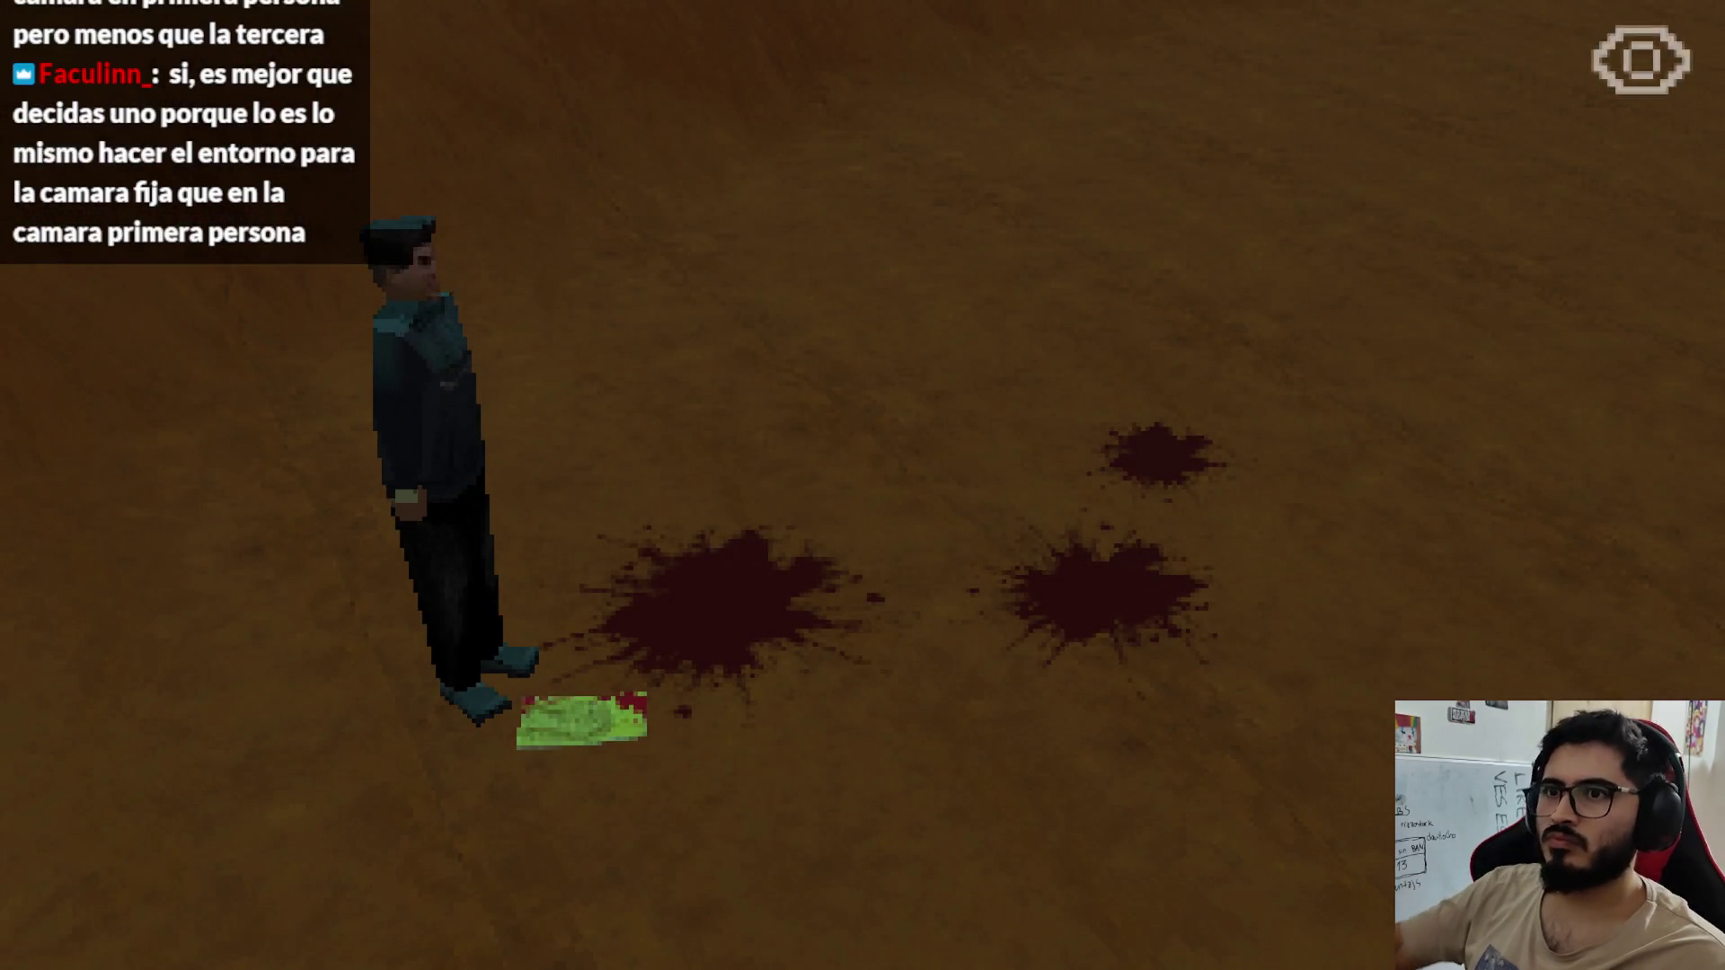
Step: Quit the game with Salir al escritorio from the pause menu and return to the 3D view
key("Escape")
left_click(876, 705)
left_click(802, 43)
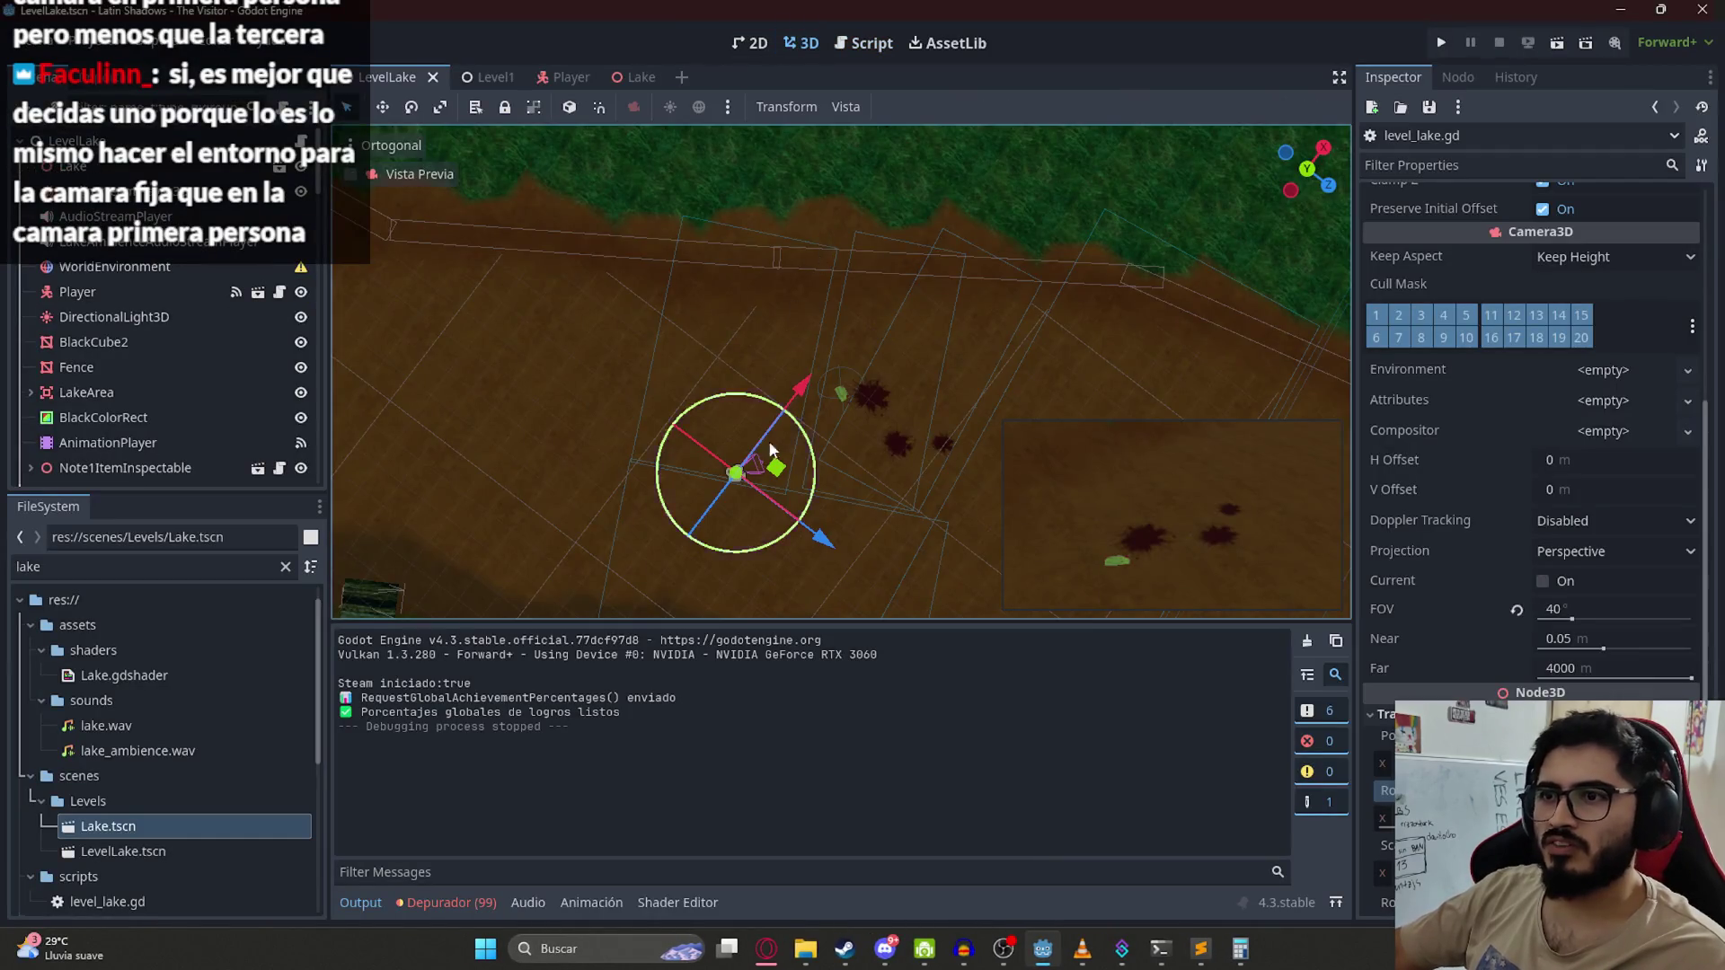
Step: Re-aim FixedCamera11, move it further up the clearing, and save the LevelLake scene
scroll(898, 486, "up", 3)
left_click_drag(776, 242, 822, 326)
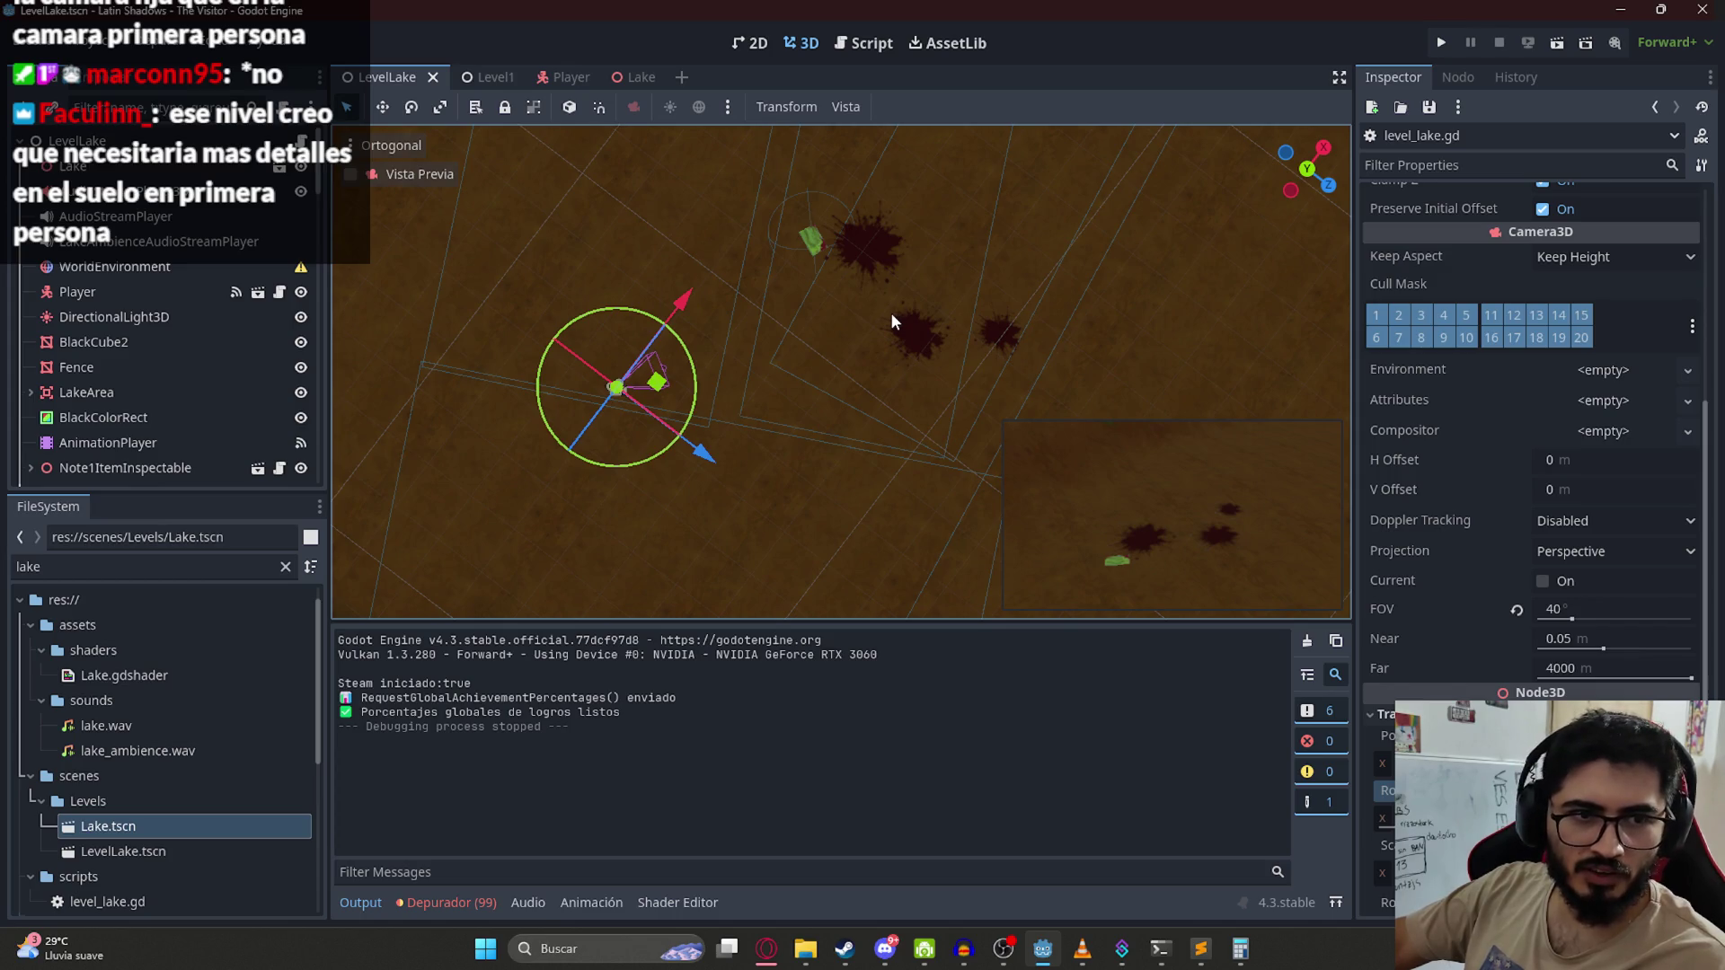
mouse_move(792, 411)
left_mouse_down()
mouse_move(789, 269)
mouse_move(875, 133)
mouse_move(903, 596)
mouse_move(839, 240)
mouse_move(778, 366)
mouse_move(805, 489)
mouse_move(795, 342)
left_mouse_up()
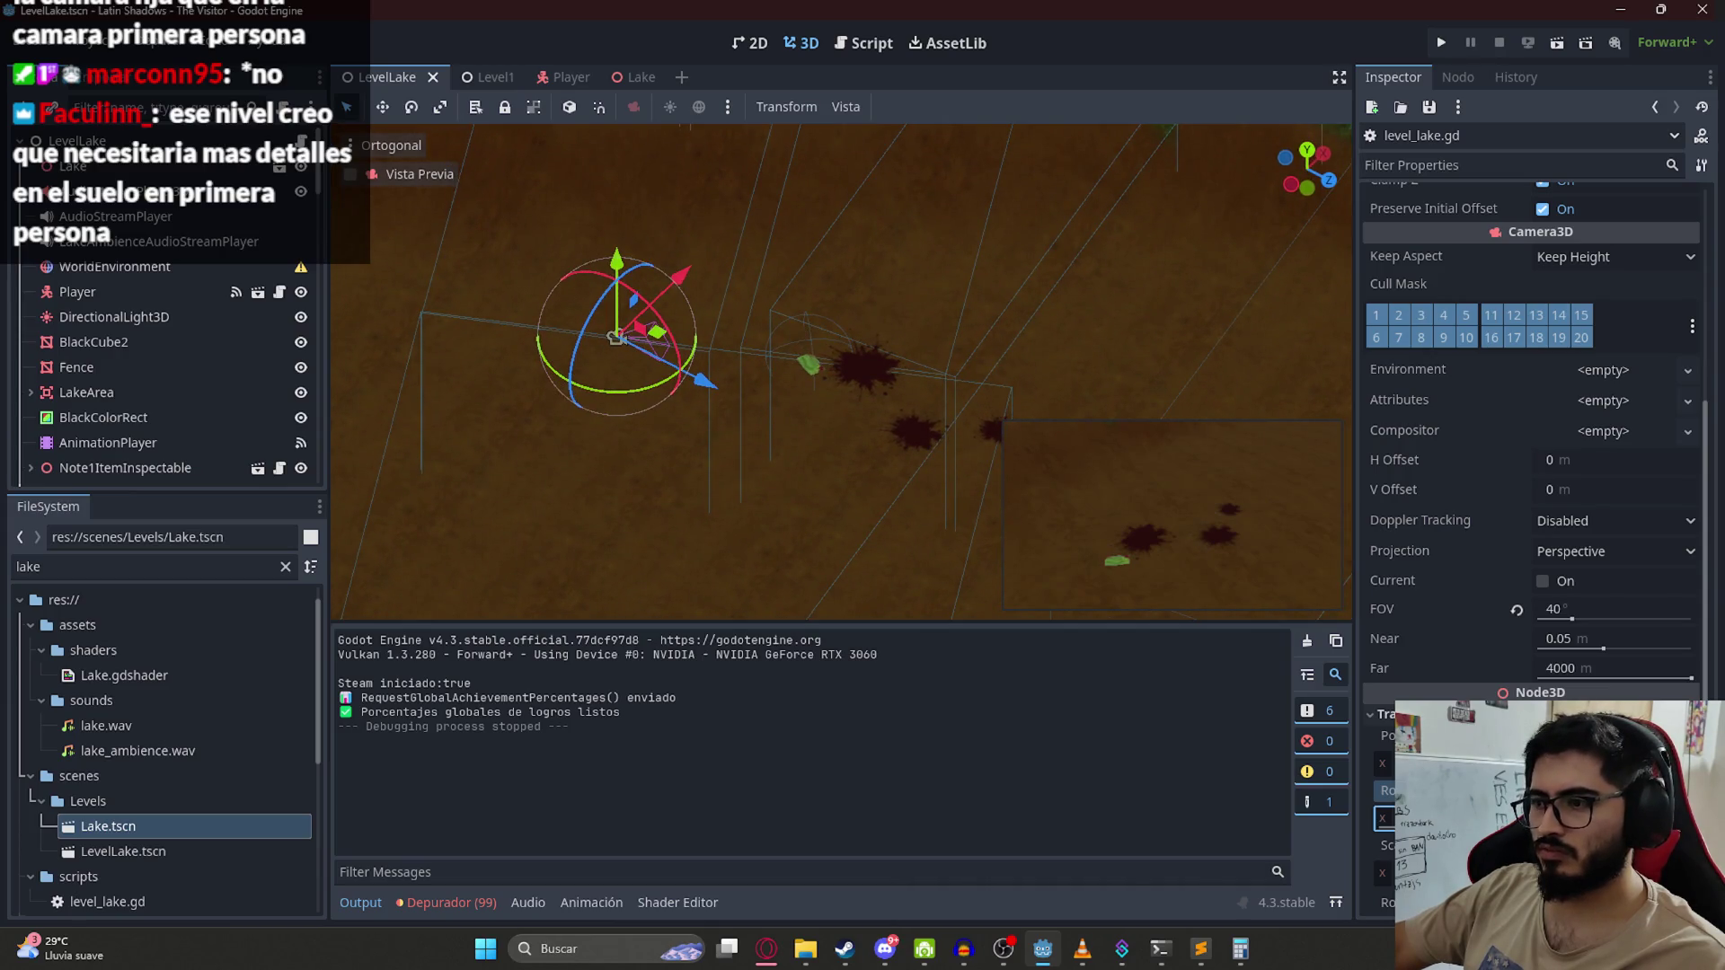
left_click_drag(1383, 817, 1401, 817)
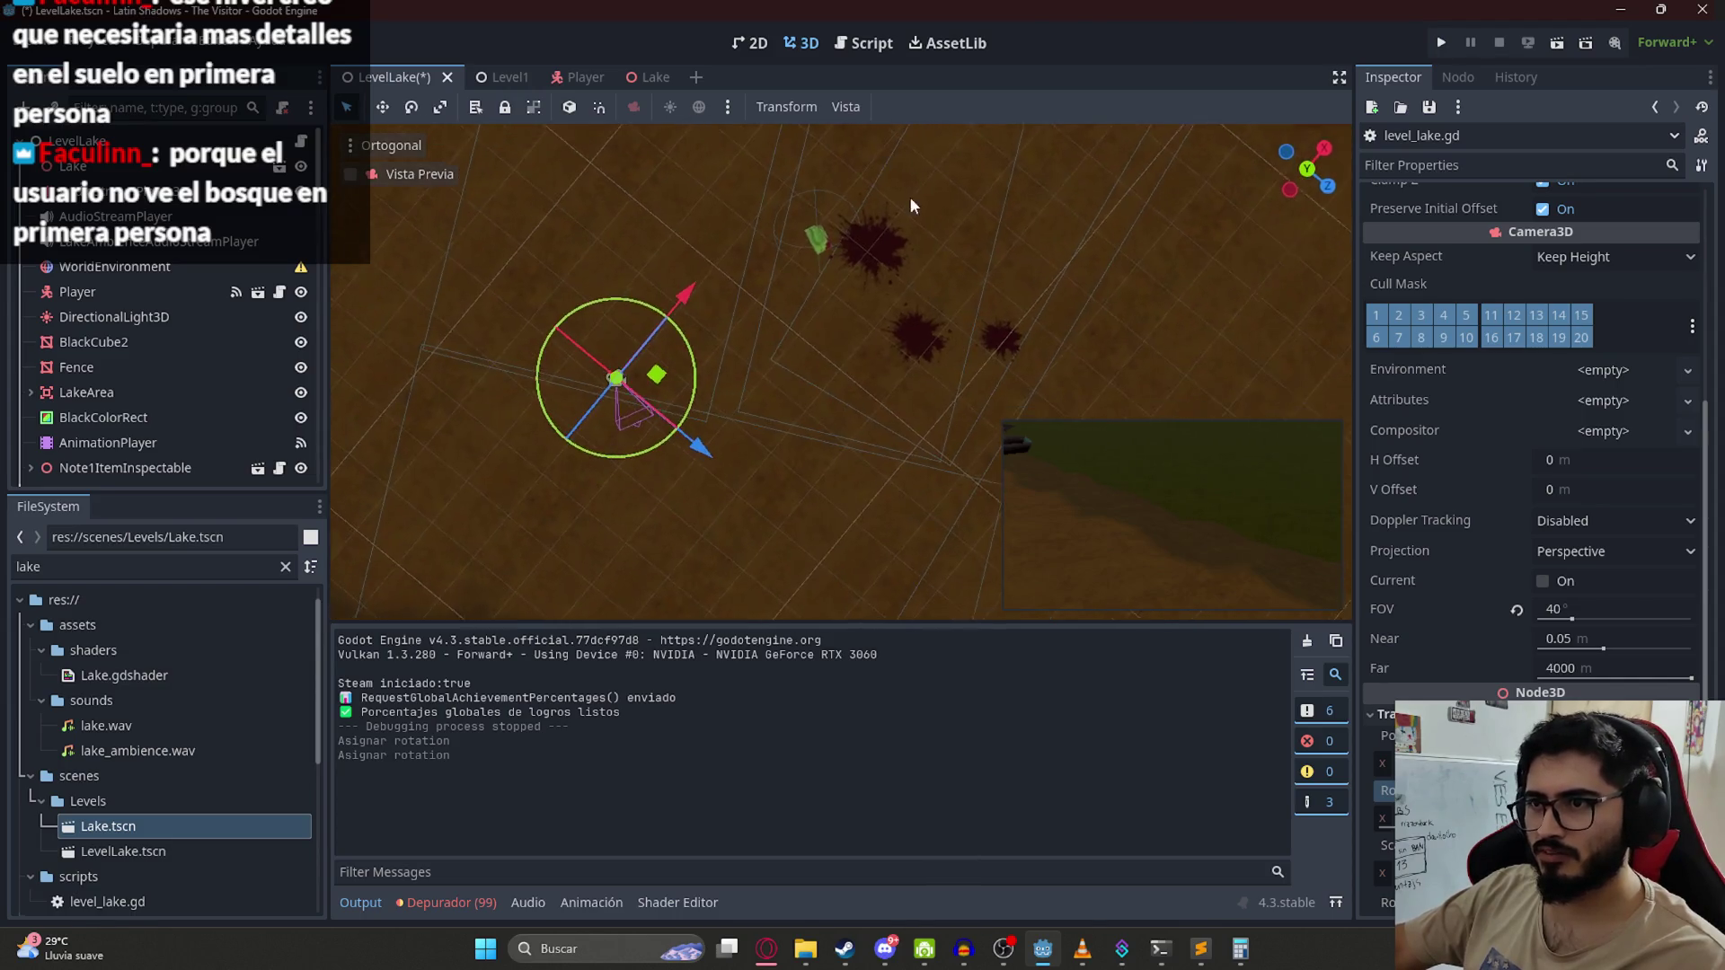
mouse_move(666, 389)
left_mouse_down()
mouse_move(782, 72)
mouse_move(687, 27)
mouse_move(800, 47)
left_mouse_up()
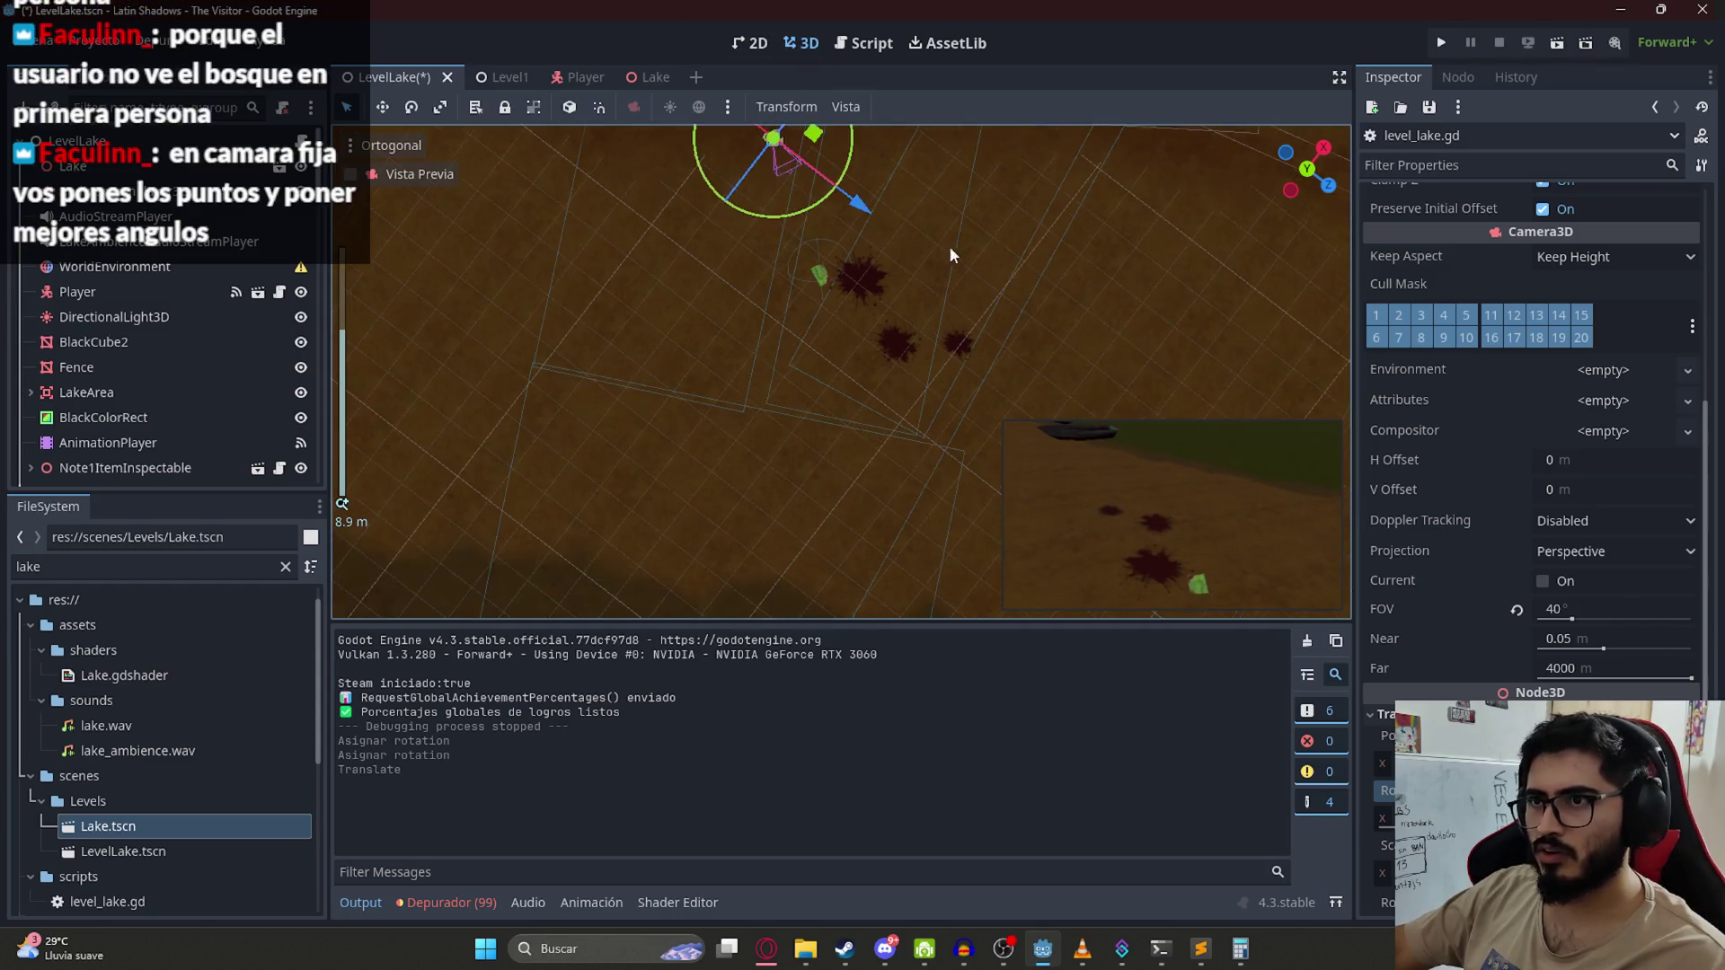
scroll(925, 427, "down", 2)
mouse_move(839, 299)
left_mouse_down()
mouse_move(785, 258)
mouse_move(774, 207)
mouse_move(754, 206)
mouse_move(840, 193)
mouse_move(825, 205)
left_mouse_up()
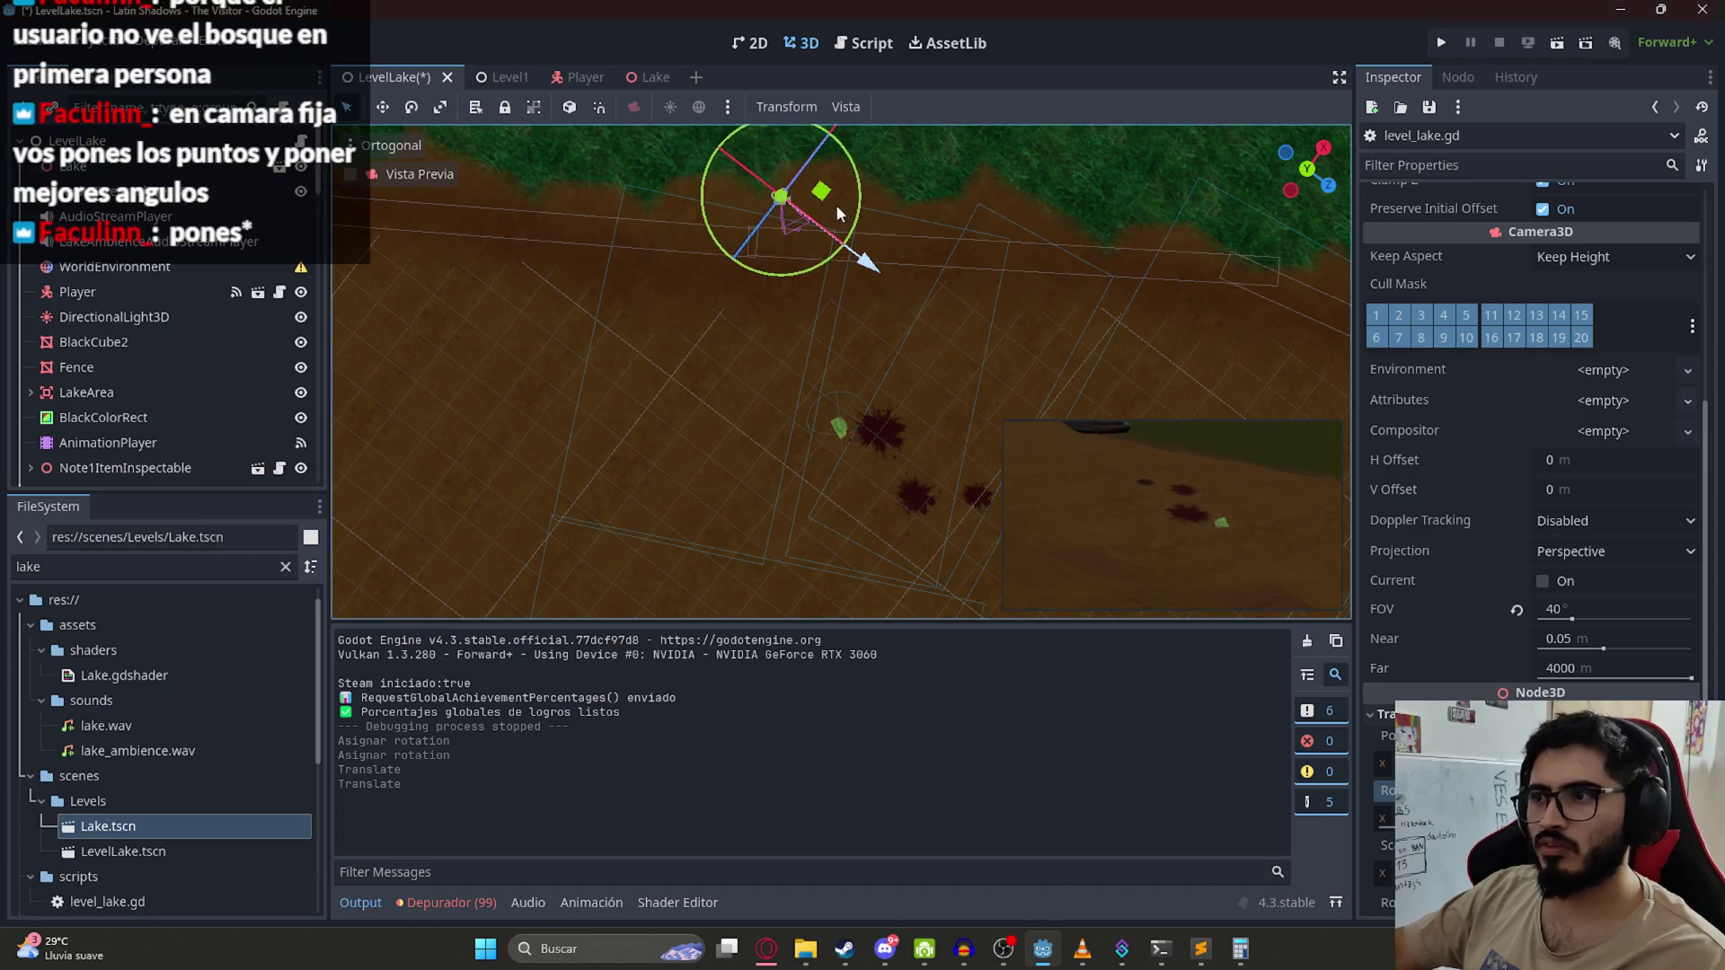
right_click(393, 79)
left_click(491, 217)
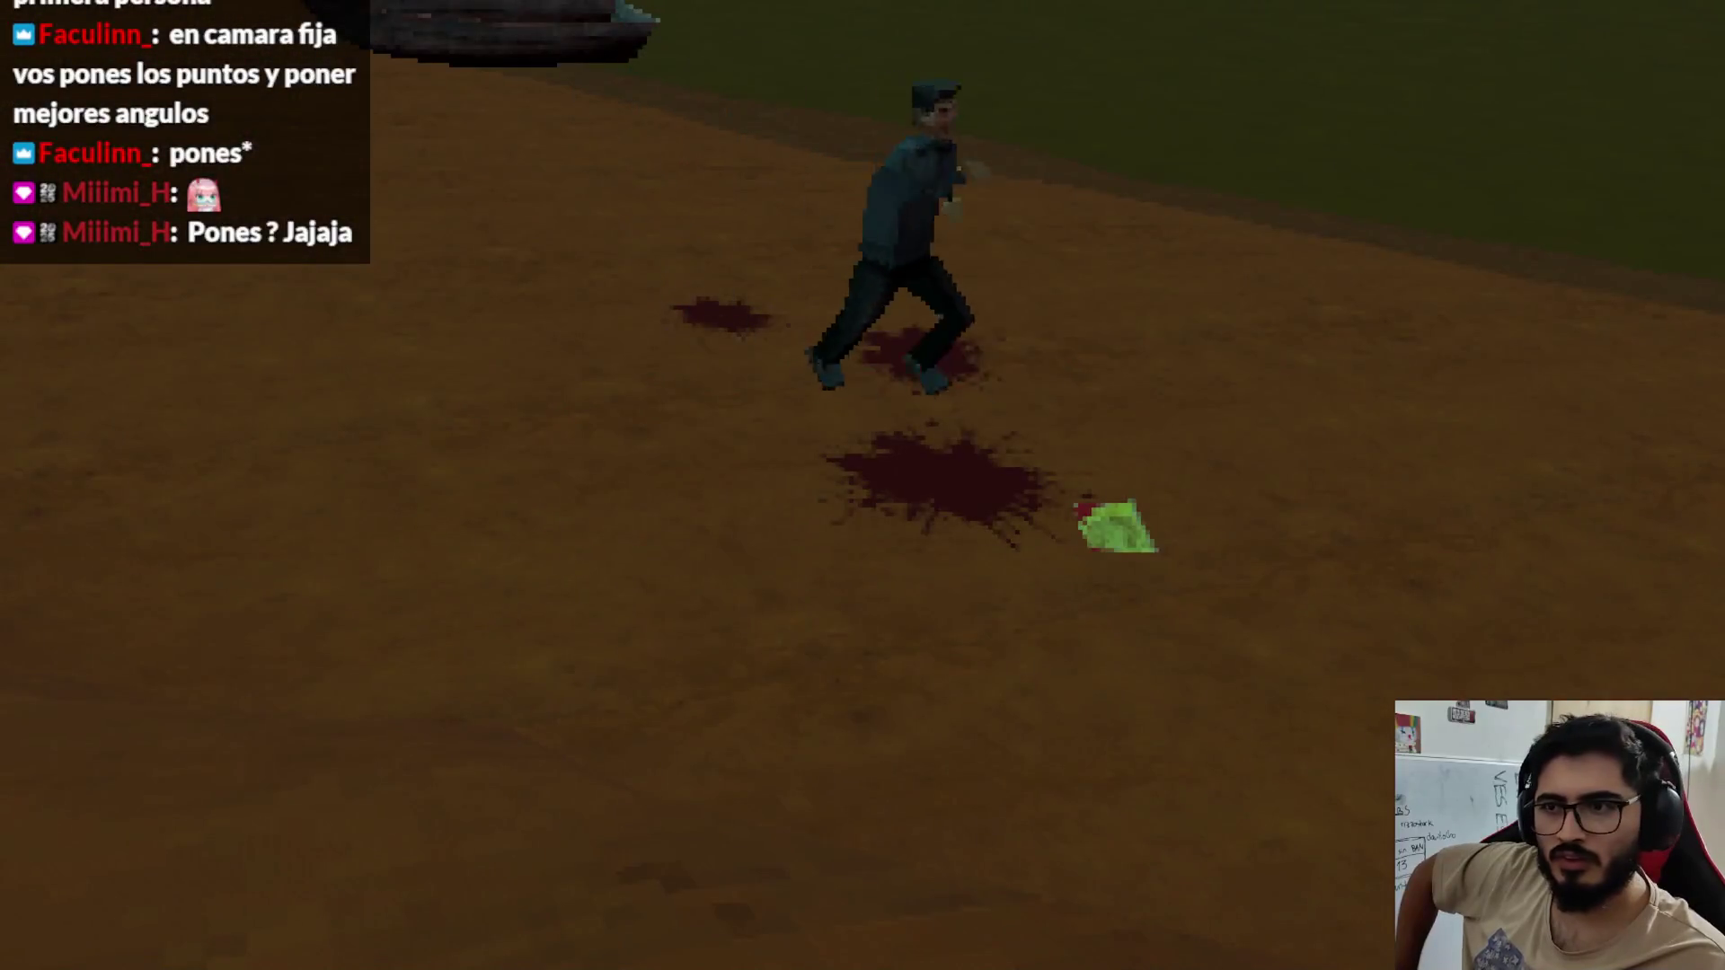
Step: Pick up the bloody note, choose Leer to read it, then stop the game with F8
key("e")
key("Left")
key("Return")
key("Return")
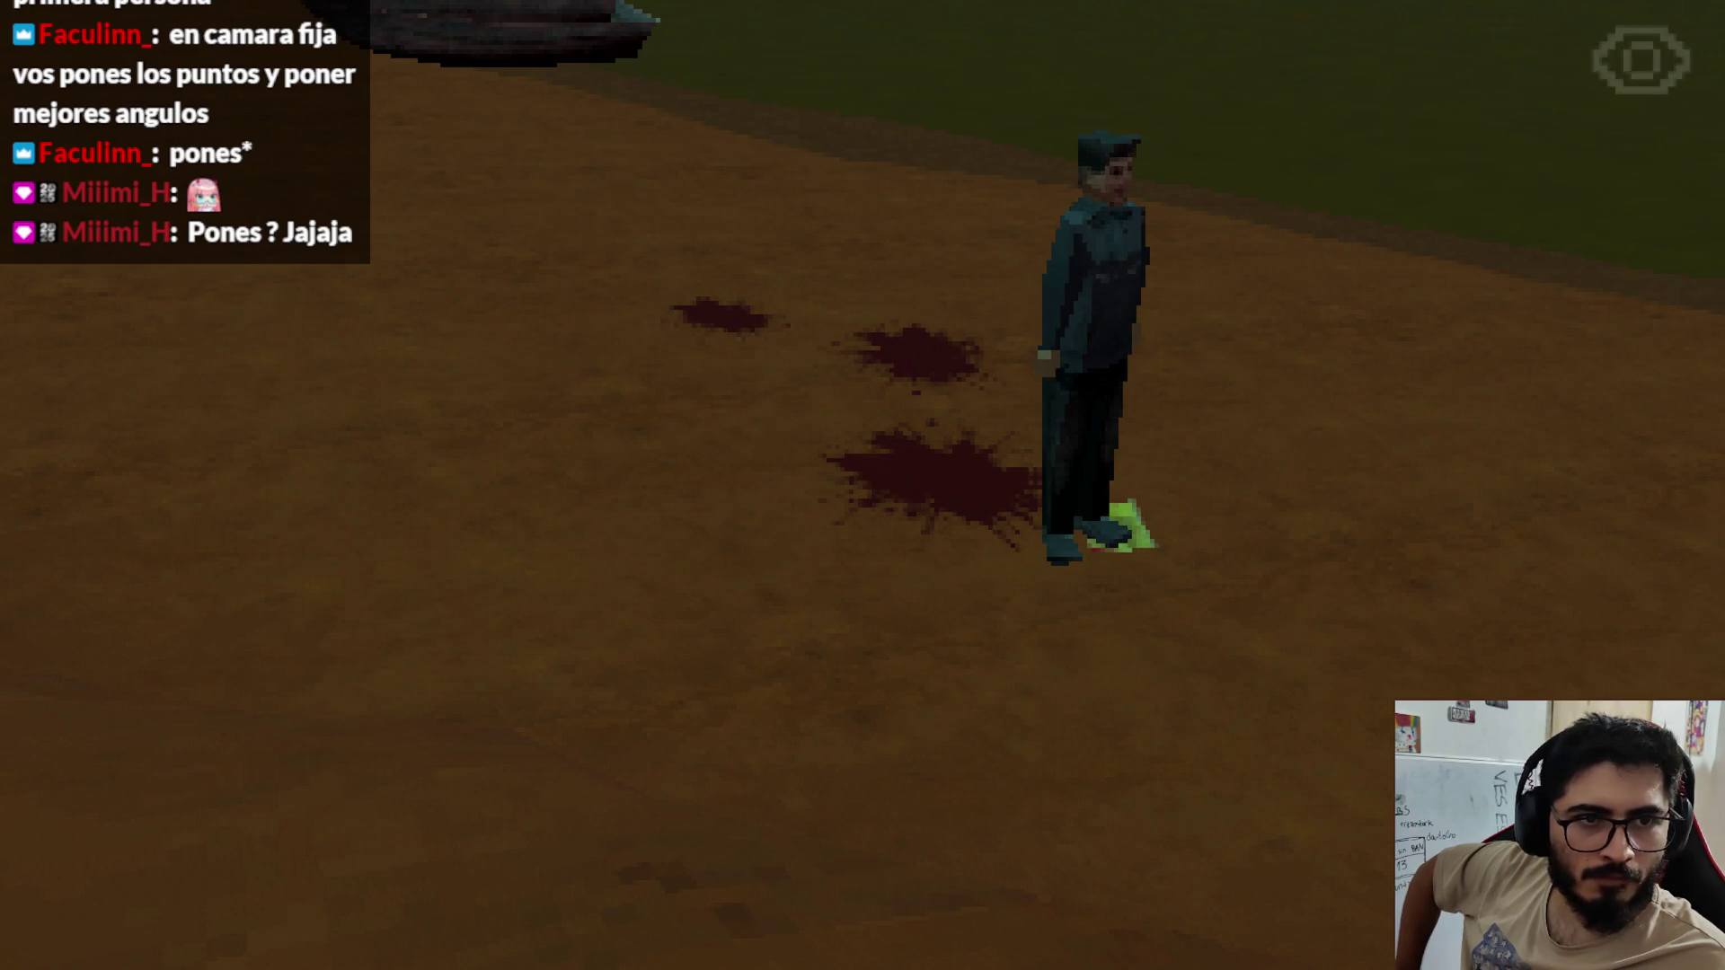
key("F8")
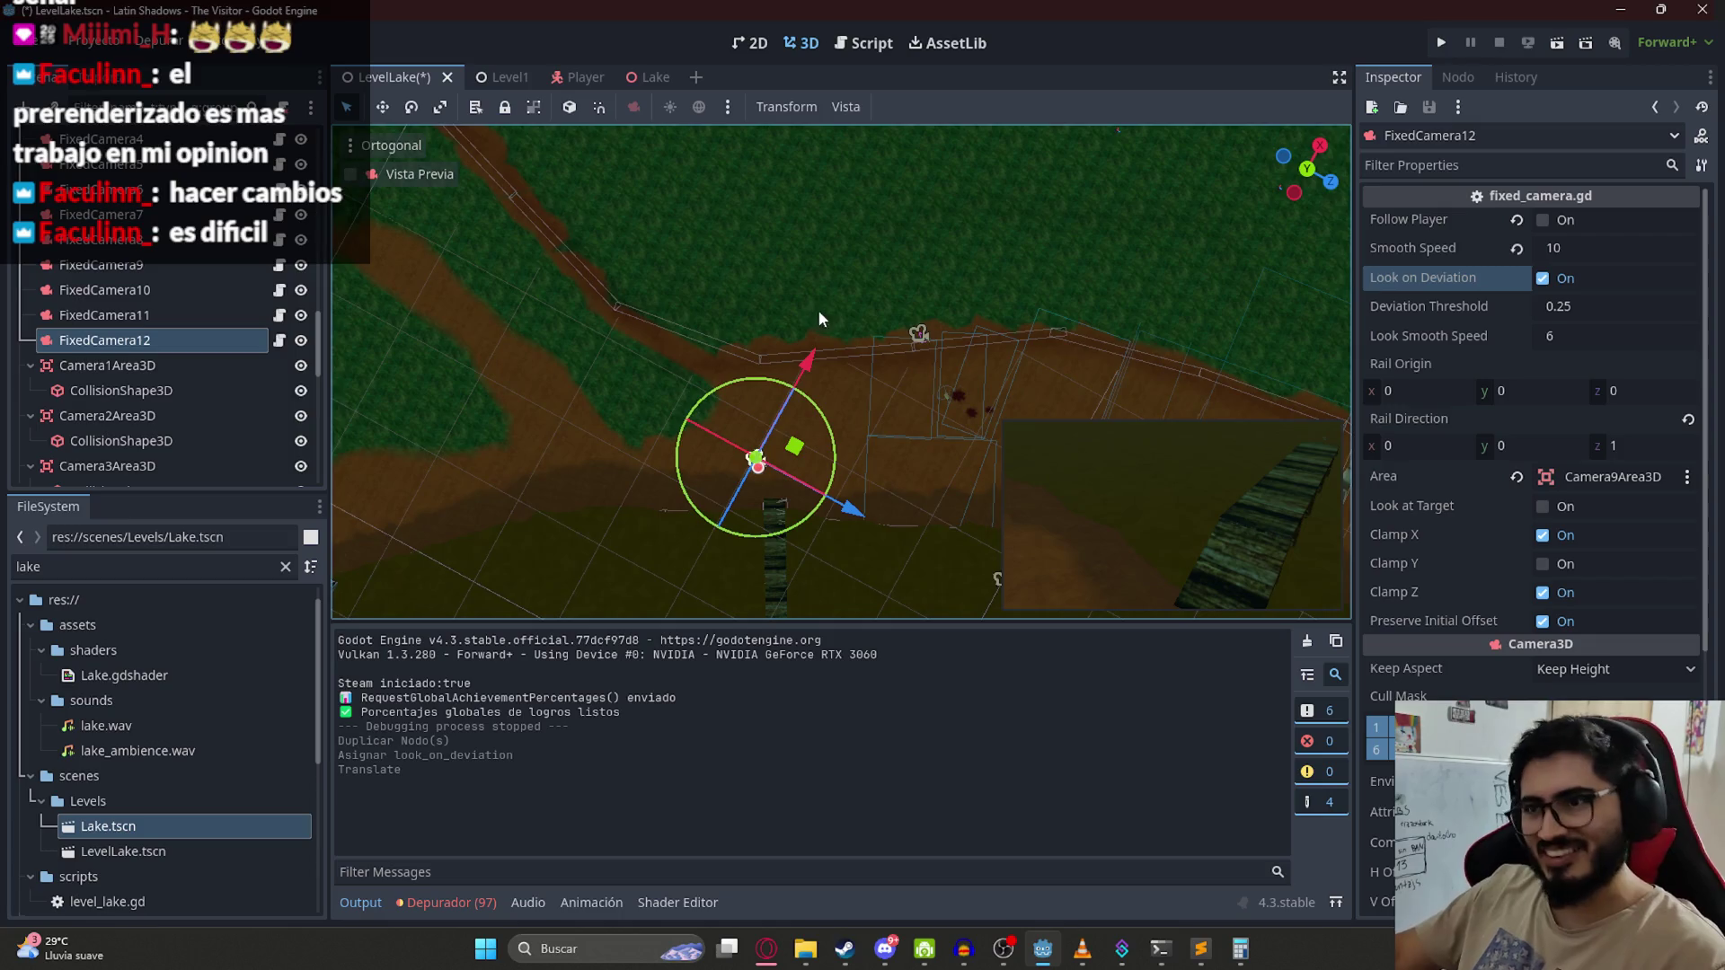
Step: Move FixedCamera12 low along the shore to about 158.5, 1.6, -90.2, tilted to 5°
mouse_move(800, 451)
left_mouse_down()
mouse_move(815, 443)
mouse_move(789, 478)
mouse_move(808, 449)
left_mouse_up()
mouse_move(728, 318)
left_mouse_down()
mouse_move(786, 403)
mouse_move(746, 467)
mouse_move(919, 243)
mouse_move(891, 470)
mouse_move(817, 493)
mouse_move(778, 231)
left_mouse_up()
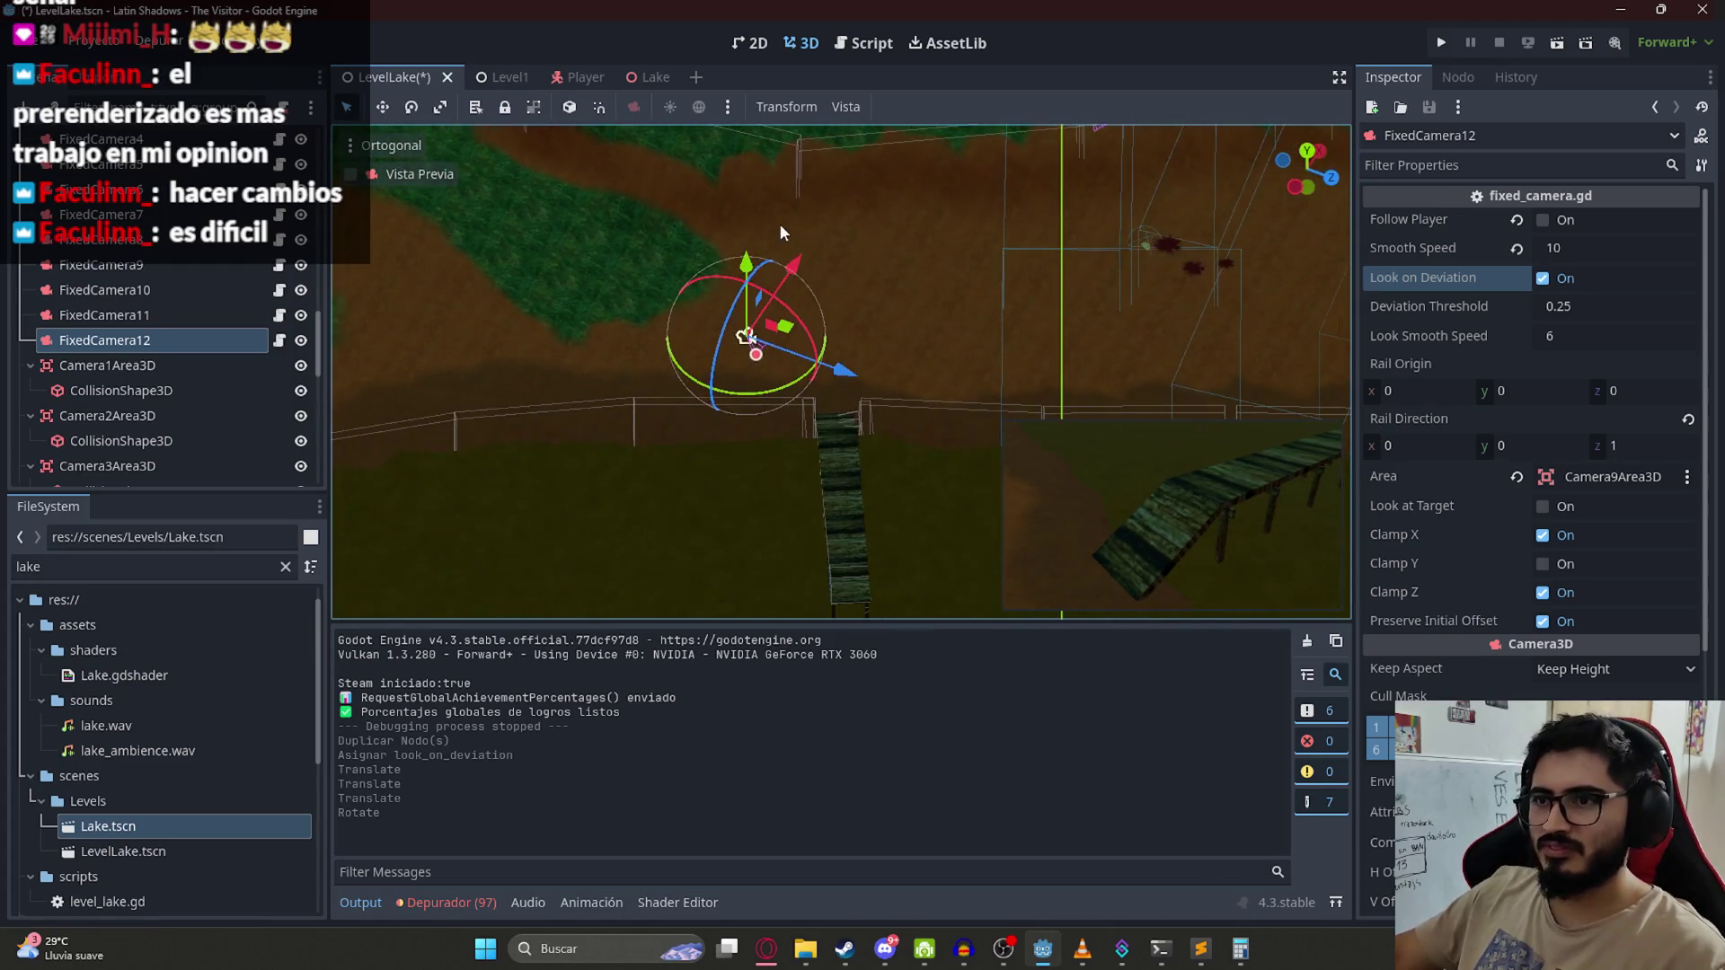
scroll(1512, 654, "down", 5)
scroll(1440, 695, "down", 5)
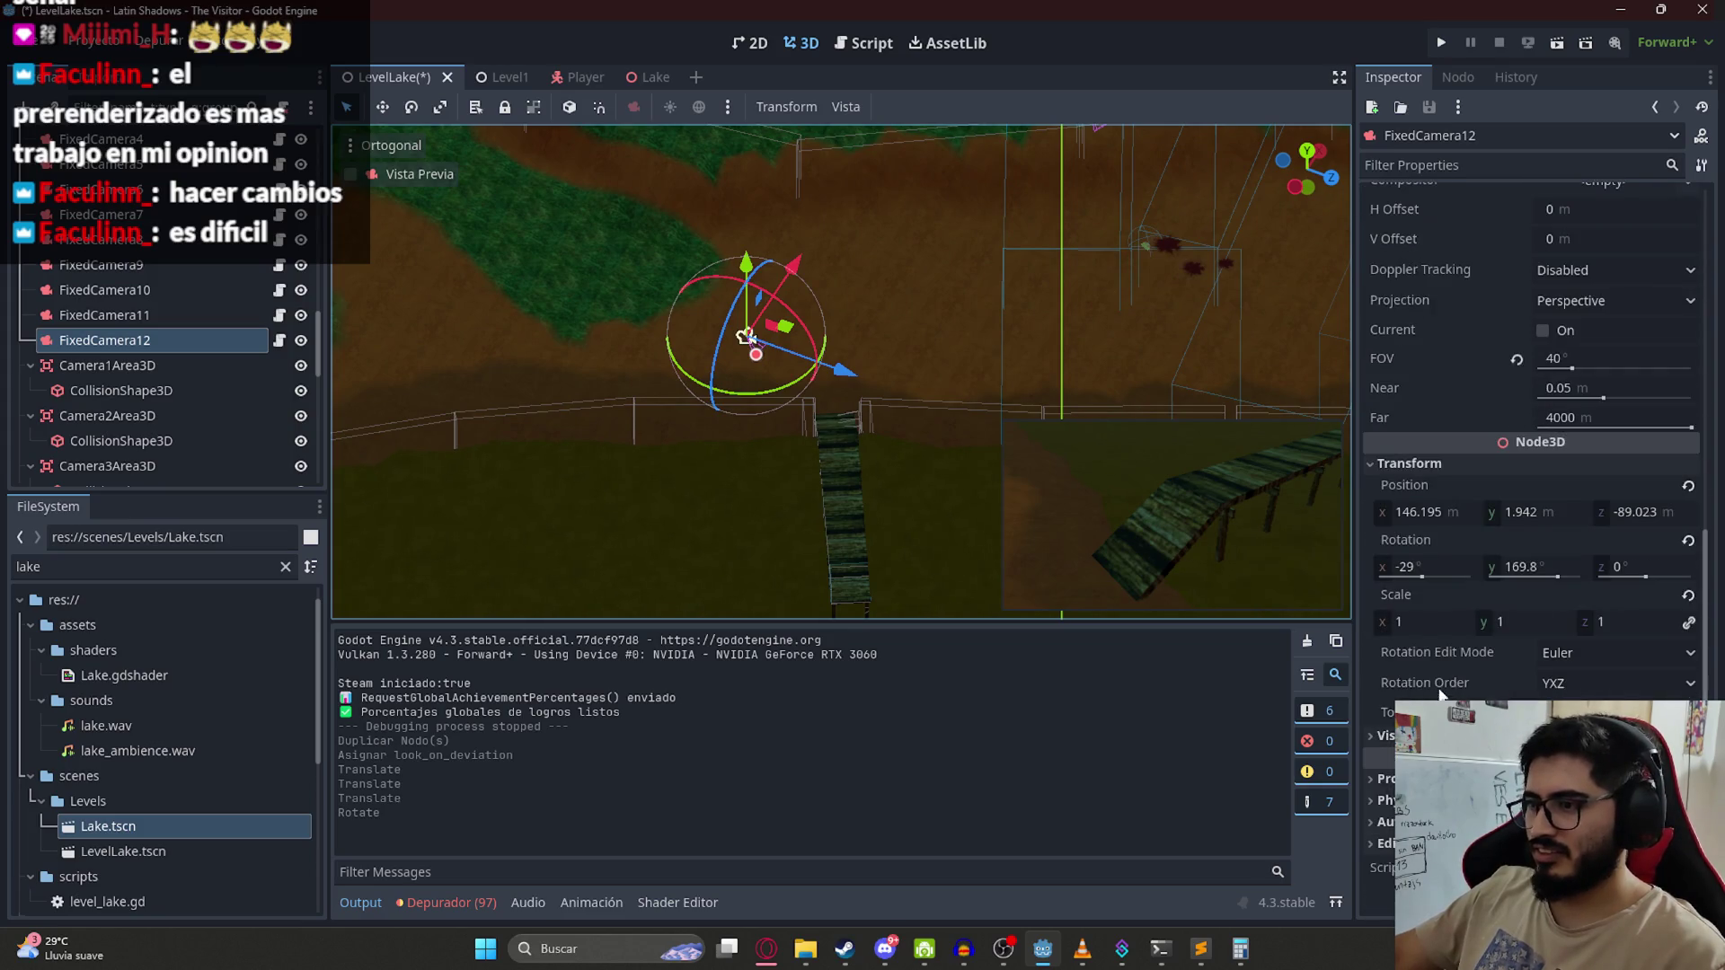
left_click_drag(1437, 567, 1491, 567)
left_click_drag(746, 265, 746, 311)
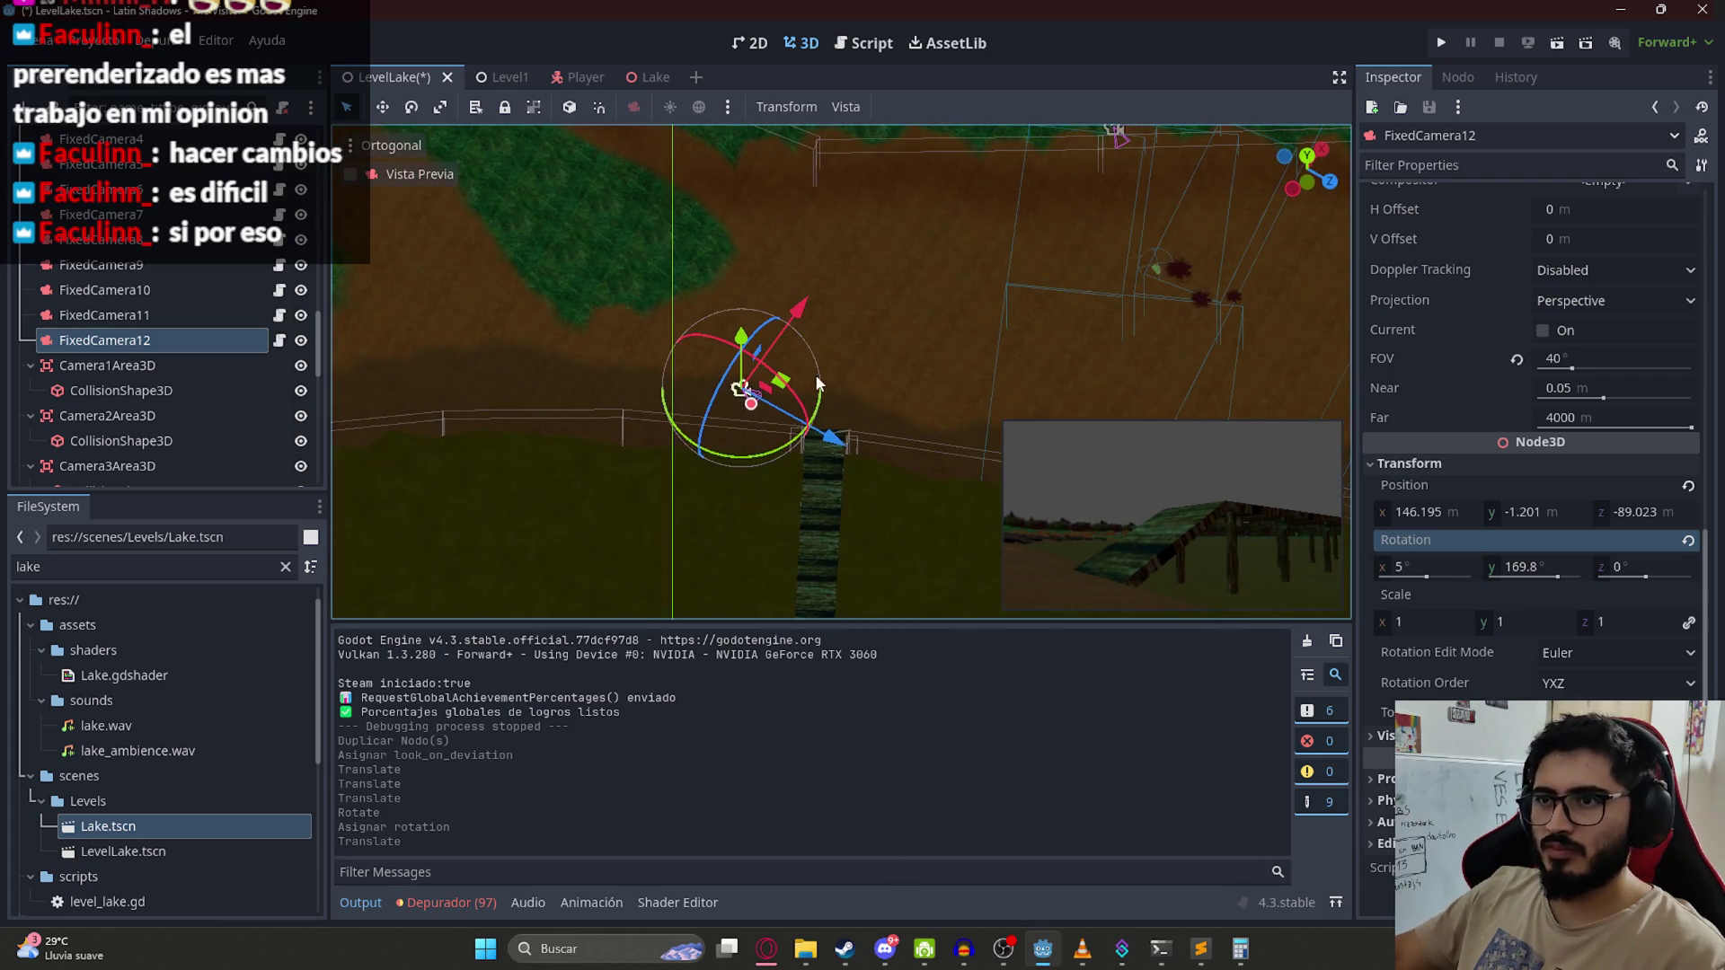
left_click_drag(818, 383, 961, 297)
left_click_drag(789, 406, 615, 464)
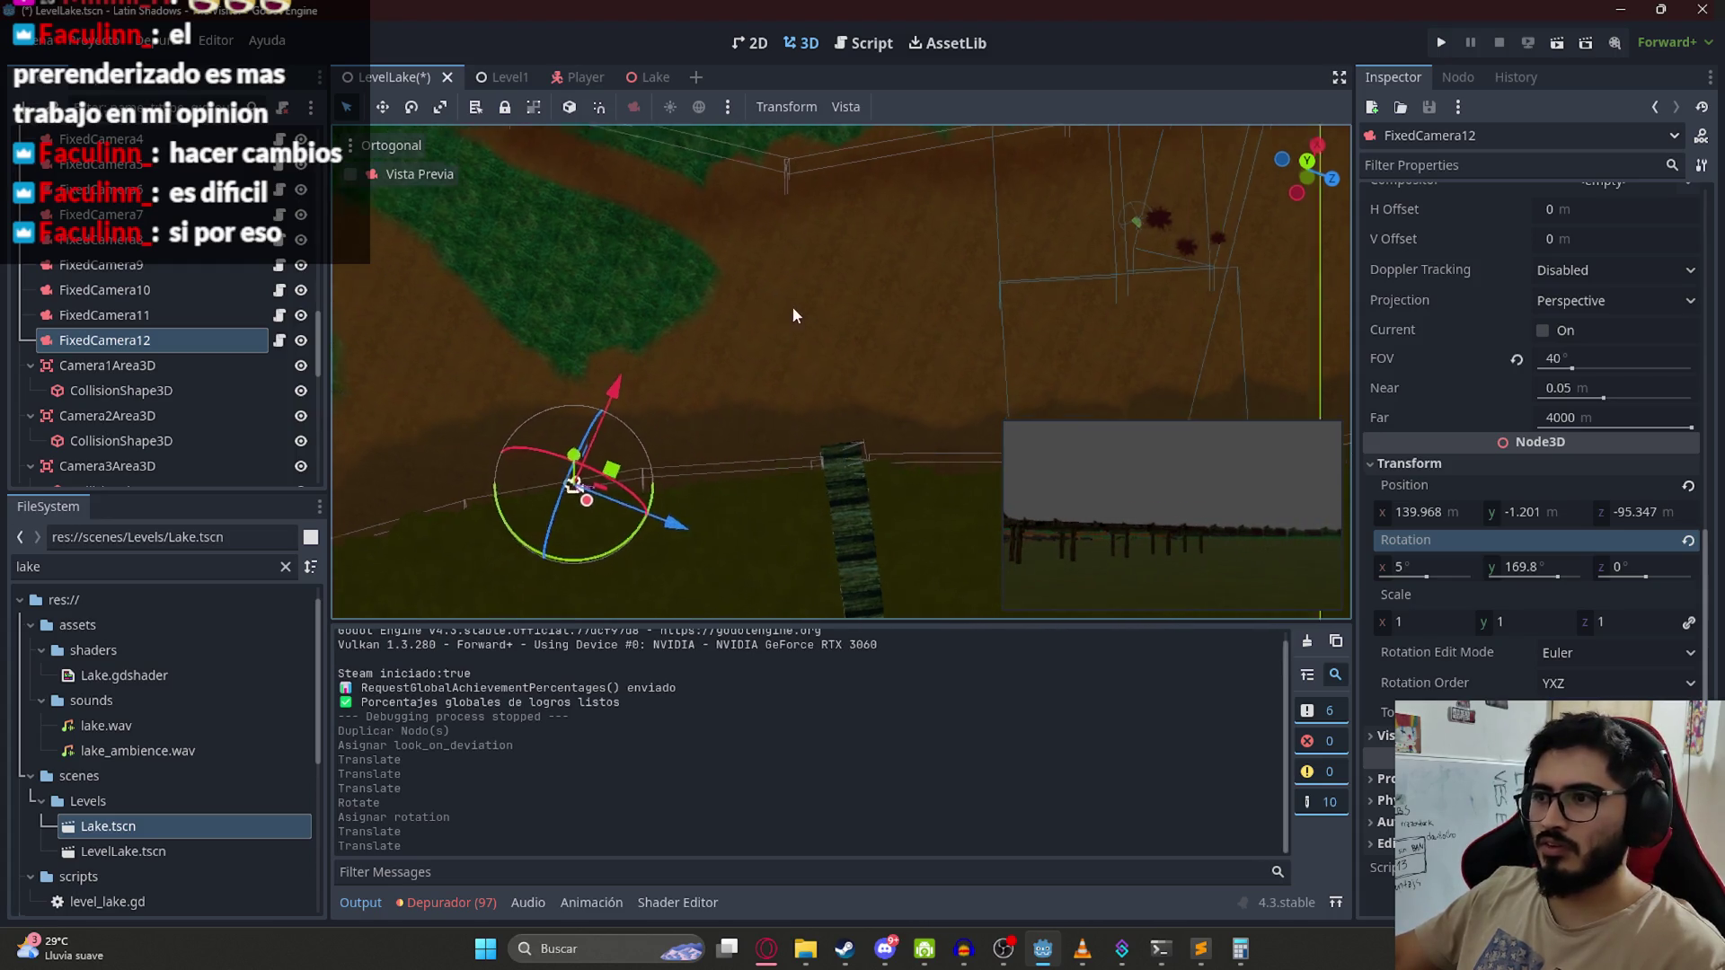
mouse_move(779, 478)
left_mouse_down()
mouse_move(869, 283)
mouse_move(608, 415)
mouse_move(605, 337)
mouse_move(652, 391)
mouse_move(746, 408)
left_mouse_up()
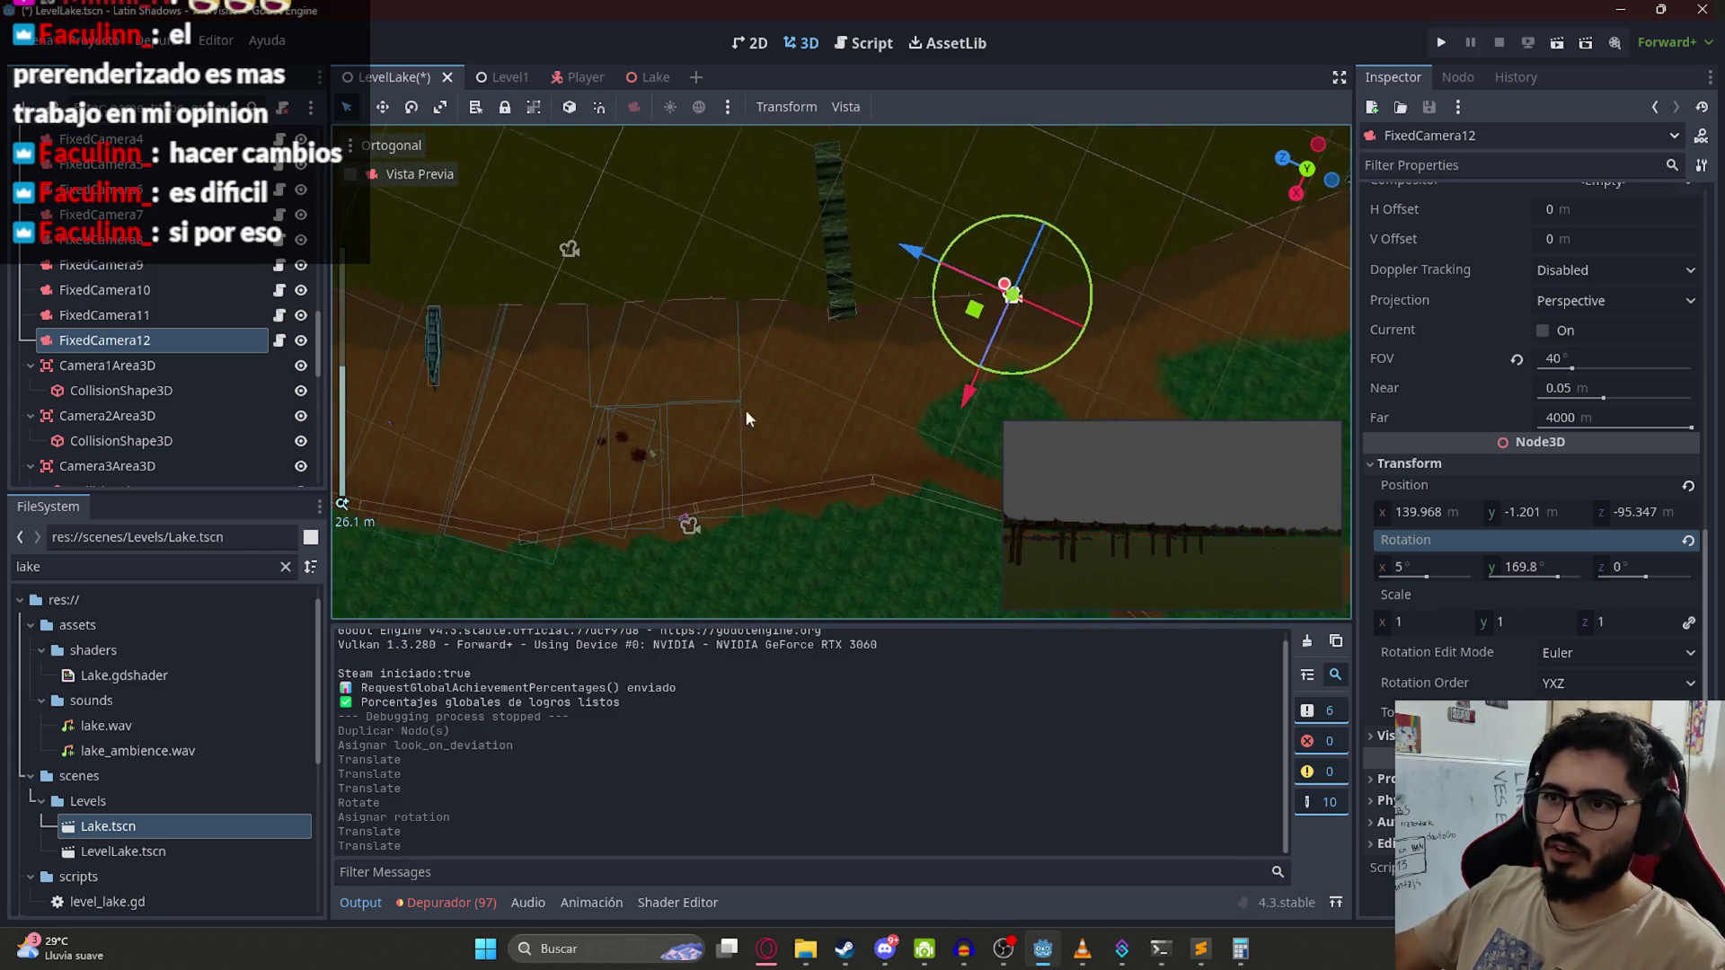
mouse_move(964, 337)
left_mouse_down()
mouse_move(881, 368)
mouse_move(796, 515)
mouse_move(765, 499)
mouse_move(837, 391)
mouse_move(806, 411)
mouse_move(777, 376)
left_mouse_up()
Step: Tilt FixedCamera12 down to -23°, move it across and up to about 3 m, and save
scroll(740, 326, "up", 3)
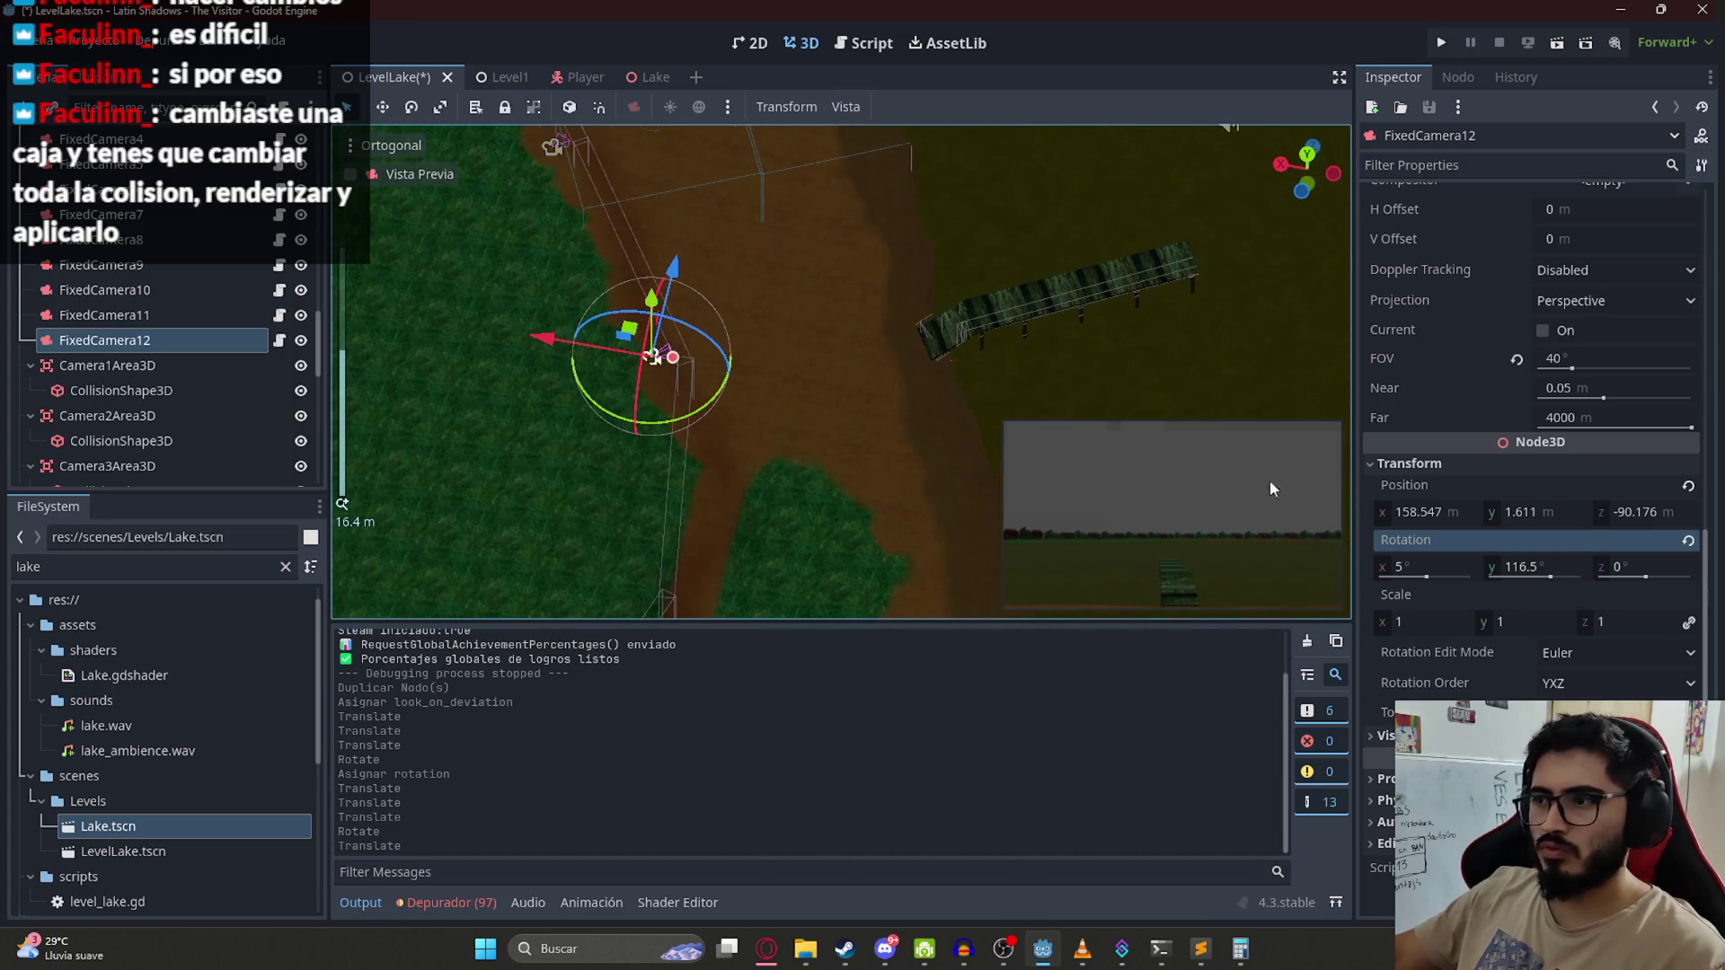
mouse_move(1438, 514)
left_mouse_down()
mouse_move(1401, 567)
mouse_move(1424, 566)
left_mouse_up()
key("ctrl+z")
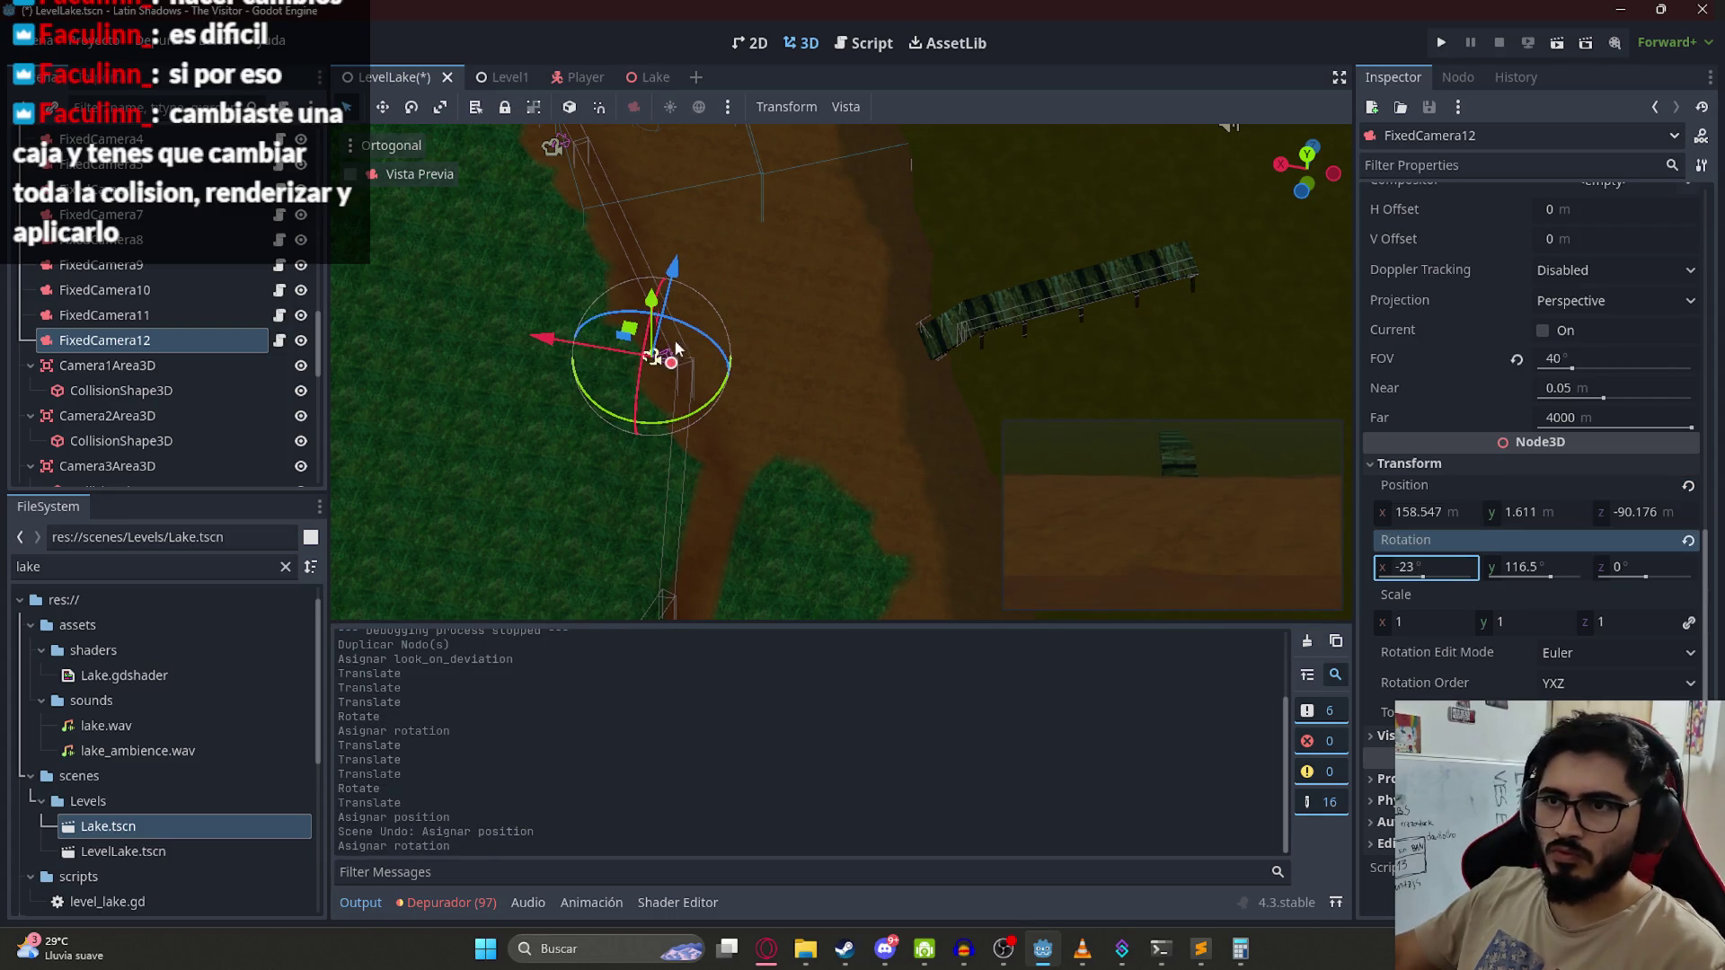
left_click_drag(750, 572, 925, 584)
left_click_drag(734, 342, 681, 277)
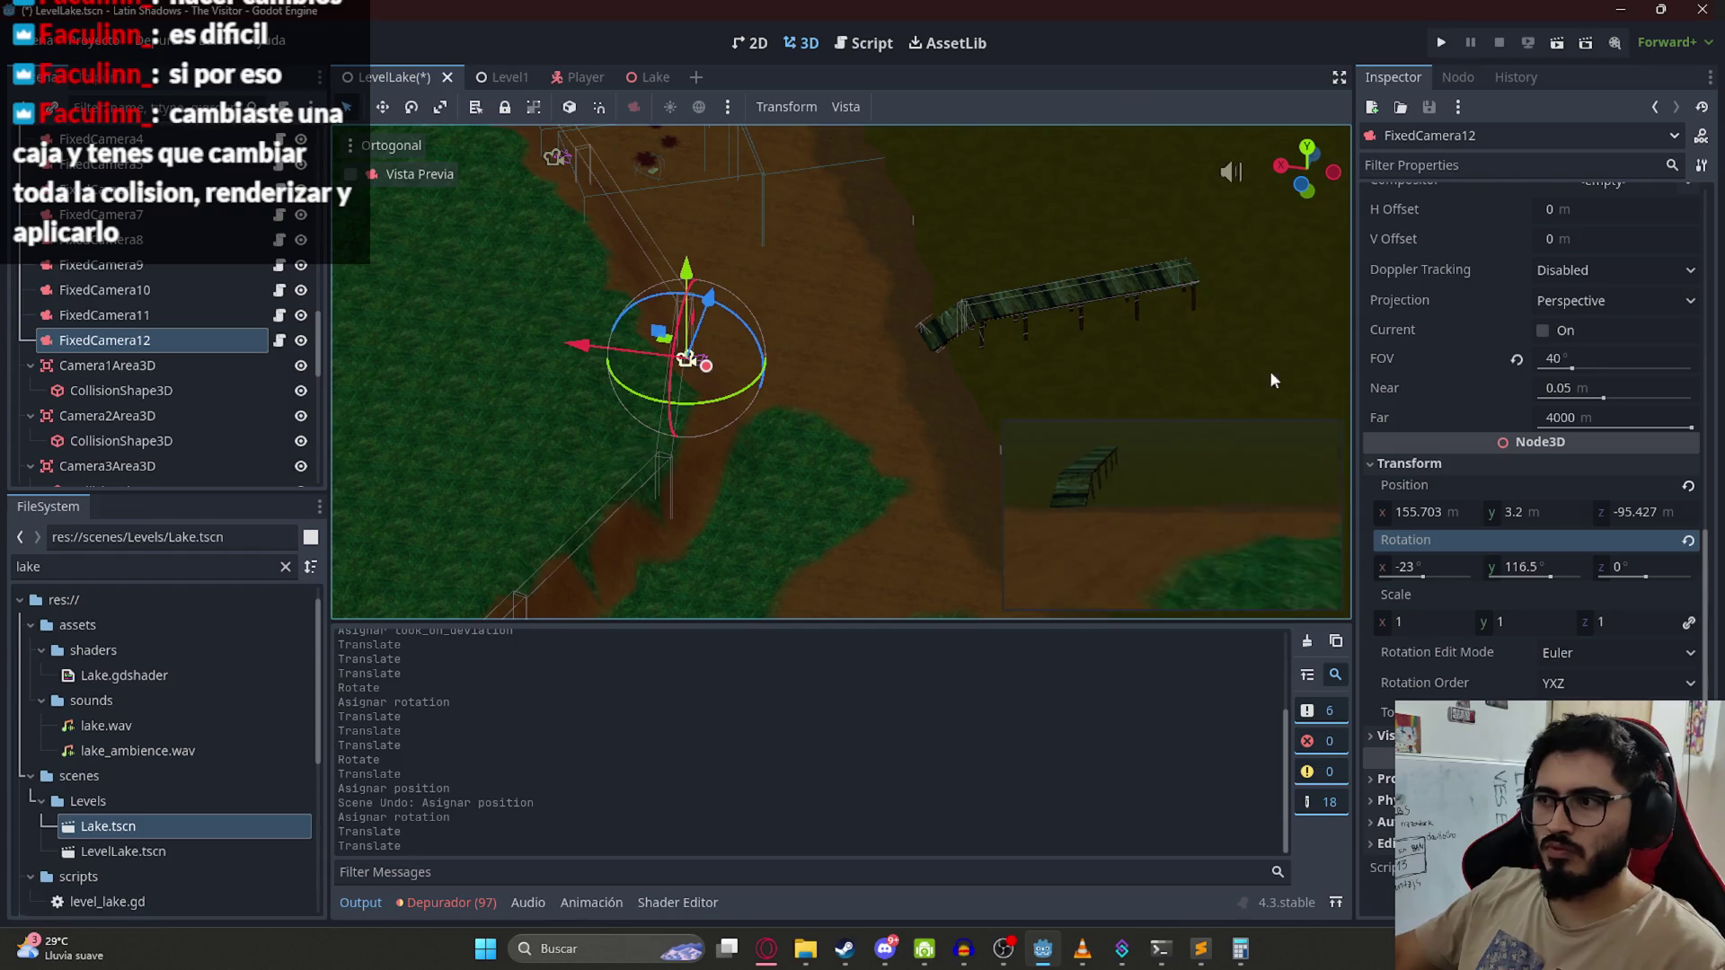
mouse_move(743, 400)
left_mouse_down()
mouse_move(806, 329)
mouse_move(704, 369)
mouse_move(770, 354)
mouse_move(709, 373)
mouse_move(808, 306)
mouse_move(727, 368)
mouse_move(743, 325)
left_mouse_up()
key("ctrl+z")
key("ctrl+s")
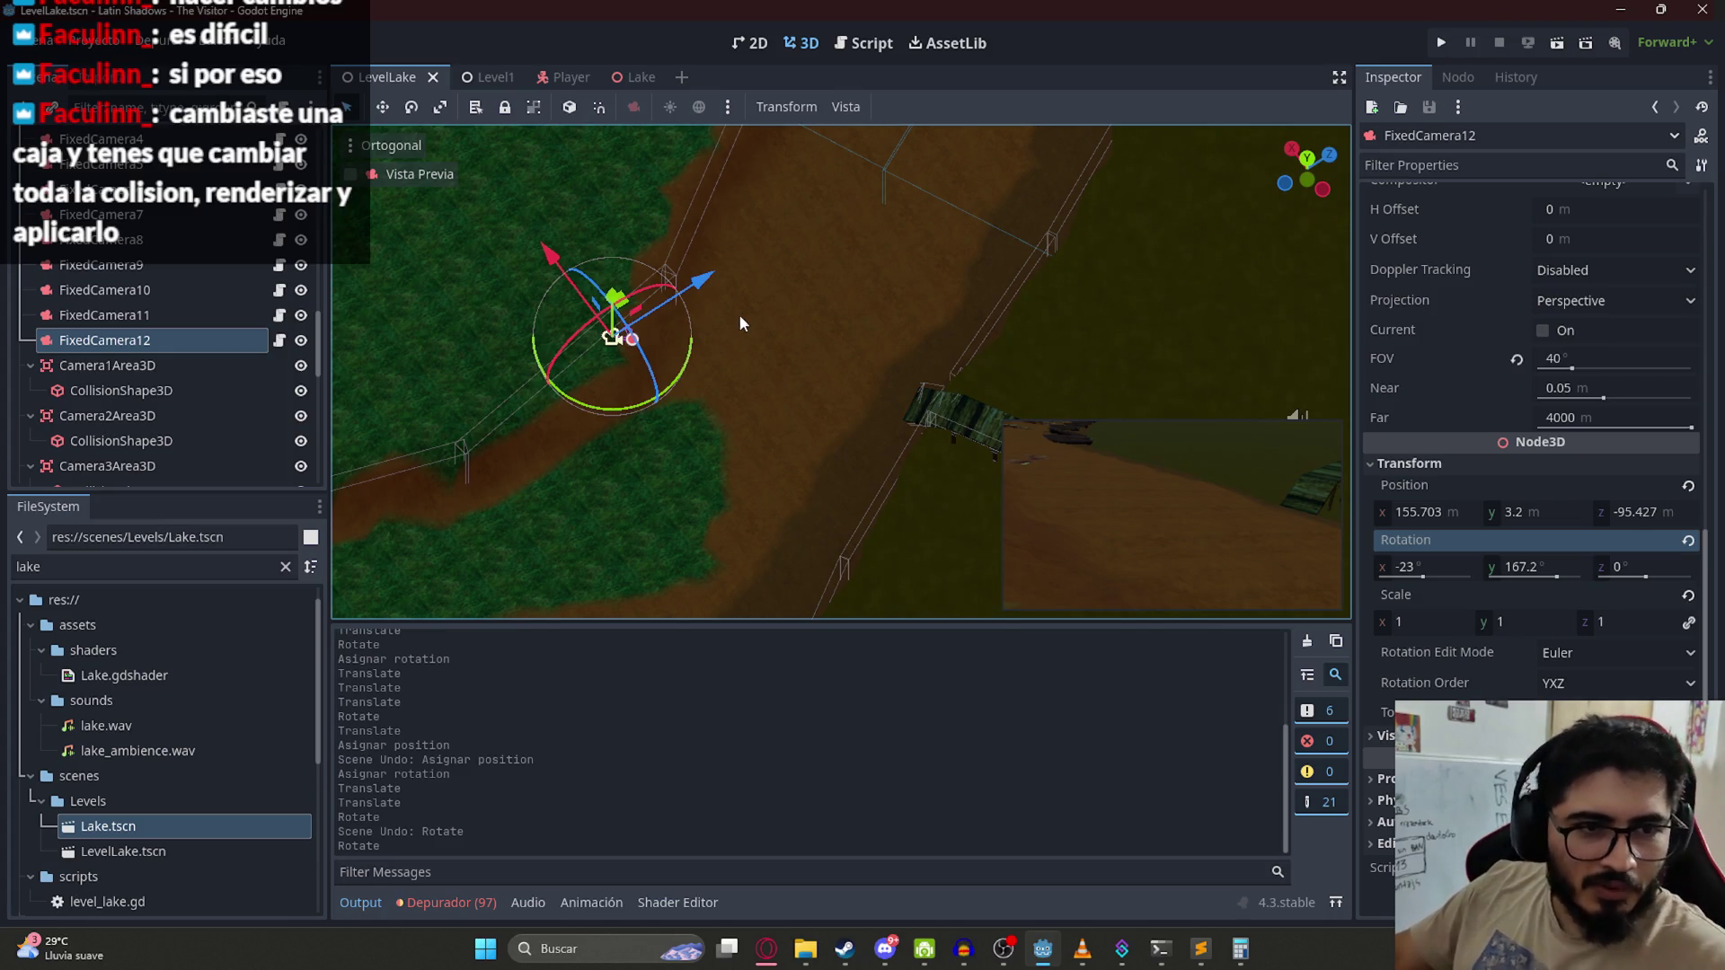
Step: Fine-tune FixedCamera12 to about 155.5, 3.6, -94.8 turned 167.8° on Y, and save
mouse_move(629, 334)
left_mouse_down()
mouse_move(785, 433)
mouse_move(907, 213)
mouse_move(880, 465)
left_mouse_up()
left_click_drag(688, 388, 688, 370)
scroll(751, 397, "up", 5)
scroll(838, 423, "down", 5)
left_click_drag(838, 423, 787, 413)
mouse_move(681, 404)
left_mouse_down()
mouse_move(787, 395)
mouse_move(784, 374)
mouse_move(828, 386)
mouse_move(901, 413)
mouse_move(934, 494)
mouse_move(916, 363)
mouse_move(860, 317)
left_mouse_up()
key("ctrl+s")
mouse_move(1084, 213)
left_mouse_down()
mouse_move(733, 381)
mouse_move(832, 339)
mouse_move(763, 303)
left_mouse_up()
key("ctrl+z")
mouse_move(899, 308)
left_mouse_down()
mouse_move(824, 349)
mouse_move(865, 357)
mouse_move(797, 352)
mouse_move(878, 361)
mouse_move(845, 377)
left_mouse_up()
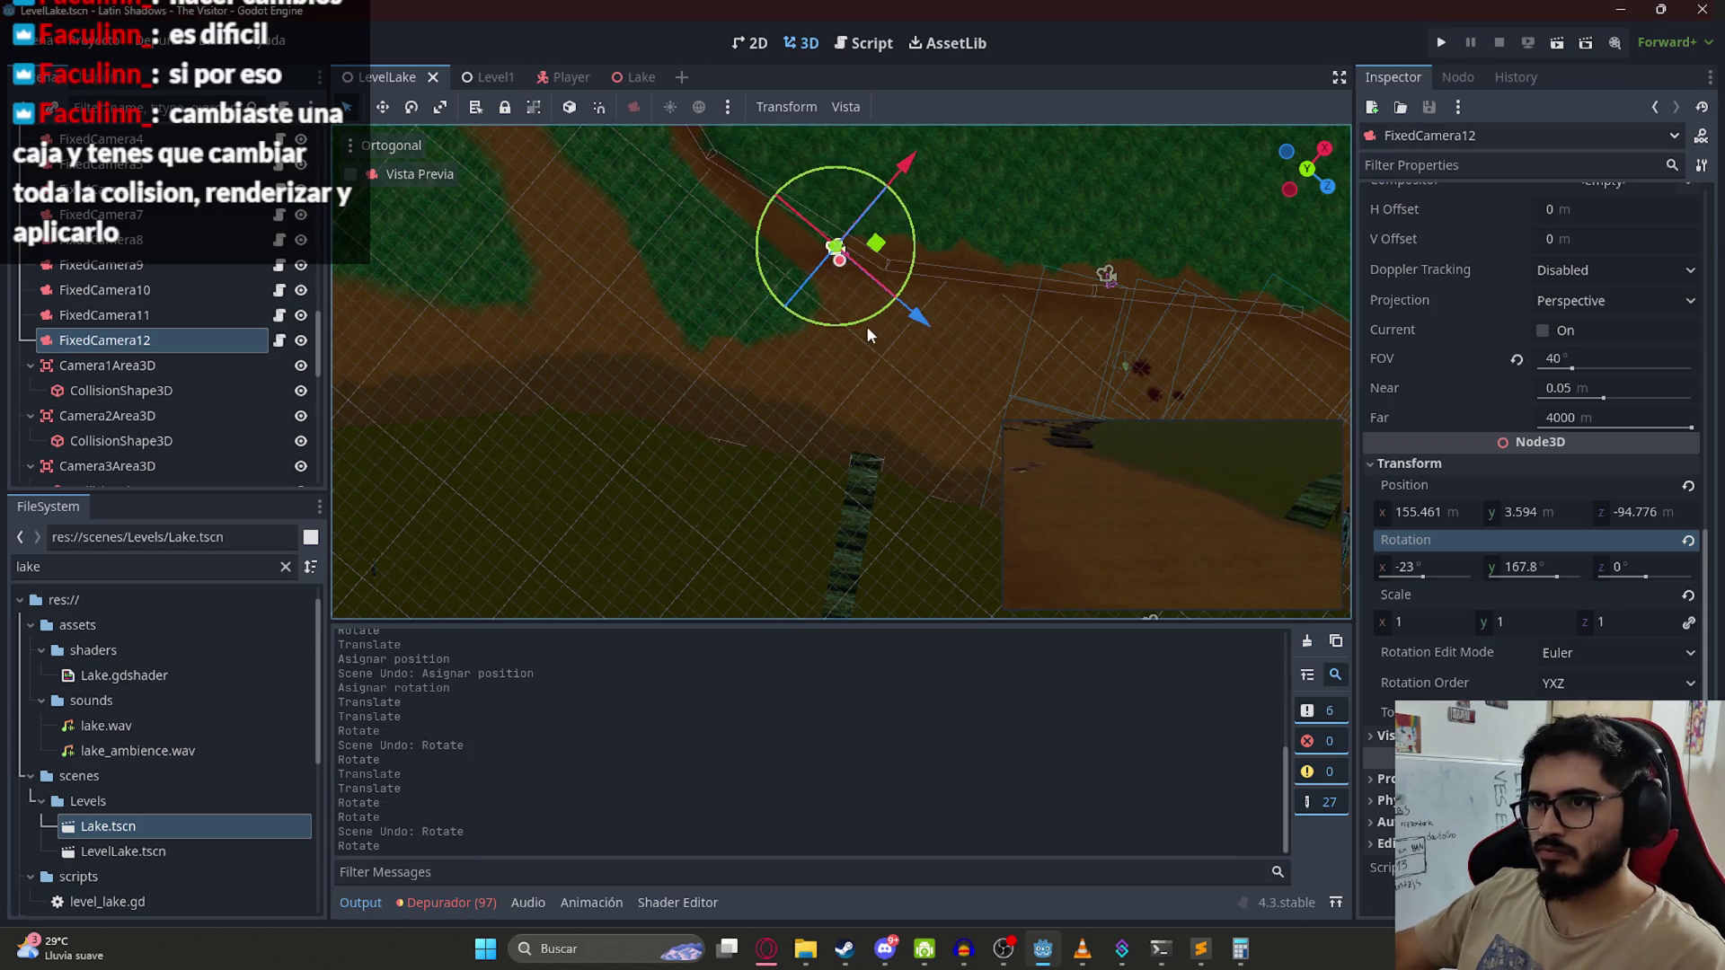
left_click_drag(860, 309, 737, 356)
key("ctrl+z")
scroll(665, 294, "down", 3)
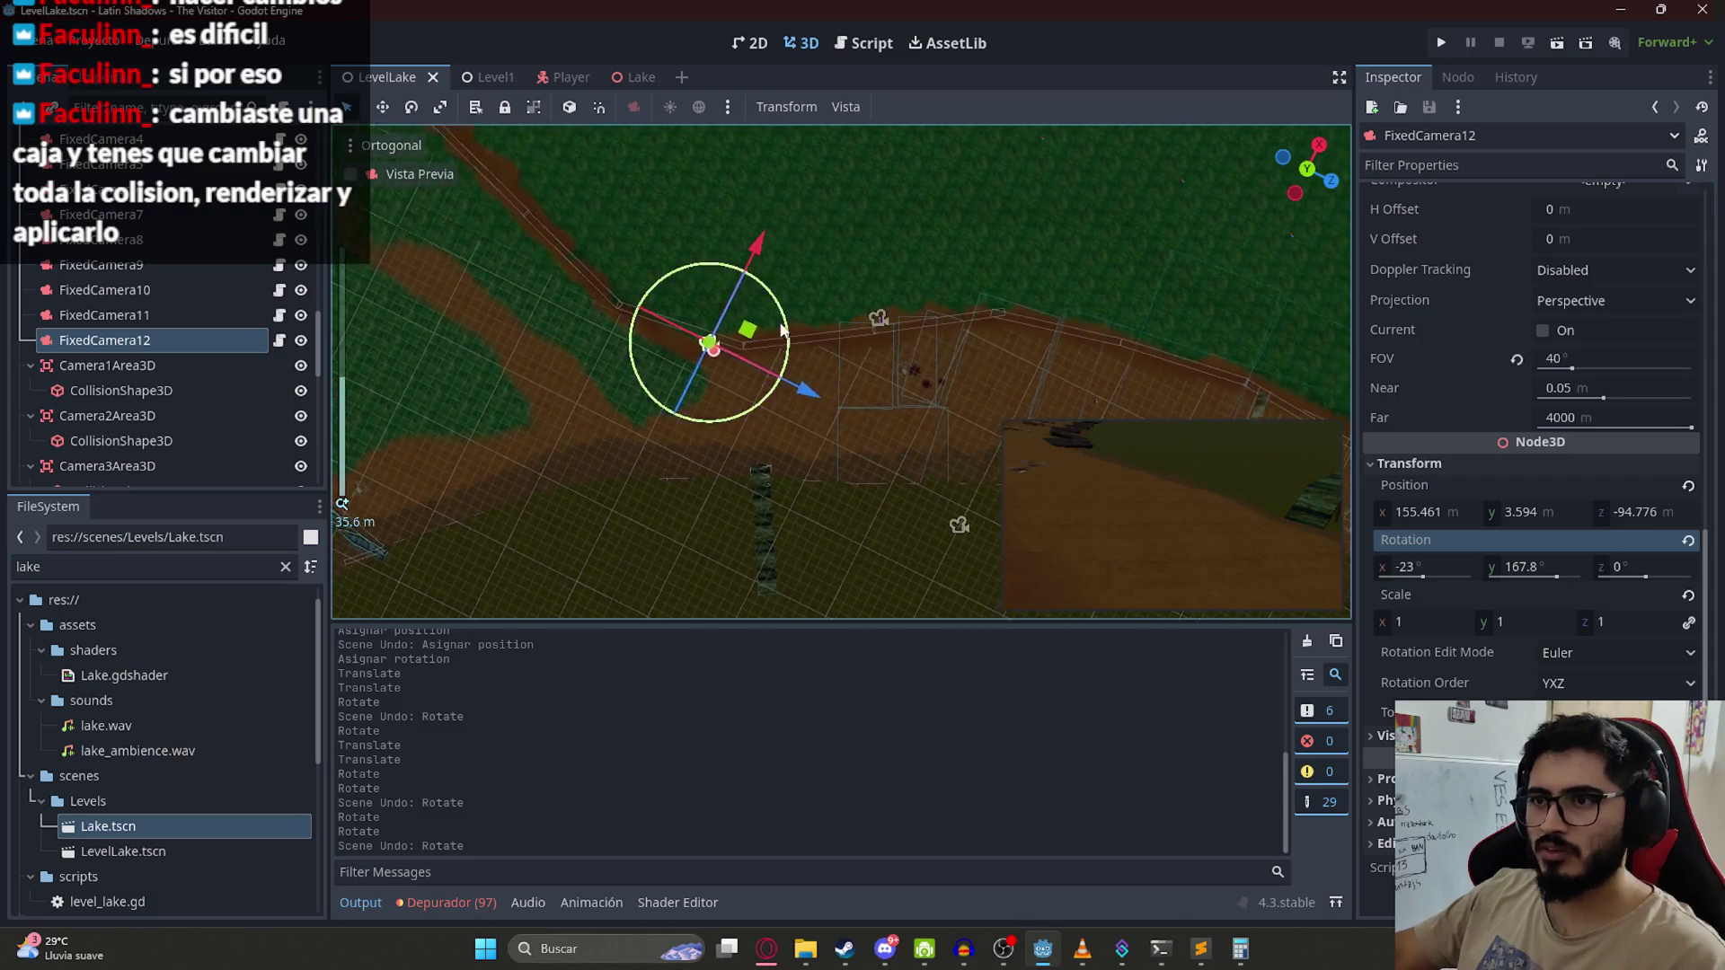
scroll(281, 412, "down", 5)
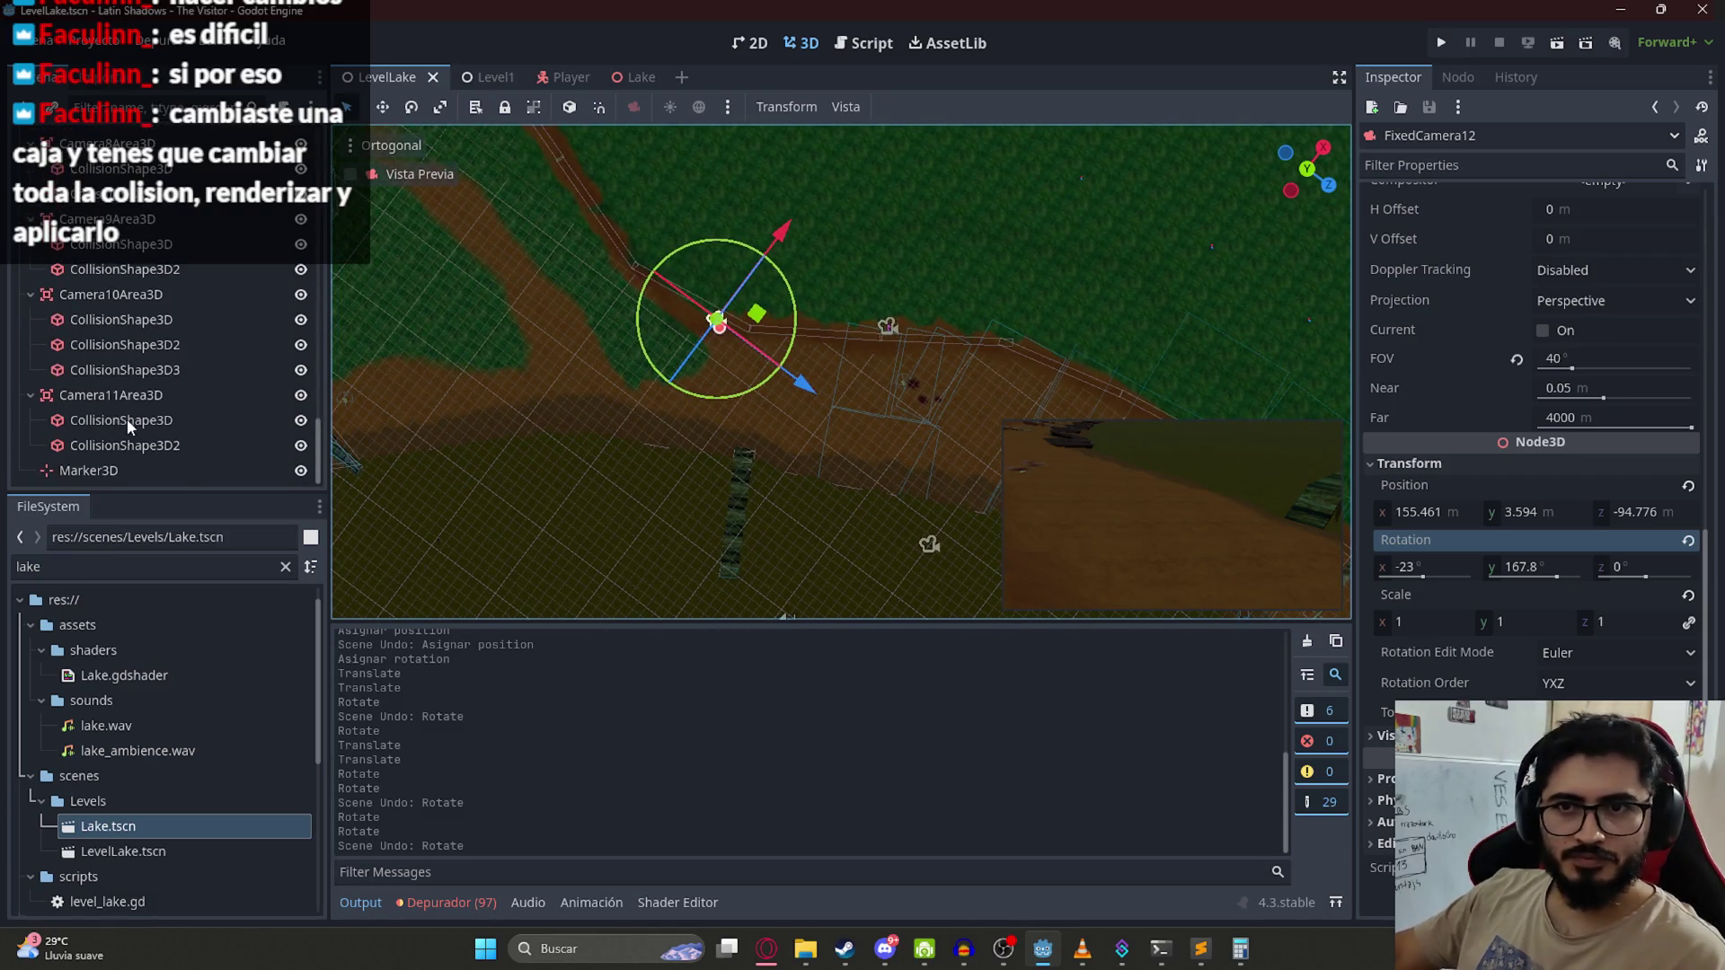
Step: Duplicate Camera11Area3D as Camera12Area3D and delete its two copied collision shapes
left_click(127, 387)
key("ctrl+d")
double_click(125, 470)
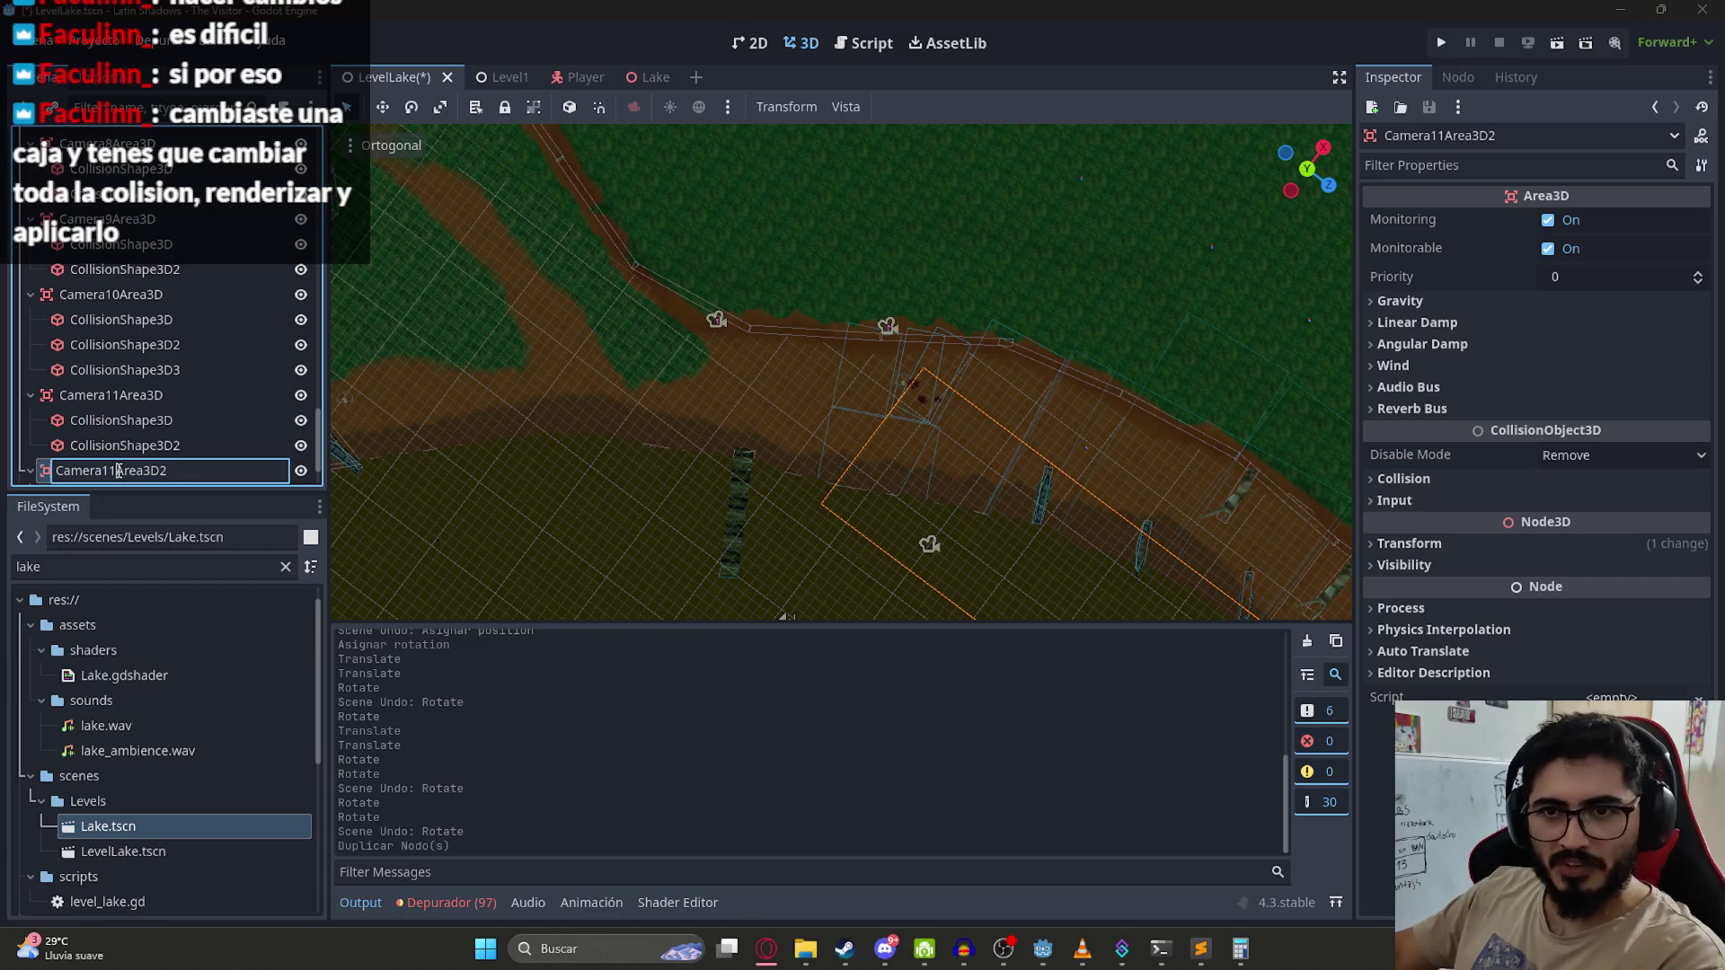
key("BackSpace")
type("2")
key("Return")
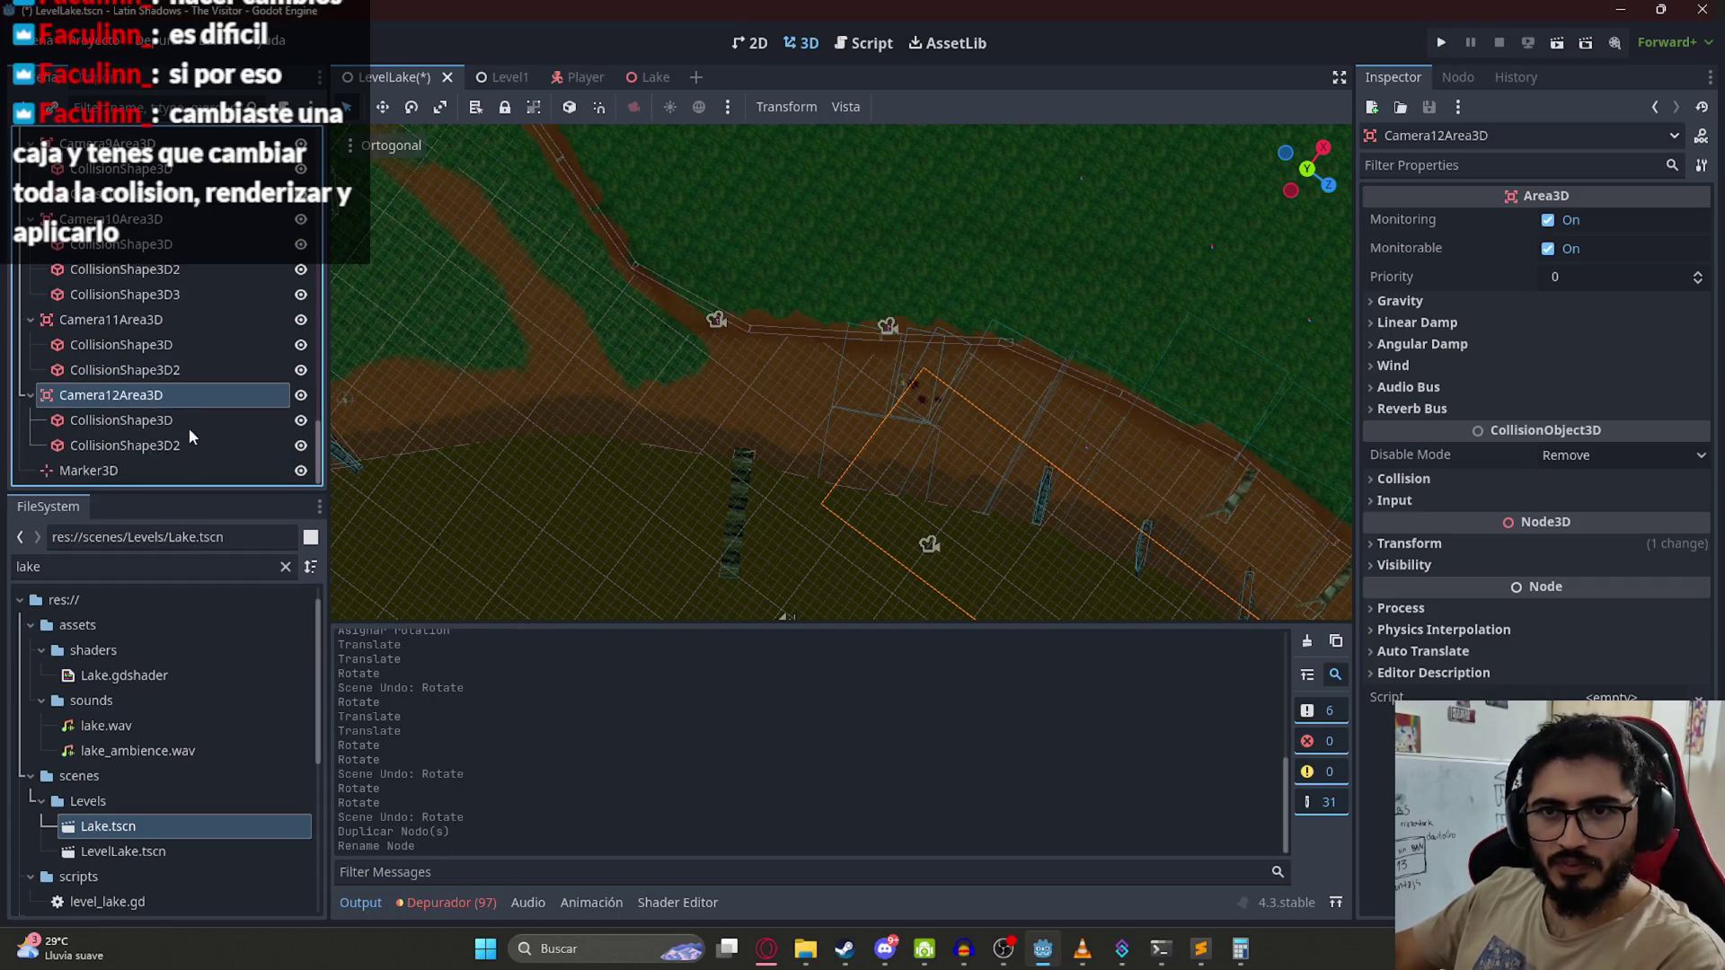
left_click(187, 428)
right_click(182, 442)
left_click(231, 818)
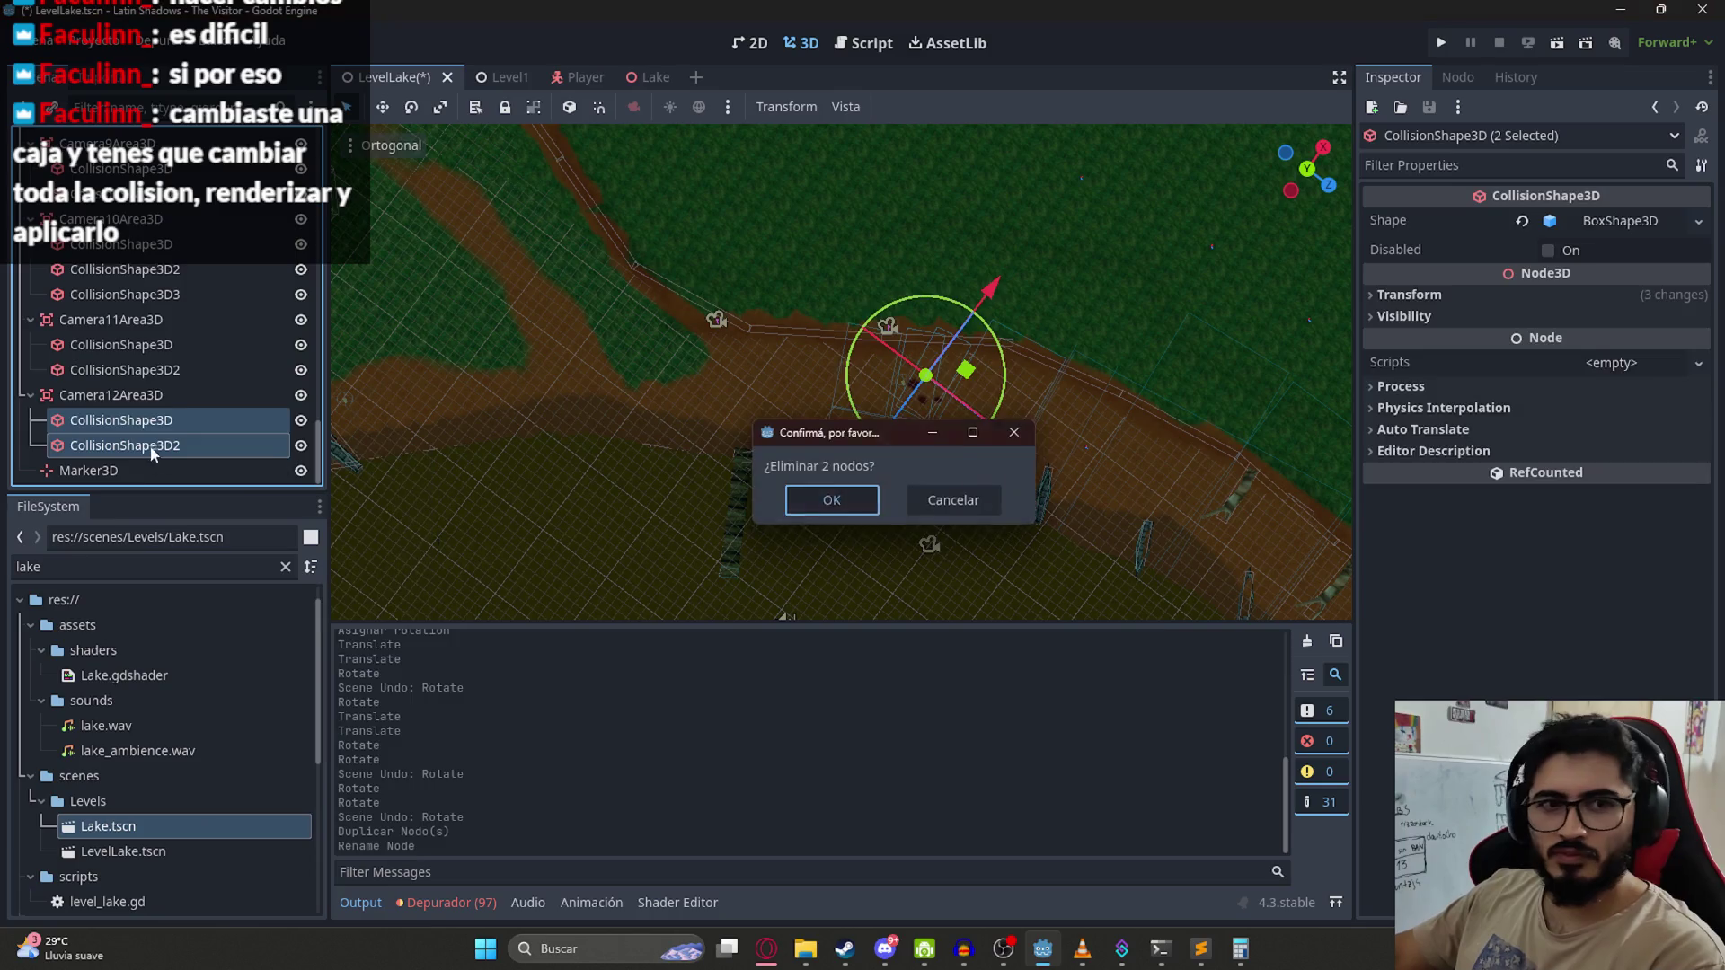
left_click(808, 496)
Step: Add a CollisionShape3D child with a BoxShape3D to Camera12Area3D
right_click(101, 446)
left_click(171, 331)
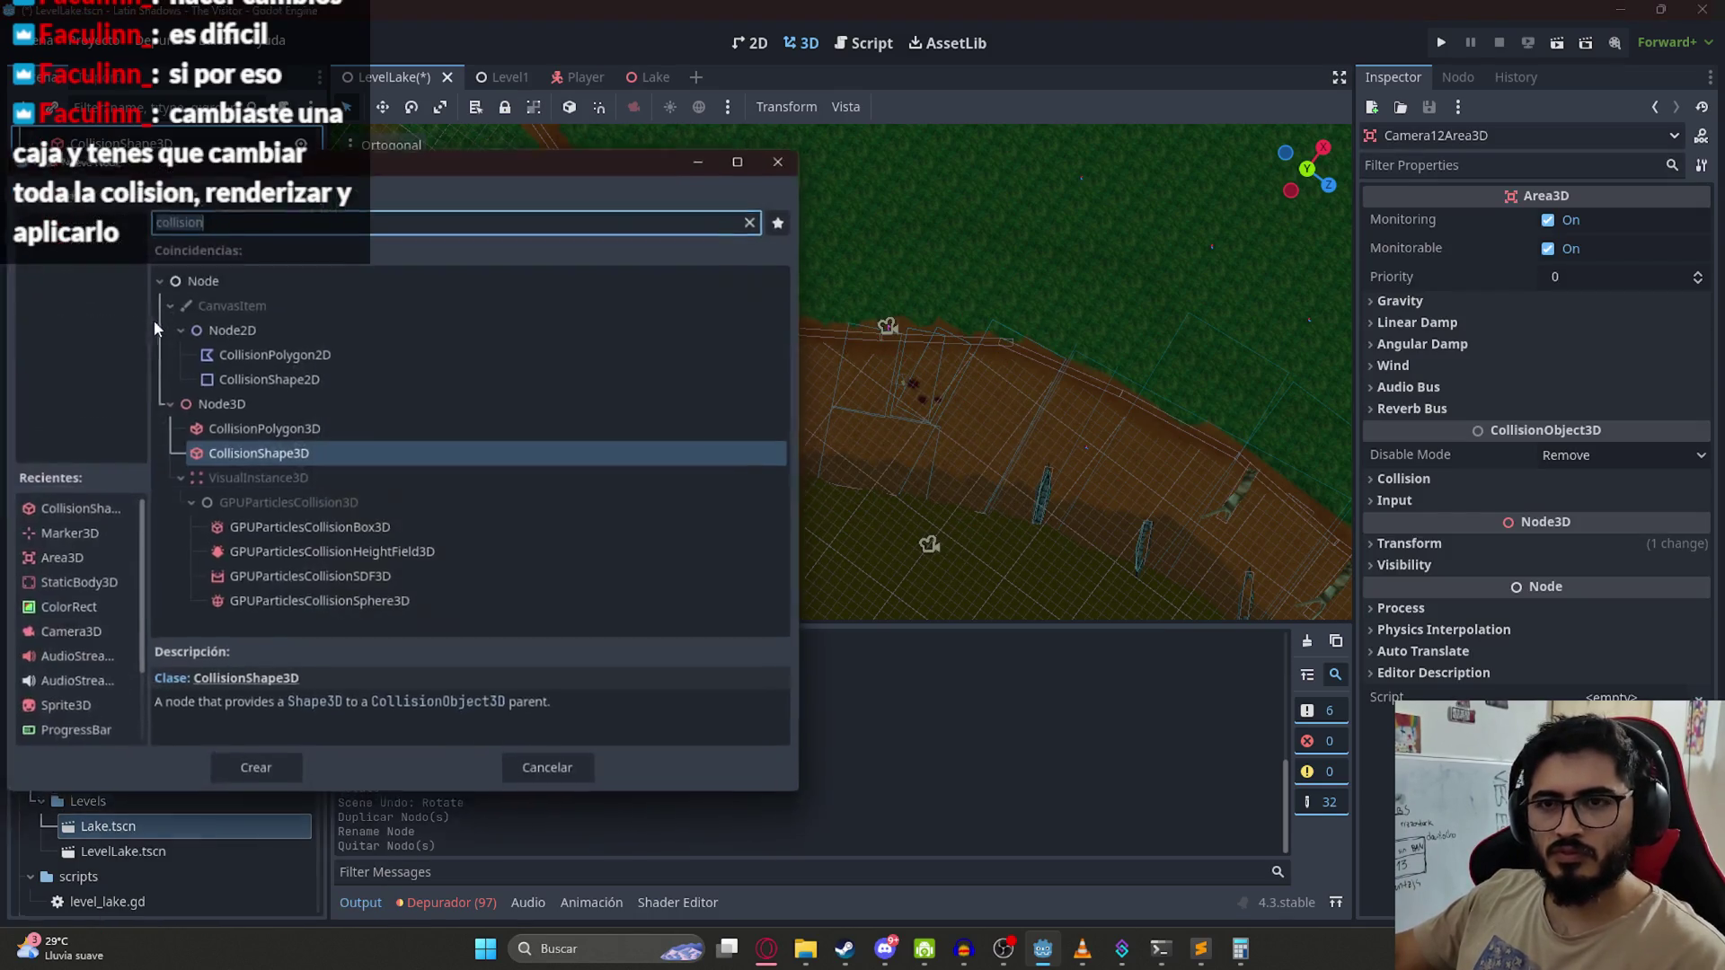
key("Return")
left_click(1601, 220)
left_click(1581, 248)
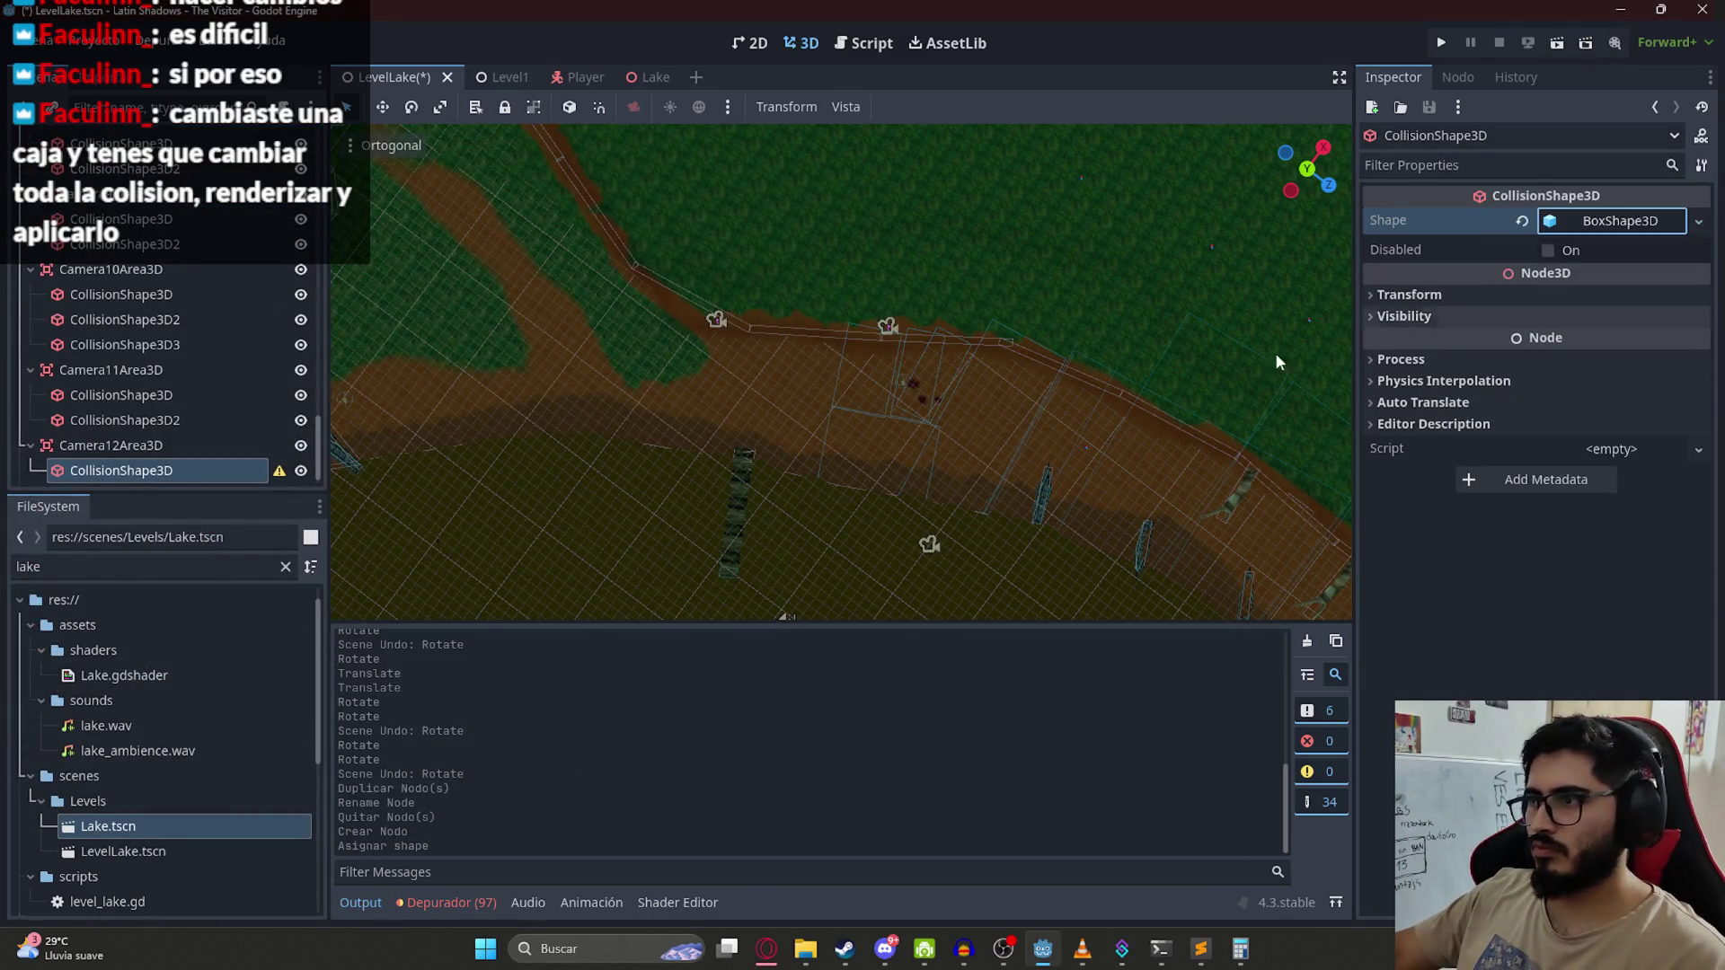
Step: Move the new box across the ground onto the path
scroll(936, 404, "down", 5)
mouse_move(1130, 566)
left_mouse_down()
mouse_move(983, 363)
mouse_move(836, 336)
left_mouse_up()
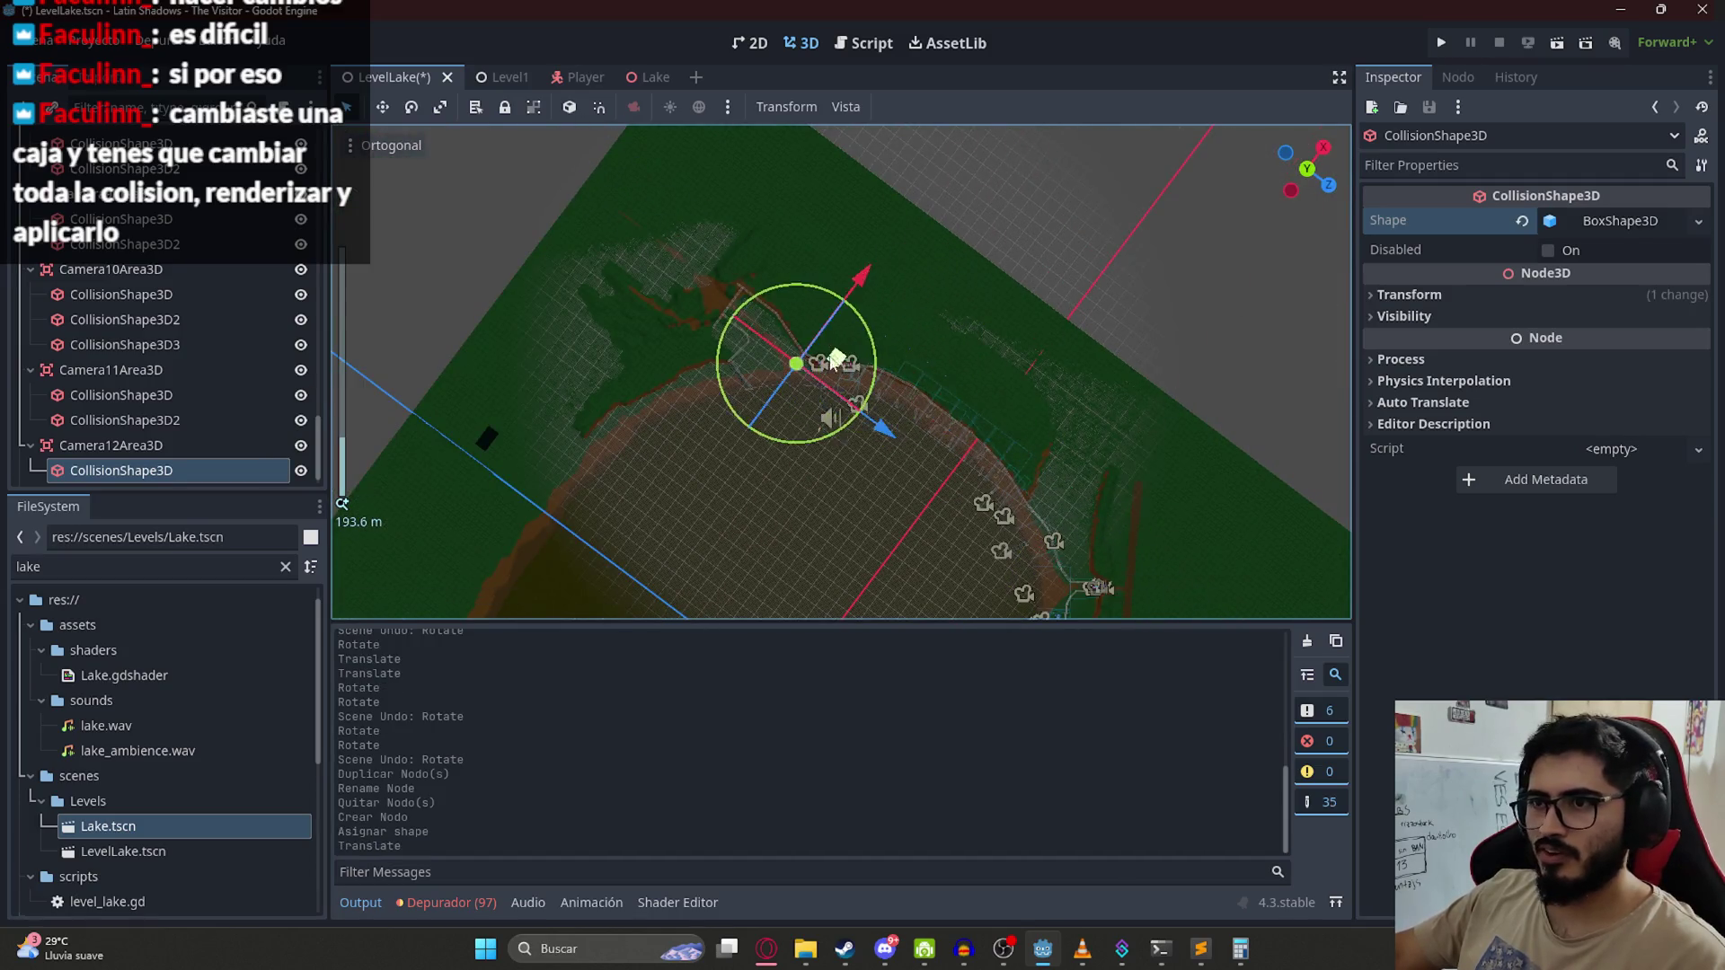
scroll(772, 359, "up", 10)
mouse_move(644, 245)
left_mouse_down()
mouse_move(908, 288)
mouse_move(883, 319)
mouse_move(903, 398)
mouse_move(929, 381)
left_mouse_up()
scroll(849, 338, "up", 4)
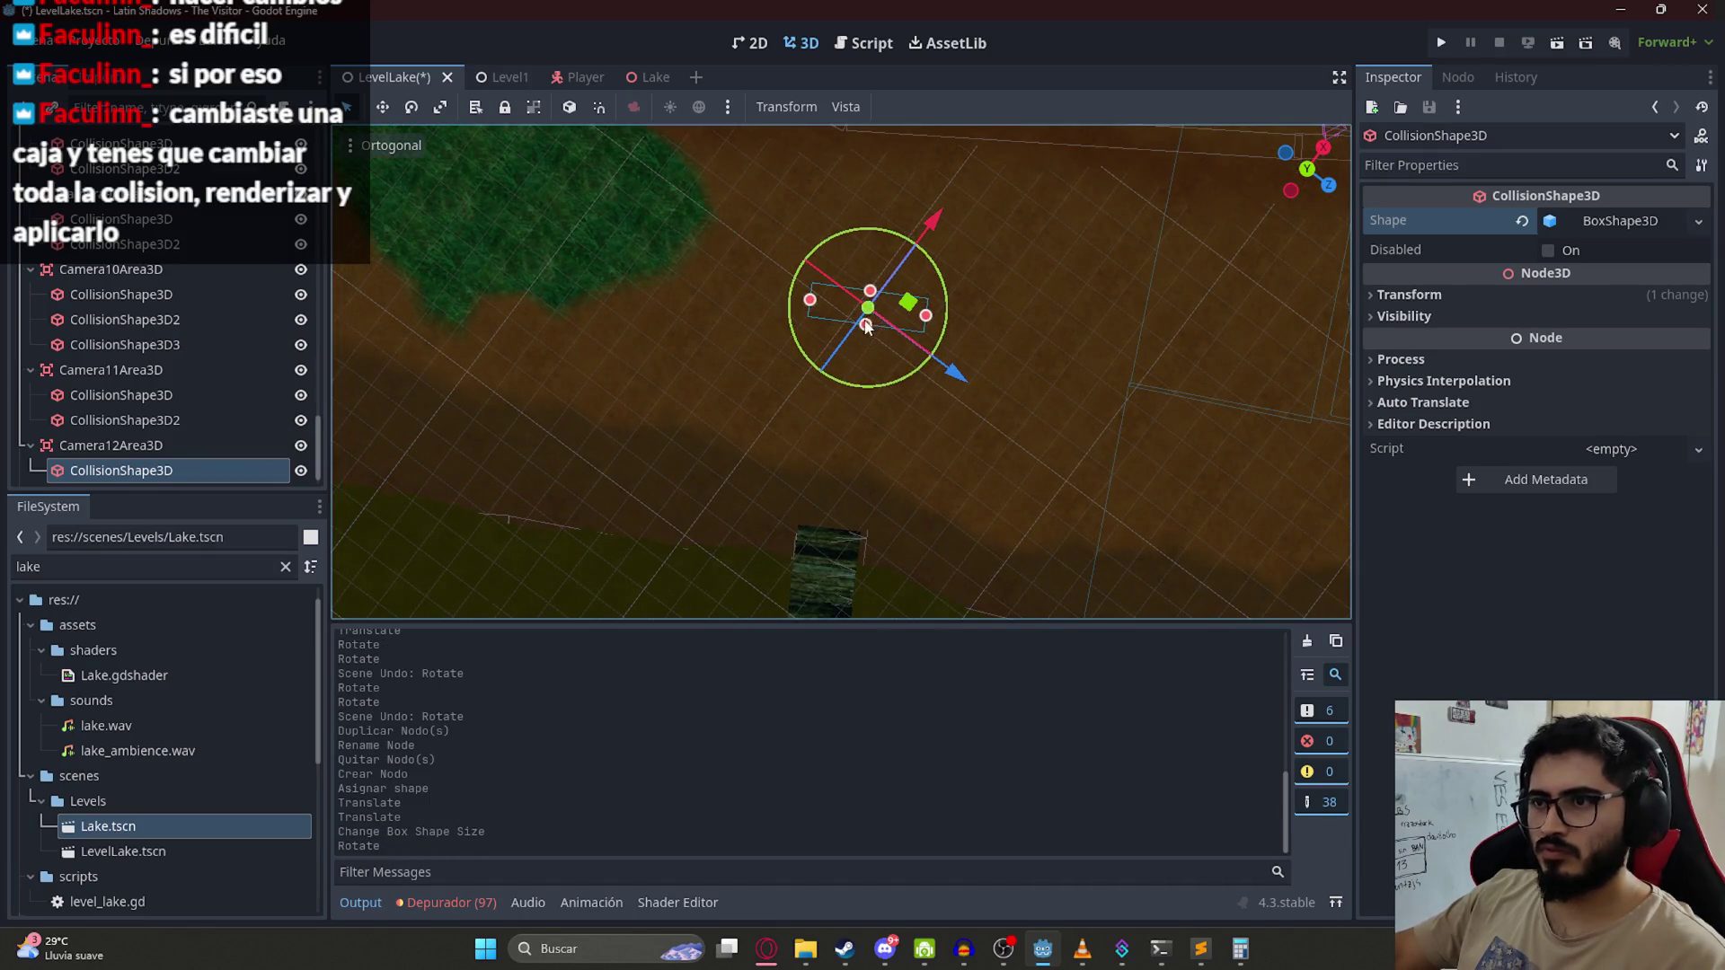
Step: Resize the box to about 20 long along X and 3.3 high, widening its Z side
left_click_drag(867, 327, 813, 584)
scroll(849, 379, "down", 3)
left_click_drag(867, 344, 885, 193)
scroll(885, 193, "down", 2)
left_click_drag(954, 355, 970, 404)
mouse_move(824, 344)
left_mouse_down()
mouse_move(612, 317)
mouse_move(628, 323)
left_mouse_up()
scroll(628, 323, "down", 3)
left_click_drag(830, 260, 836, 236)
scroll(809, 395, "up", 4)
mouse_move(802, 400)
left_mouse_down()
mouse_move(802, 387)
mouse_move(823, 489)
left_mouse_up()
scroll(822, 489, "down", 4)
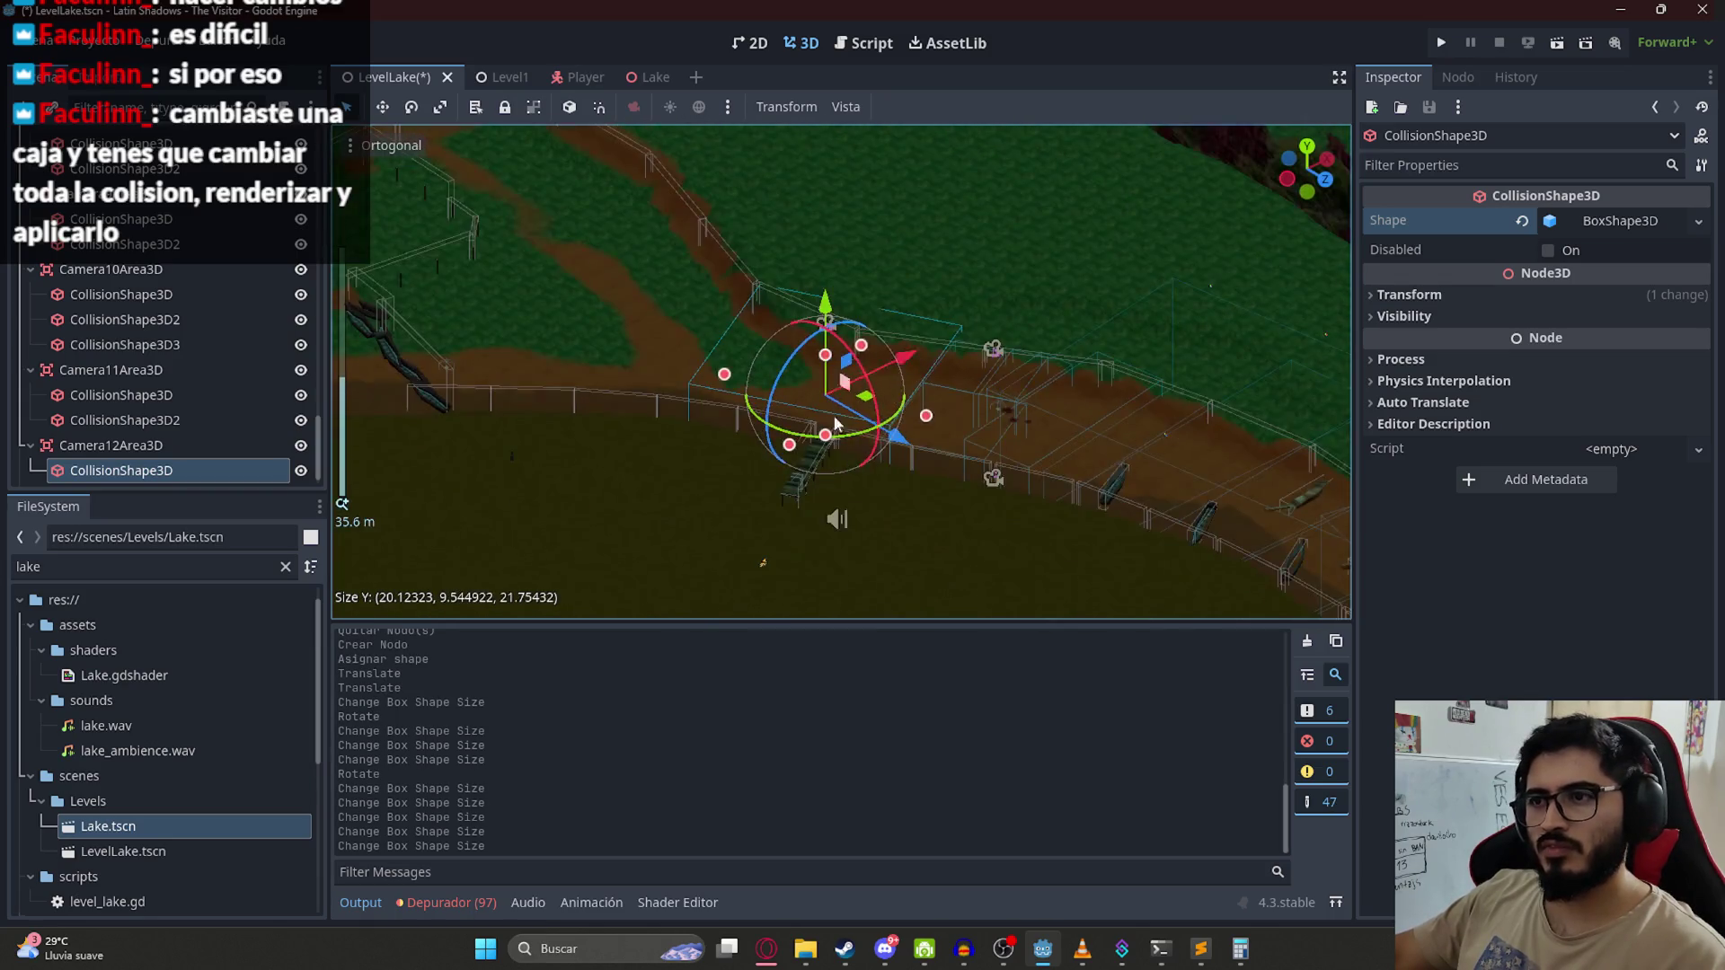
mouse_move(941, 251)
left_mouse_down()
mouse_move(711, 332)
mouse_move(799, 487)
left_mouse_up()
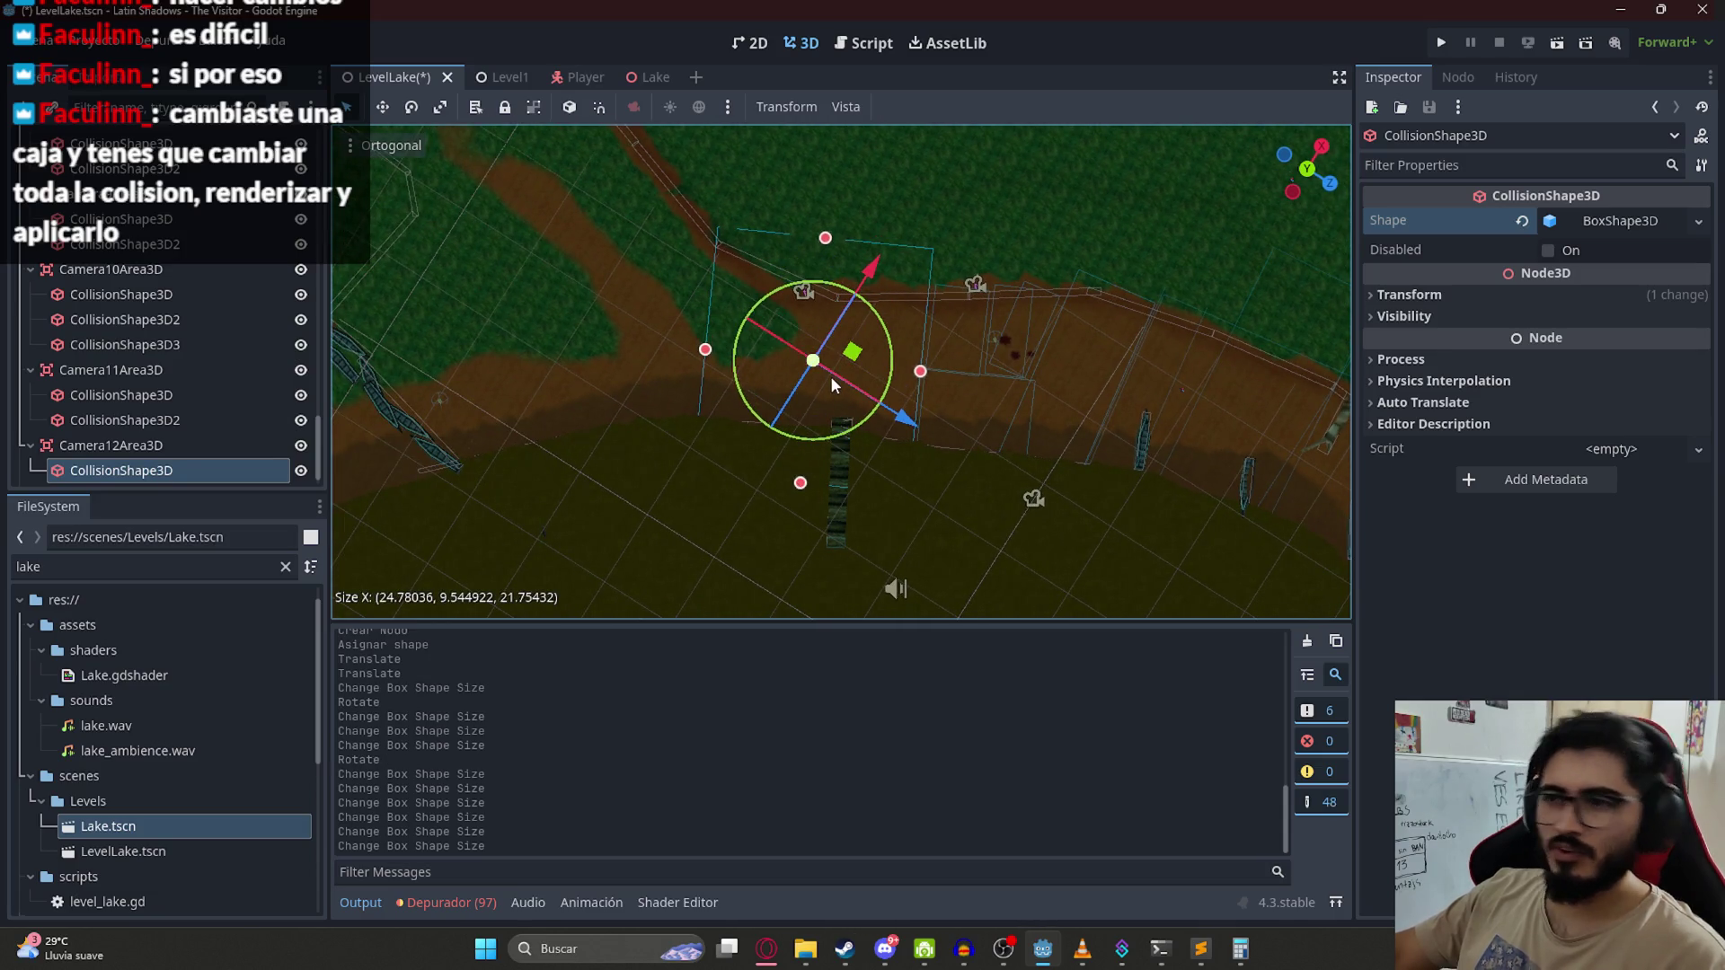
Step: Save the scene, inspect the box from oblique and top-down views, and open level_lake.gd
key("ctrl+s")
mouse_move(985, 541)
left_mouse_down()
mouse_move(800, 413)
mouse_move(724, 212)
mouse_move(916, 585)
mouse_move(915, 503)
left_mouse_up()
scroll(787, 459, "up", 3)
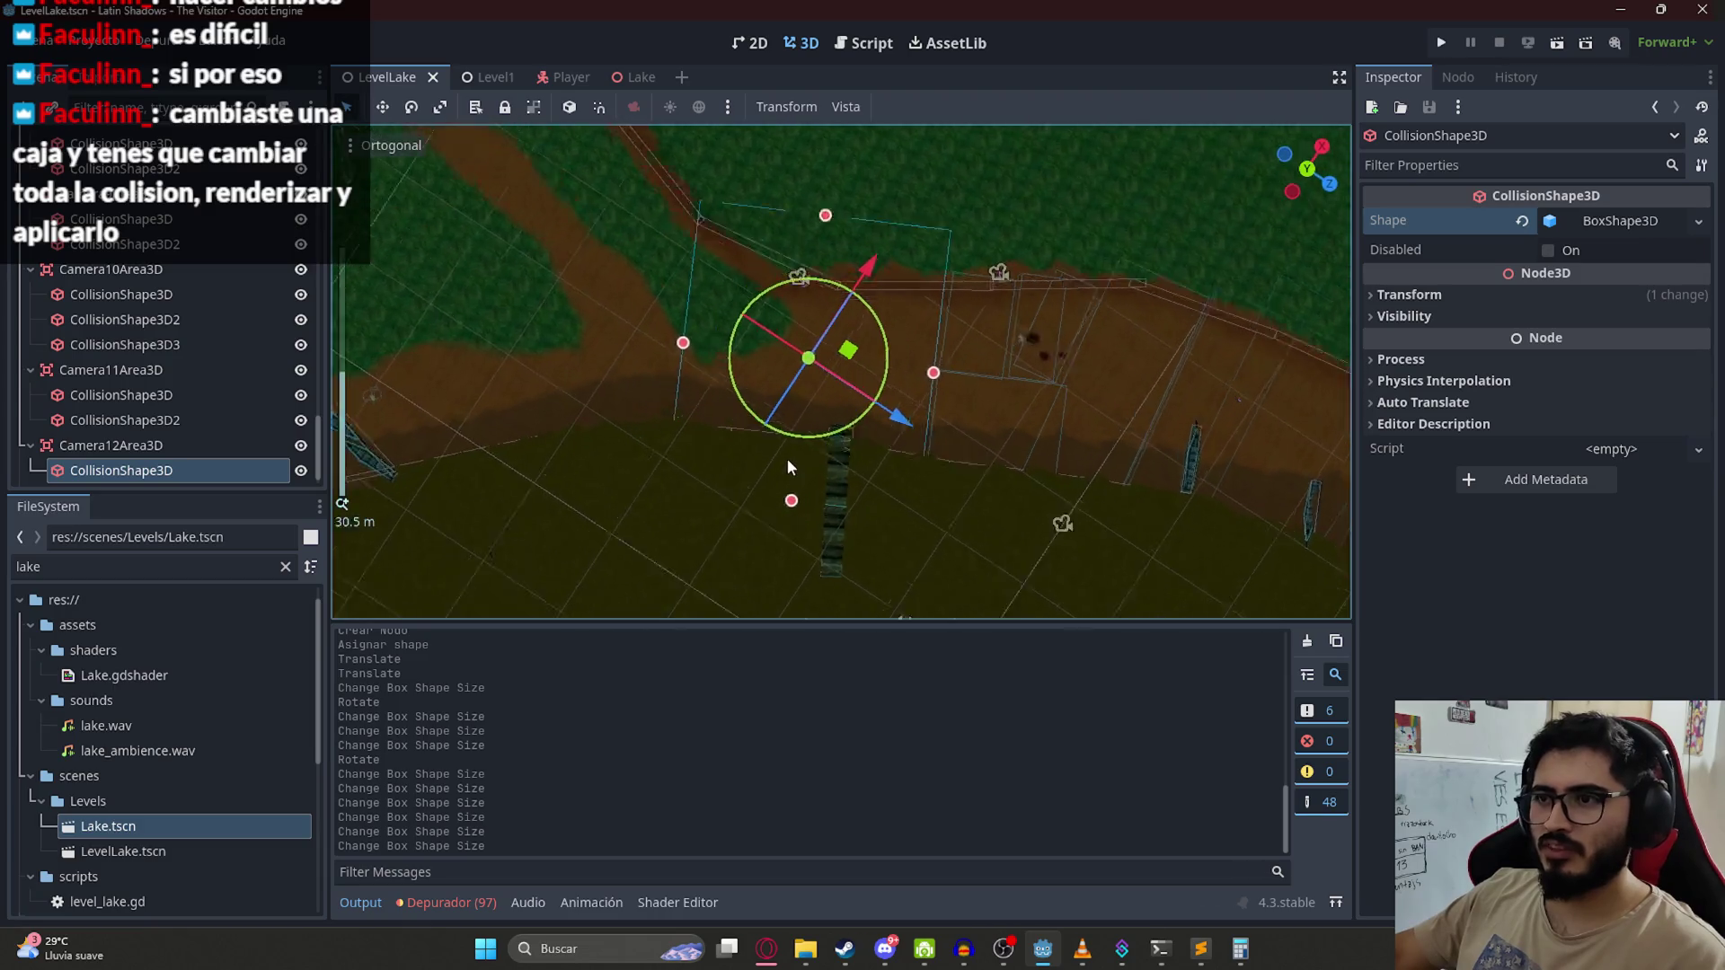
scroll(810, 435, "down", 3)
mouse_move(810, 437)
left_mouse_down()
mouse_move(856, 247)
mouse_move(860, 397)
mouse_move(920, 575)
left_mouse_up()
mouse_move(729, 487)
left_mouse_down()
mouse_move(736, 435)
mouse_move(868, 336)
left_mouse_up()
left_click_drag(832, 274, 866, 342)
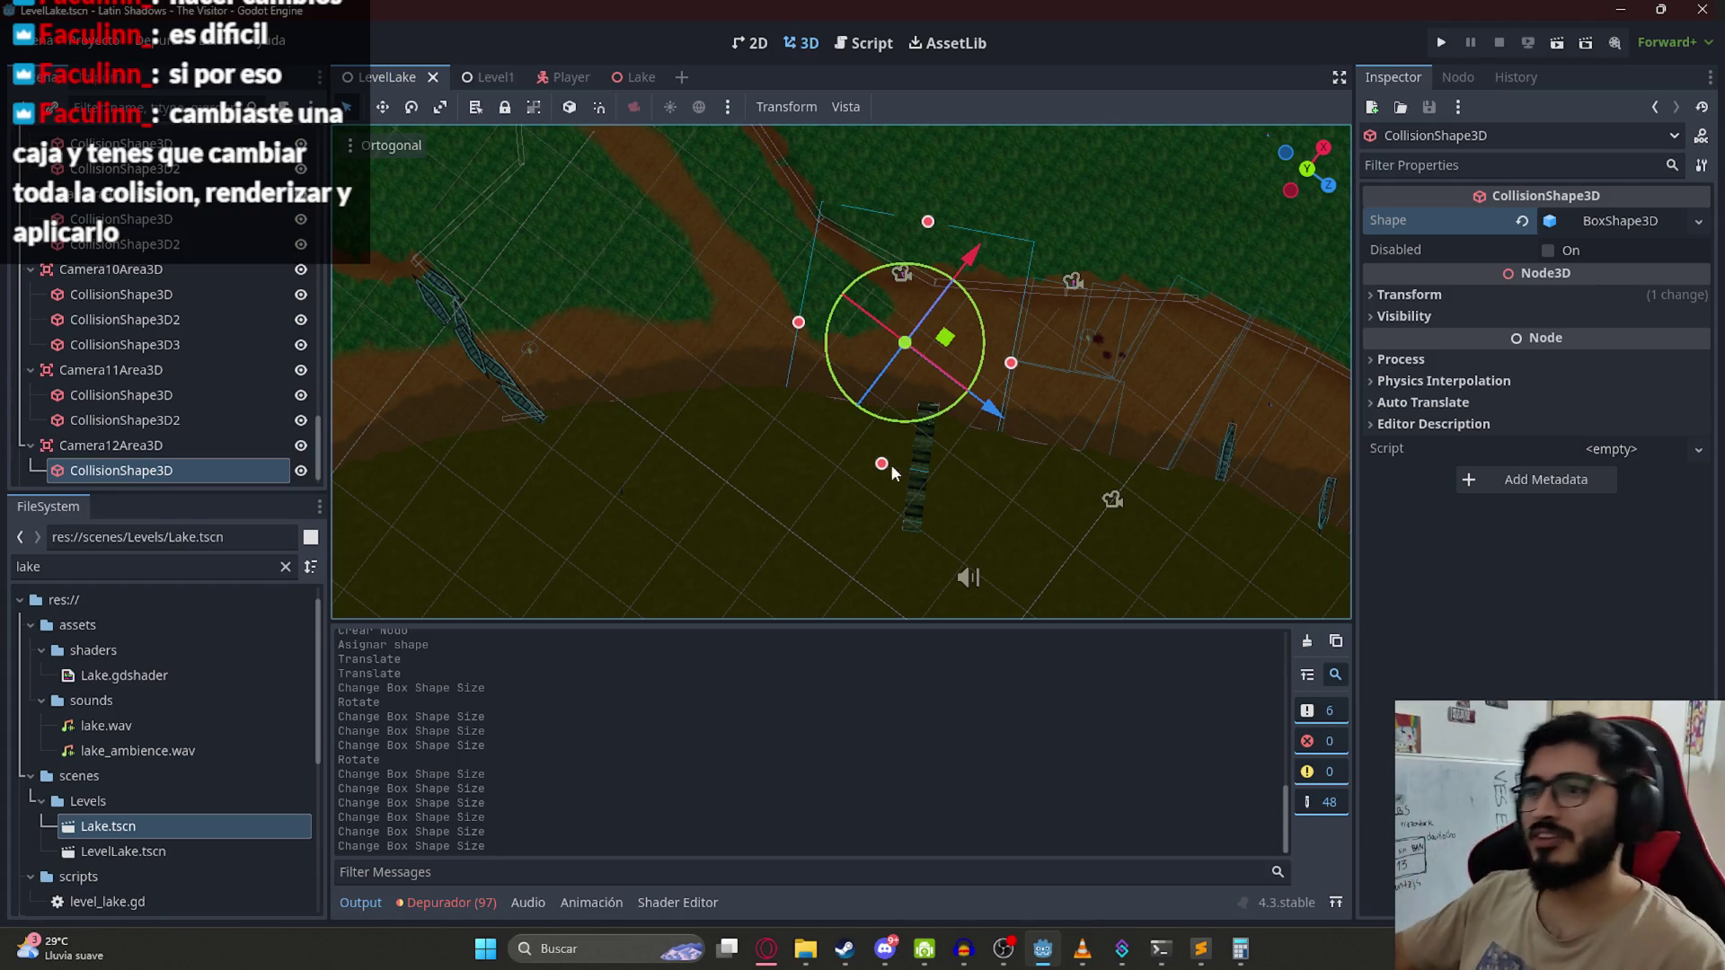
scroll(963, 359, "up", 4)
scroll(993, 425, "down", 4)
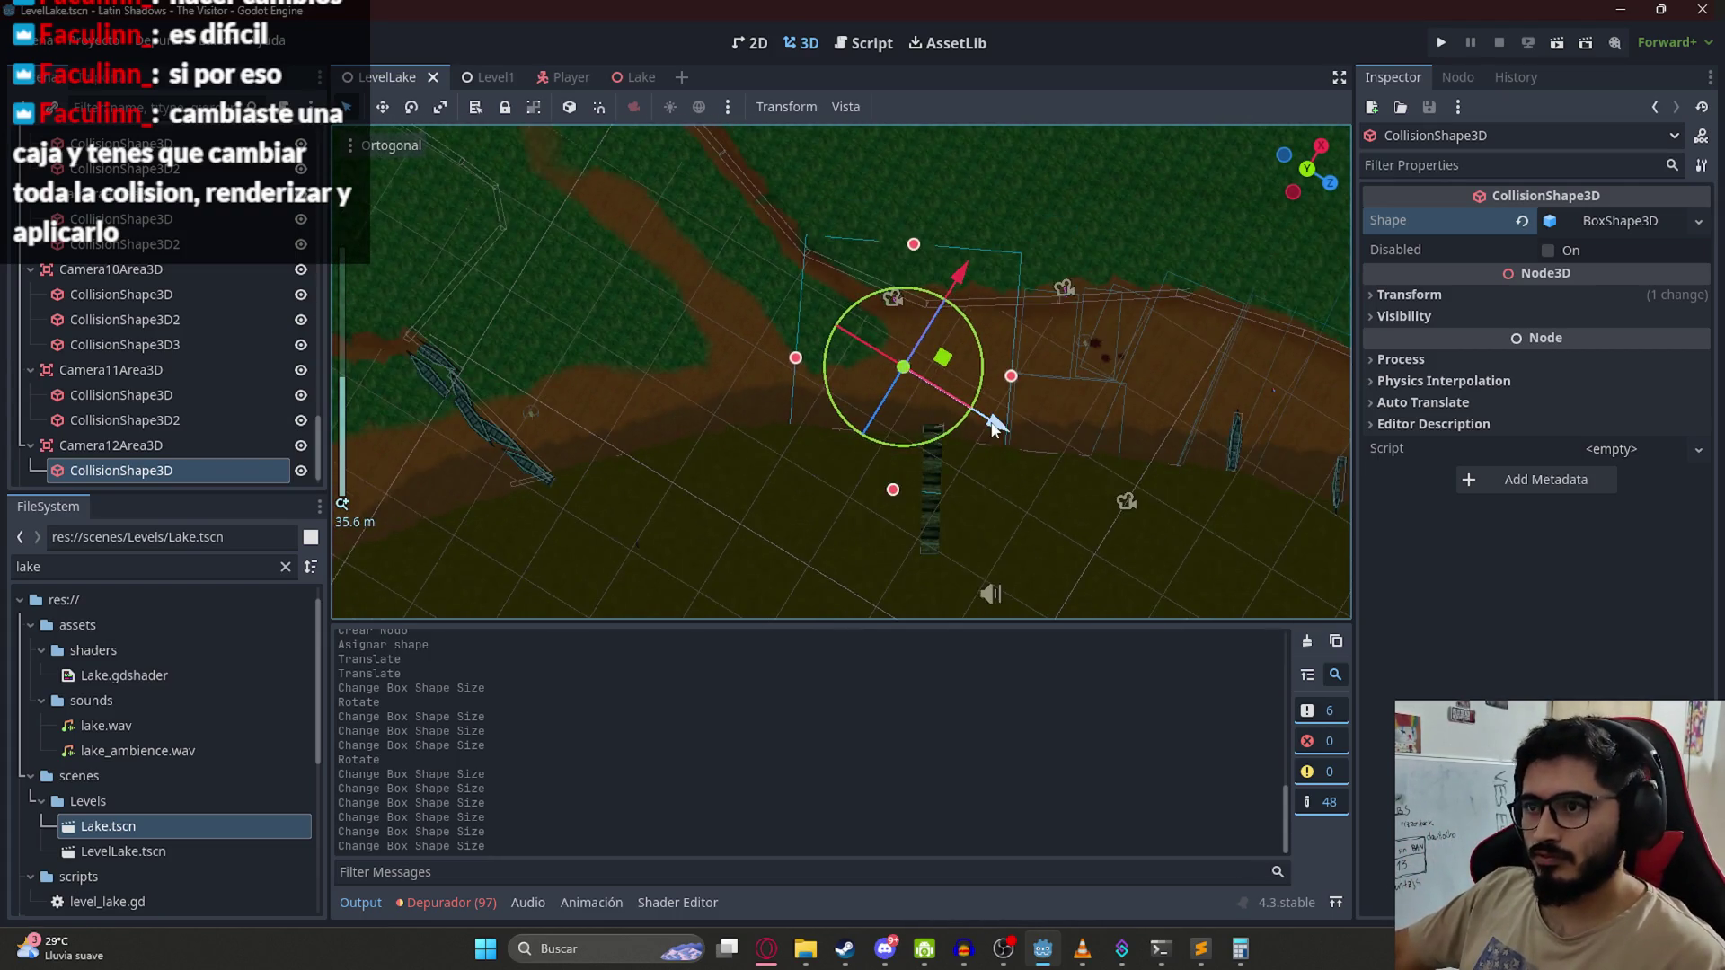
left_click(871, 43)
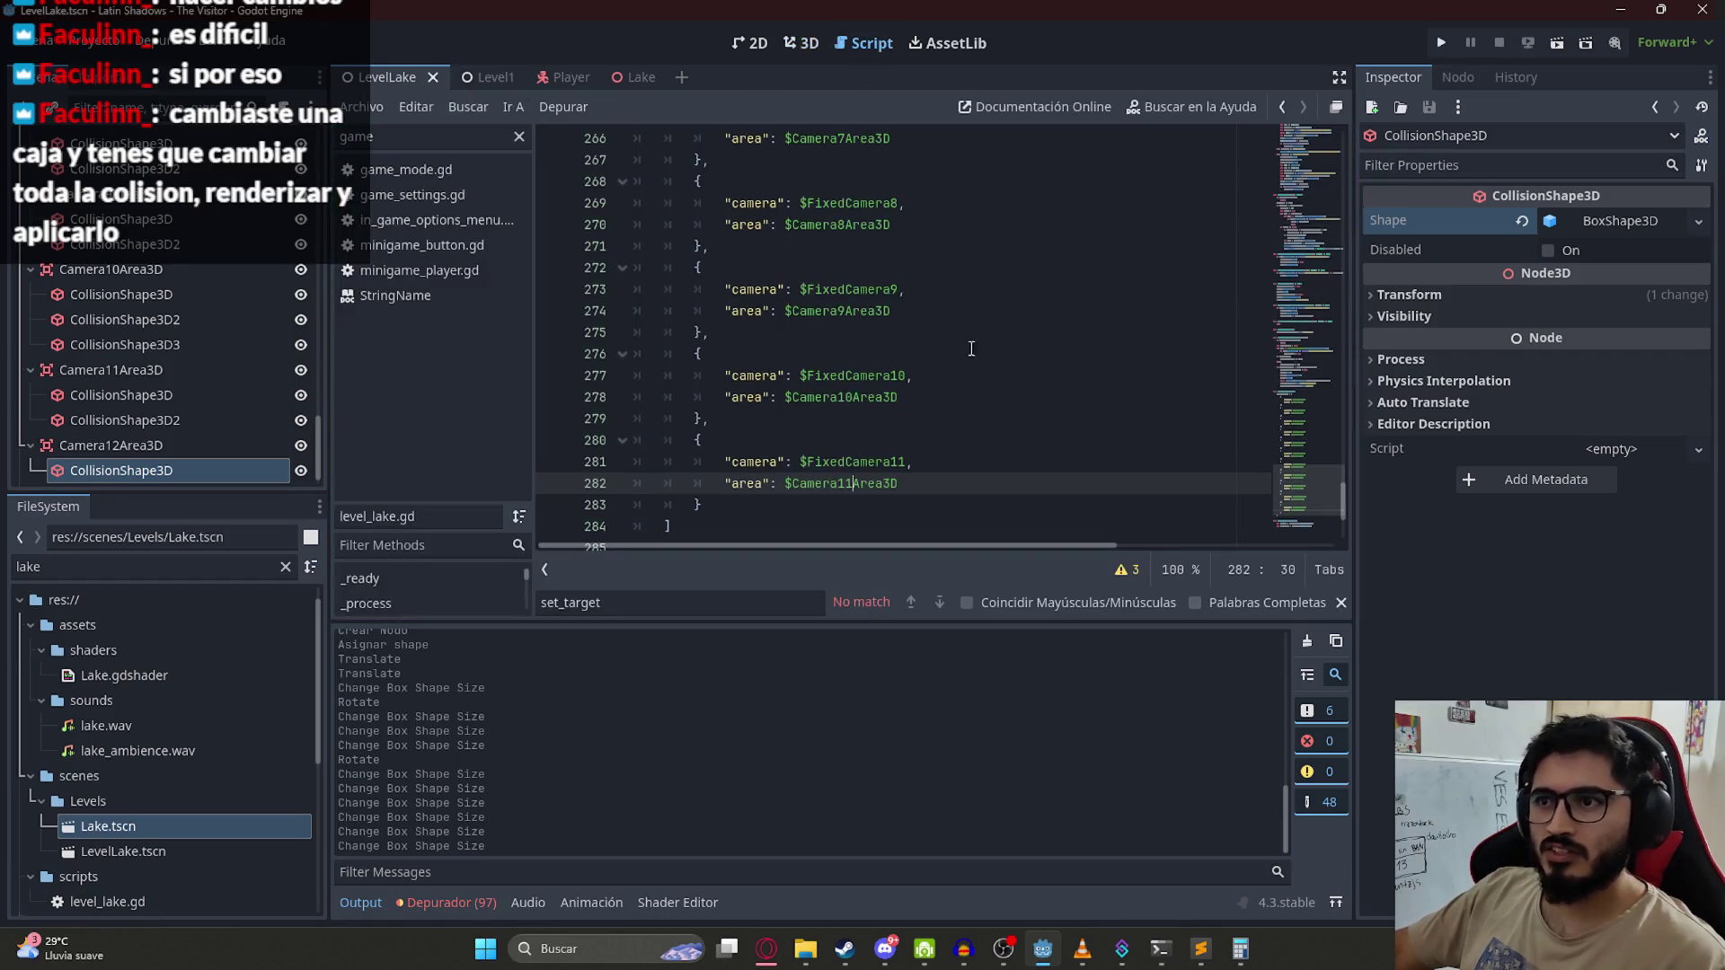
Step: Copy the FixedCamera11 entry and change the copy to $FixedCamera12 with $Camera12Area3D
left_click_drag(734, 505, 697, 442)
key("ctrl+c")
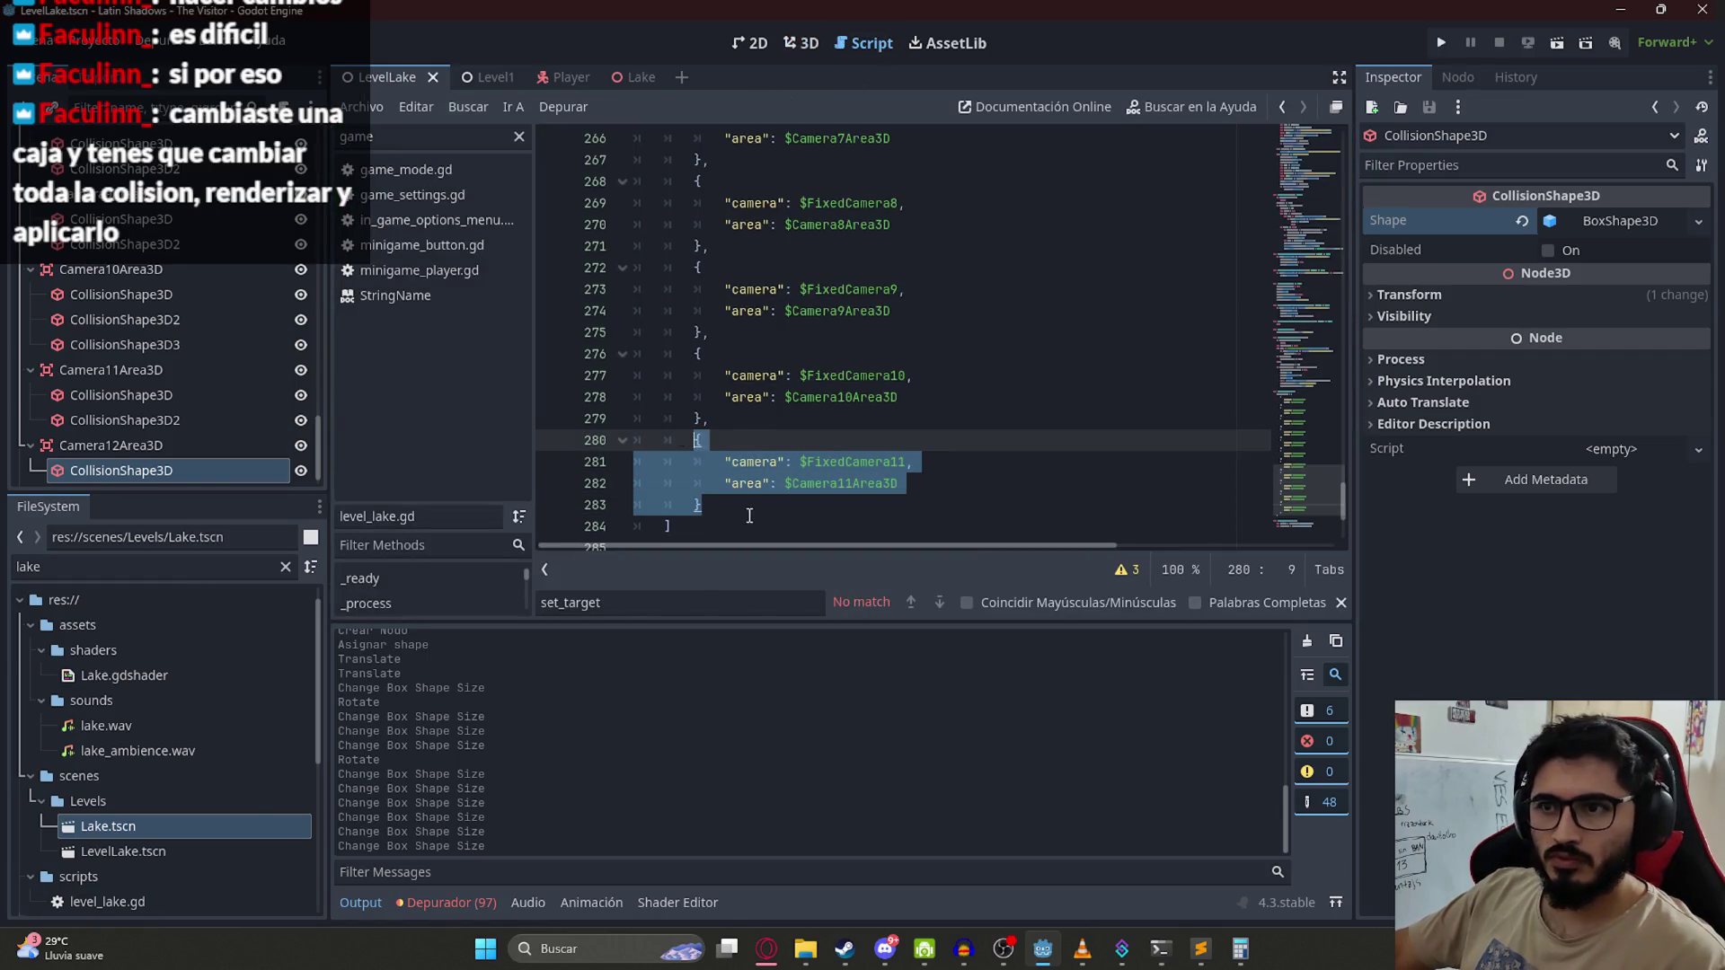
left_click(748, 502)
key("Return")
key("ctrl+v")
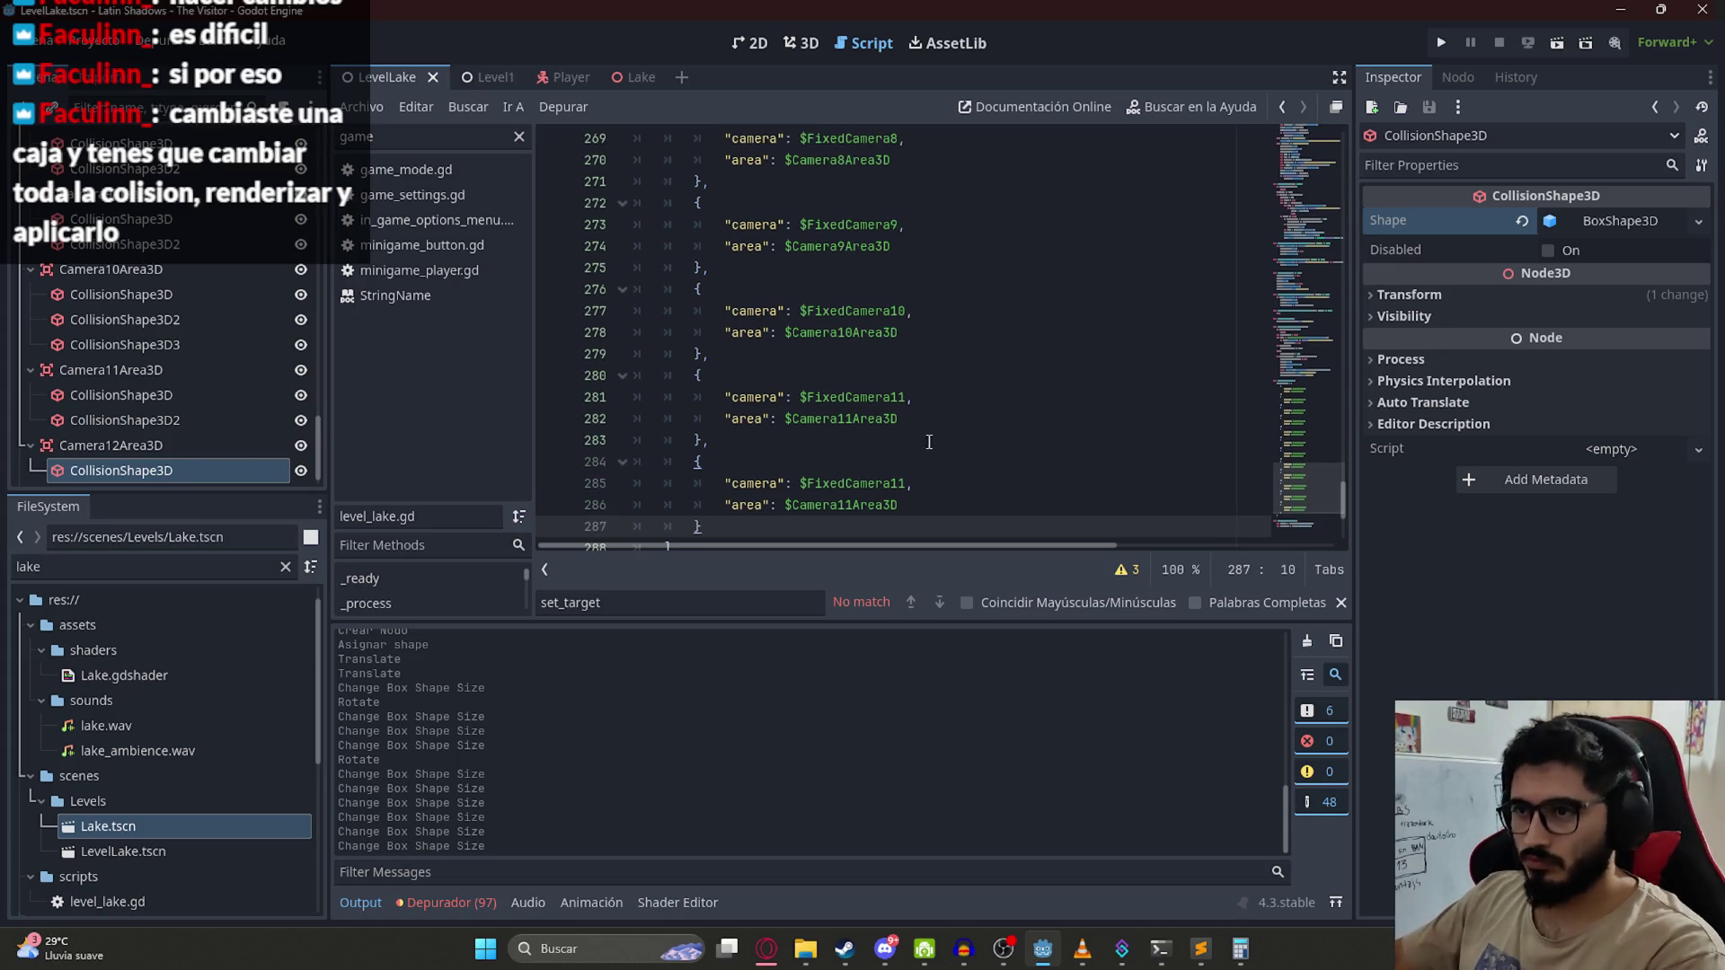
left_click(906, 483)
type("2")
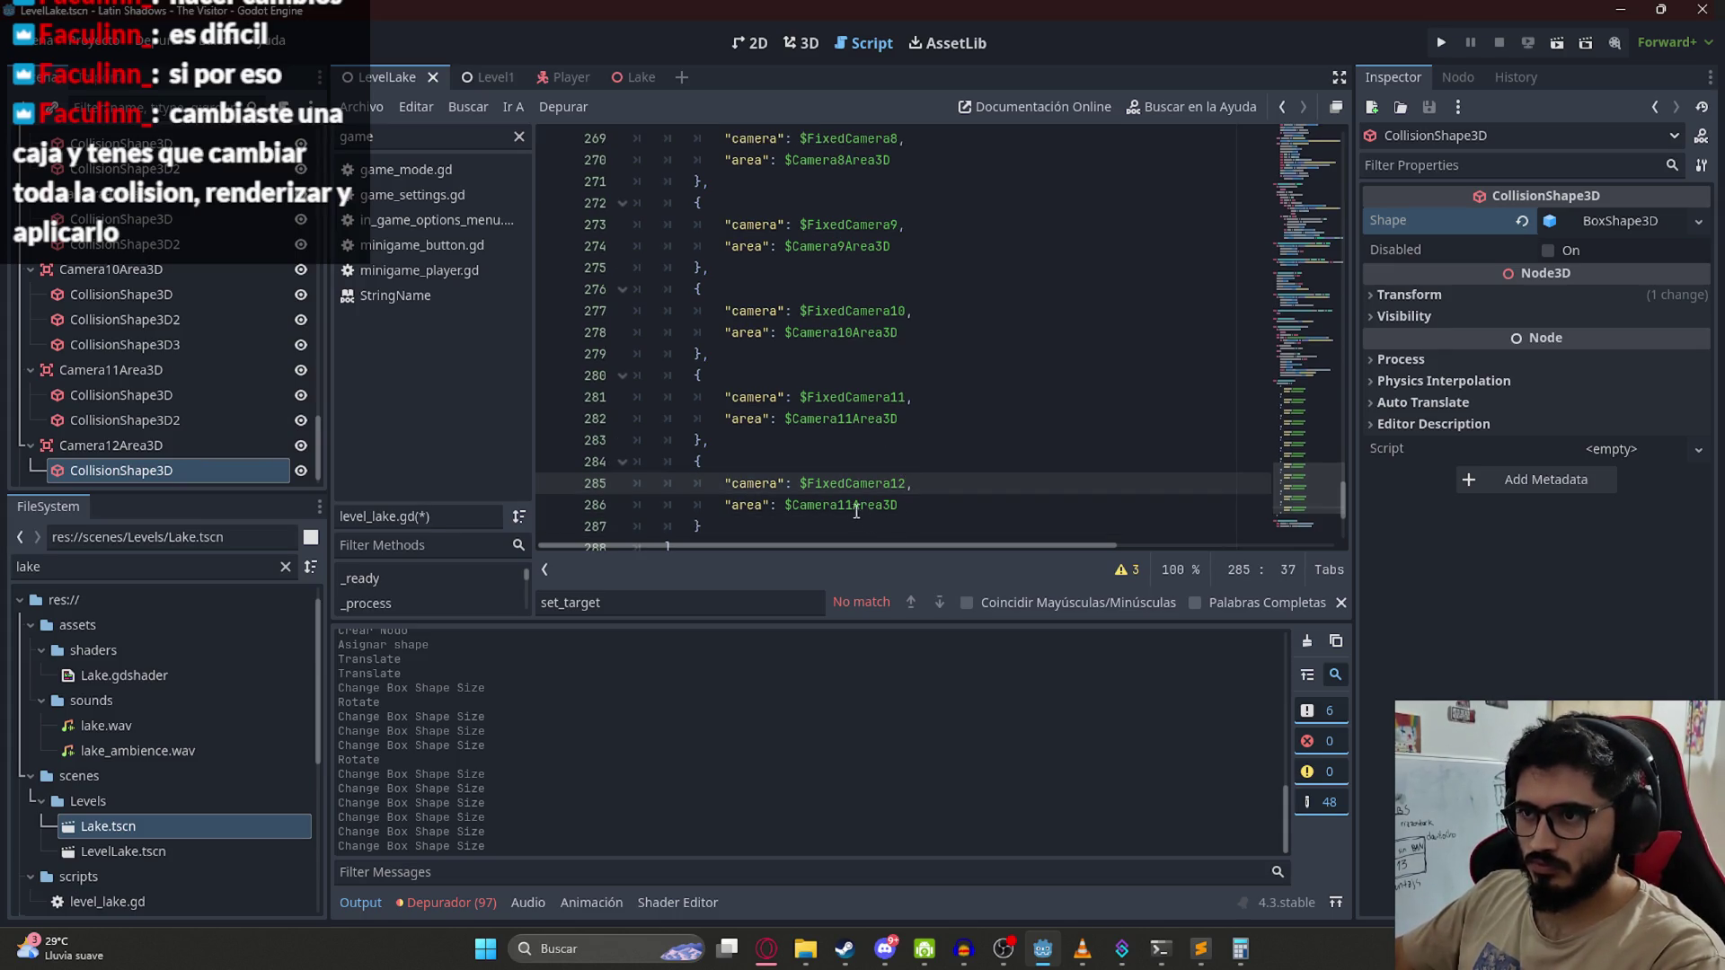
left_click(856, 505)
key("BackSpace")
type("2")
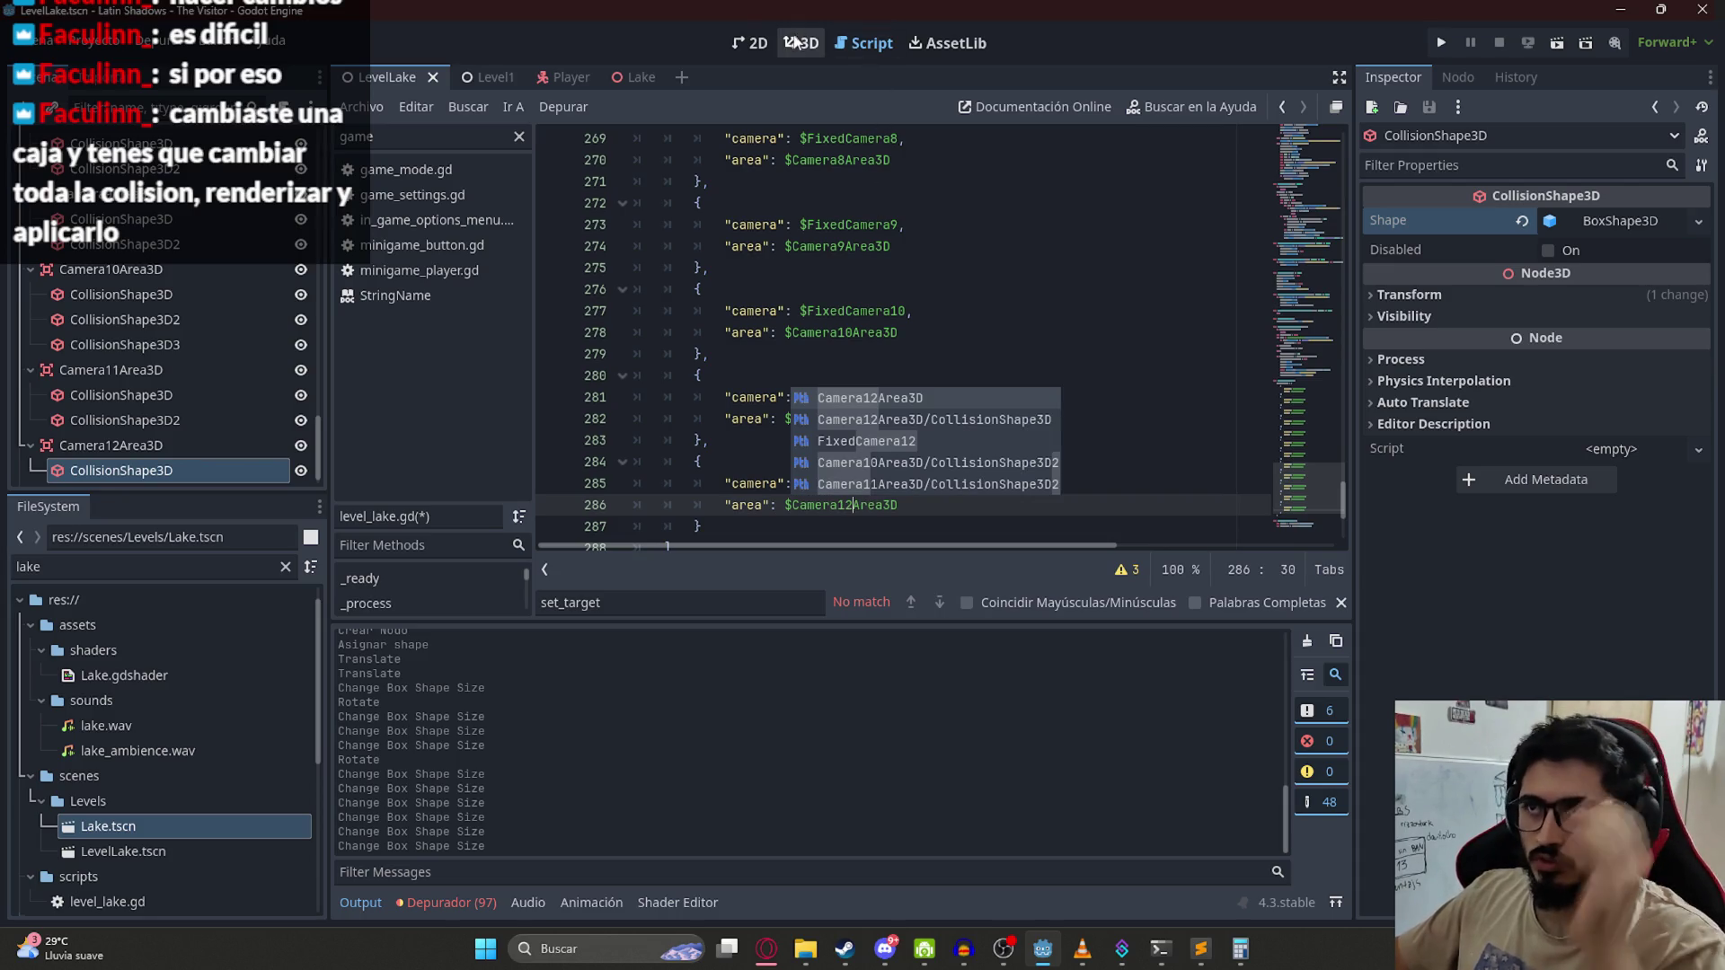
left_click(794, 41)
Step: Duplicate Camera12Area3D and rename the copy Camera13Area3D
mouse_move(813, 440)
left_mouse_down()
mouse_move(1037, 574)
mouse_move(853, 485)
left_mouse_up()
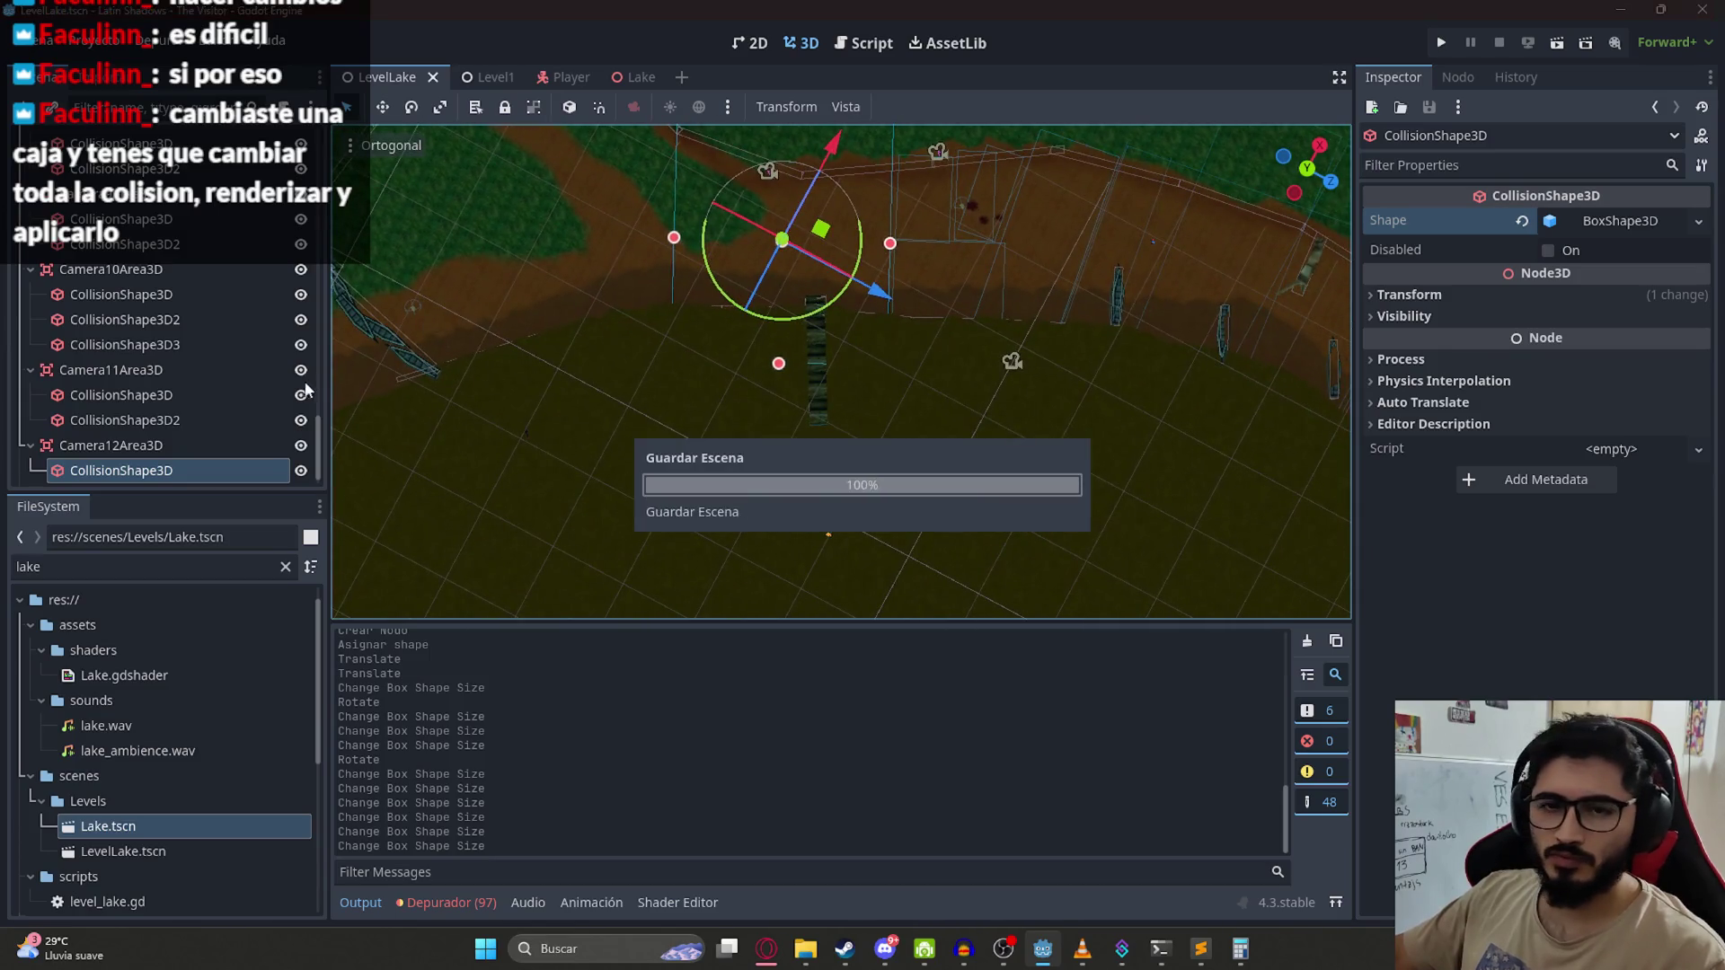
scroll(183, 438, "down", 1)
left_click(165, 420)
key("ctrl+d")
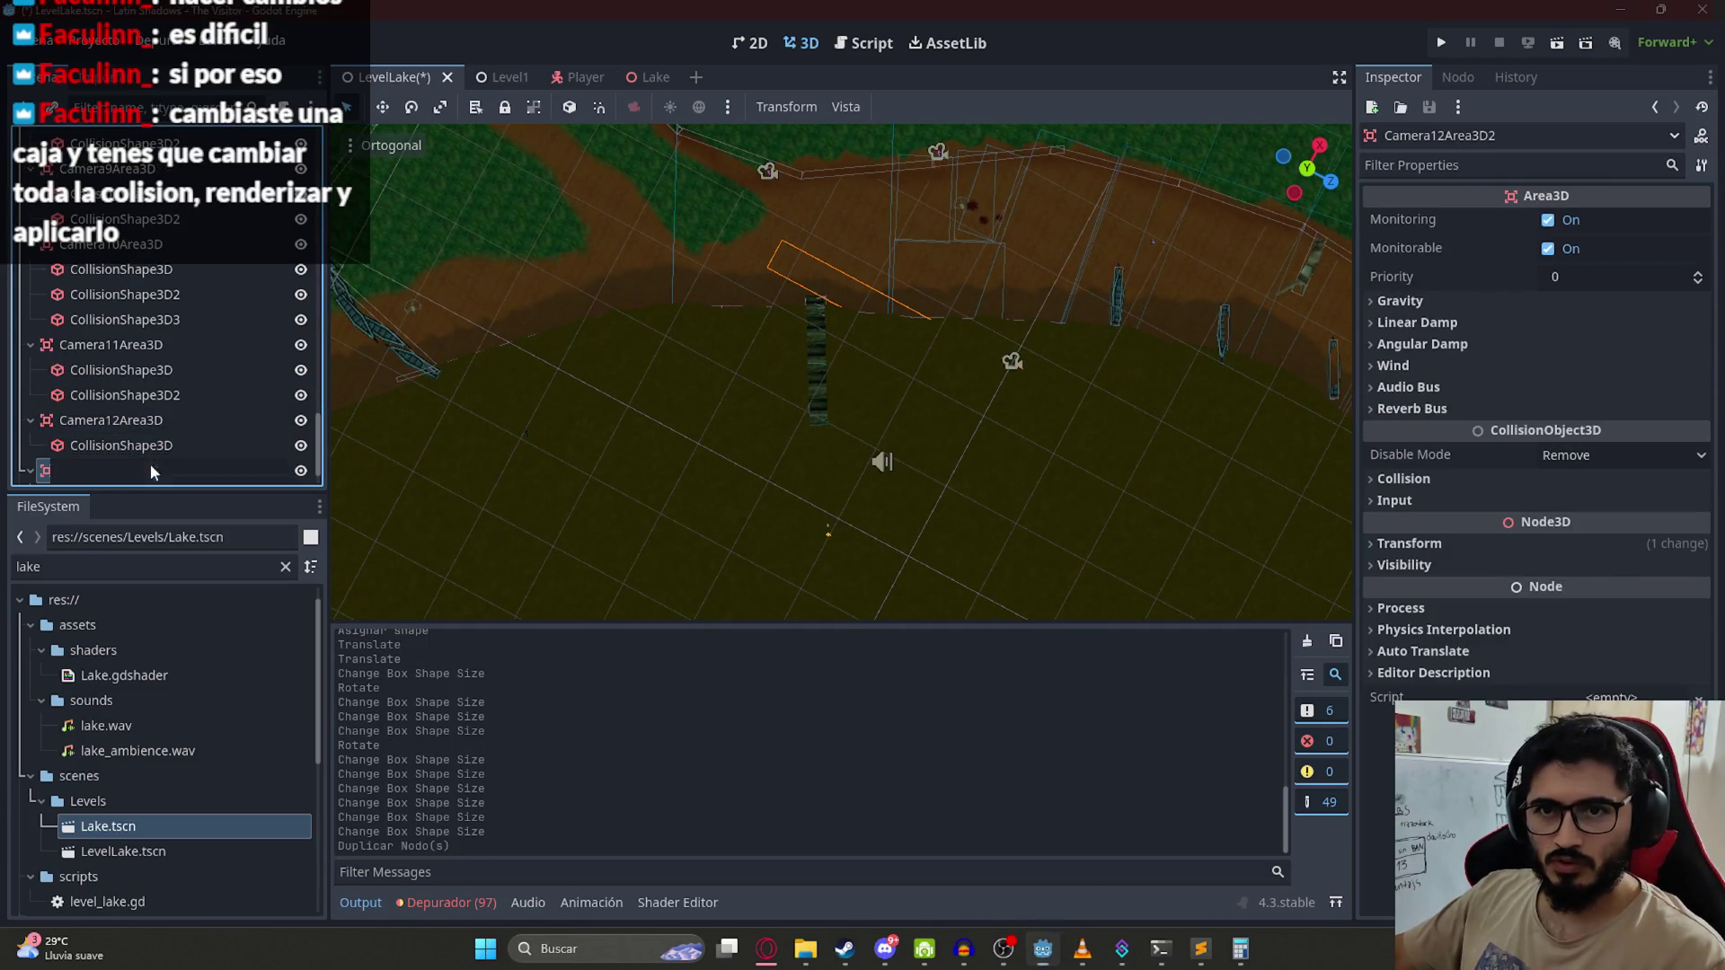
key("End")
key("BackSpace")
key("Return")
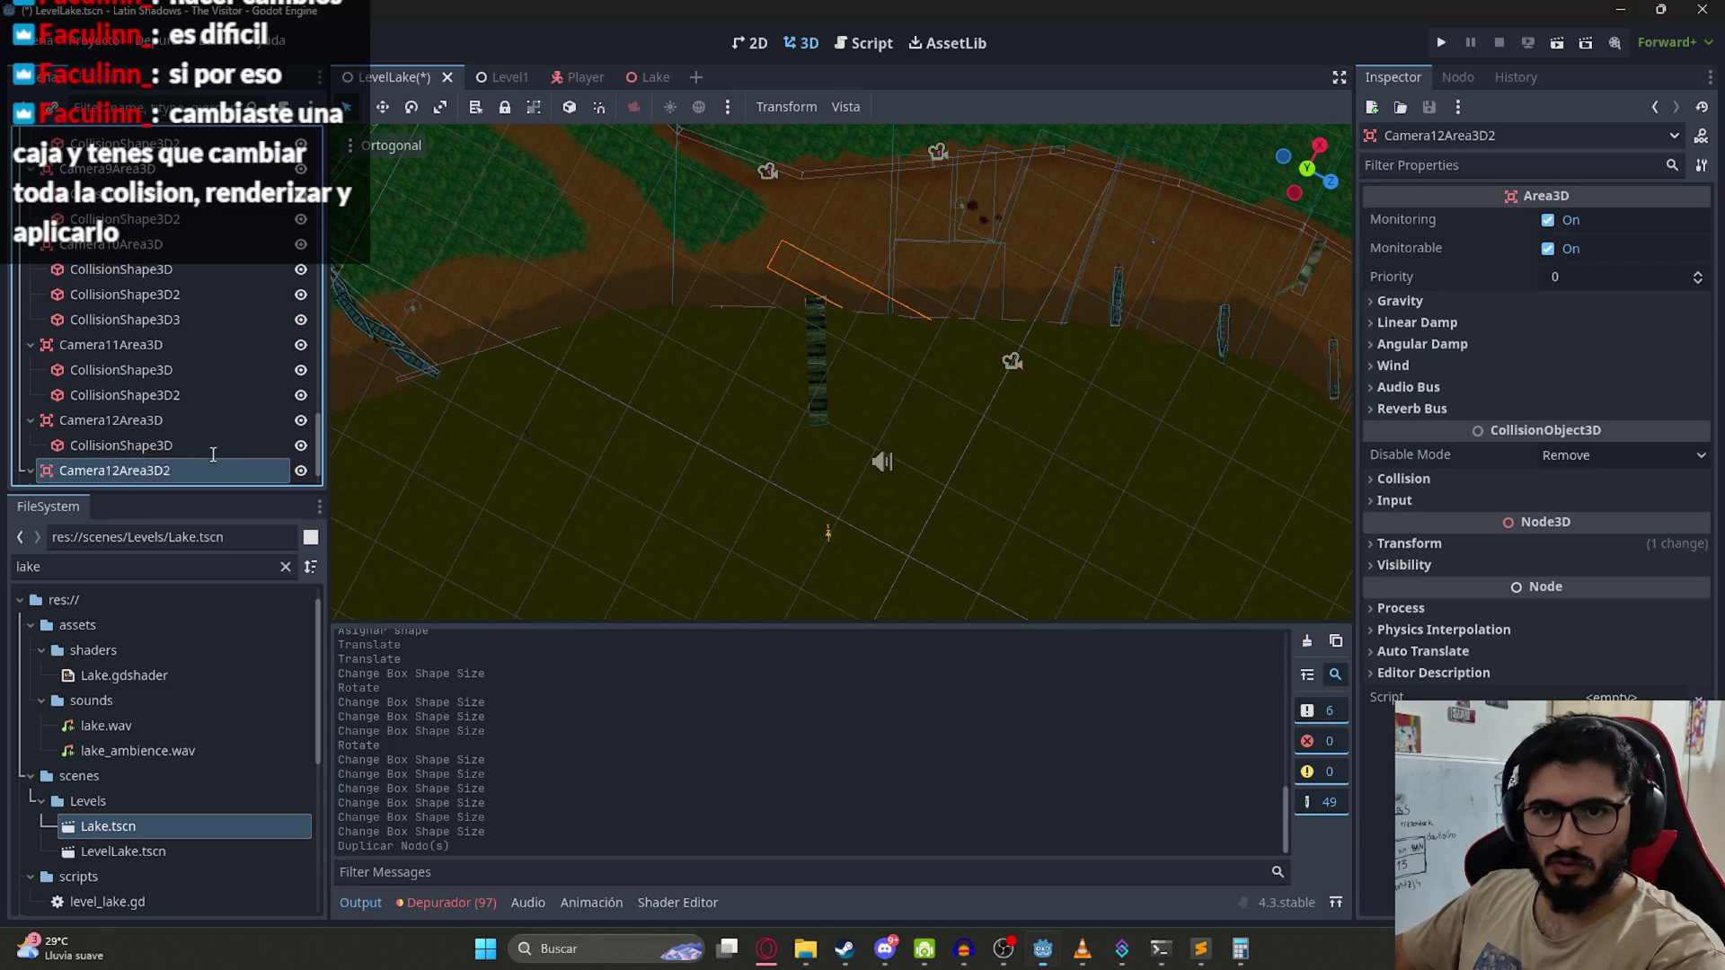
Step: Replace Camera13Area3D's copied collision shape with a new CollisionShape3D using a BoxShape3D
right_click(154, 451)
left_click(285, 919)
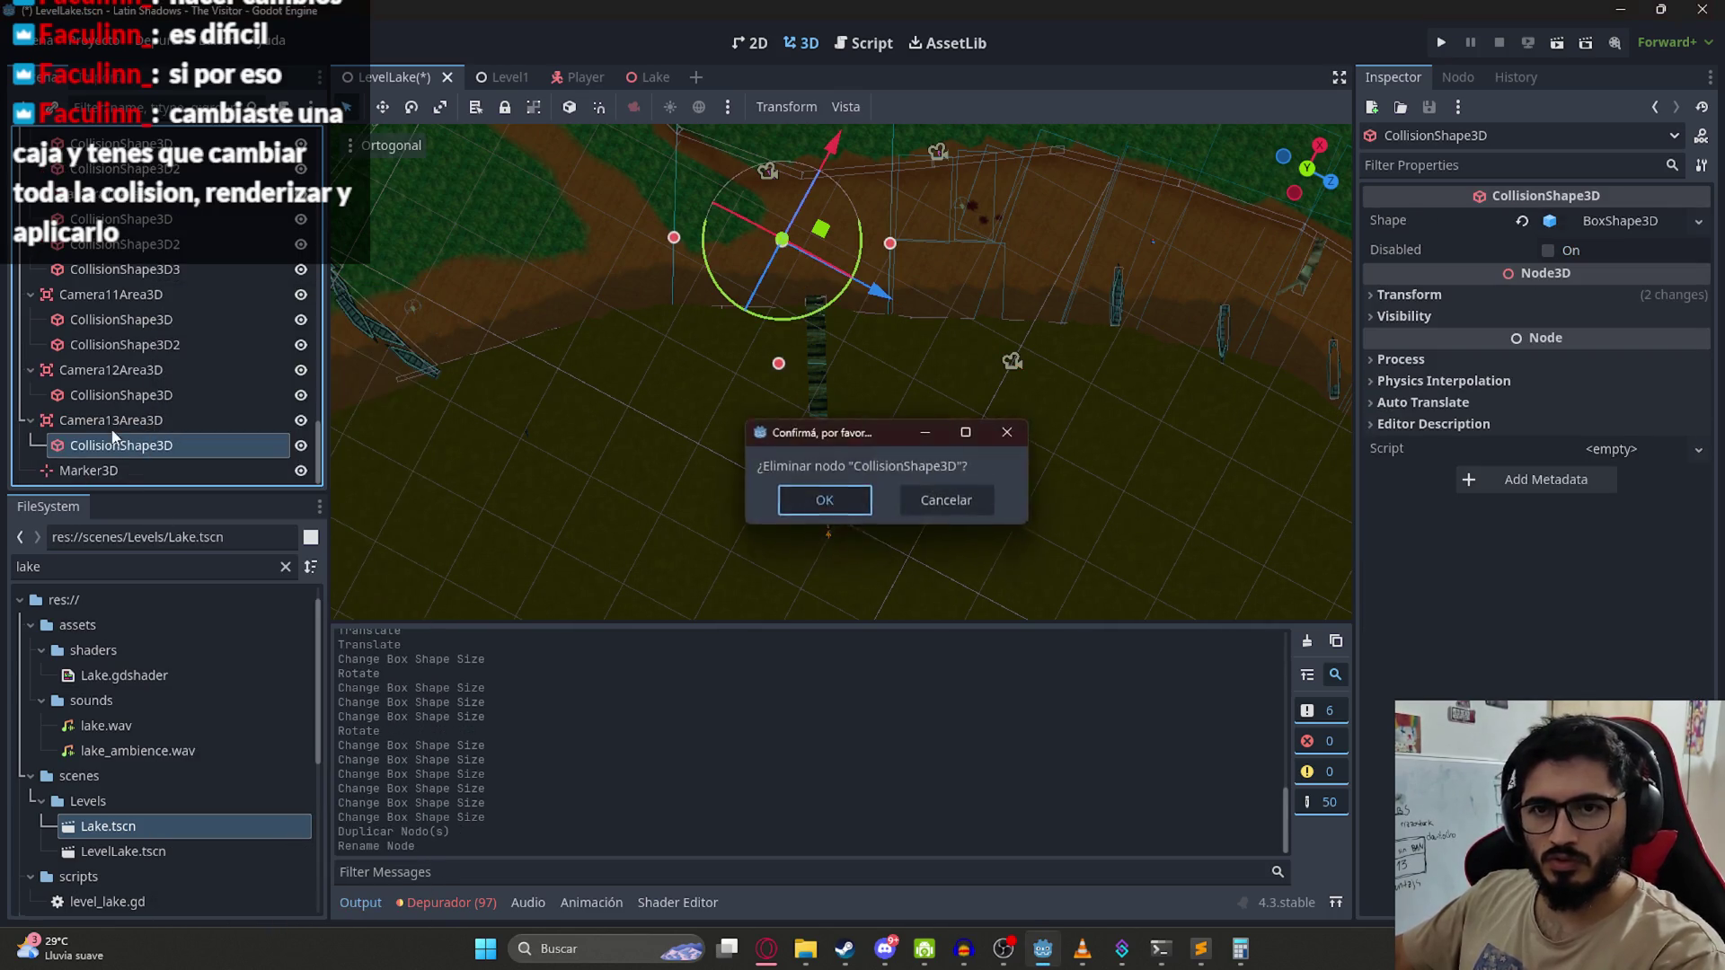
key("Return")
right_click(115, 442)
left_click(187, 328)
key("Return")
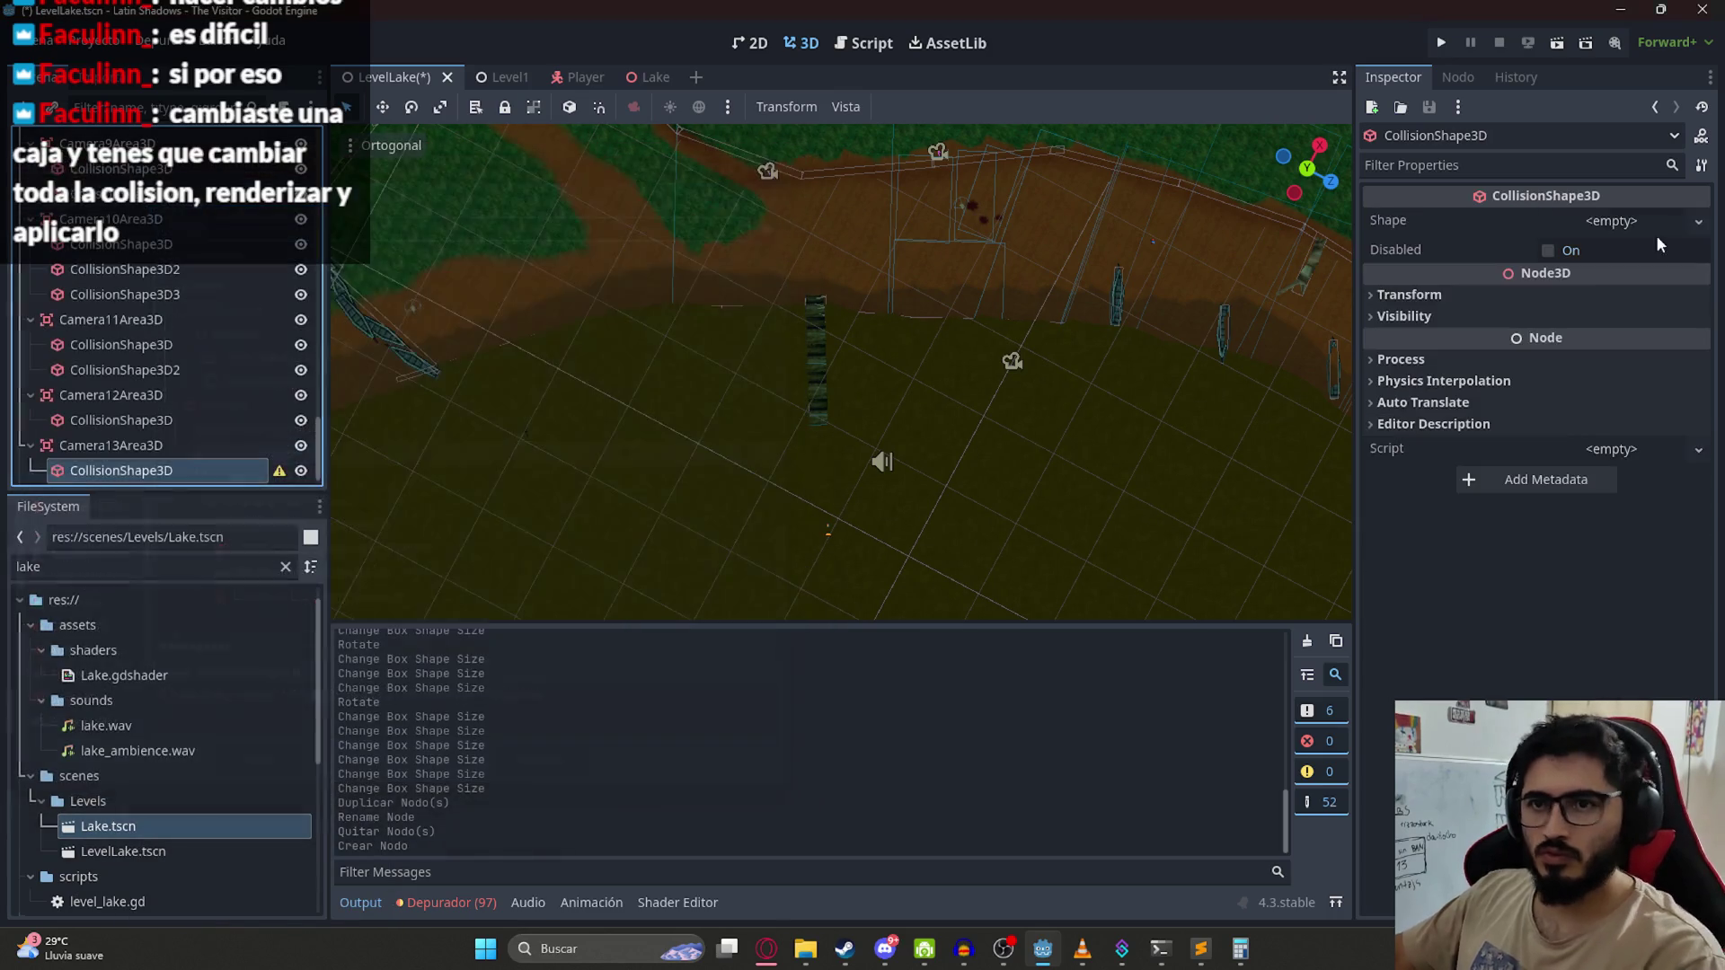
left_click(1619, 224)
left_click(1608, 261)
Step: Move the new box next to the dock, resize its width and depth, and rotate it along the dock
scroll(1091, 342, "down", 5)
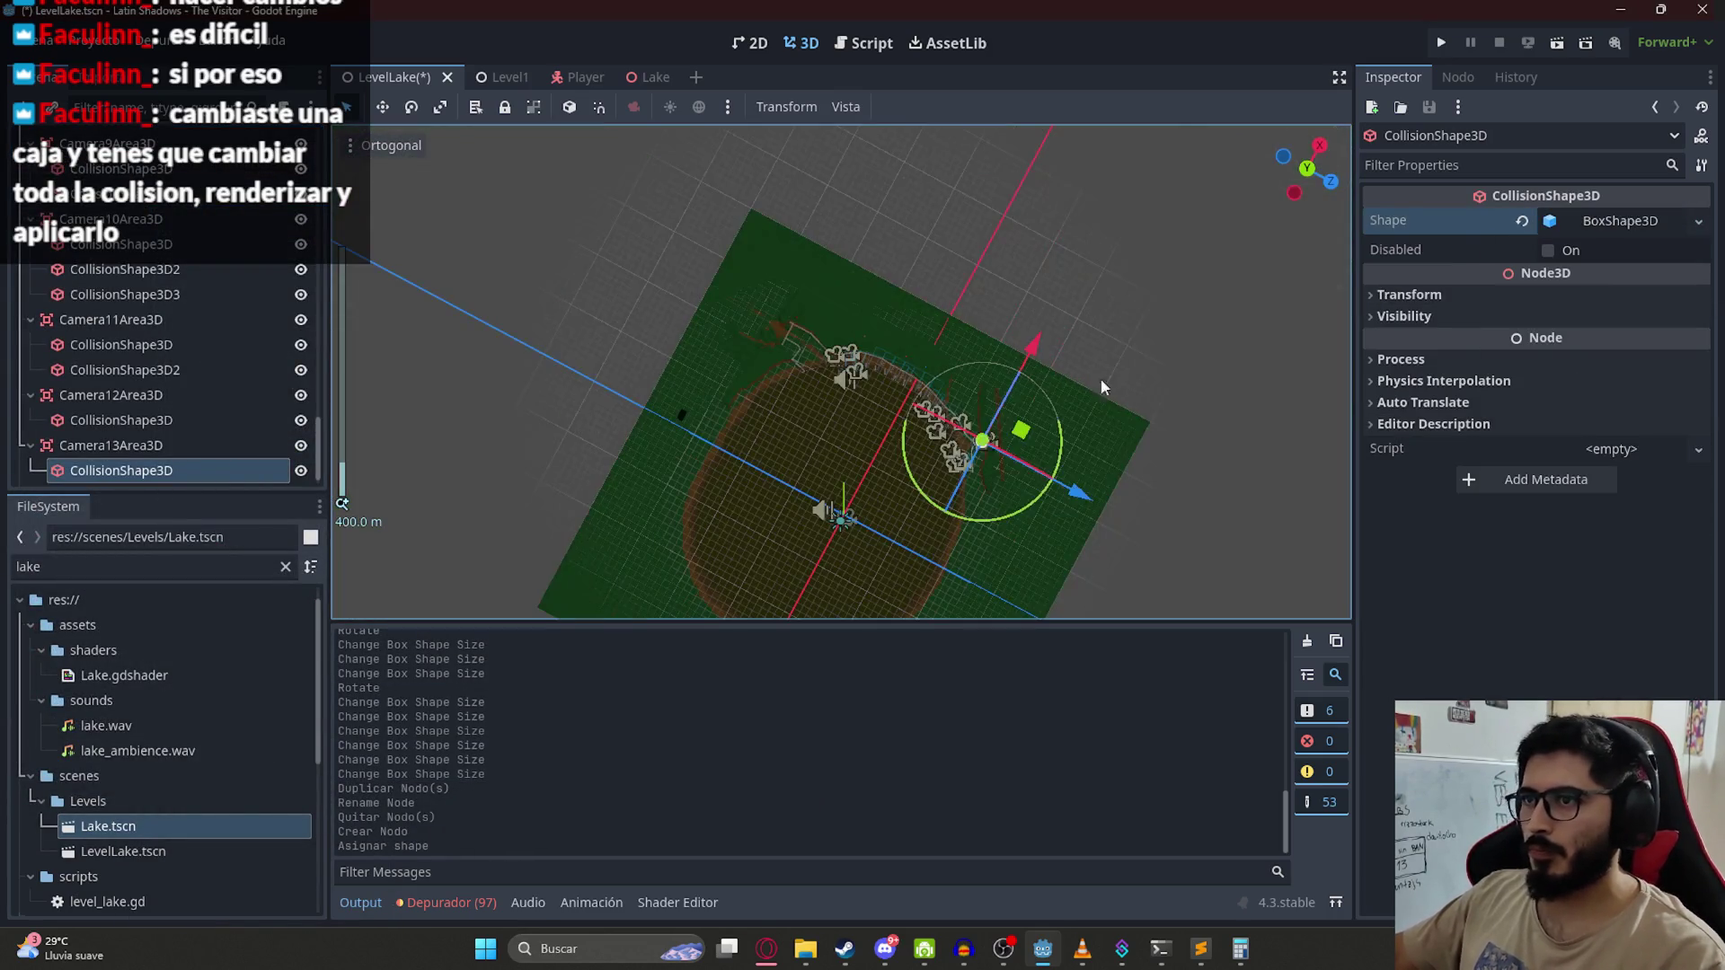
left_click_drag(1022, 430, 862, 386)
scroll(827, 296, "up", 10)
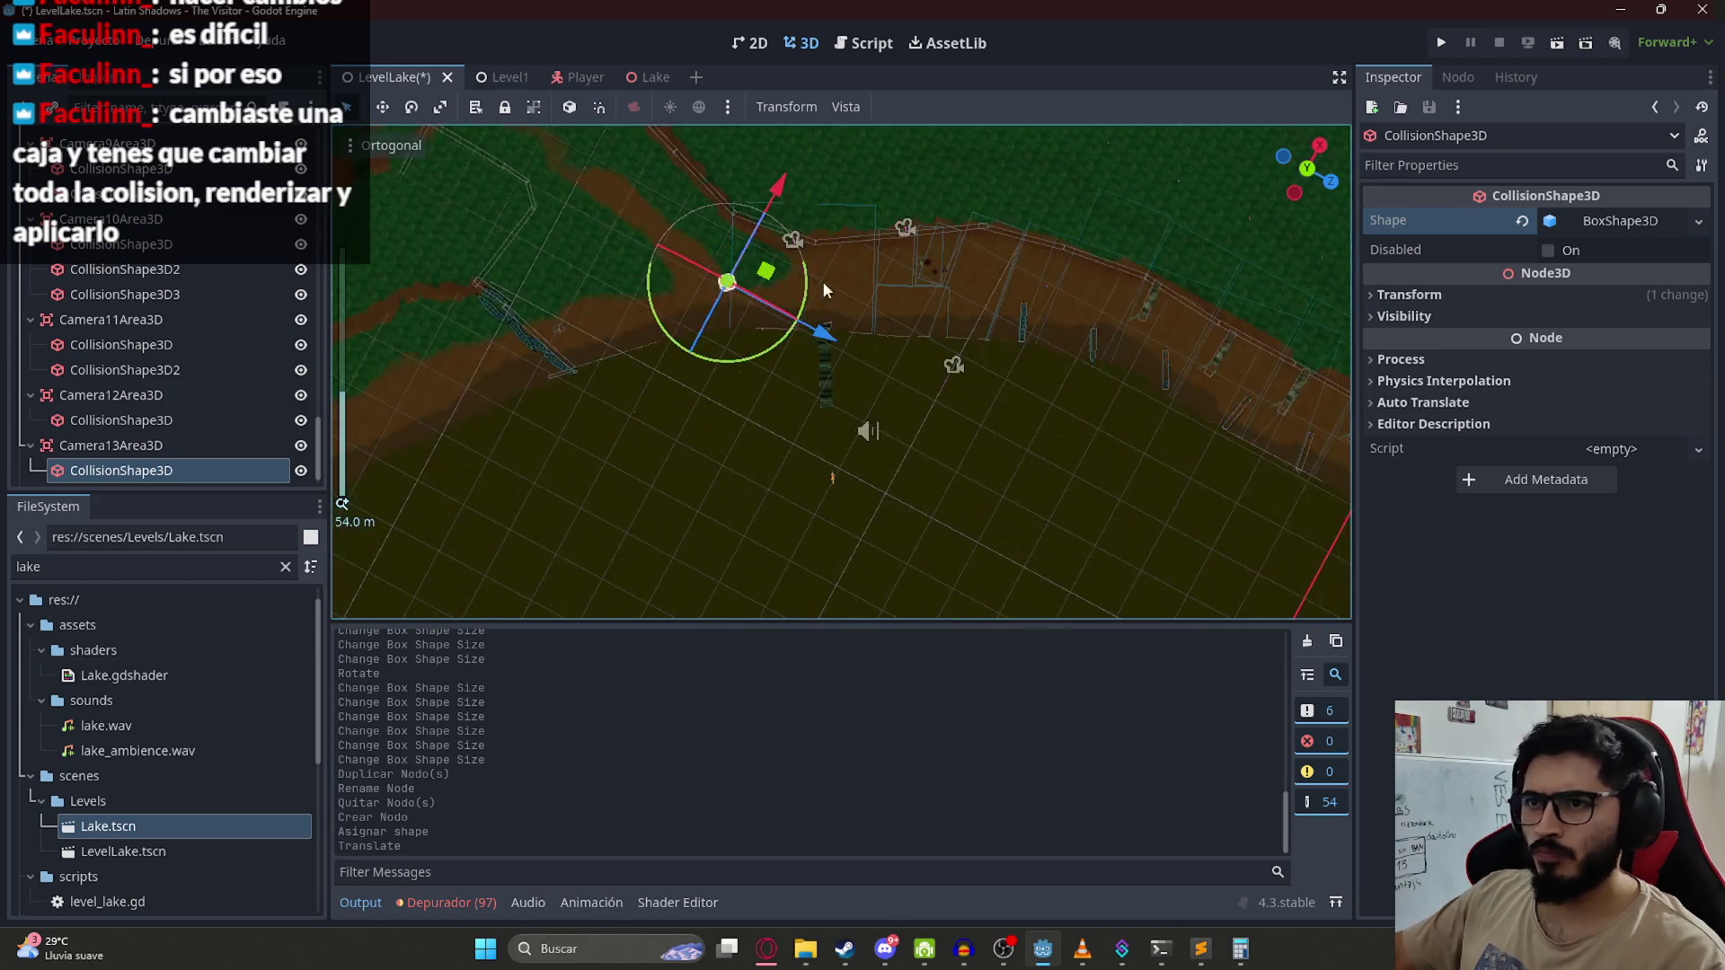
mouse_move(766, 271)
left_mouse_down()
mouse_move(899, 316)
mouse_move(844, 297)
mouse_move(828, 493)
left_mouse_up()
scroll(835, 346, "up", 8)
left_click_drag(790, 370, 684, 381)
left_click_drag(840, 366, 760, 375)
mouse_move(772, 443)
left_mouse_down()
mouse_move(762, 500)
mouse_move(769, 325)
left_mouse_up()
scroll(744, 485, "down", 2)
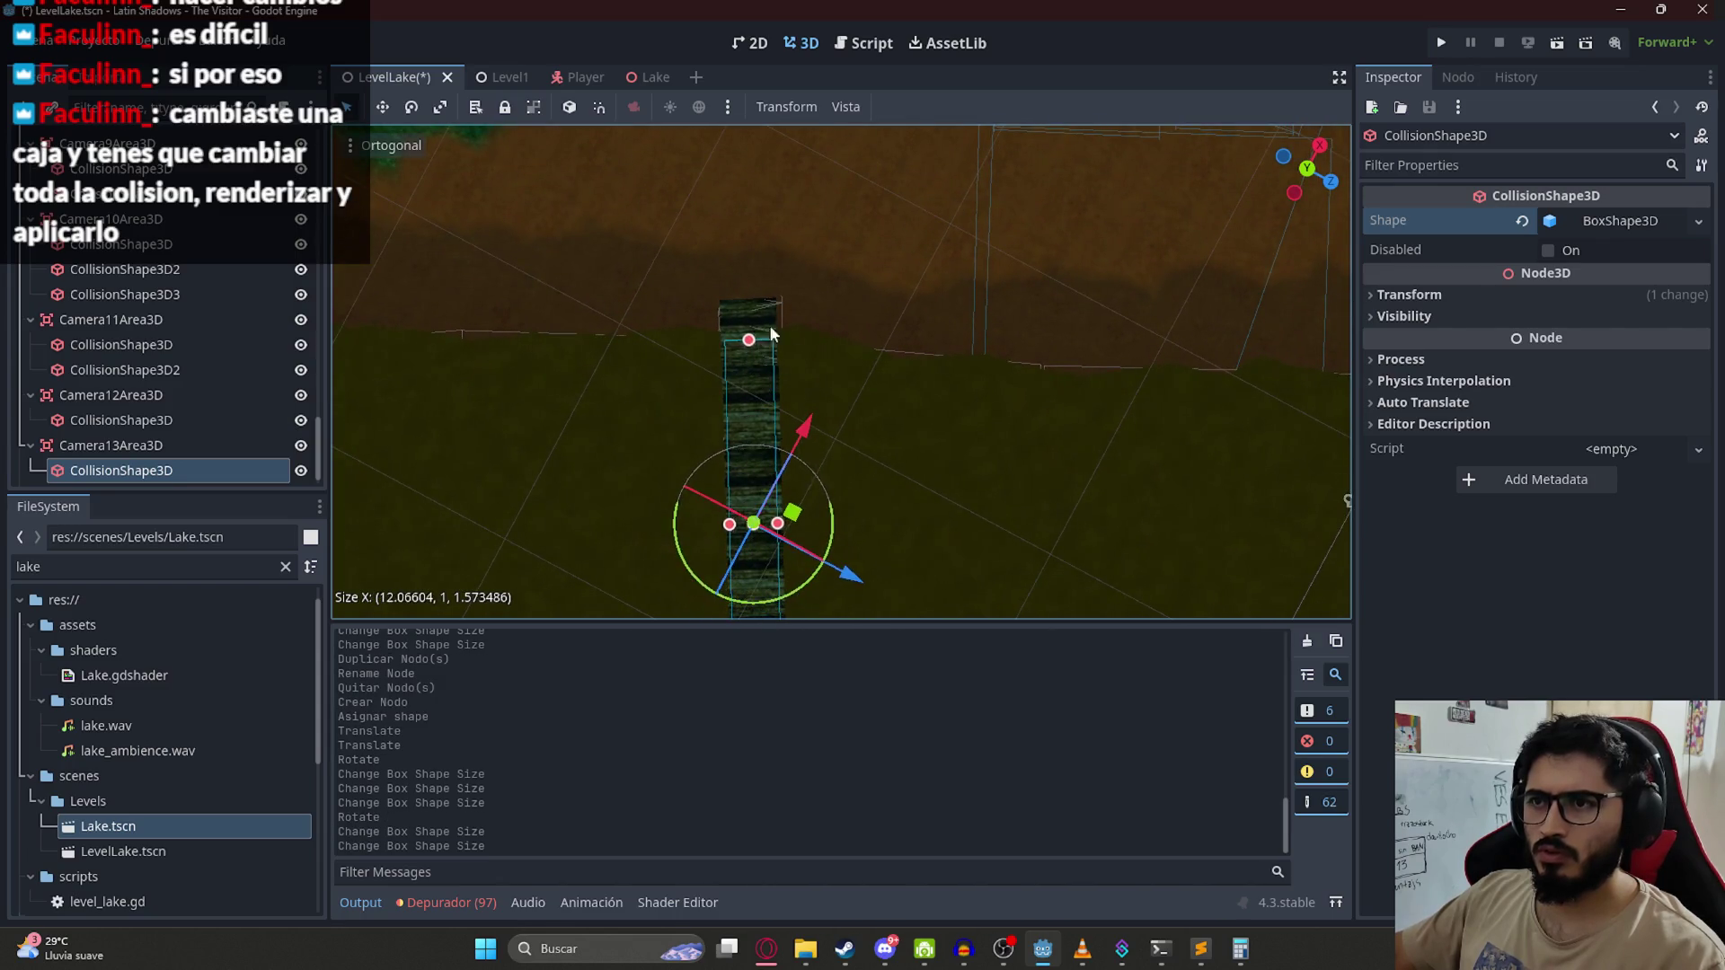
mouse_move(797, 267)
left_mouse_down()
mouse_move(704, 249)
mouse_move(770, 200)
mouse_move(1104, 241)
mouse_move(957, 329)
mouse_move(652, 272)
mouse_move(706, 435)
left_mouse_up()
Step: Adjust the size of Camera12Area3D's box collision shape
left_click(665, 415)
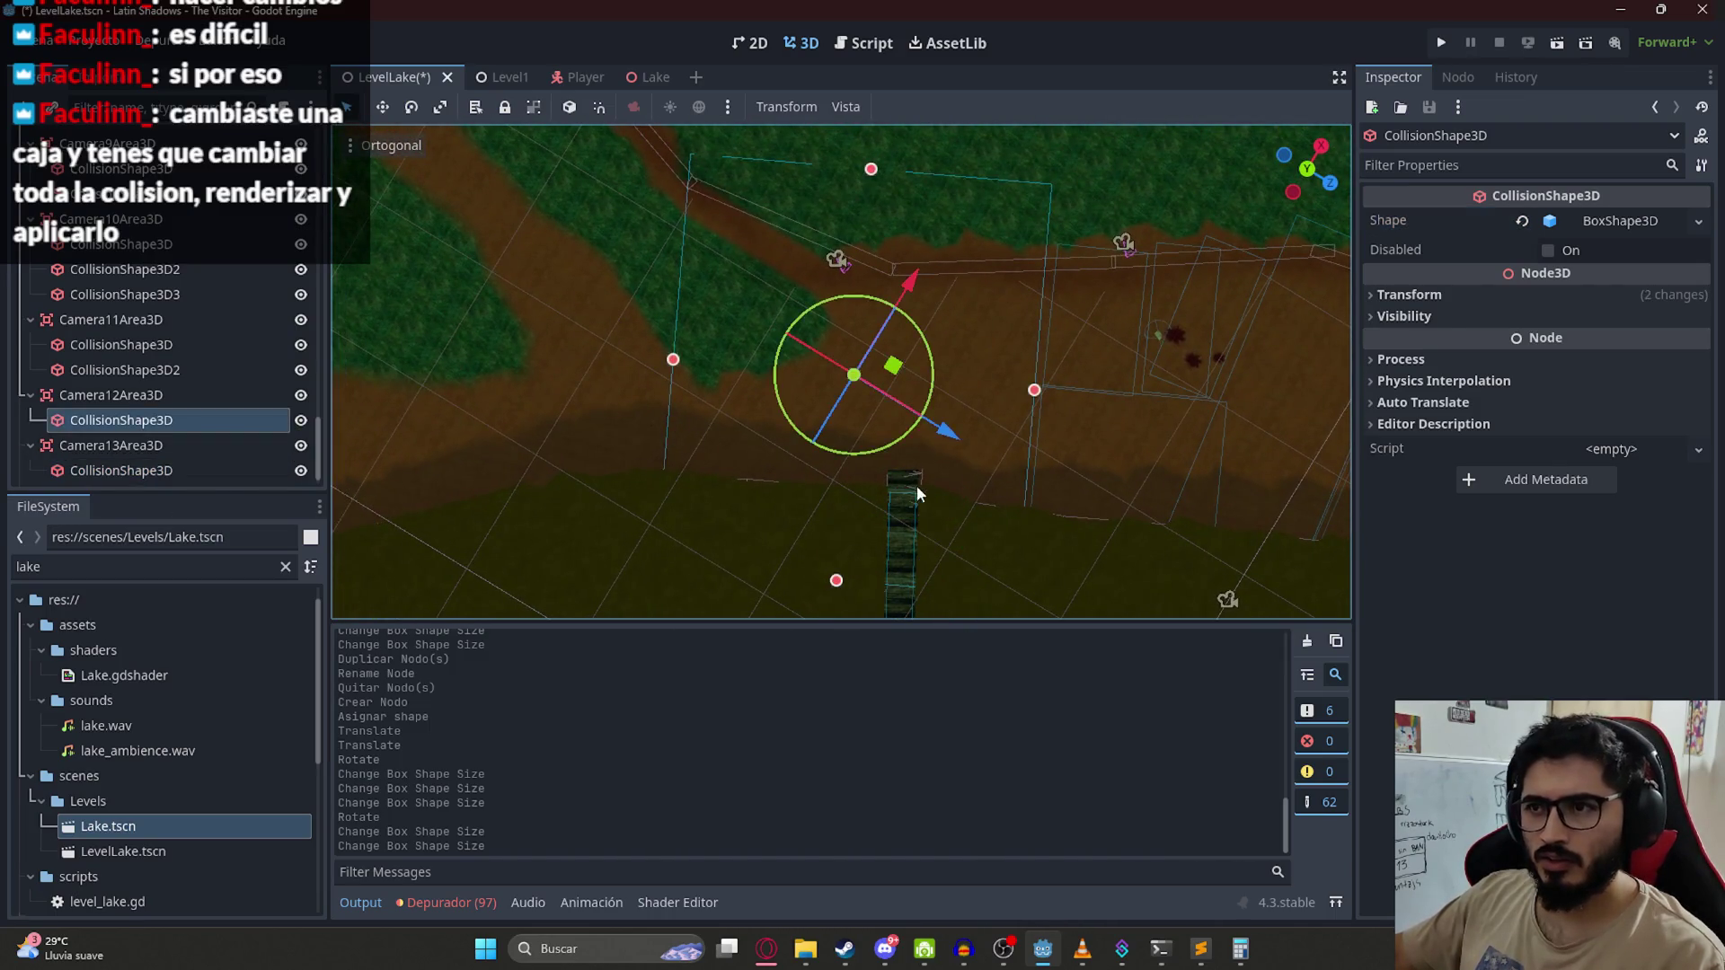
mouse_move(822, 508)
left_mouse_down()
mouse_move(857, 424)
mouse_move(859, 438)
left_mouse_up()
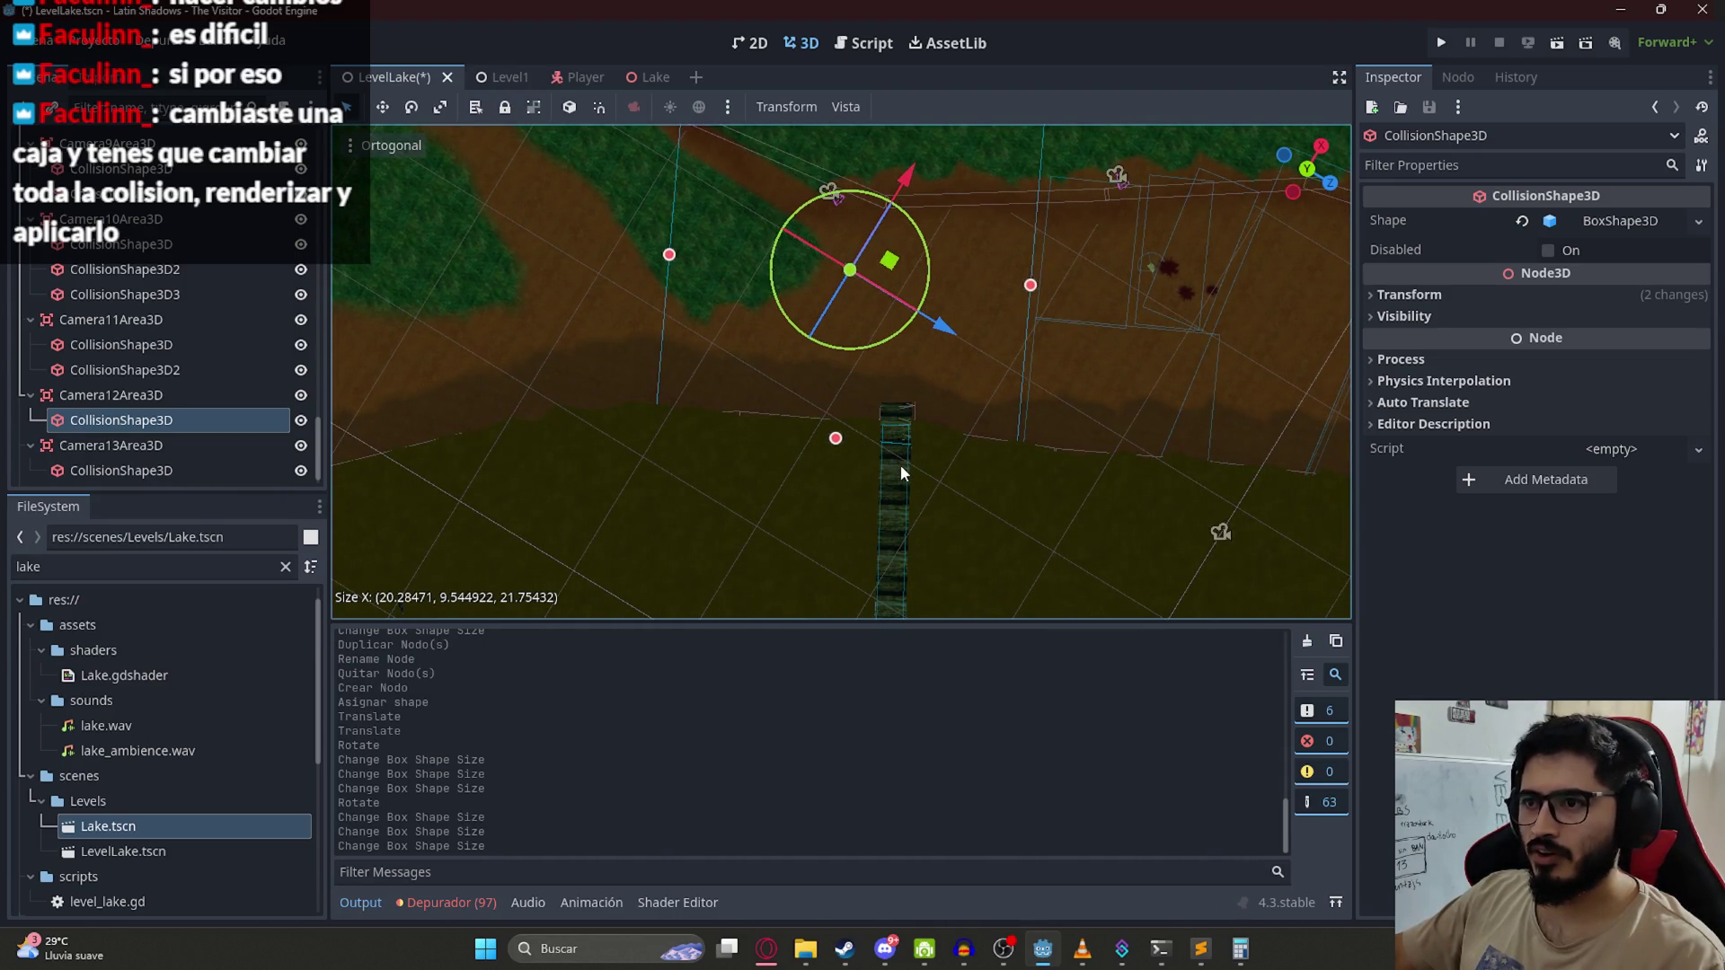
left_click(906, 471)
left_click(898, 438)
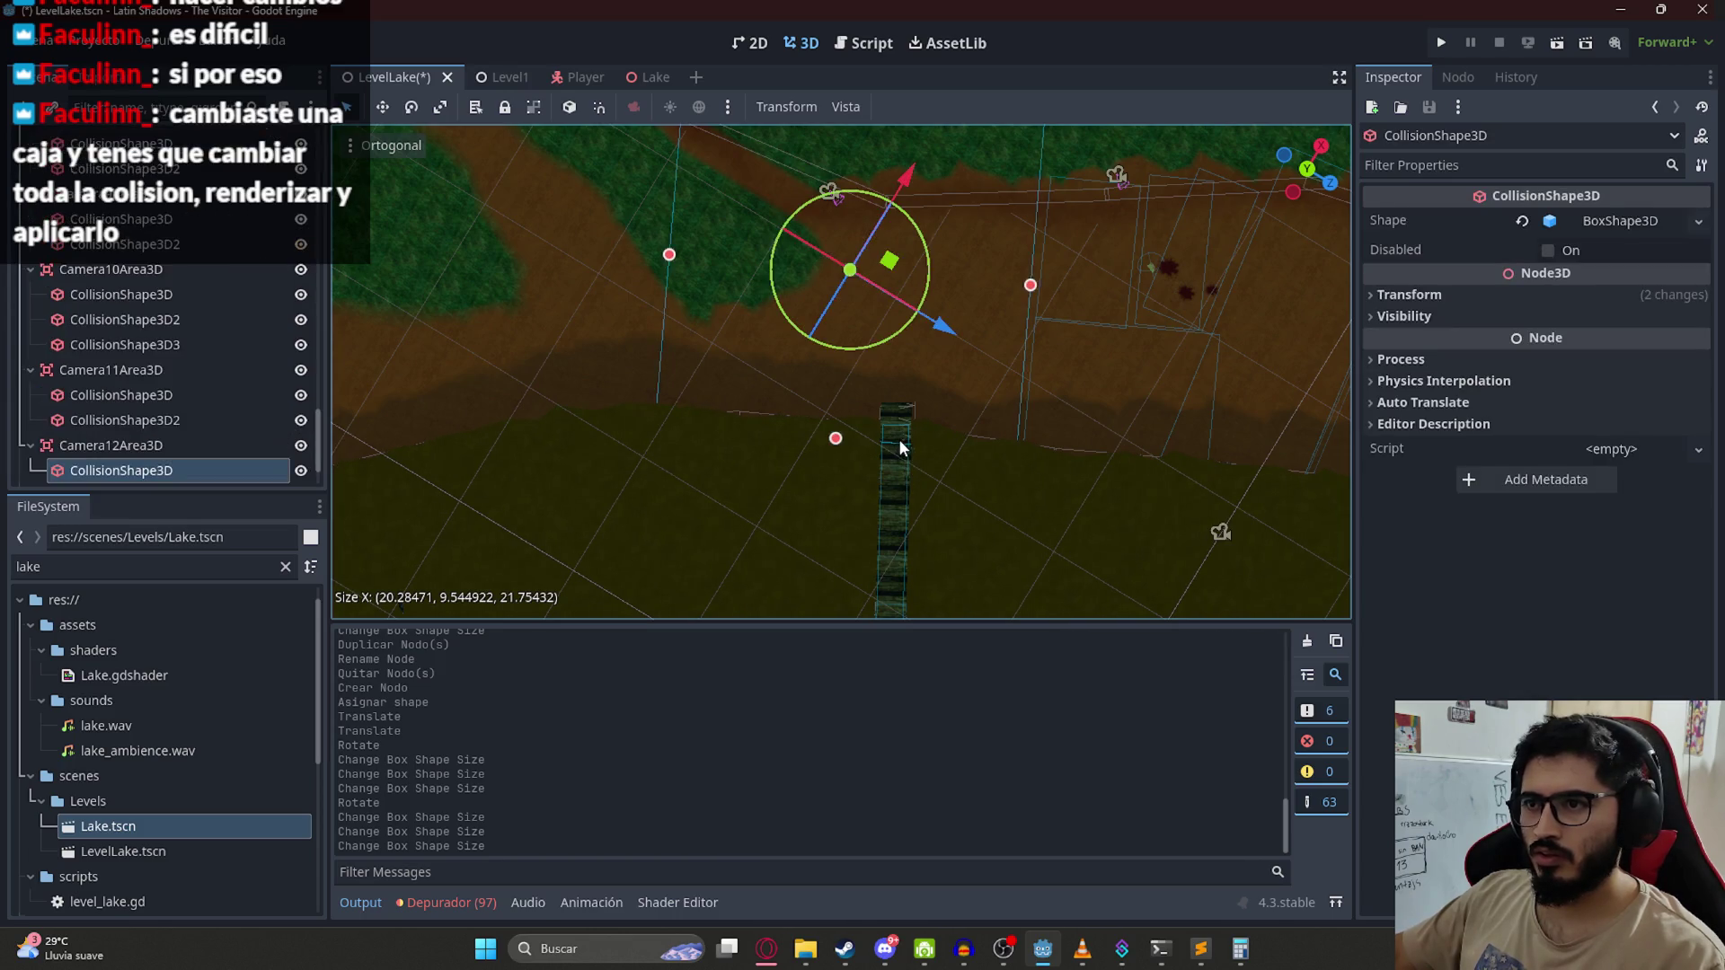
scroll(903, 490, "up", 2)
scroll(902, 490, "up", 3)
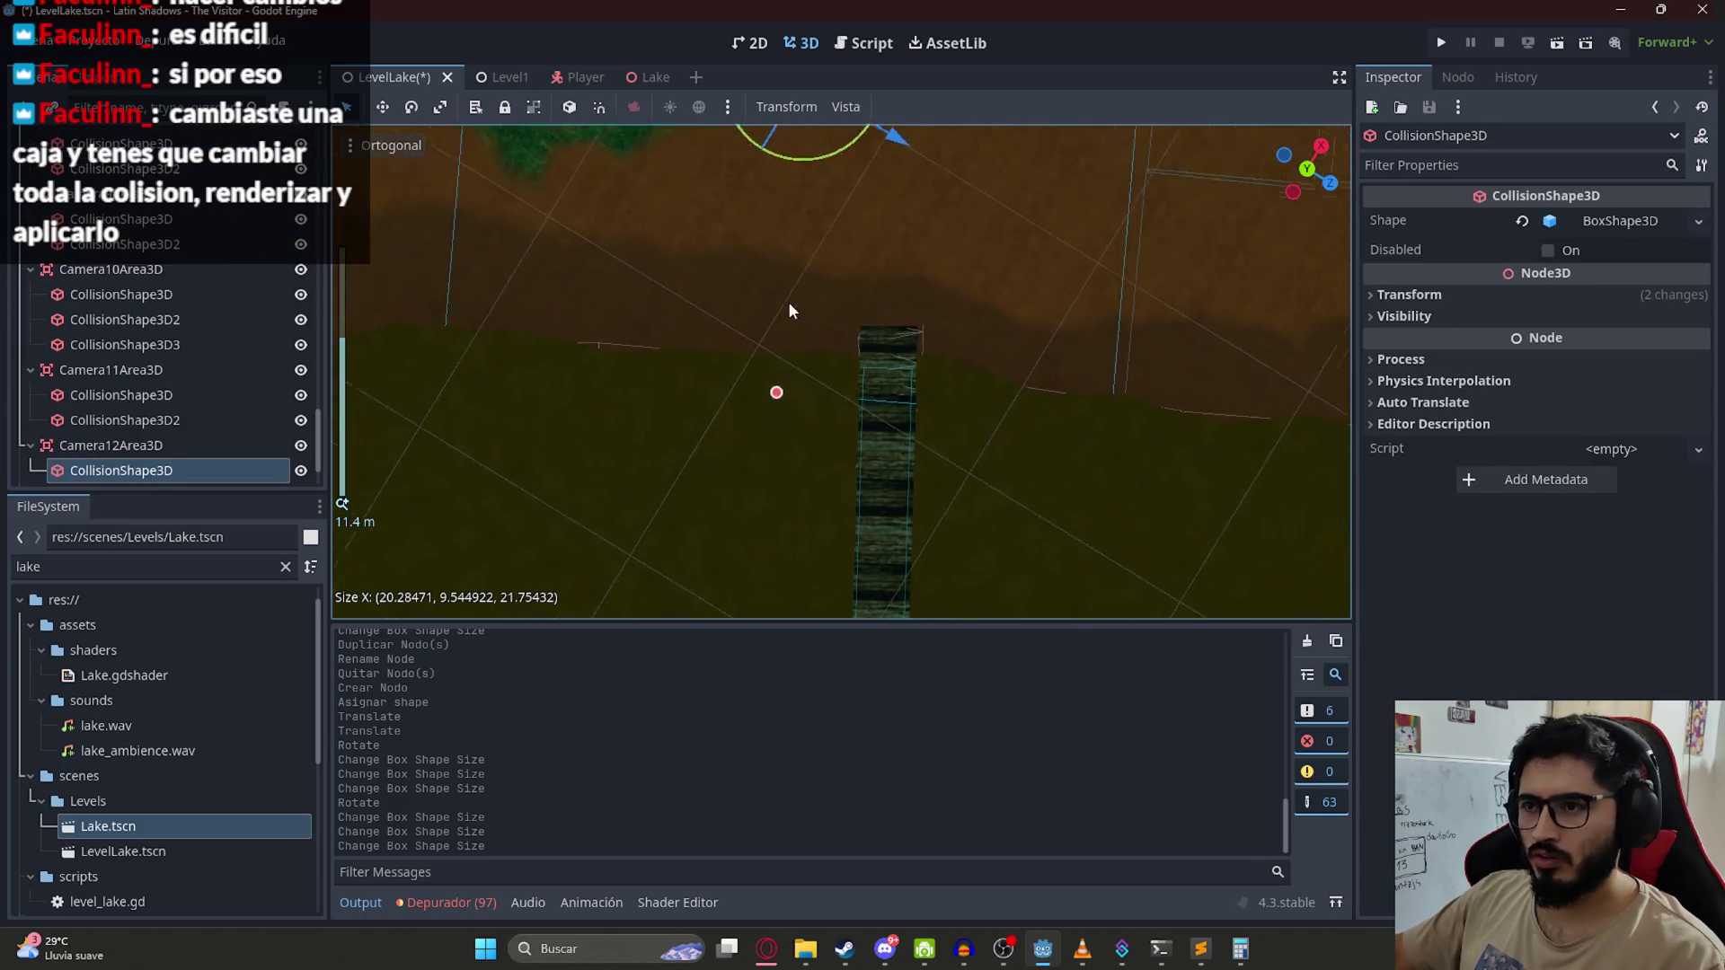
Step: Raise Camera13Area3D's box to about 10.8 high, rotate it slightly, and save LevelLake
left_click(880, 418)
left_click_drag(867, 335, 865, 360)
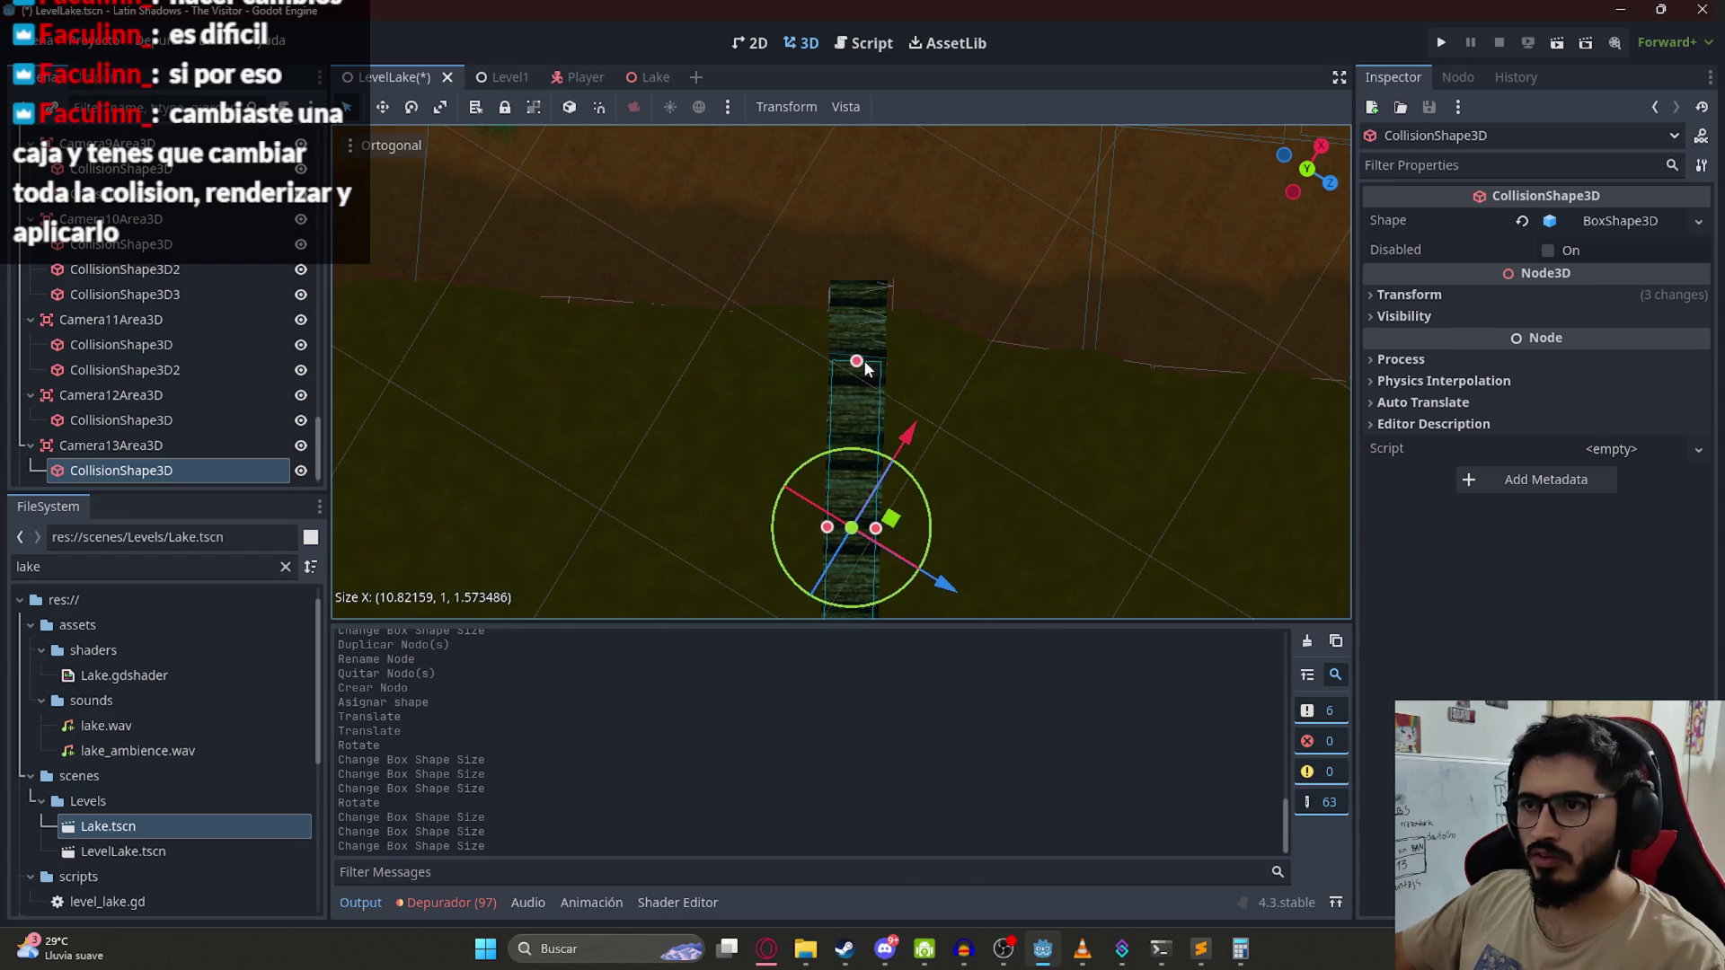
scroll(886, 455, "down", 5)
left_click_drag(852, 498, 842, 282)
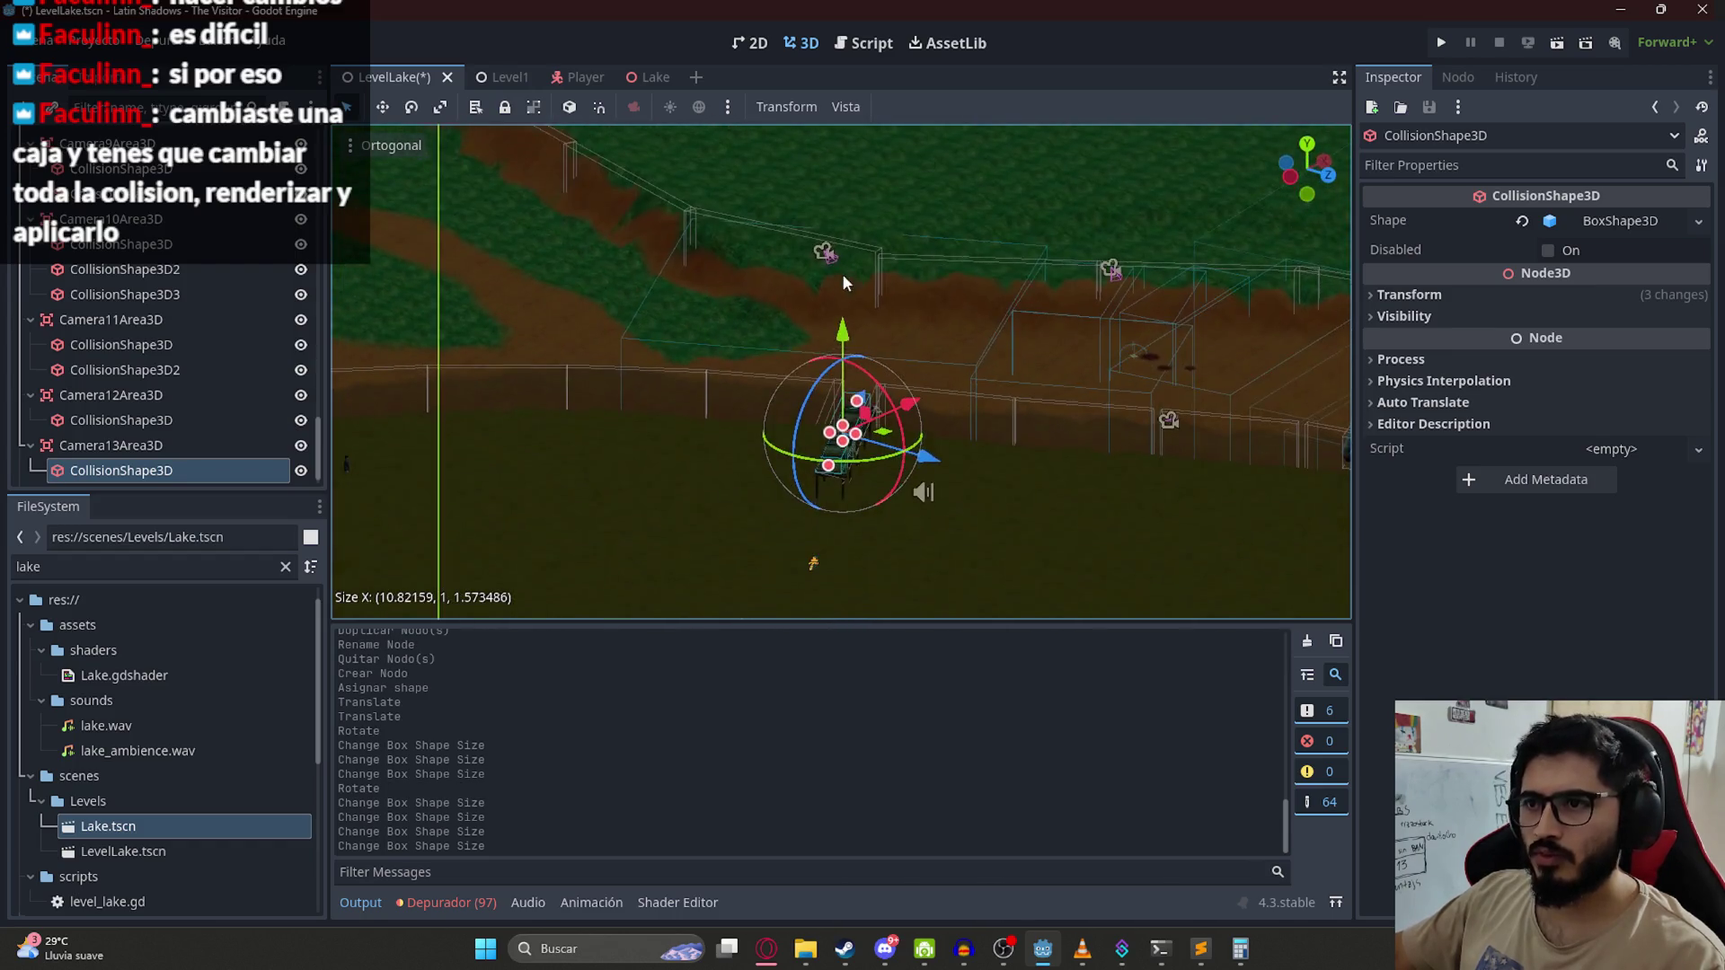
left_click_drag(845, 432, 854, 420)
left_click_drag(858, 444, 879, 437)
mouse_move(896, 584)
left_mouse_down()
mouse_move(860, 426)
mouse_move(902, 460)
mouse_move(751, 454)
left_mouse_up()
scroll(859, 425, "up", 2)
scroll(897, 510, "down", 2)
mouse_move(897, 509)
left_mouse_down()
mouse_move(967, 494)
mouse_move(819, 238)
left_mouse_up()
key("ctrl+s")
scroll(176, 338, "up", 10)
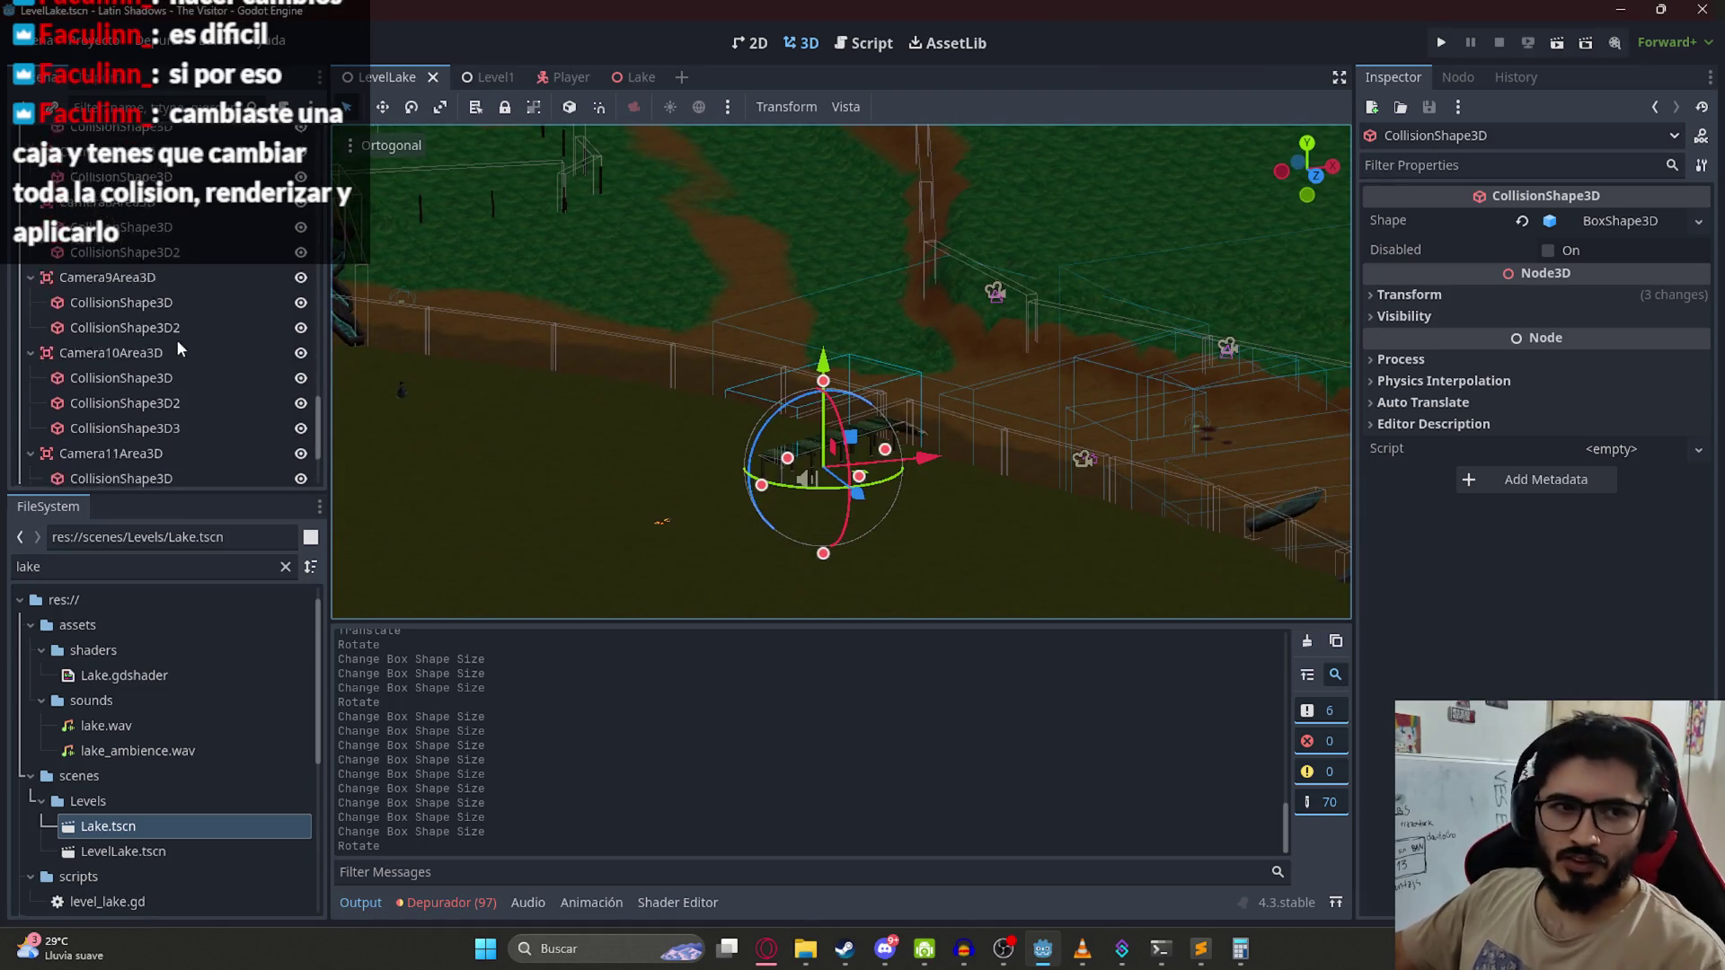
Step: Duplicate FixedCamera12 into FixedCamera13 with Look on Deviation turned off
scroll(143, 379, "up", 3)
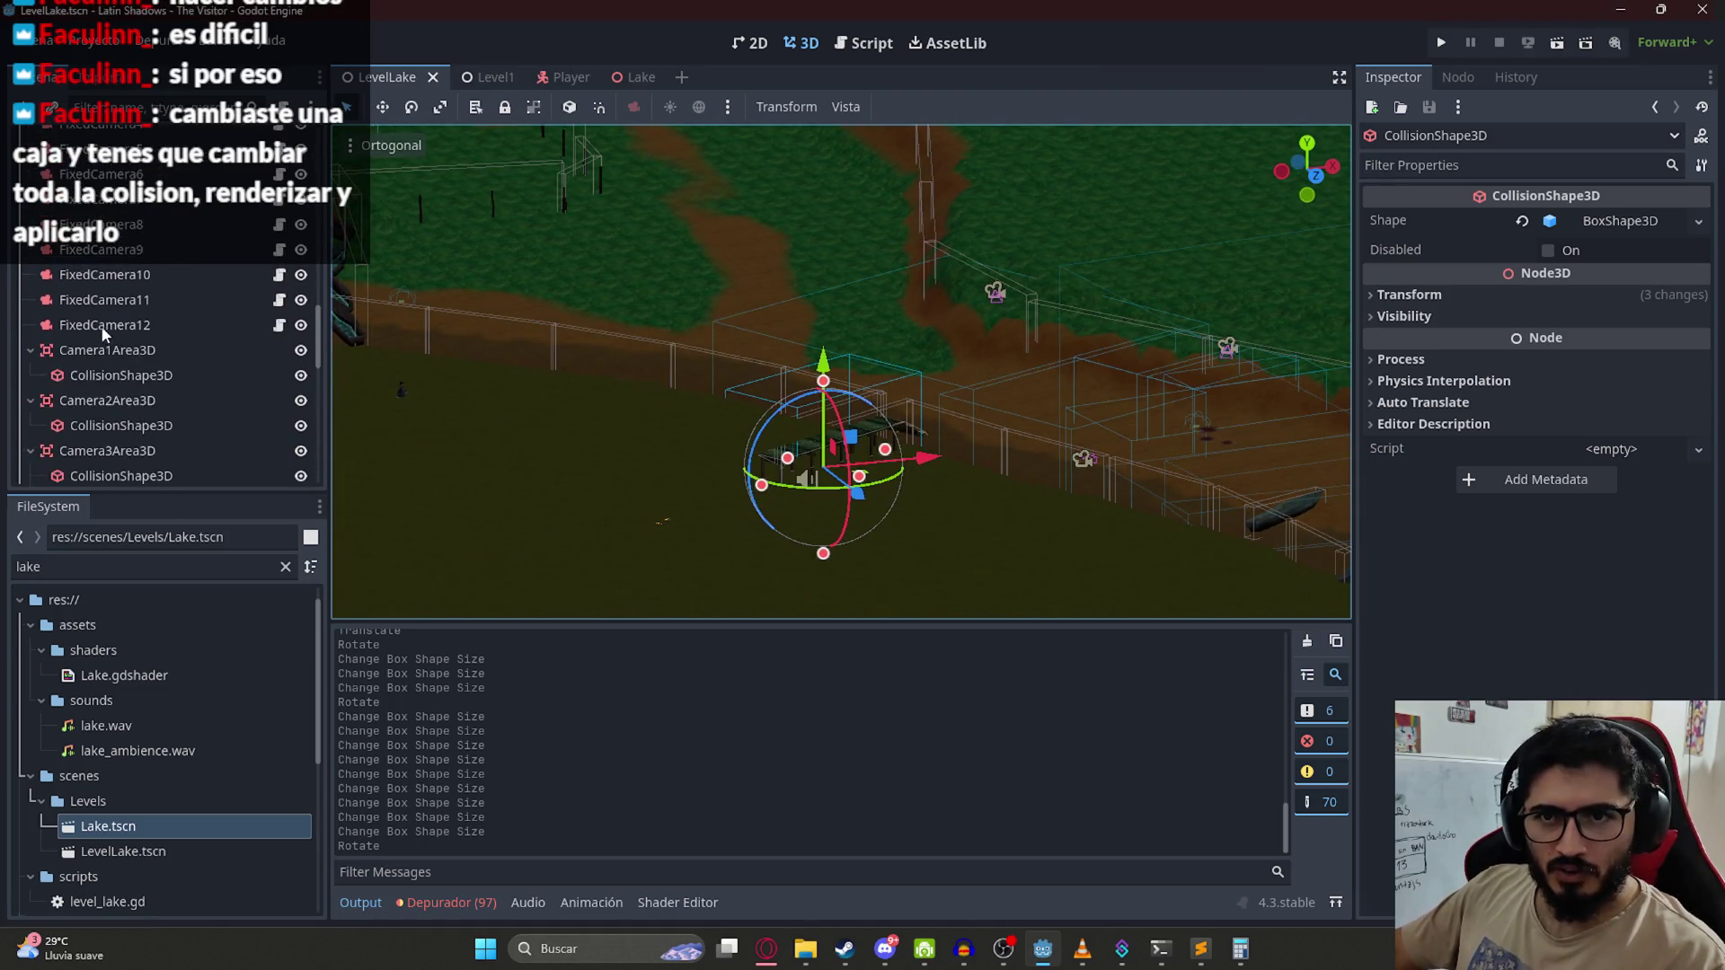
left_click(104, 324)
key("ctrl+d")
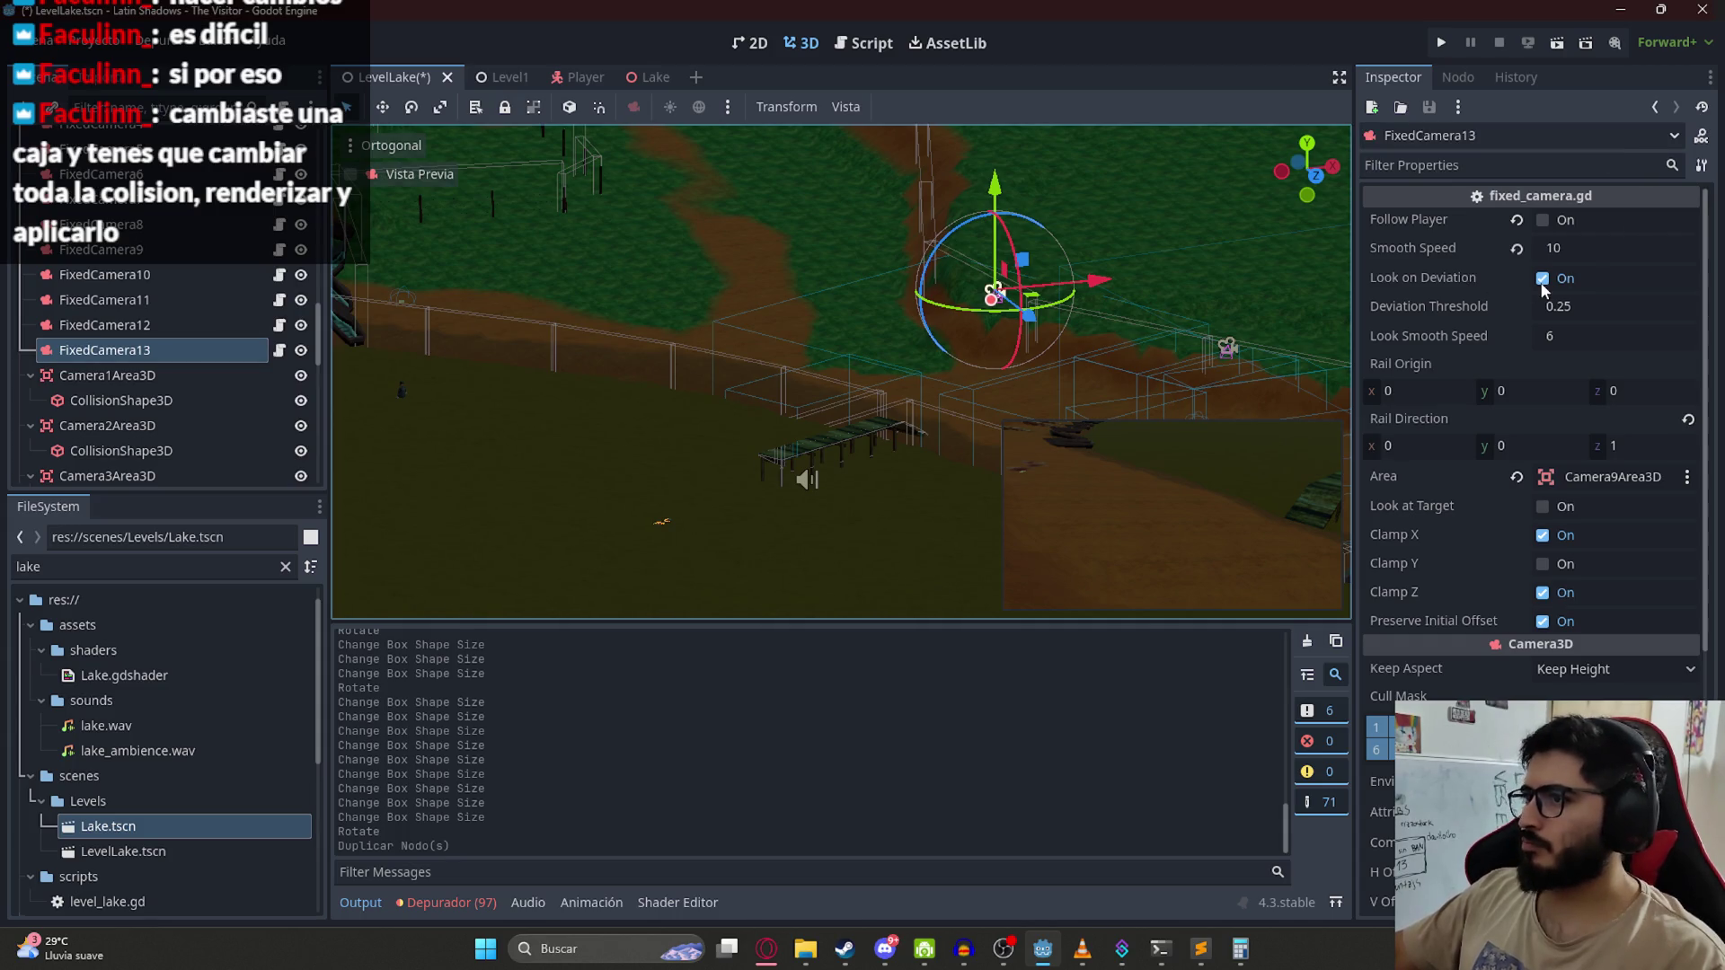
left_click(1543, 279)
scroll(935, 265, "down", 2)
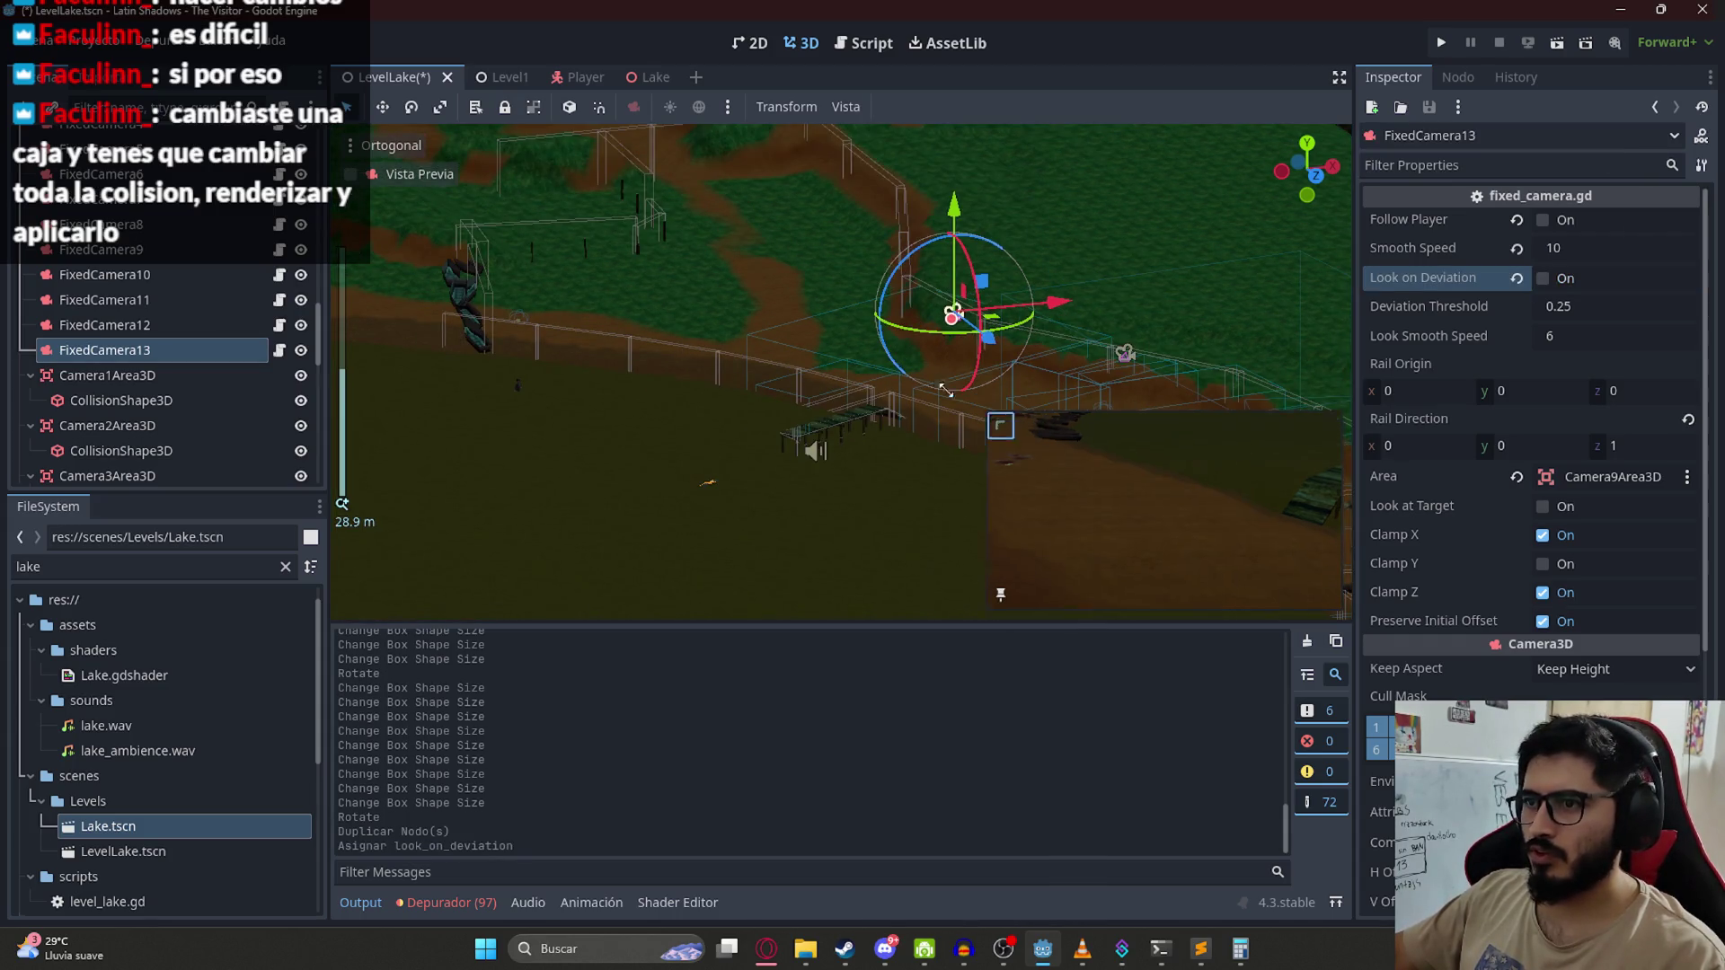
scroll(688, 251, "down", 3)
scroll(1527, 404, "down", 5)
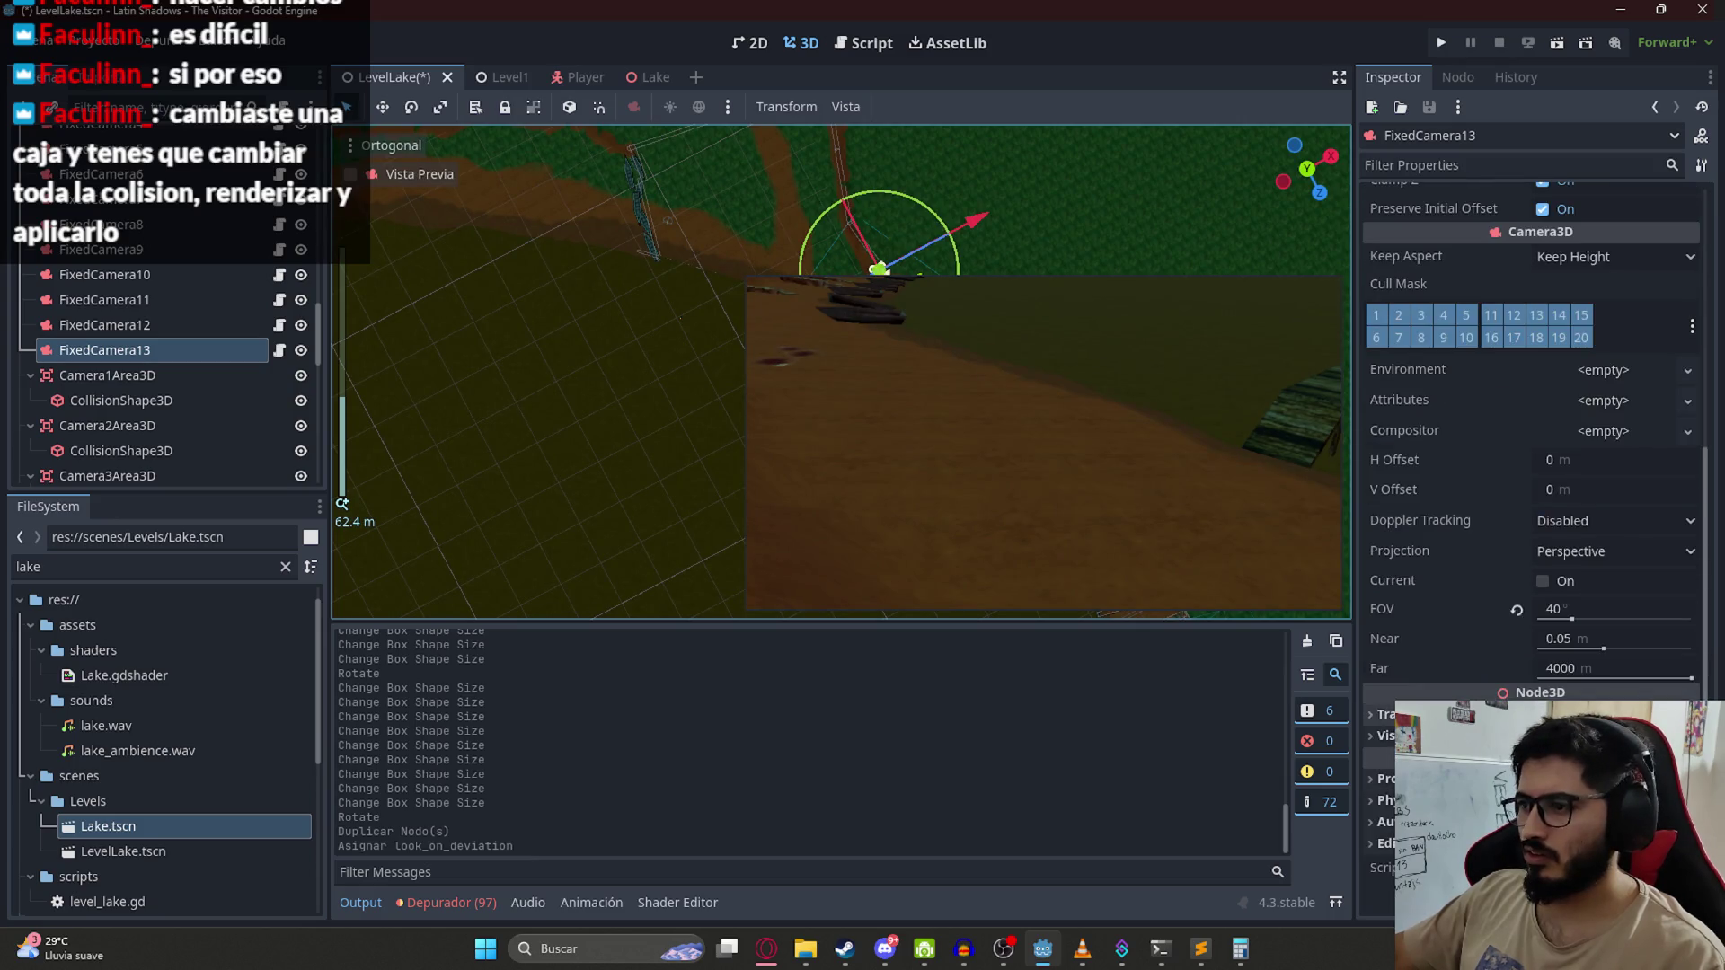
left_click(1383, 714)
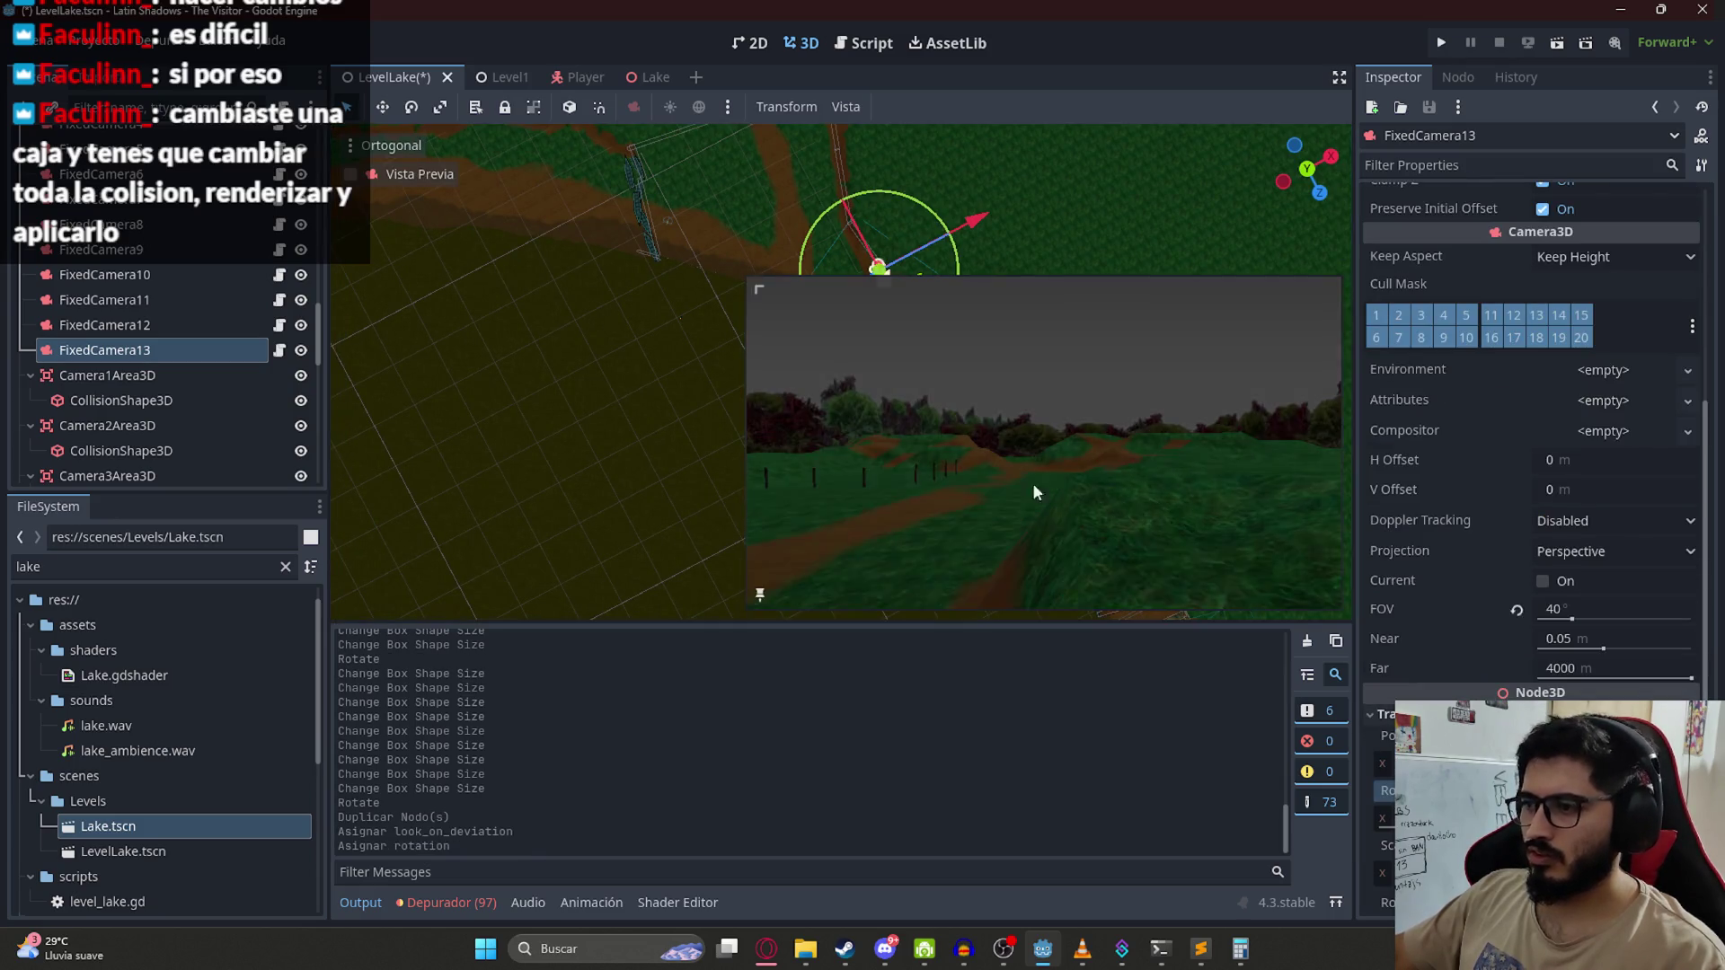
scroll(709, 298, "down", 4)
Step: Lower FixedCamera13 about 10 units, then nudge it and raise it back up somewhat
mouse_move(566, 359)
left_mouse_down()
mouse_move(617, 362)
mouse_move(690, 249)
mouse_move(701, 341)
mouse_move(684, 385)
mouse_move(657, 183)
left_mouse_up()
mouse_move(672, 268)
left_mouse_down()
mouse_move(708, 380)
mouse_move(580, 289)
mouse_move(500, 262)
mouse_move(1000, 370)
mouse_move(649, 327)
mouse_move(824, 186)
mouse_move(585, 255)
mouse_move(650, 473)
left_mouse_up()
scroll(581, 289, "up", 3)
scroll(650, 472, "up", 2)
mouse_move(542, 517)
left_mouse_down()
mouse_move(543, 449)
mouse_move(789, 407)
left_mouse_up()
mouse_move(765, 287)
left_mouse_down()
mouse_move(1009, 424)
mouse_move(595, 613)
mouse_move(679, 500)
mouse_move(755, 299)
mouse_move(658, 137)
mouse_move(802, 381)
left_mouse_up()
scroll(686, 518, "up", 2)
scroll(686, 518, "up", 5)
mouse_move(751, 319)
left_mouse_down()
mouse_move(778, 251)
mouse_move(811, 366)
mouse_move(622, 454)
mouse_move(1032, 260)
mouse_move(841, 488)
mouse_move(681, 476)
mouse_move(579, 390)
mouse_move(703, 511)
mouse_move(674, 433)
mouse_move(727, 462)
mouse_move(714, 454)
left_mouse_up()
left_click_drag(666, 316, 663, 284)
mouse_move(663, 284)
left_mouse_down()
mouse_move(808, 308)
mouse_move(805, 341)
left_mouse_up()
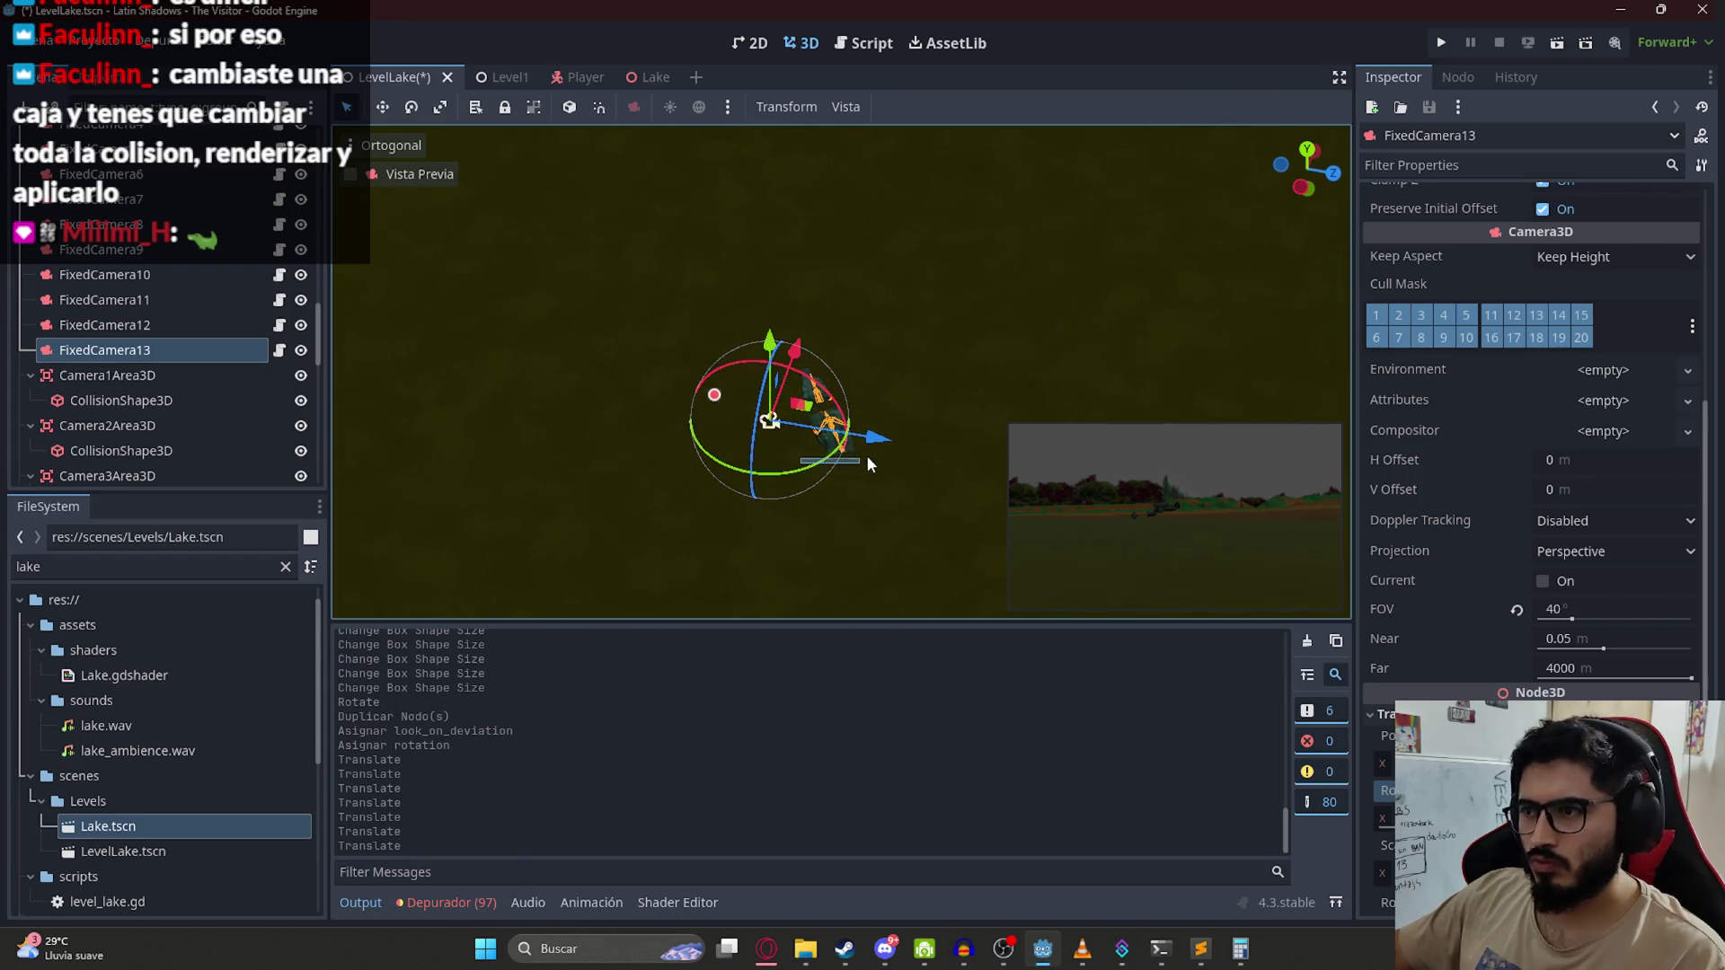
Step: Slide FixedCamera13 toward the dock, rotate it to frame the new area, and save
left_click(779, 423)
left_click(769, 422)
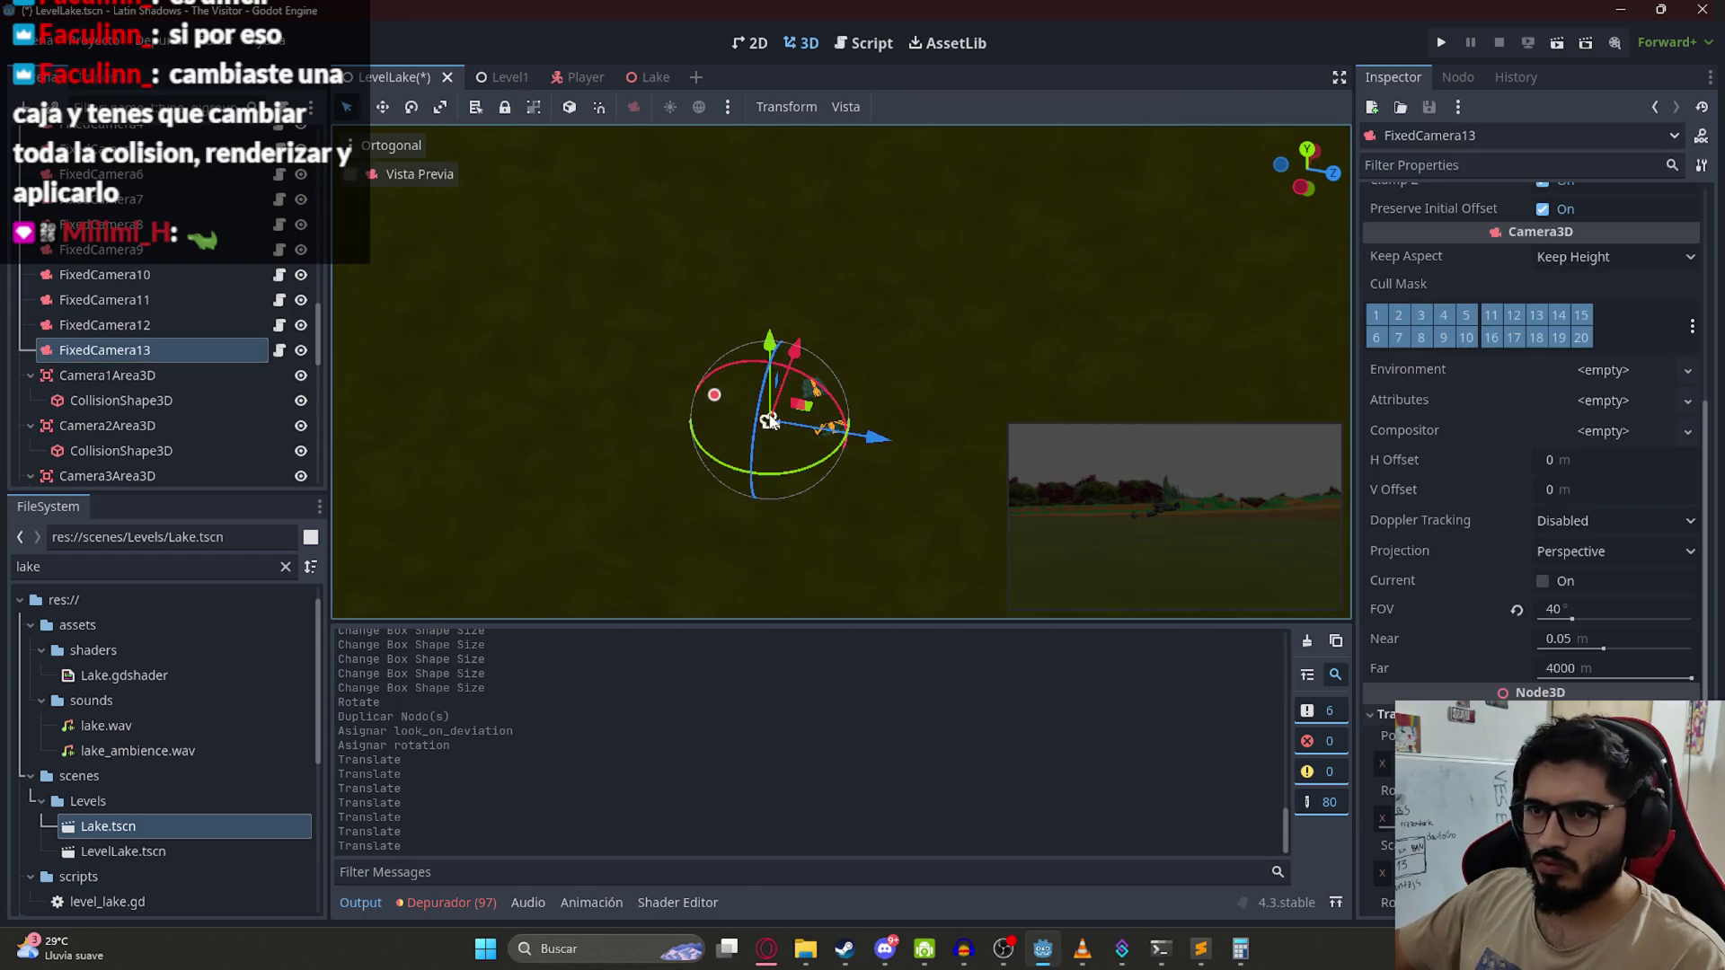
mouse_move(872, 457)
left_mouse_down()
mouse_move(778, 448)
mouse_move(868, 455)
mouse_move(826, 525)
mouse_move(664, 525)
mouse_move(598, 432)
mouse_move(660, 476)
mouse_move(643, 469)
mouse_move(643, 503)
mouse_move(727, 509)
left_mouse_up()
left_click(783, 461)
scroll(835, 478, "up", 3)
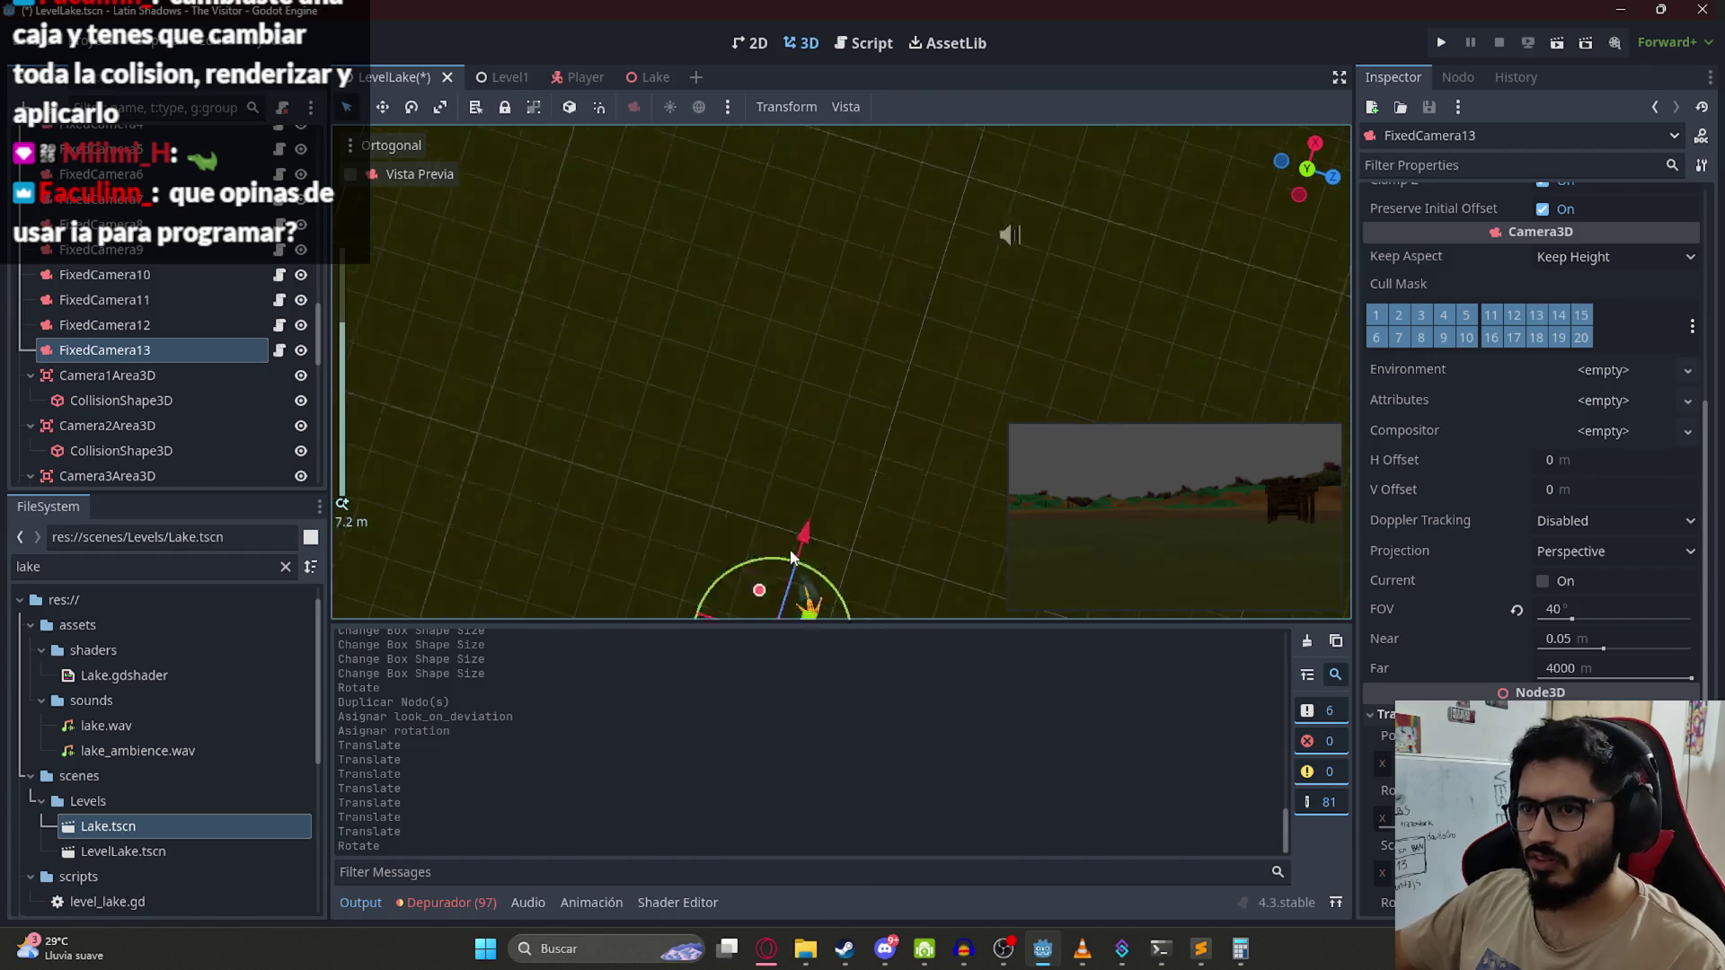
left_click_drag(750, 481, 823, 479)
mouse_move(857, 418)
left_mouse_down()
mouse_move(784, 520)
mouse_move(735, 369)
left_mouse_up()
left_click_drag(752, 286, 751, 288)
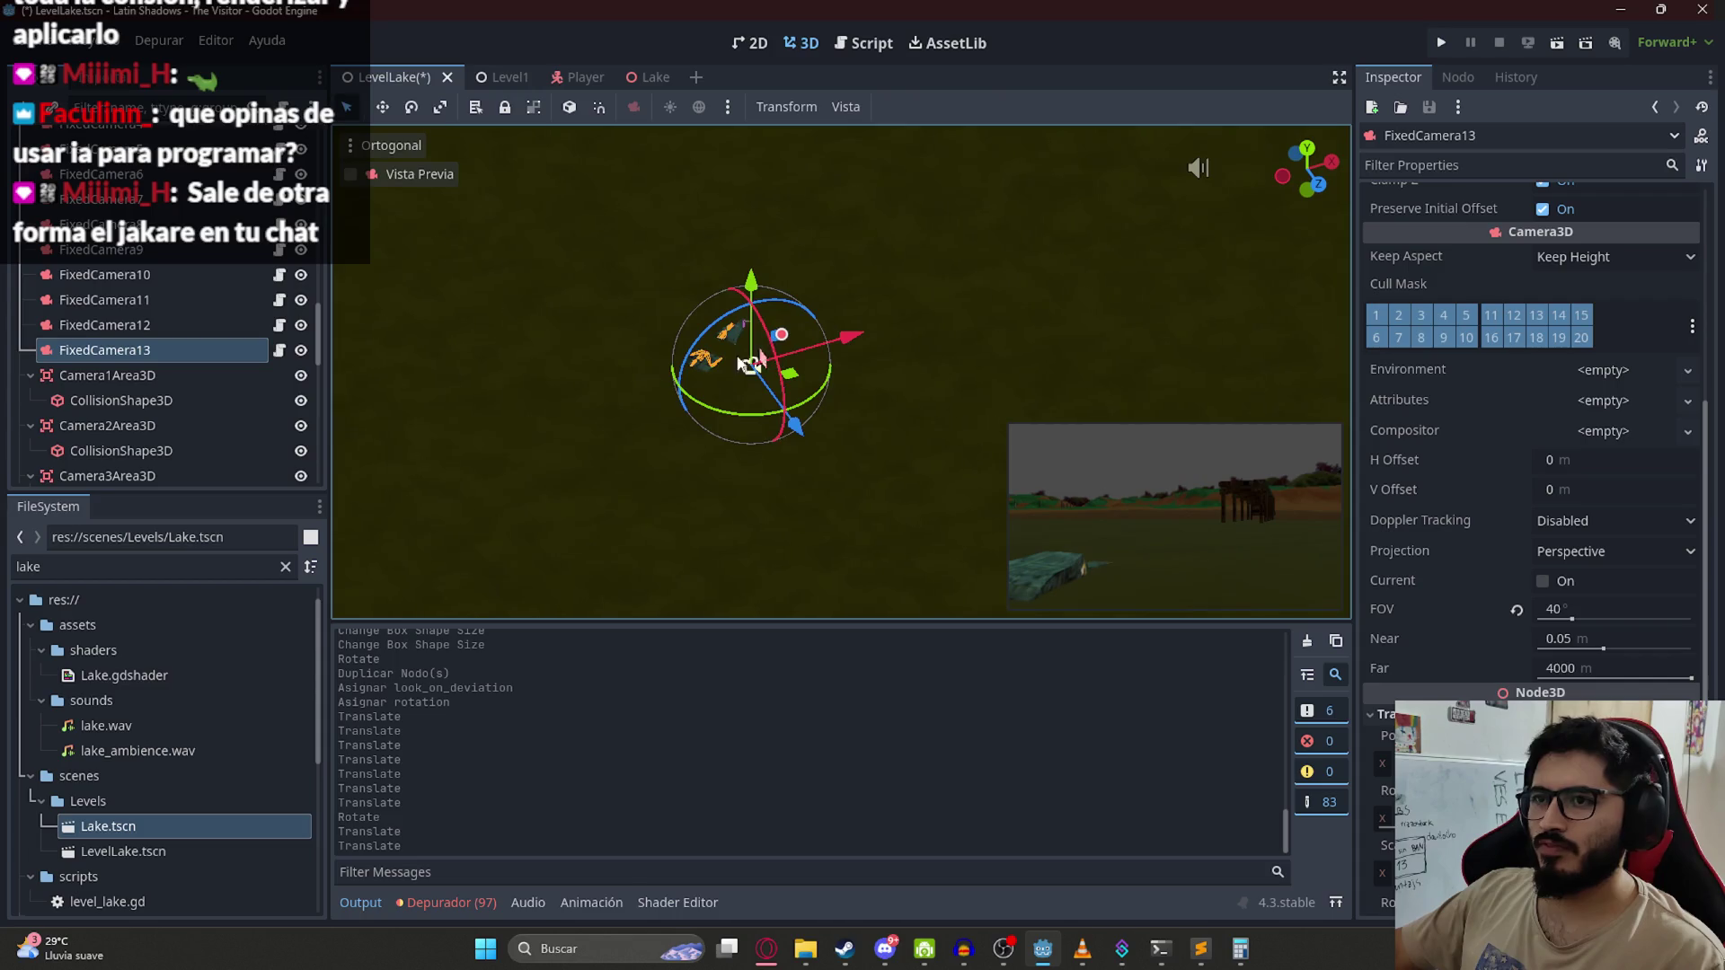
key("ctrl+s")
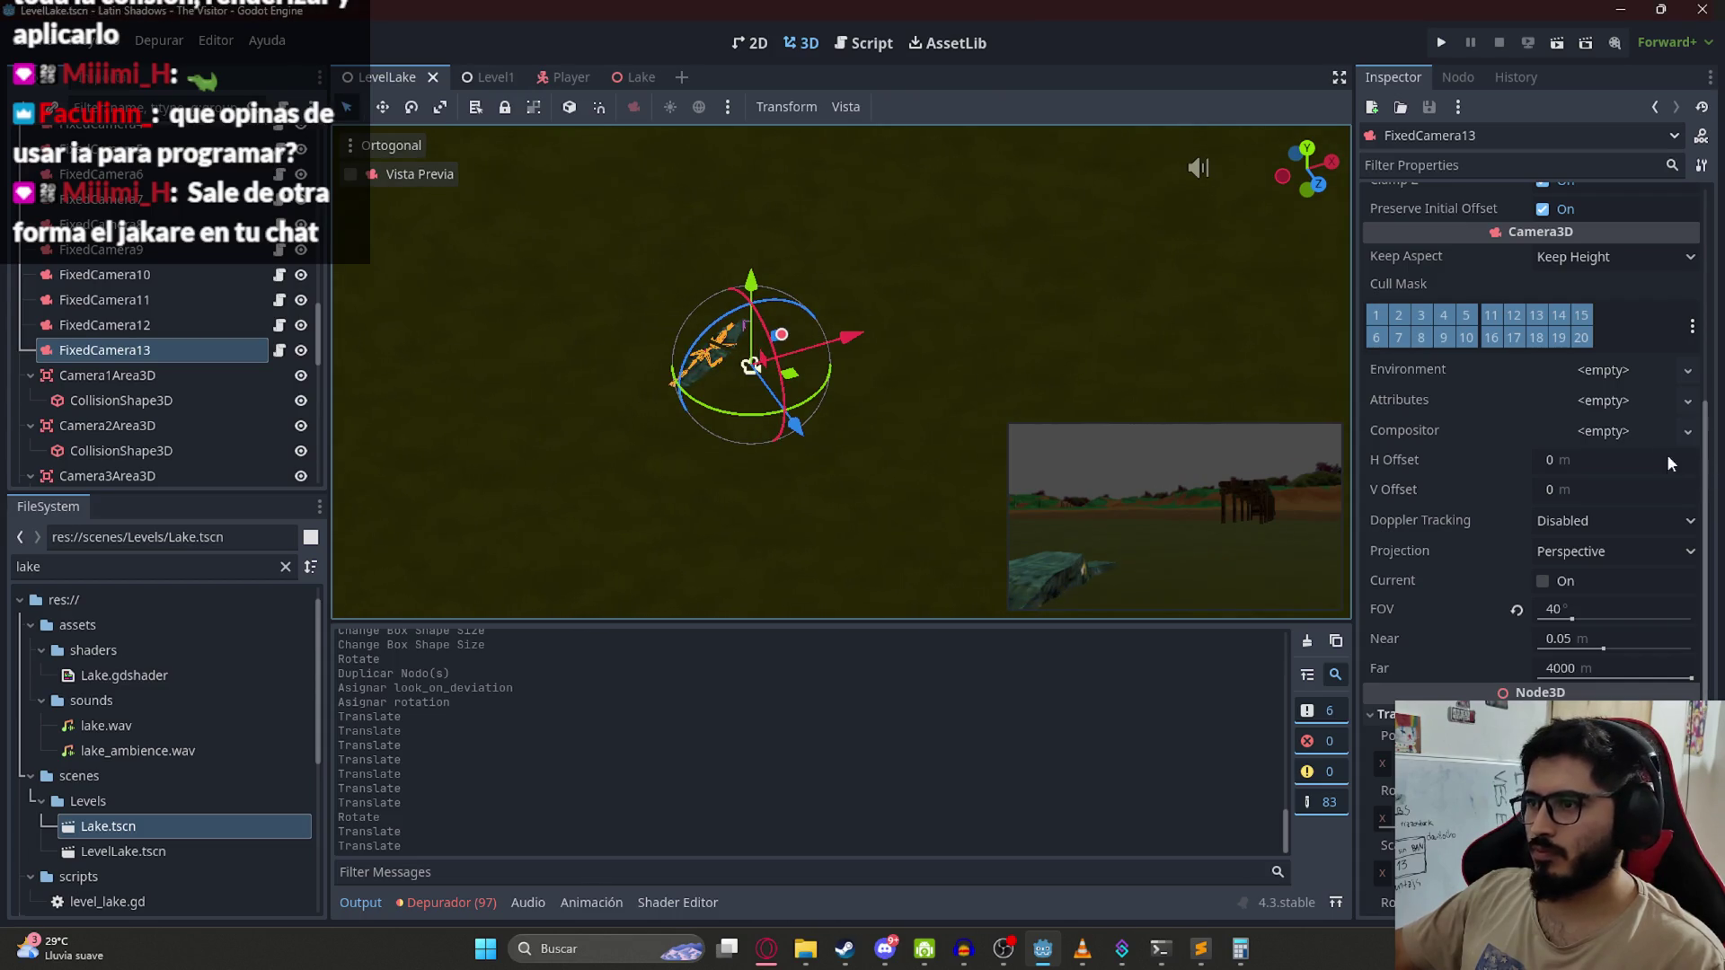
left_click_drag(751, 366, 927, 496)
left_click_drag(751, 283, 752, 289)
key("ctrl+s")
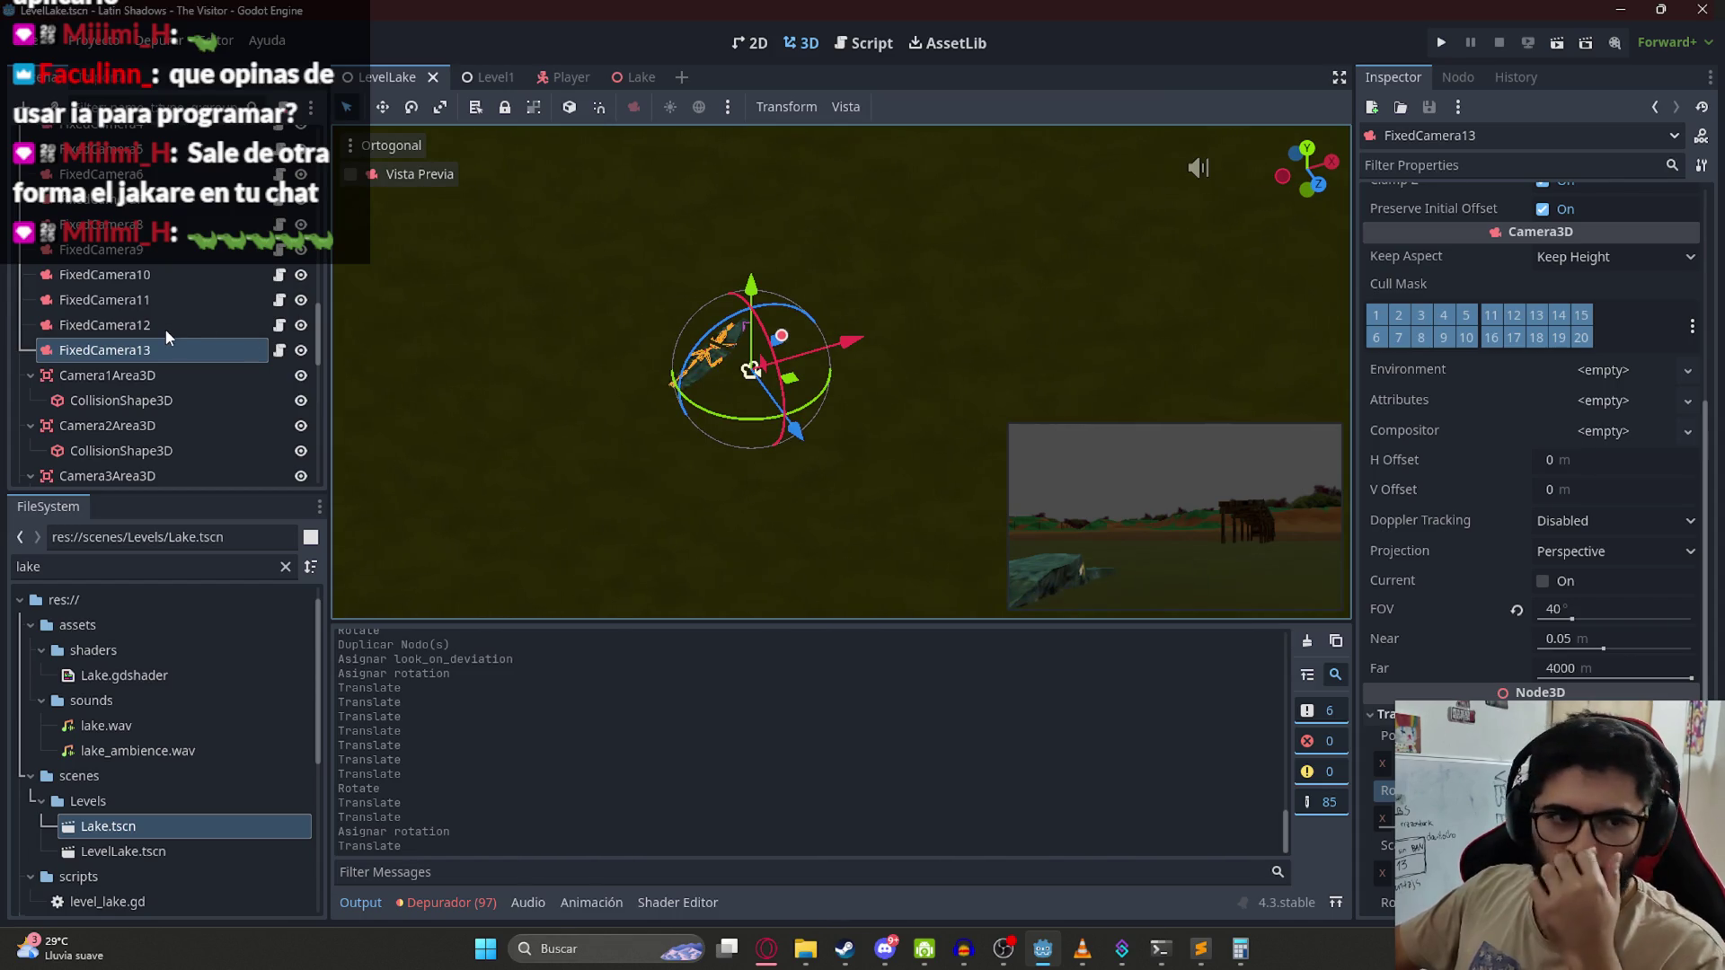
Step: Open level_lake.gd at the camera list, in the FixedCamera12 entry
scroll(165, 328, "down", 5)
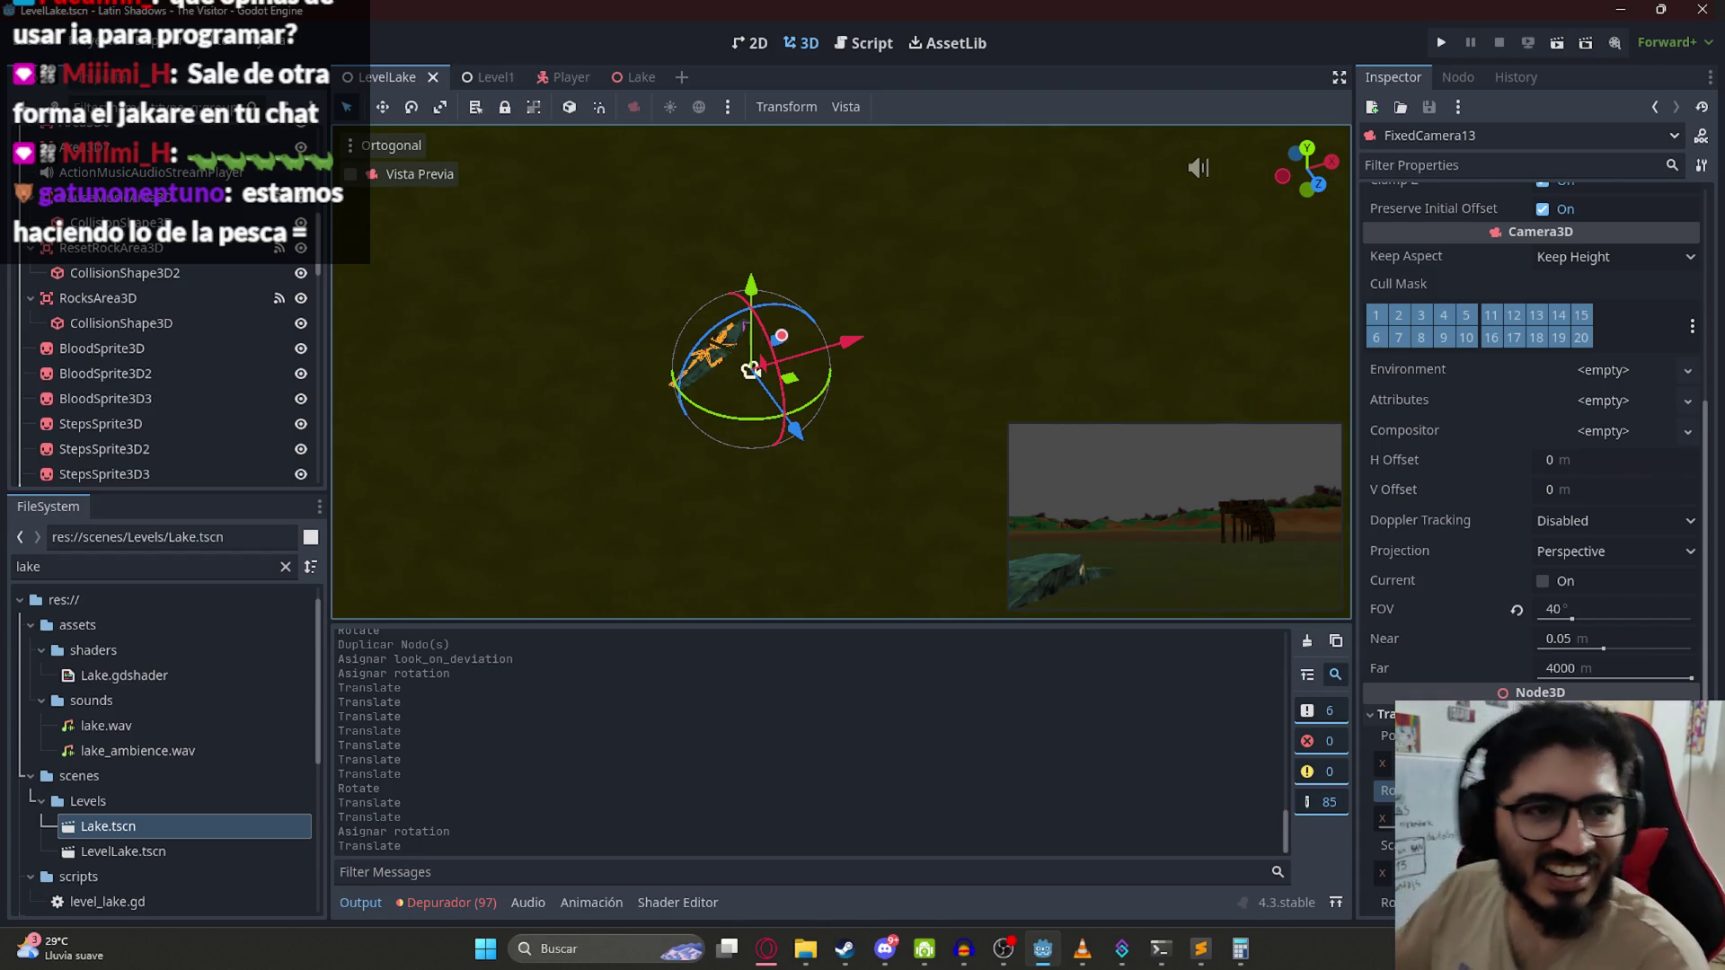
scroll(204, 207, "up", 10)
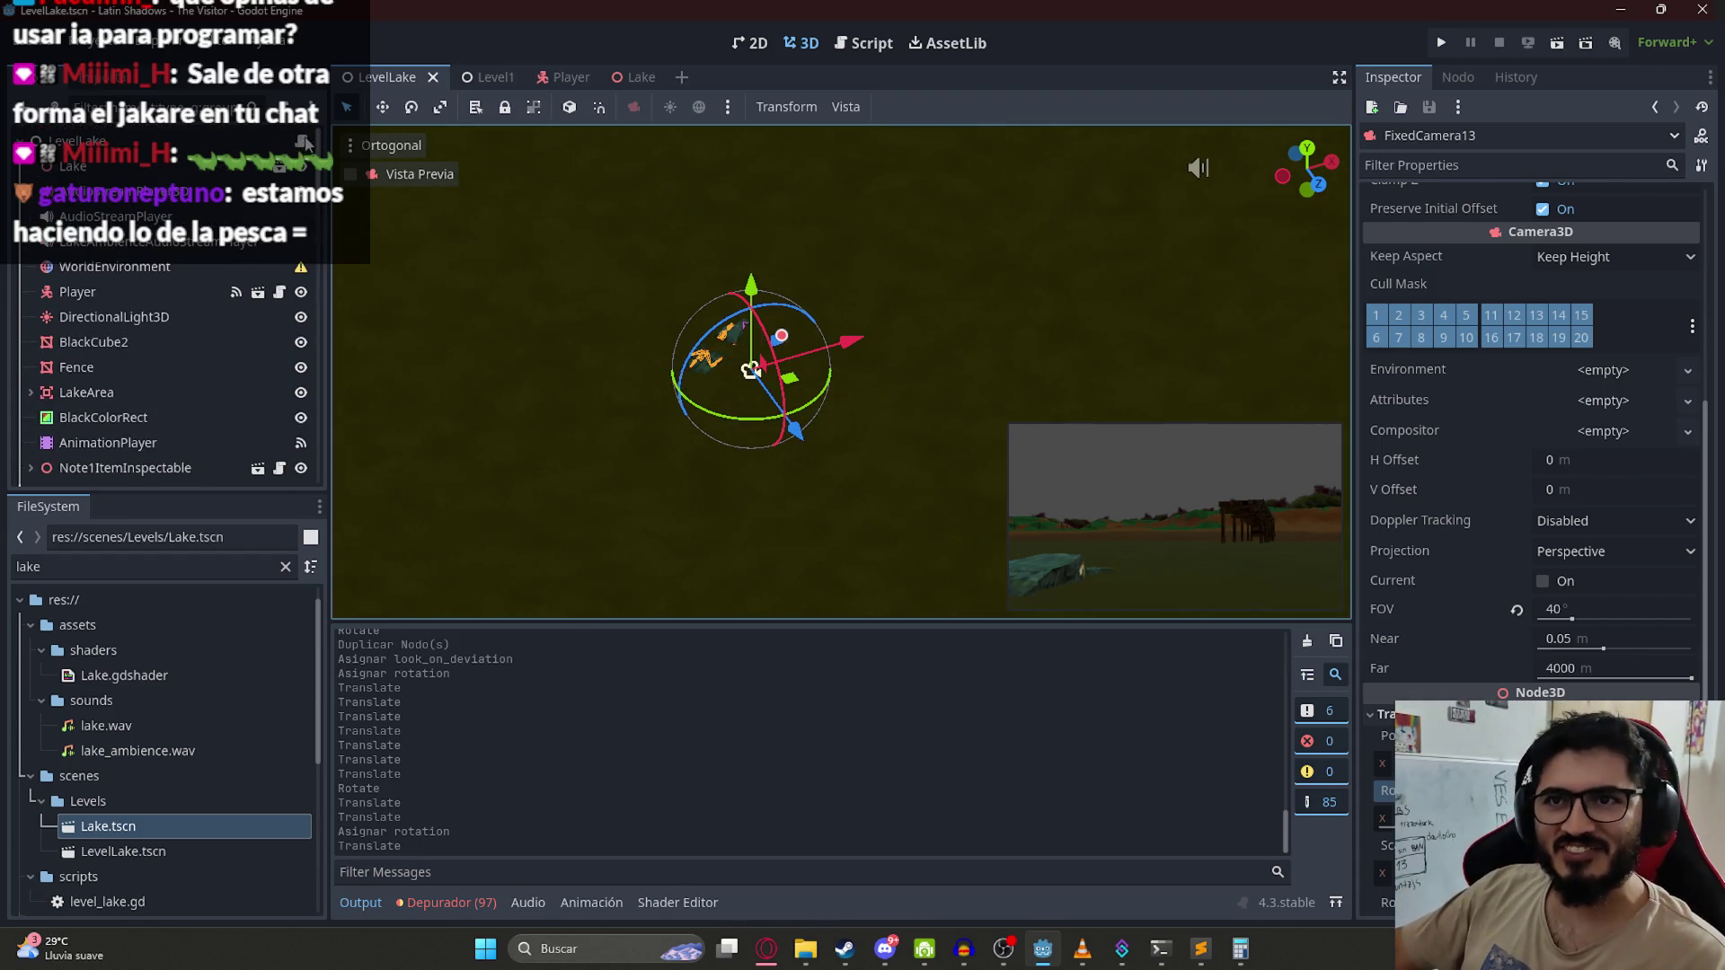
left_click(303, 142)
scroll(974, 406, "down", 10)
left_click_drag(761, 272, 714, 206)
key("ctrl+c")
left_click(752, 258)
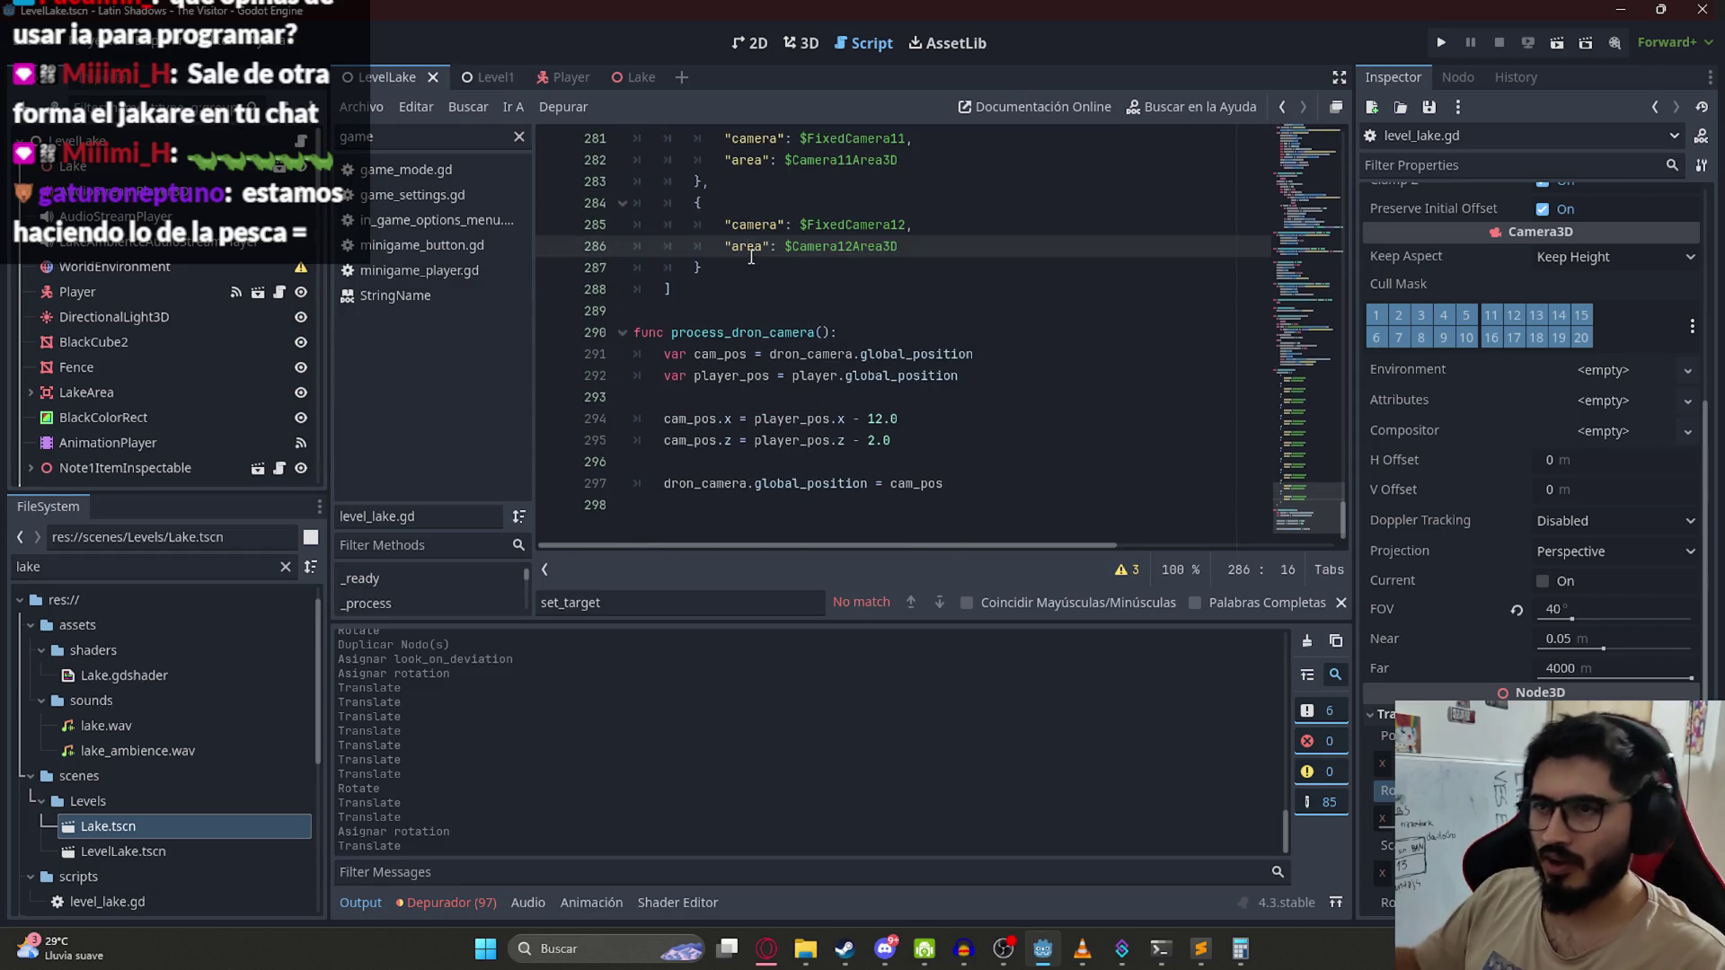
Step: Duplicate the FixedCamera12 entry as FixedCamera13 paired with $Camera13Area3D in level_lake.gd
key("Down")
key("ctrl+v")
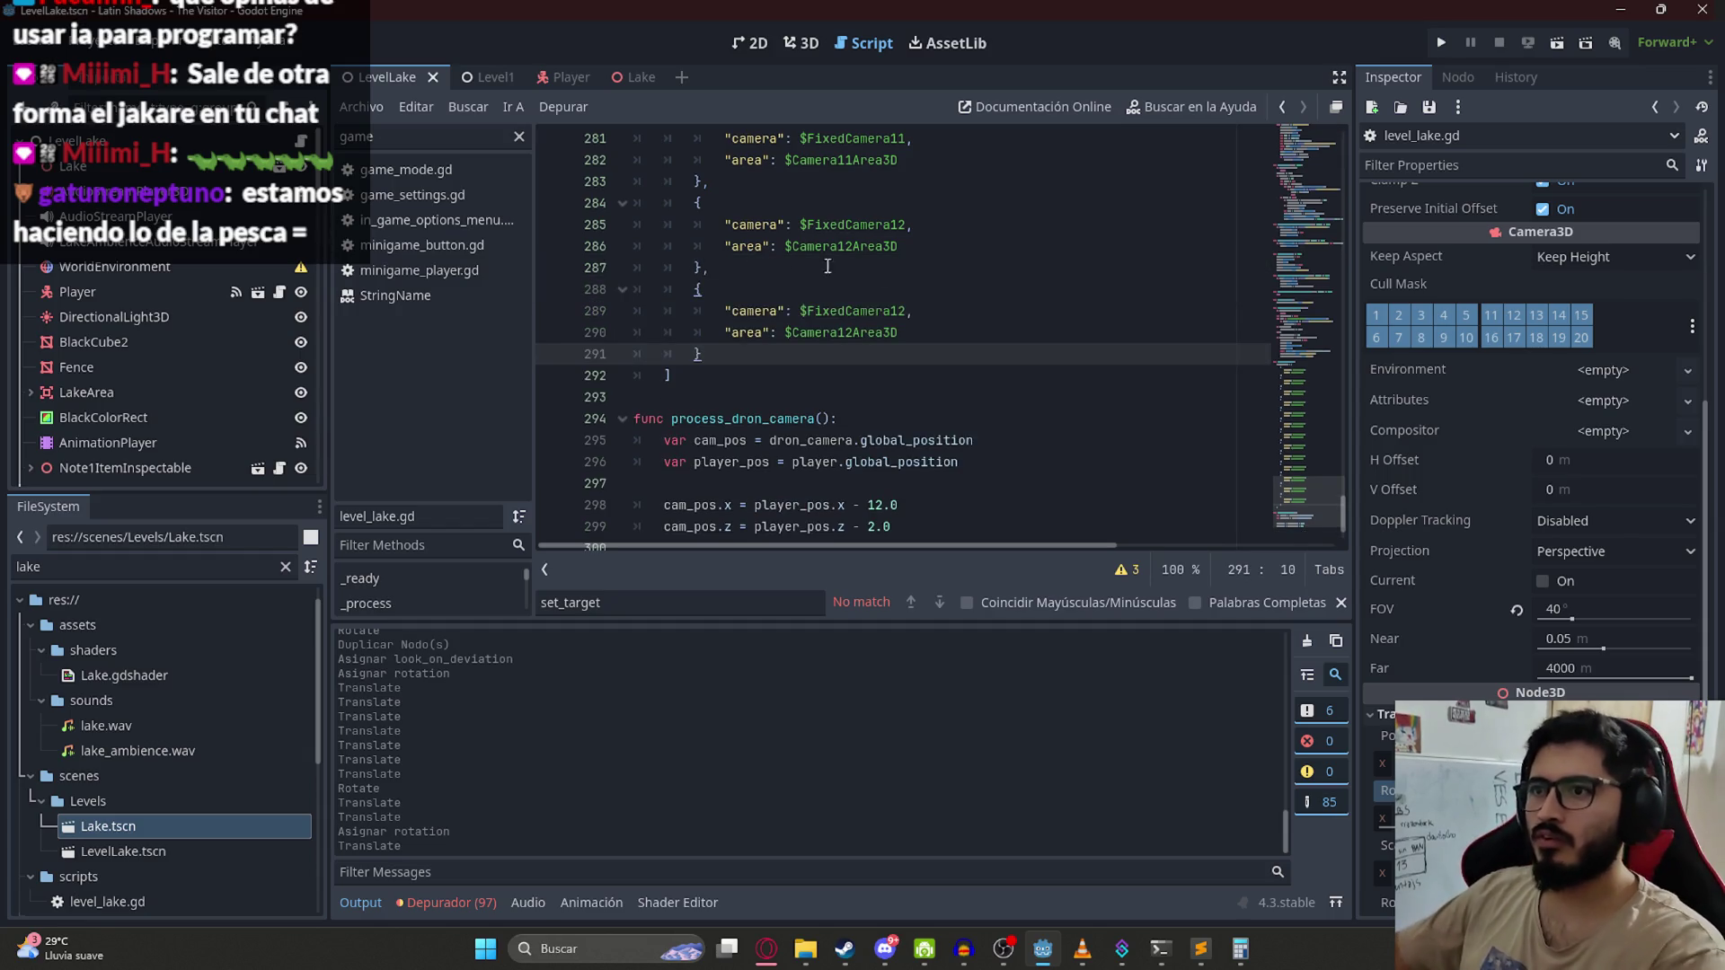
left_click(906, 316)
type("3")
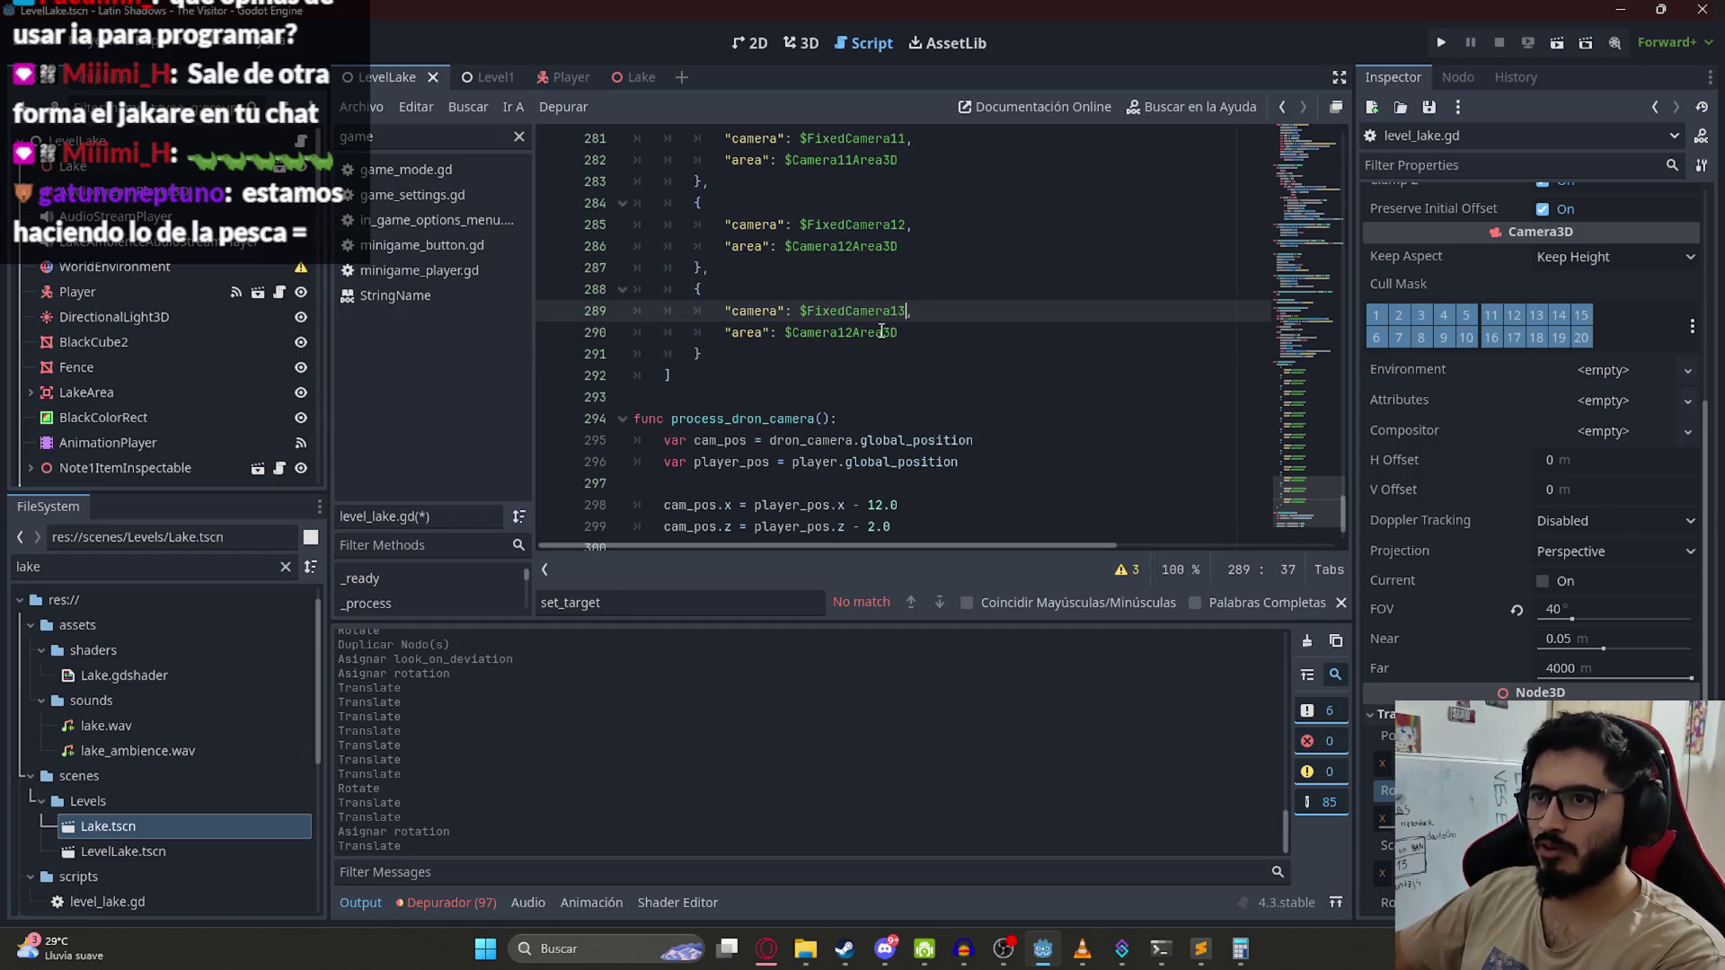
left_click(850, 335)
key("BackSpace")
type("3")
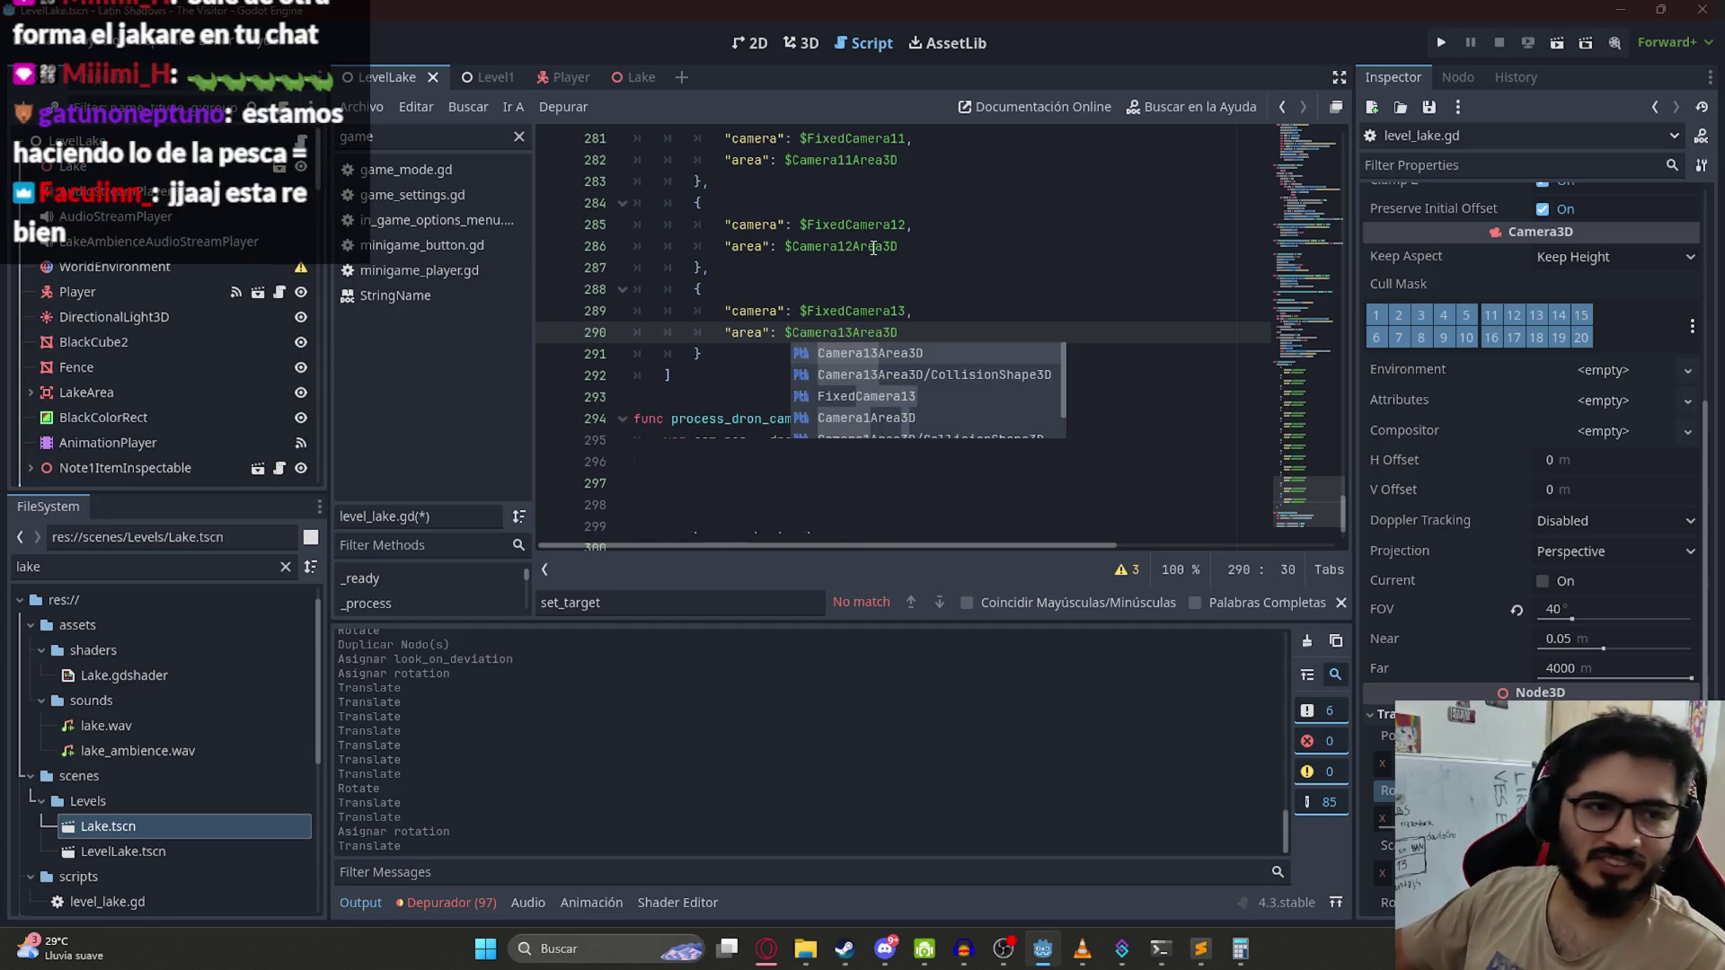
key("Escape")
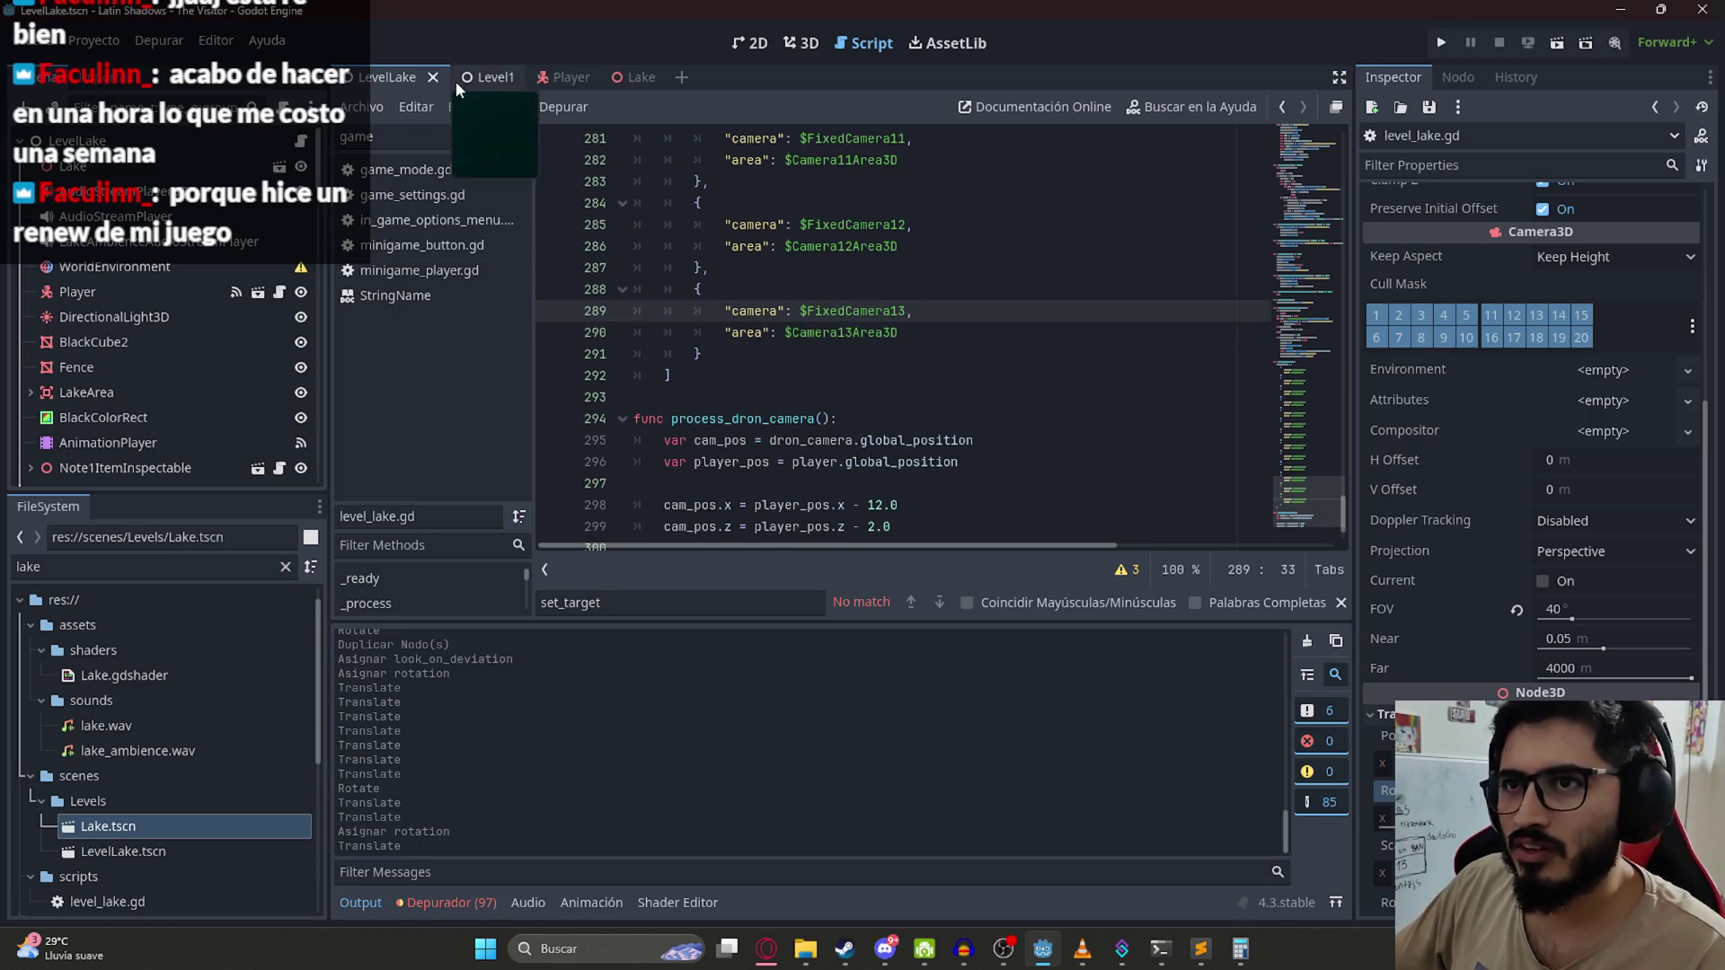
Step: Orbit and shift the 3D view to look down over the lake terrain
left_click(807, 44)
scroll(849, 206, "up", 3)
mouse_move(855, 255)
left_mouse_down()
mouse_move(750, 392)
mouse_move(815, 482)
mouse_move(824, 305)
left_mouse_up()
left_click_drag(711, 305, 760, 379)
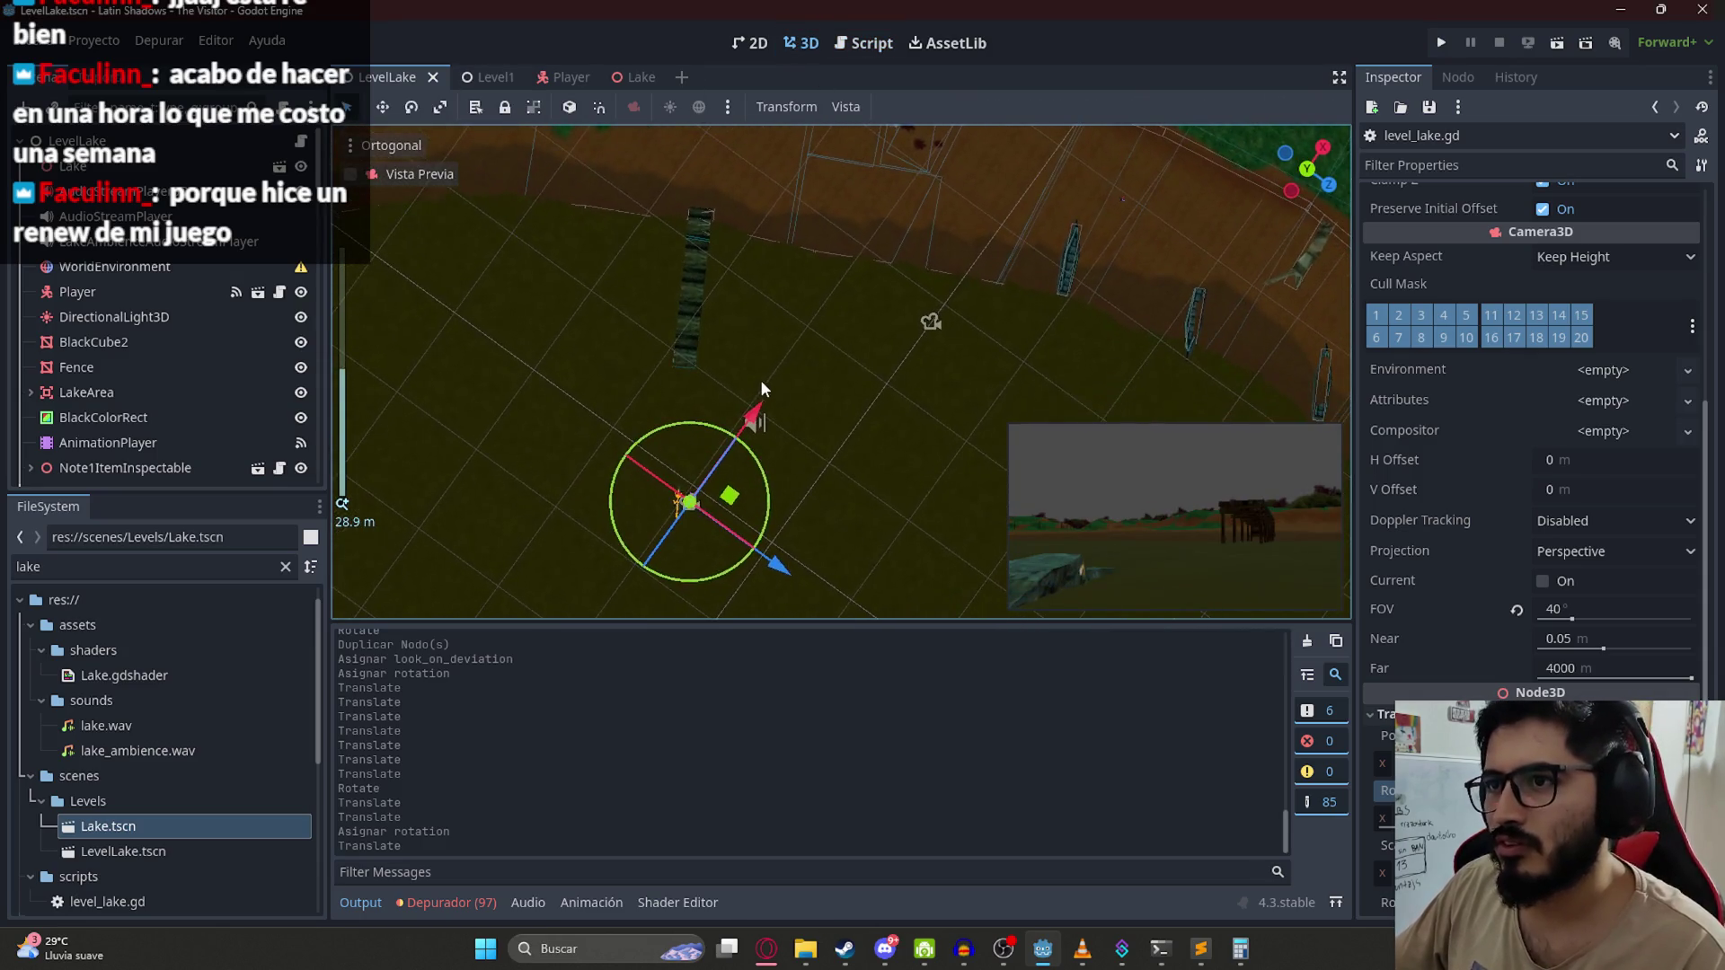
Step: Review the camera list in level_lake.gd, then save all open scenes
left_click(844, 45)
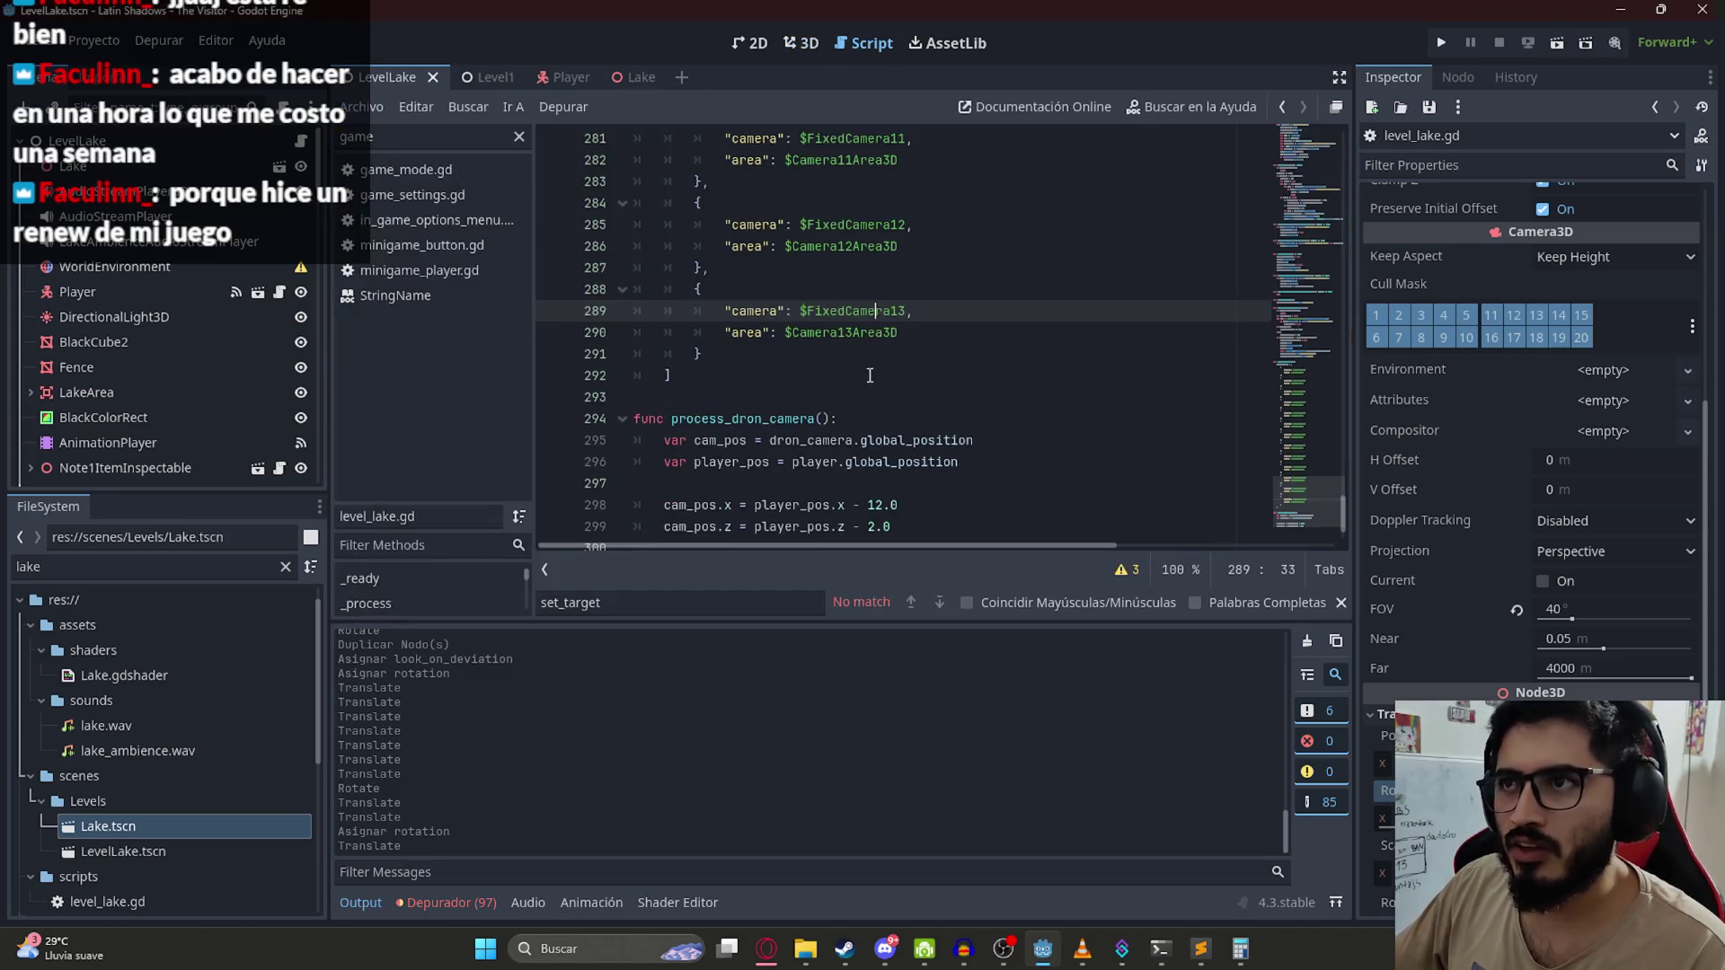
scroll(1104, 439, "down", 2)
scroll(949, 298, "up", 3)
left_click(707, 312)
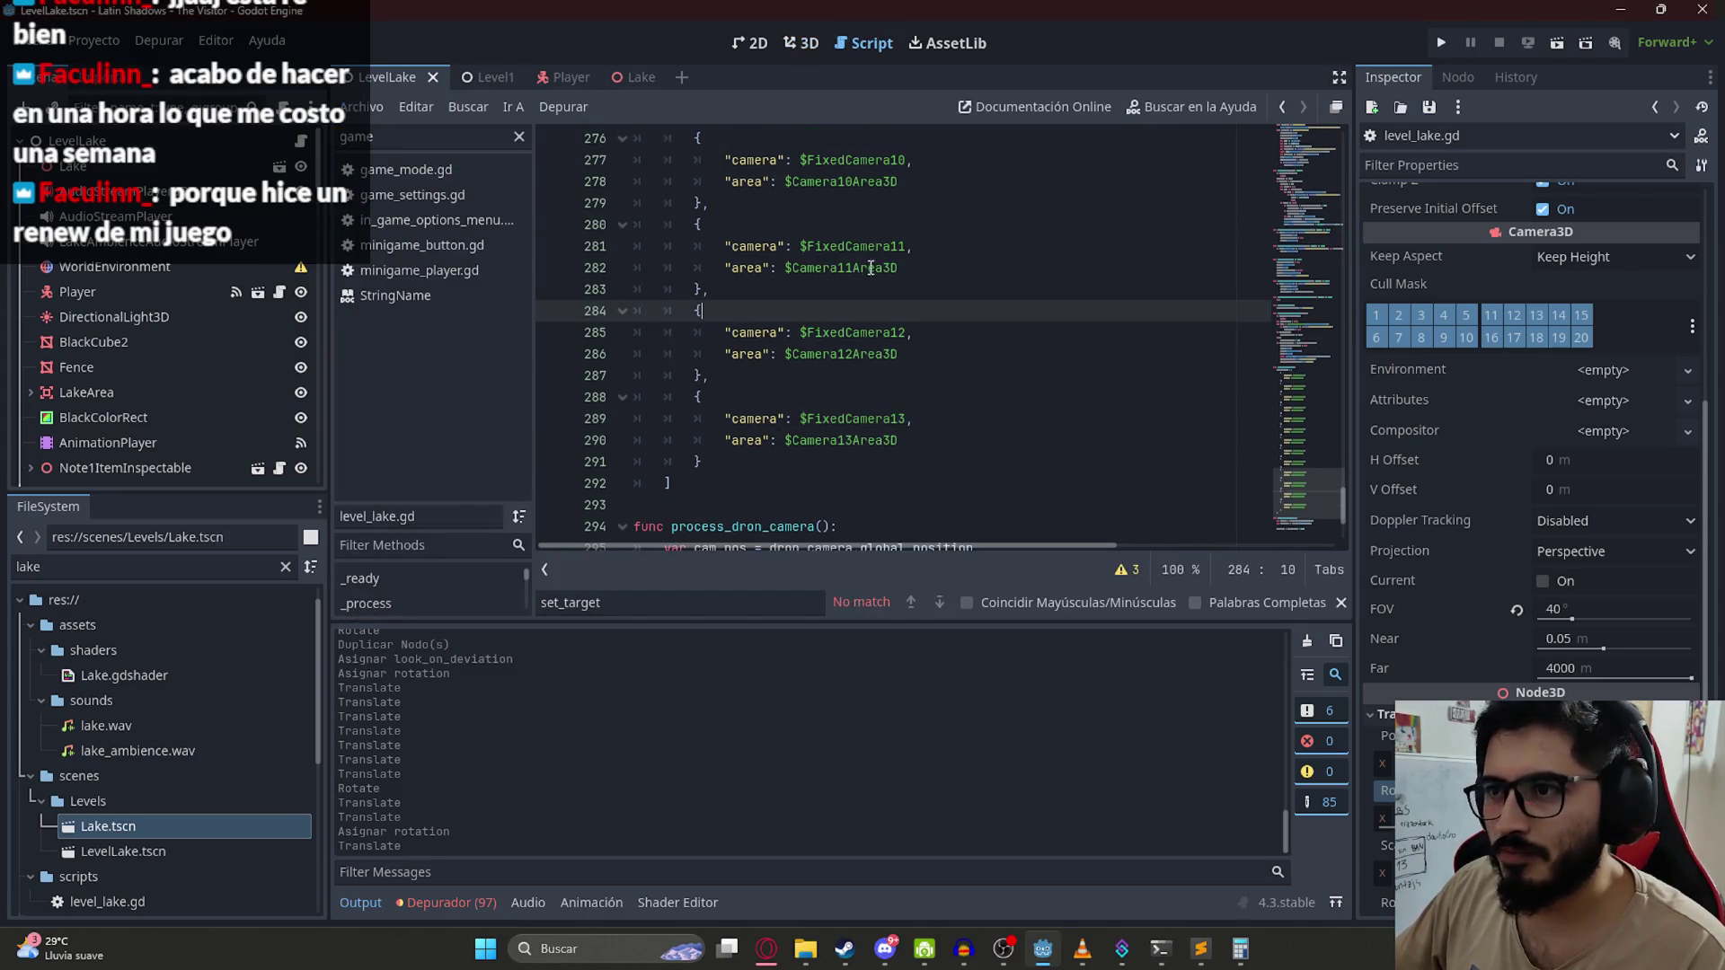
left_click(861, 454)
right_click(407, 72)
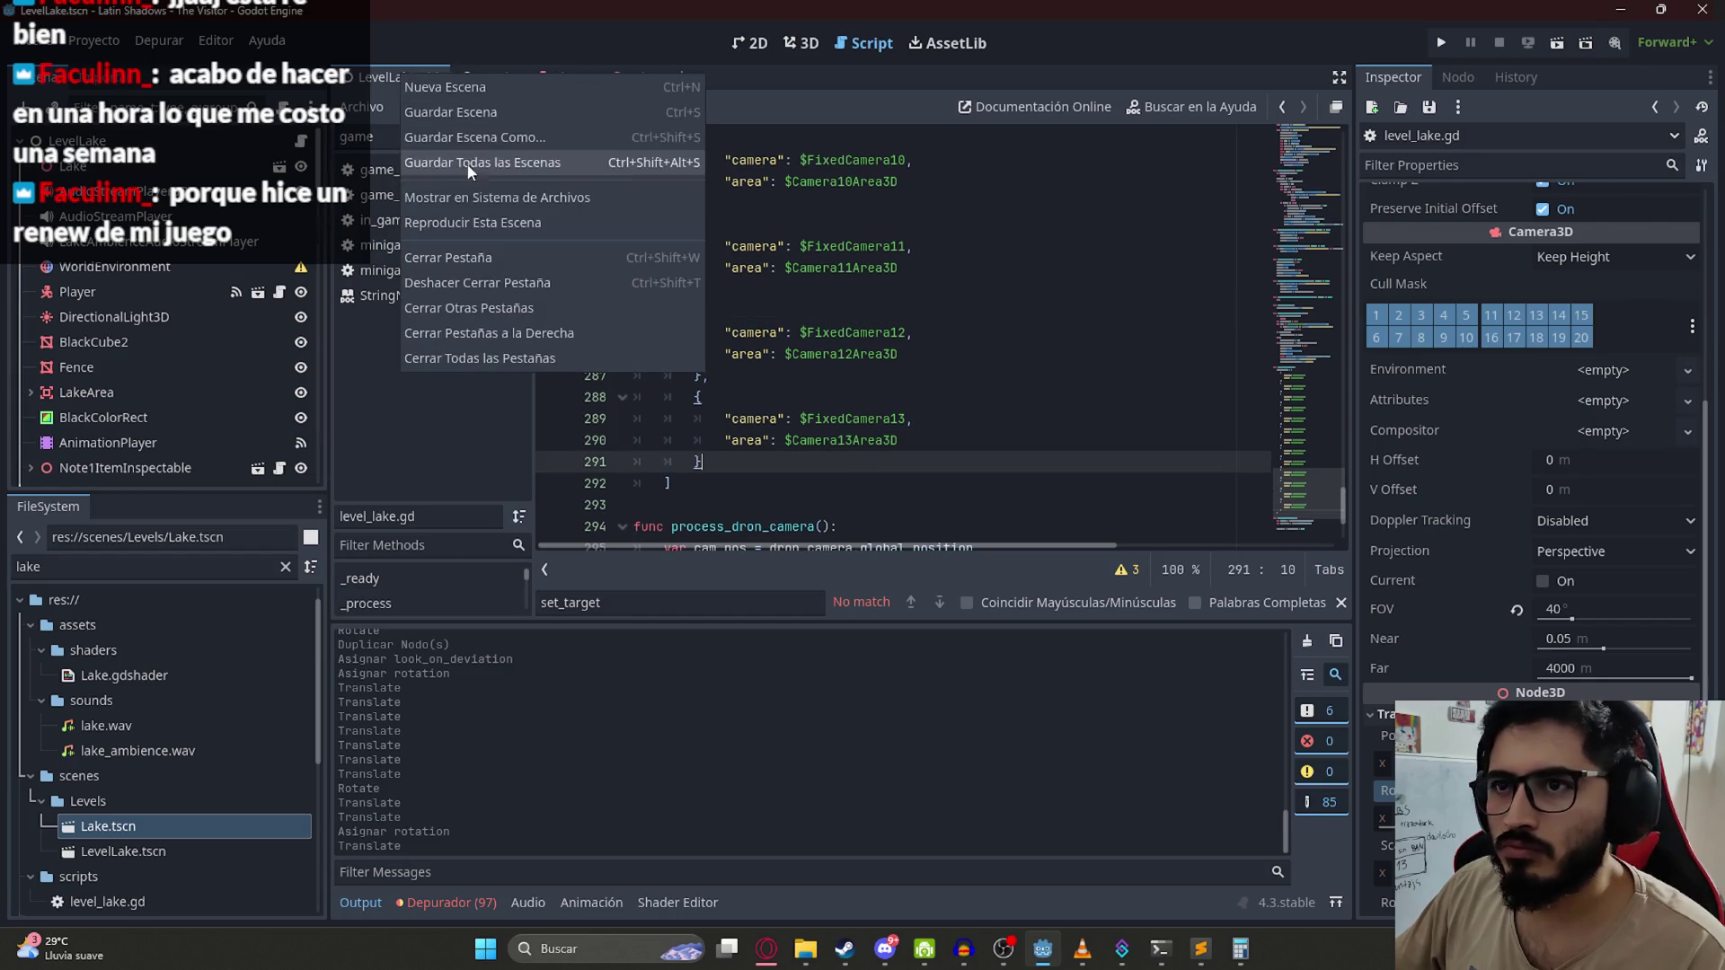
left_click(480, 229)
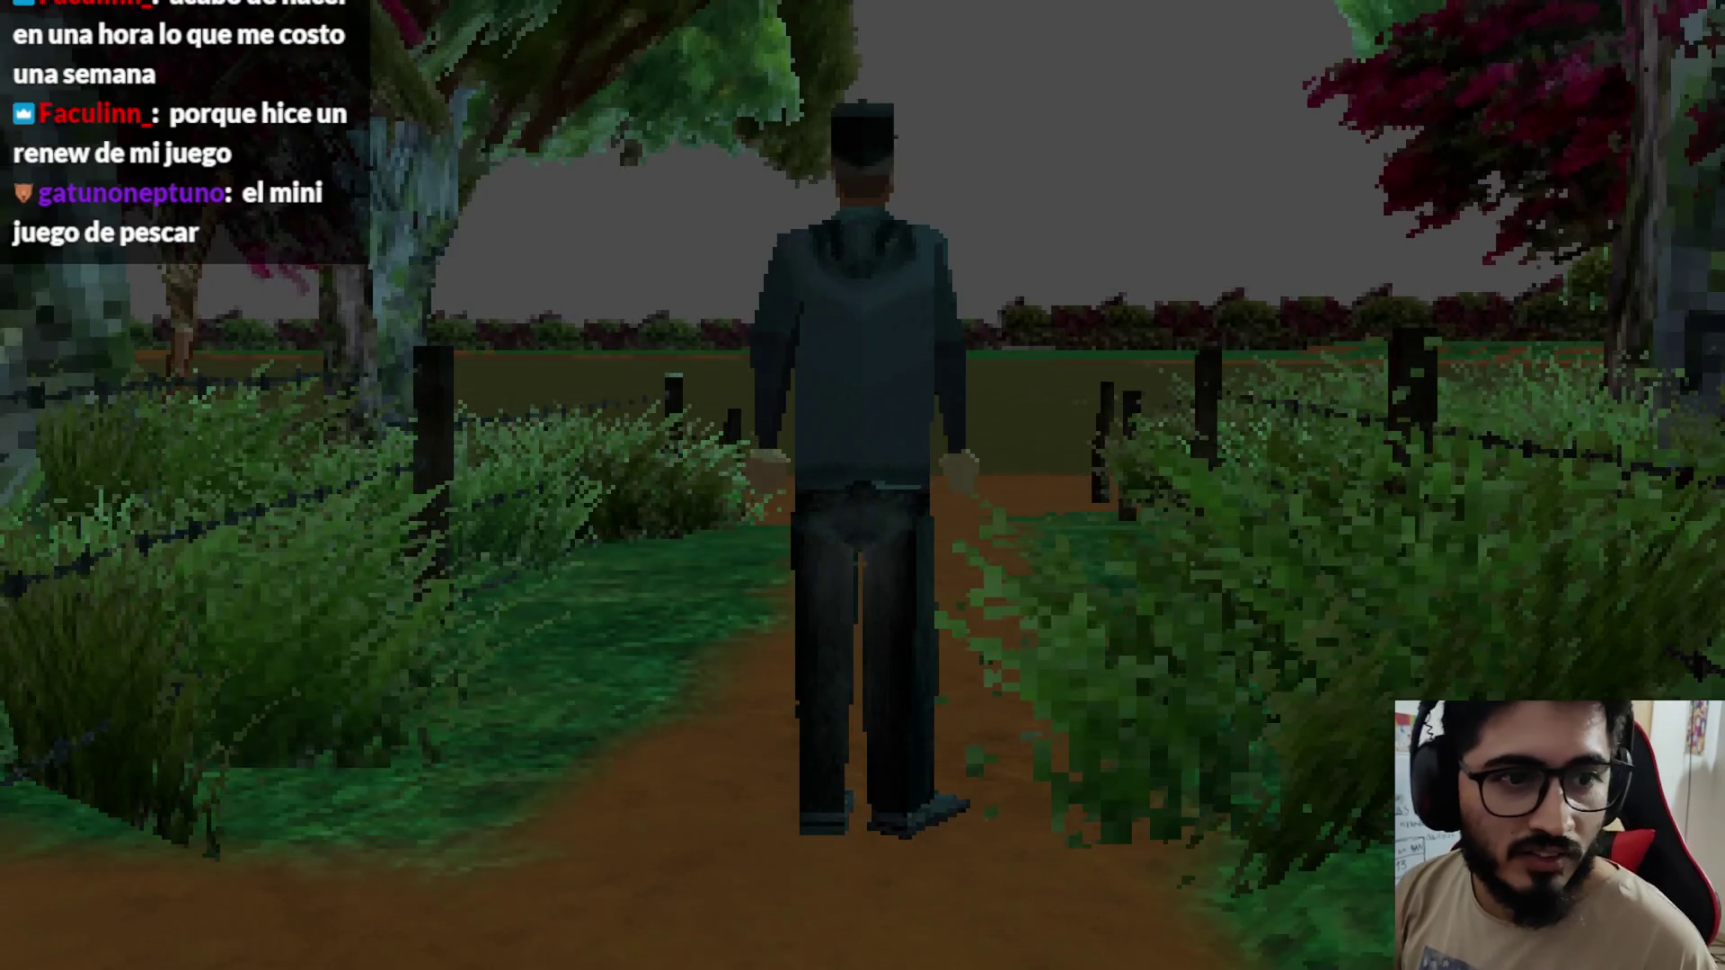
Step: Run along the dirt path past the dock and boats until the jumpscare kills the character
key("w")
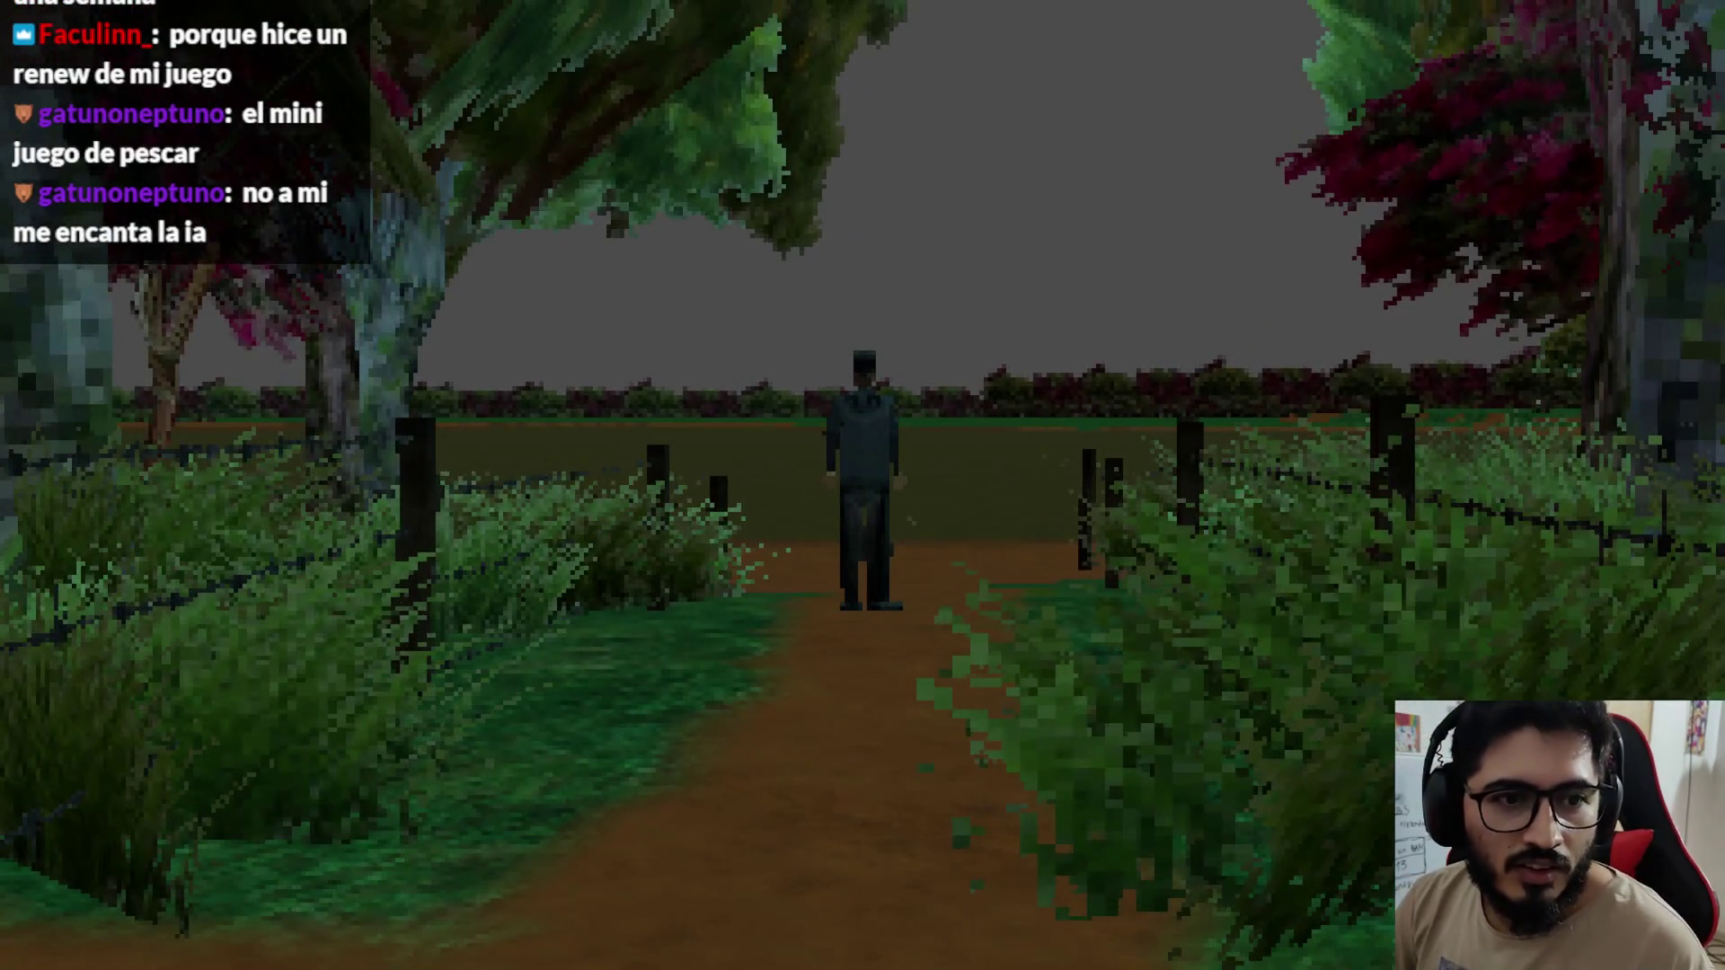
key("w")
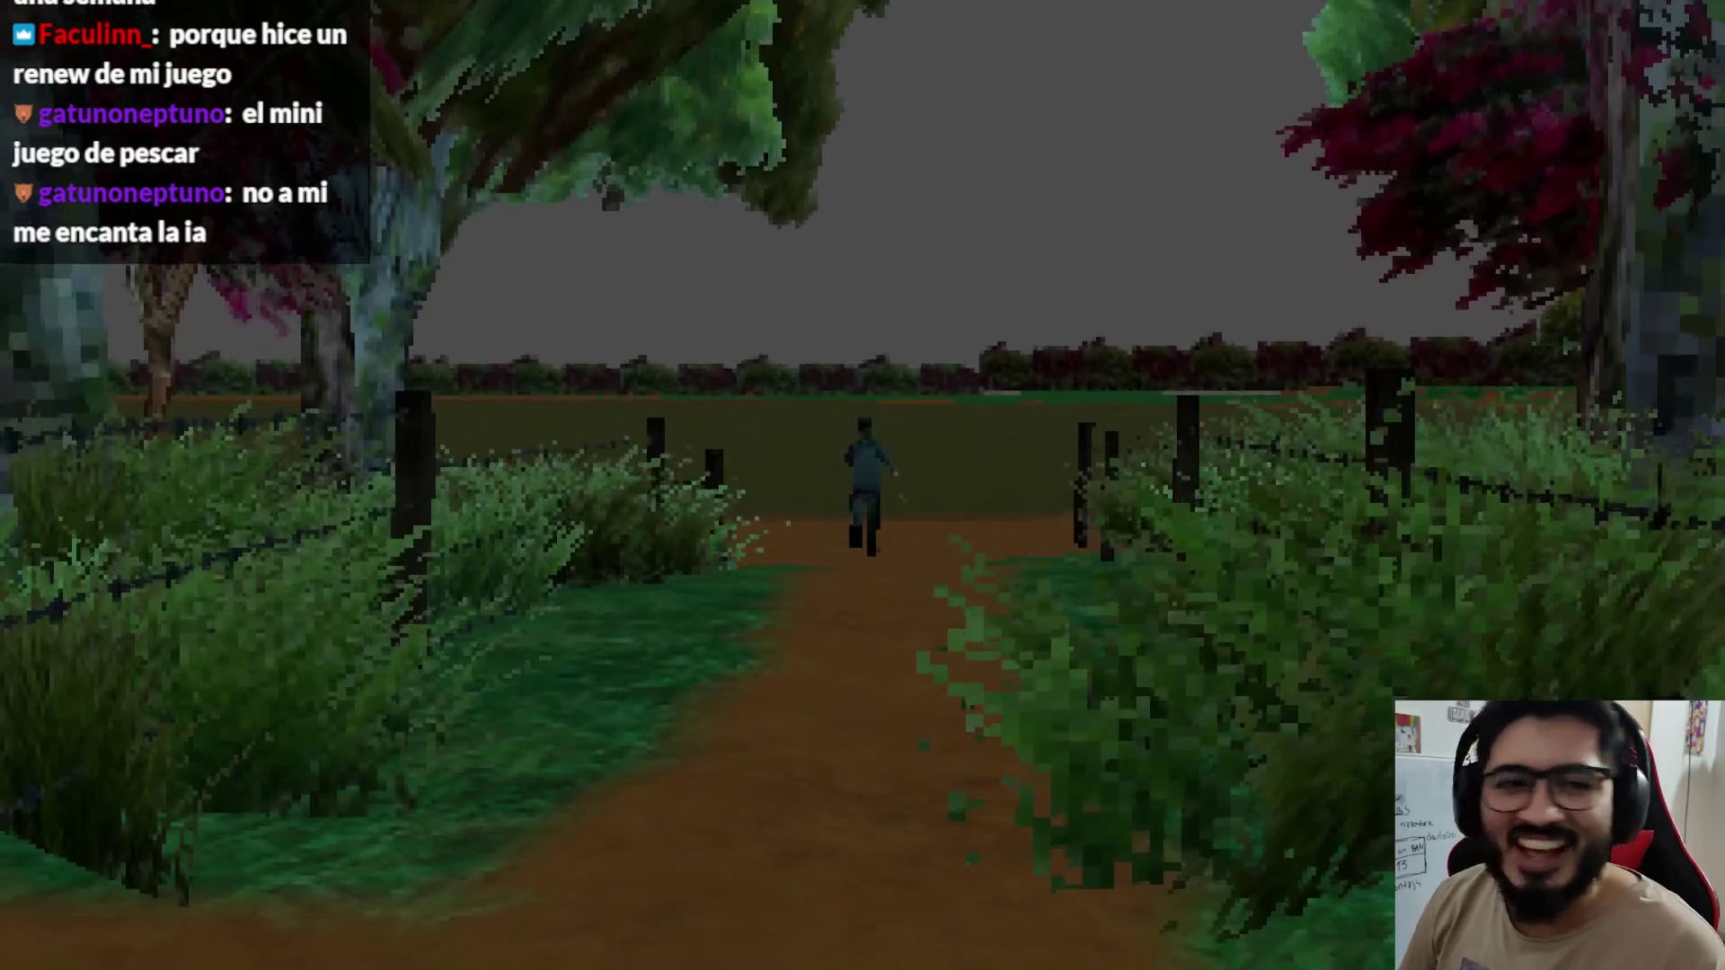
key("a")
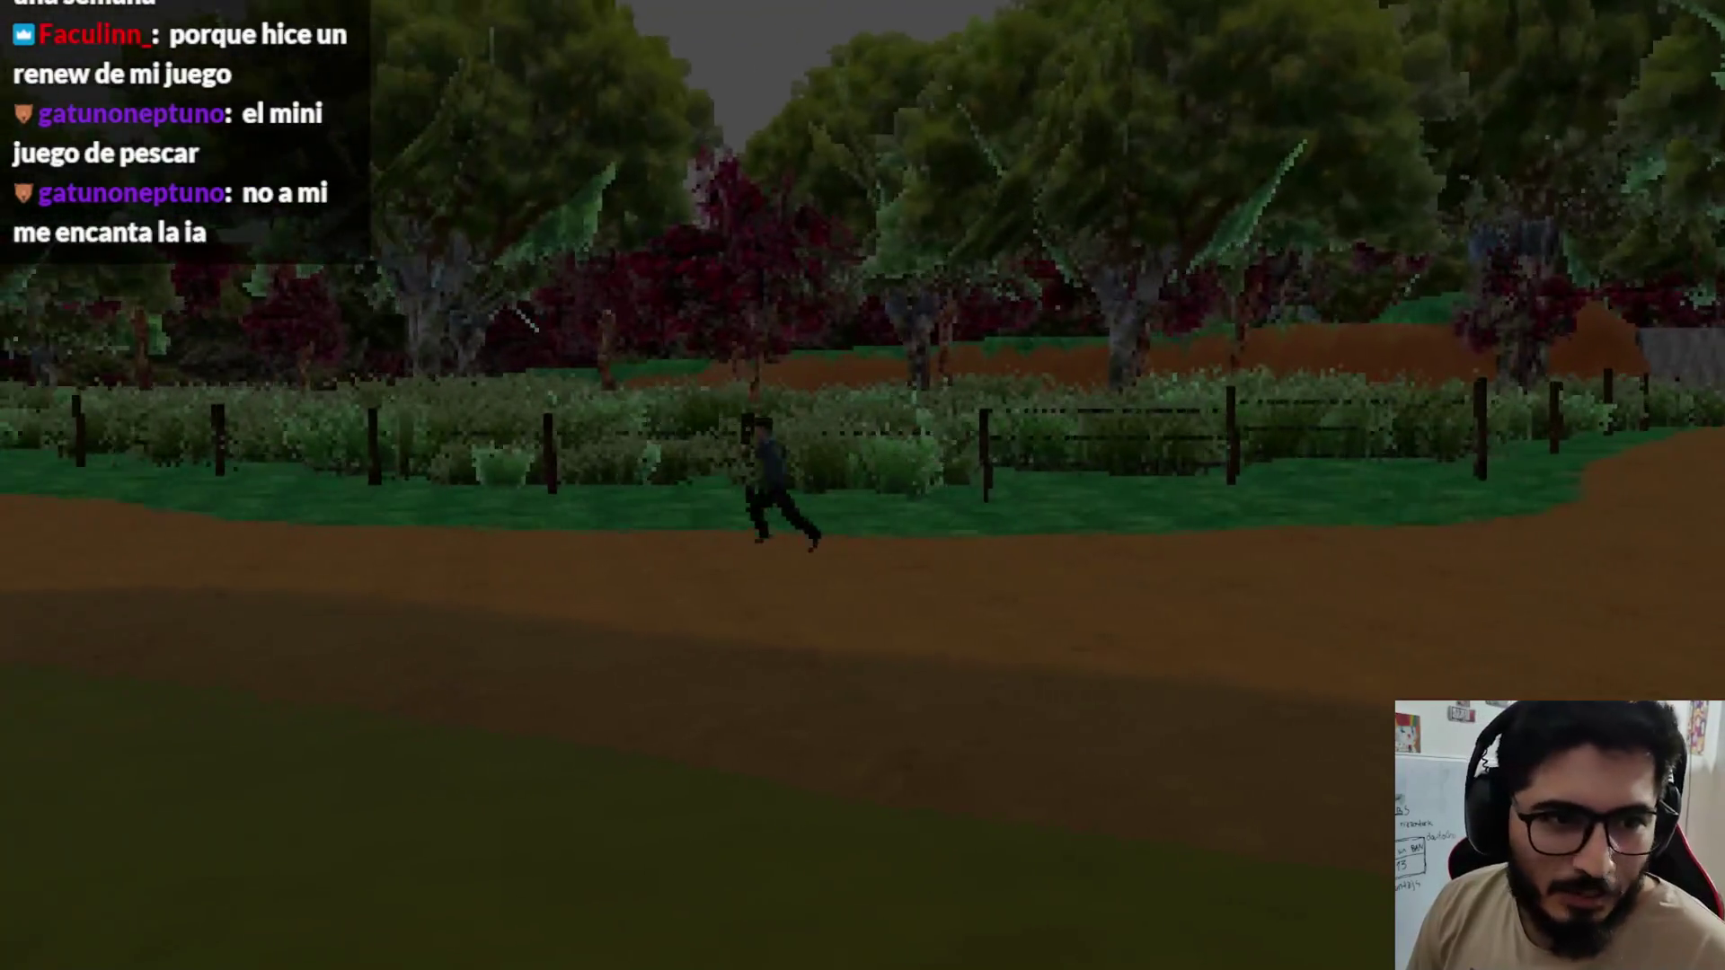
key("w")
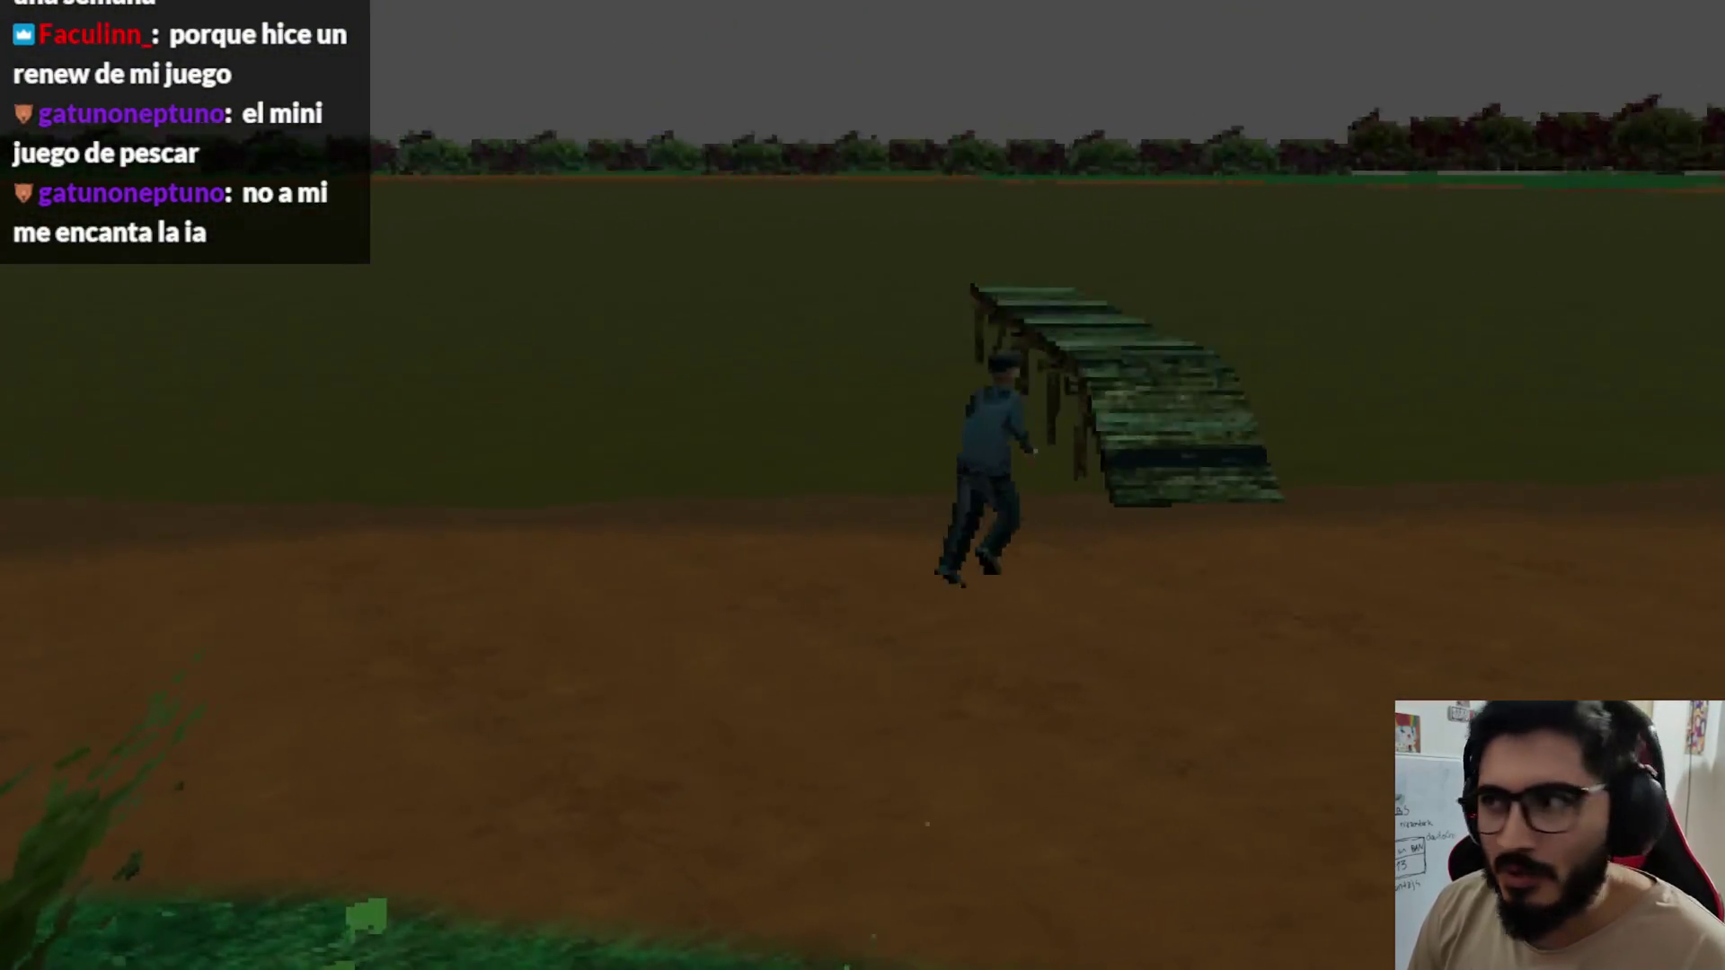
key("w")
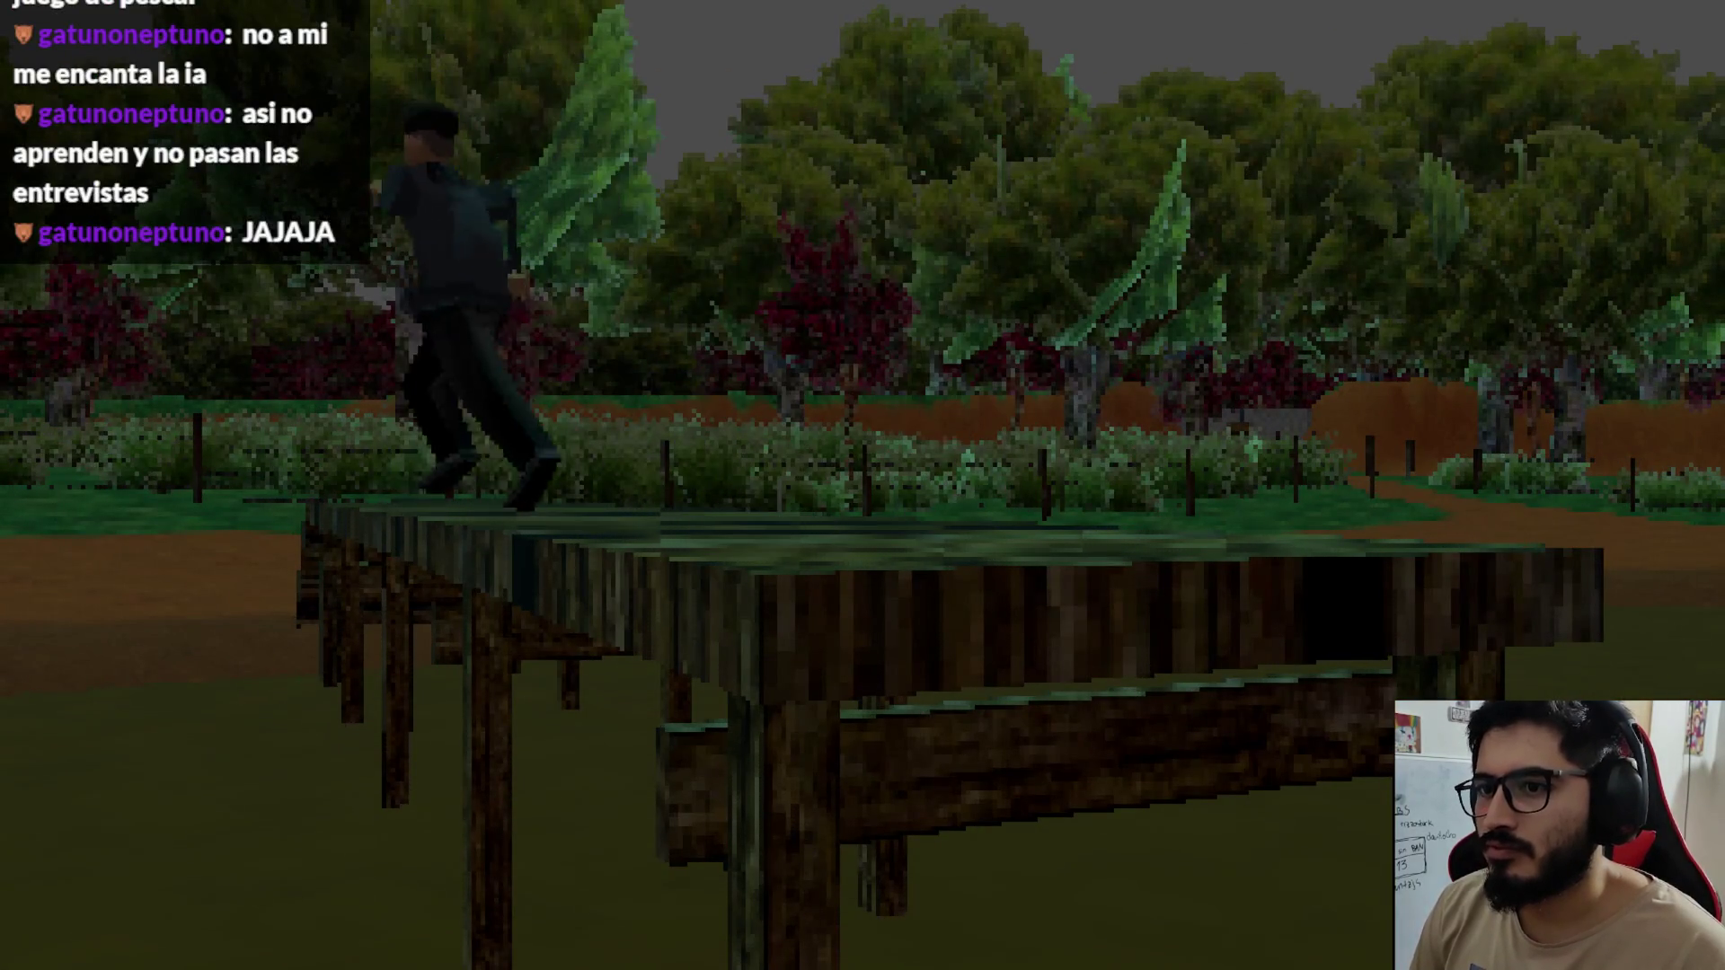
key("w")
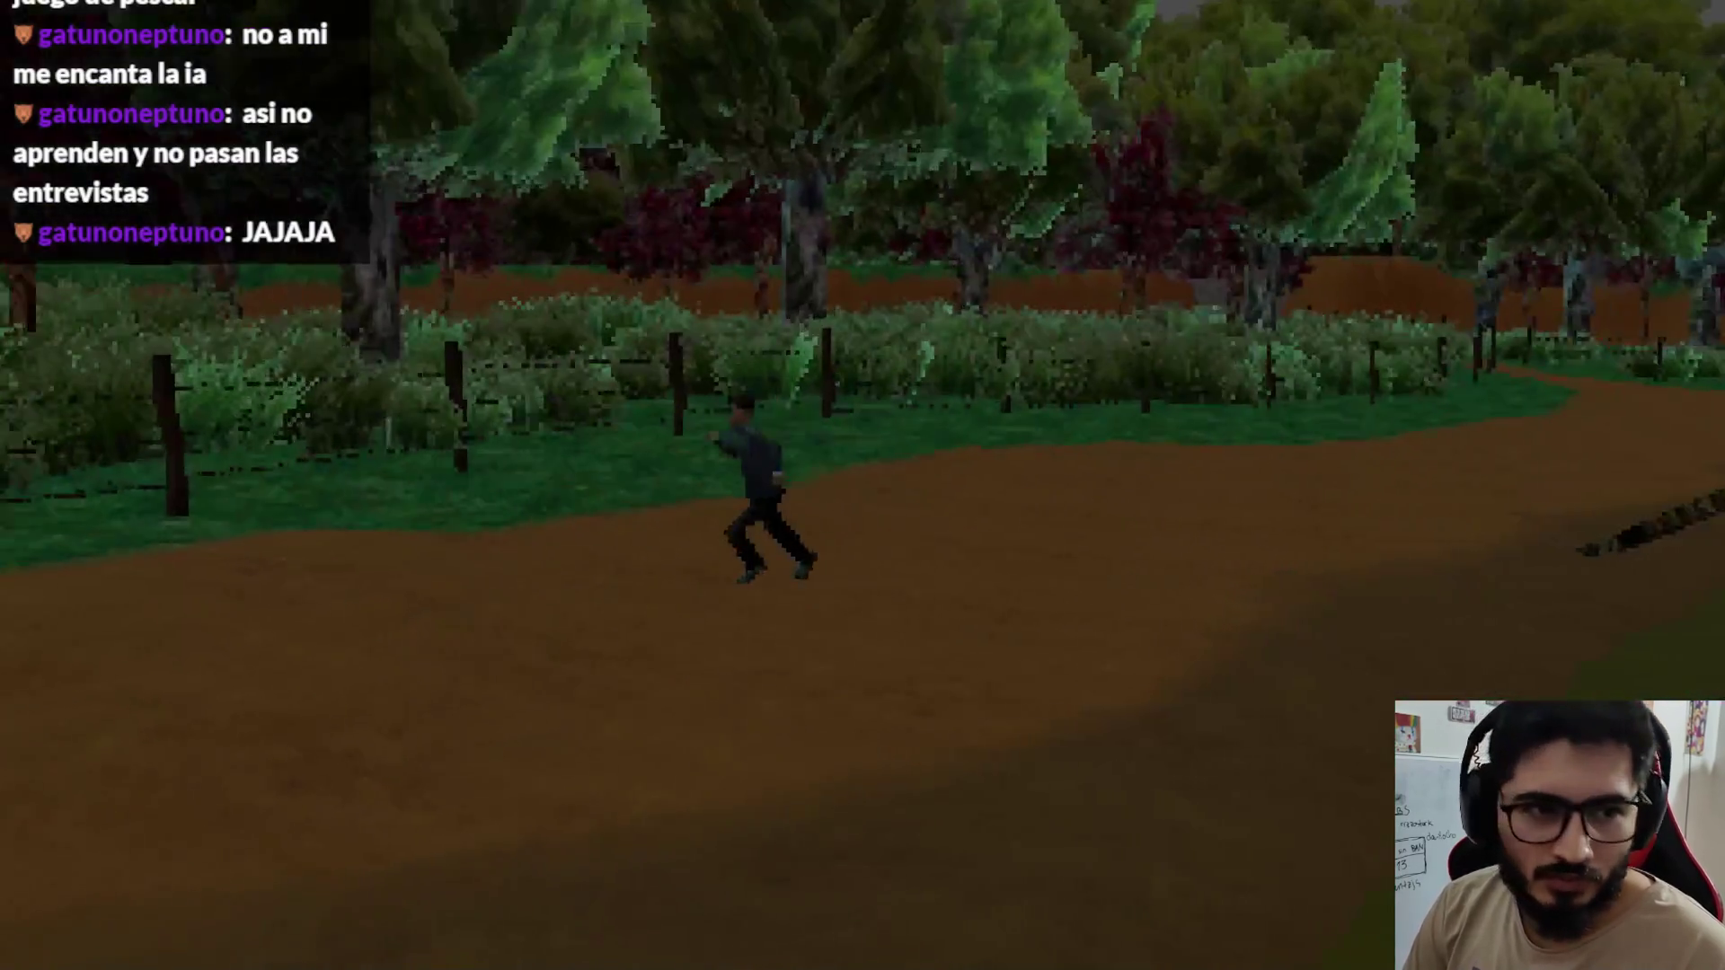
key("w")
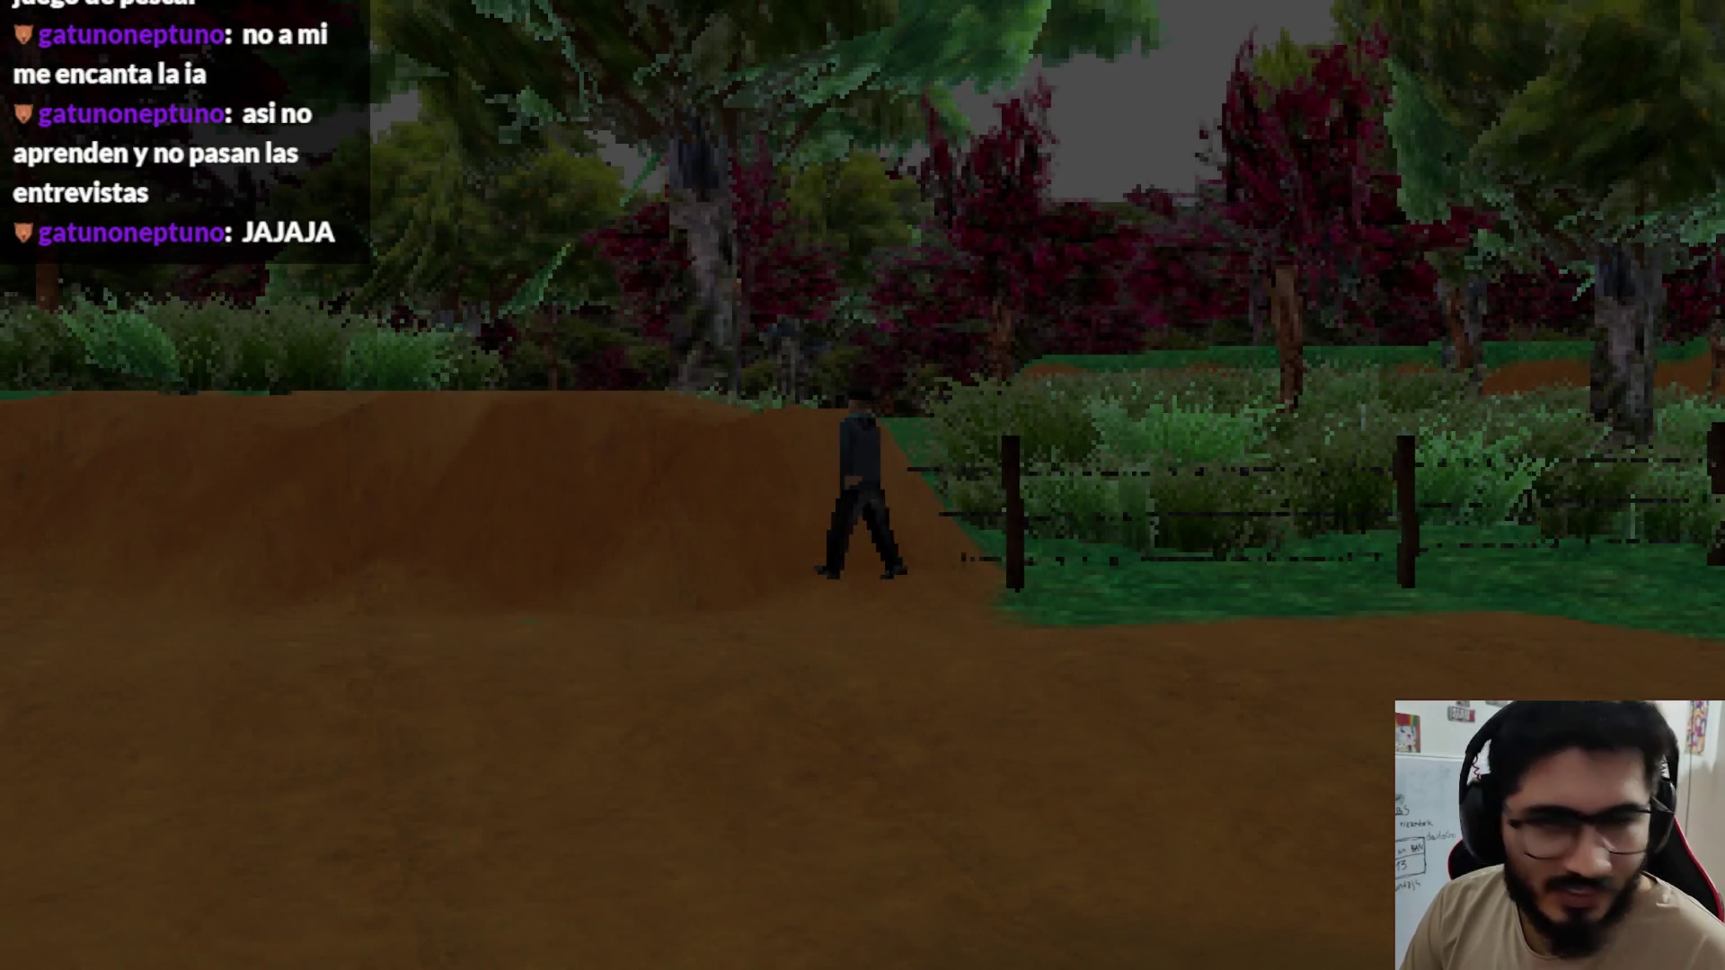
key("w")
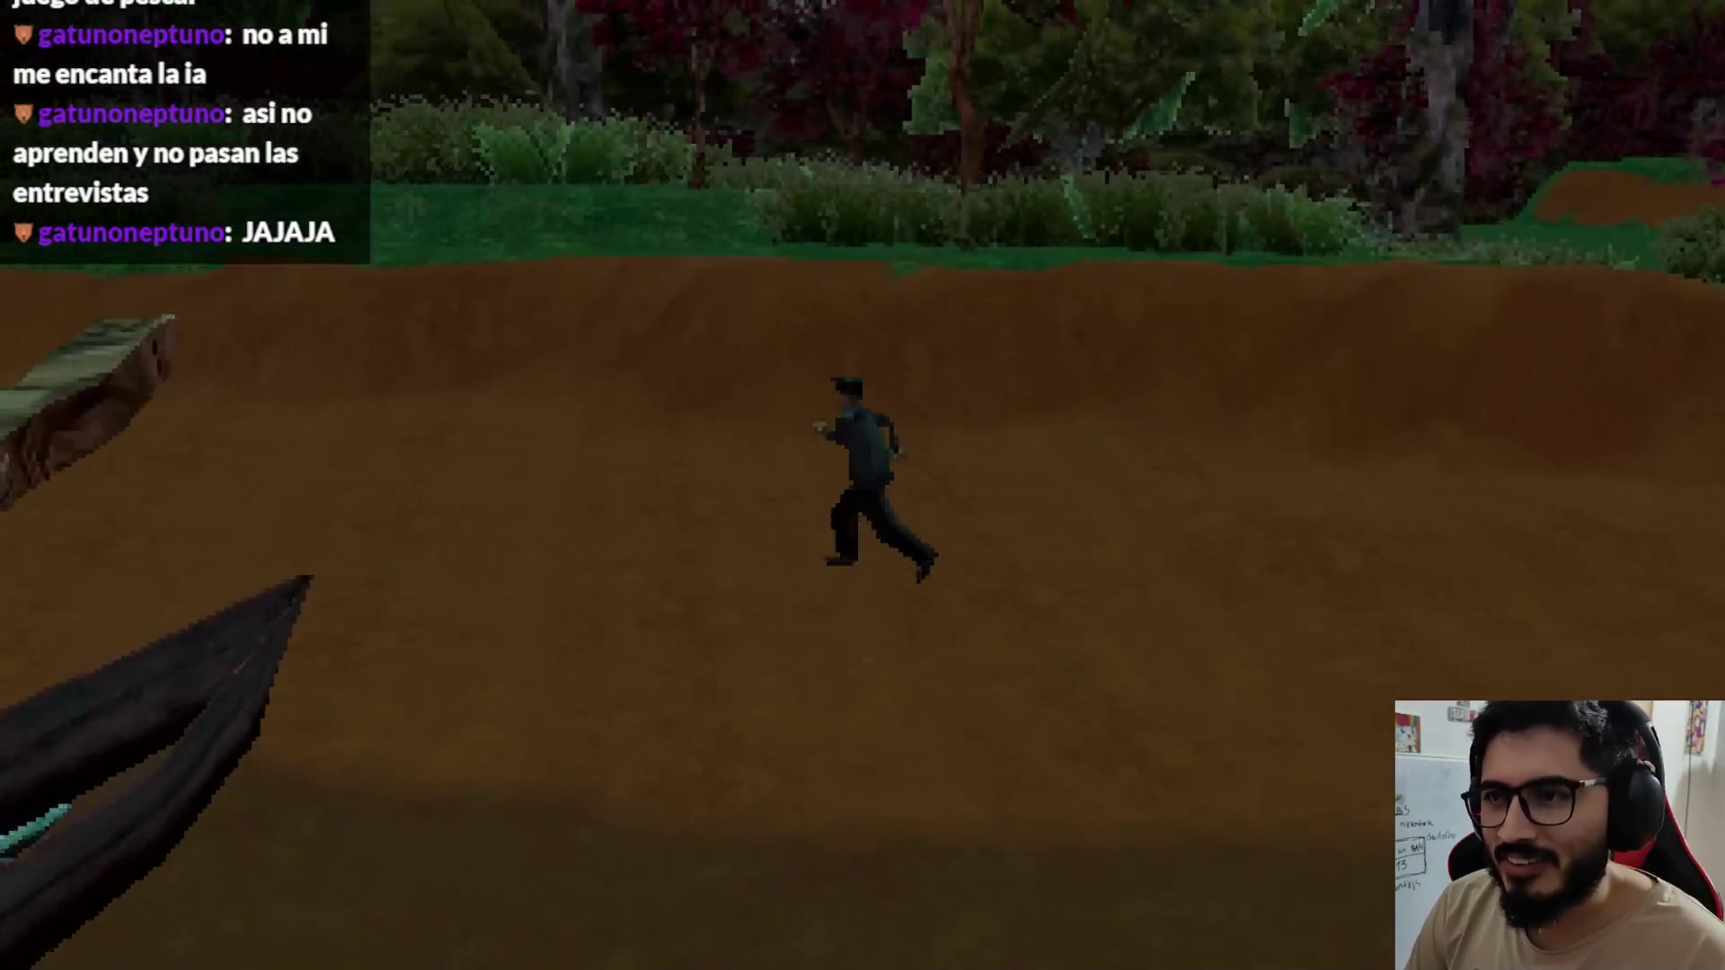
key("w")
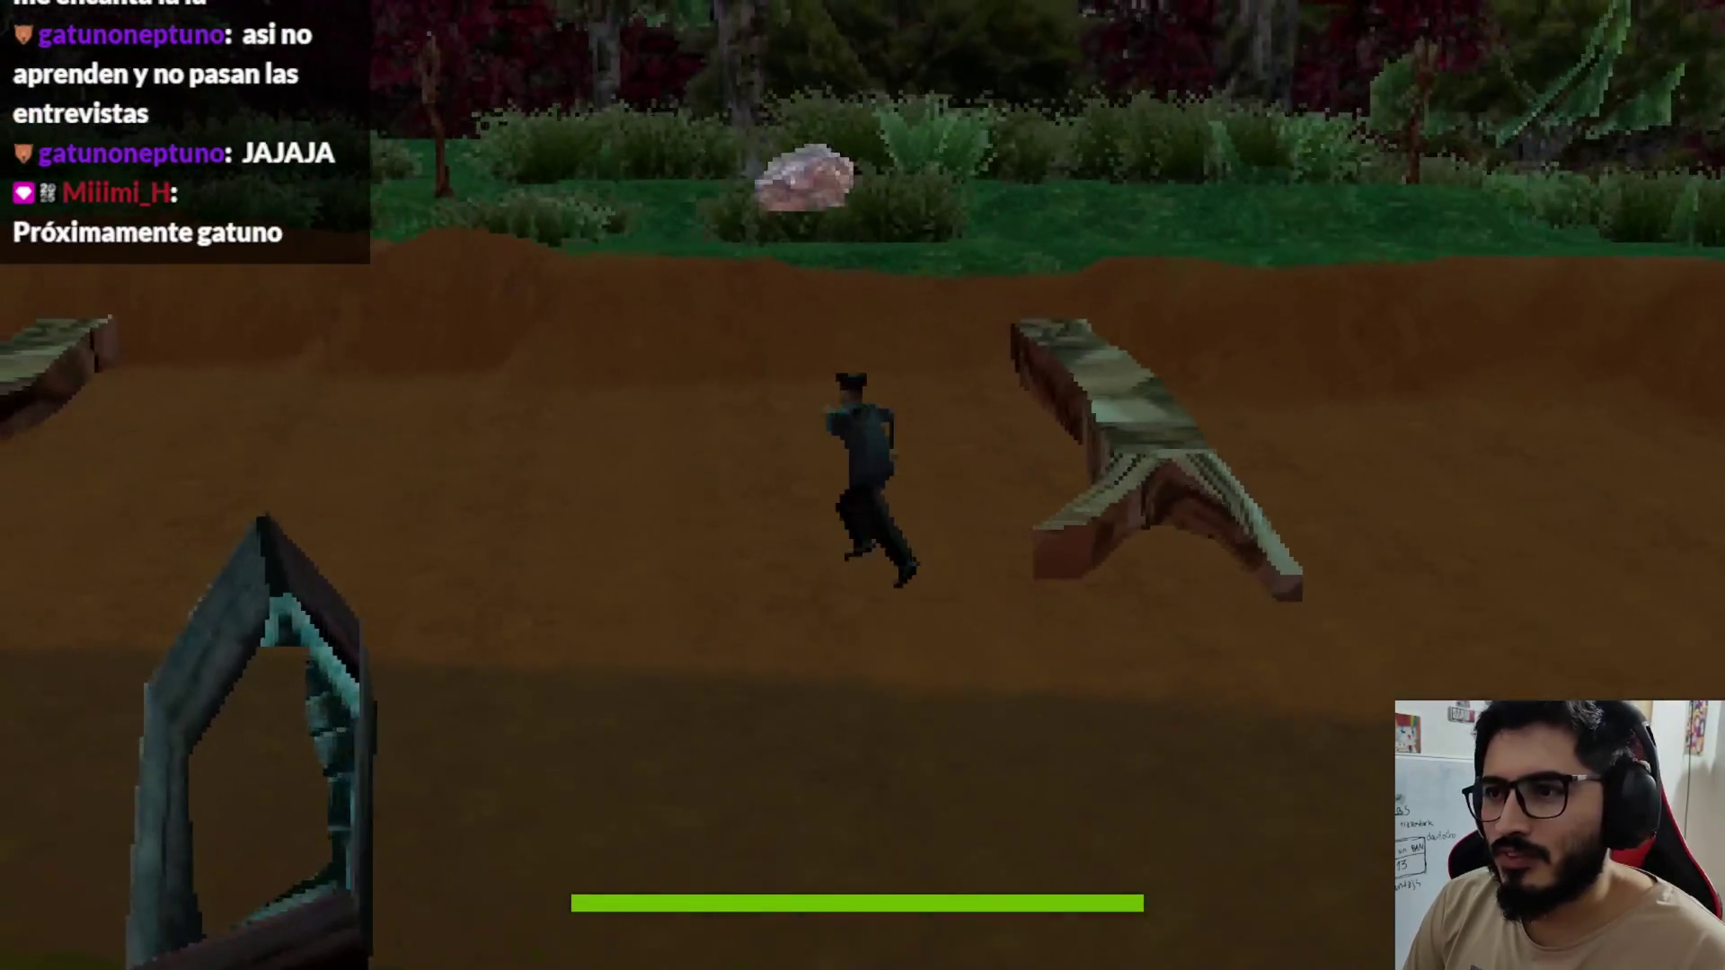
key("w")
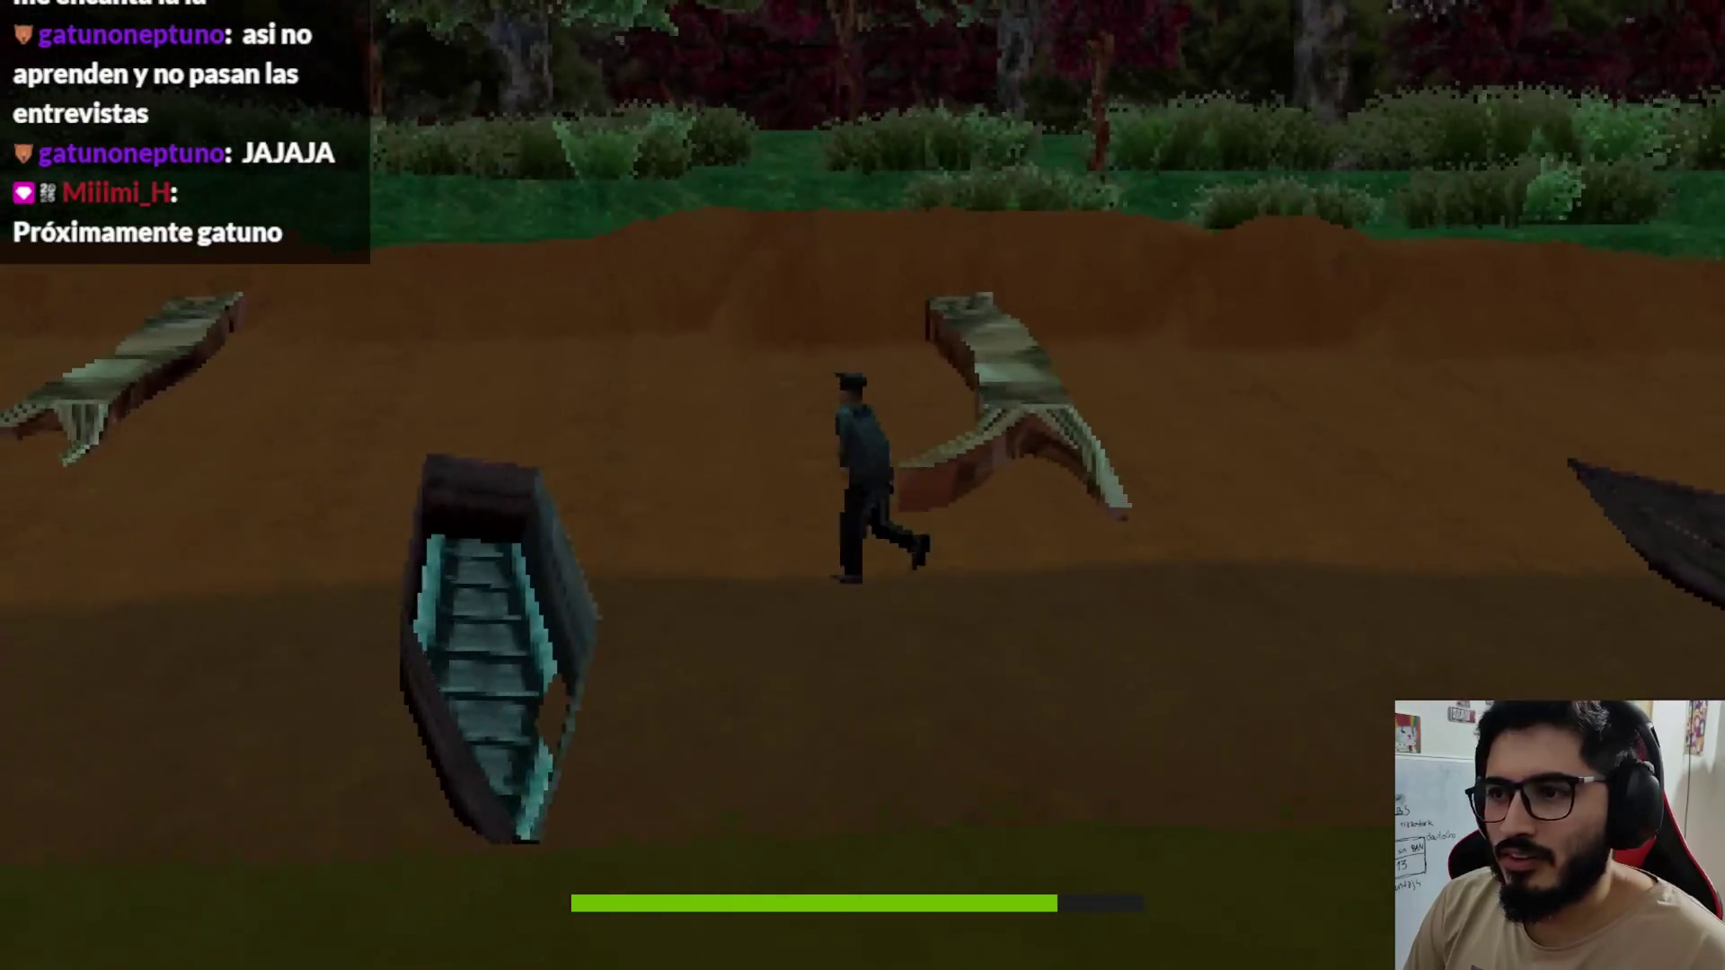
key("w")
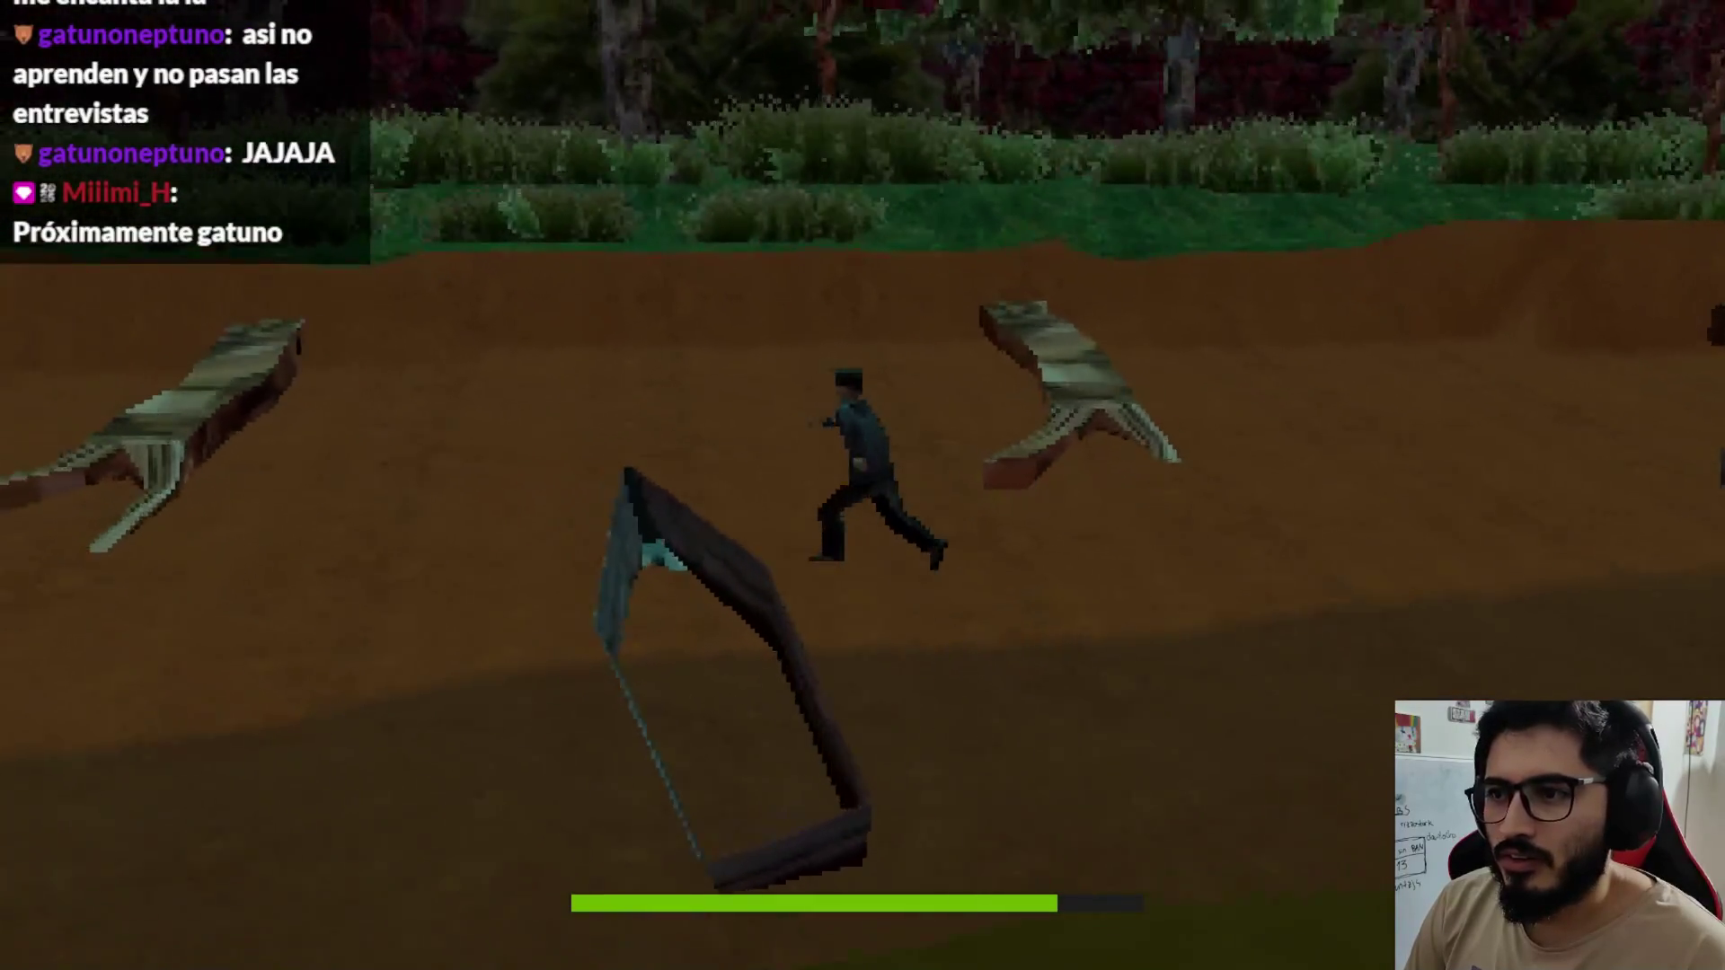
key("w")
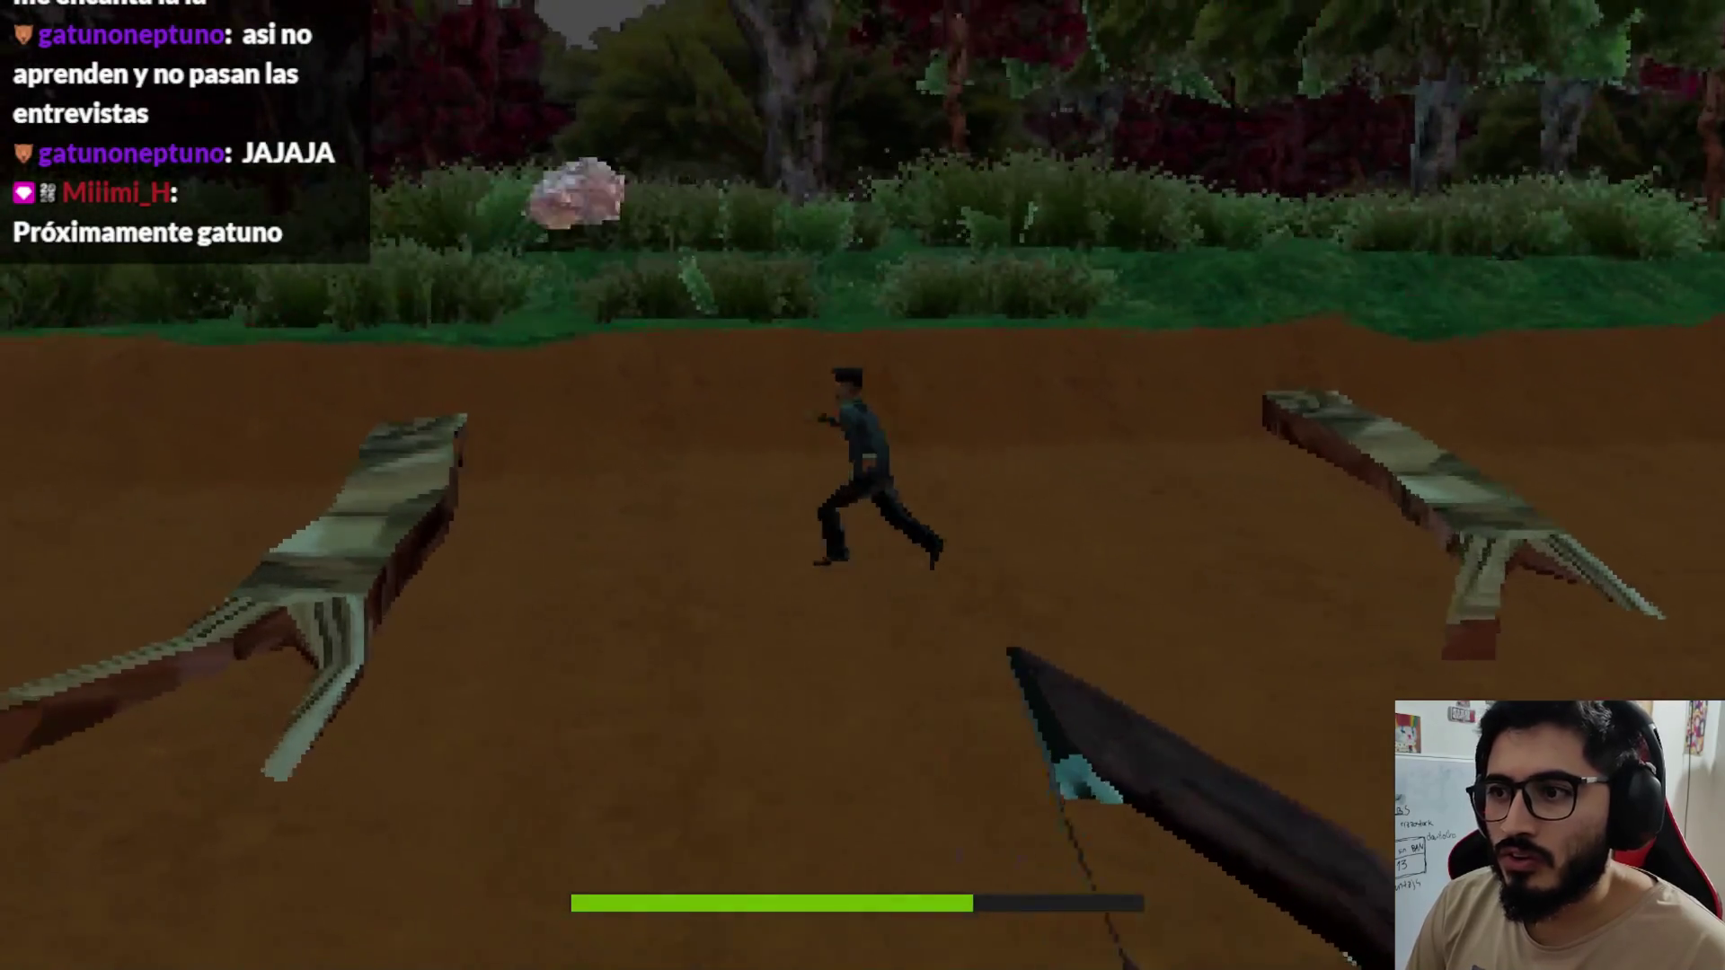
key("w")
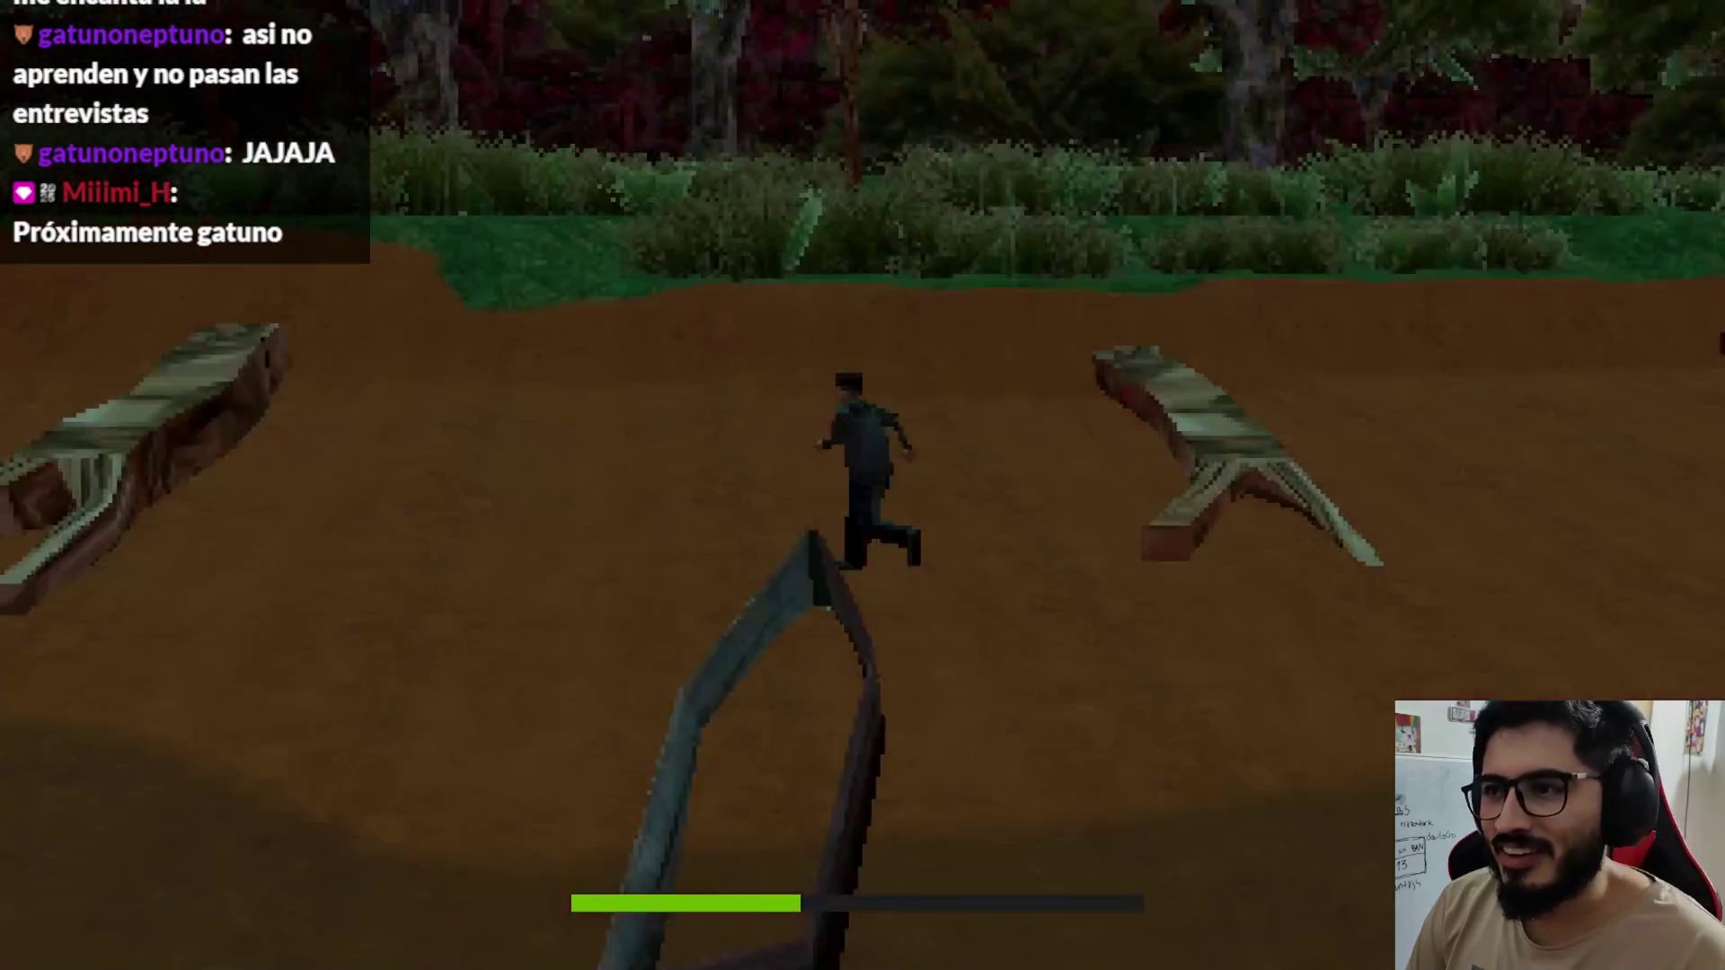
key("w")
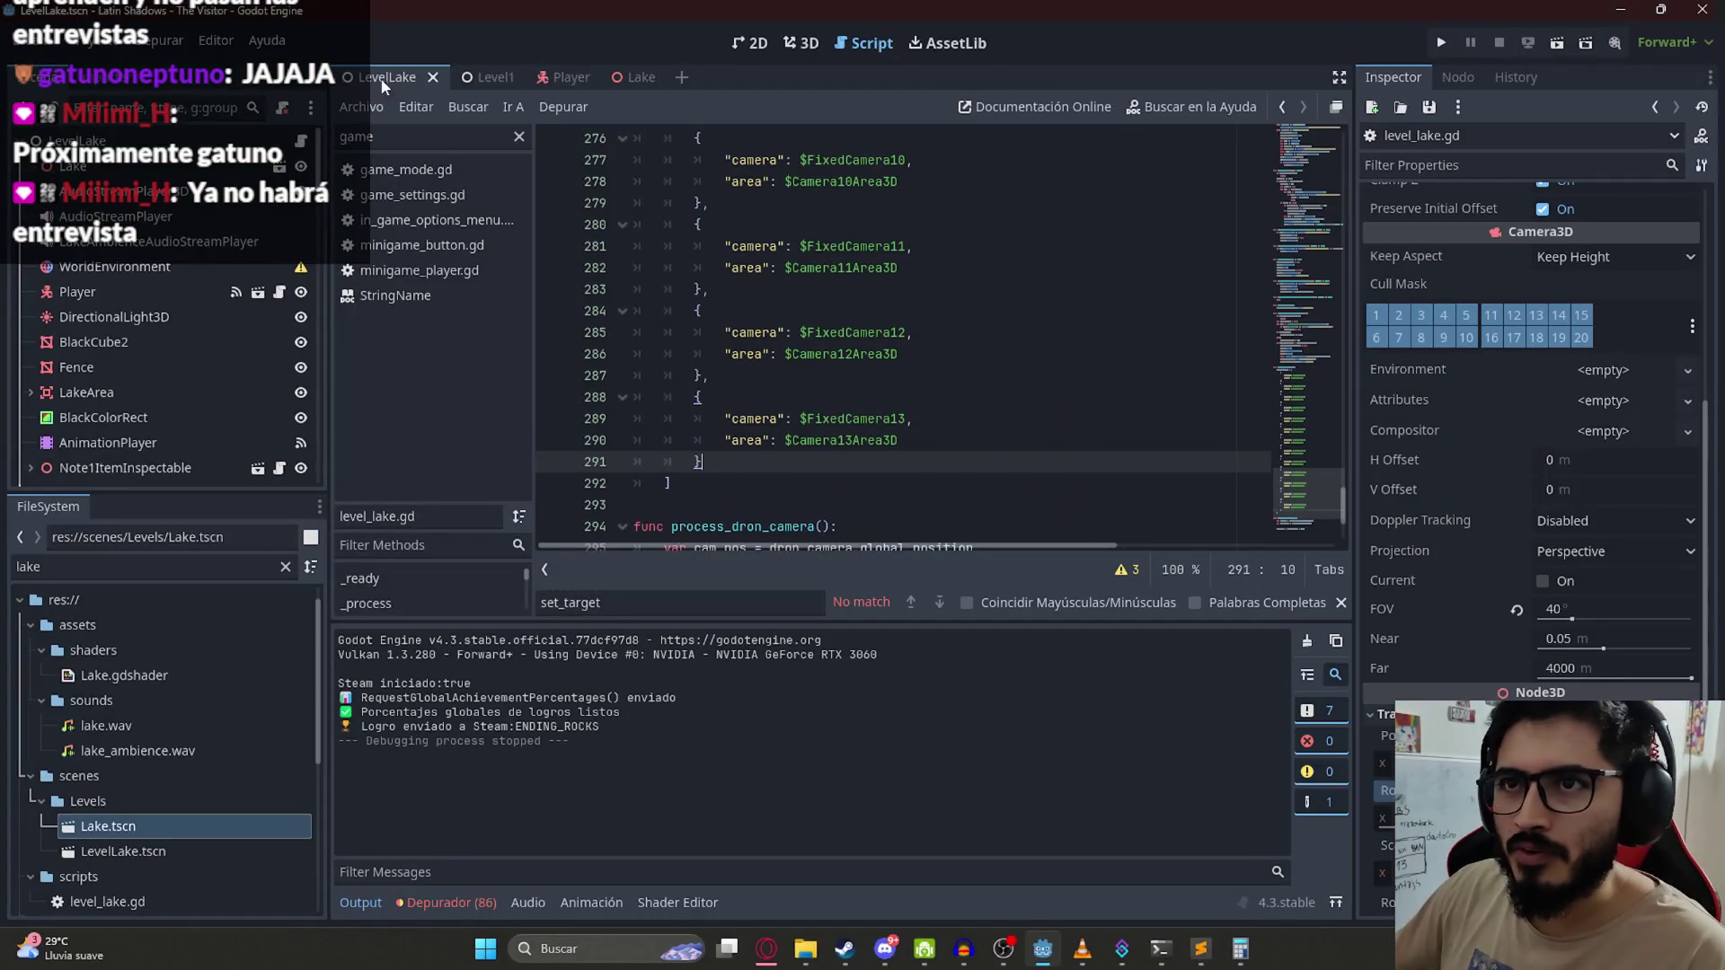
Step: Save the work, pick up Nota II, run onto the lakeshore dock, then stop the game
left_click(364, 106)
left_click(488, 219)
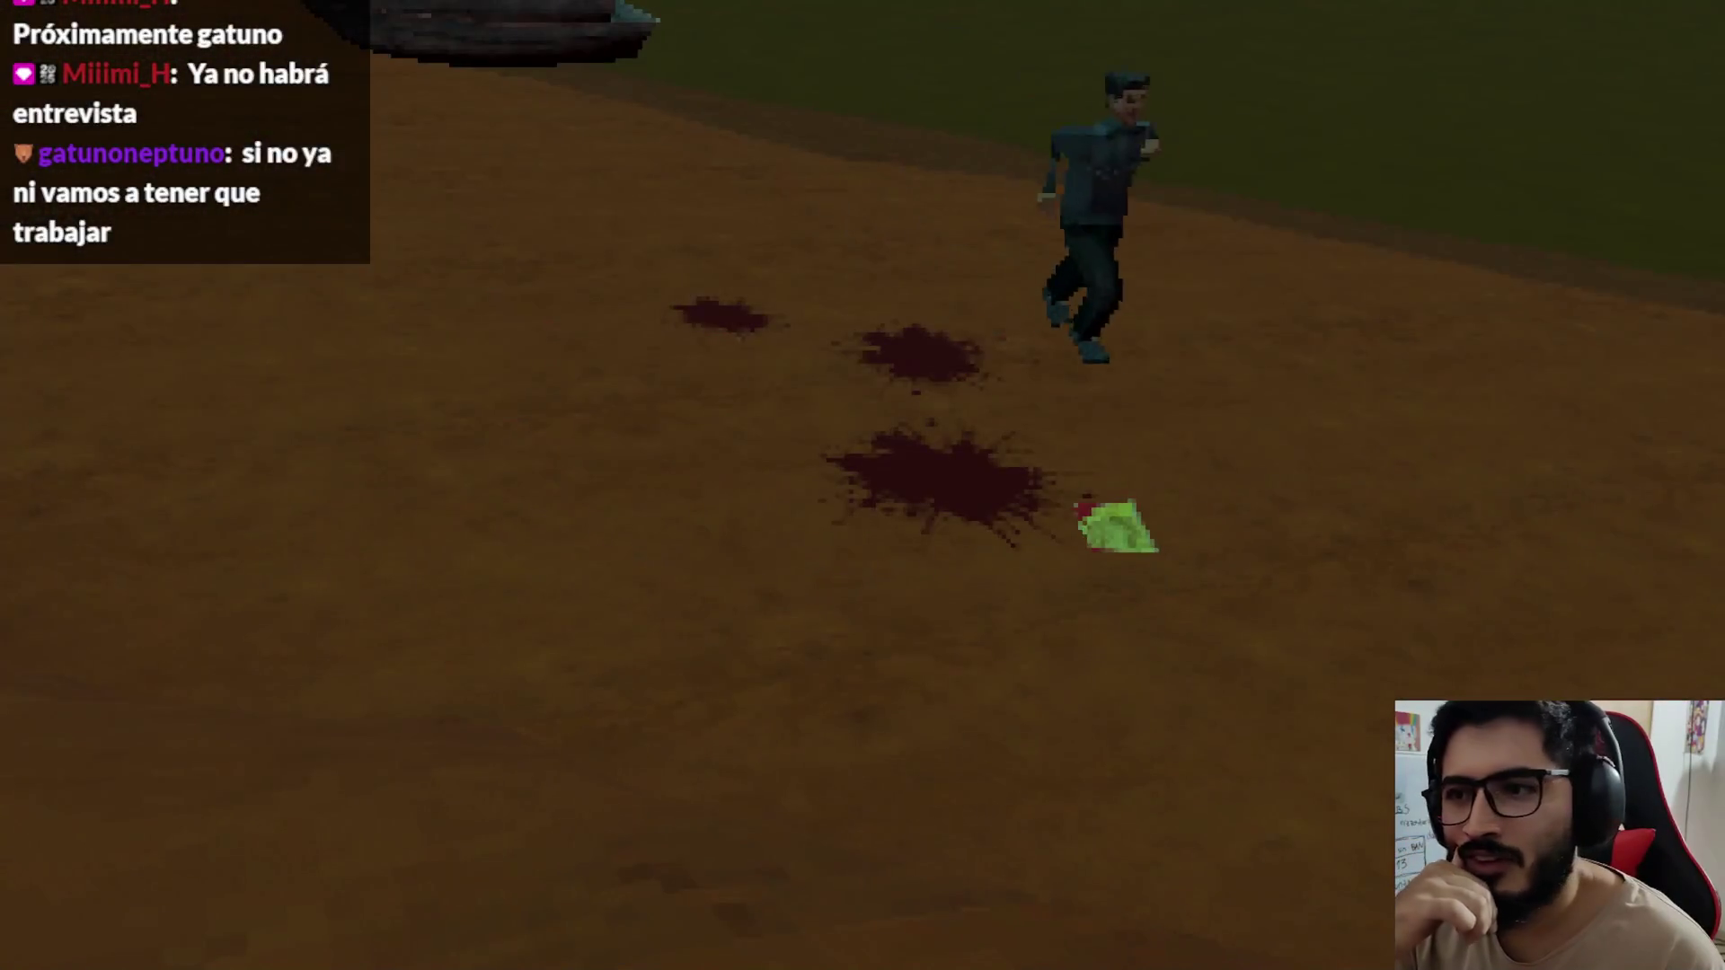
key("e")
key("e")
key("e")
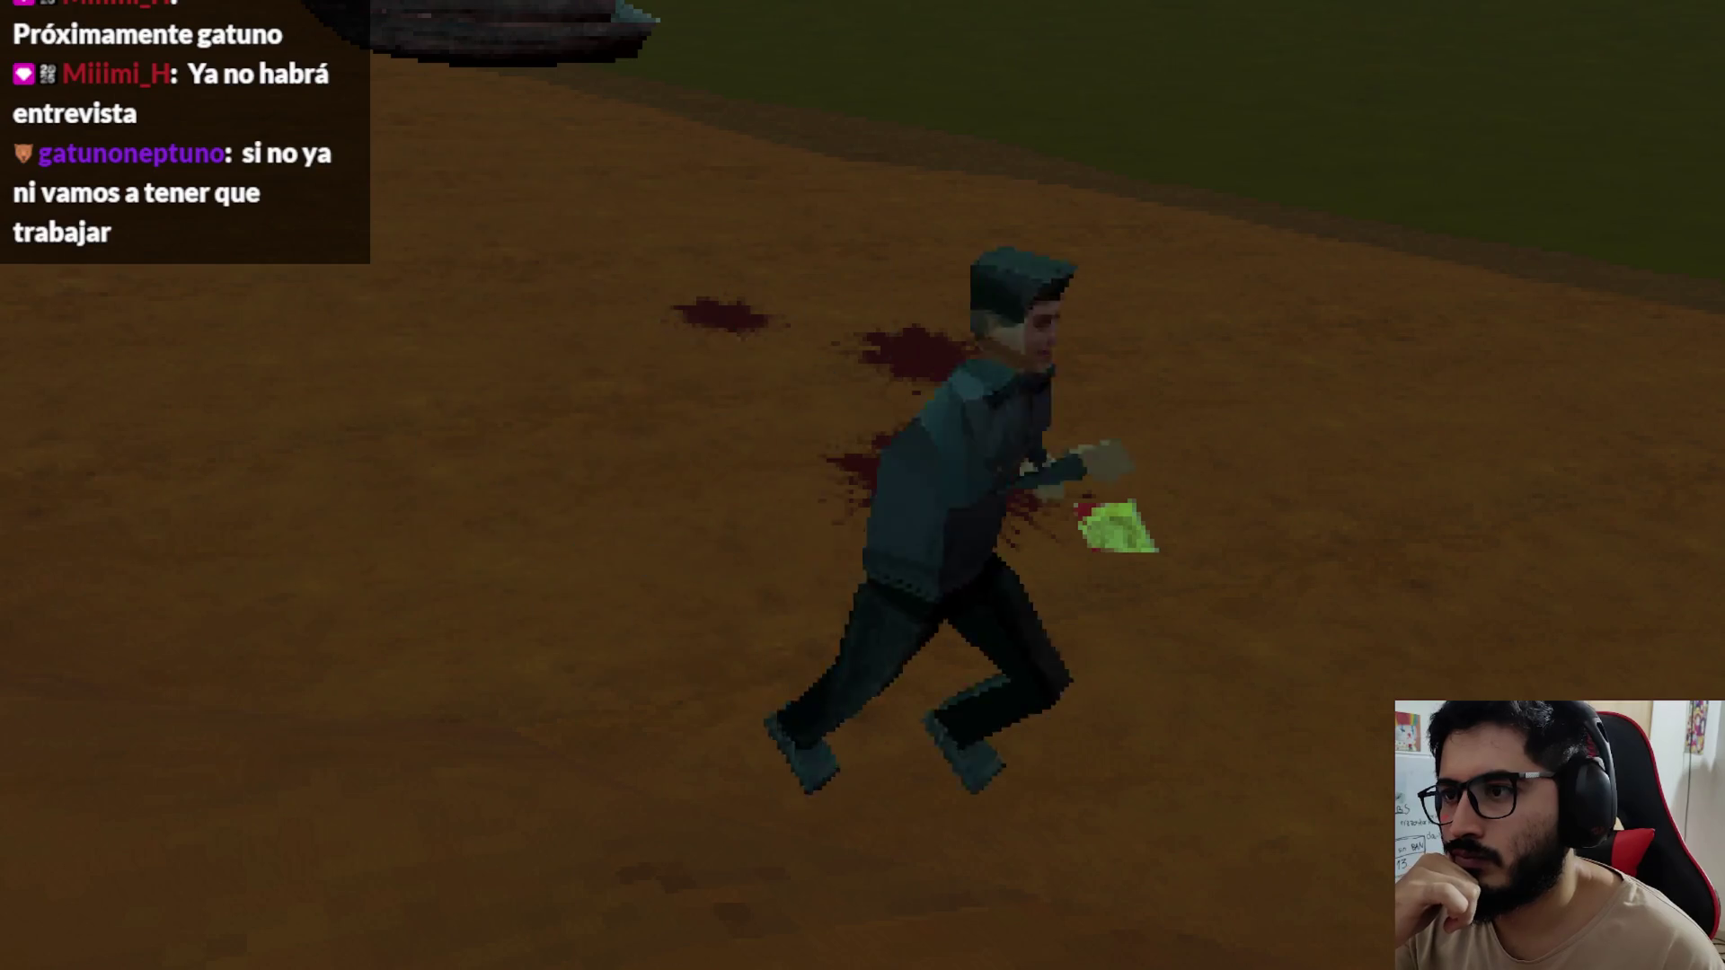
key("w")
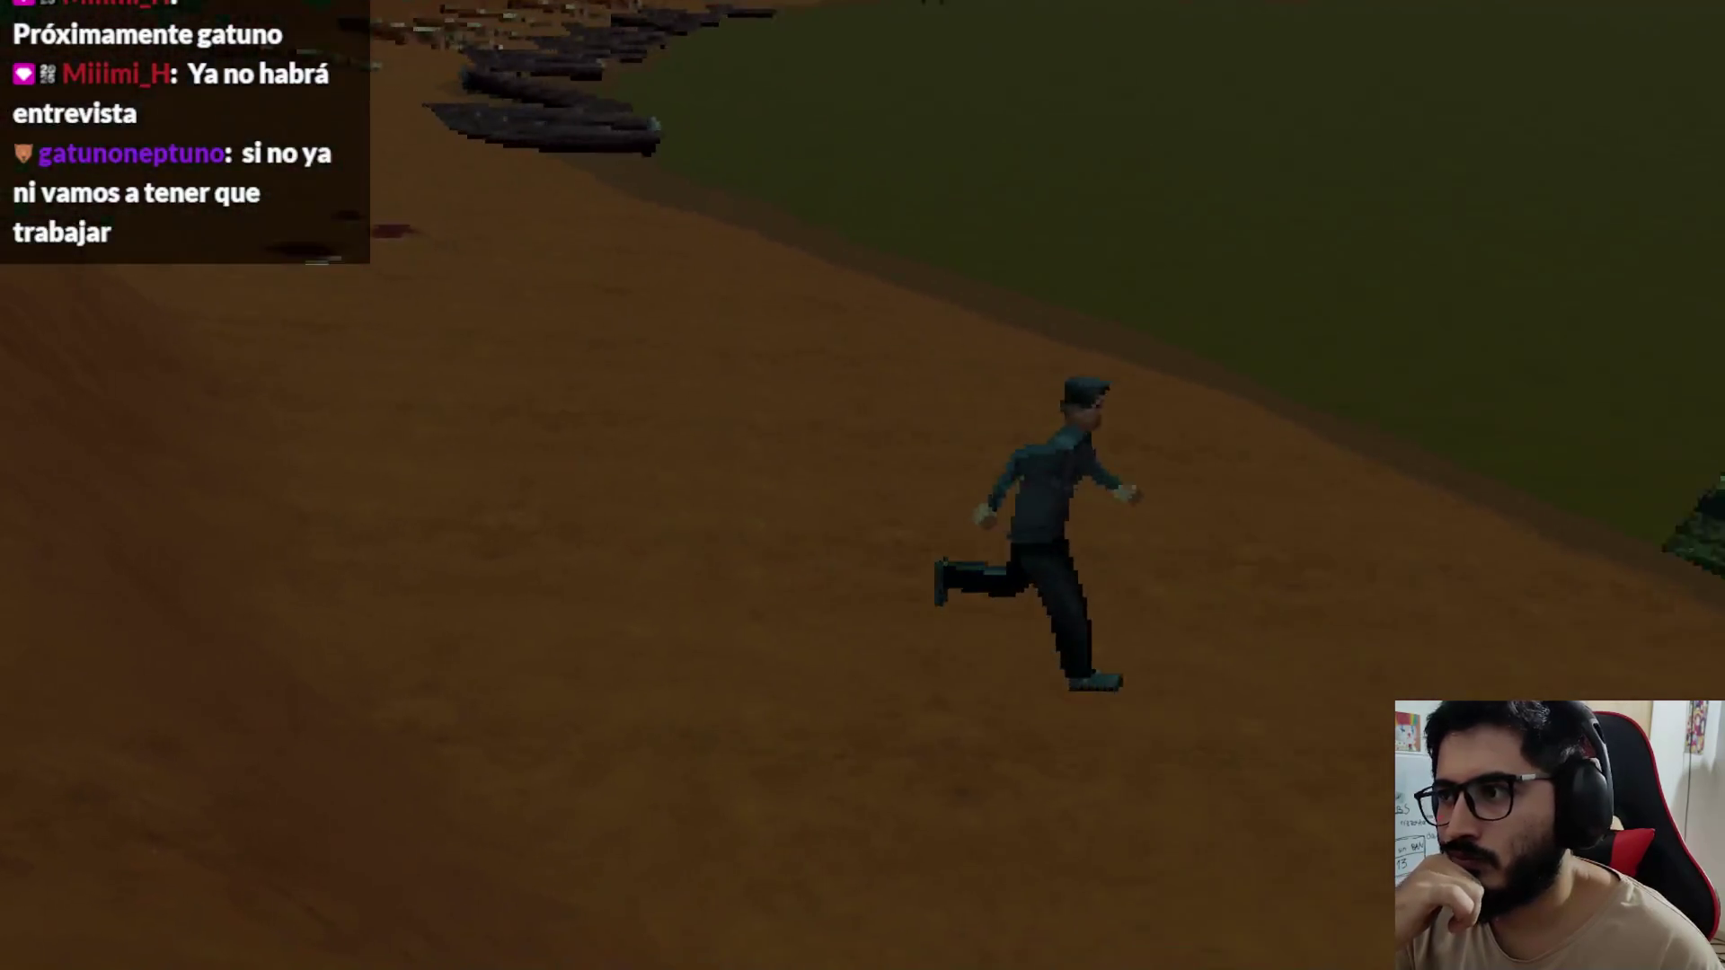
key("w")
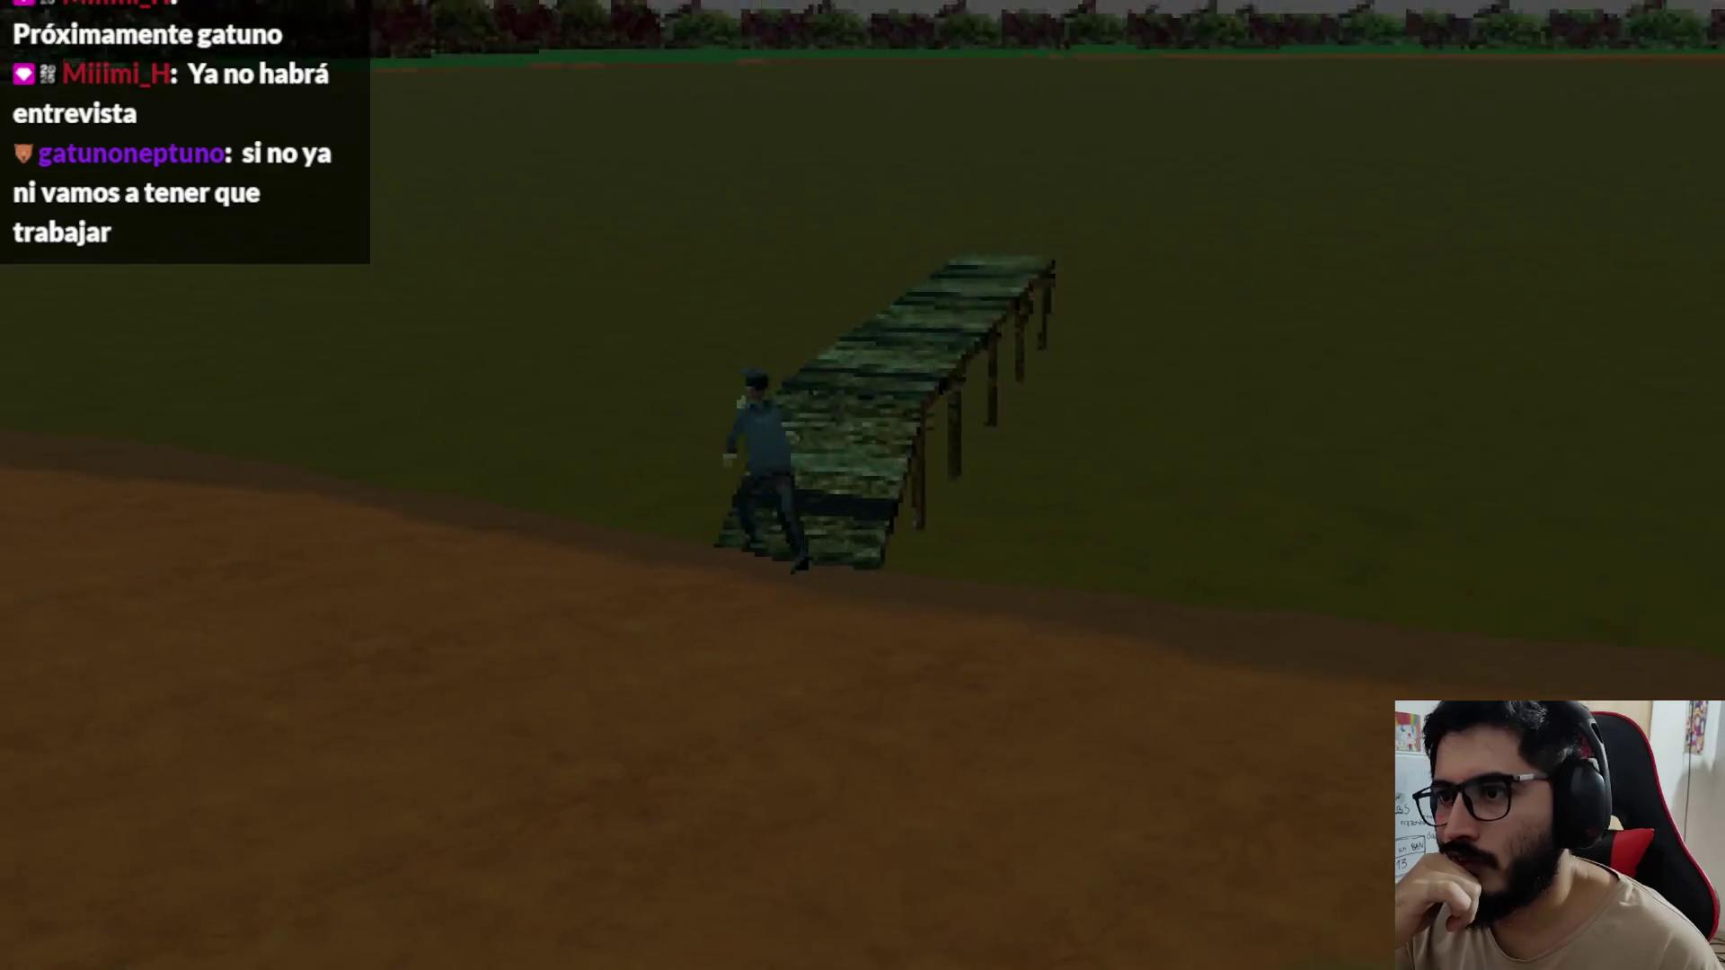
key("w")
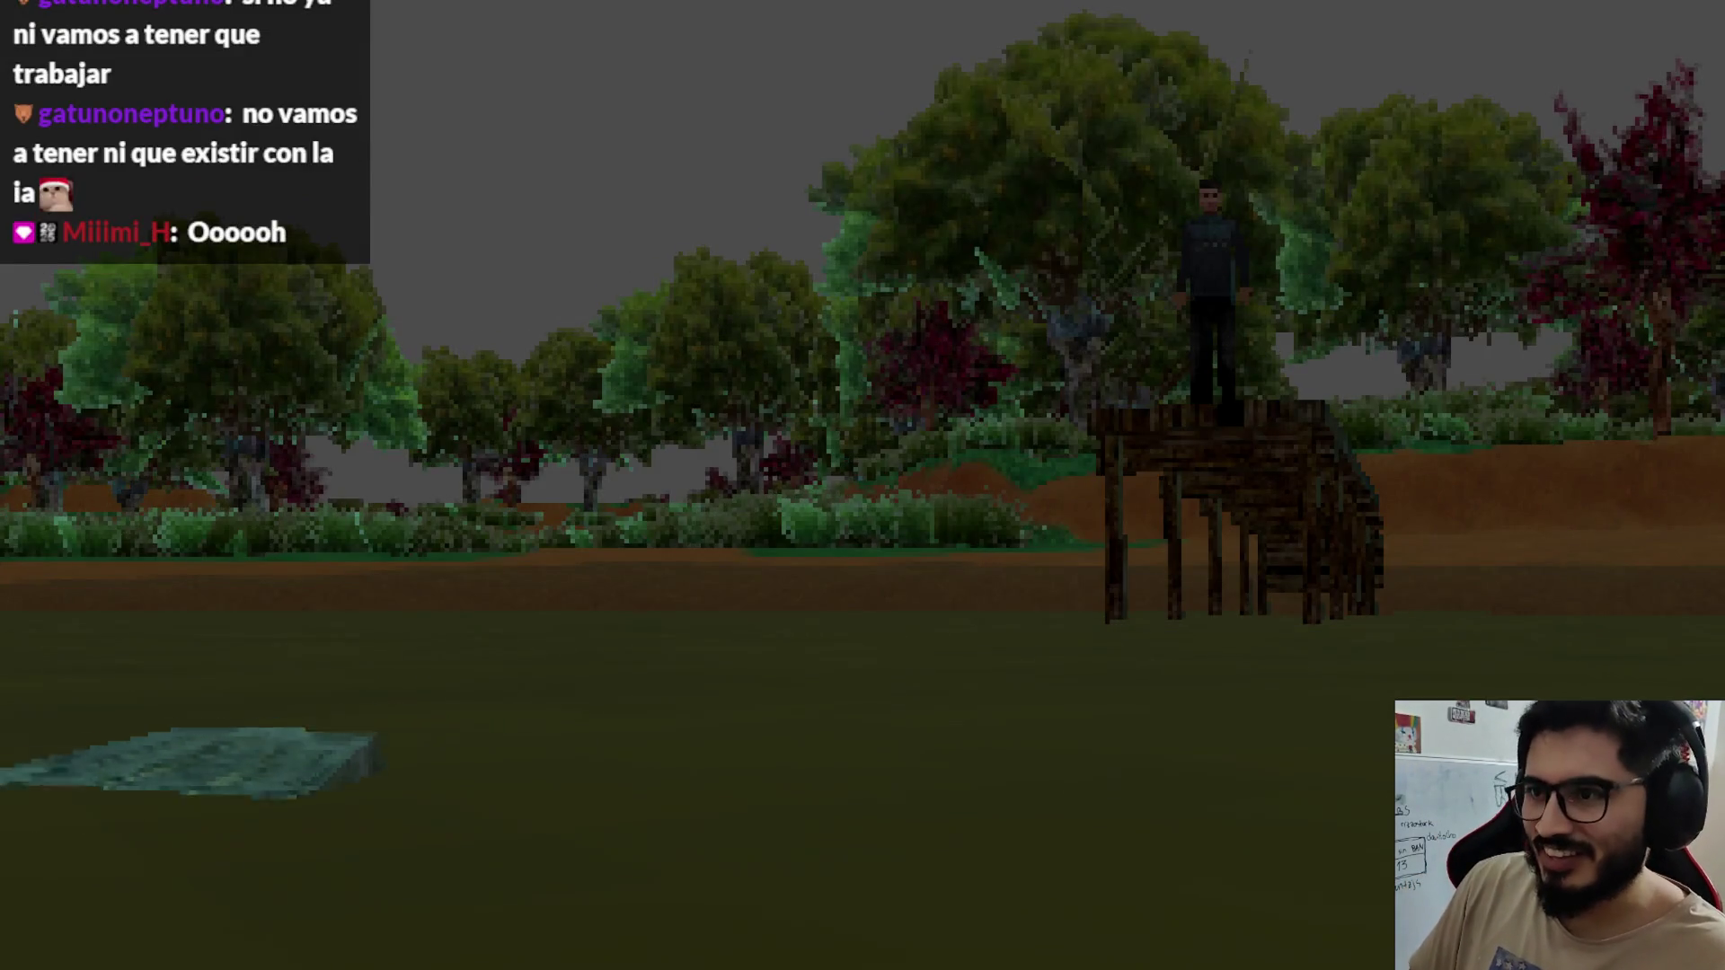
key("F8")
Step: Search for 'jumpscare' and step through matches to the JakareJumpscare call at line 235
key("Up")
key("Up")
key("Up")
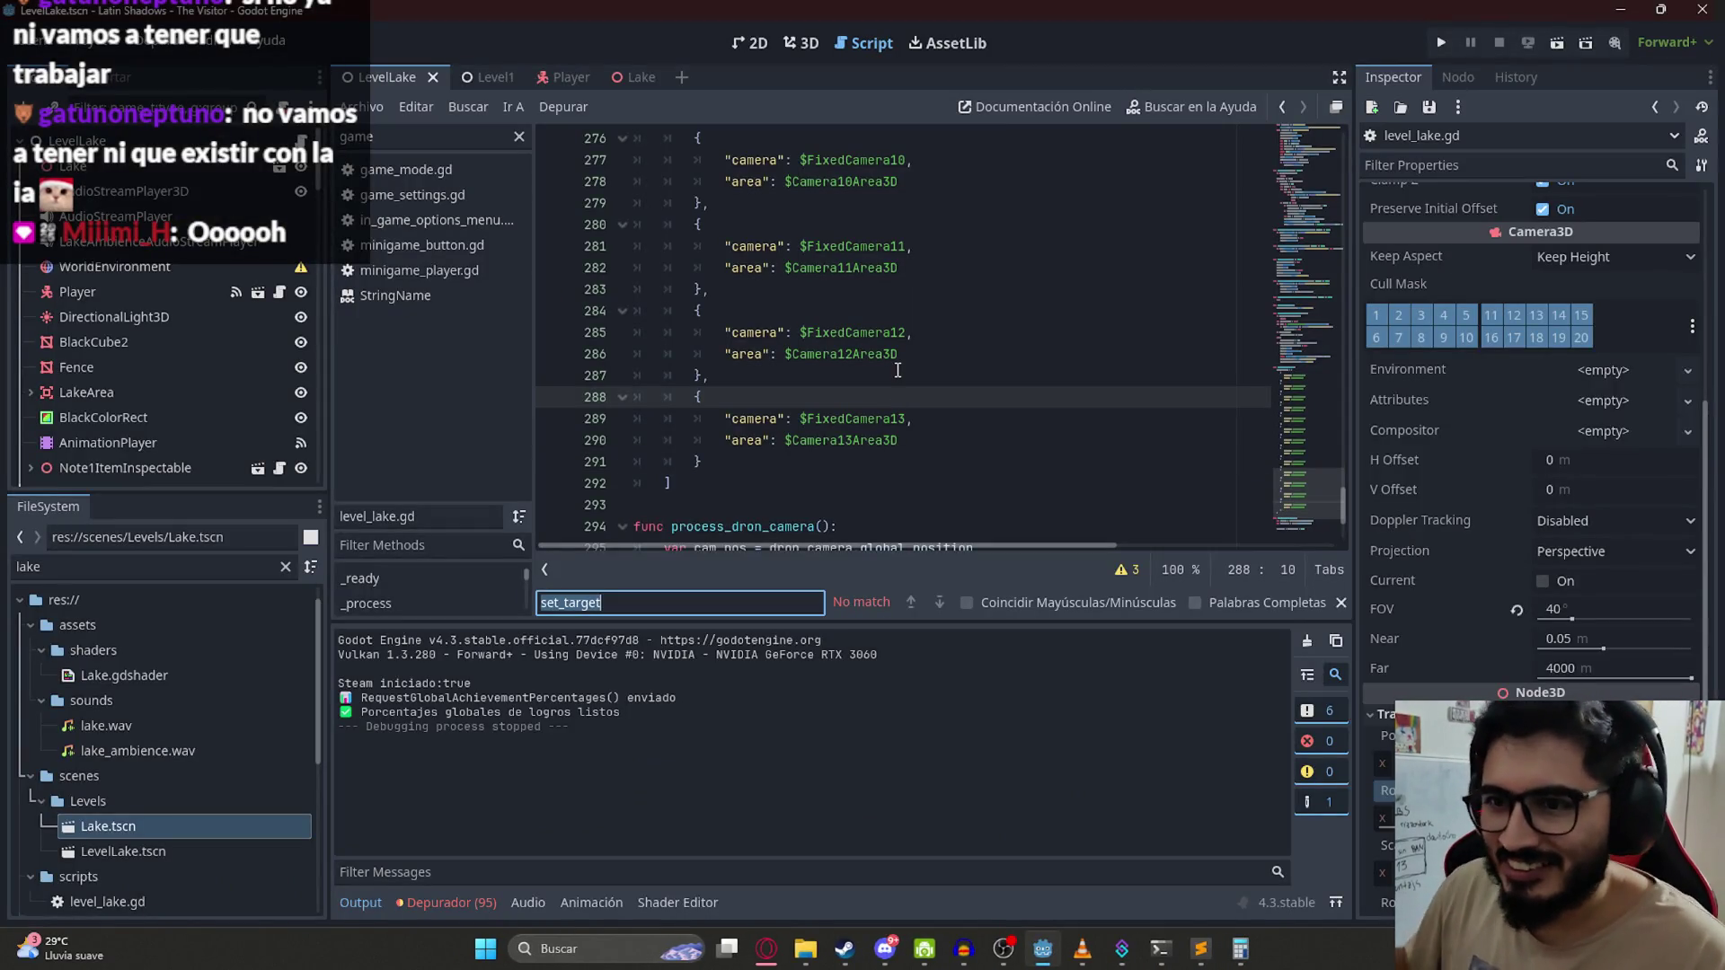
type("jumpsc")
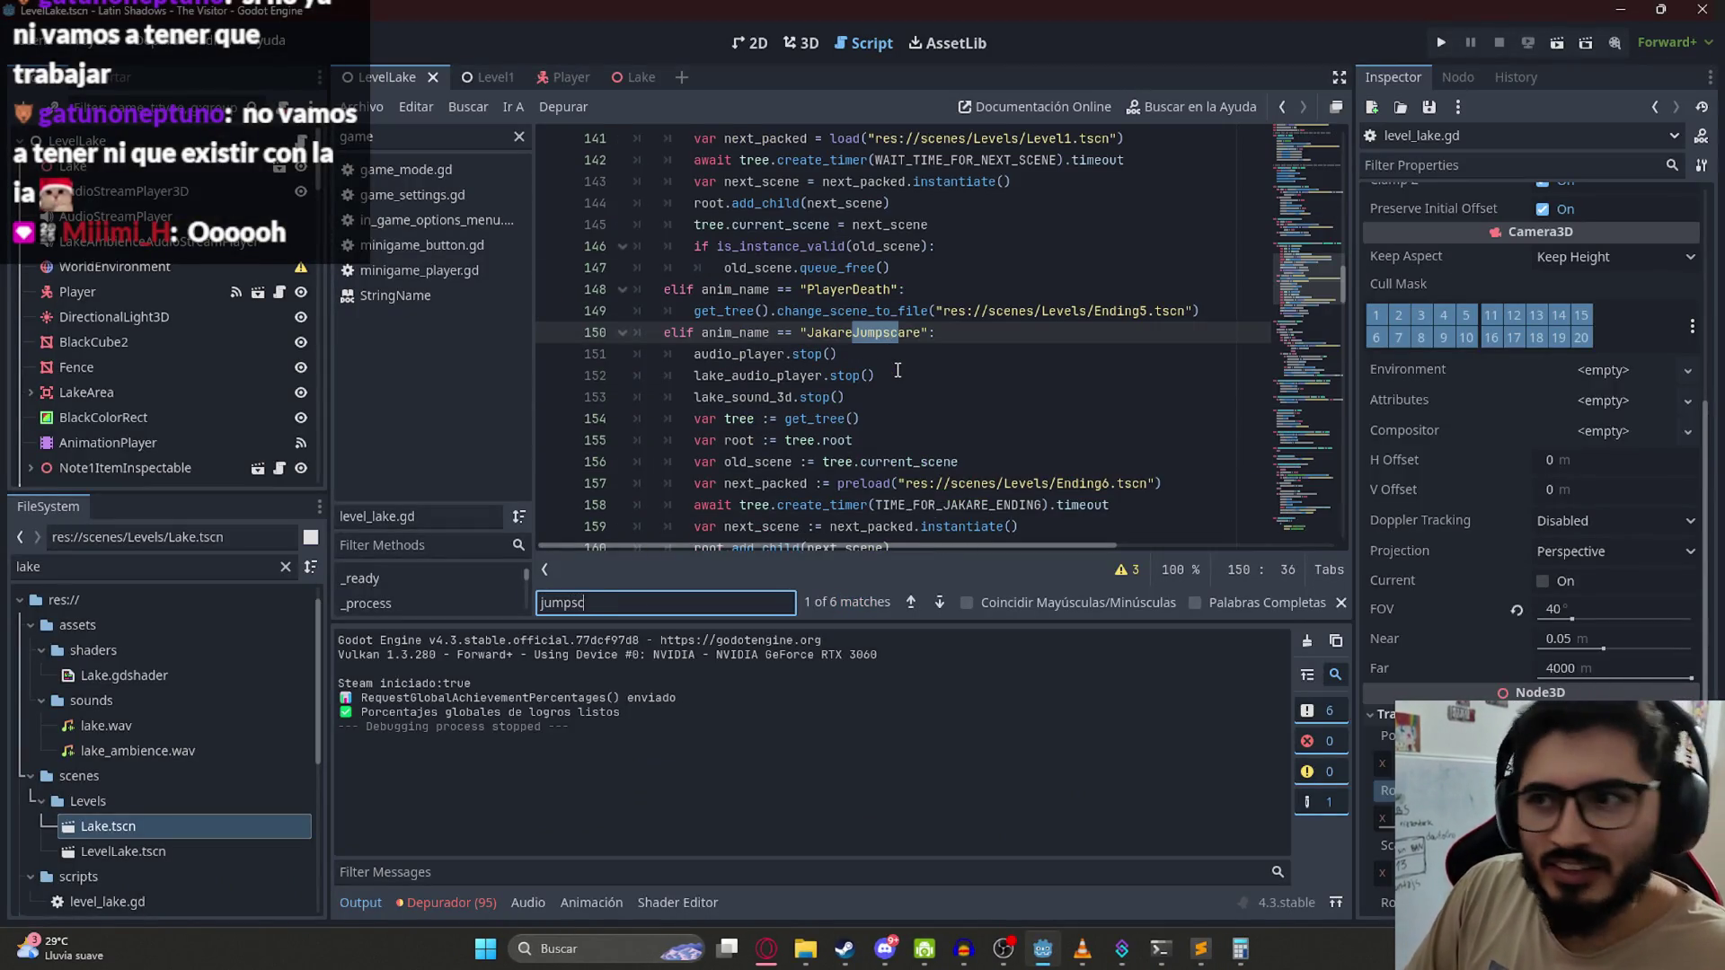
type("are")
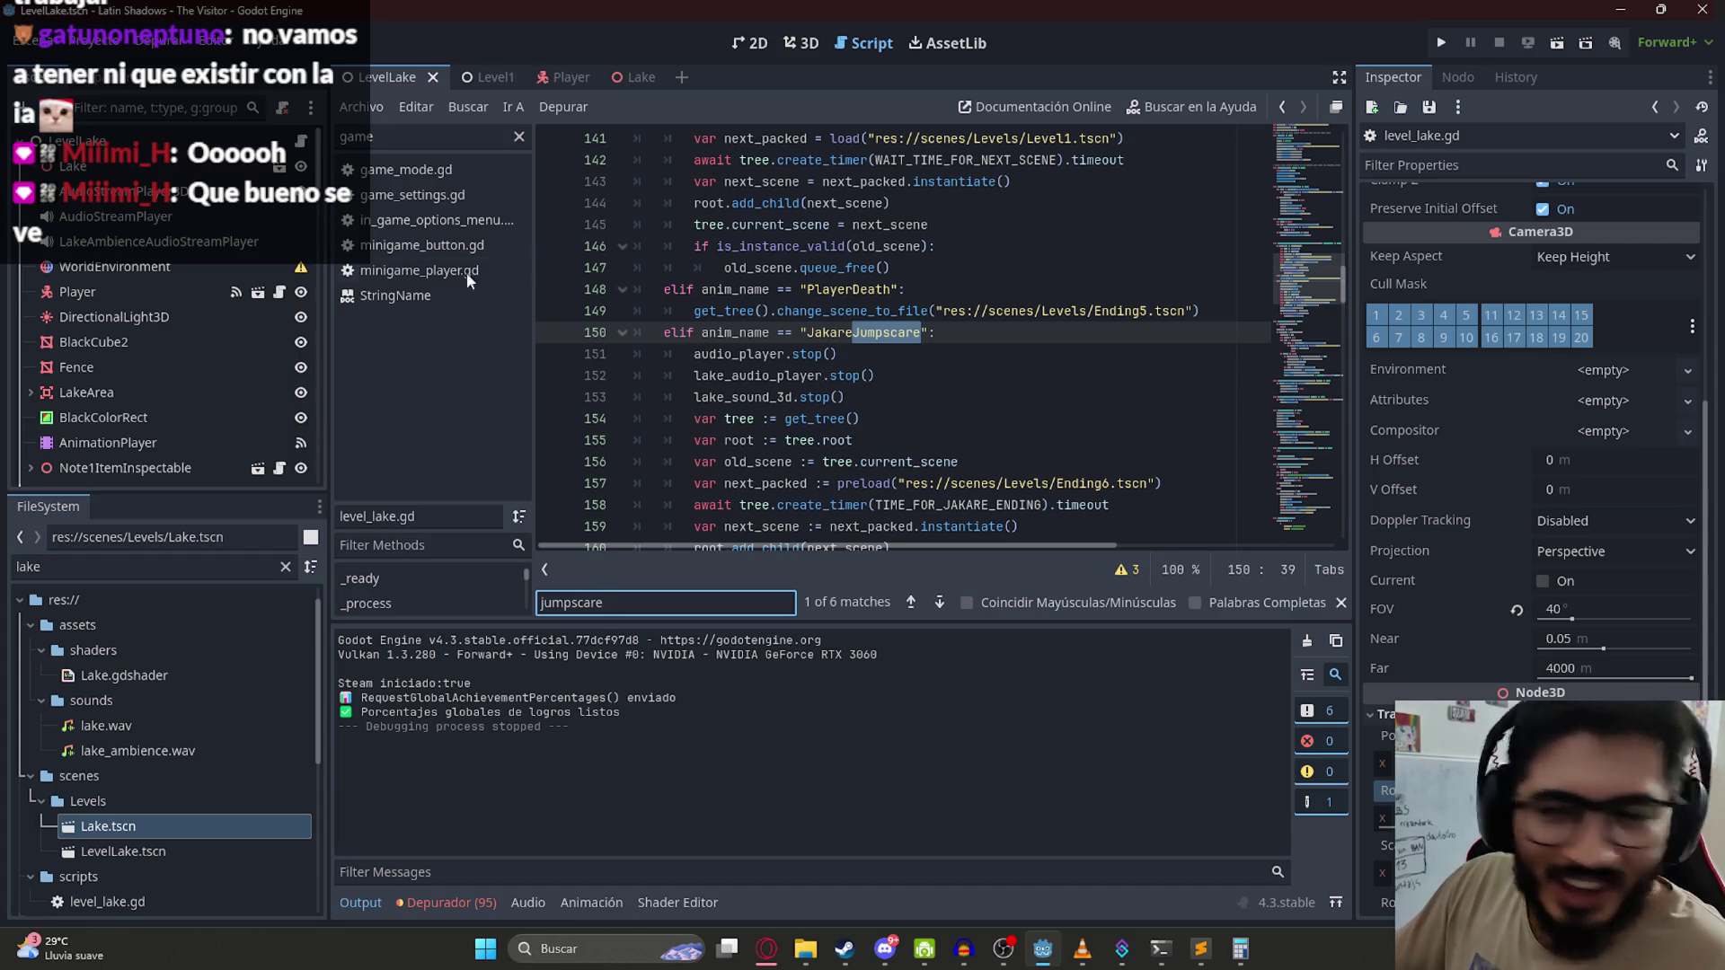
left_click(1021, 421)
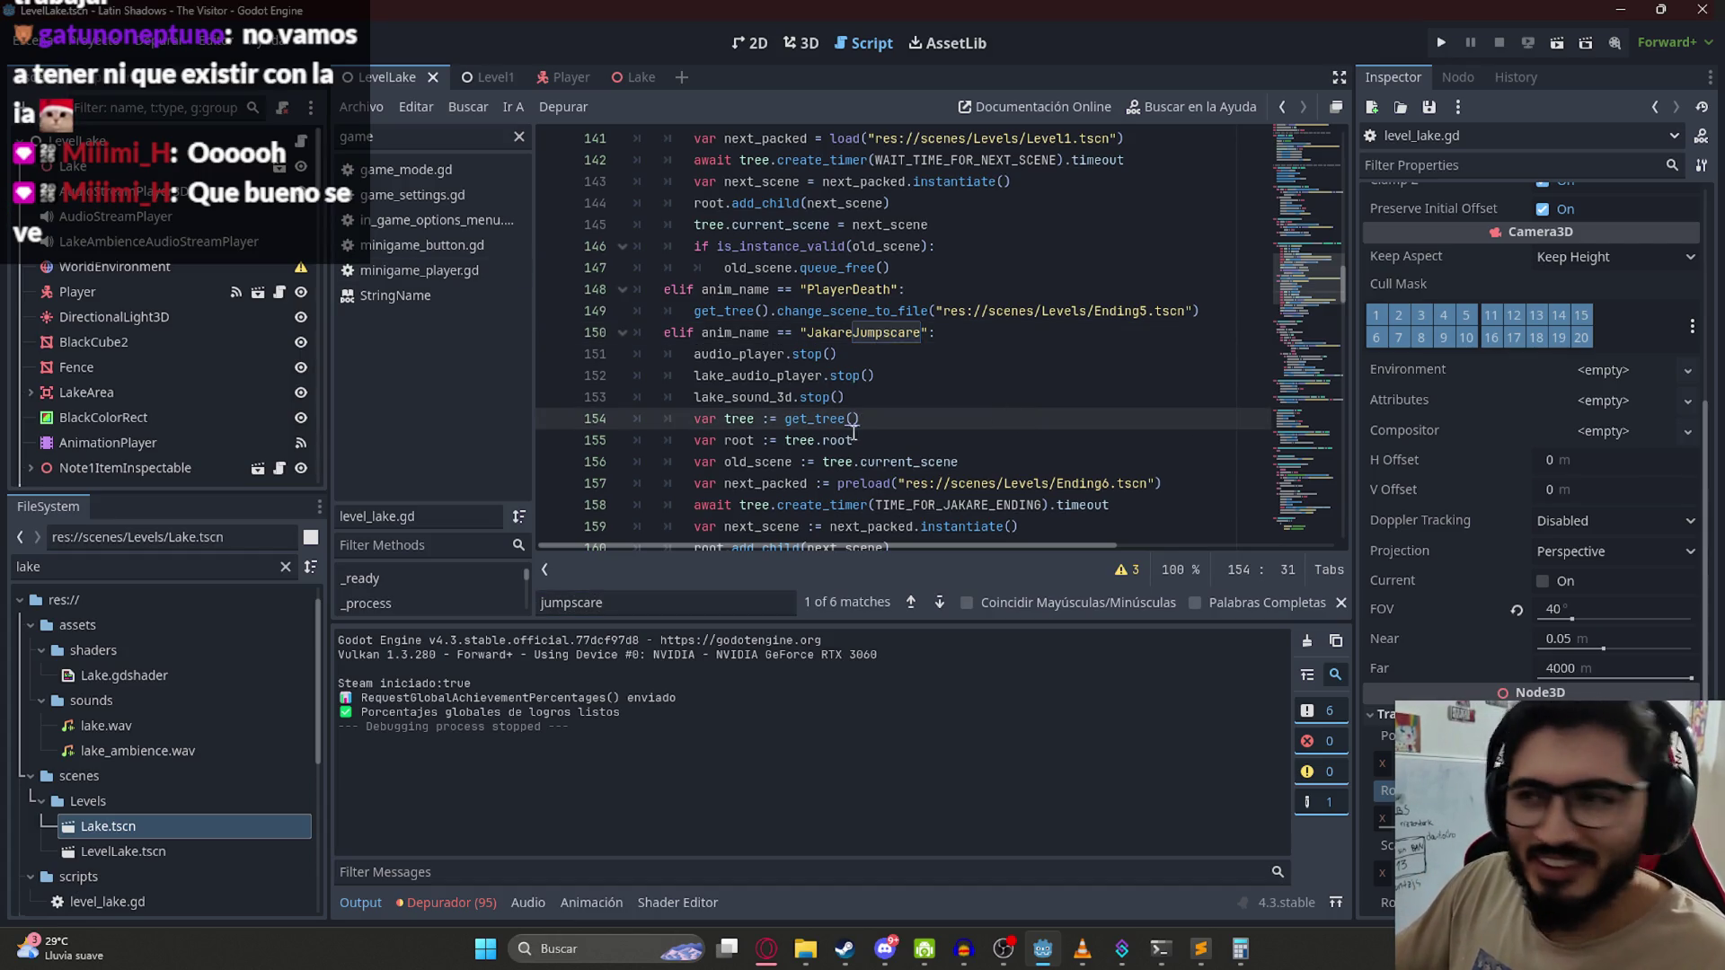
left_click(873, 402)
scroll(878, 386, "down", 3)
scroll(909, 293, "up", 1)
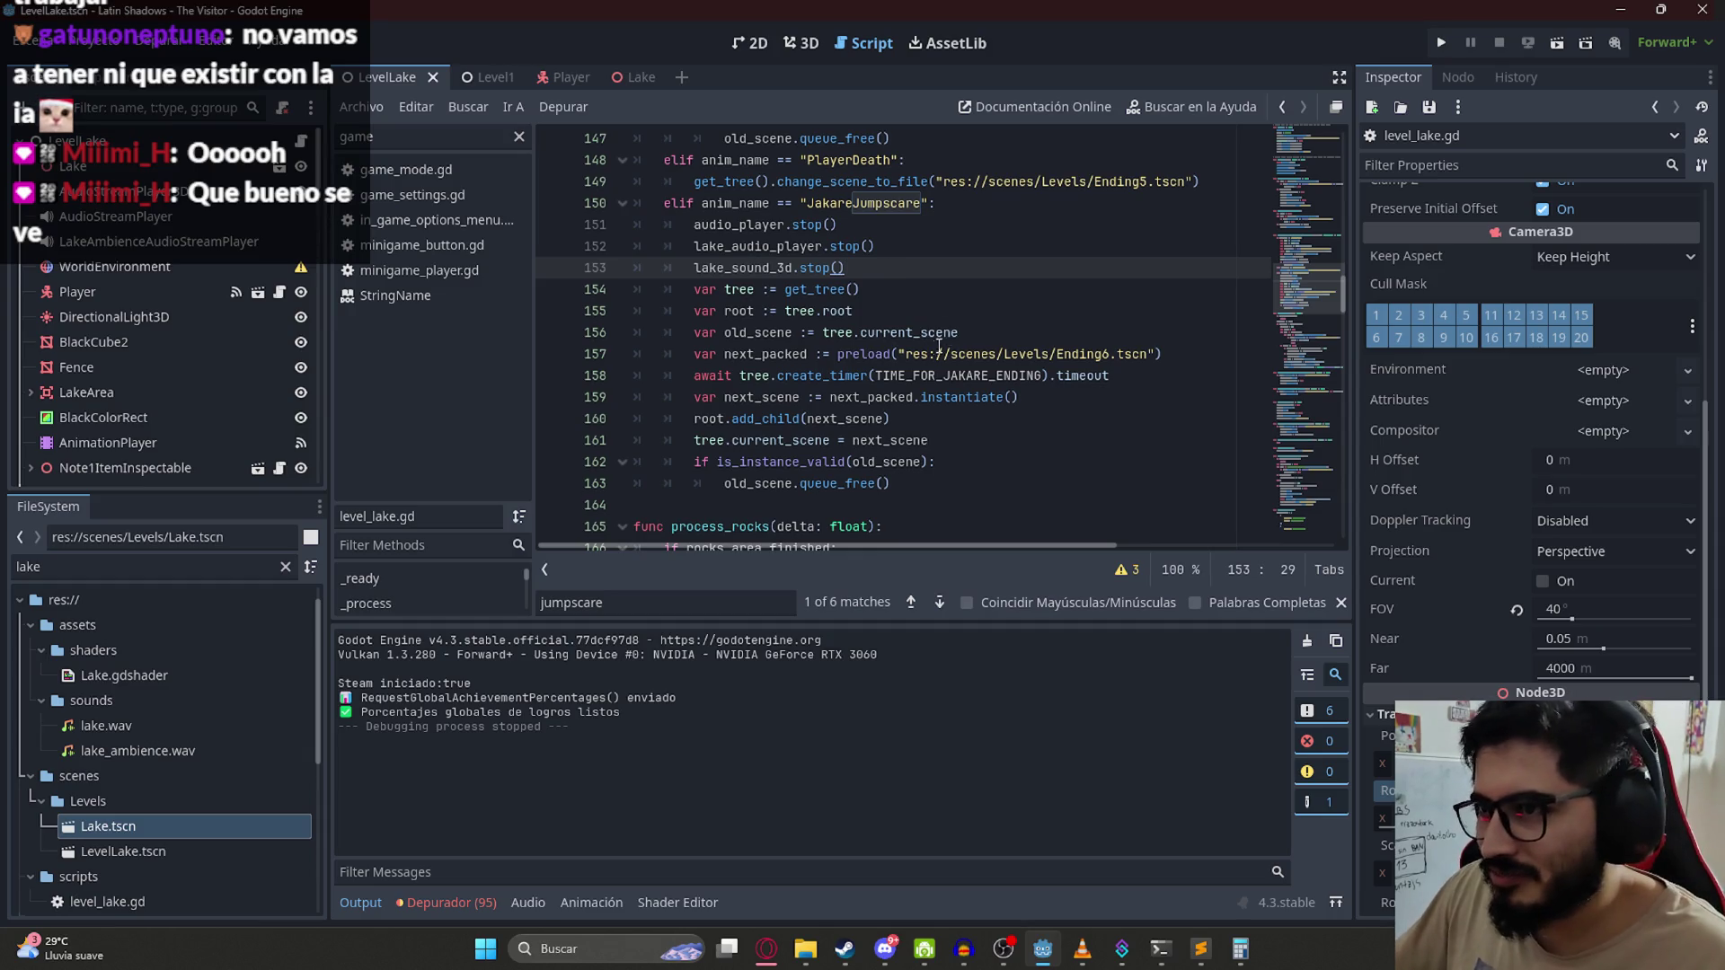
left_click(1006, 375)
left_click(1063, 398)
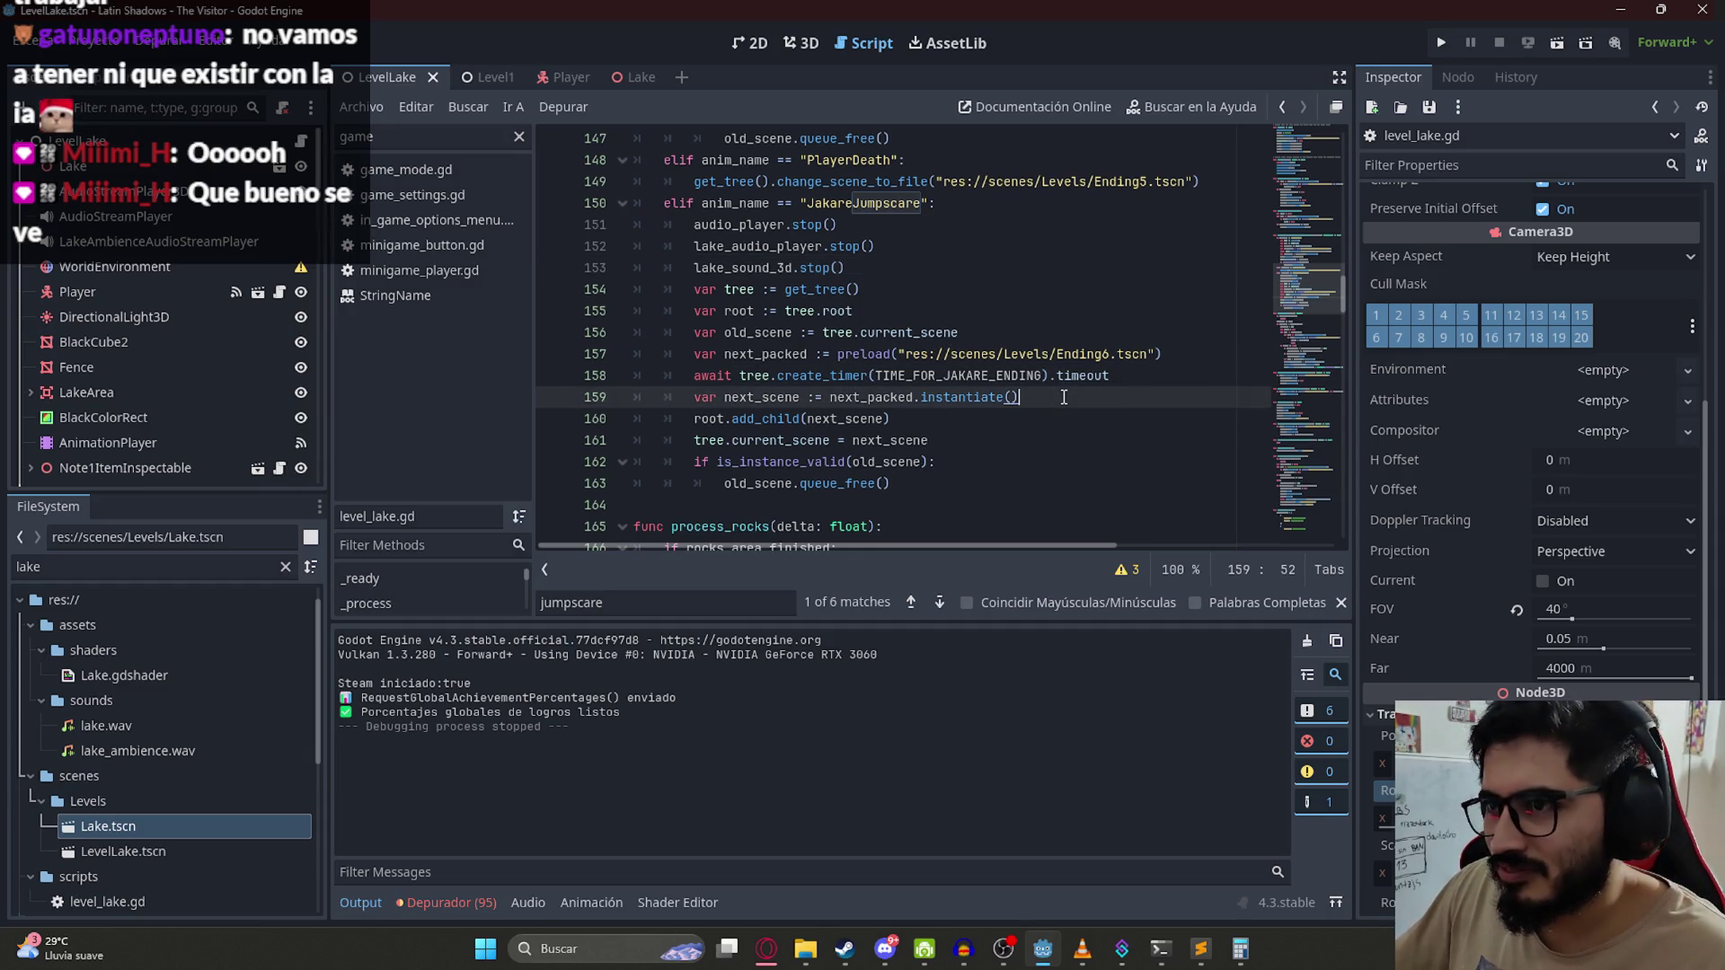
double_click(856, 417)
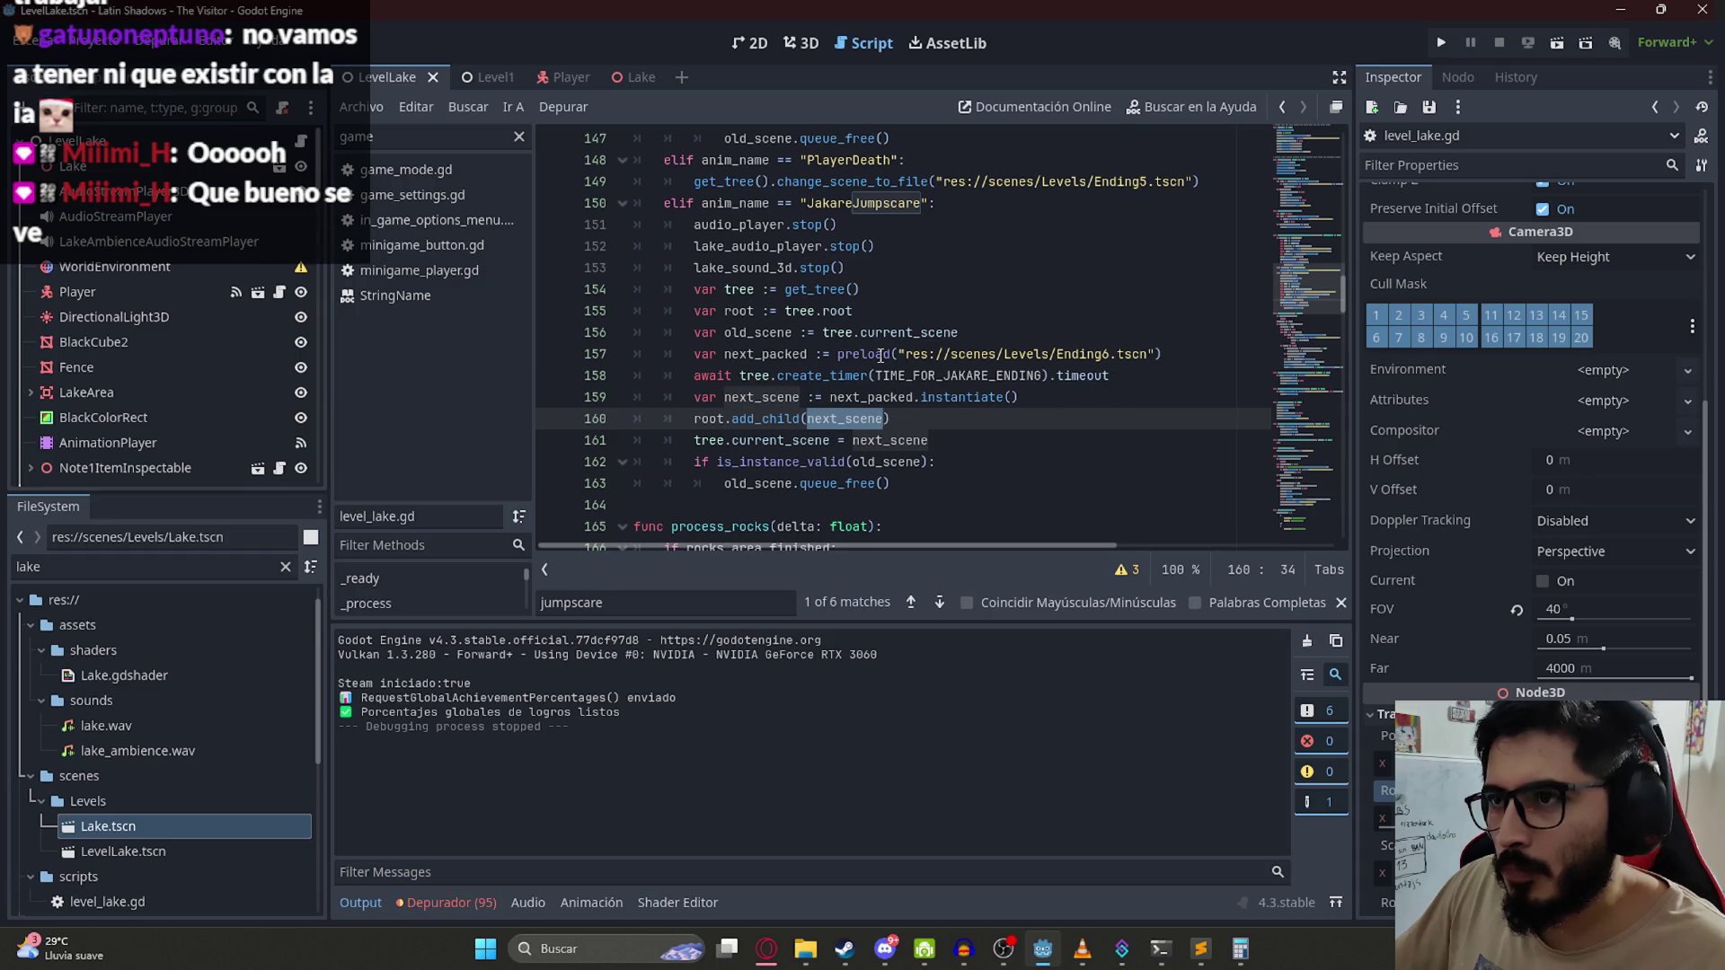
left_click(890, 204)
key("Return")
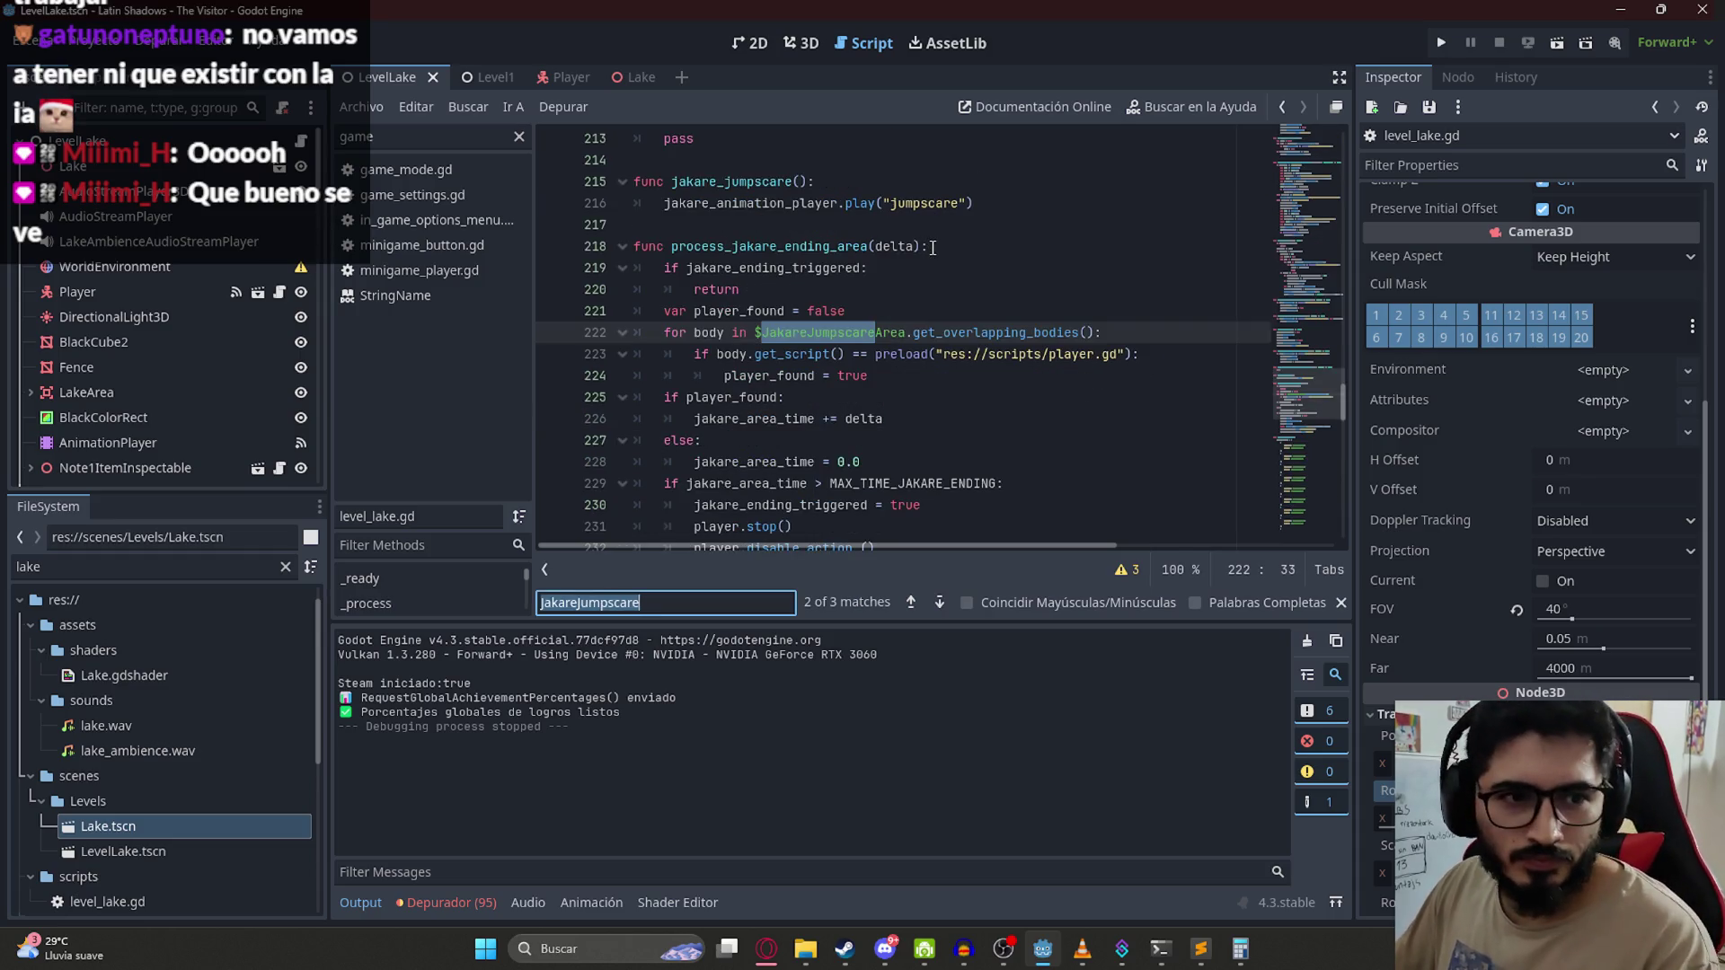
key("Return")
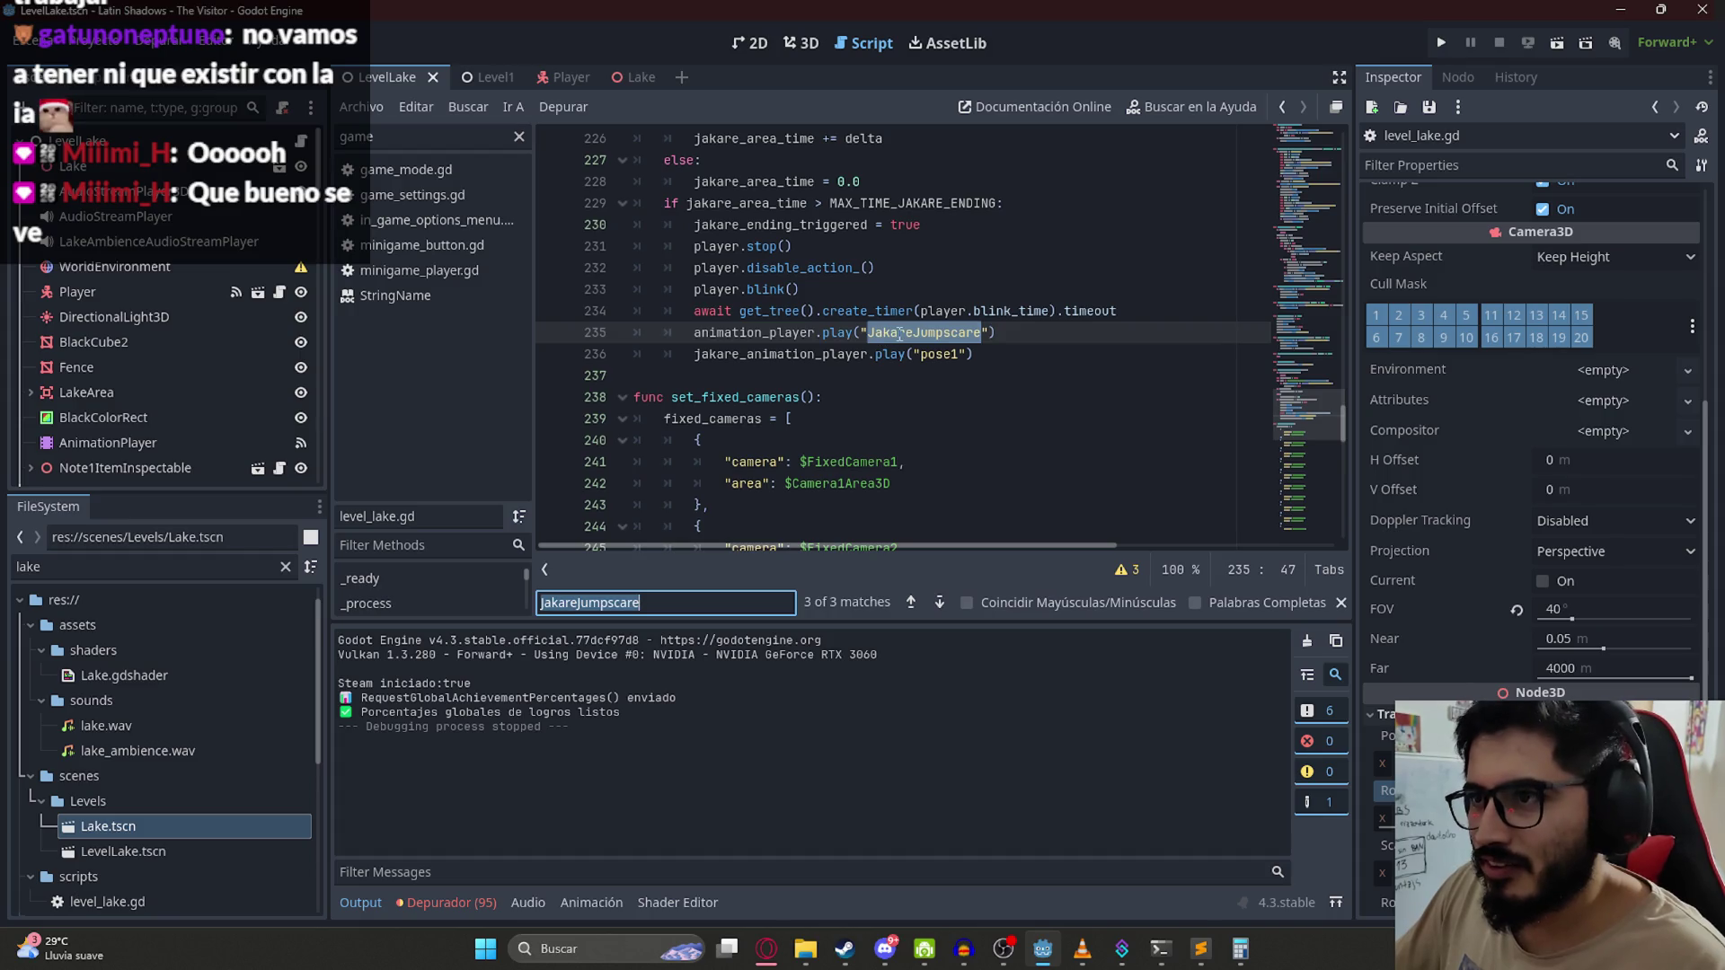
Step: Add player.set_current_camera() on a new line after the await, before the JakareJumpscare animation
left_click(1013, 334)
scroll(1014, 334, "up", 1)
left_click(1146, 379)
key("Return")
type("player.set_current_camera()")
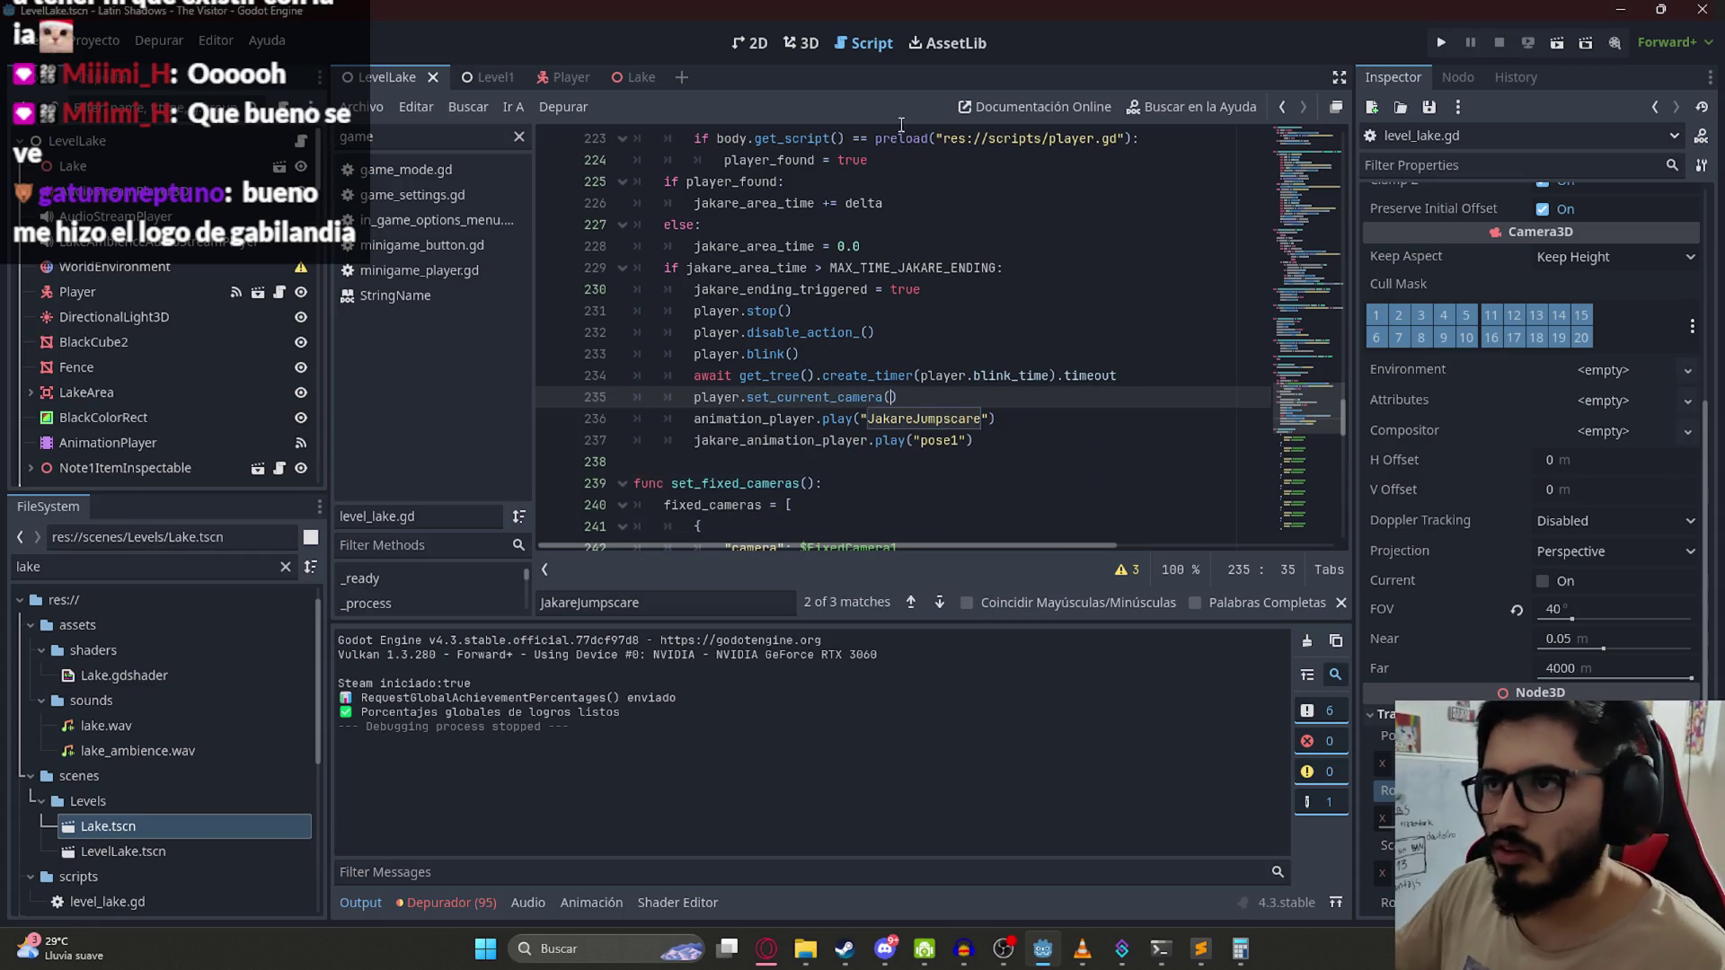
left_click(807, 48)
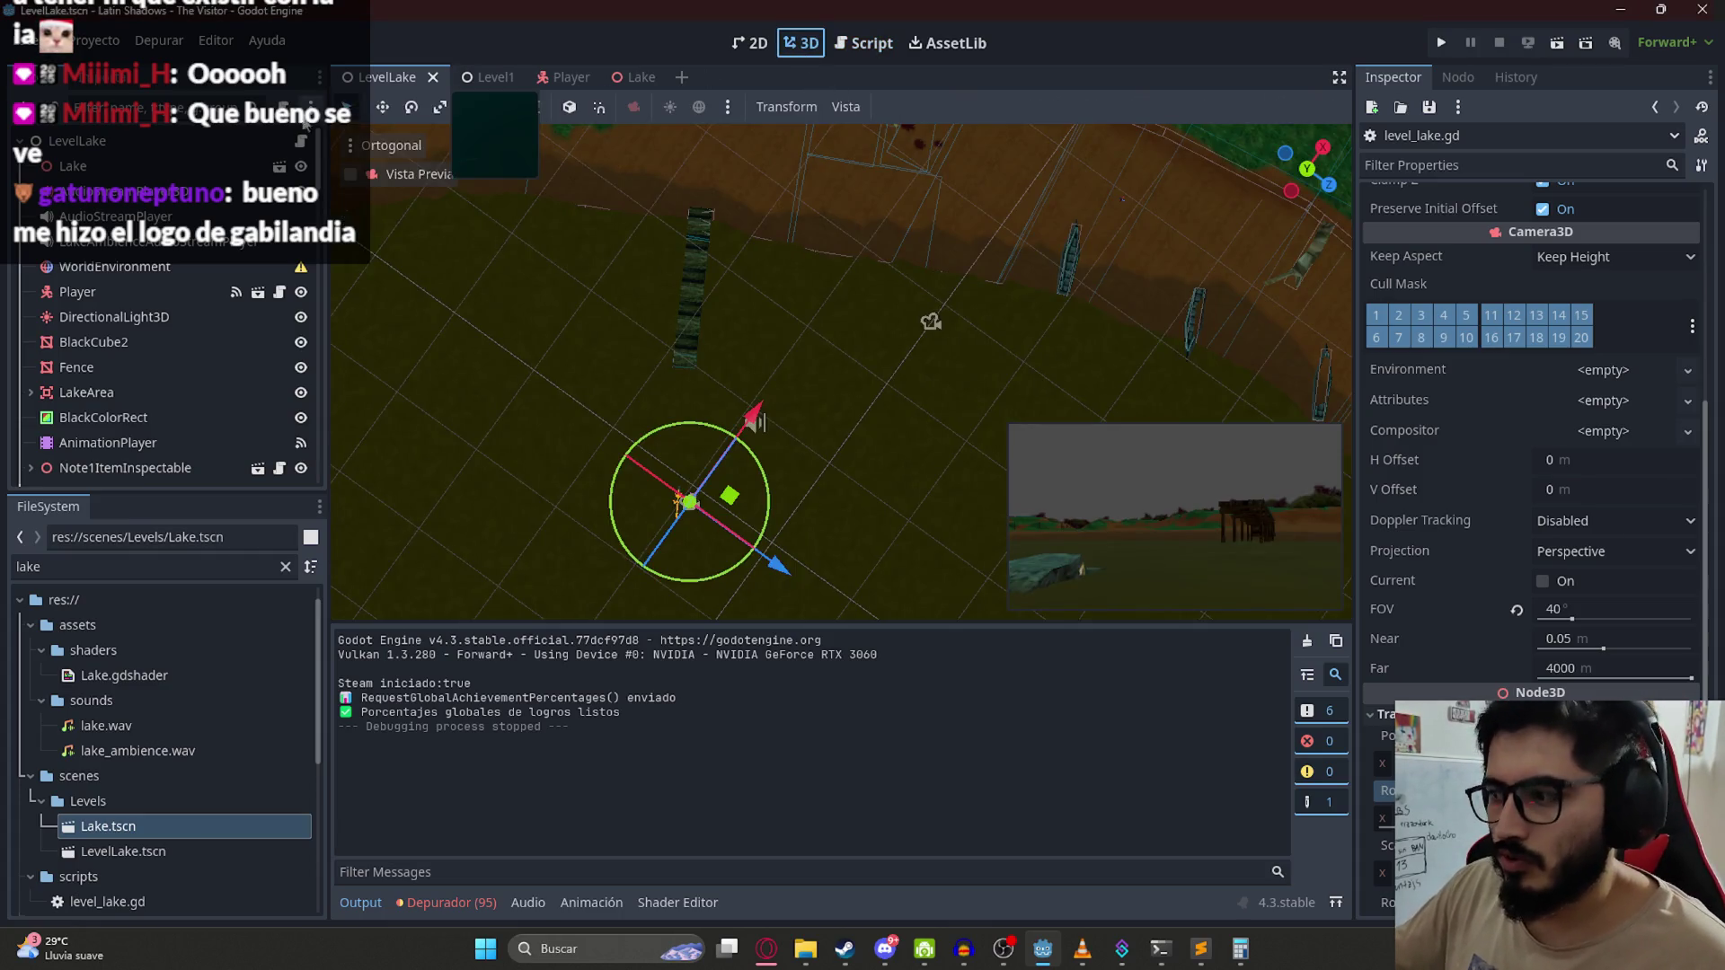
Step: Assign BasicLake.tres as the WorldEnvironment's Environment and save the lake scene
left_click(171, 266)
left_click(1611, 289)
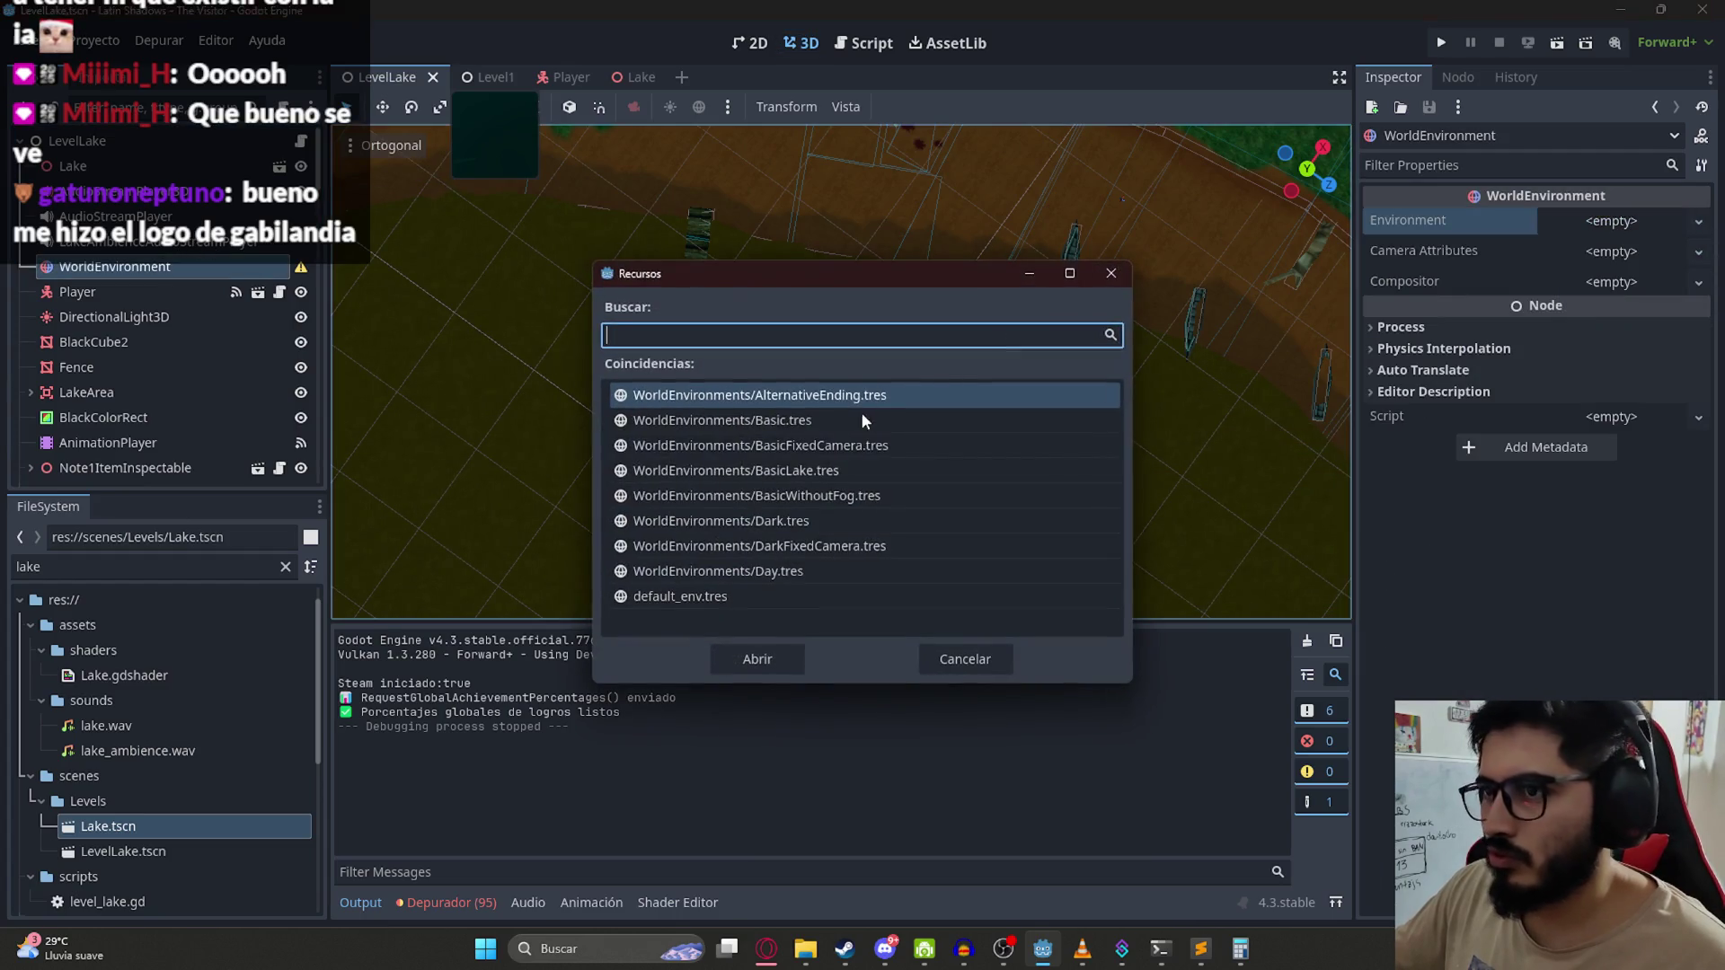
double_click(787, 464)
key("ctrl+s")
Step: Play the LevelLake scene, run along the lakeside path to the ending, then stop the game
right_click(400, 78)
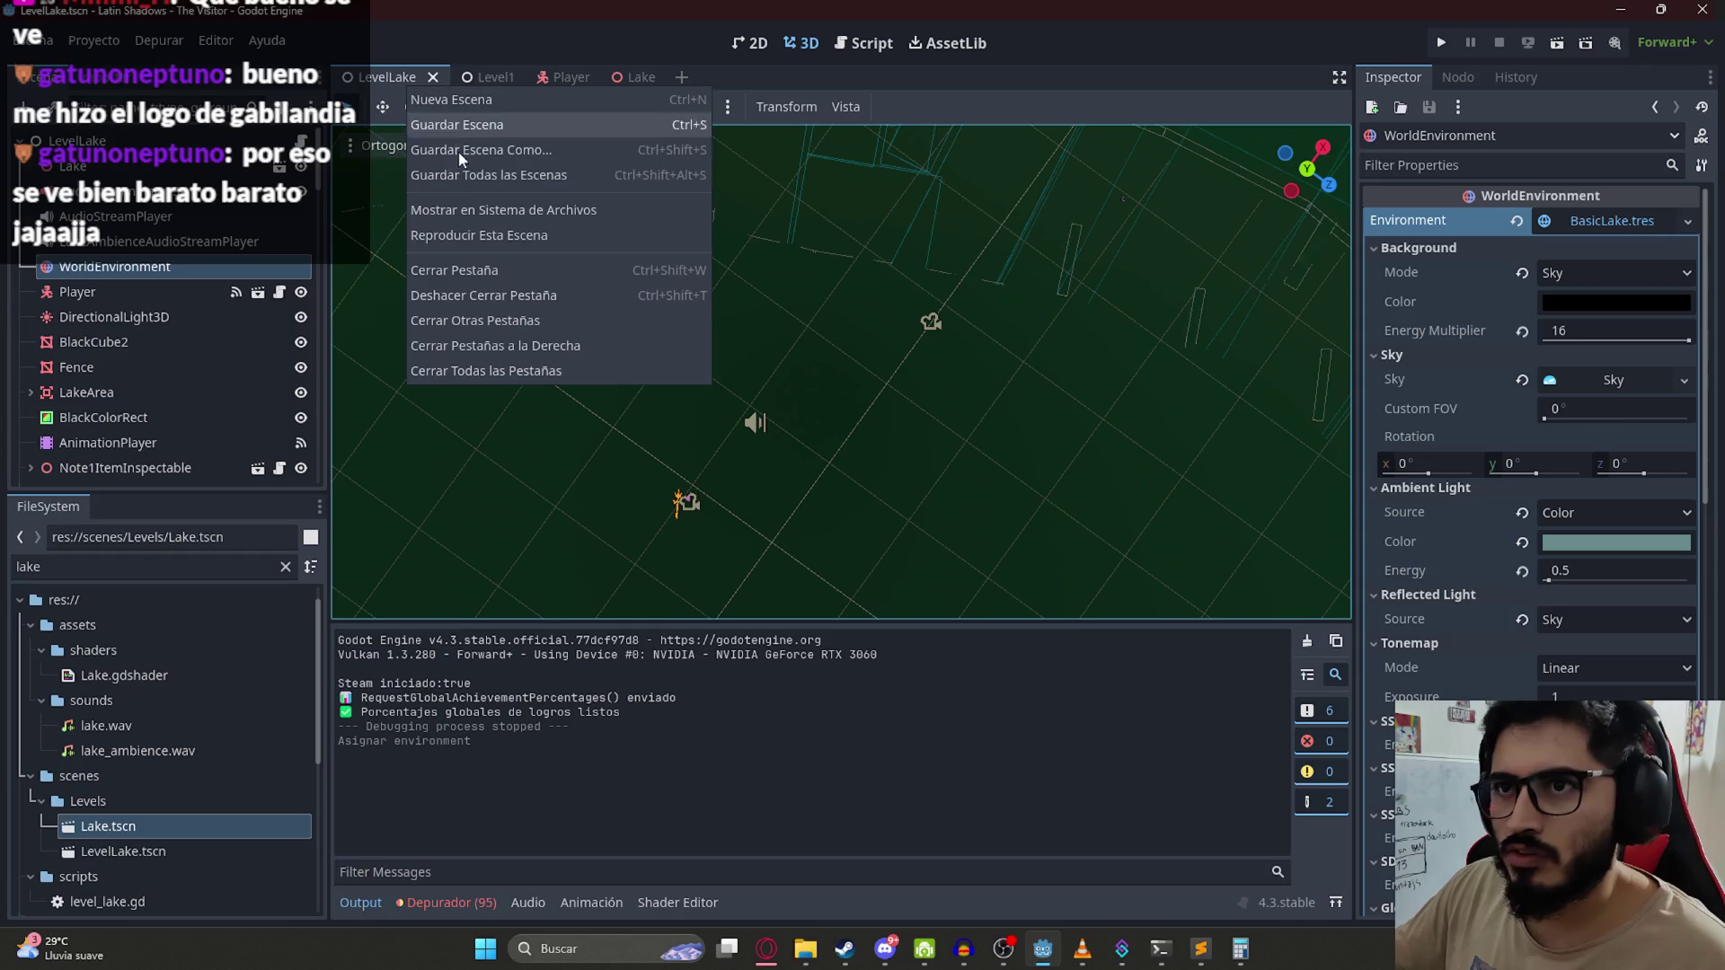
left_click(477, 236)
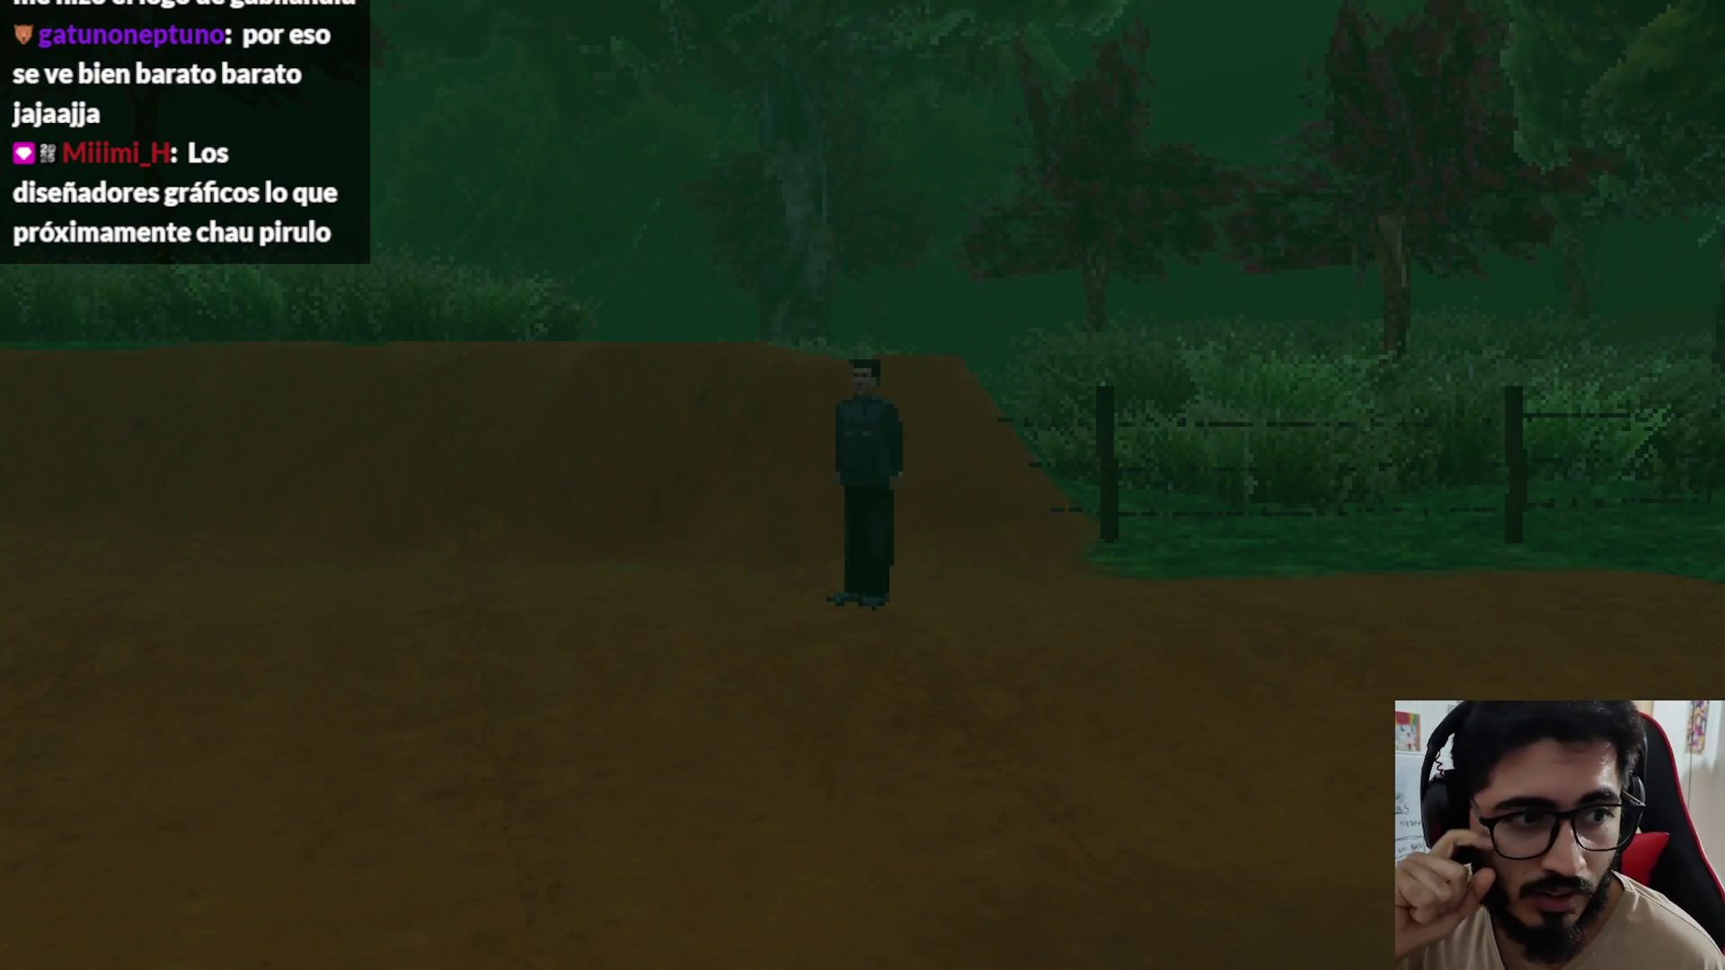
key("a")
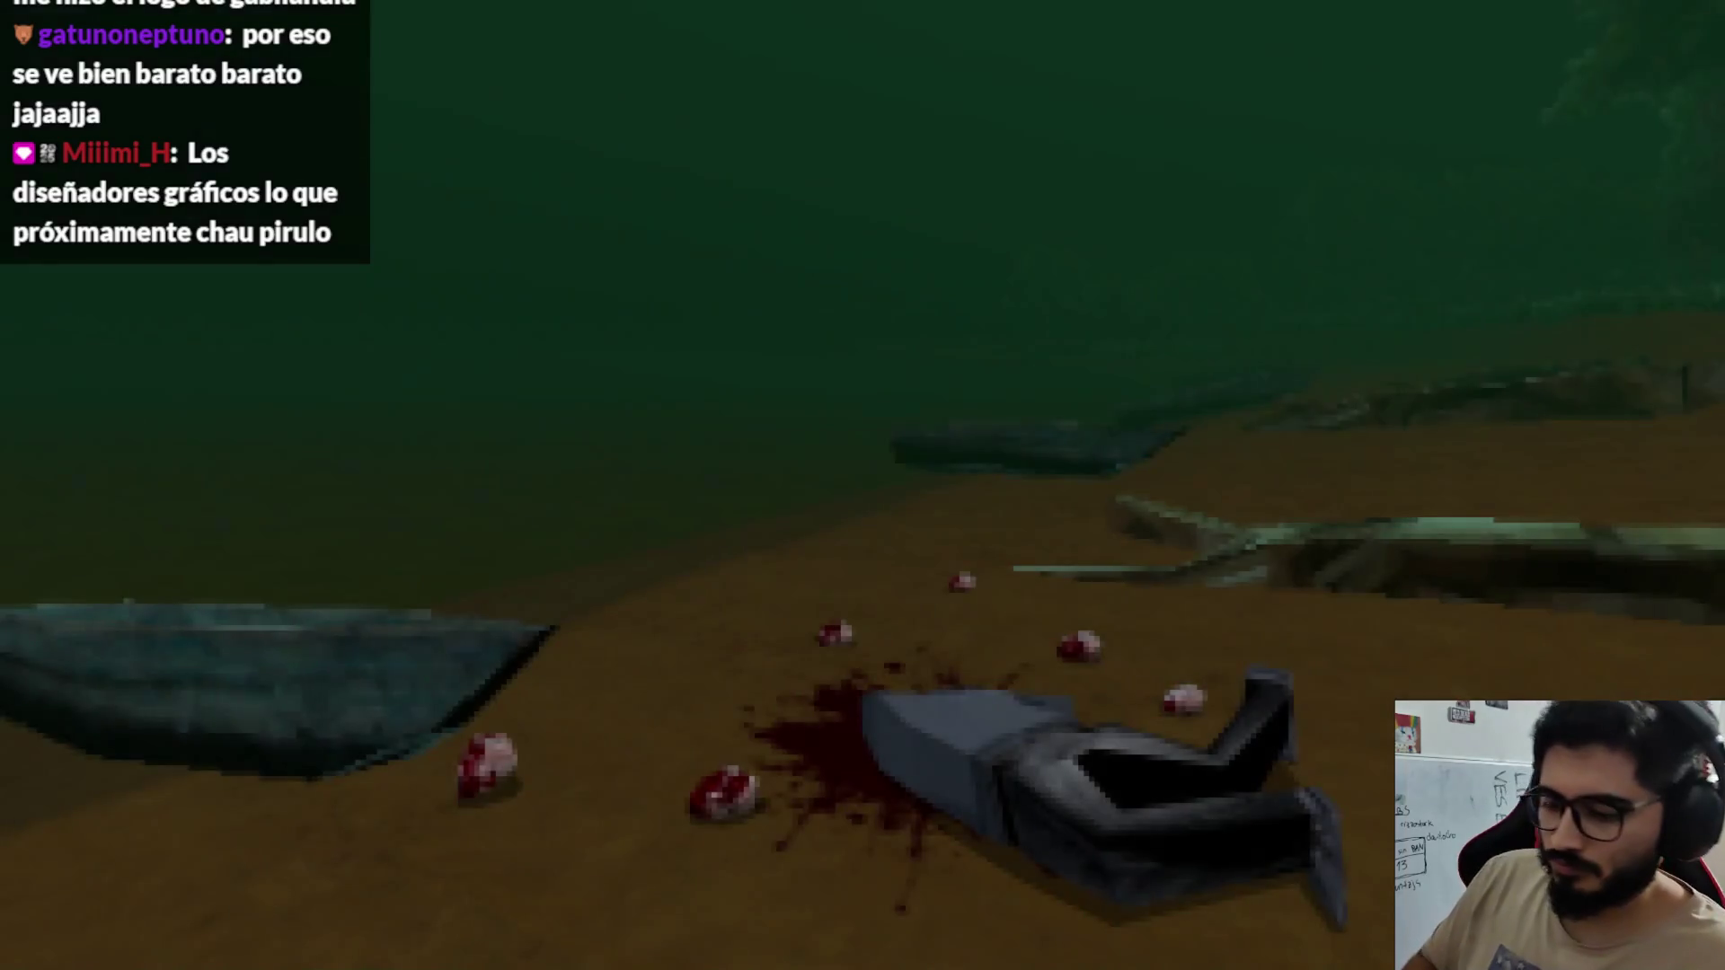
key("F8")
right_click(398, 79)
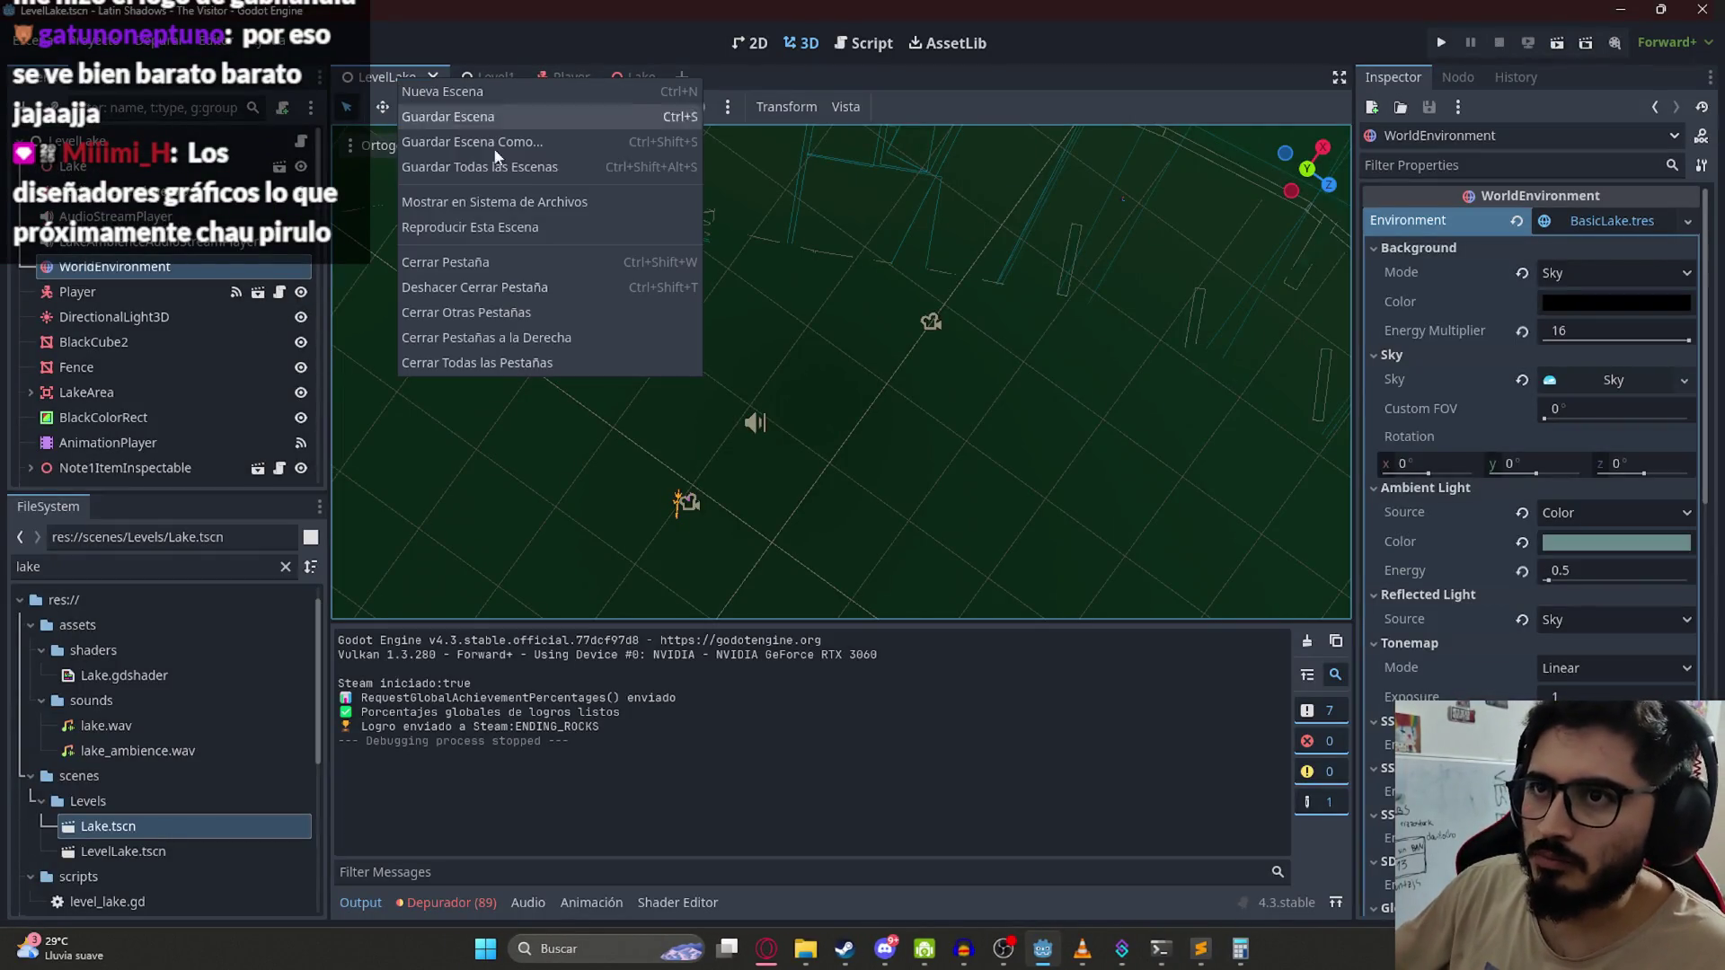
left_click(530, 227)
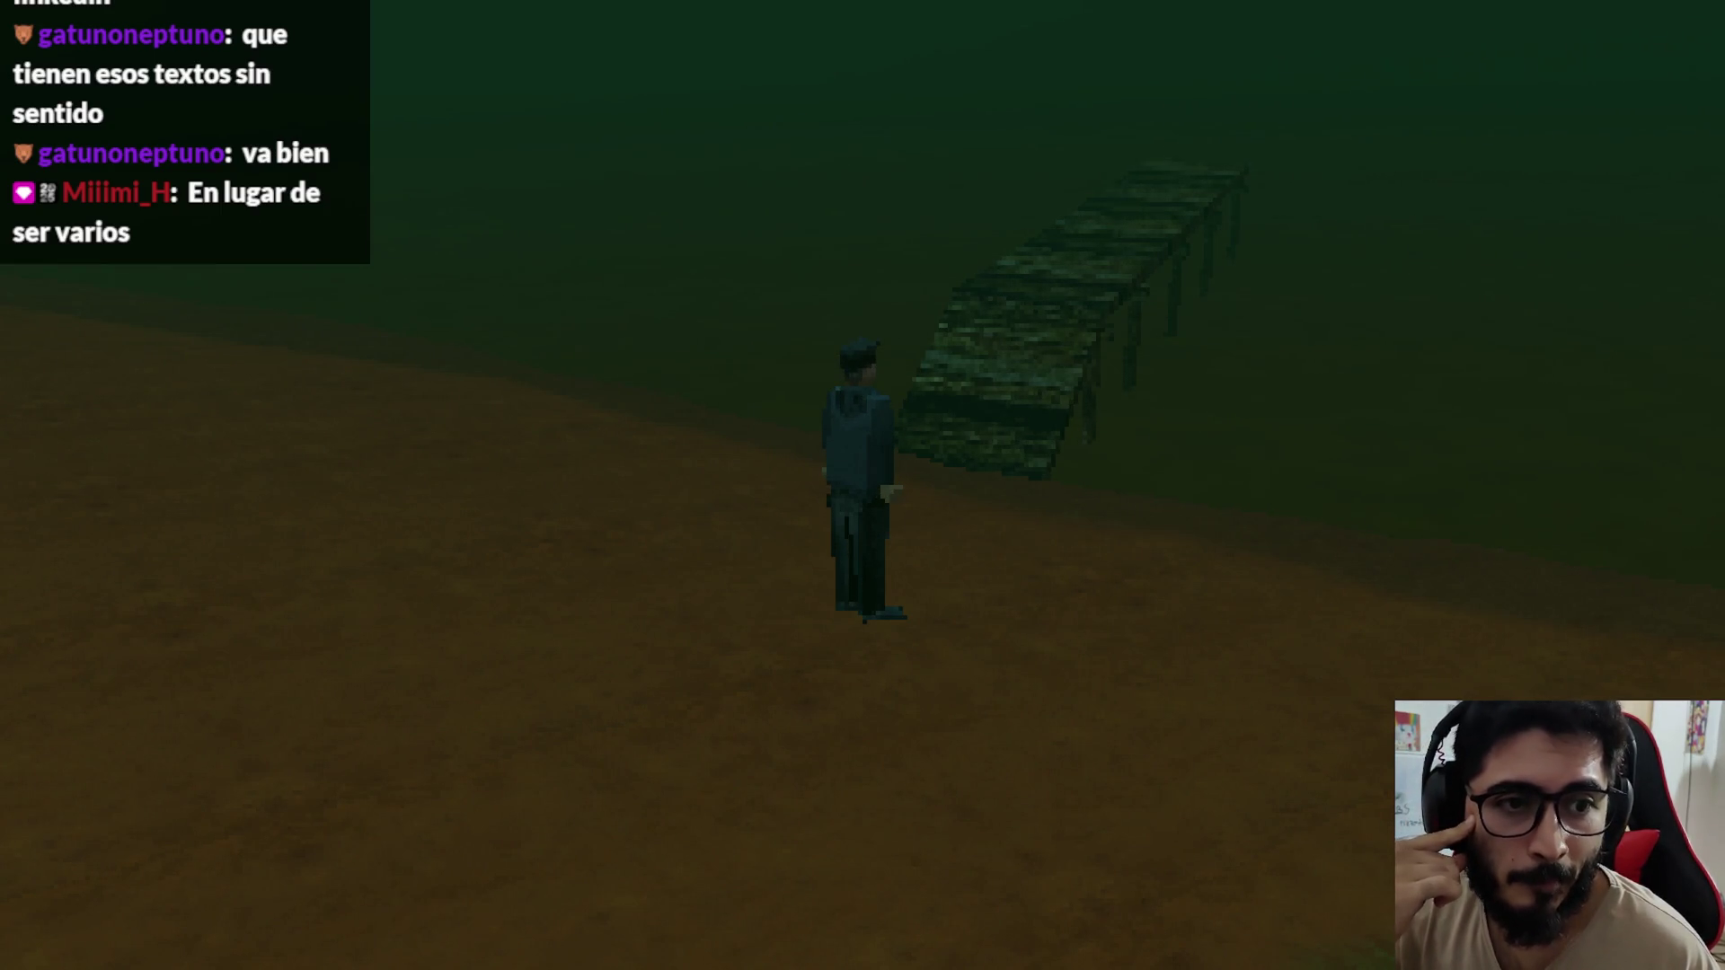
key("d")
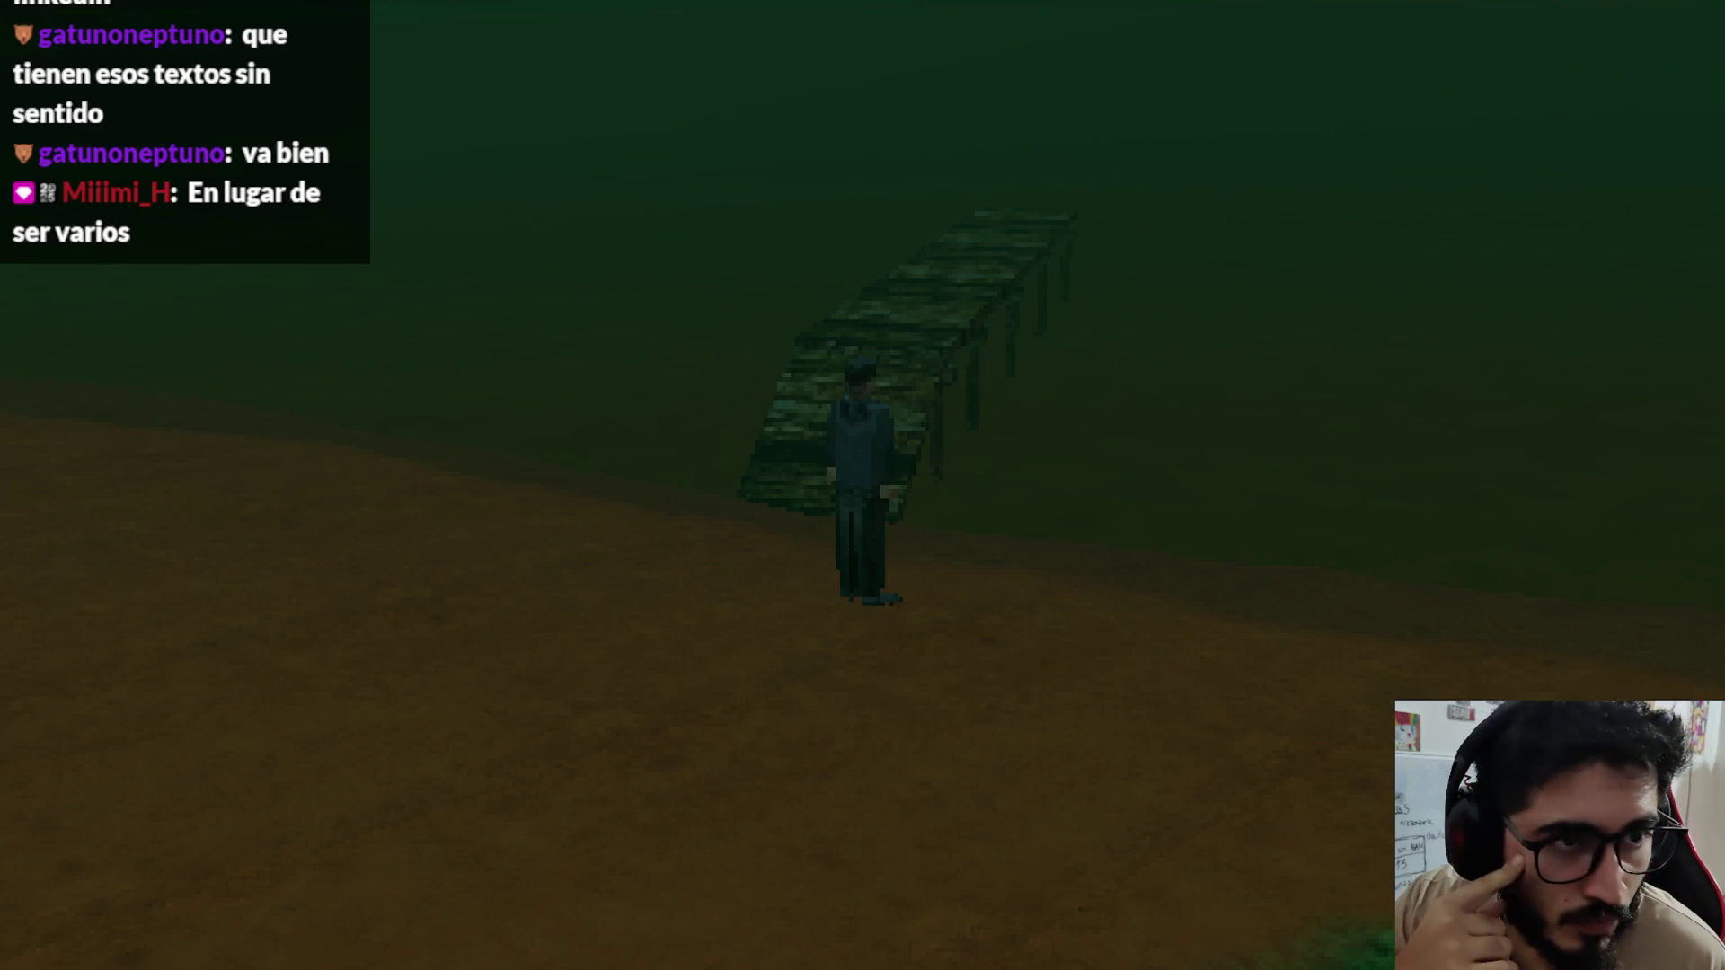
key("Escape")
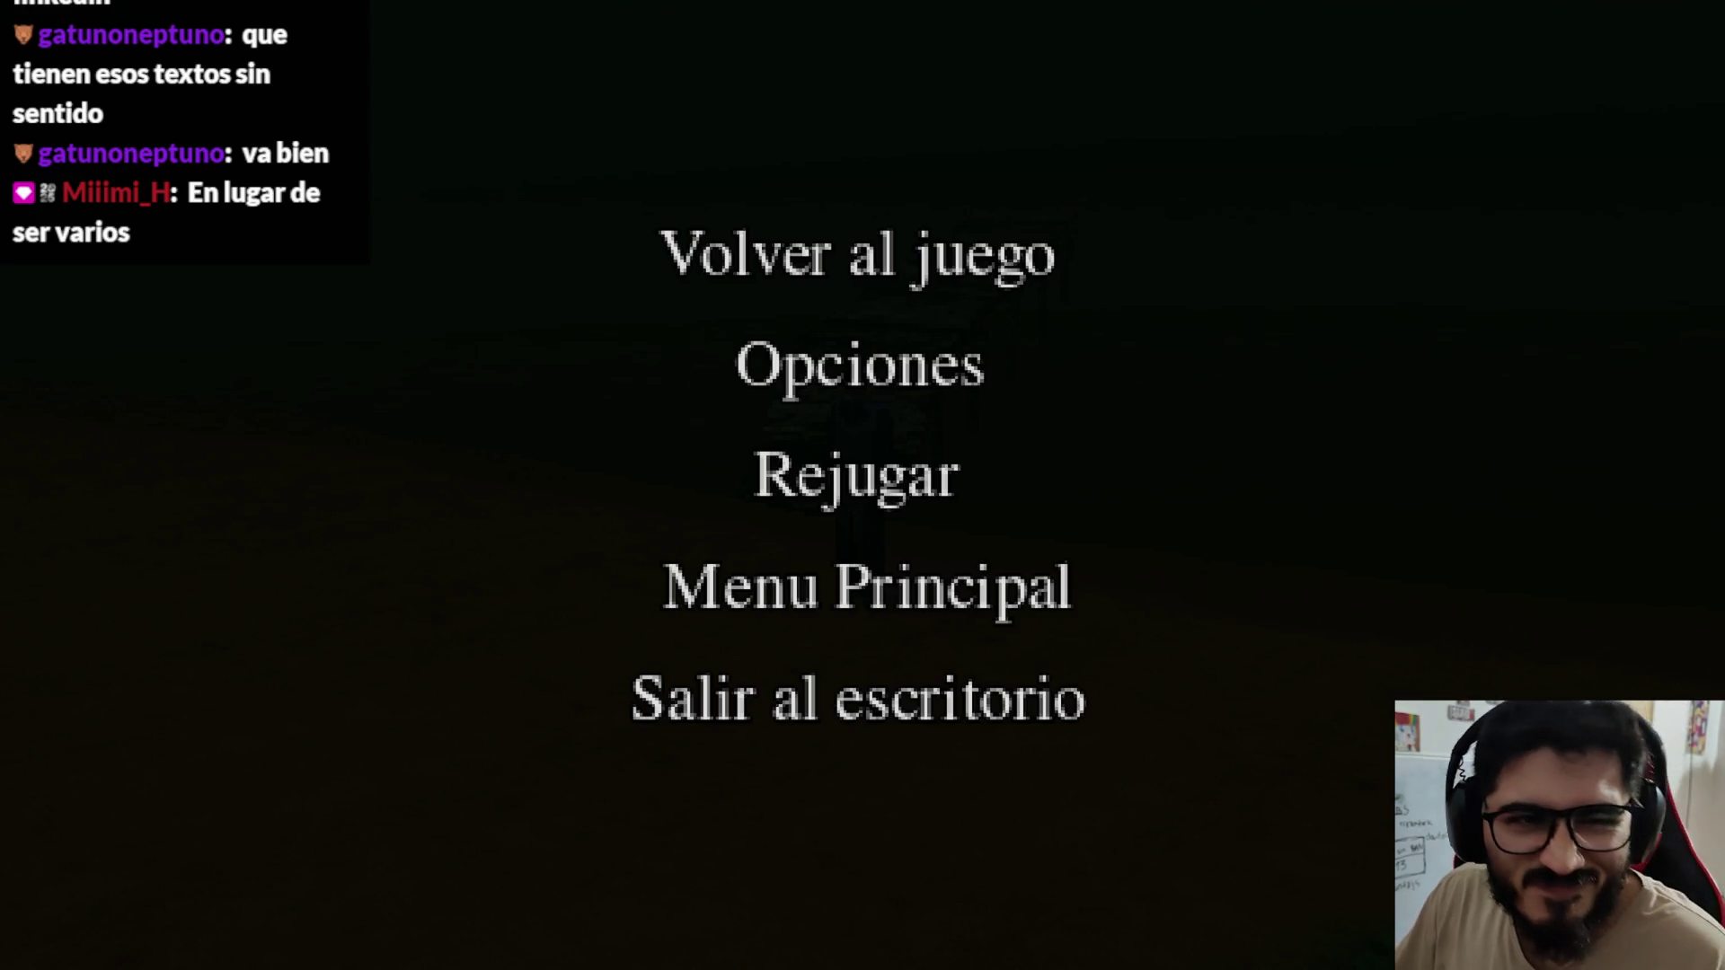
left_click(714, 236)
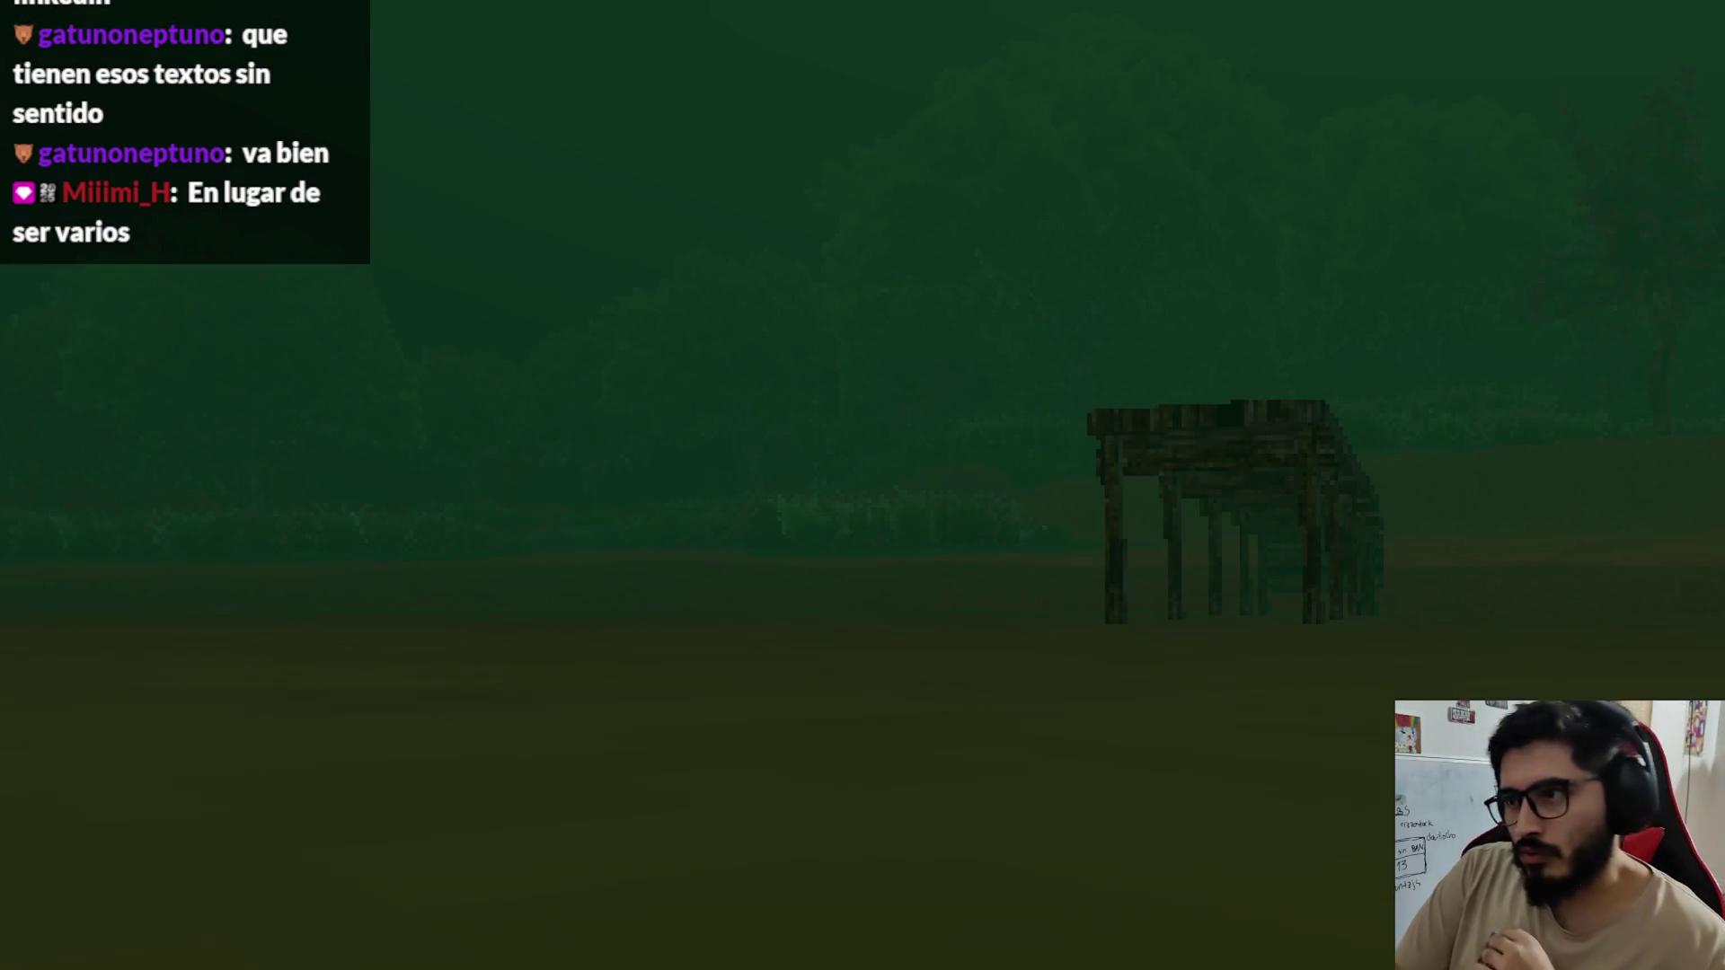
key("F8")
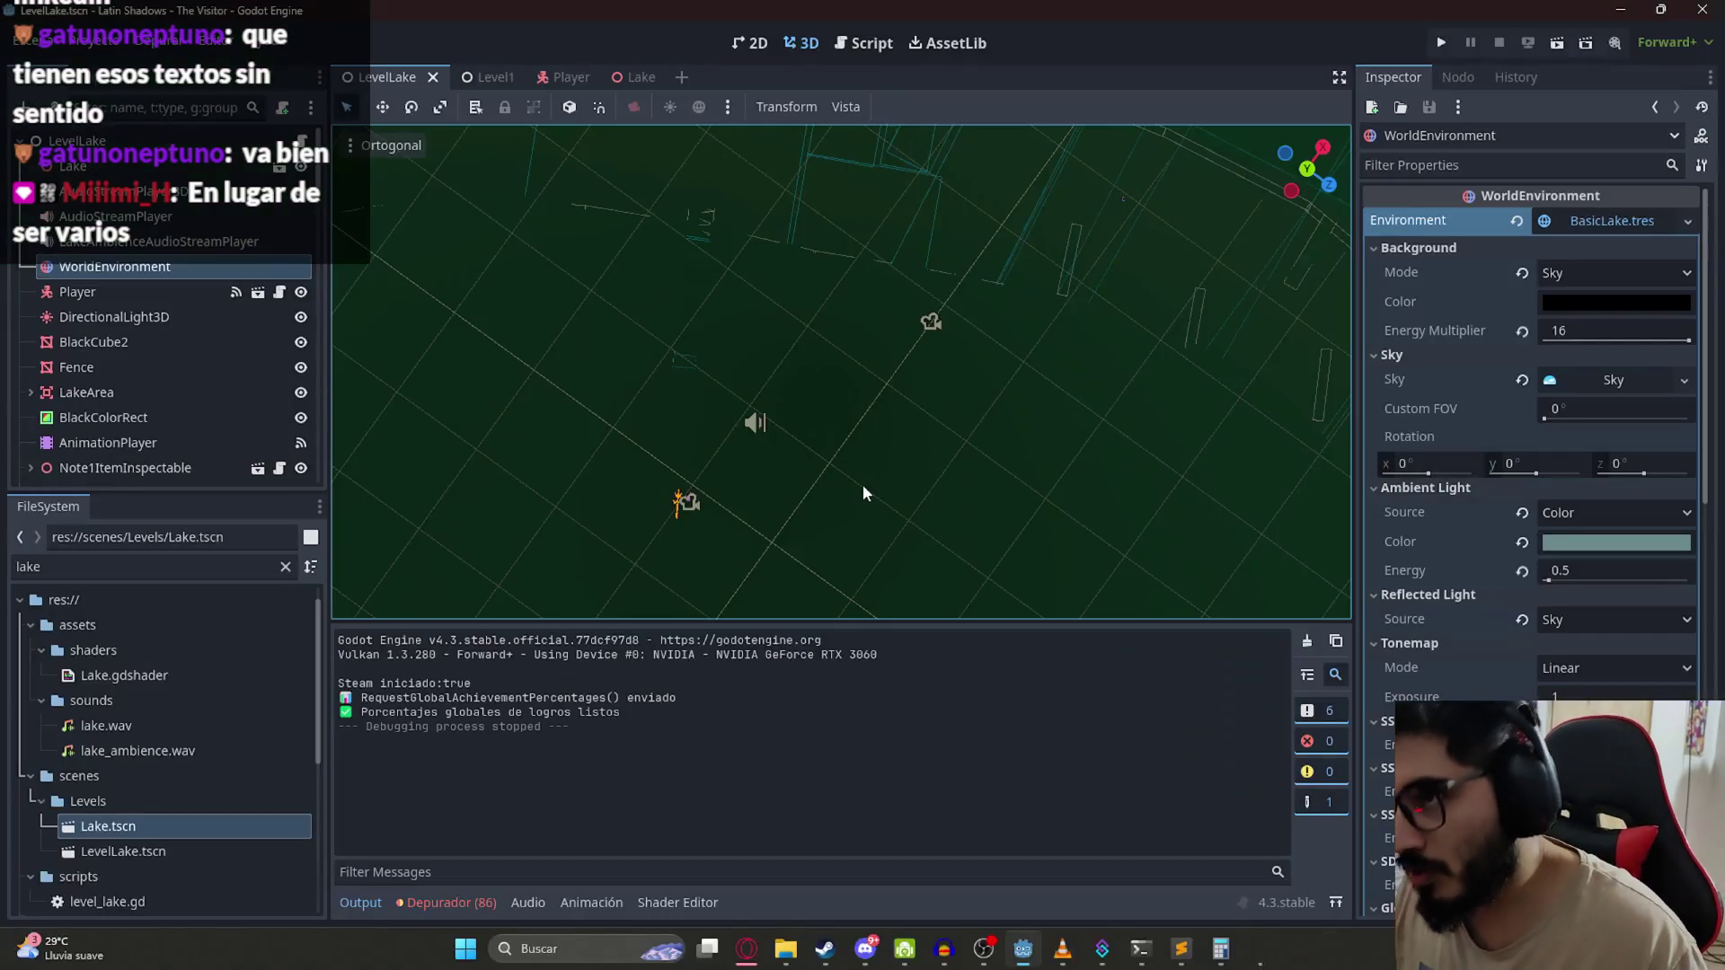
Step: Add change_camera_enabled = false after the await on line 234 and save level_lake.gd
left_click(862, 45)
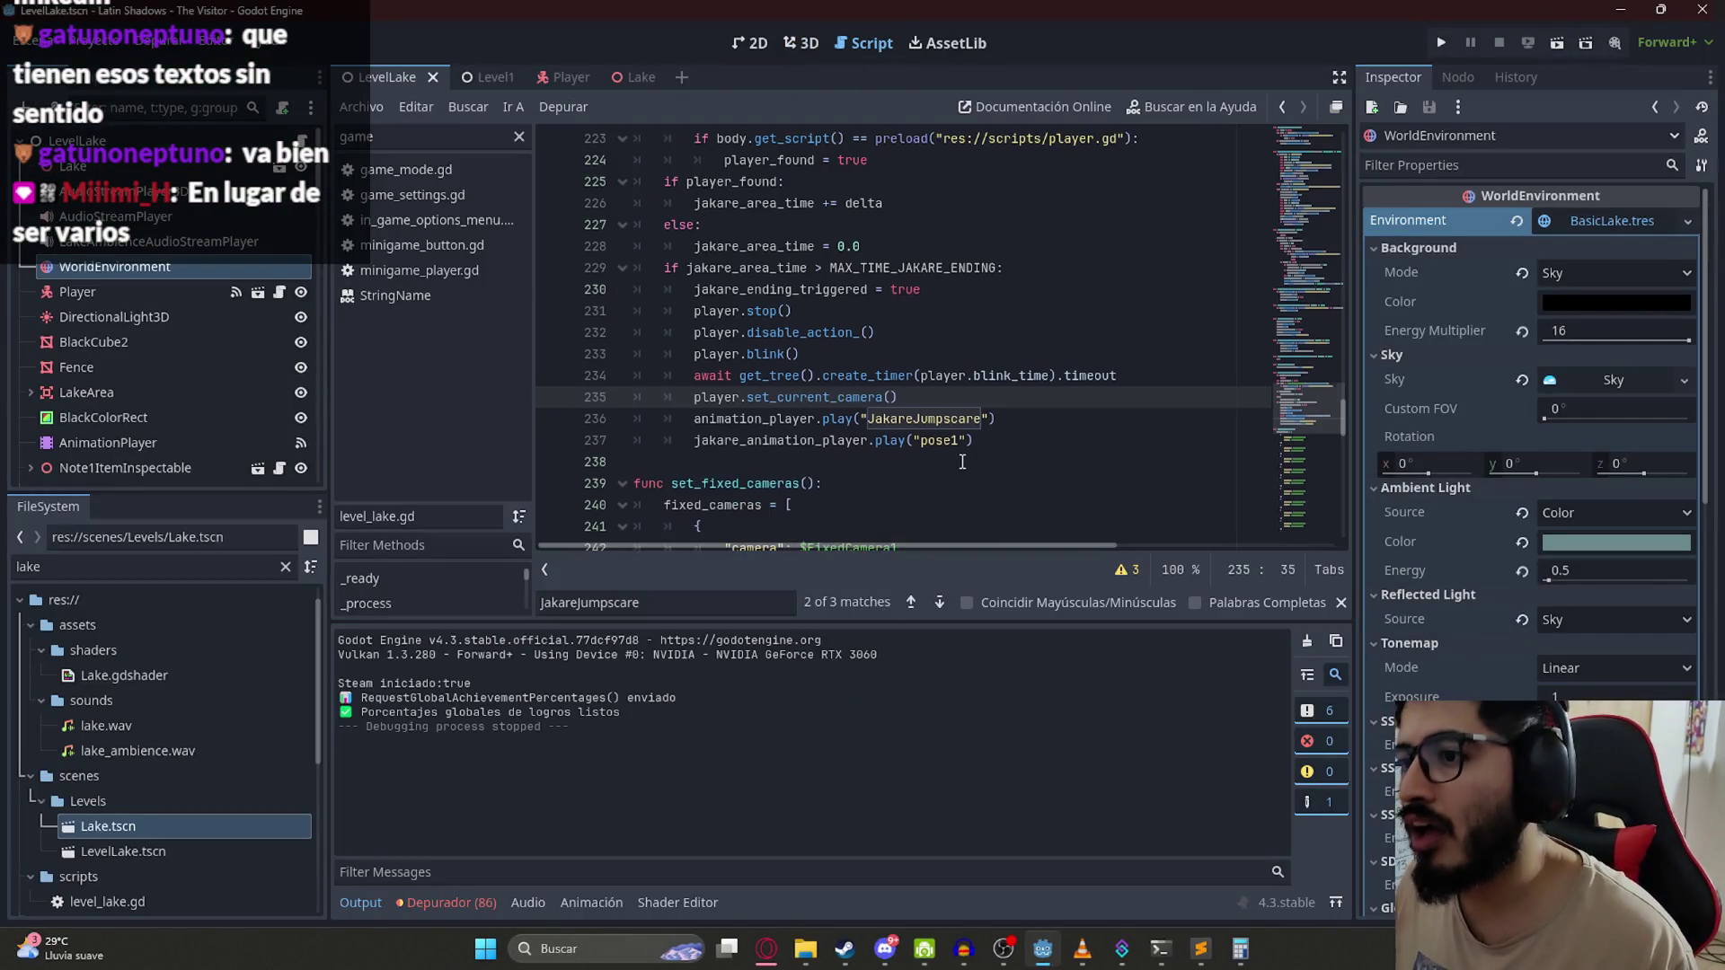
scroll(963, 462, "down", 1)
left_click(1165, 305)
key("Return")
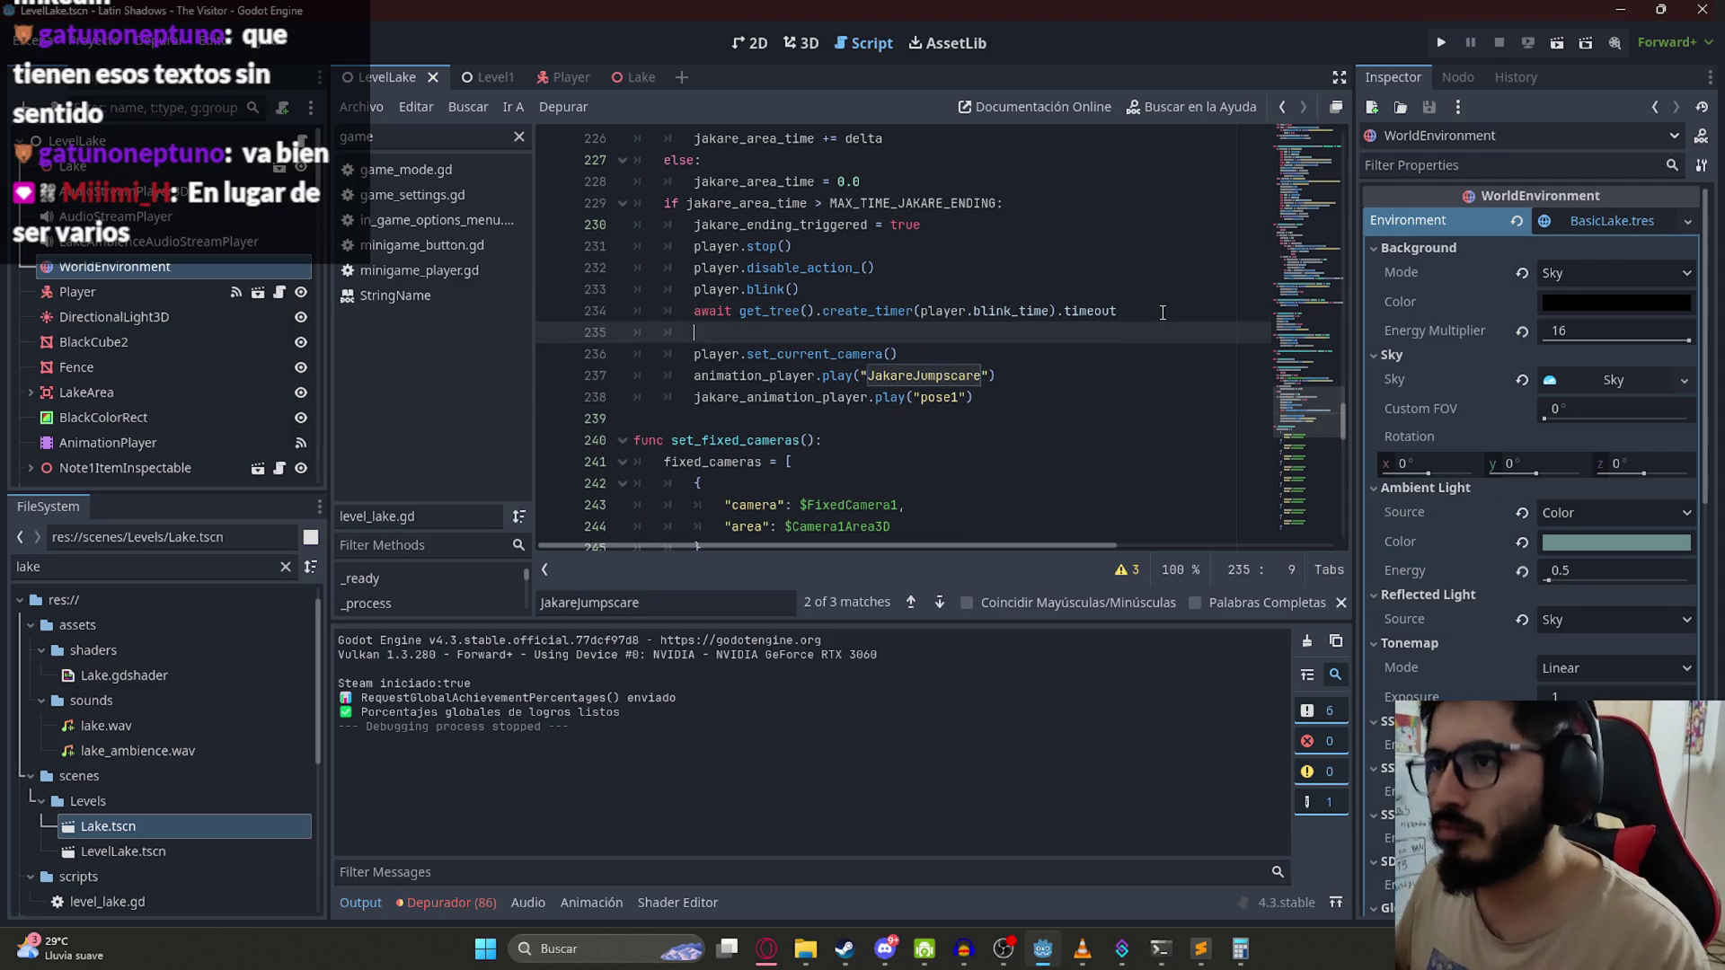
type("change_camera_enabled = false")
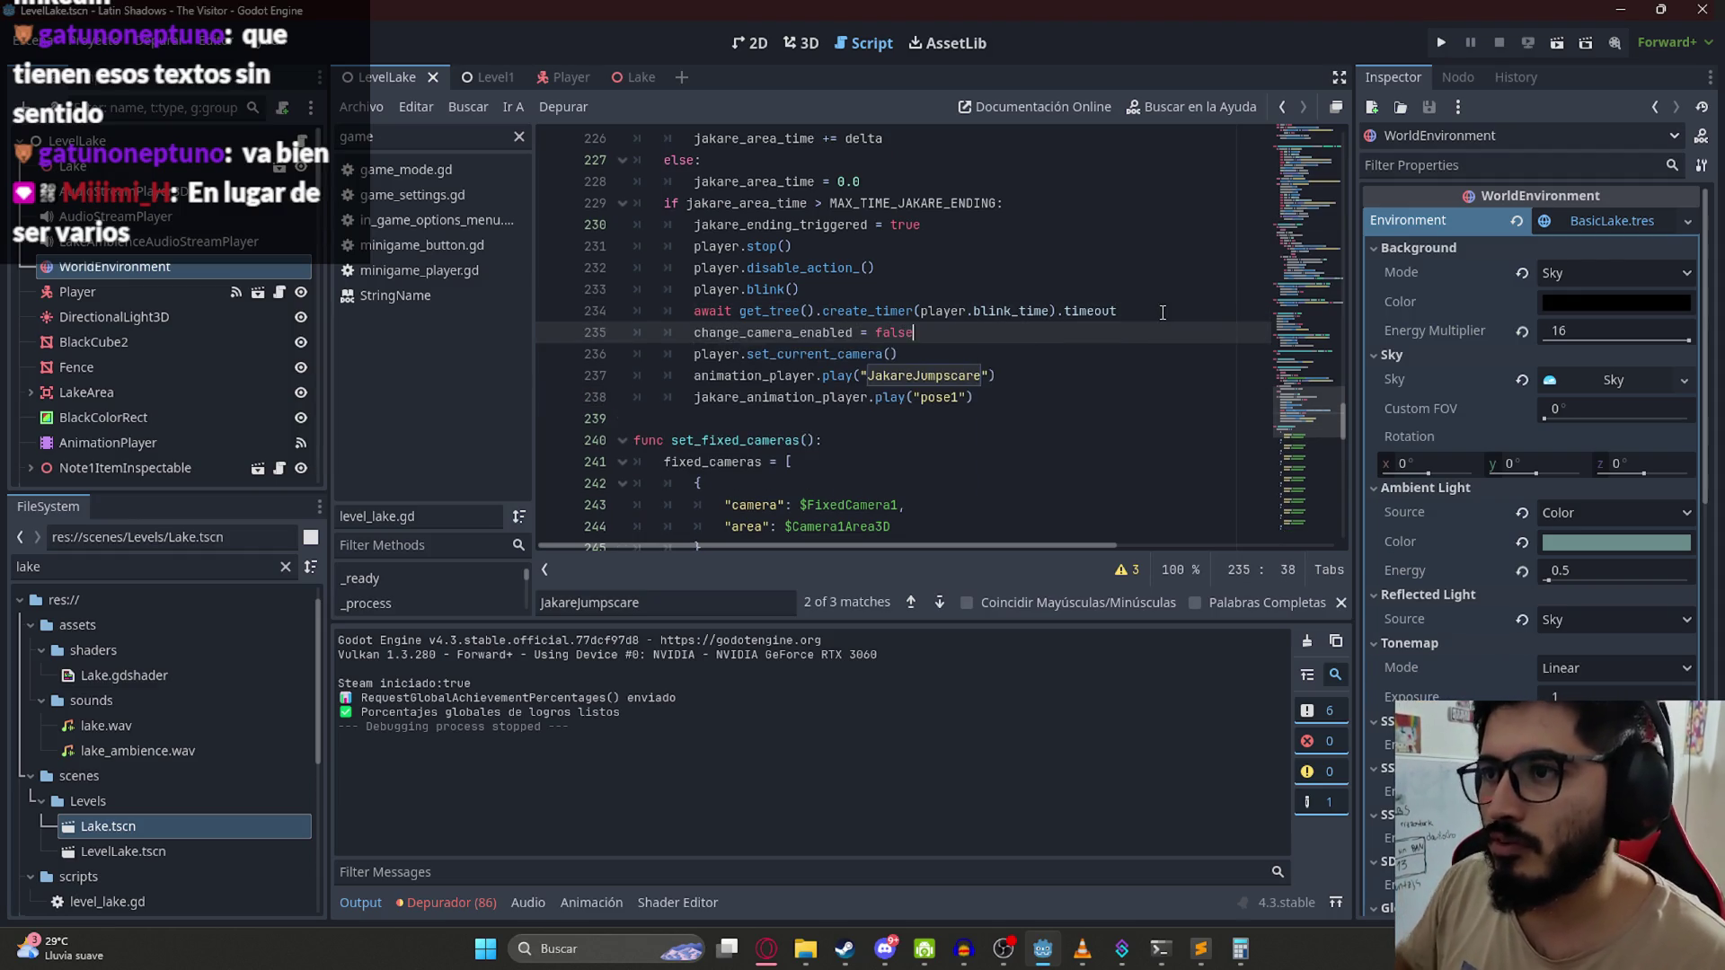
key("ctrl+s")
left_click(361, 106)
left_click(431, 232)
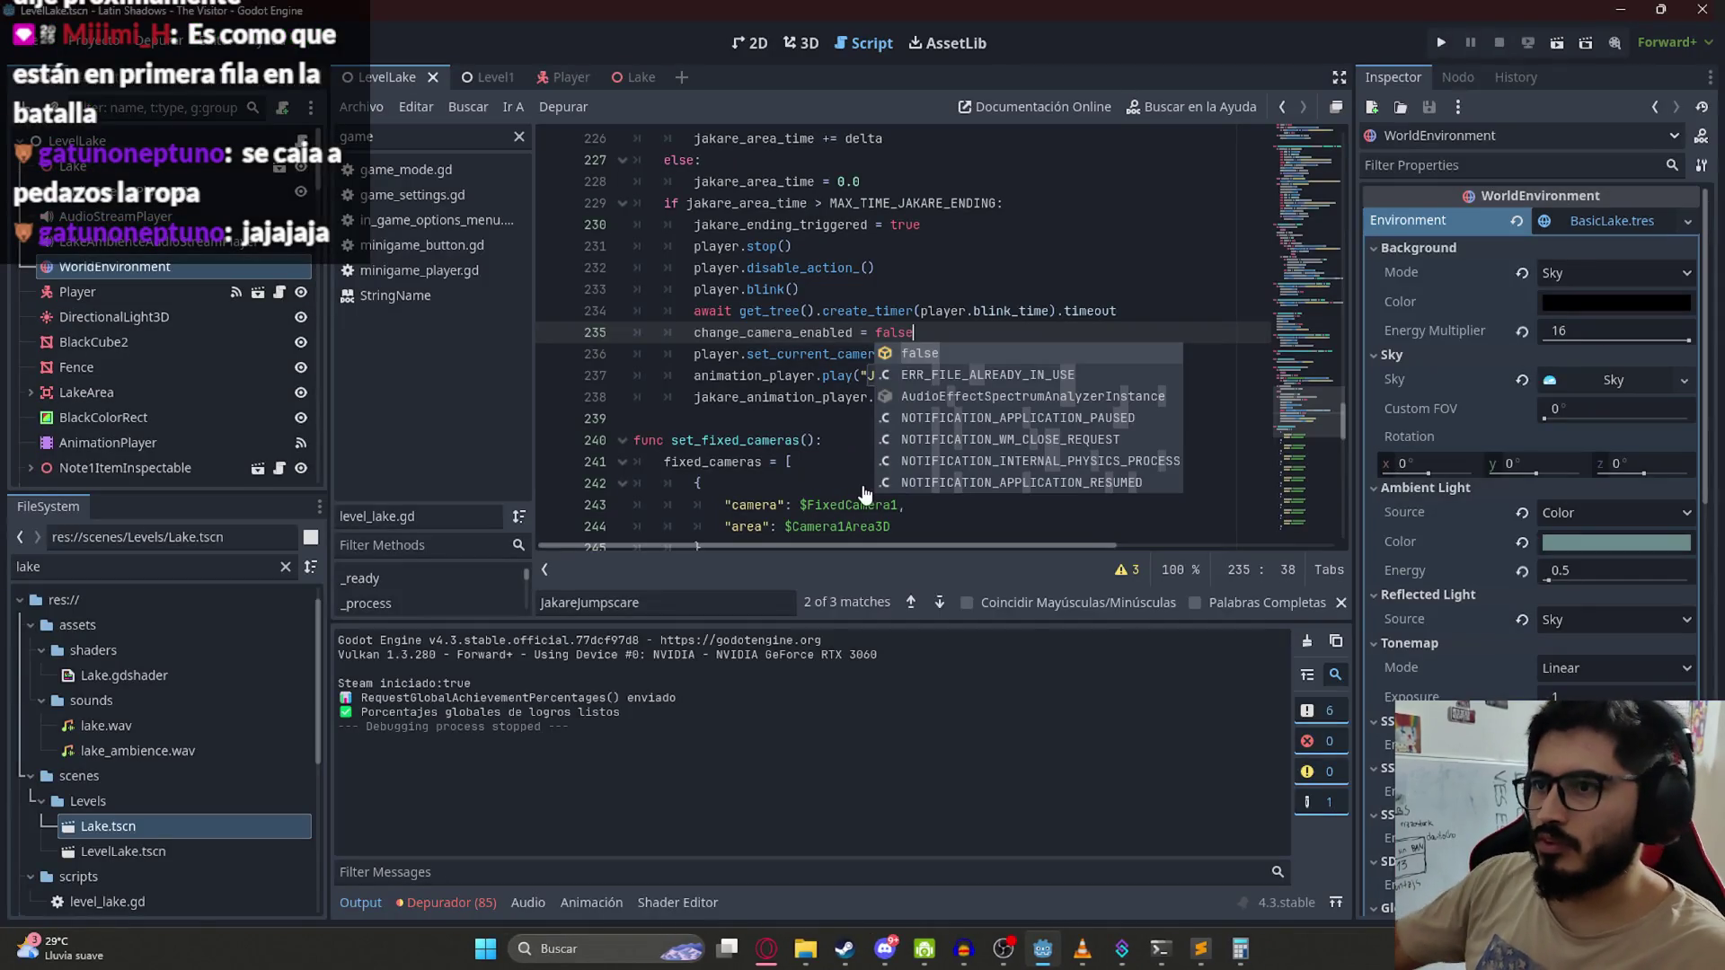
Step: Clear the WorldEnvironment's Environment, look over the path in the 3D view, then switch to the browser
left_click(827, 268)
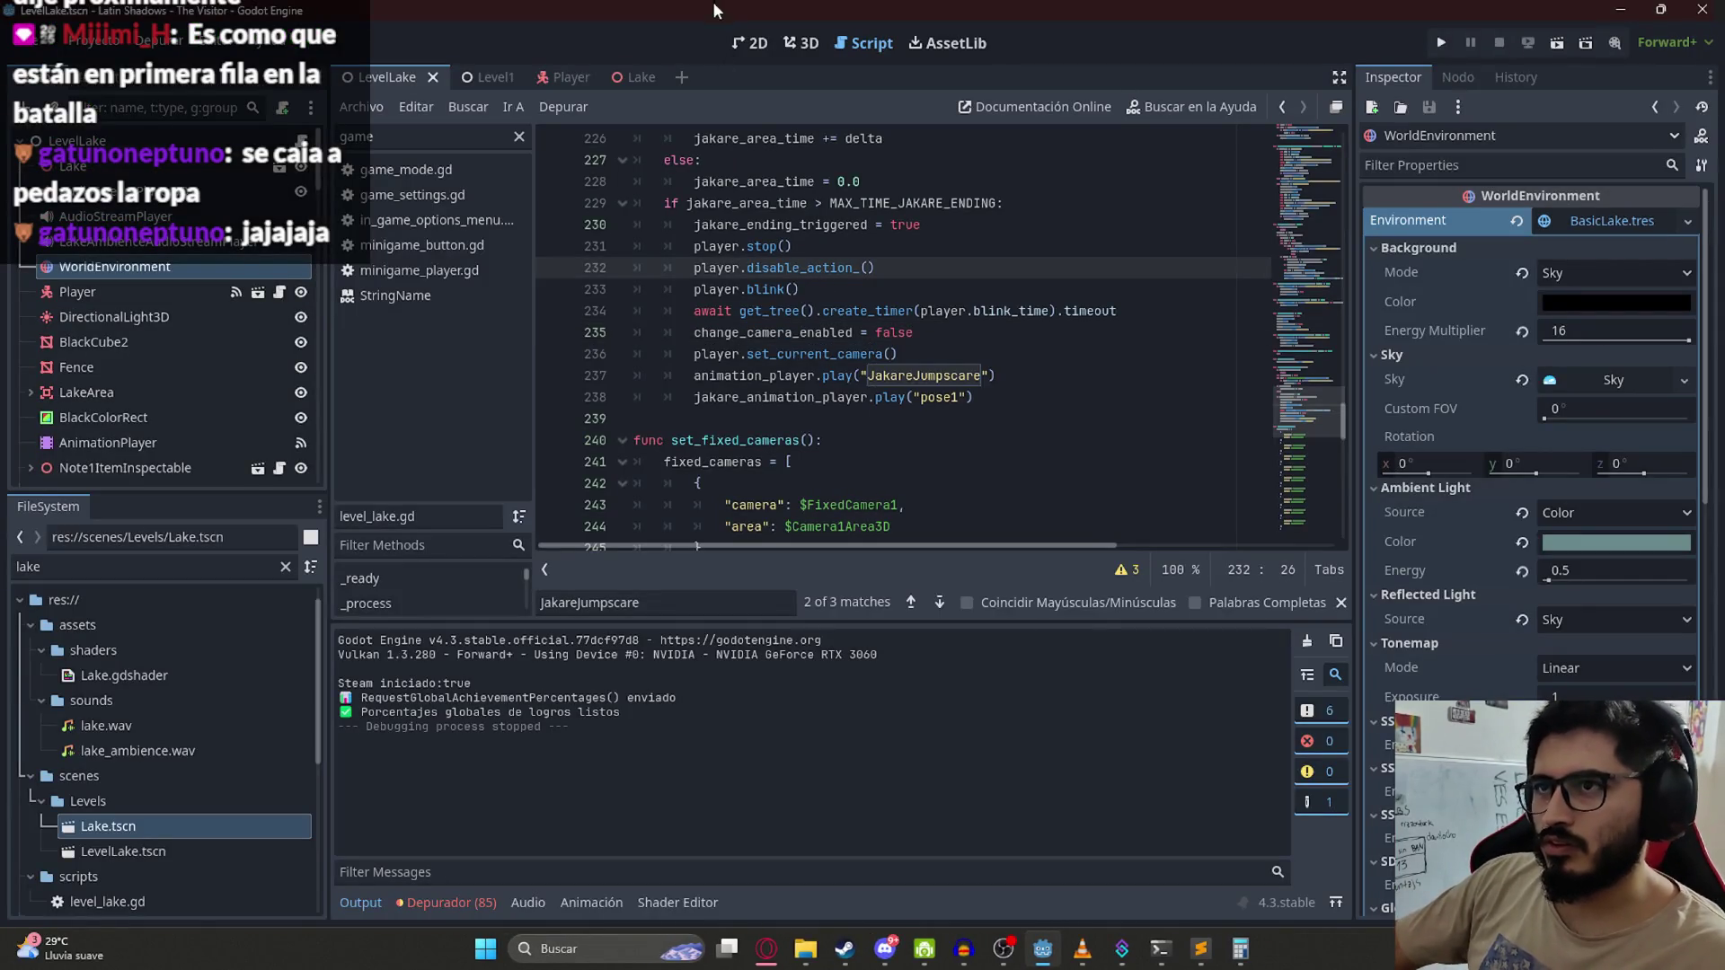
left_click(791, 49)
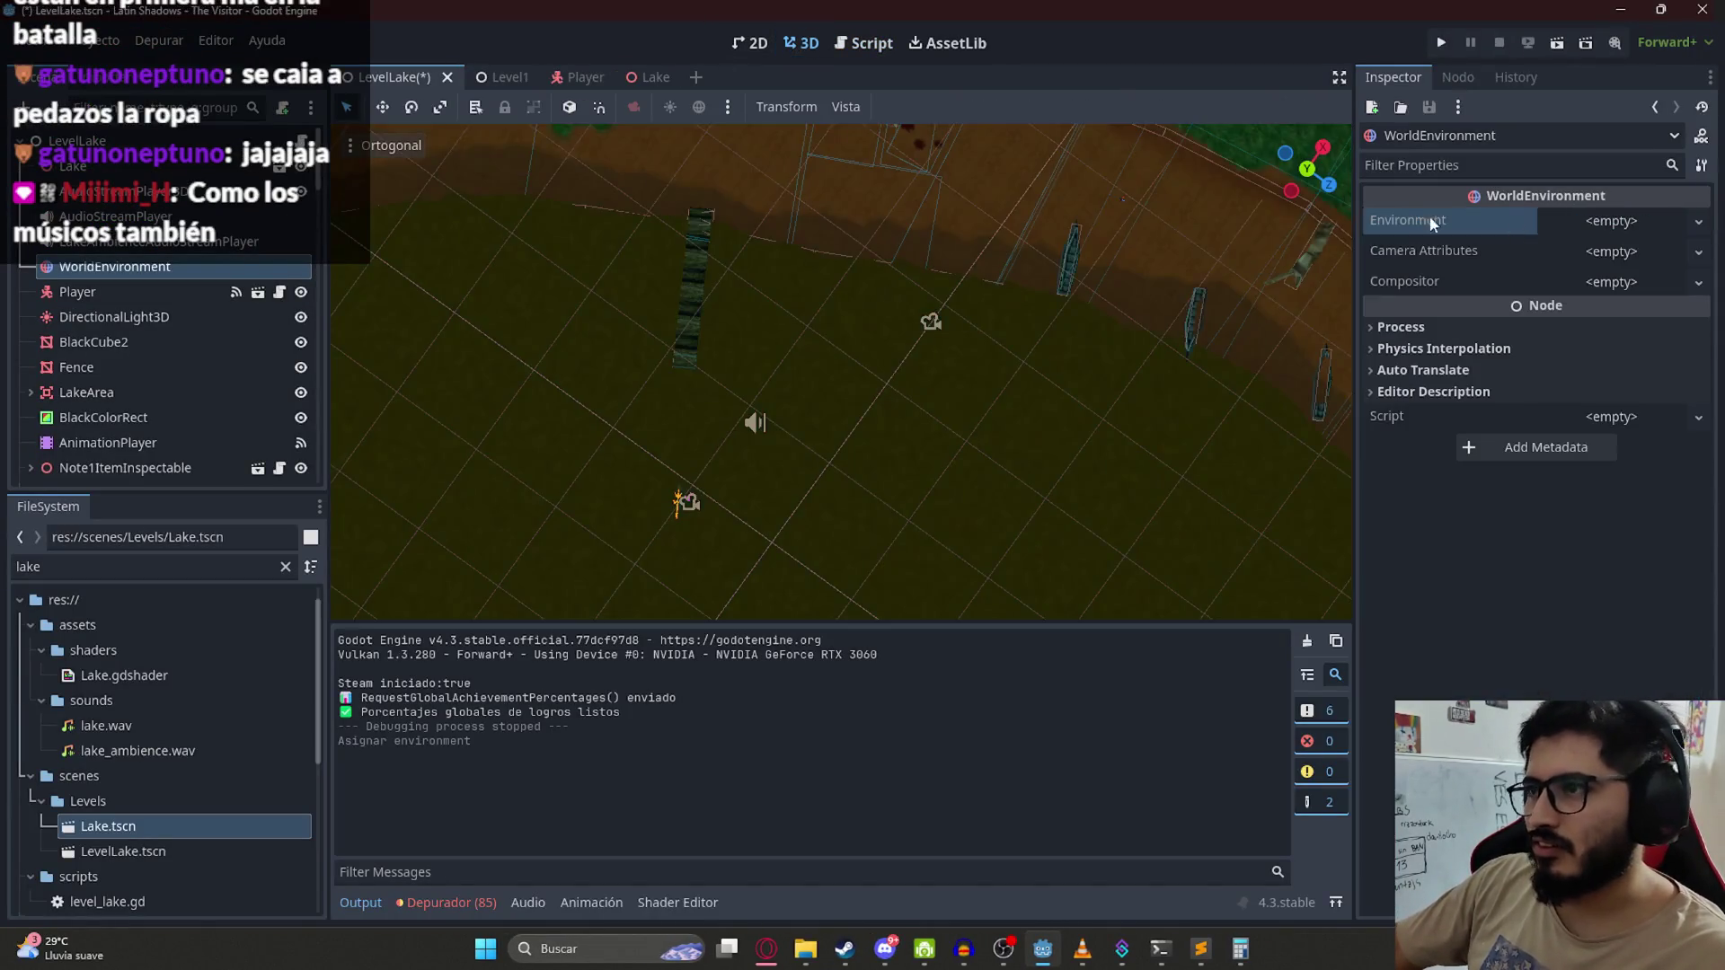
left_click(1517, 220)
mouse_move(1080, 327)
left_mouse_down()
mouse_move(648, 202)
mouse_move(1014, 503)
mouse_move(954, 515)
mouse_move(563, 285)
left_mouse_up()
left_click_drag(728, 414, 789, 270)
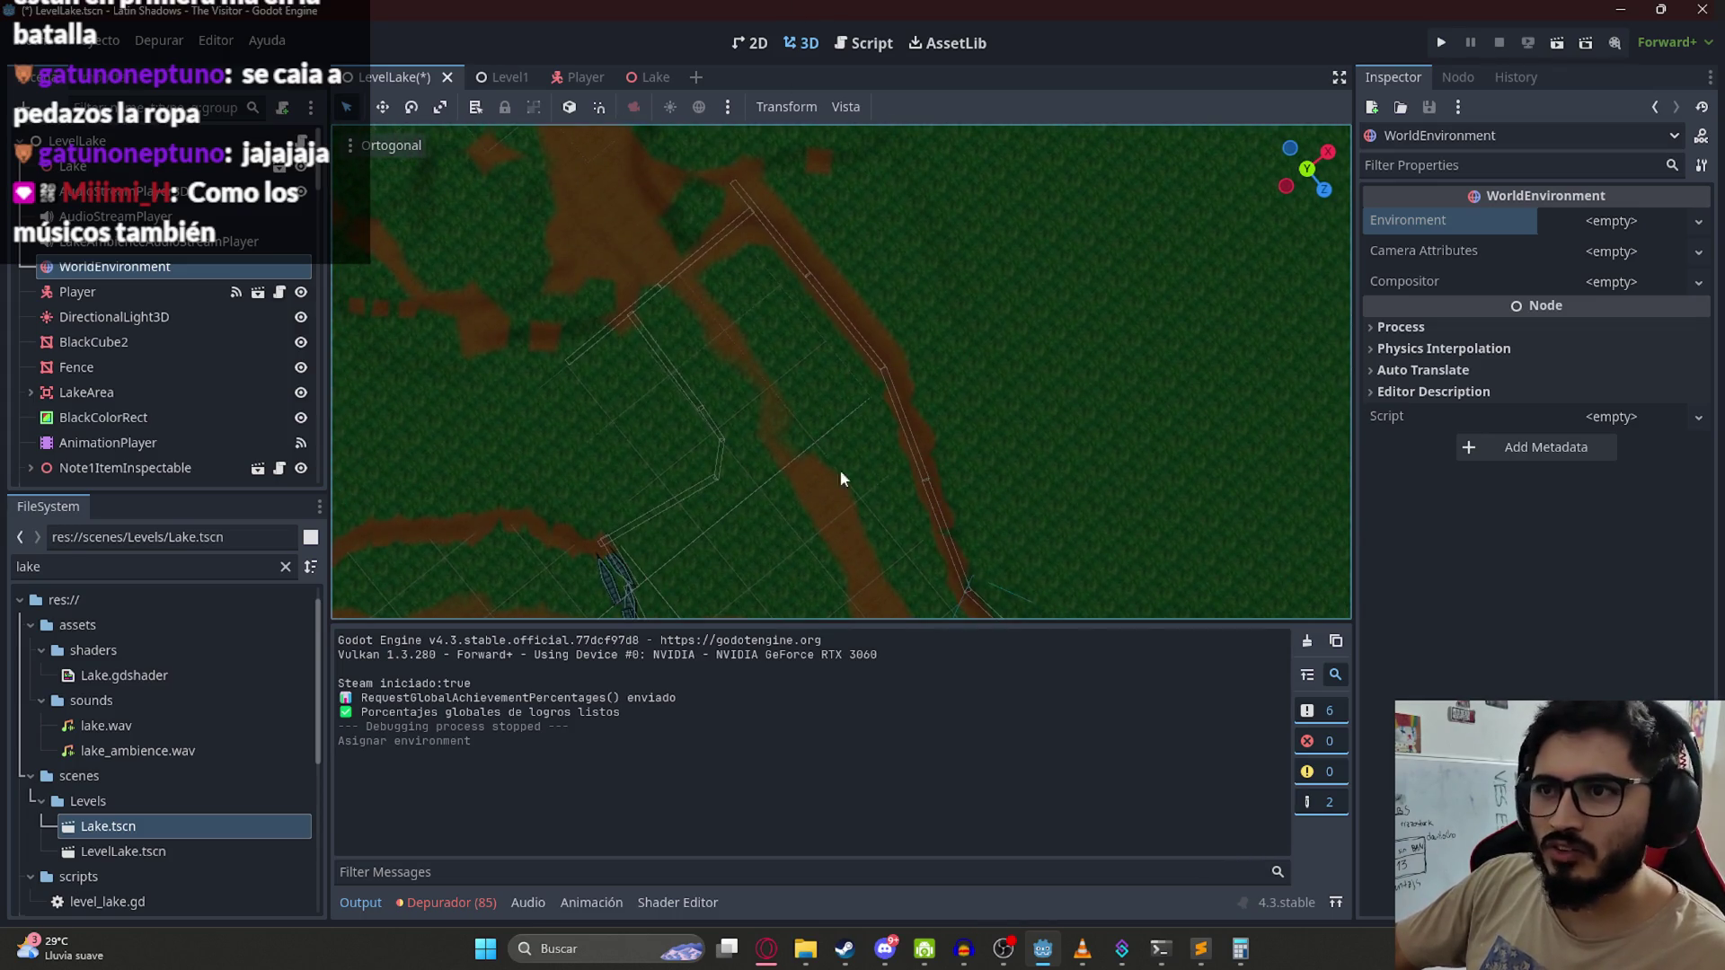
left_click_drag(846, 480, 679, 196)
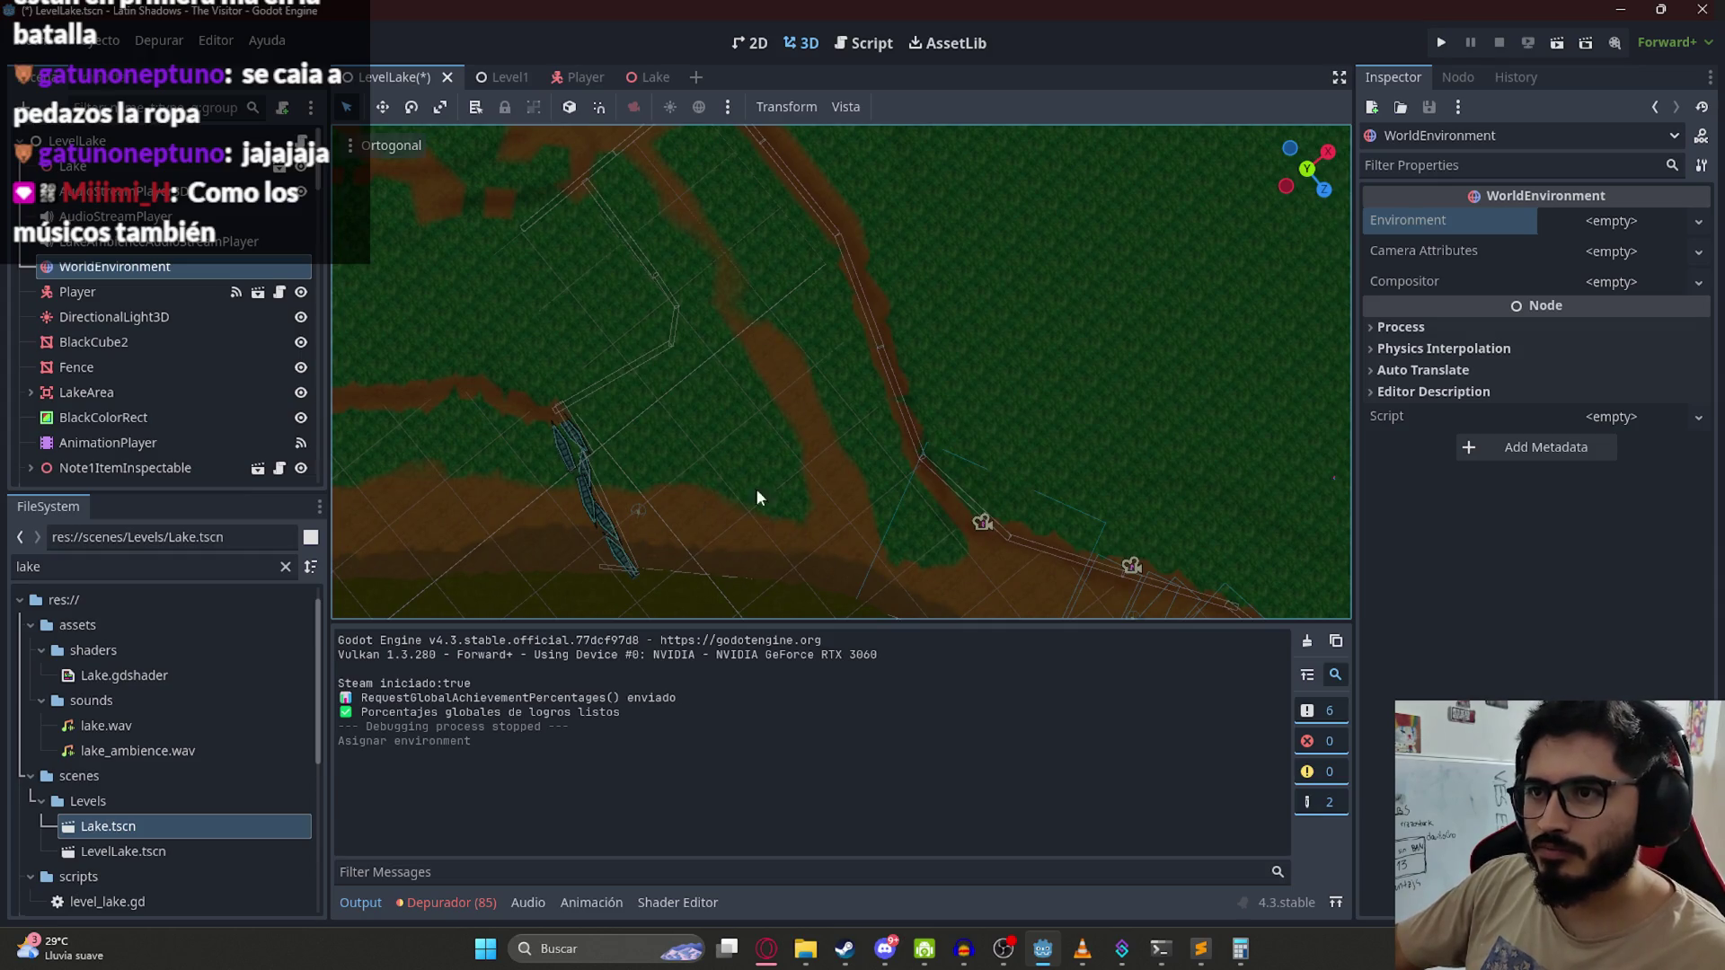
left_click(767, 949)
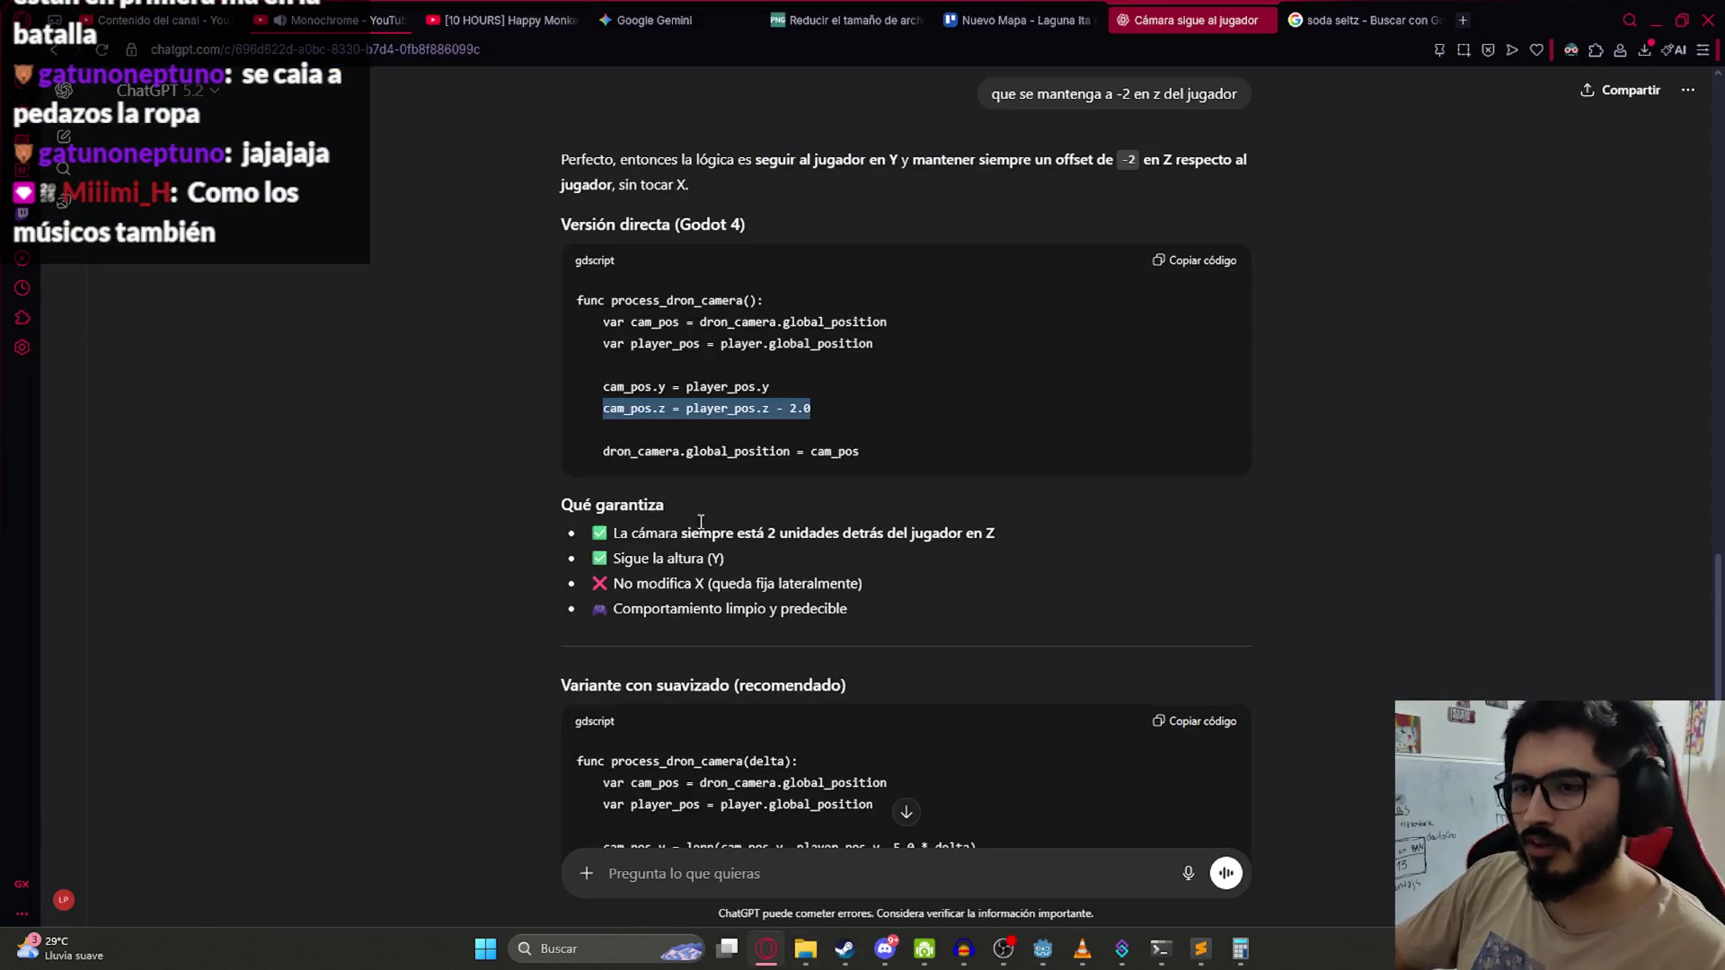
Step: Play the '[10 HOURS] Happy Monkey Circle (meme)' video fullscreen, pausing and resuming it once
left_click(406, 8)
left_click(503, 19)
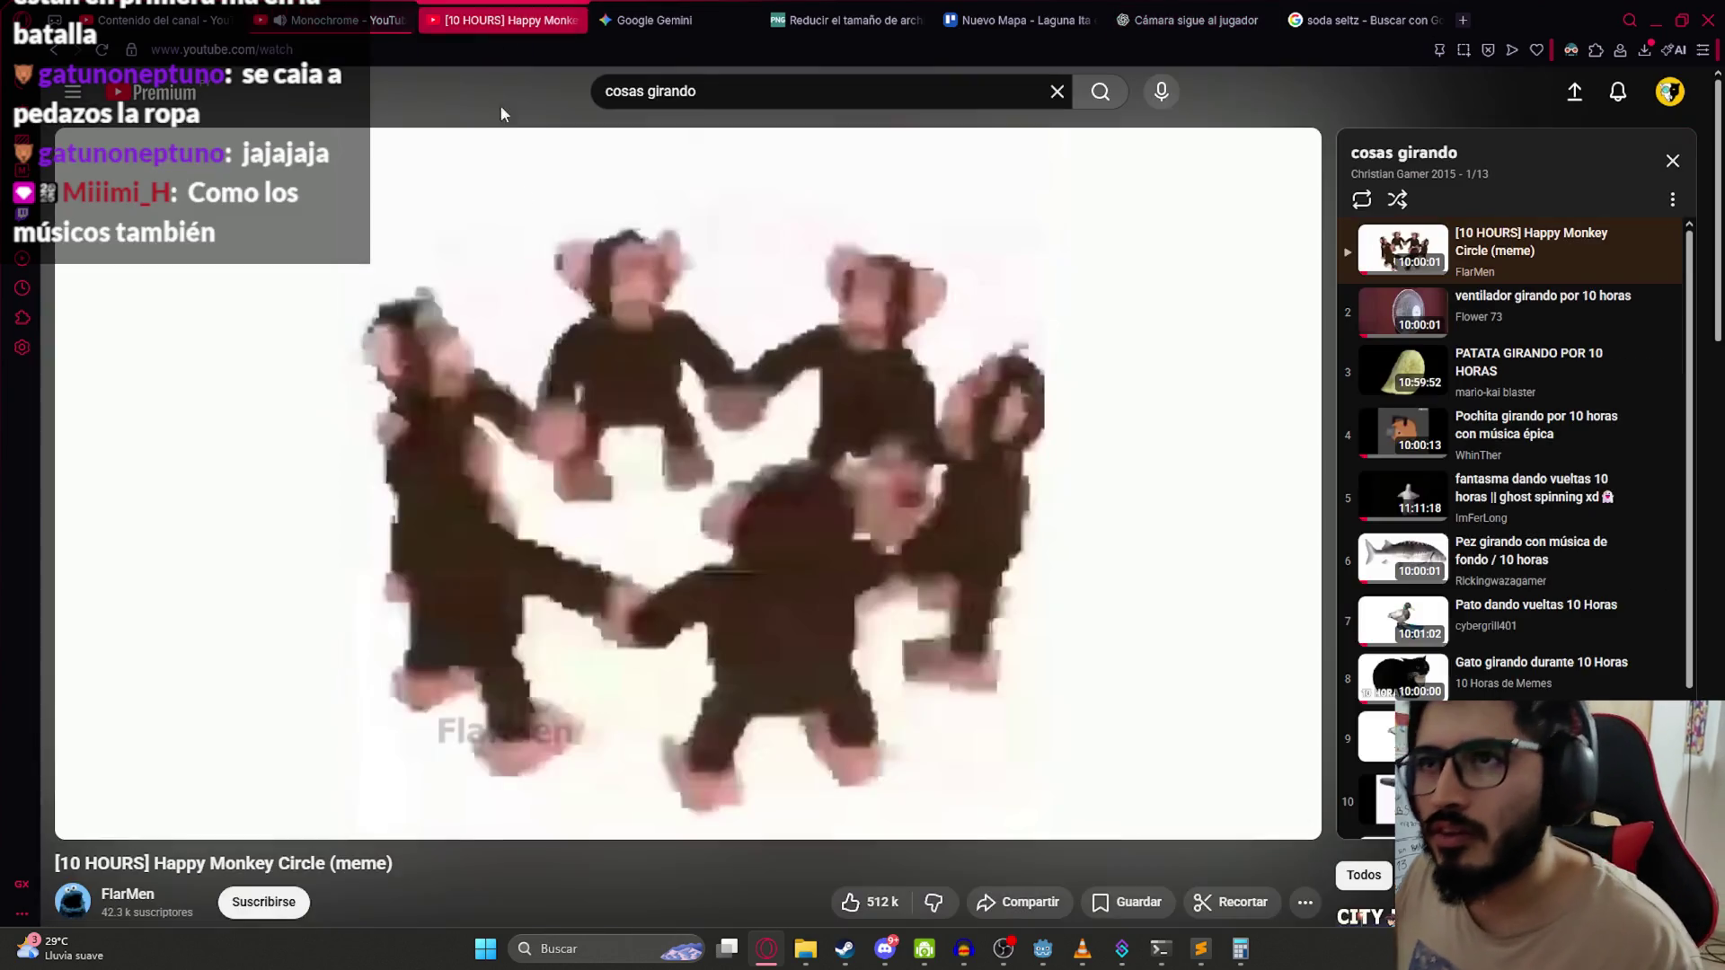
left_click(570, 413)
left_click(410, 544)
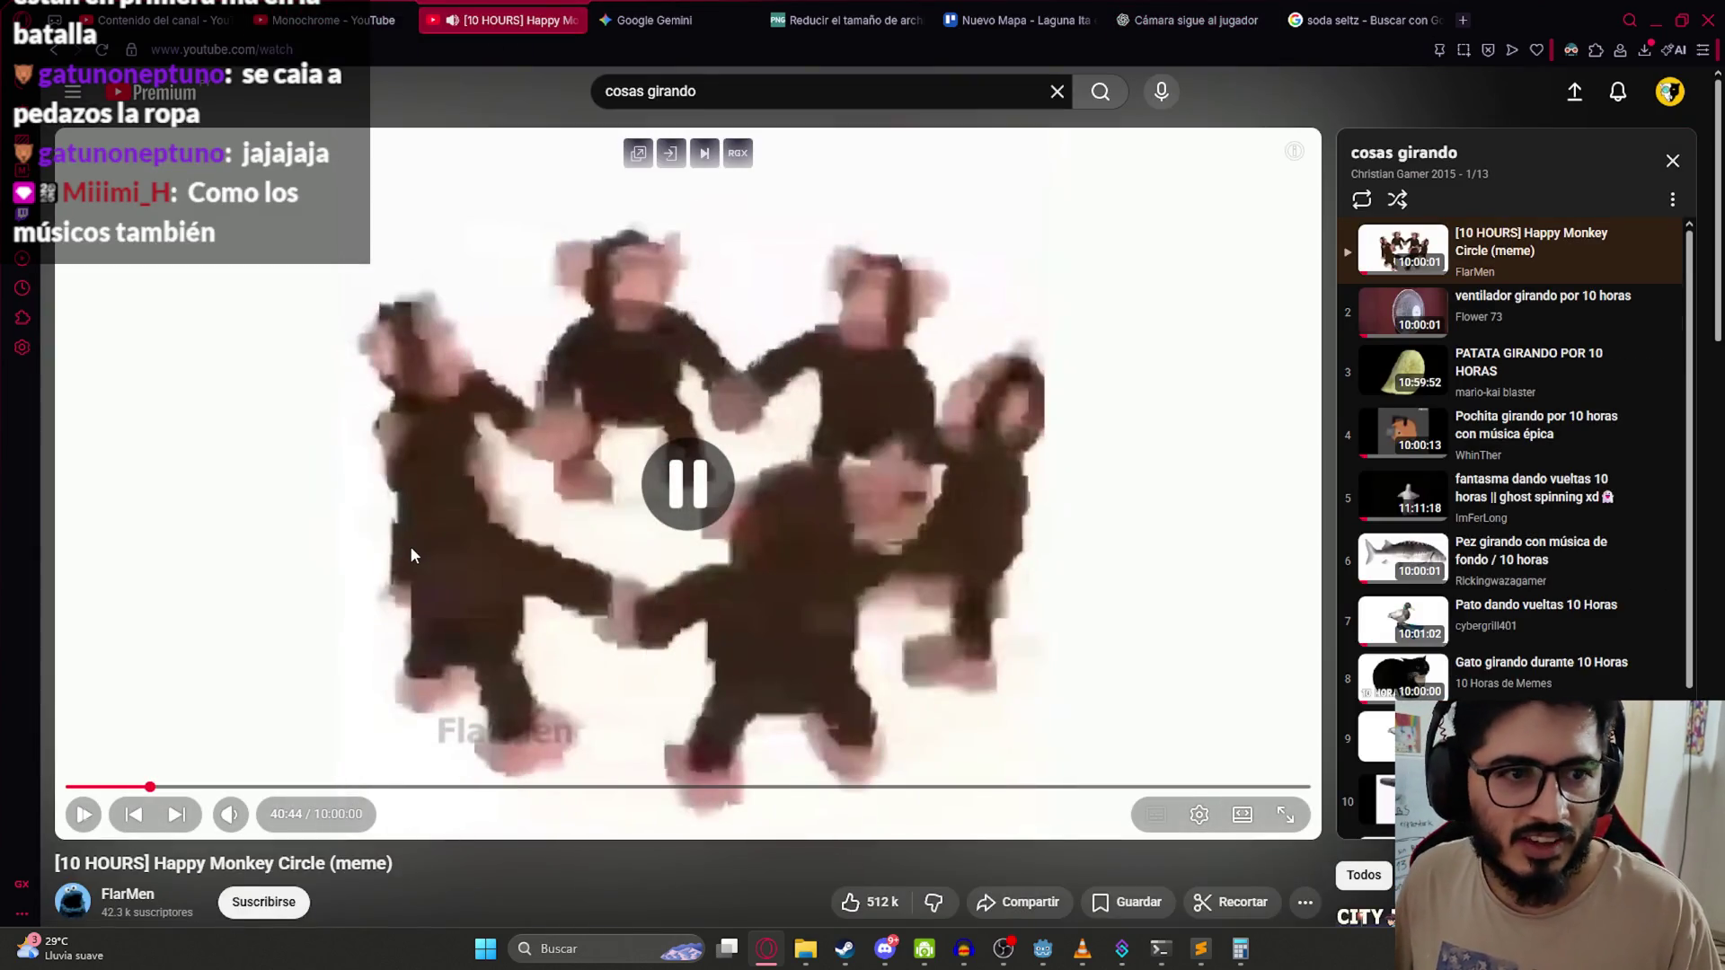
double_click(444, 540)
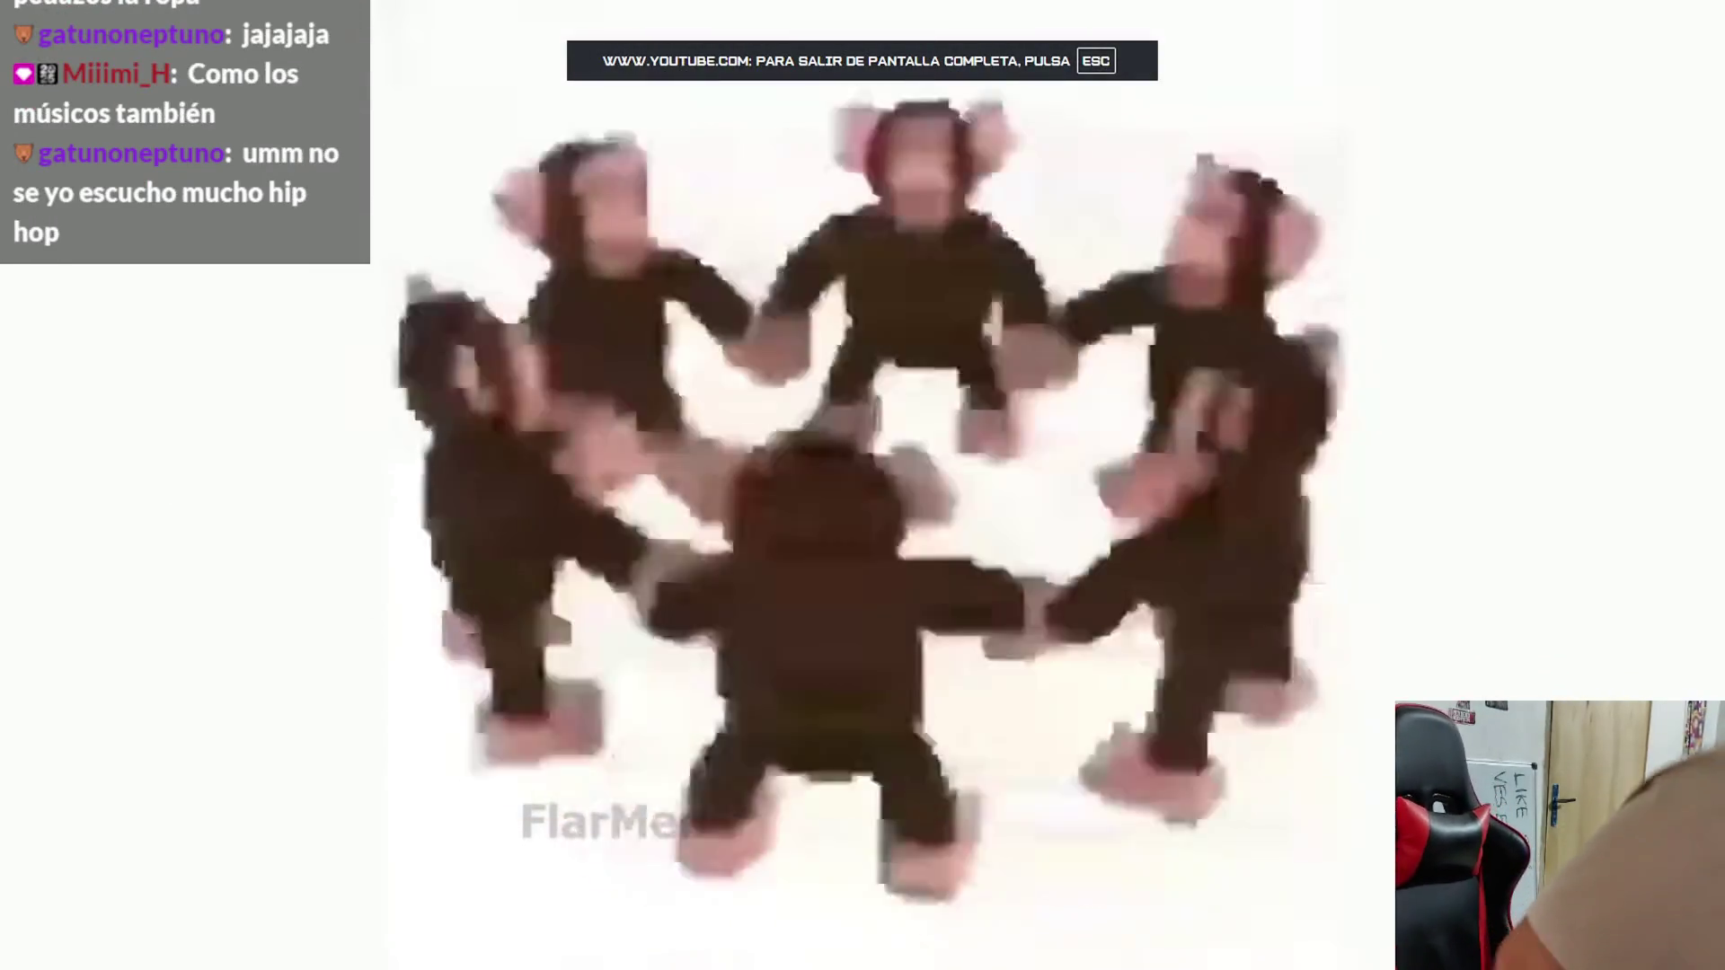
key("space")
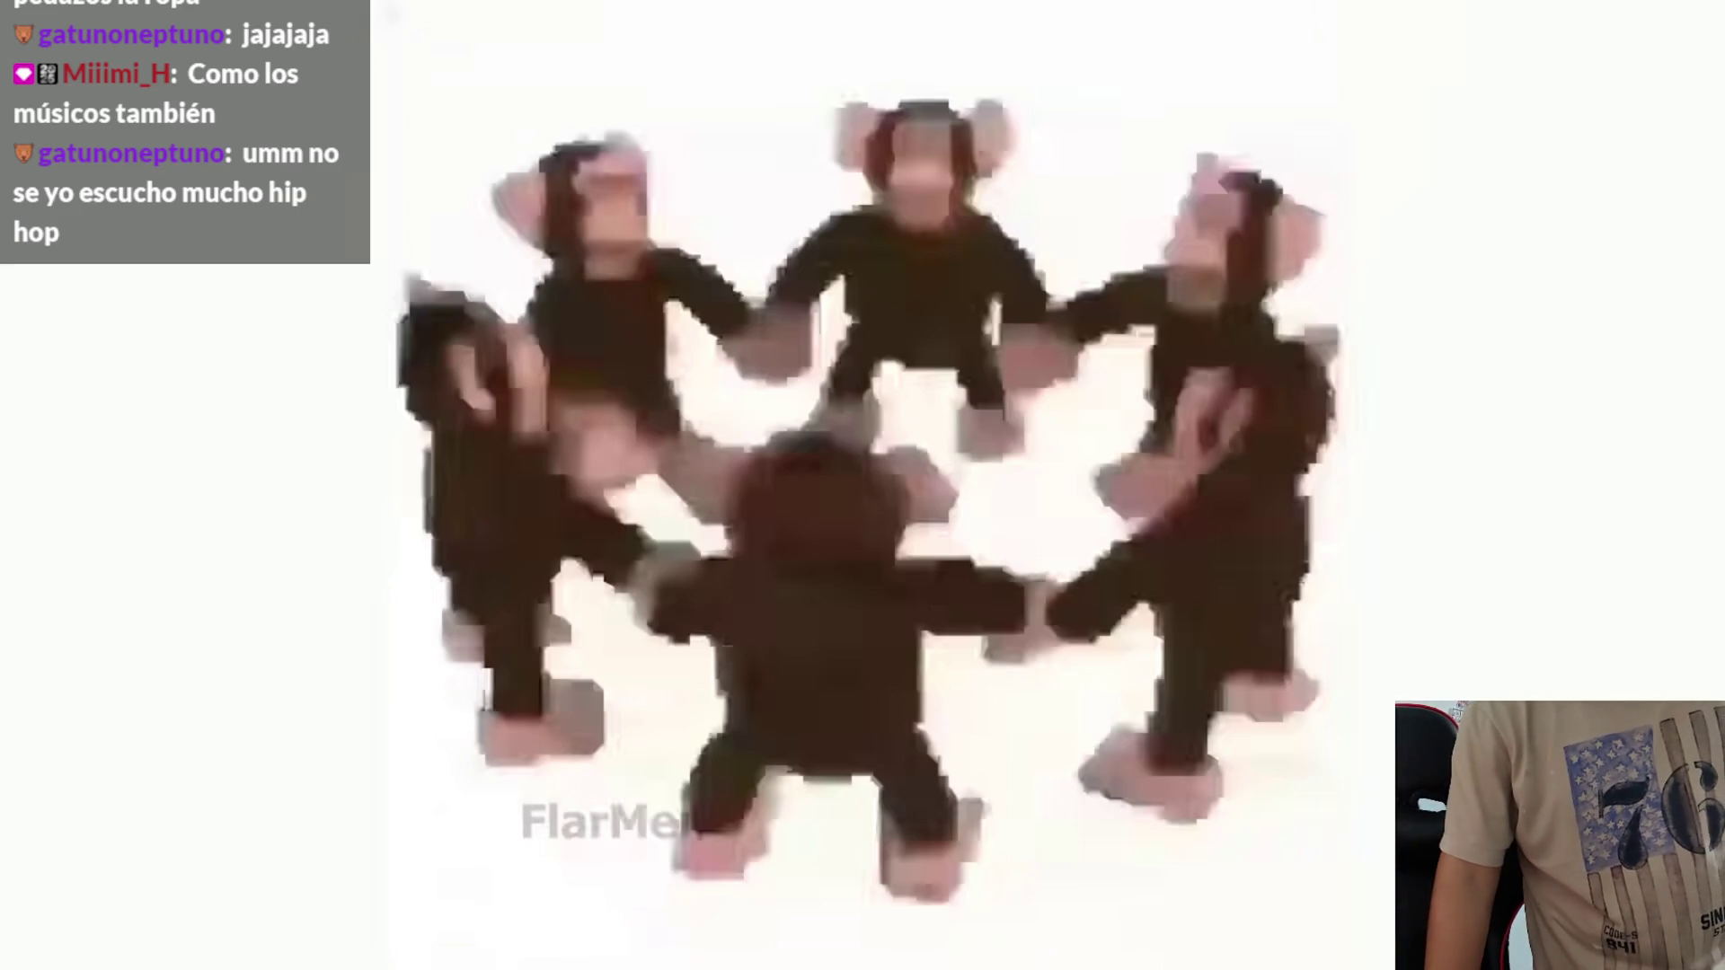
key("space")
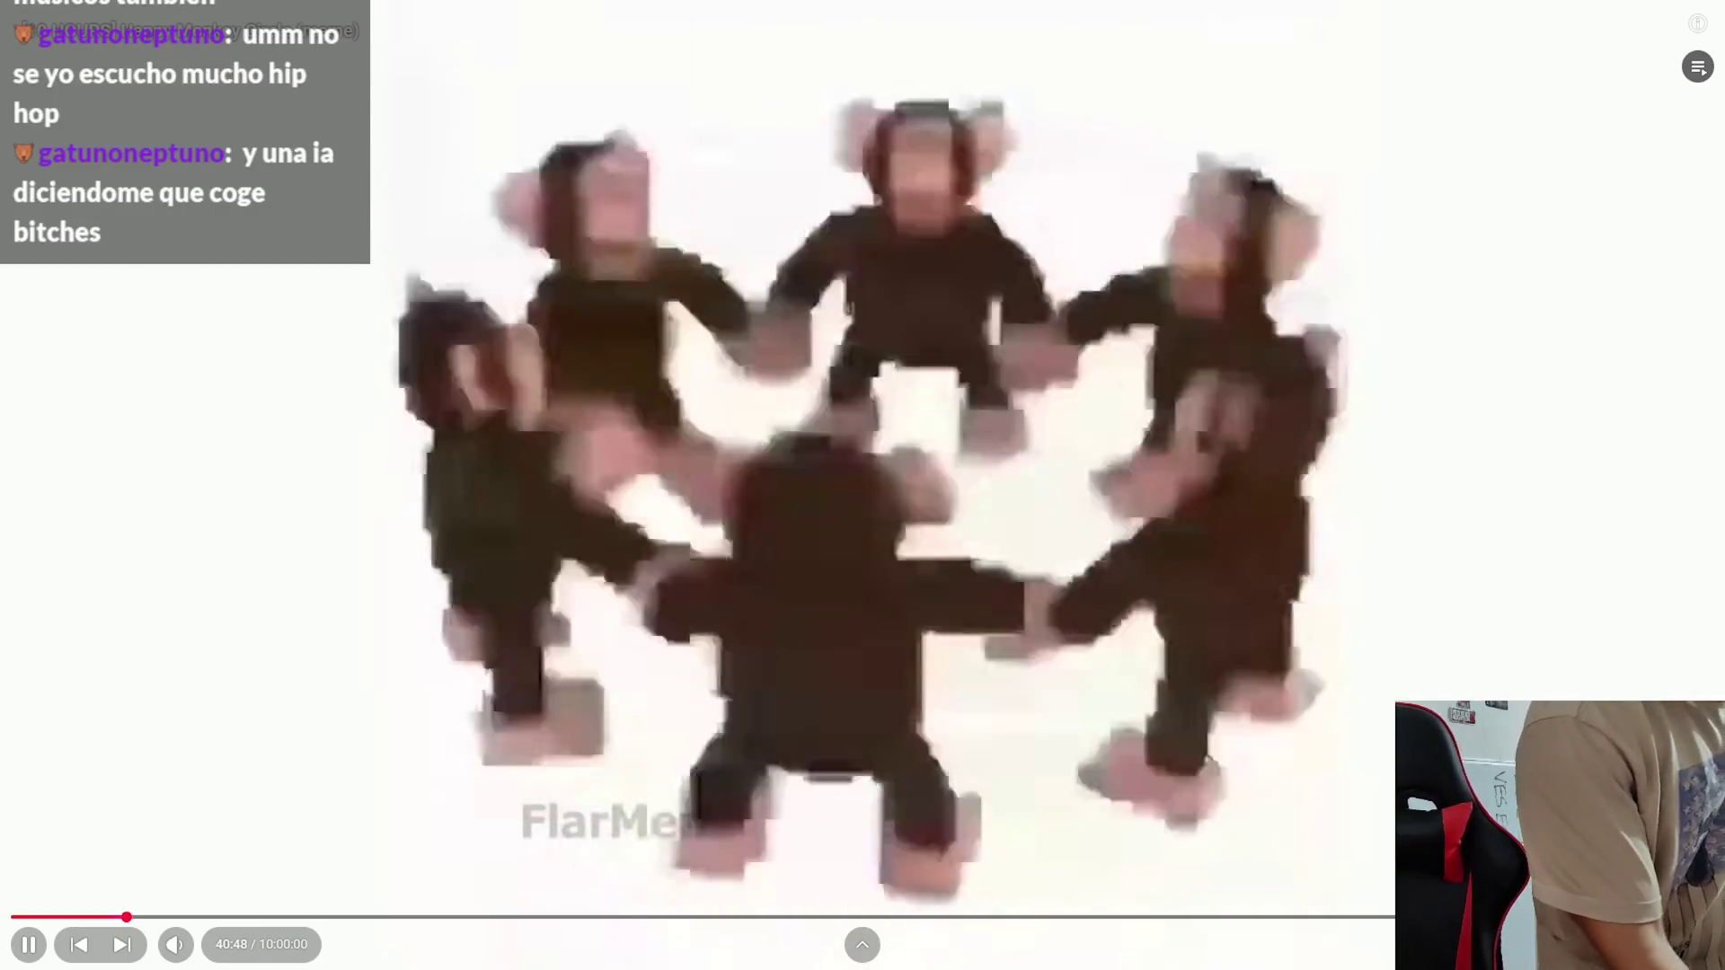
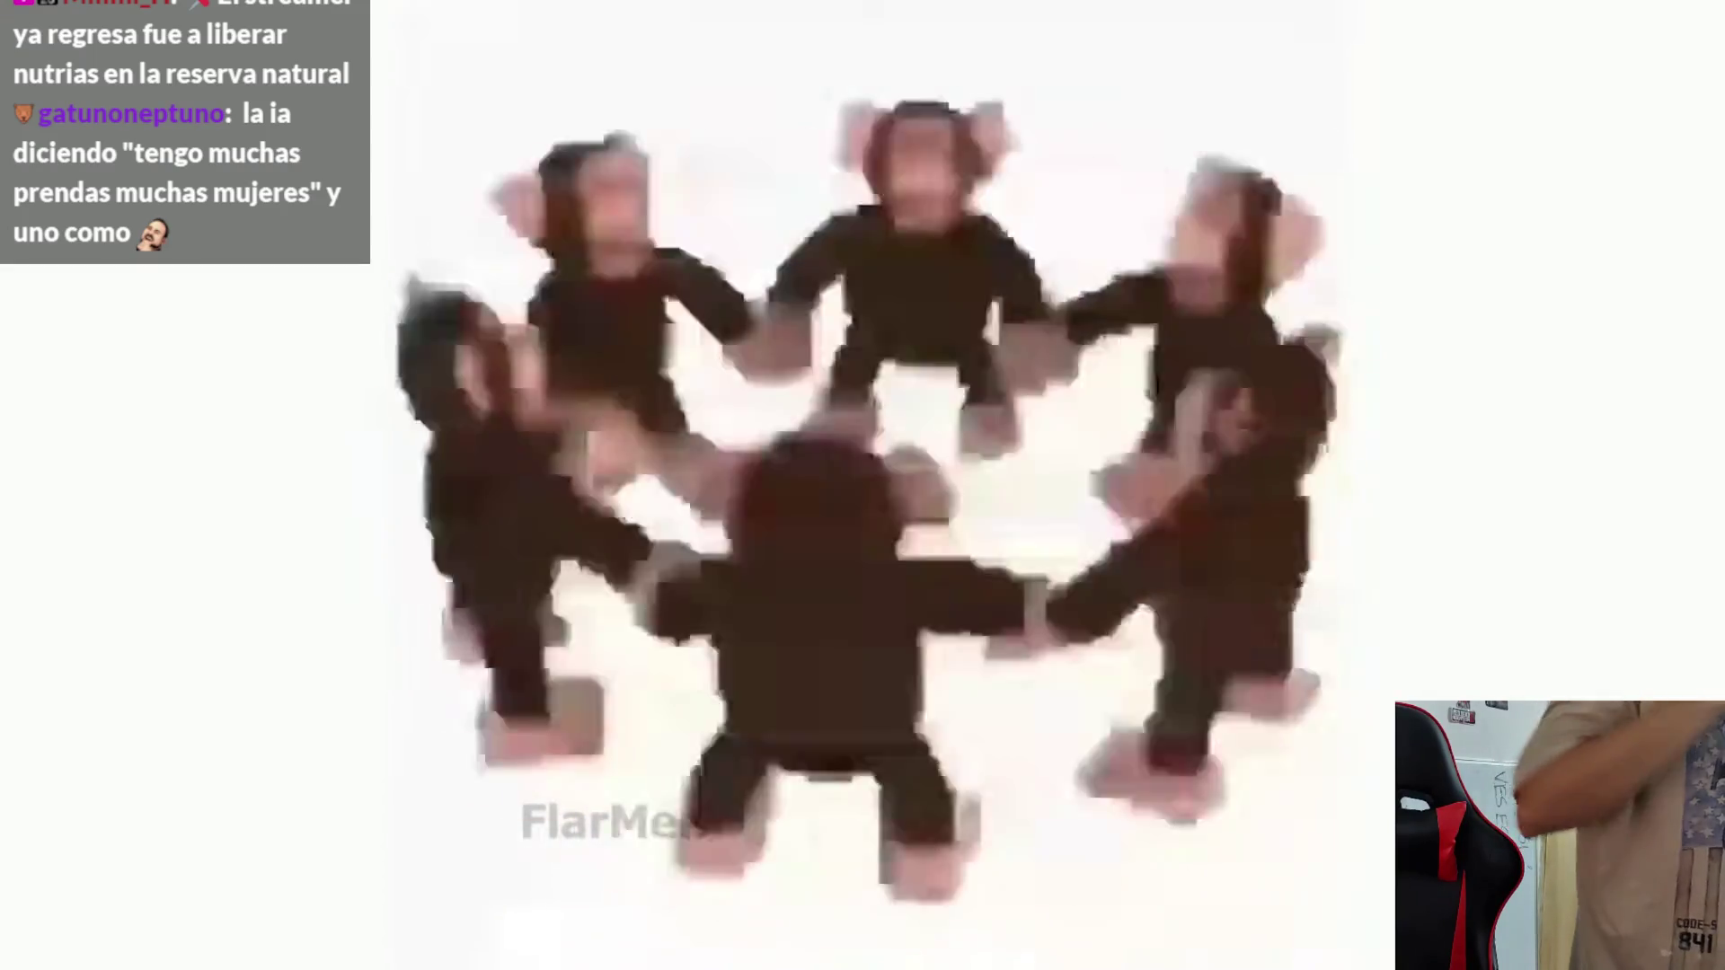
Step: Pause the monkey video out of fullscreen, play the Monochrome music tab, then return to Godot
key("k")
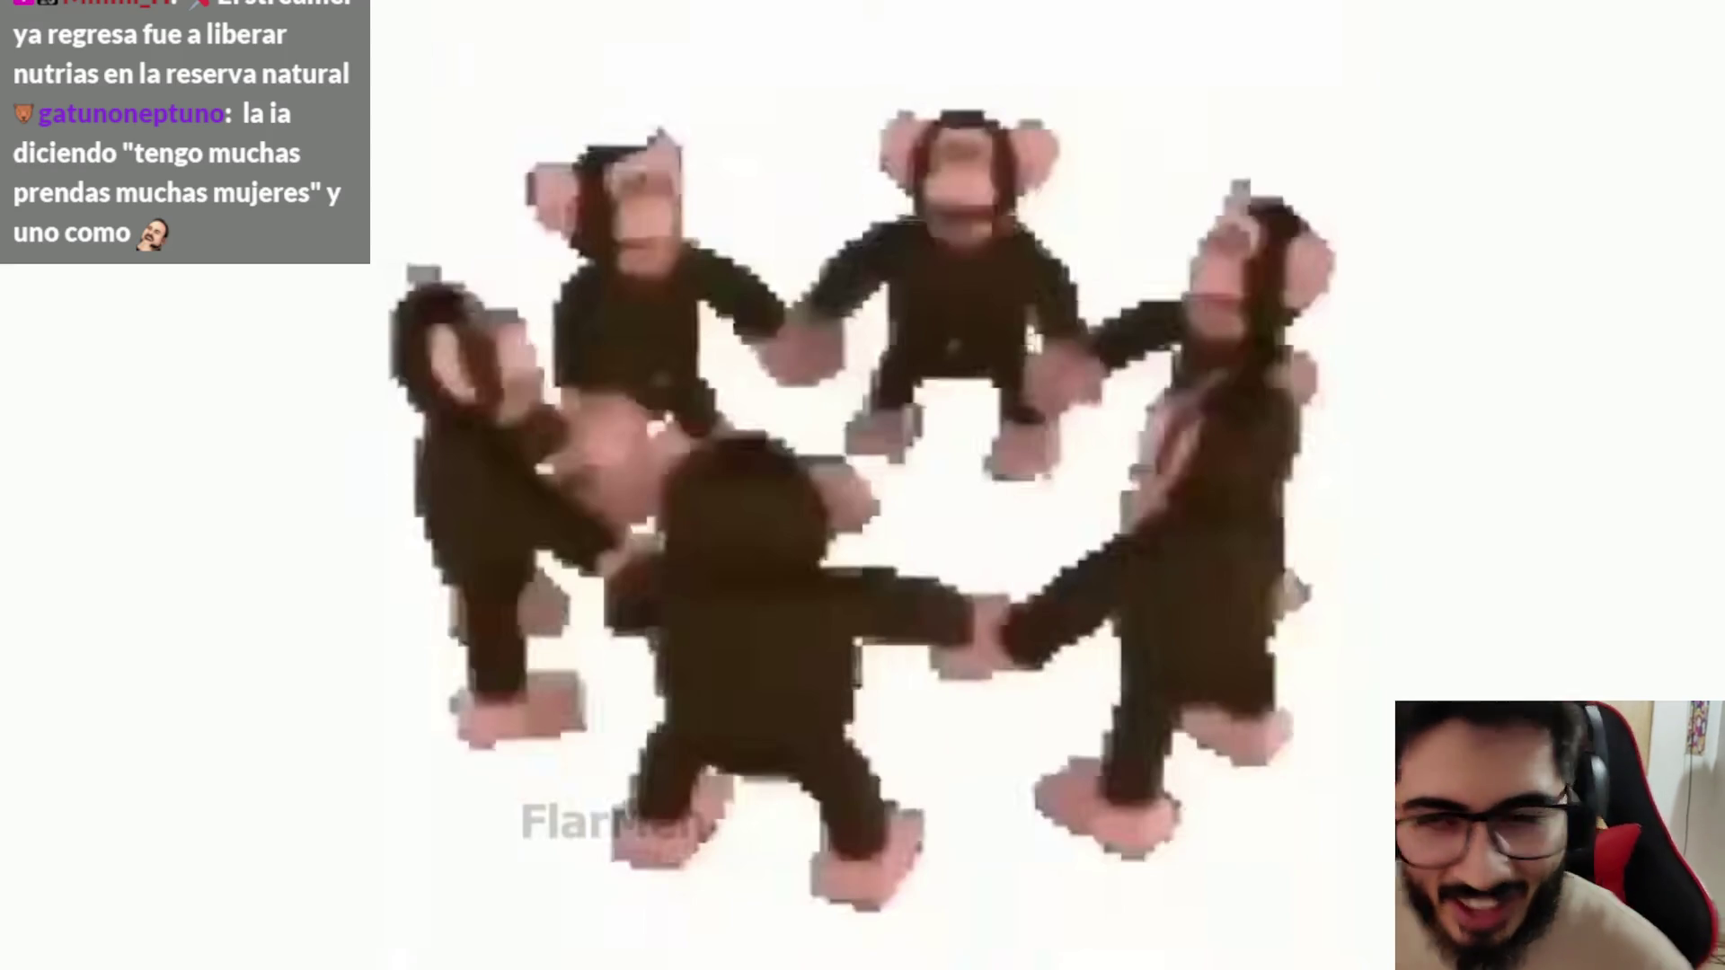
key("Escape")
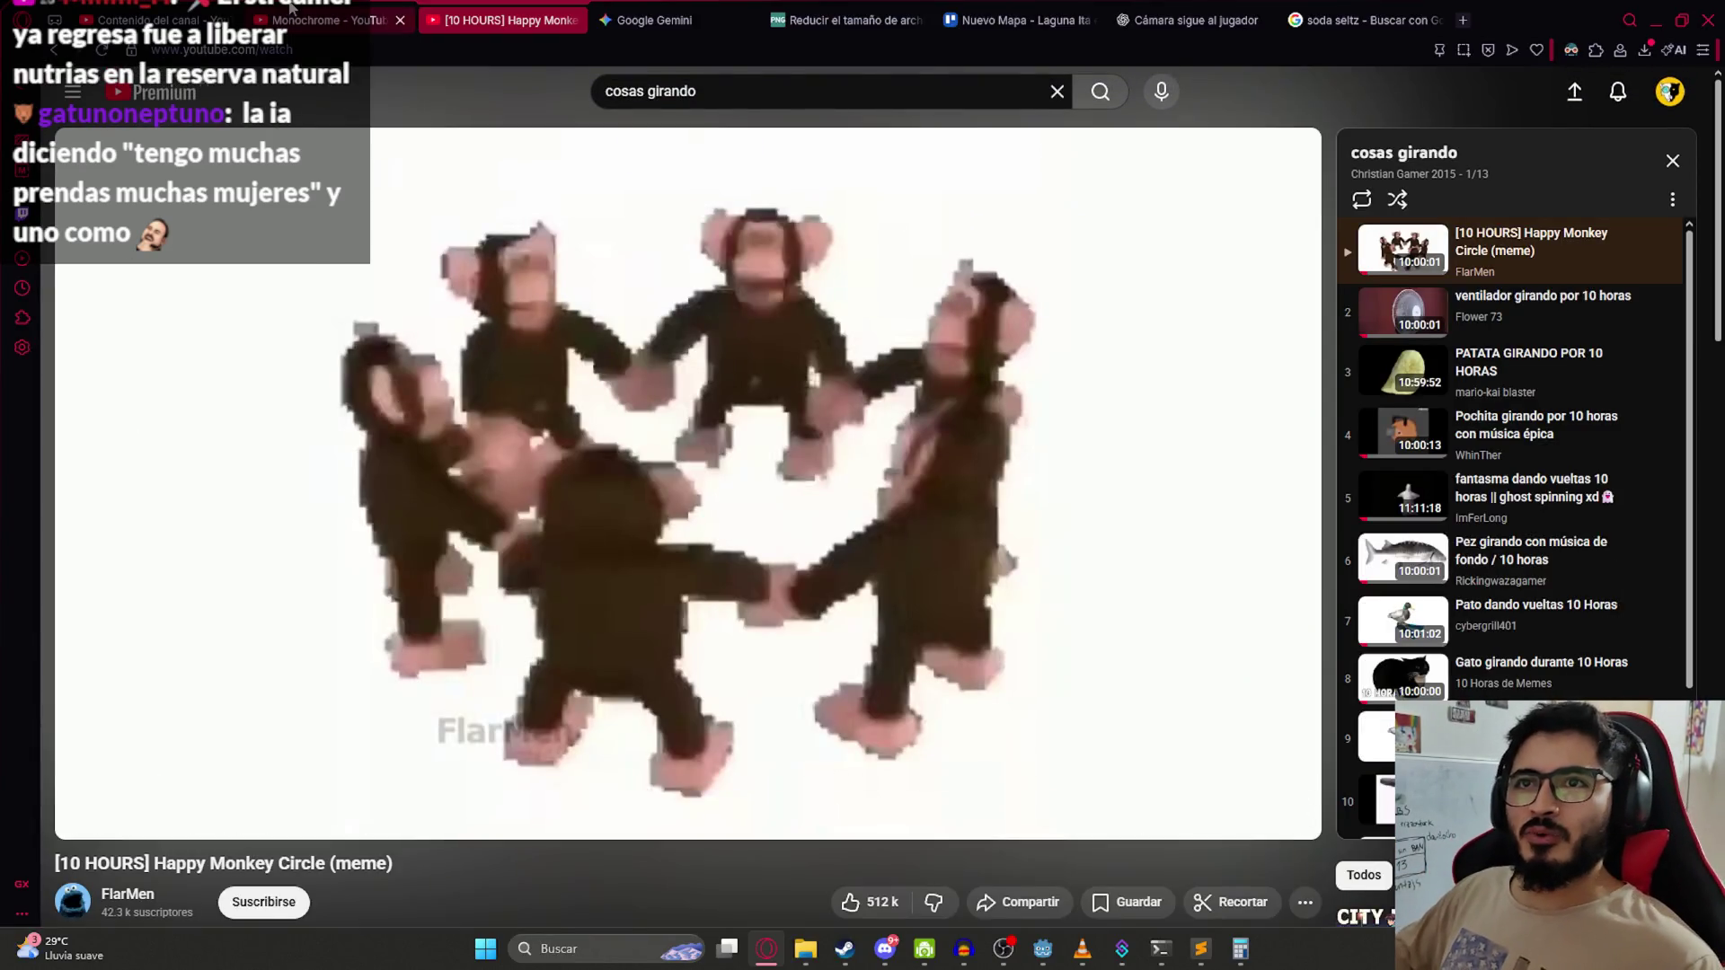
key("ctrl+shift+Tab")
key("space")
key("alt+Tab")
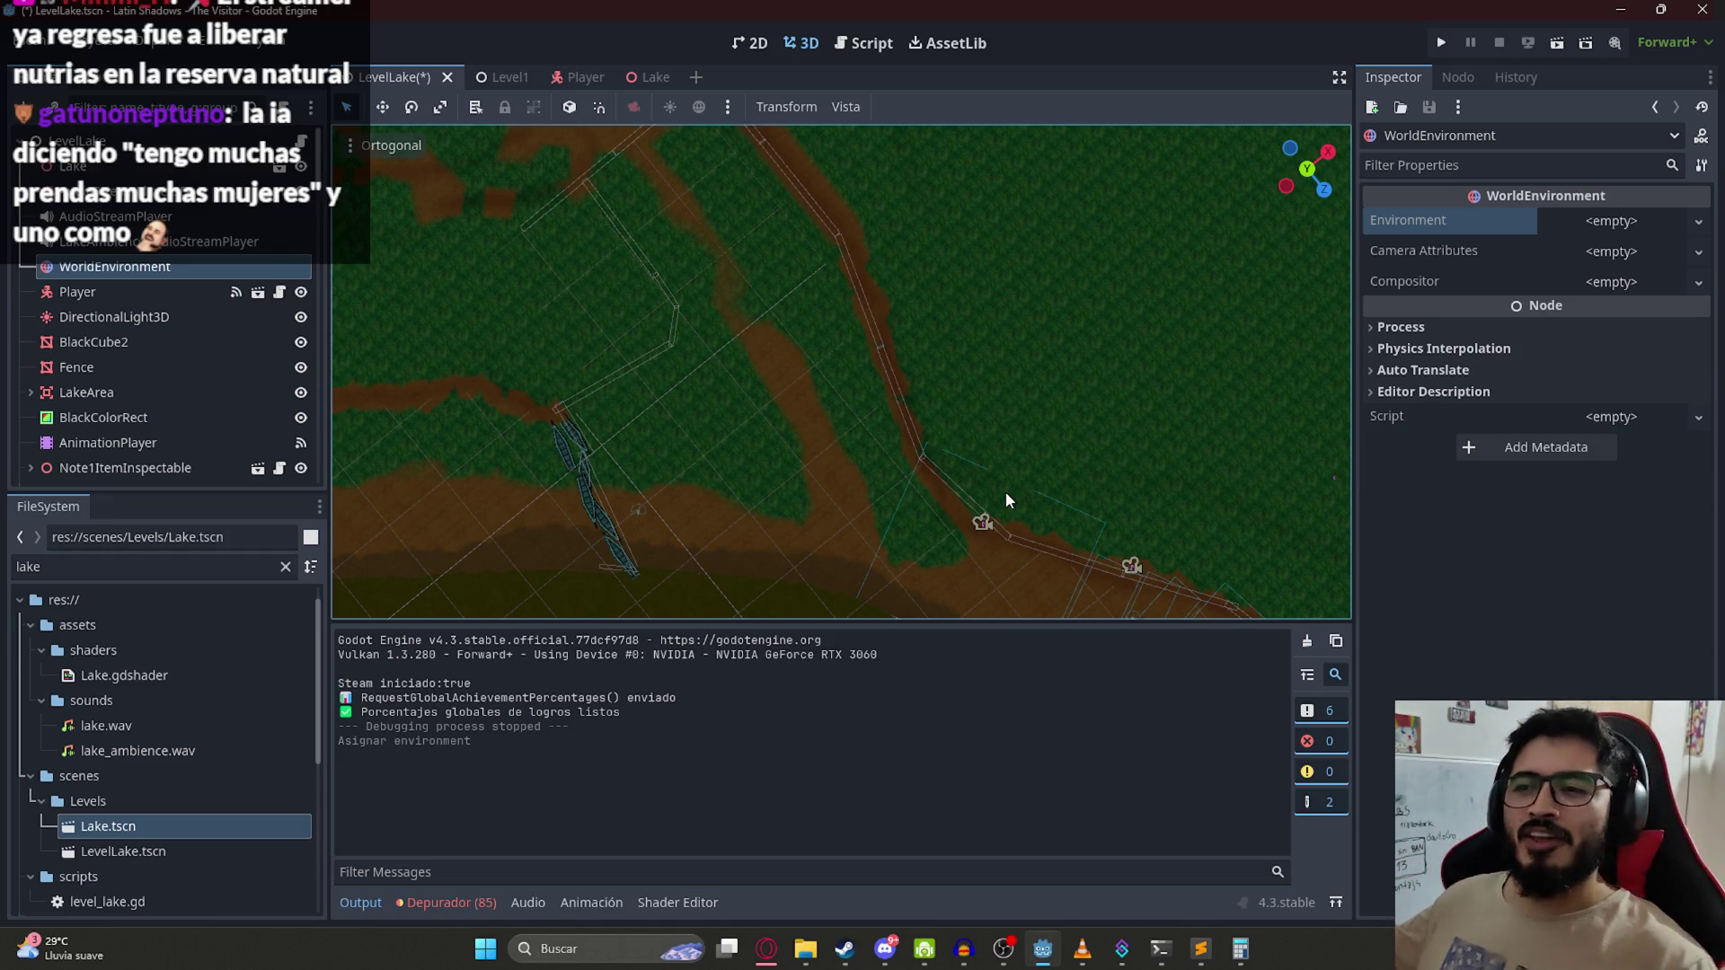
scroll(878, 374, "down", 5)
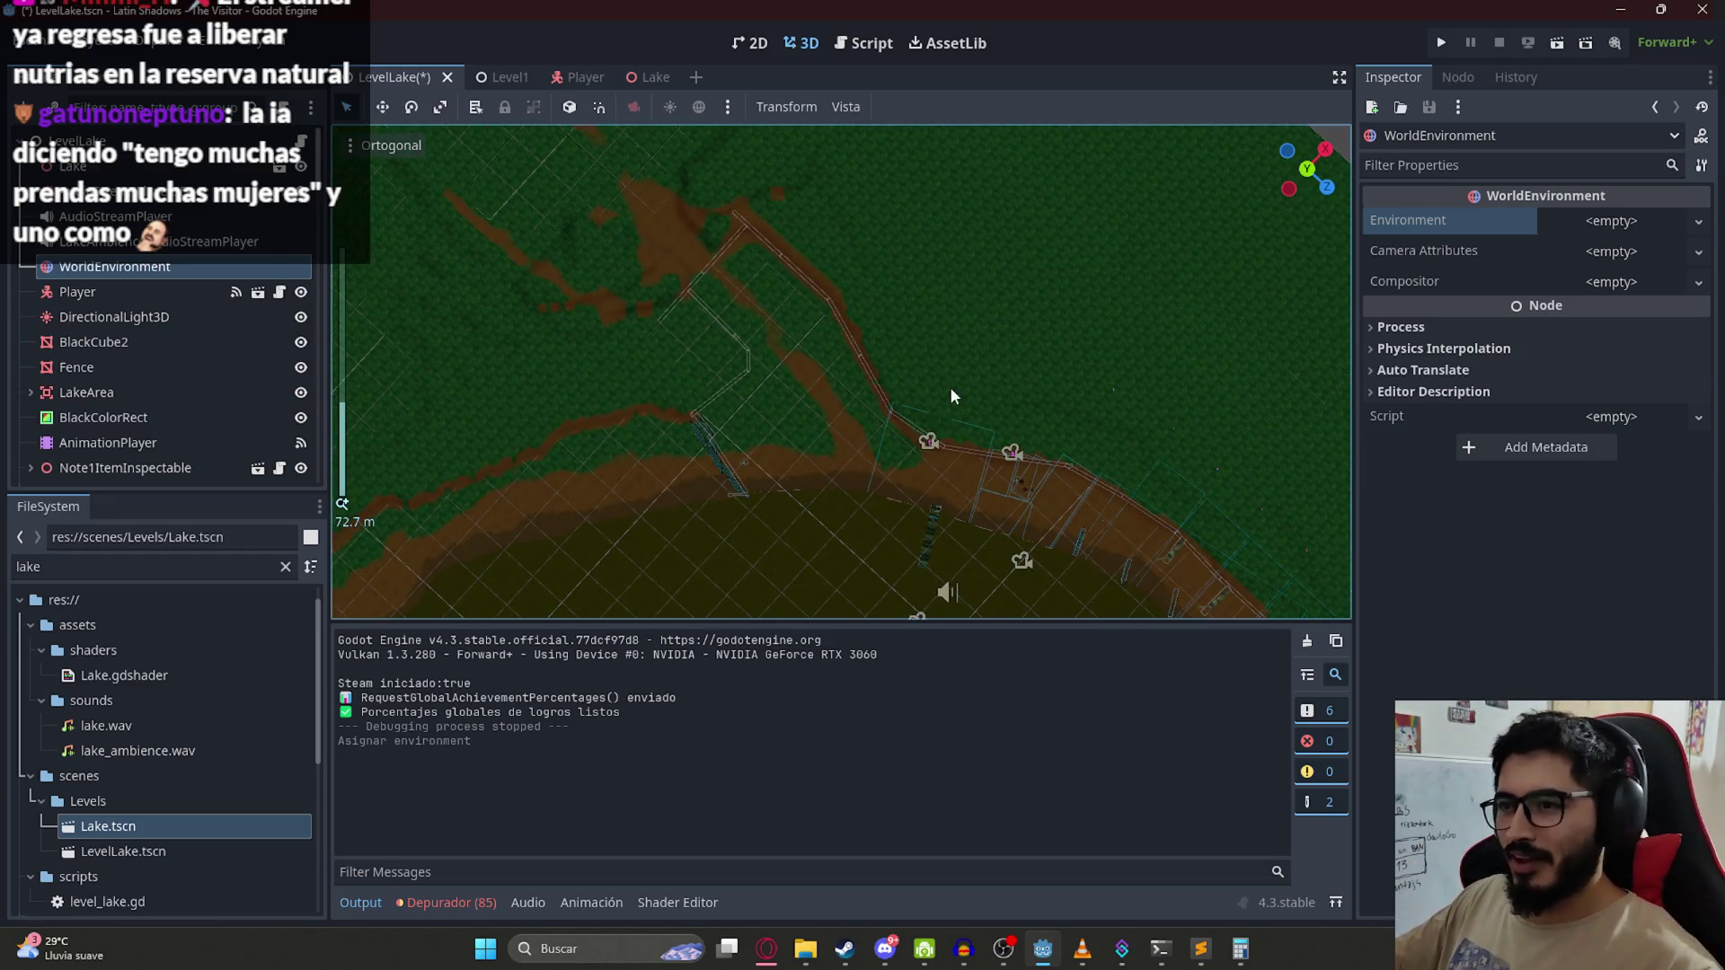
scroll(946, 512, "up", 8)
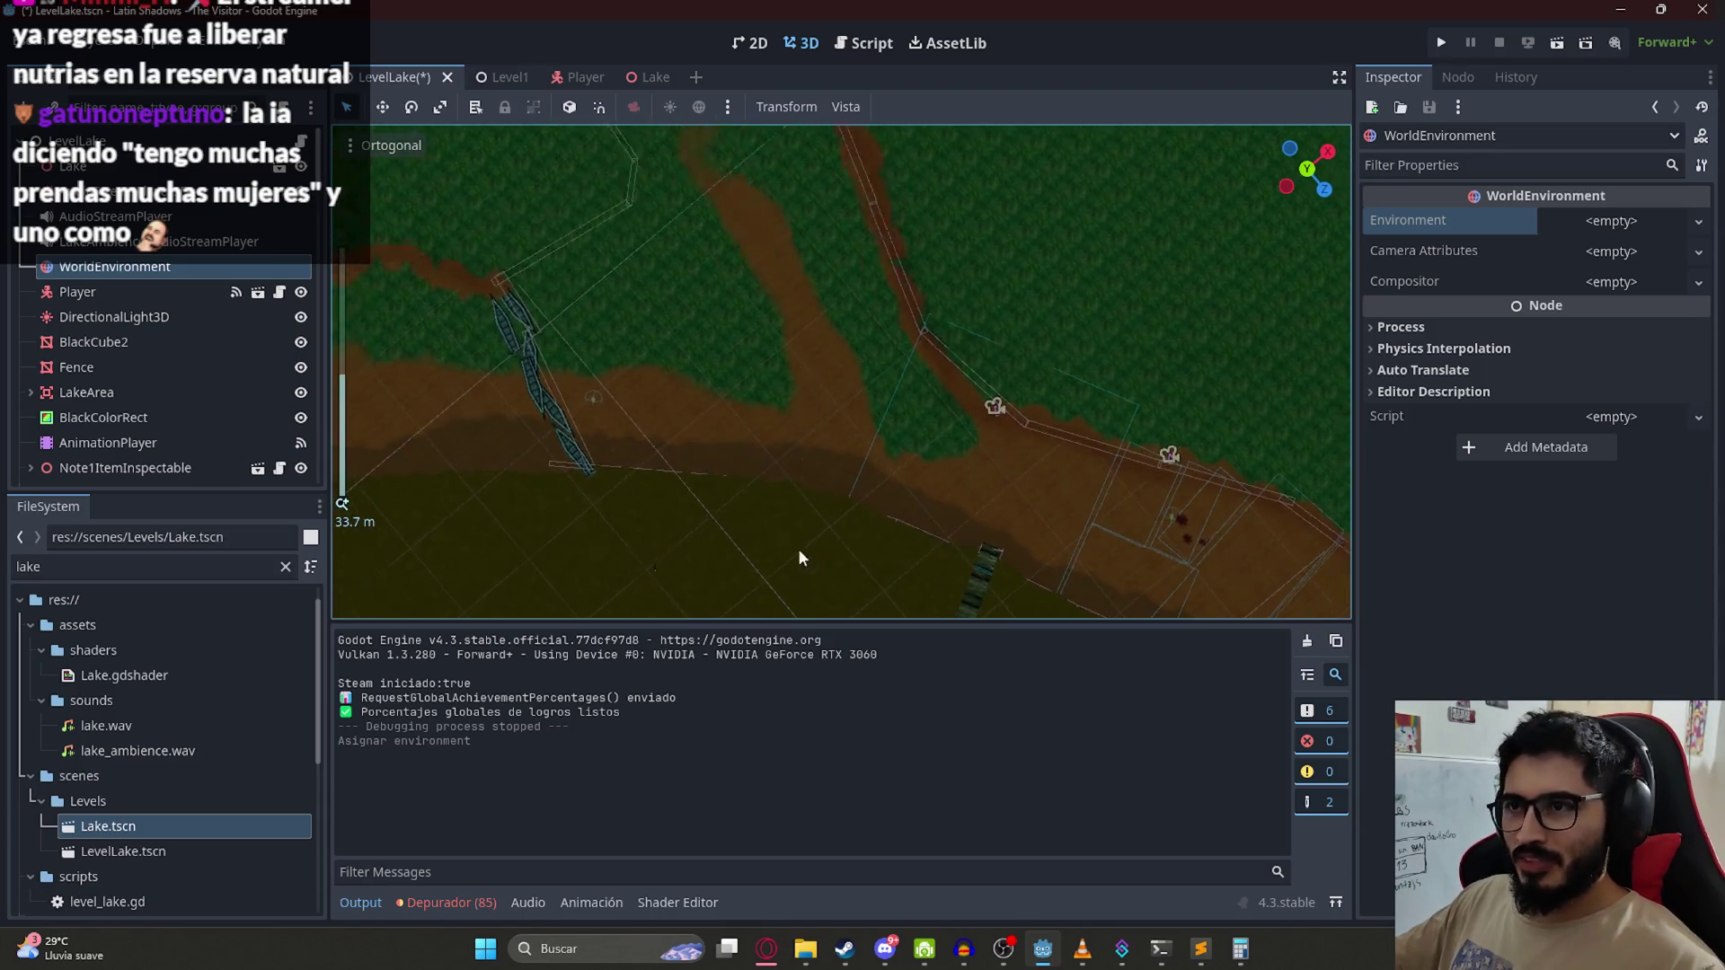
left_click_drag(802, 557, 904, 455)
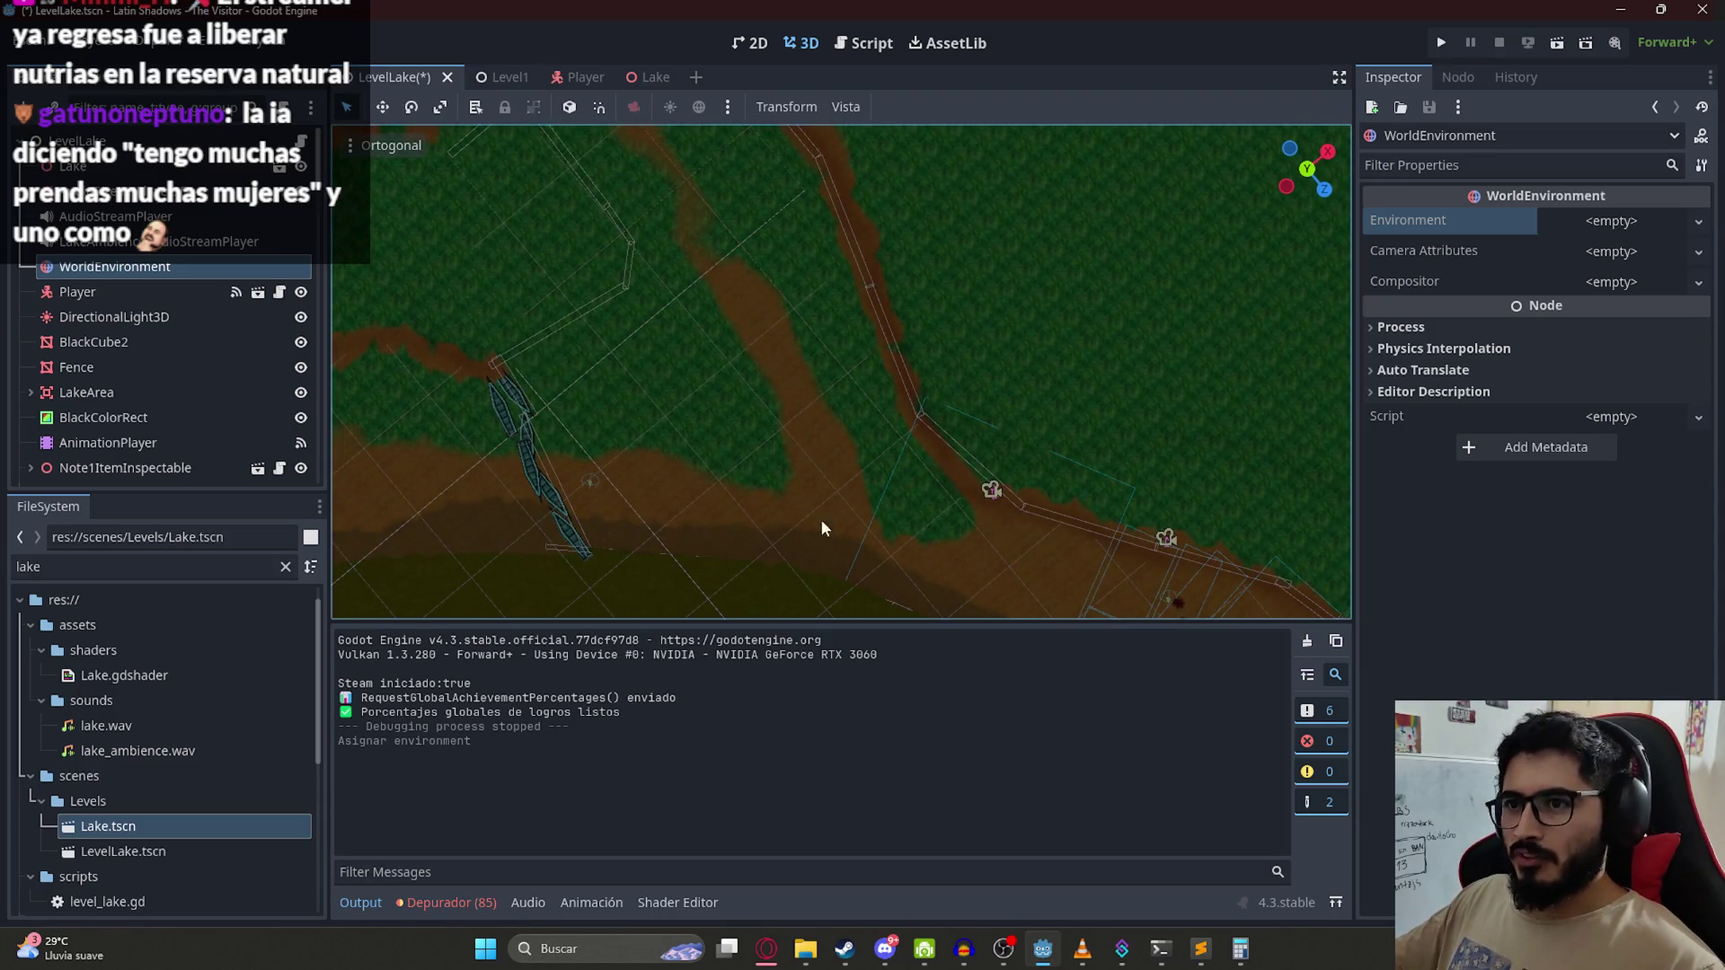
left_click_drag(821, 519, 919, 418)
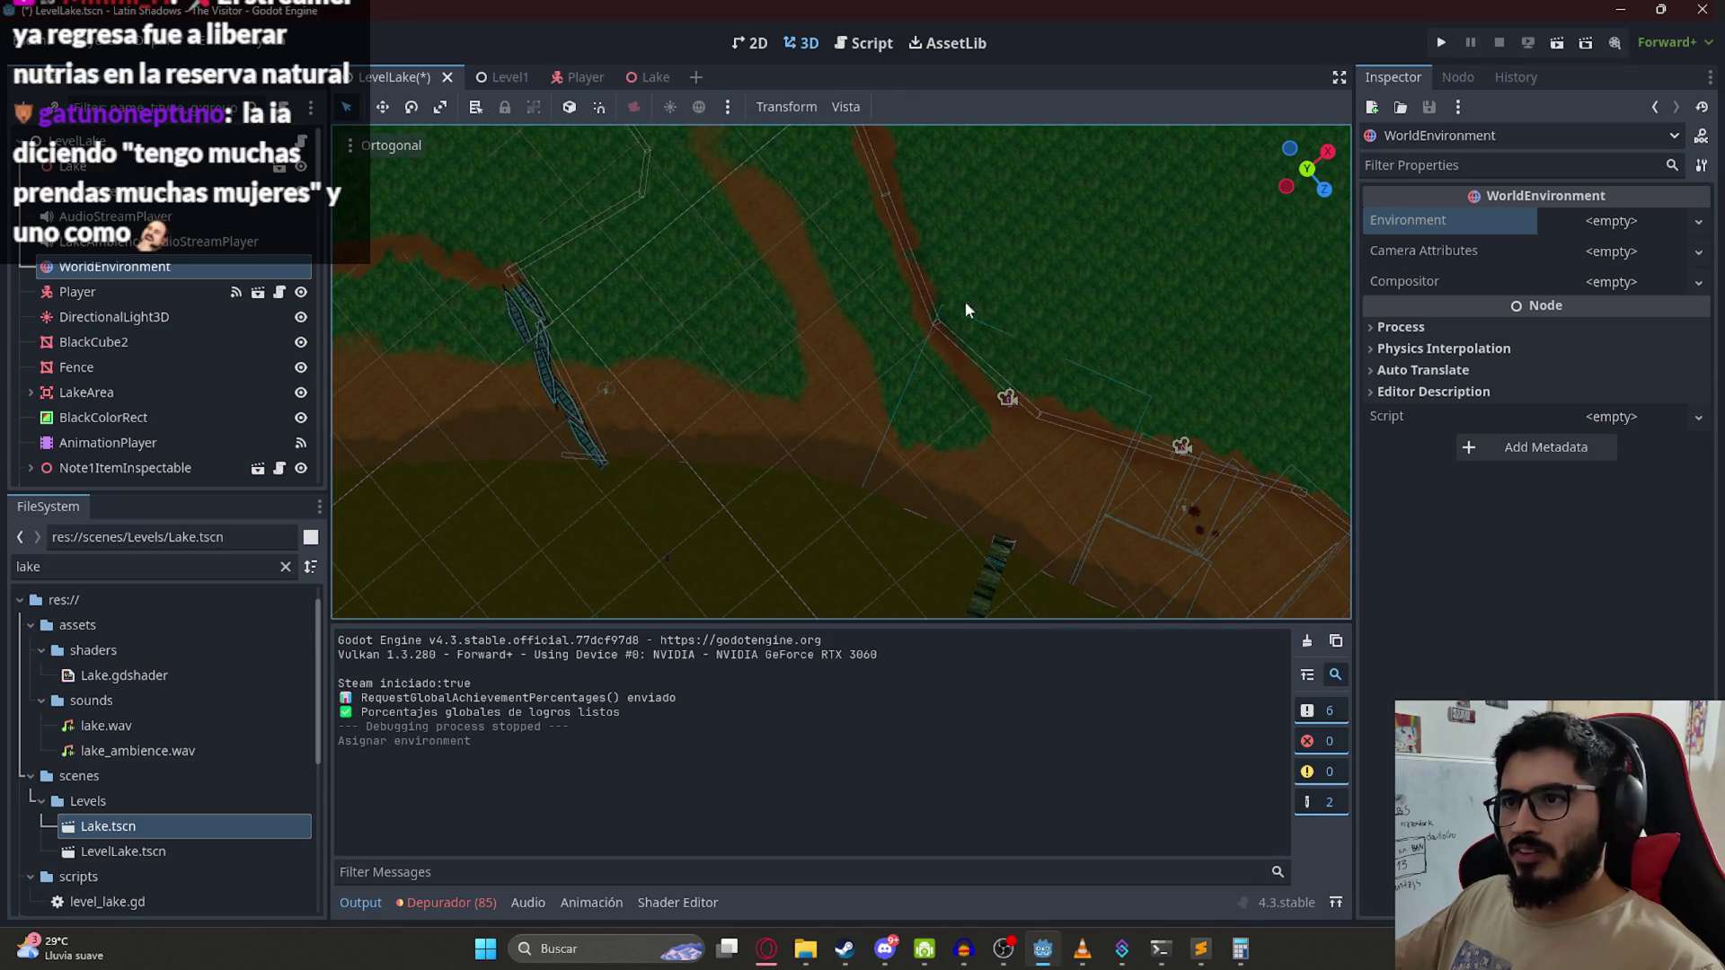
mouse_move(729, 240)
left_mouse_down()
mouse_move(835, 350)
mouse_move(850, 536)
mouse_move(881, 462)
mouse_move(849, 538)
mouse_move(569, 357)
mouse_move(476, 394)
left_mouse_up()
scroll(476, 393, "up", 2)
scroll(231, 283, "down", 10)
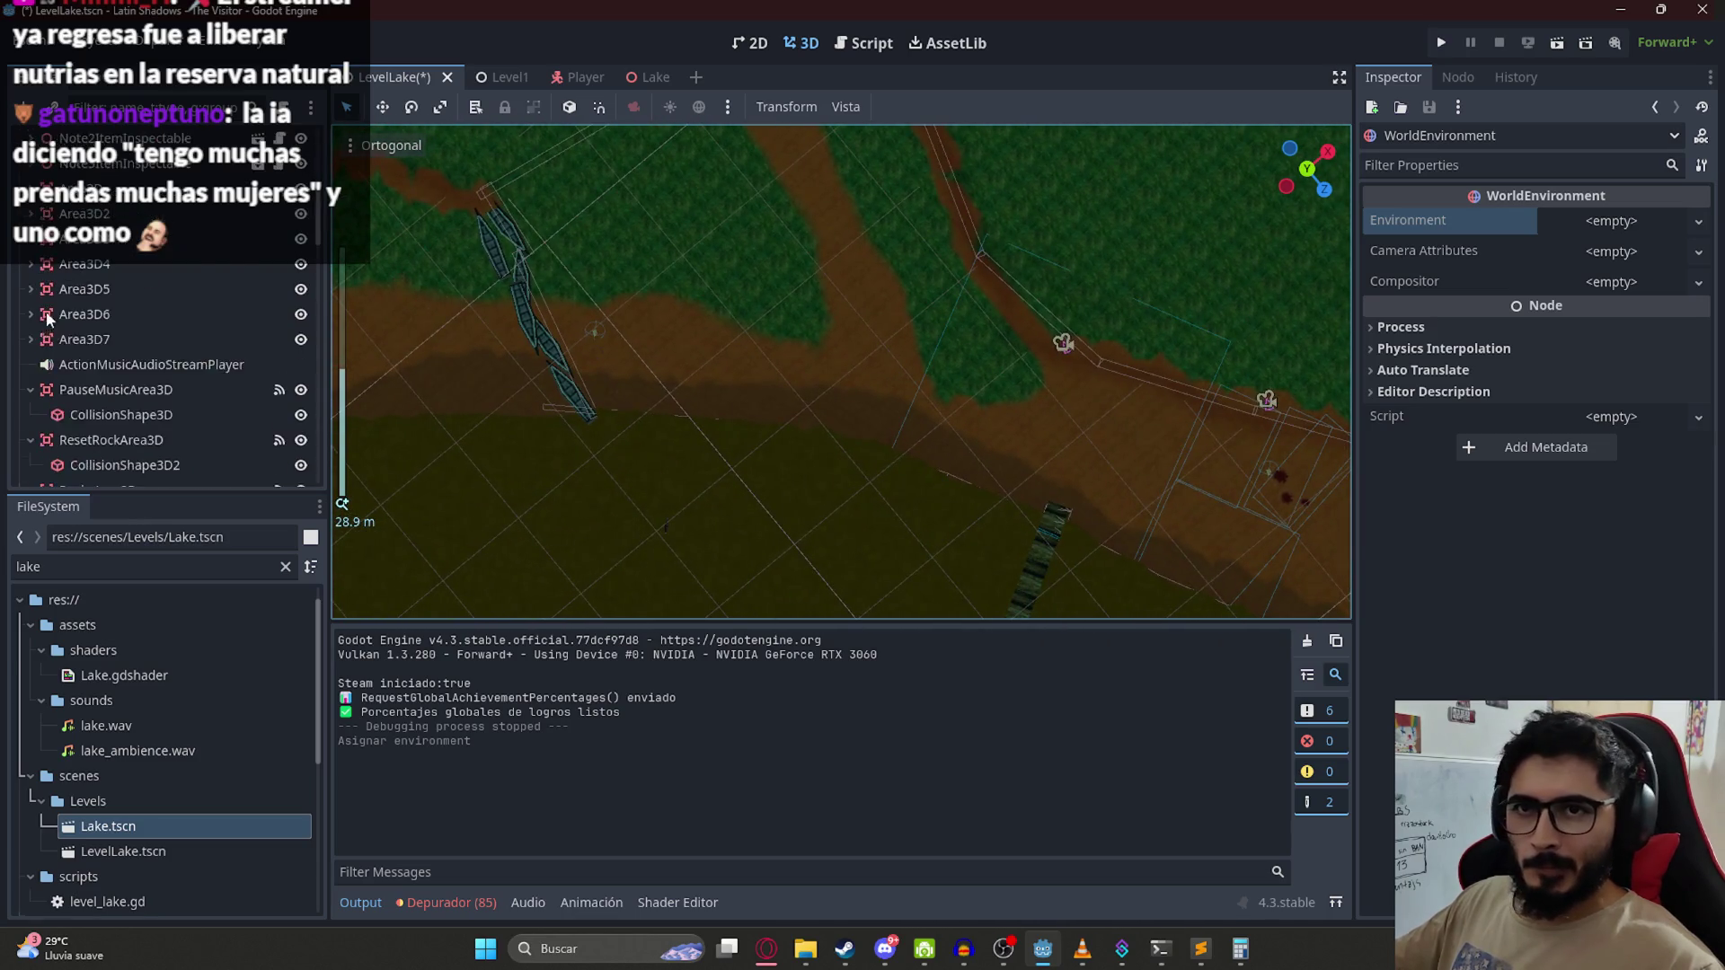
scroll(163, 310, "up", 5)
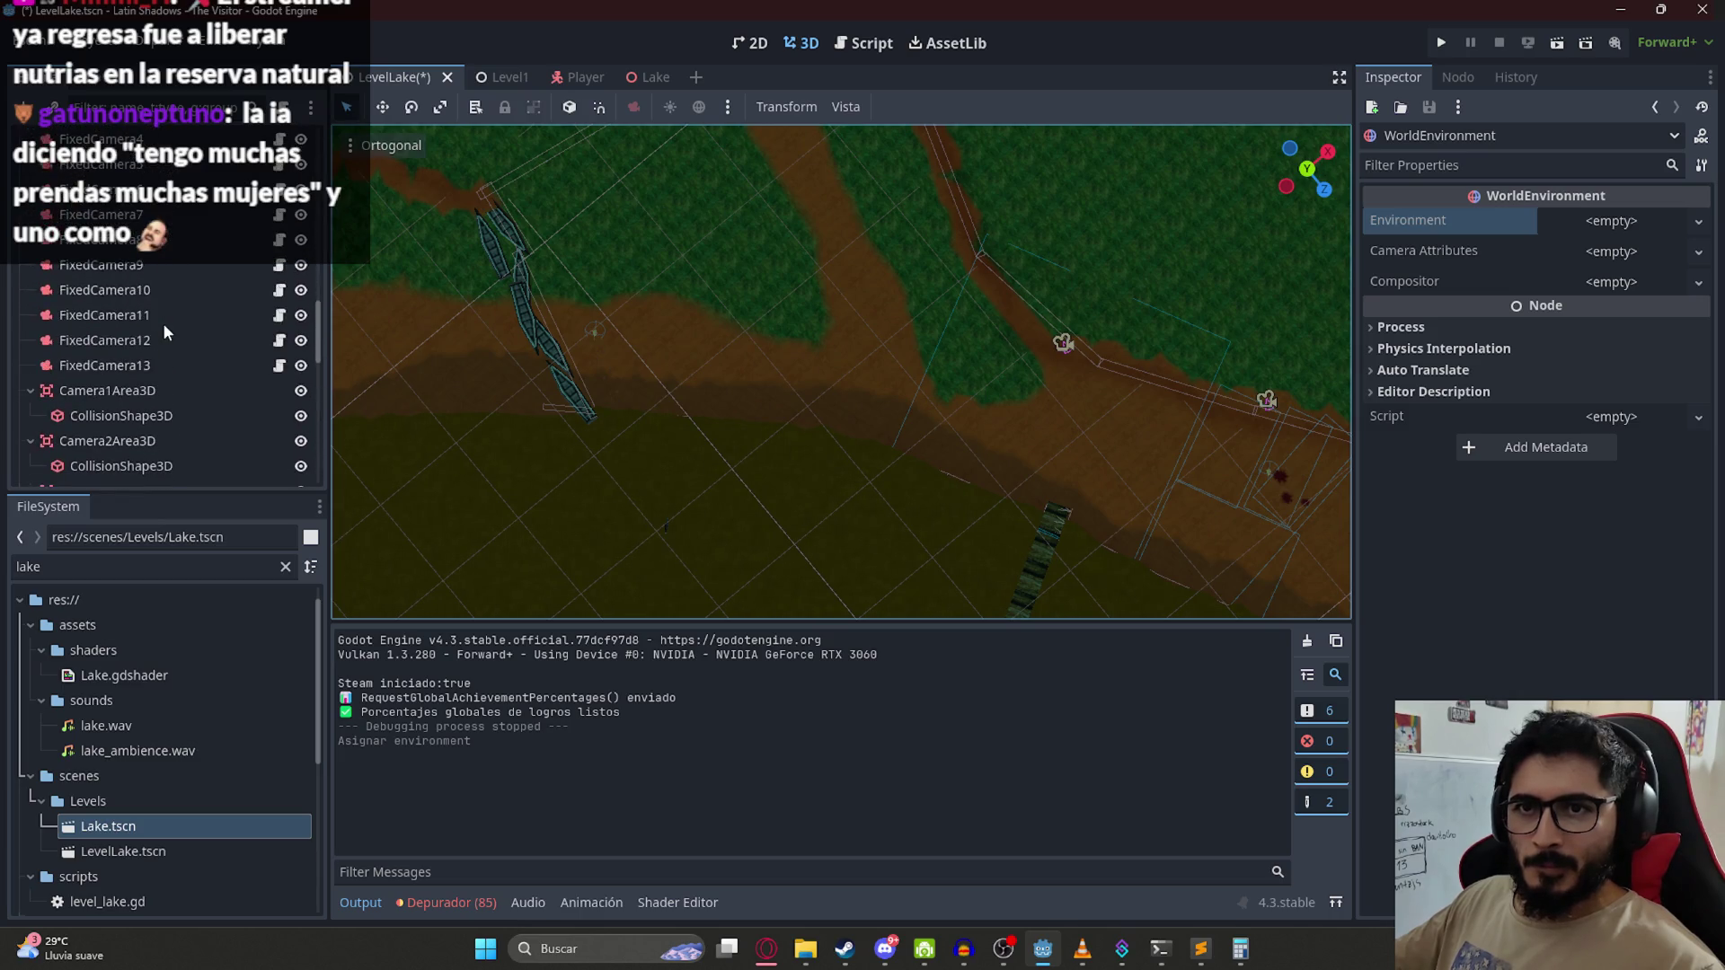
left_click(158, 353)
Step: Duplicate FixedCamera13 as FixedCamera14 and roughly move and rotate it
key("ctrl+d")
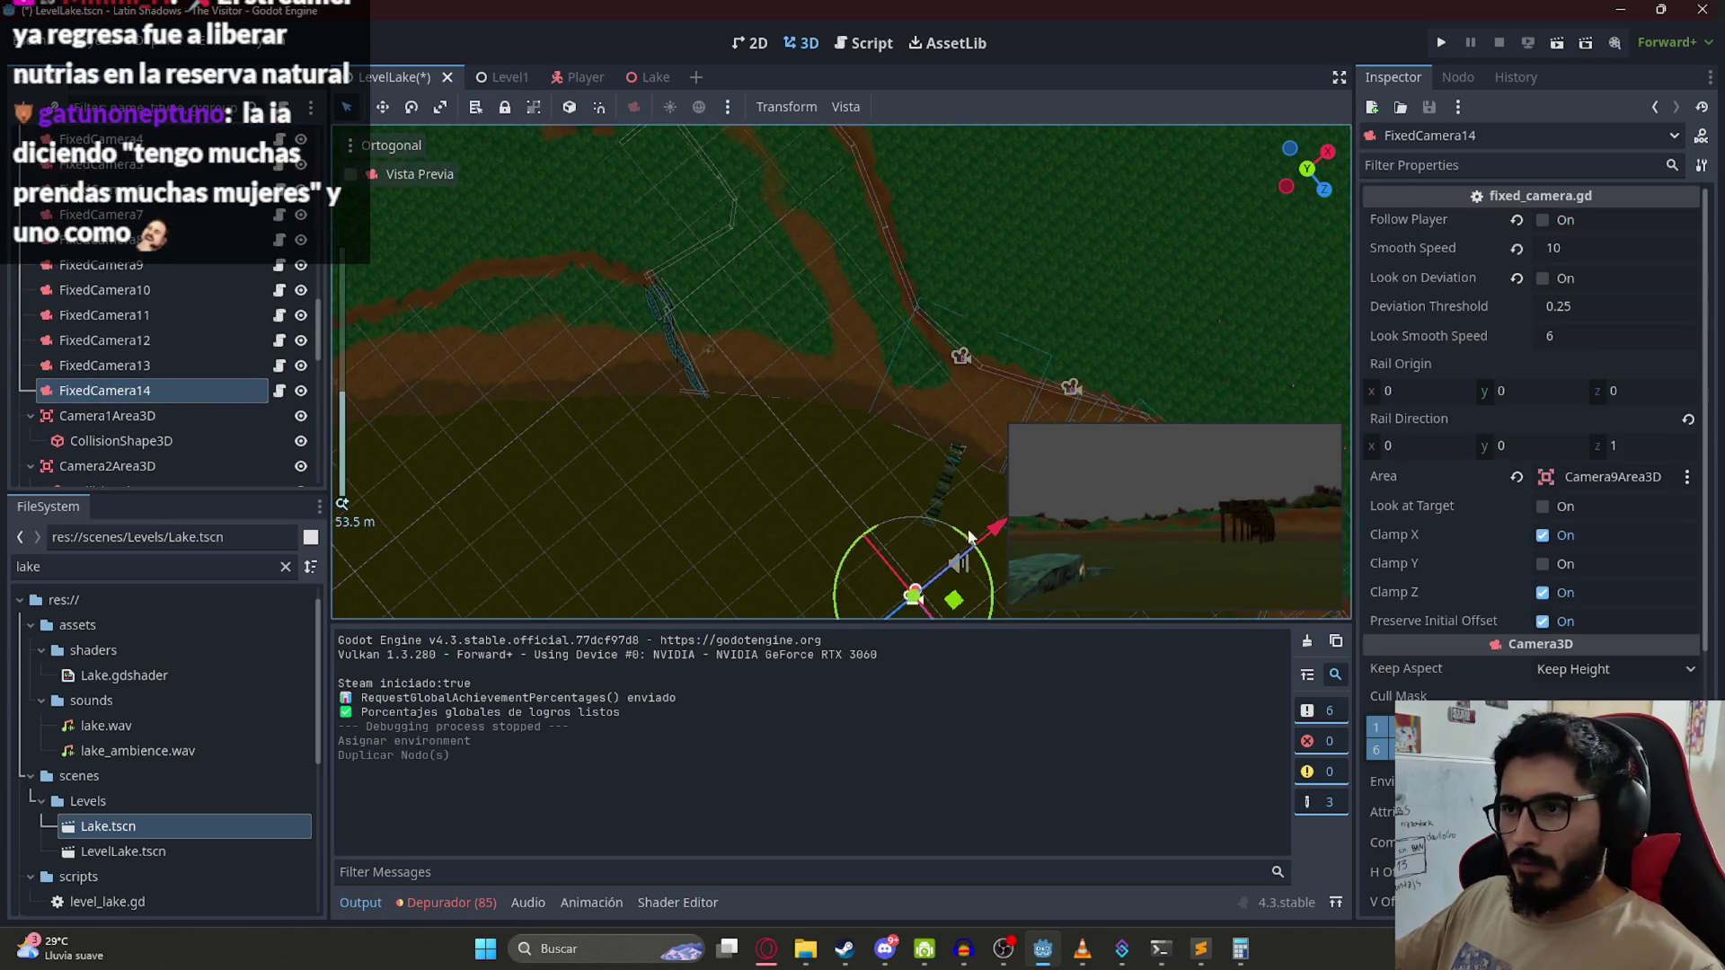
left_click_drag(954, 600, 829, 443)
scroll(808, 431, "up", 3)
mouse_move(813, 505)
left_mouse_down()
mouse_move(822, 449)
mouse_move(837, 521)
mouse_move(773, 472)
left_mouse_up()
mouse_move(542, 304)
left_mouse_down()
mouse_move(670, 254)
mouse_move(755, 404)
left_mouse_up()
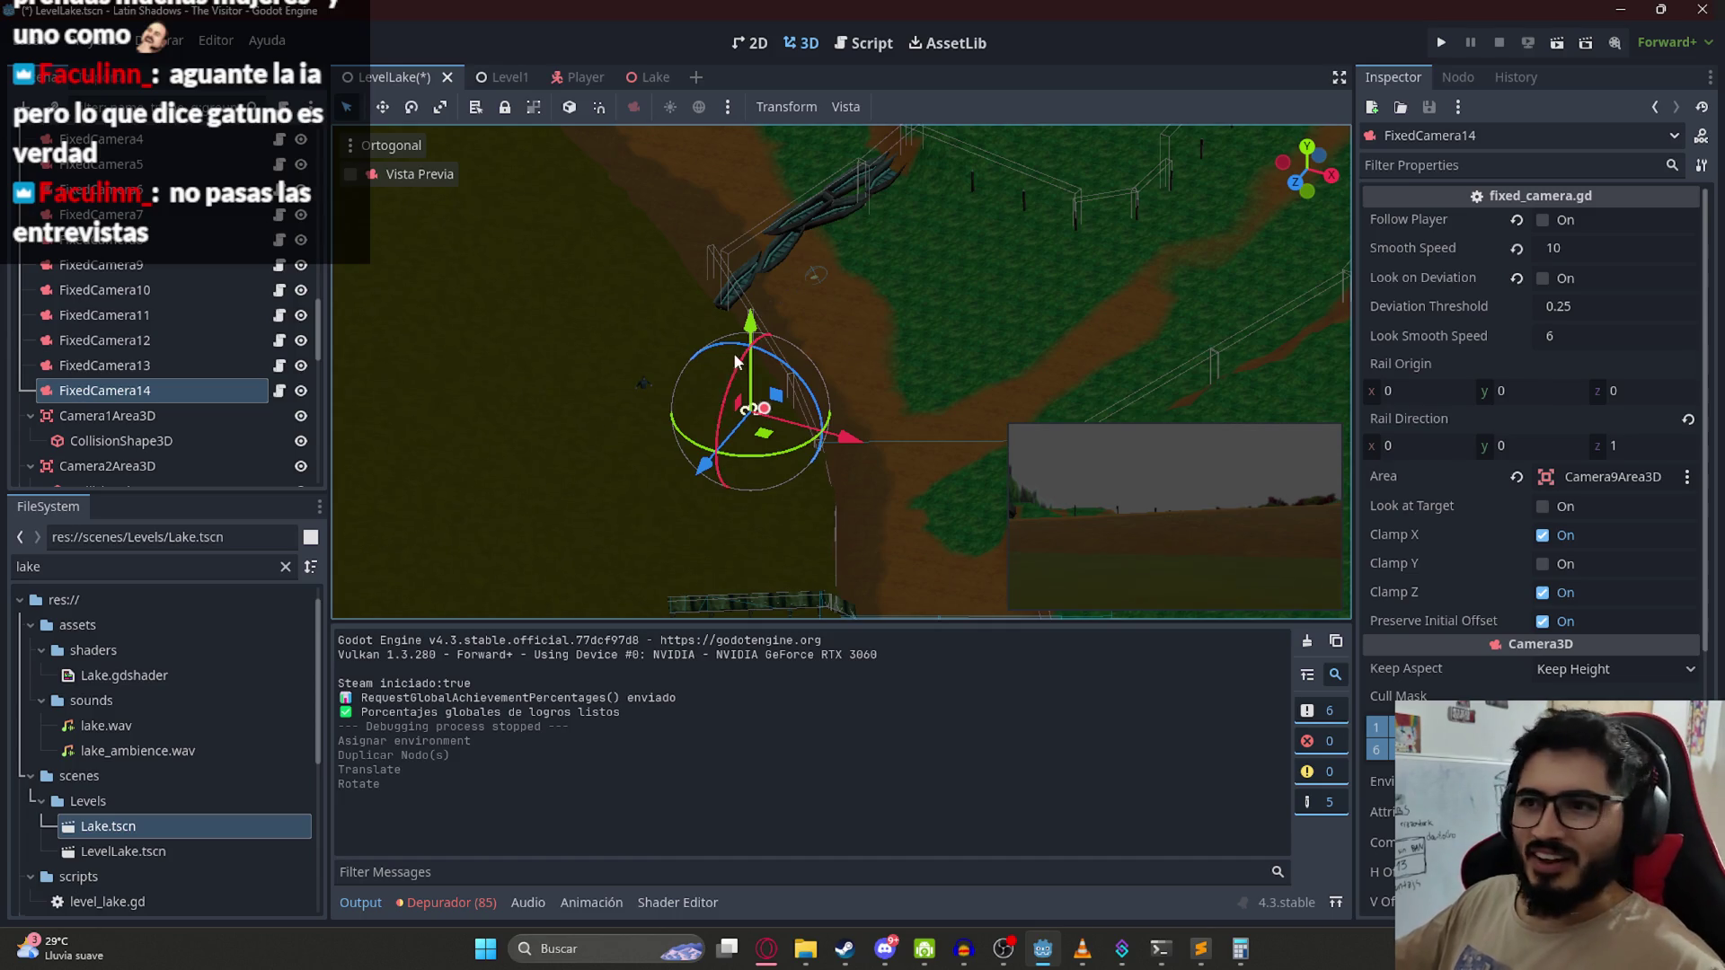
scroll(733, 353, "up", 3)
mouse_move(862, 269)
left_mouse_down()
mouse_move(884, 255)
mouse_move(956, 340)
left_mouse_up()
Step: In top view, move FixedCamera14 over the field, aim it at the player, and raise it slightly
key("KP_7")
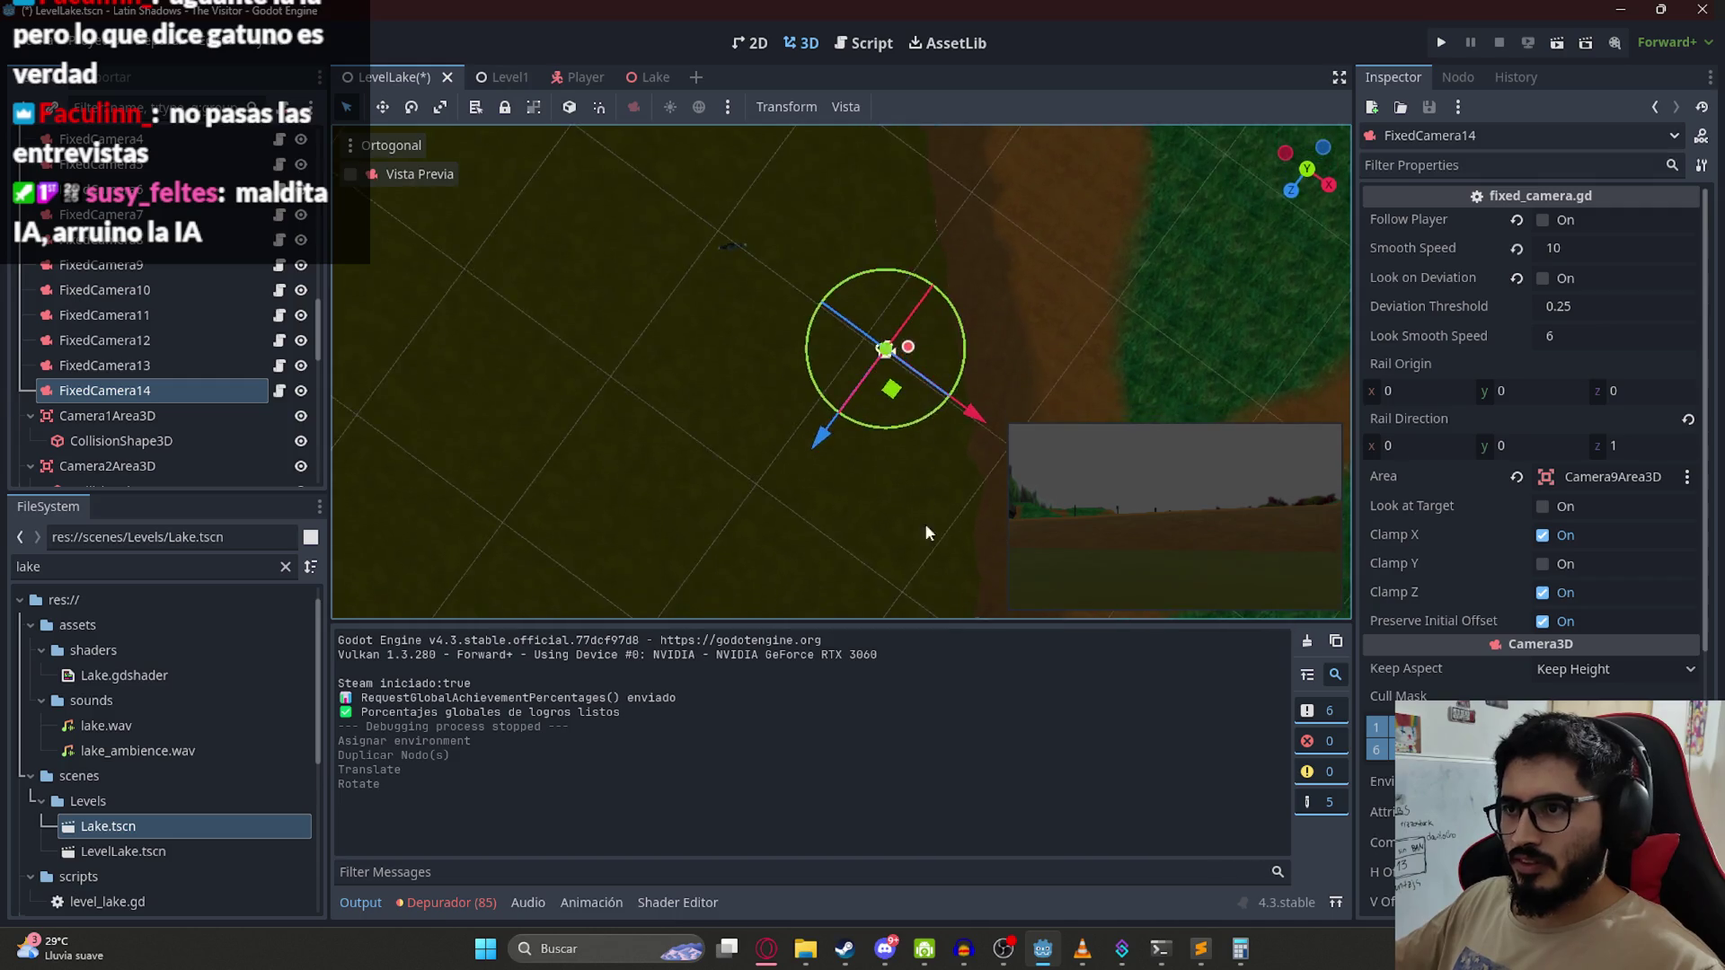
mouse_move(887, 398)
left_mouse_down()
mouse_move(691, 296)
mouse_move(712, 281)
mouse_move(780, 570)
mouse_move(787, 491)
mouse_move(791, 545)
mouse_move(784, 530)
left_mouse_up()
scroll(823, 428, "up", 5)
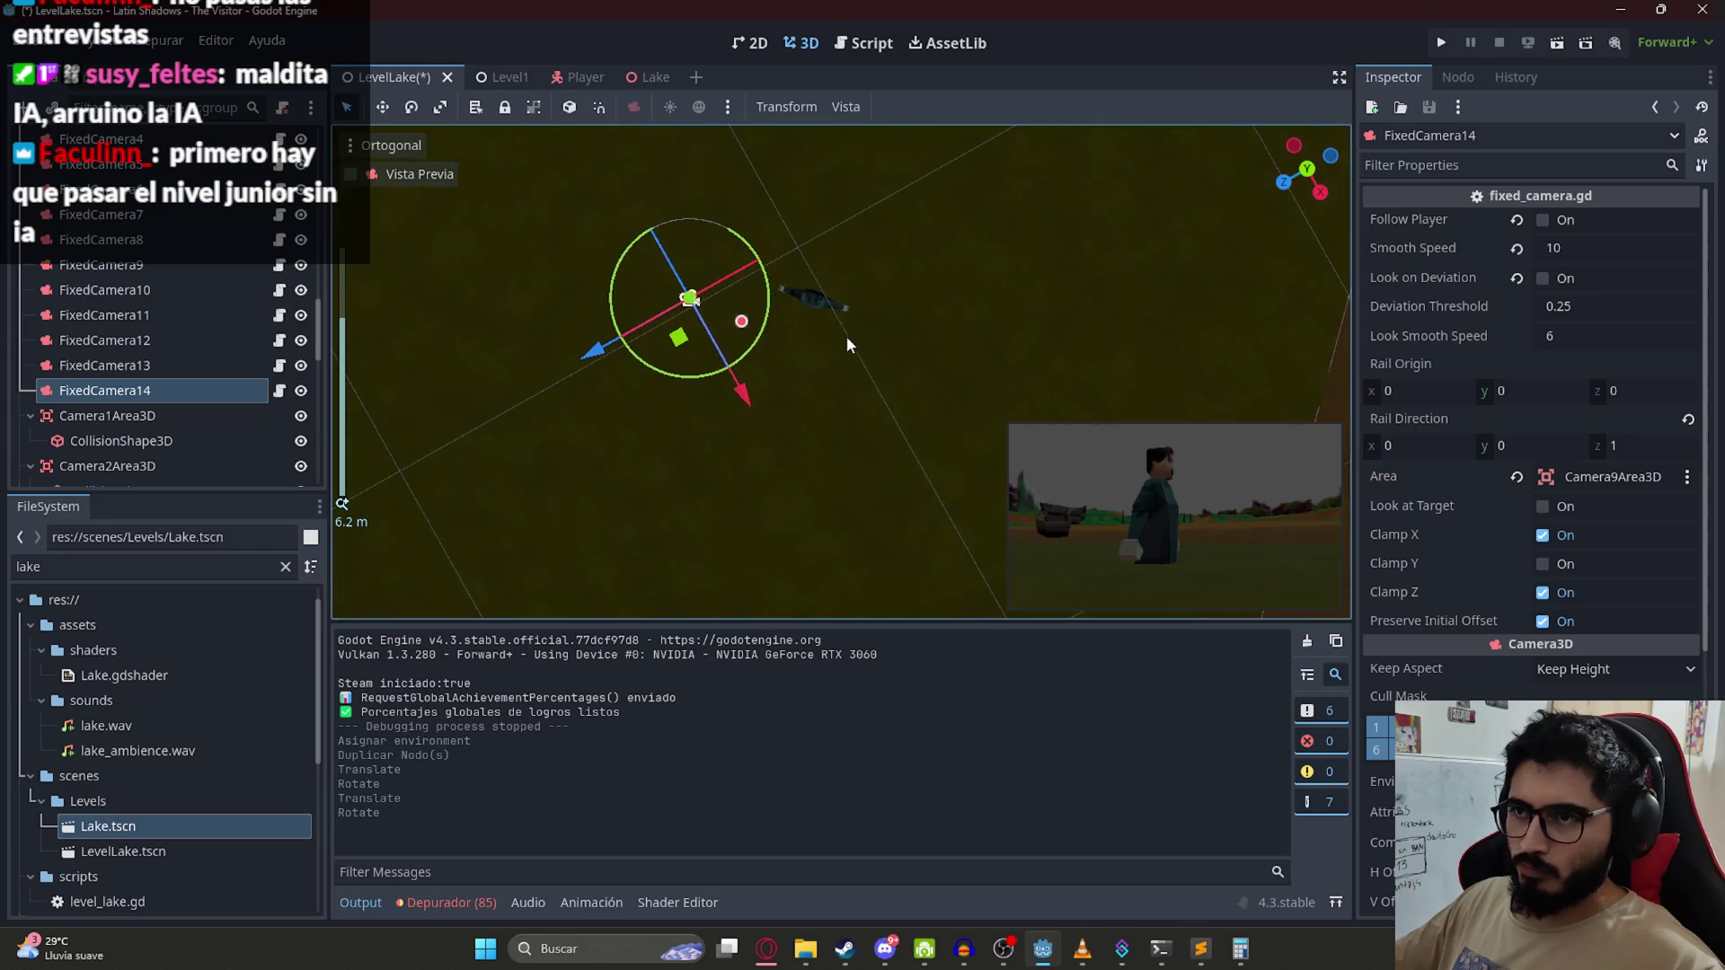
mouse_move(749, 376)
left_mouse_down()
mouse_move(811, 344)
mouse_move(790, 431)
left_mouse_up()
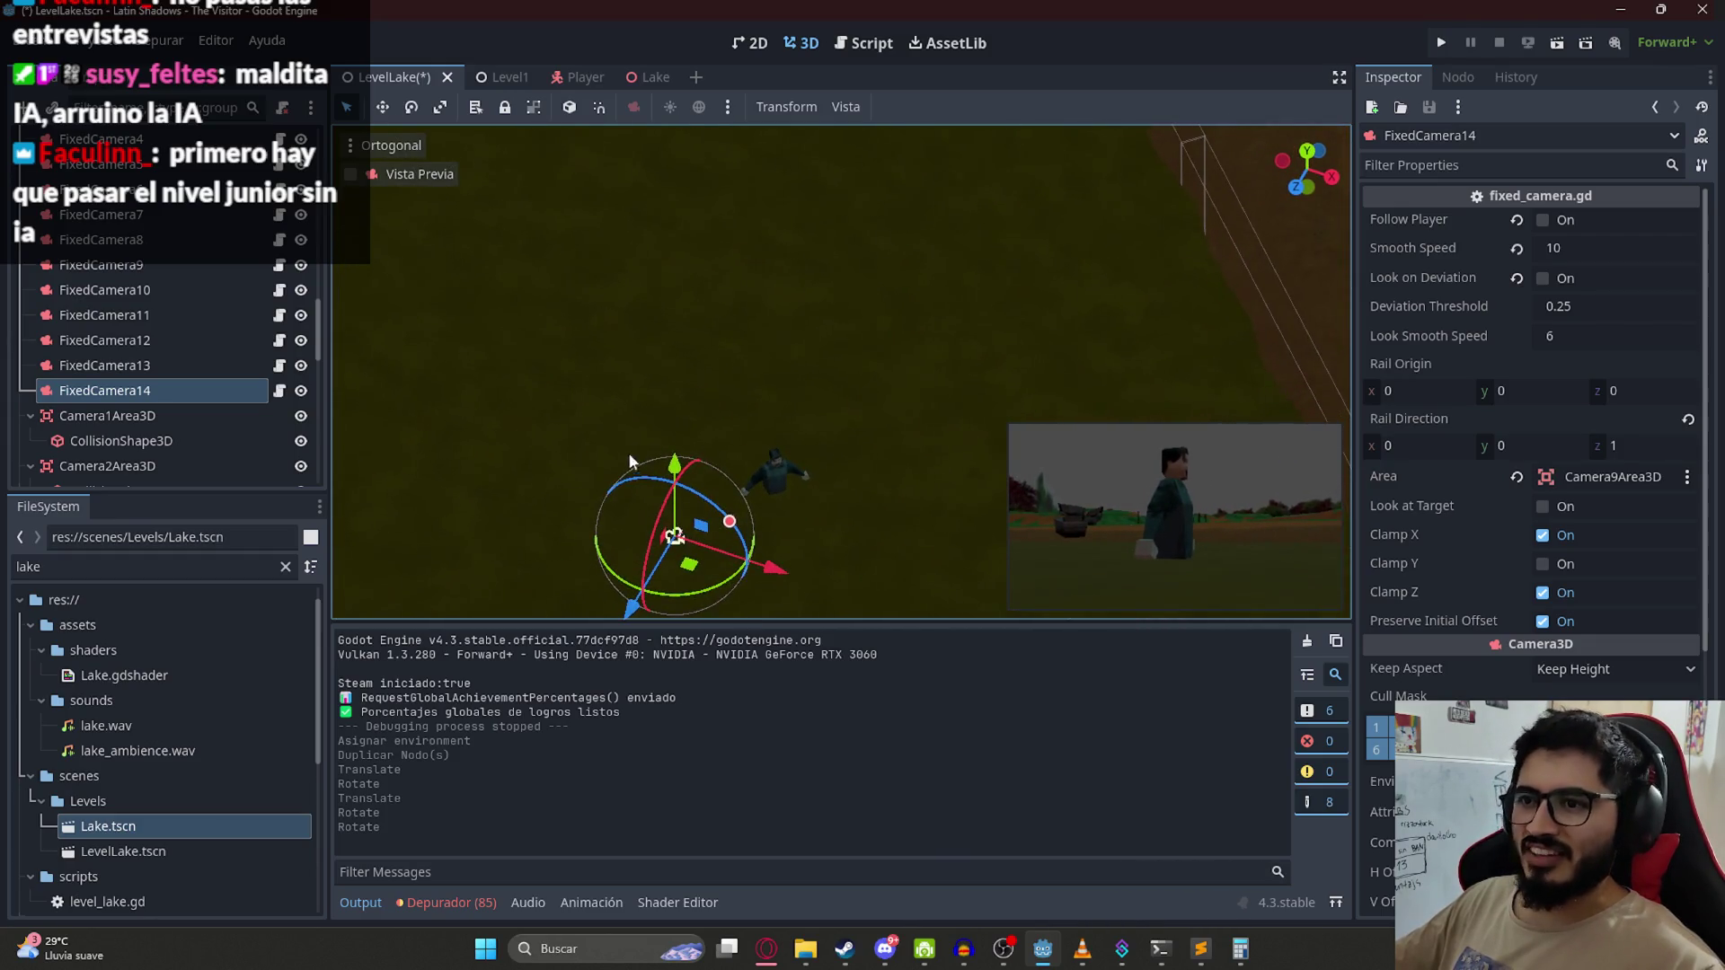
left_click_drag(683, 465, 677, 458)
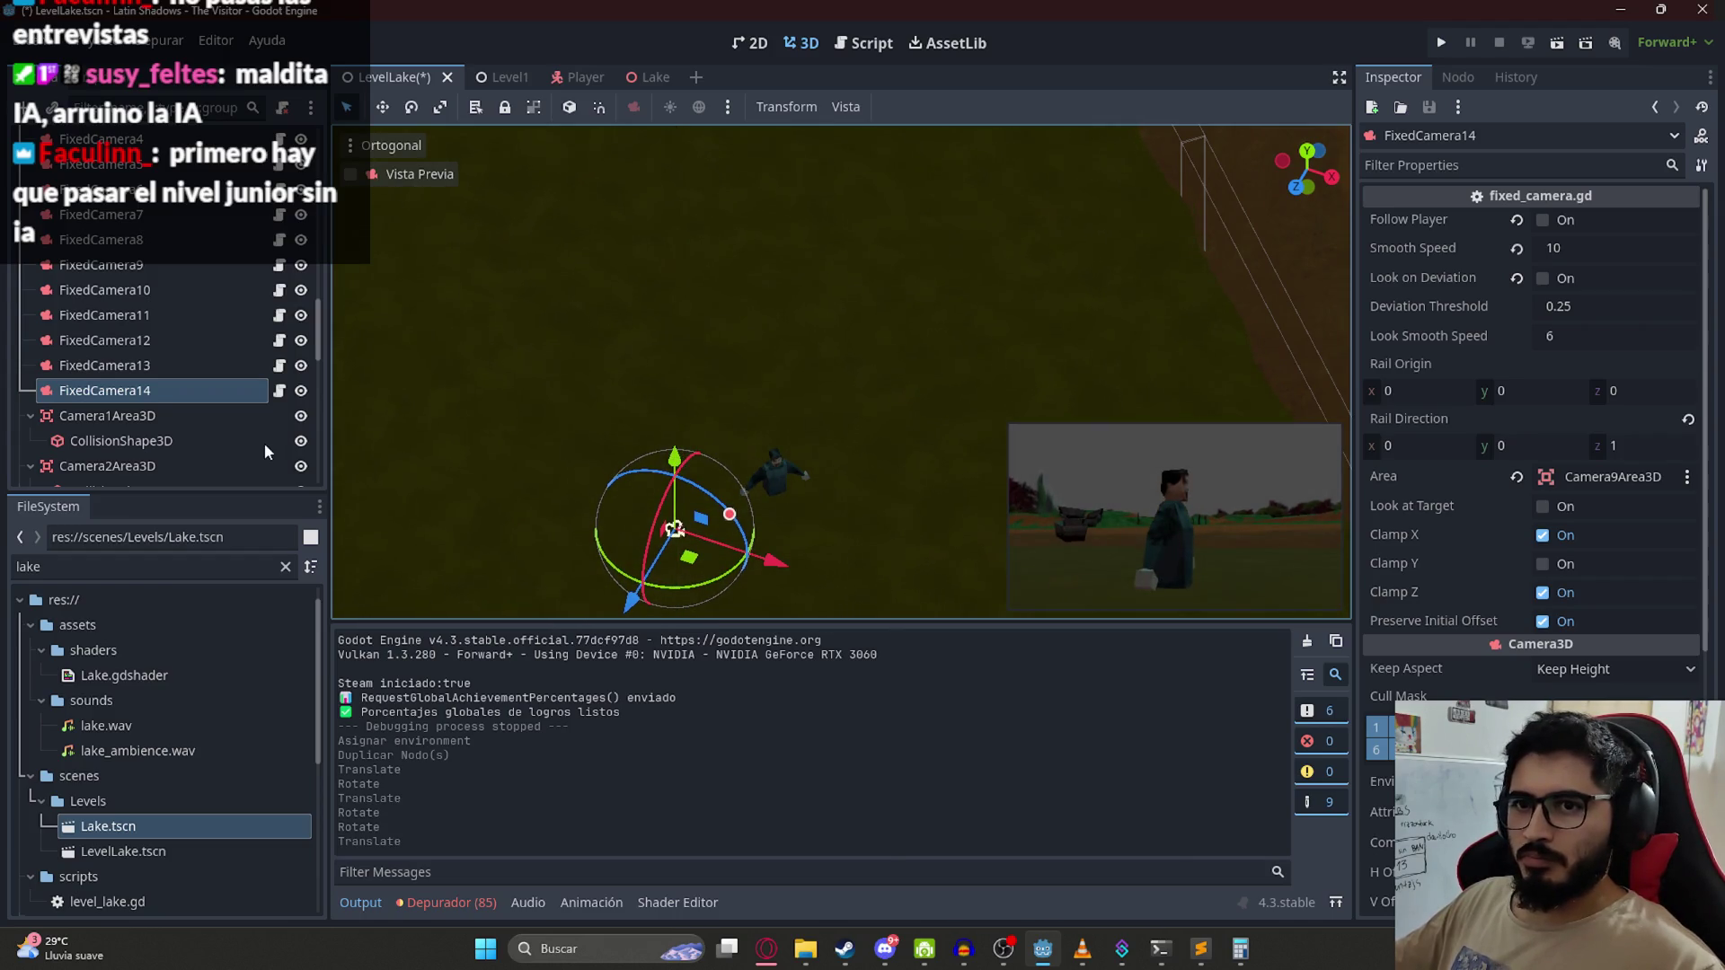
Step: Set the character's AnimationPlayer current animation to death
left_click(769, 471)
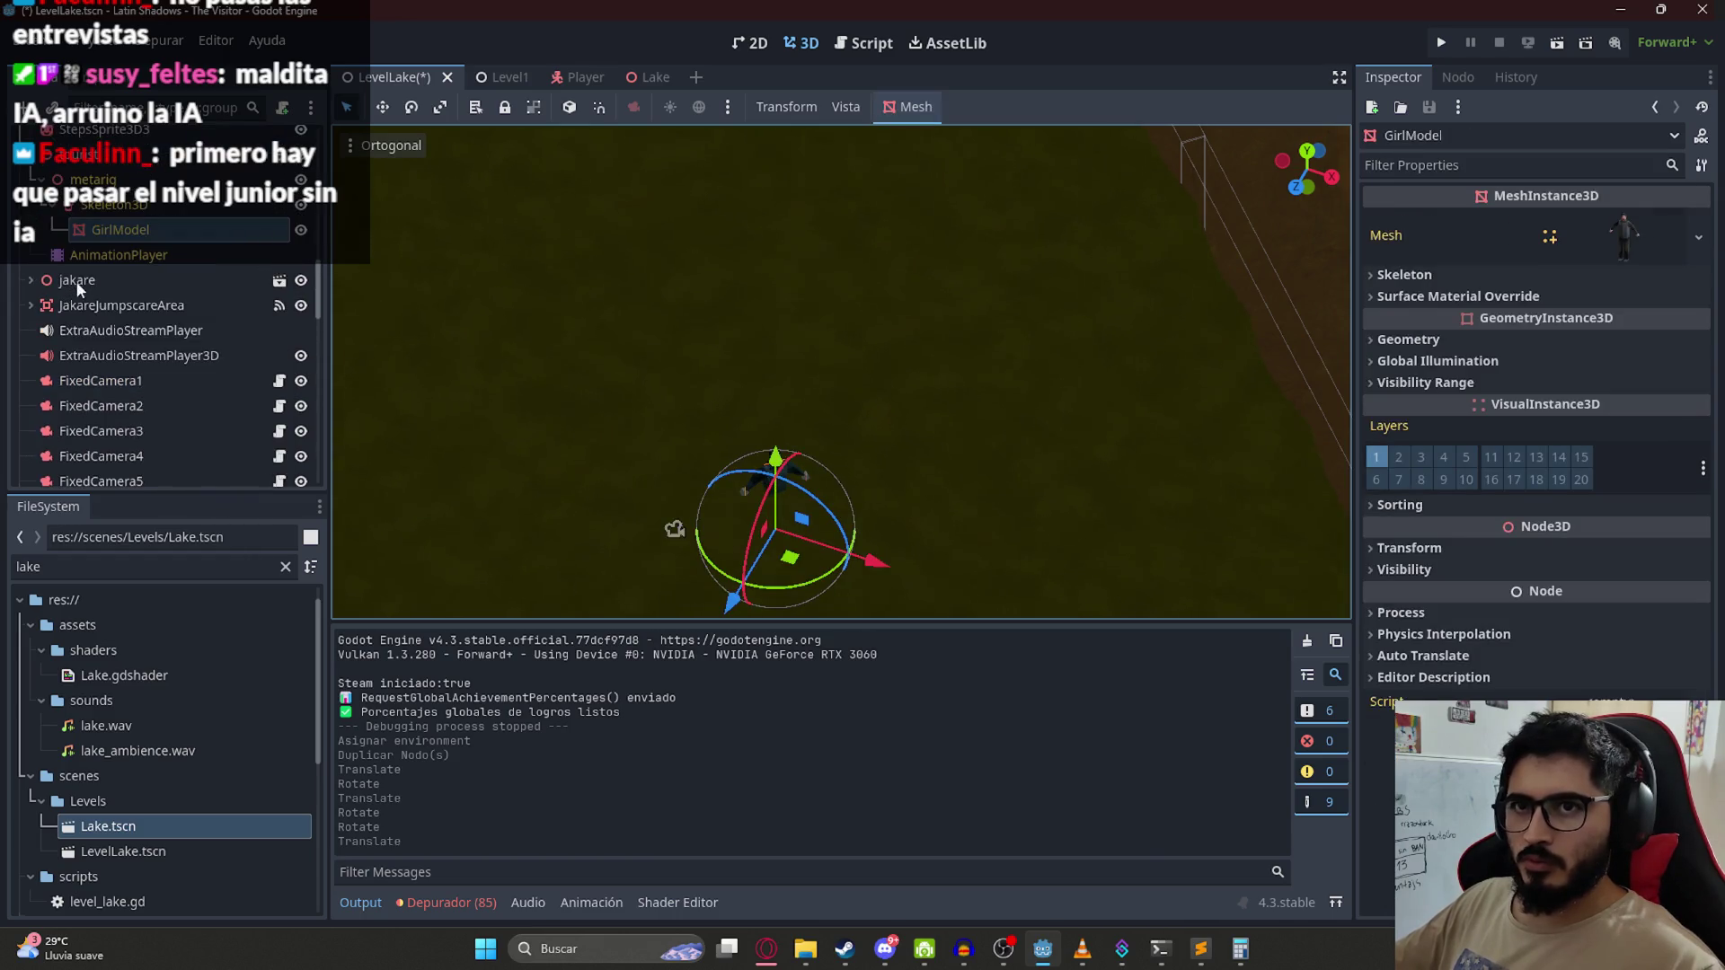
left_click(118, 255)
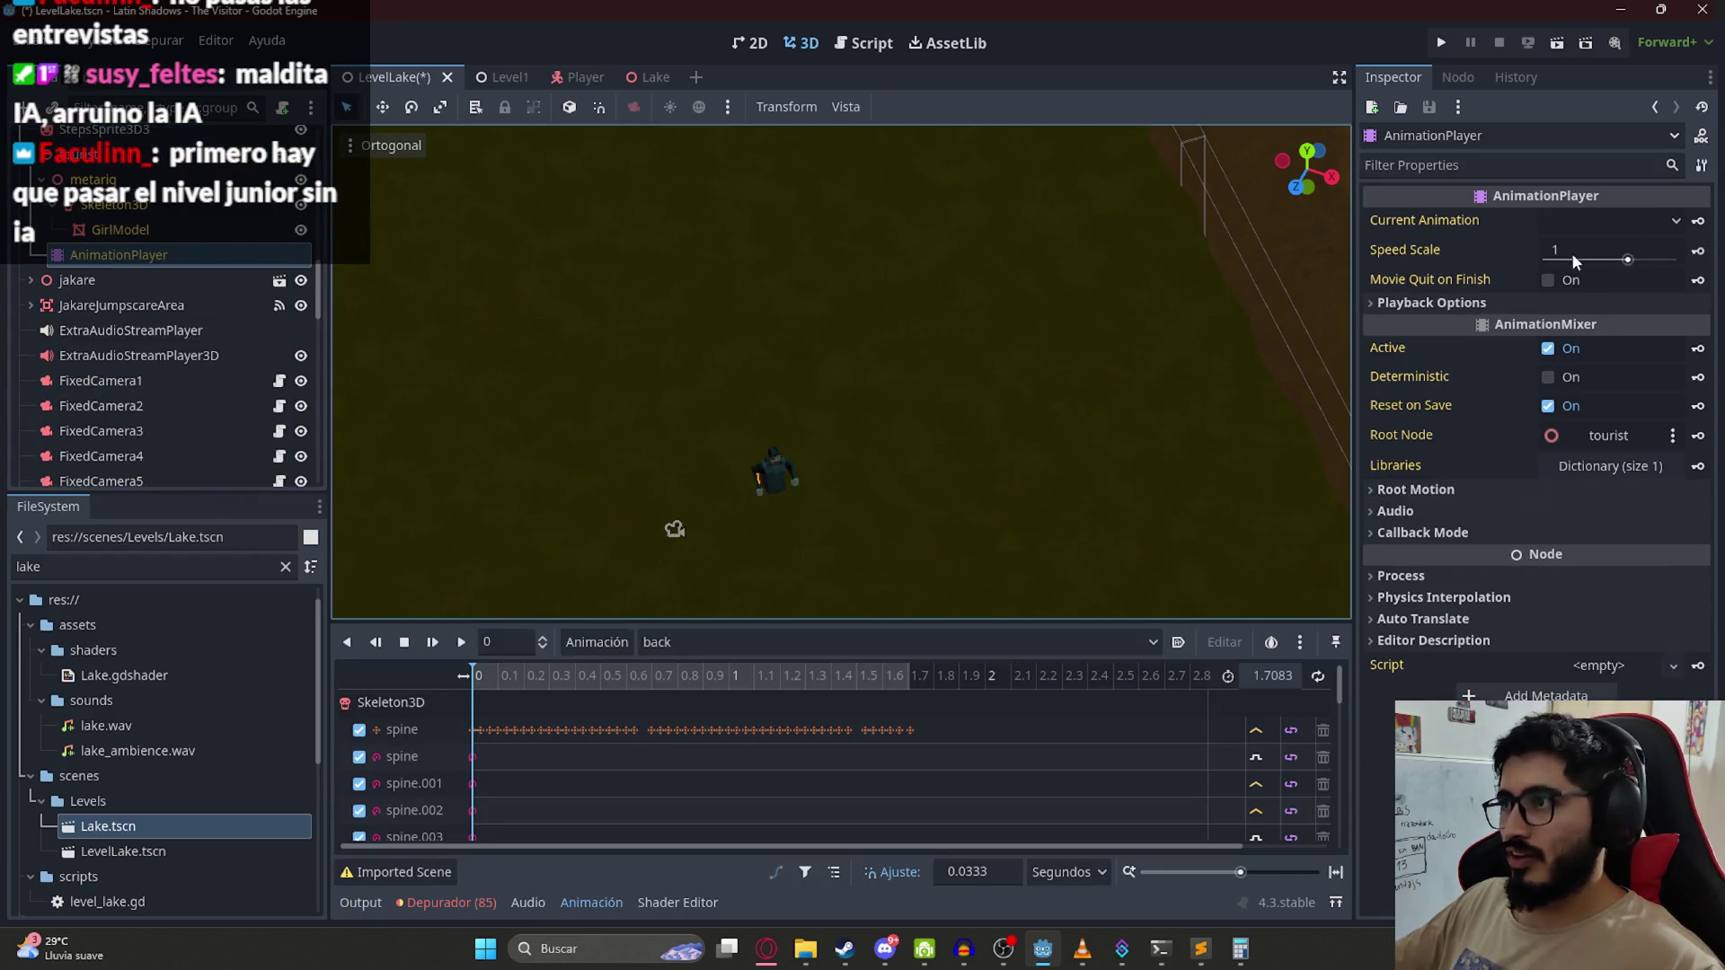
left_click(1590, 225)
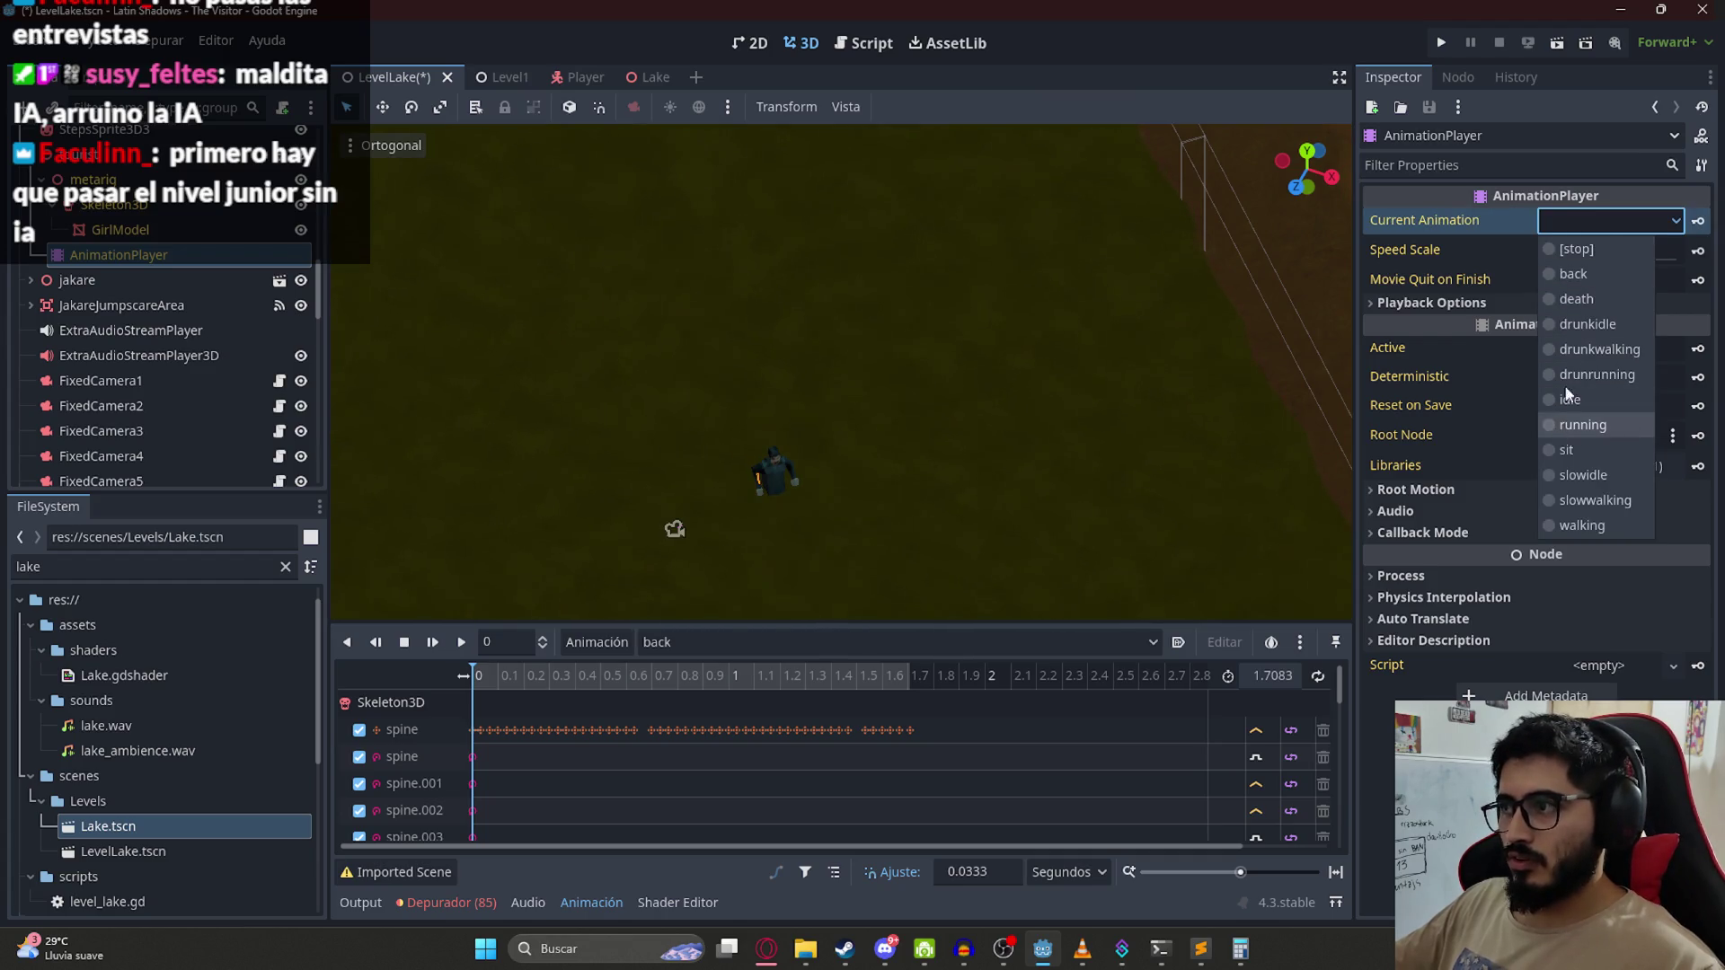
left_click(1567, 298)
scroll(164, 368, "down", 10)
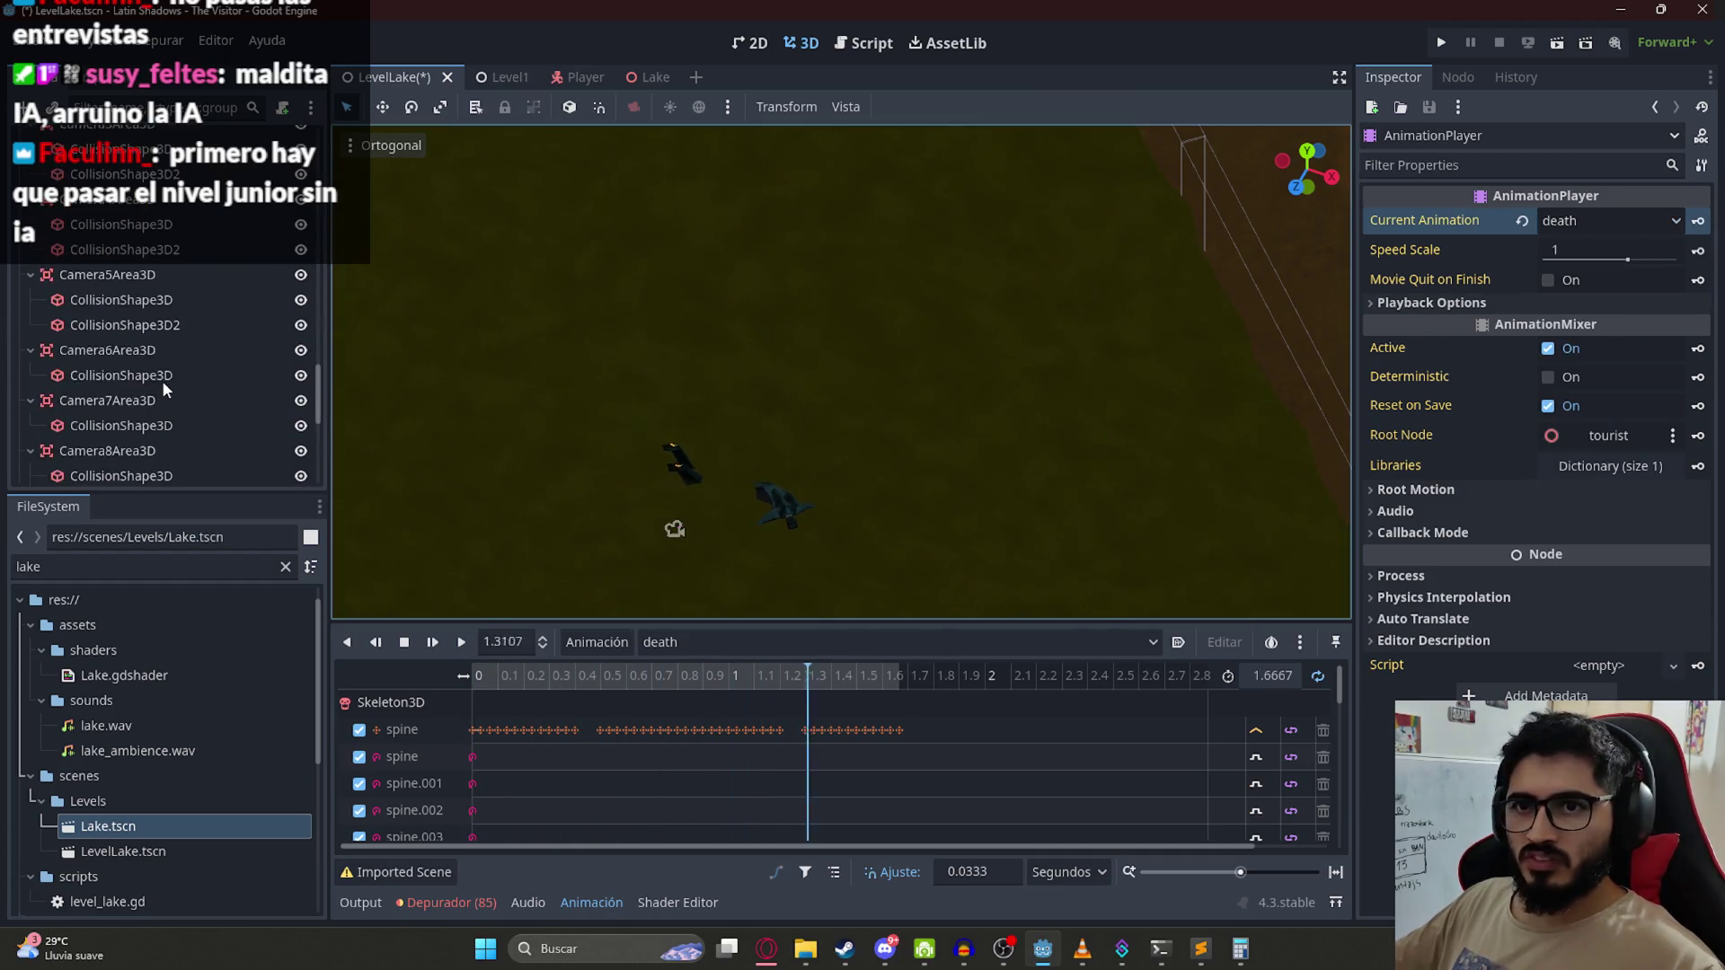
scroll(118, 452, "up", 10)
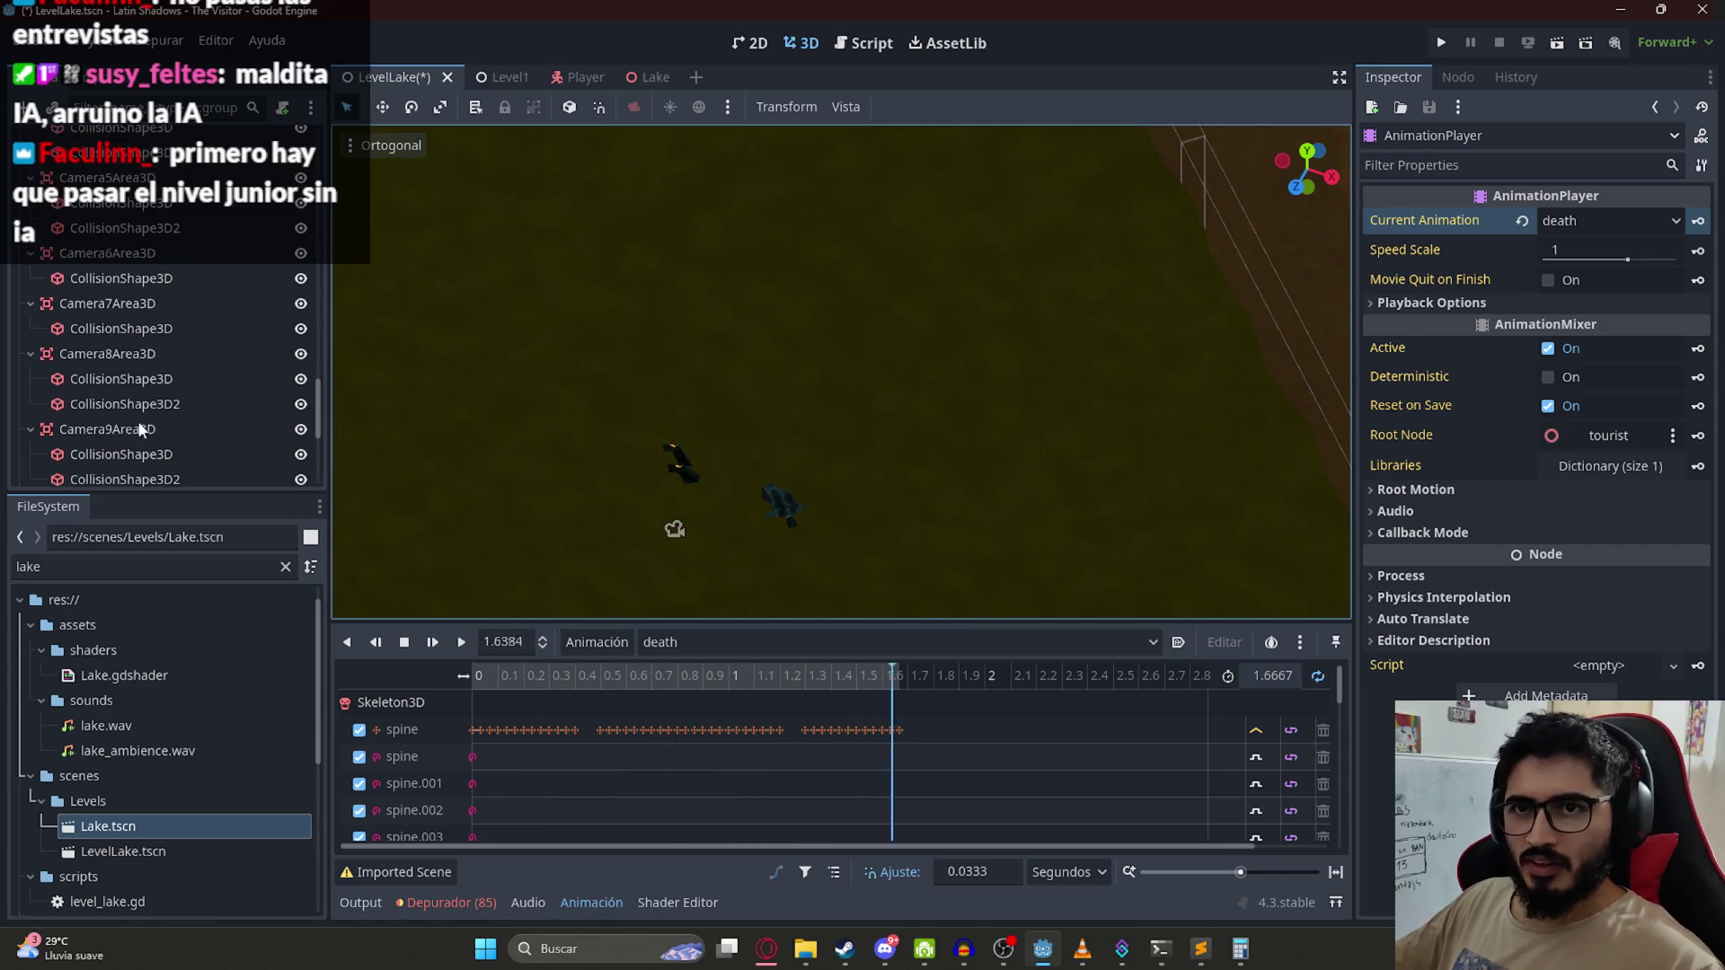
scroll(117, 441, "down", 3)
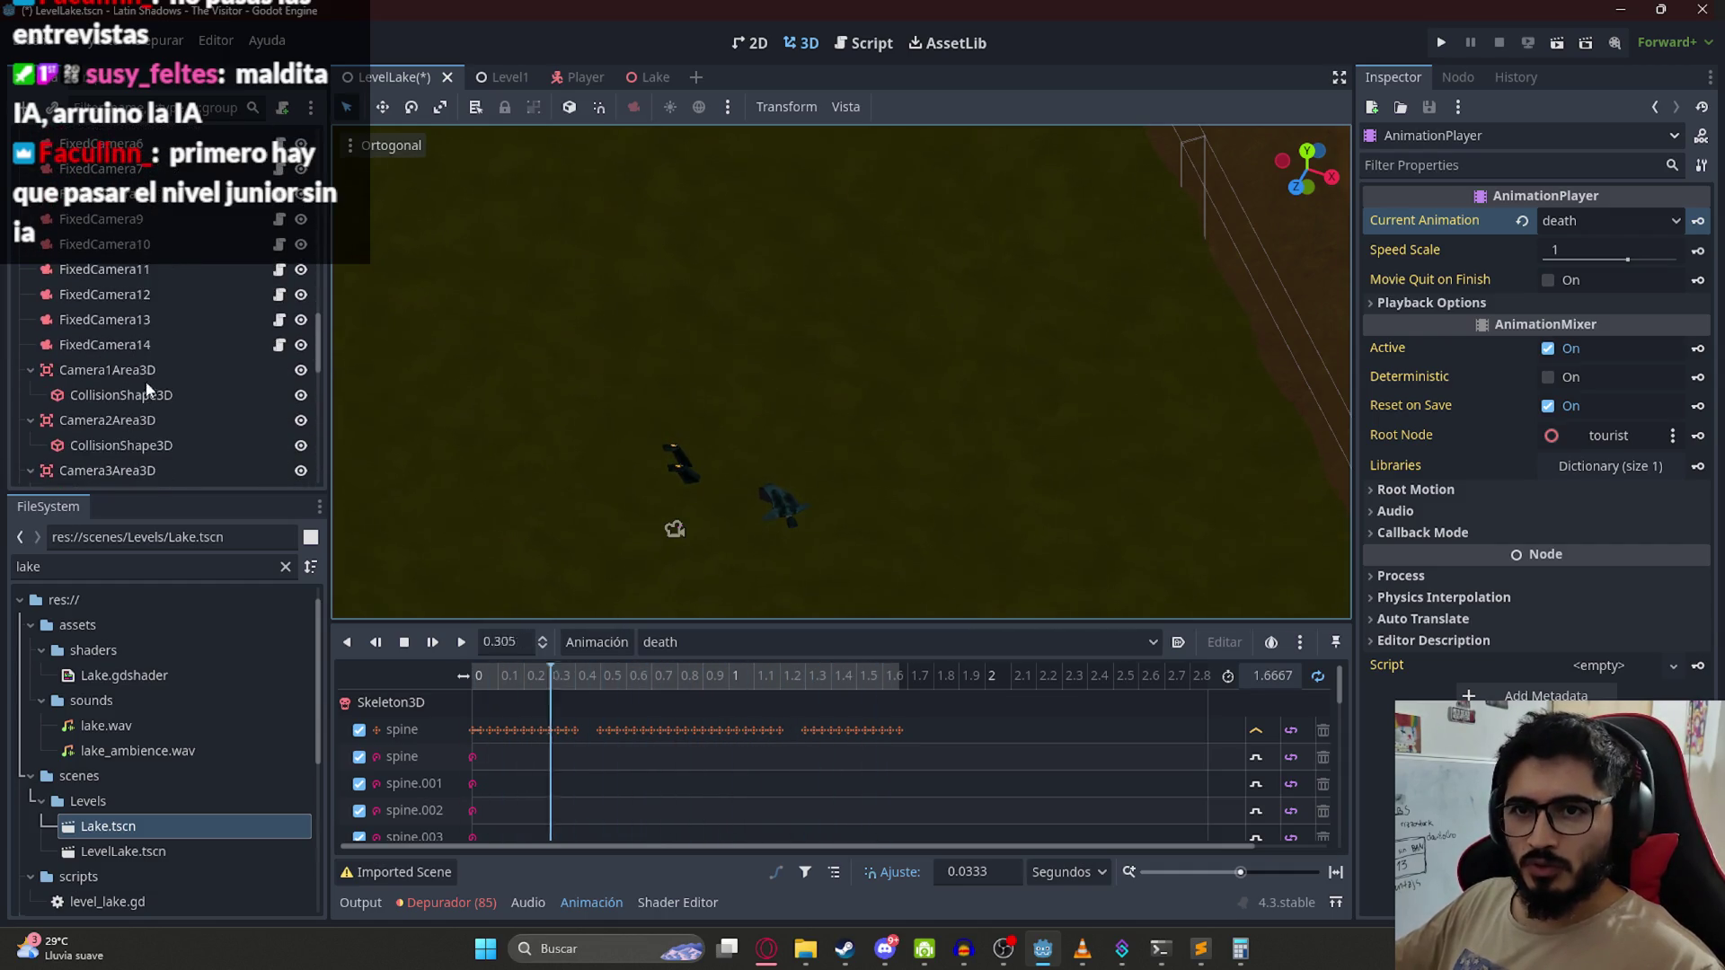
Step: Re-aim FixedCamera14 on the fallen character and save the LevelLake scene
left_click(117, 345)
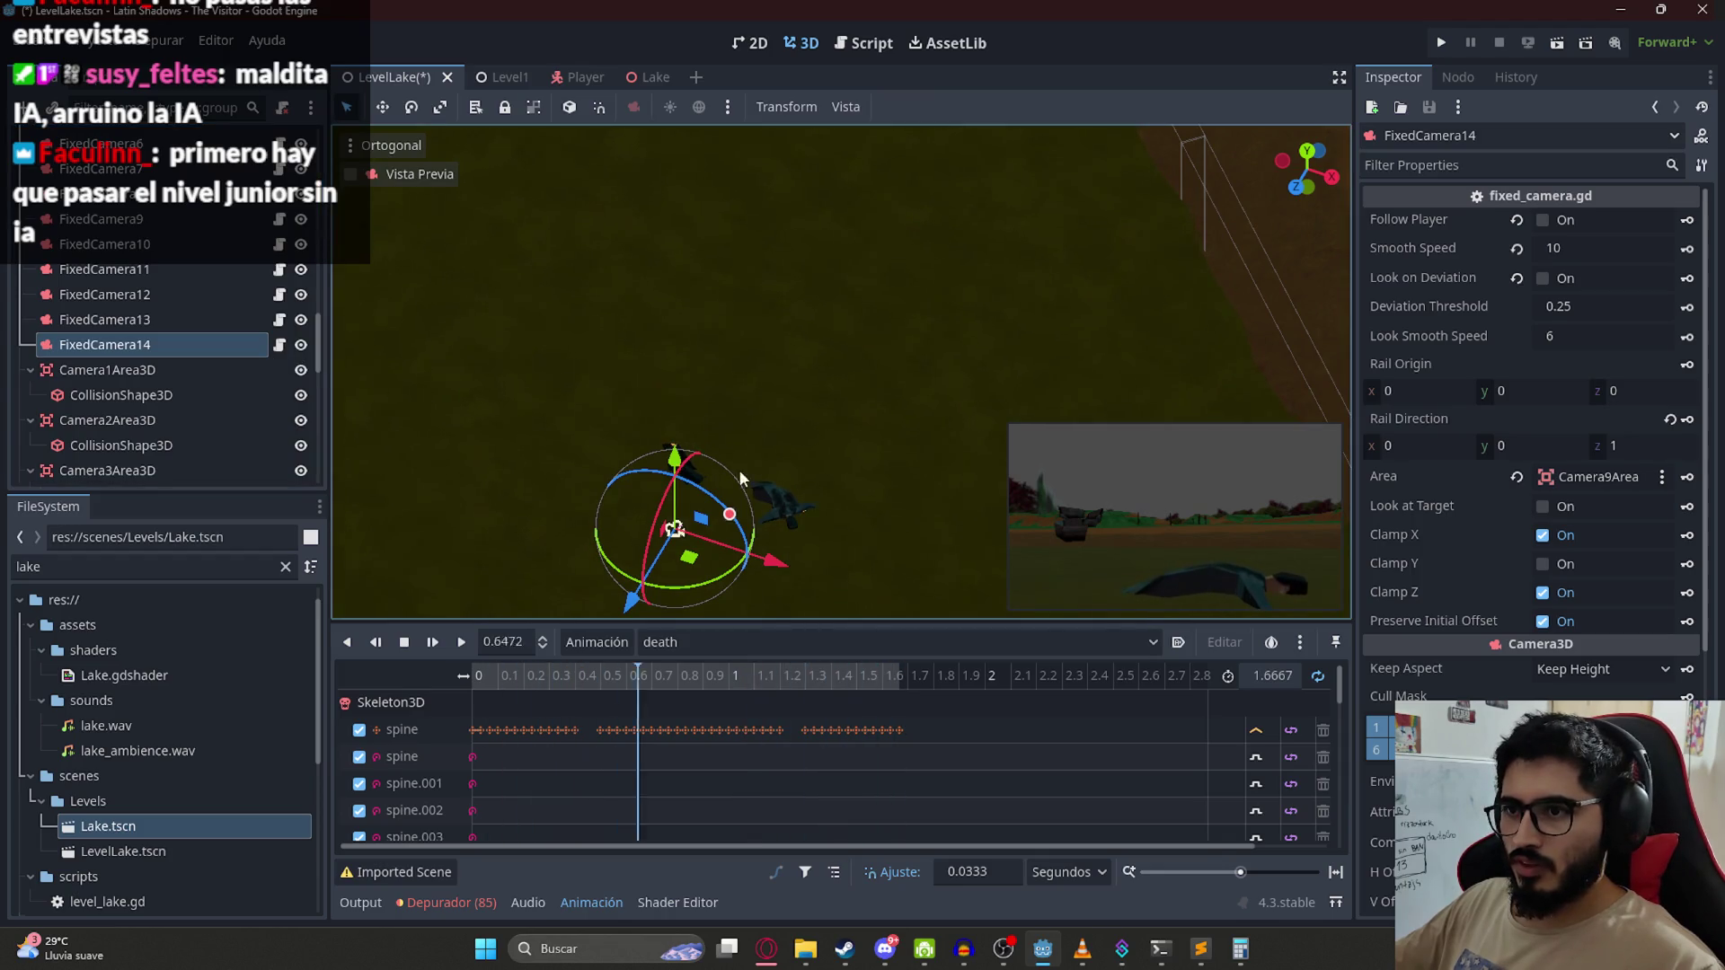
mouse_move(739, 564)
left_mouse_down()
mouse_move(694, 561)
mouse_move(778, 593)
mouse_move(760, 589)
left_mouse_up()
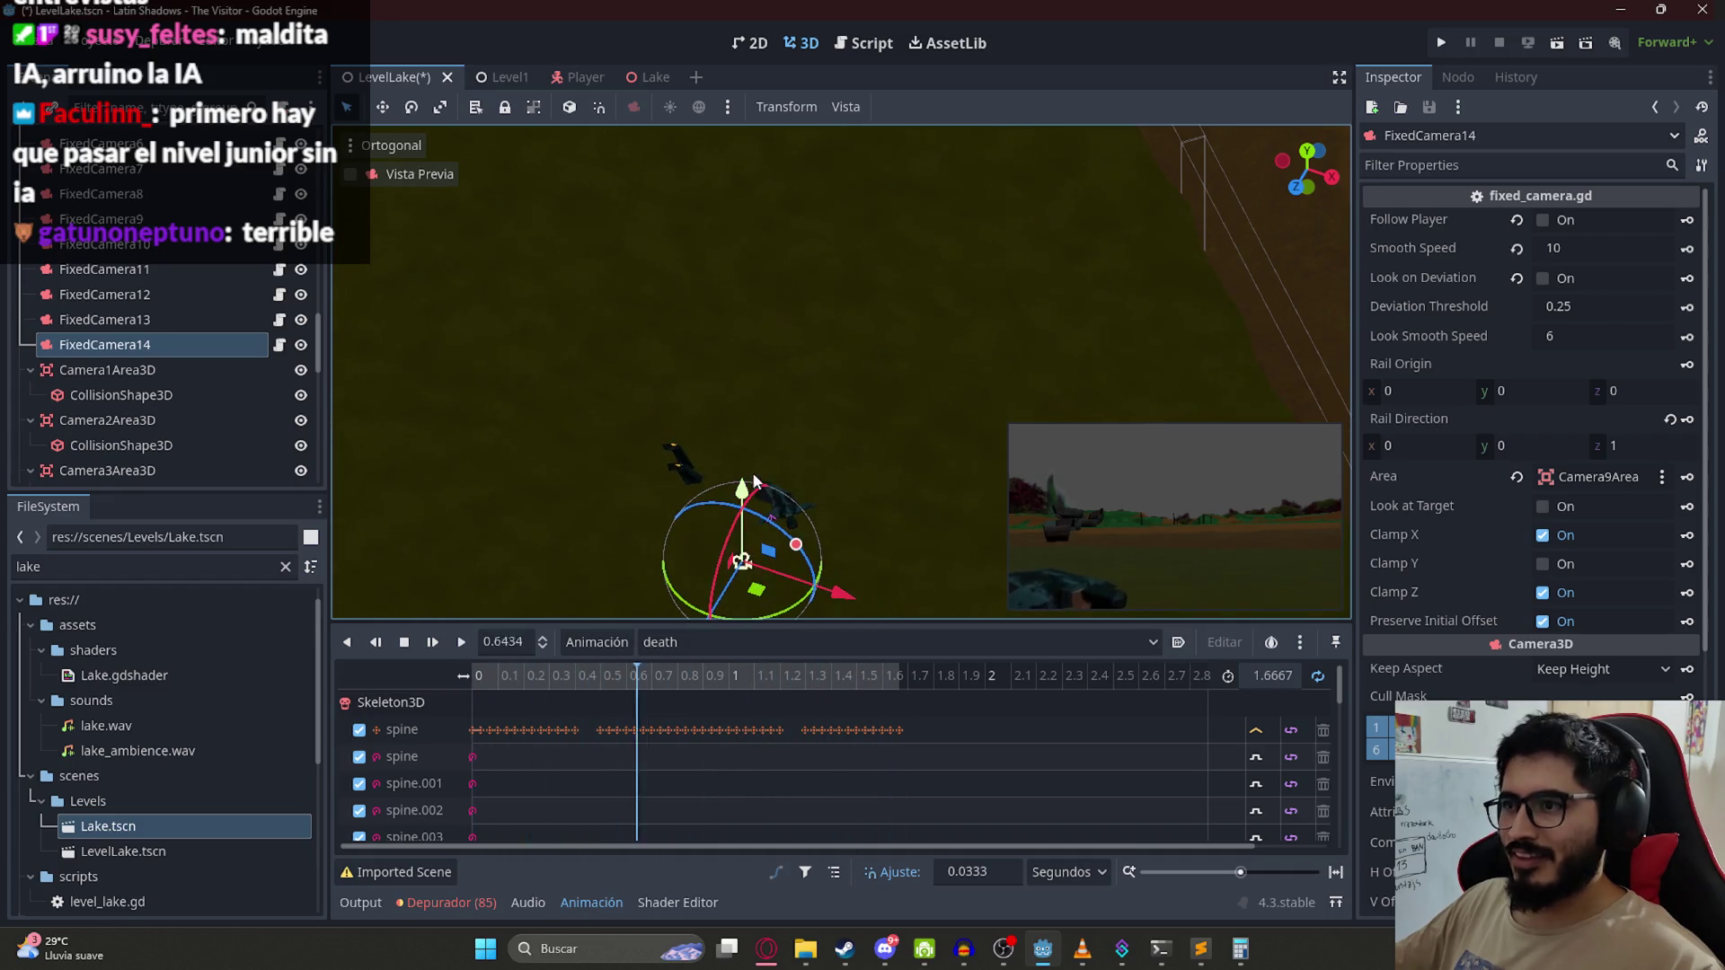
scroll(963, 260, "up", 3)
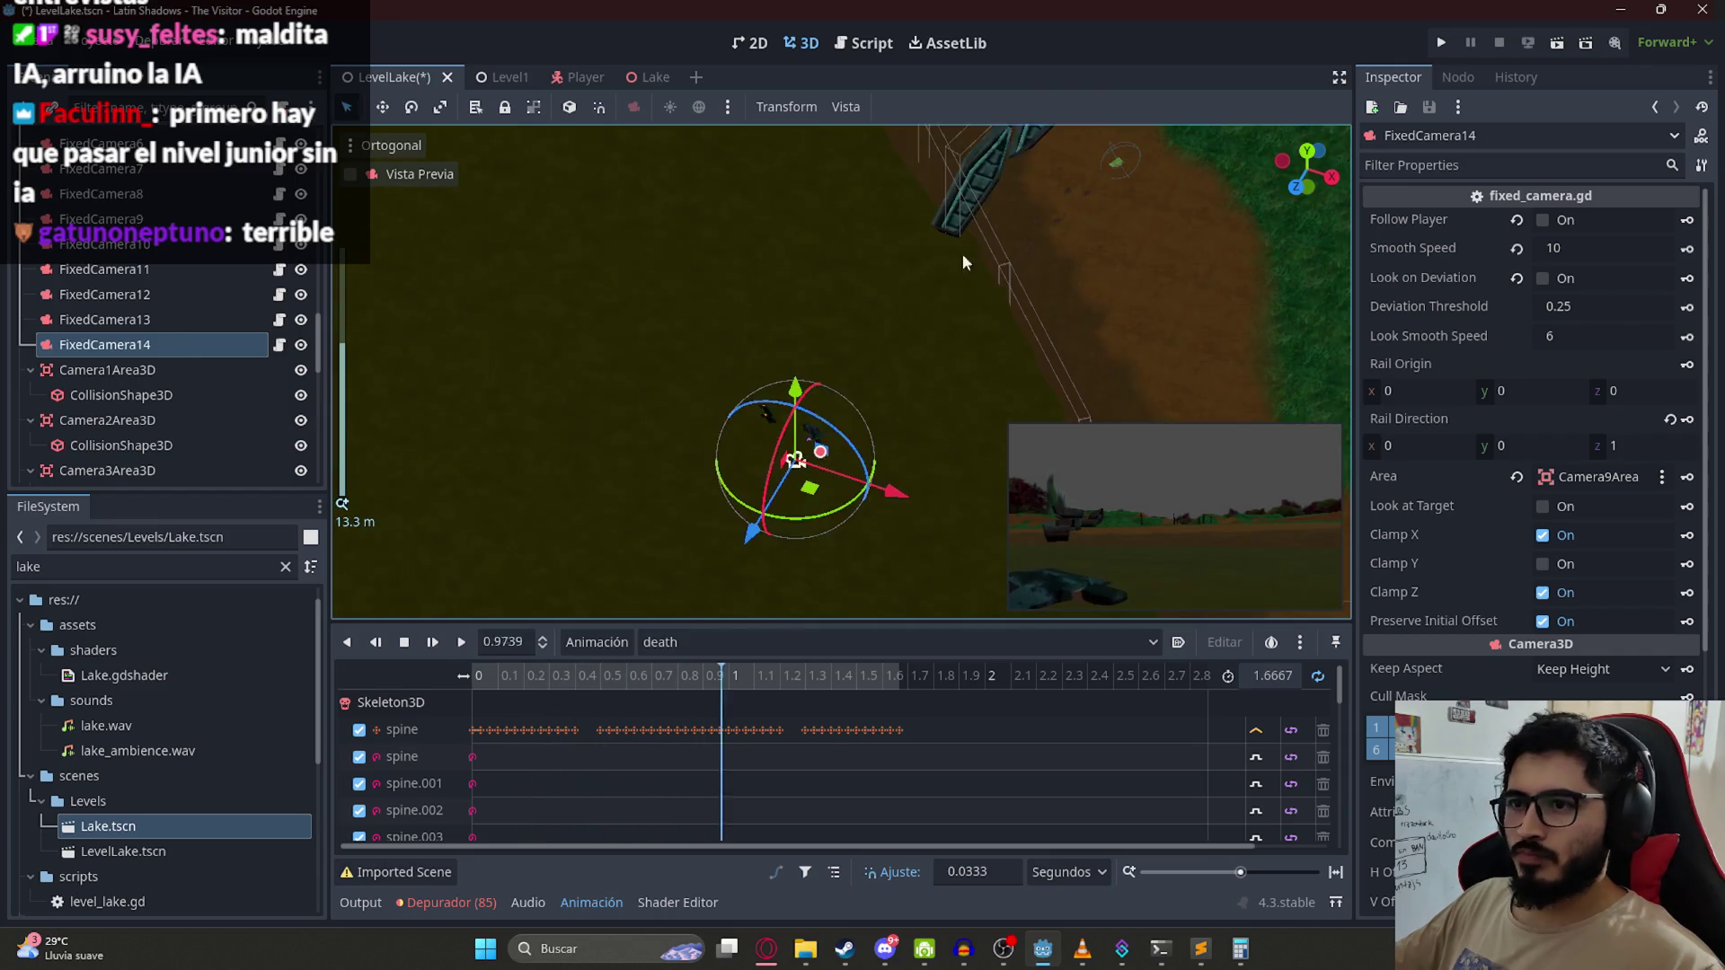
scroll(941, 460, "down", 5)
key("ctrl+s")
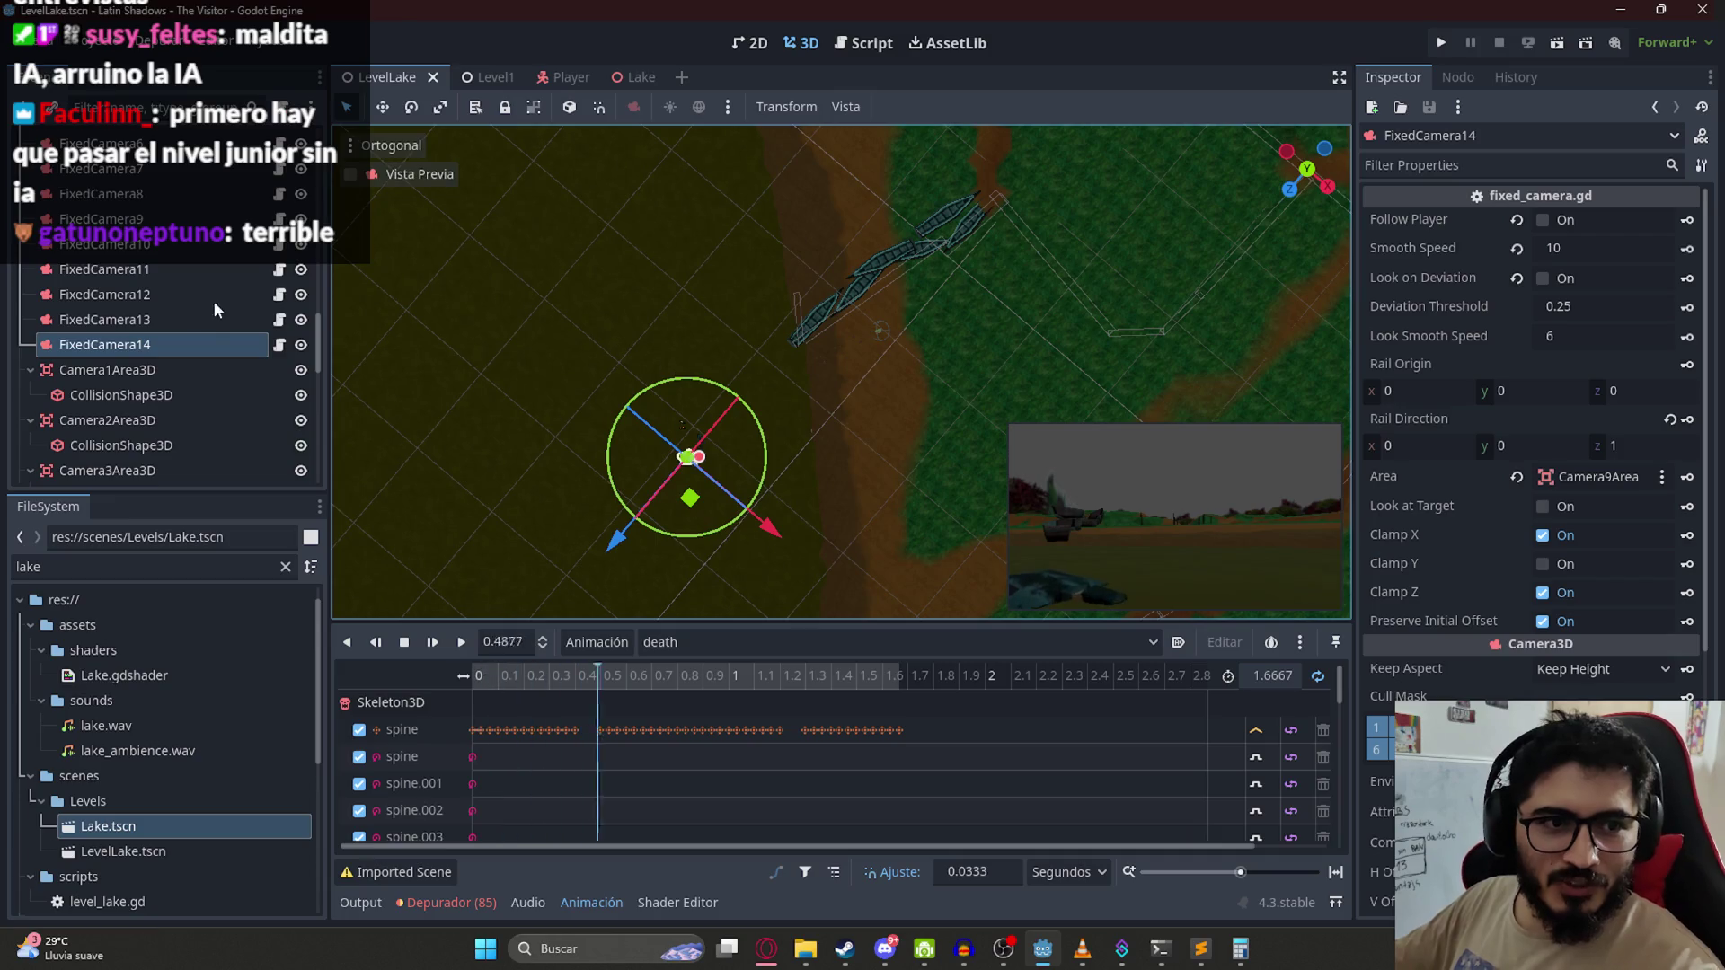
Step: Duplicate the Camera13Area3D trigger area
scroll(192, 342, "down", 10)
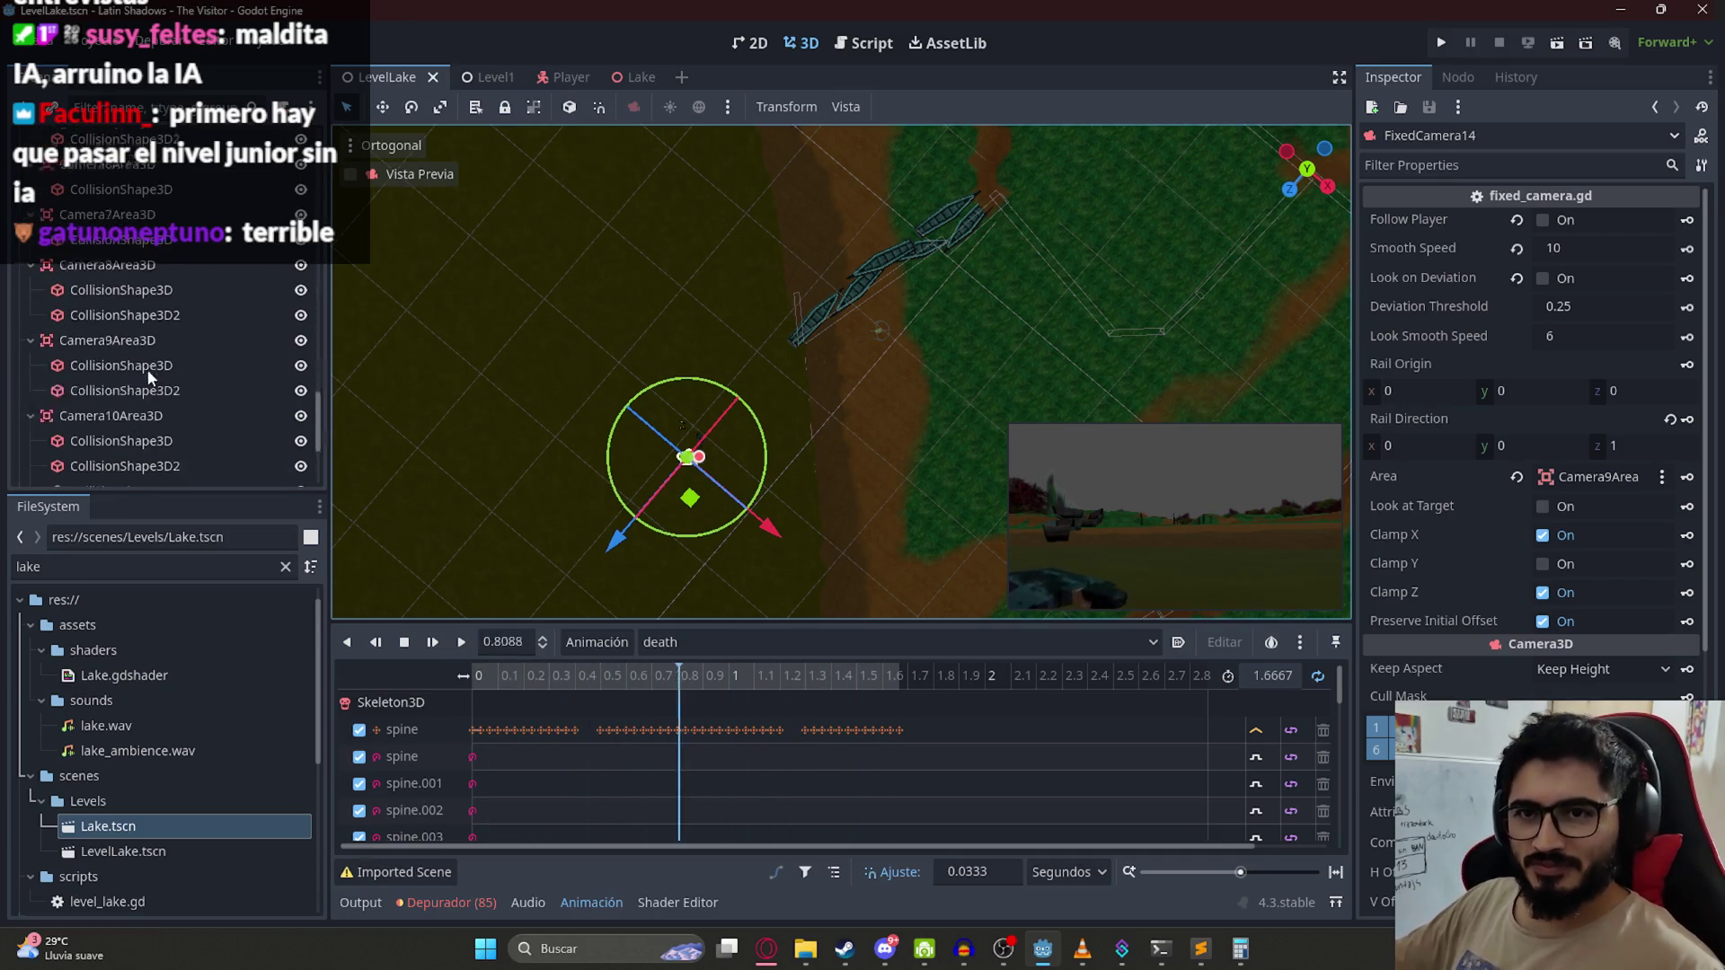
left_click(120, 421)
key("ctrl+d")
Step: Rename the duplicate to Camera14Area3D and delete its copied collision shape
double_click(139, 469)
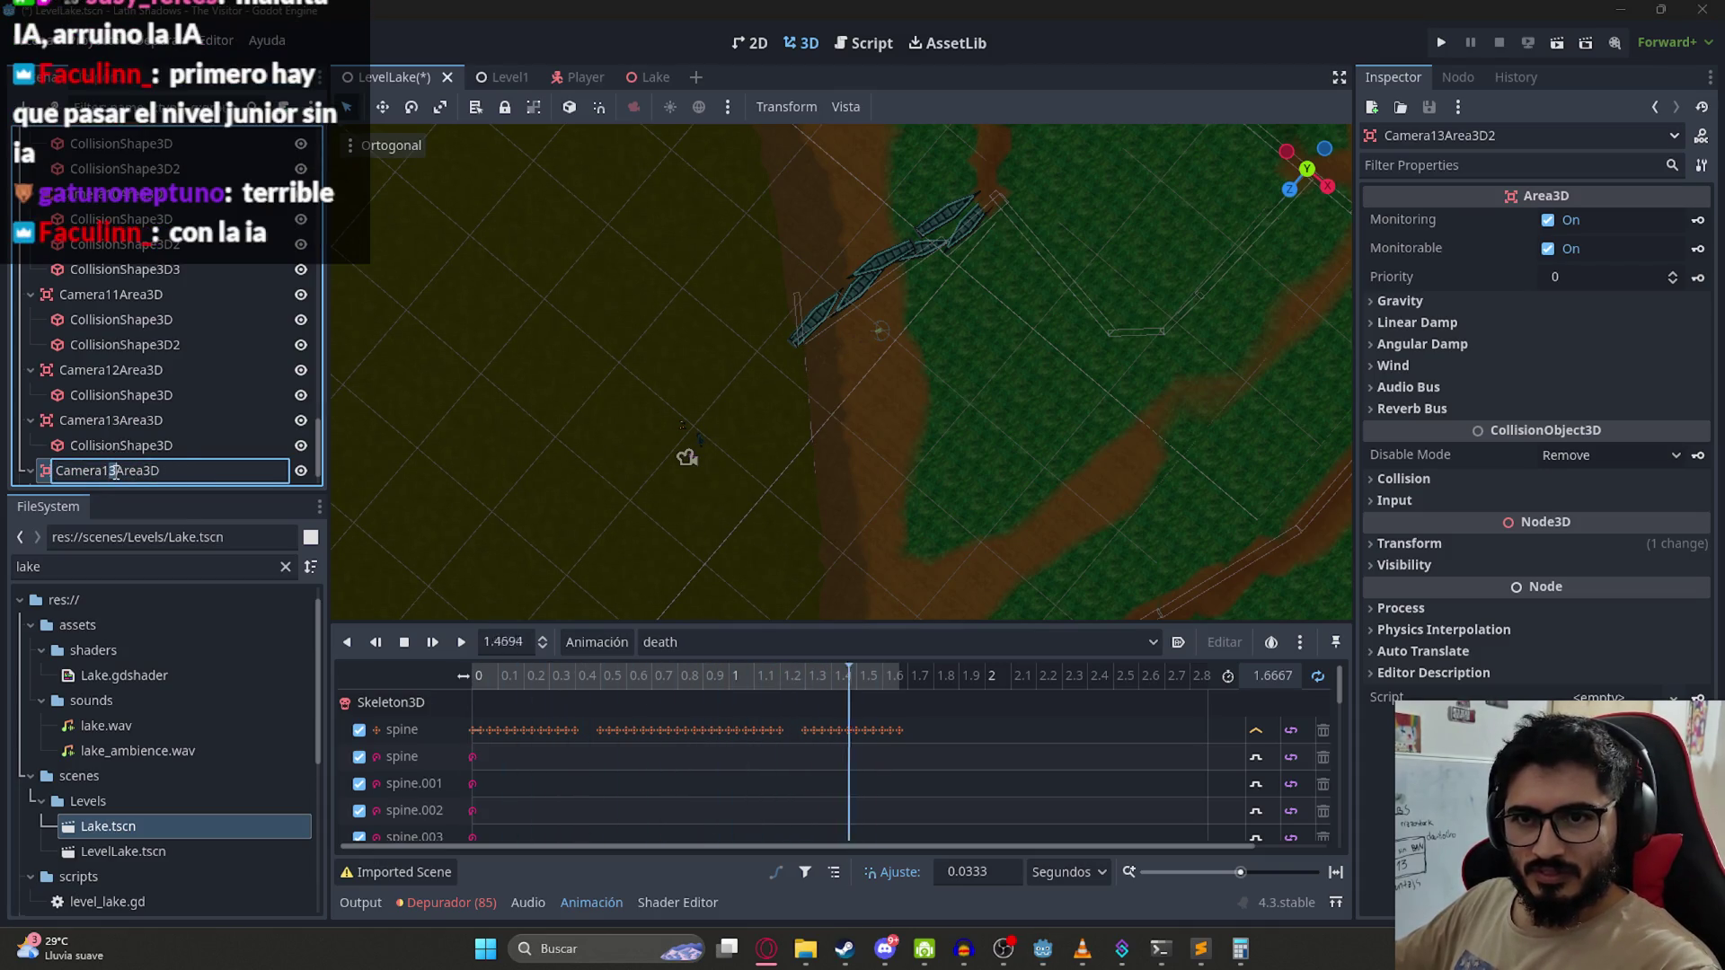
key("Return")
right_click(152, 445)
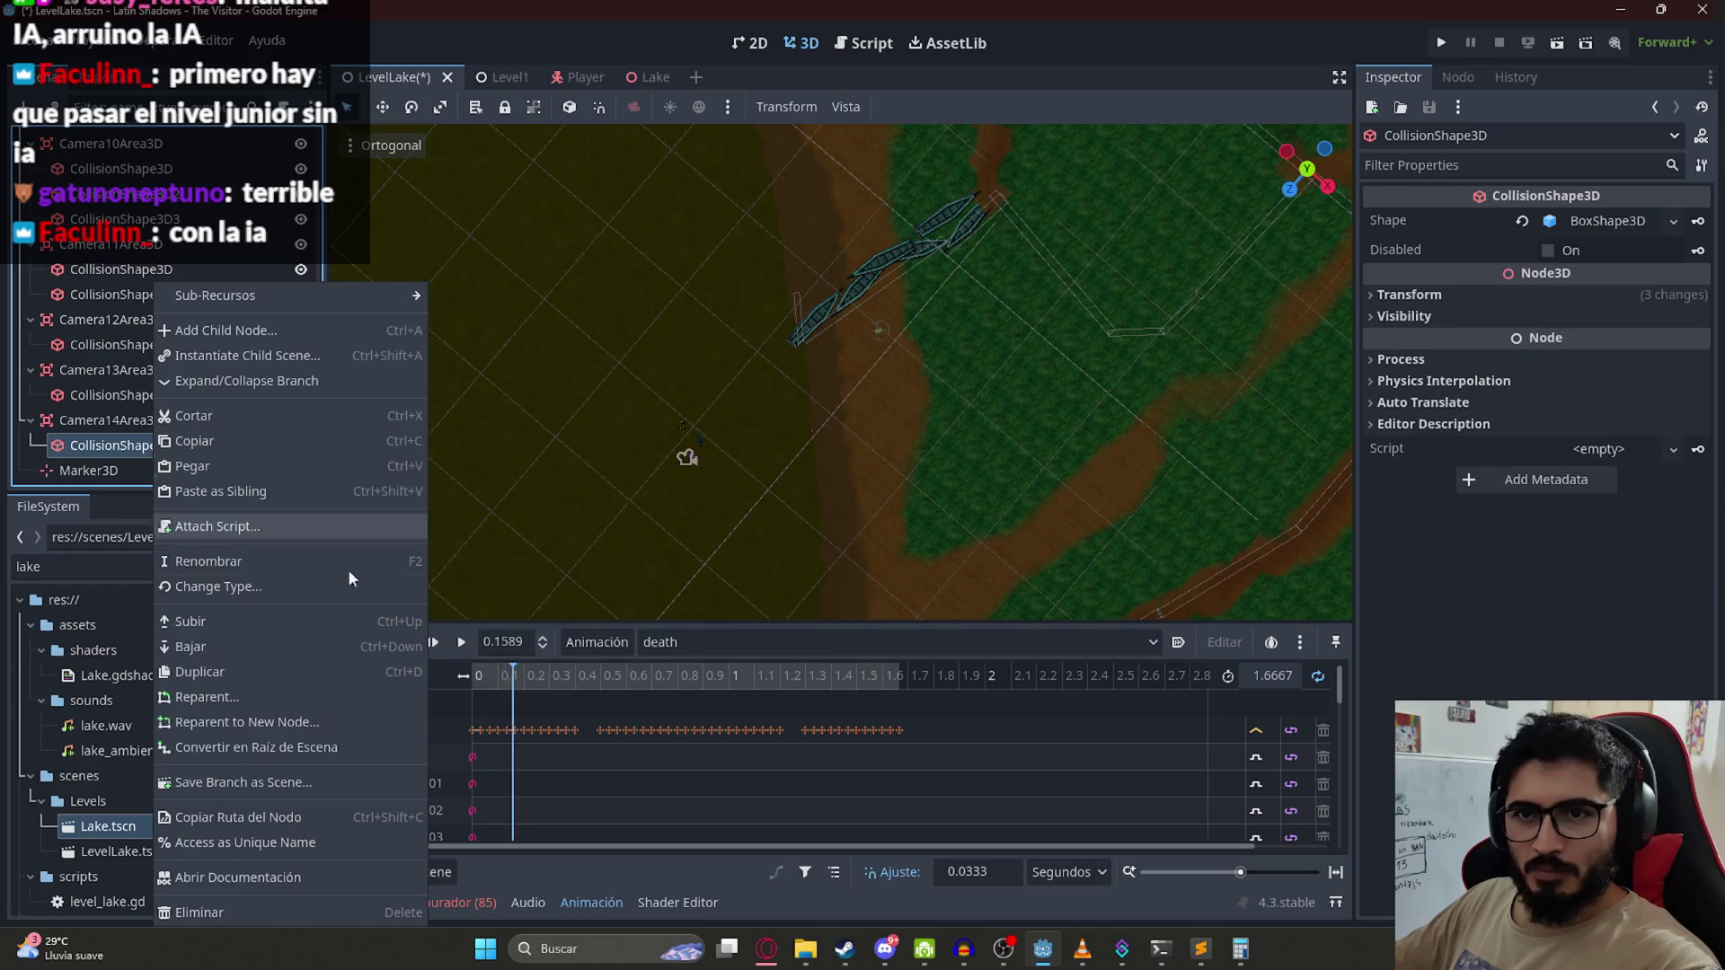
left_click(246, 917)
key("Return")
Step: Add a CollisionShape3D child to Camera14Area3D with a new BoxShape3D
right_click(135, 449)
left_click(223, 331)
key("Return")
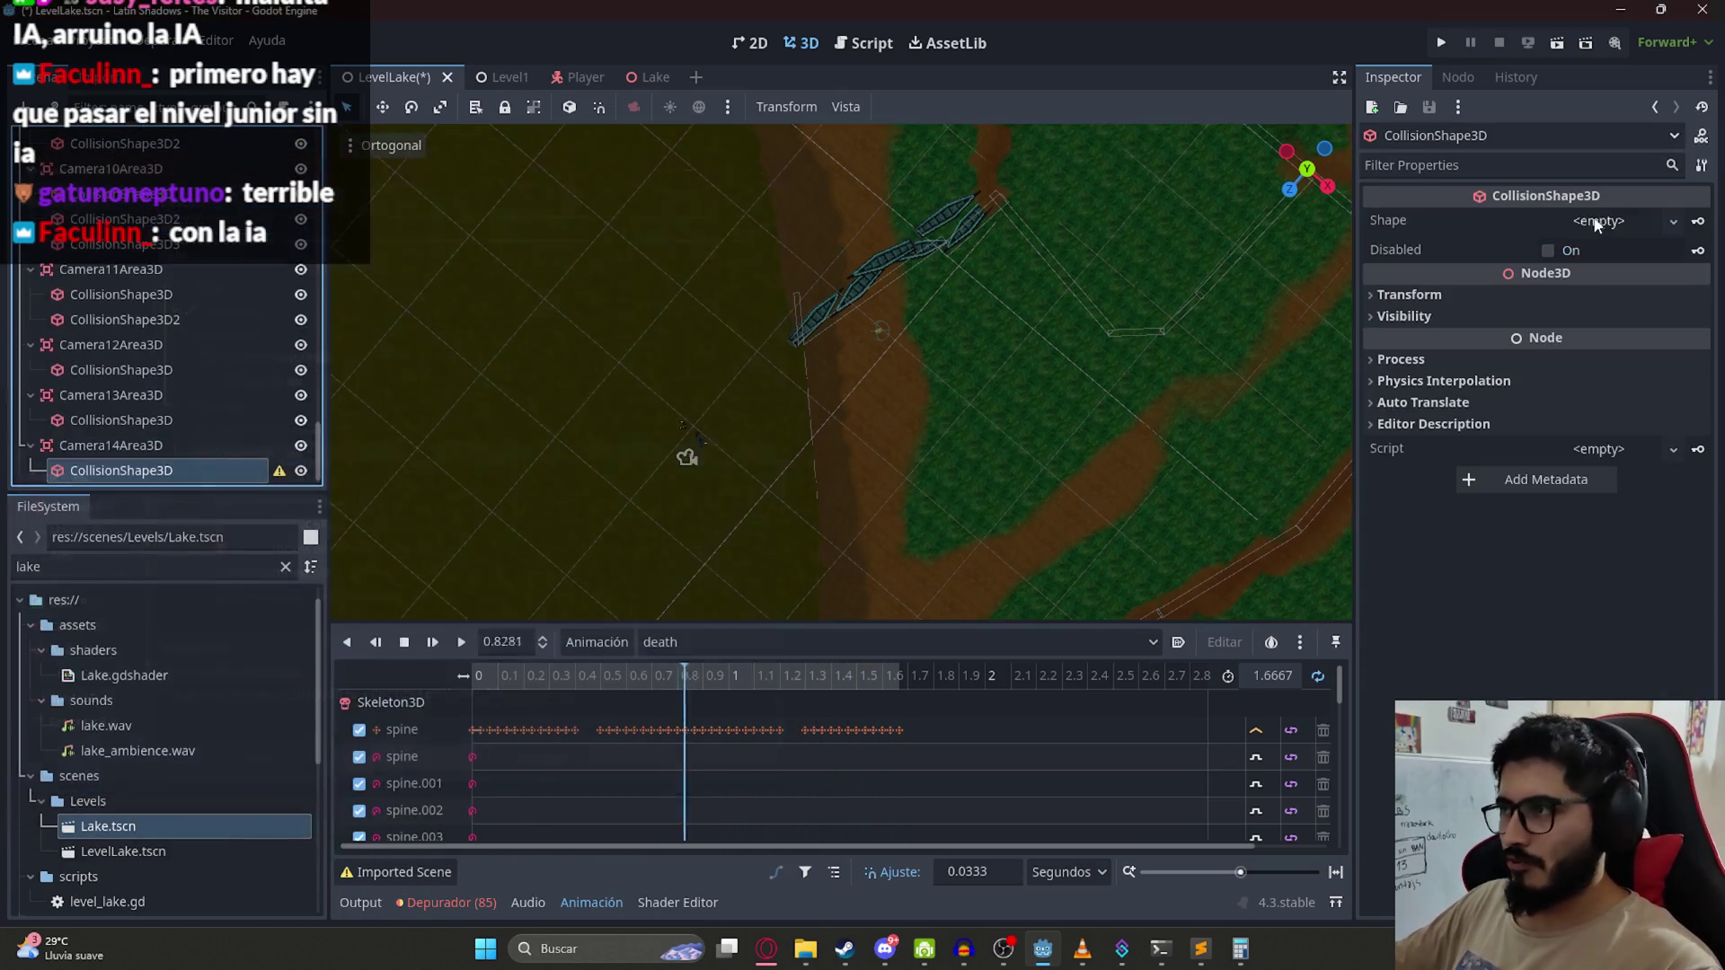
left_click(1608, 221)
left_click(1588, 284)
scroll(930, 440, "down", 5)
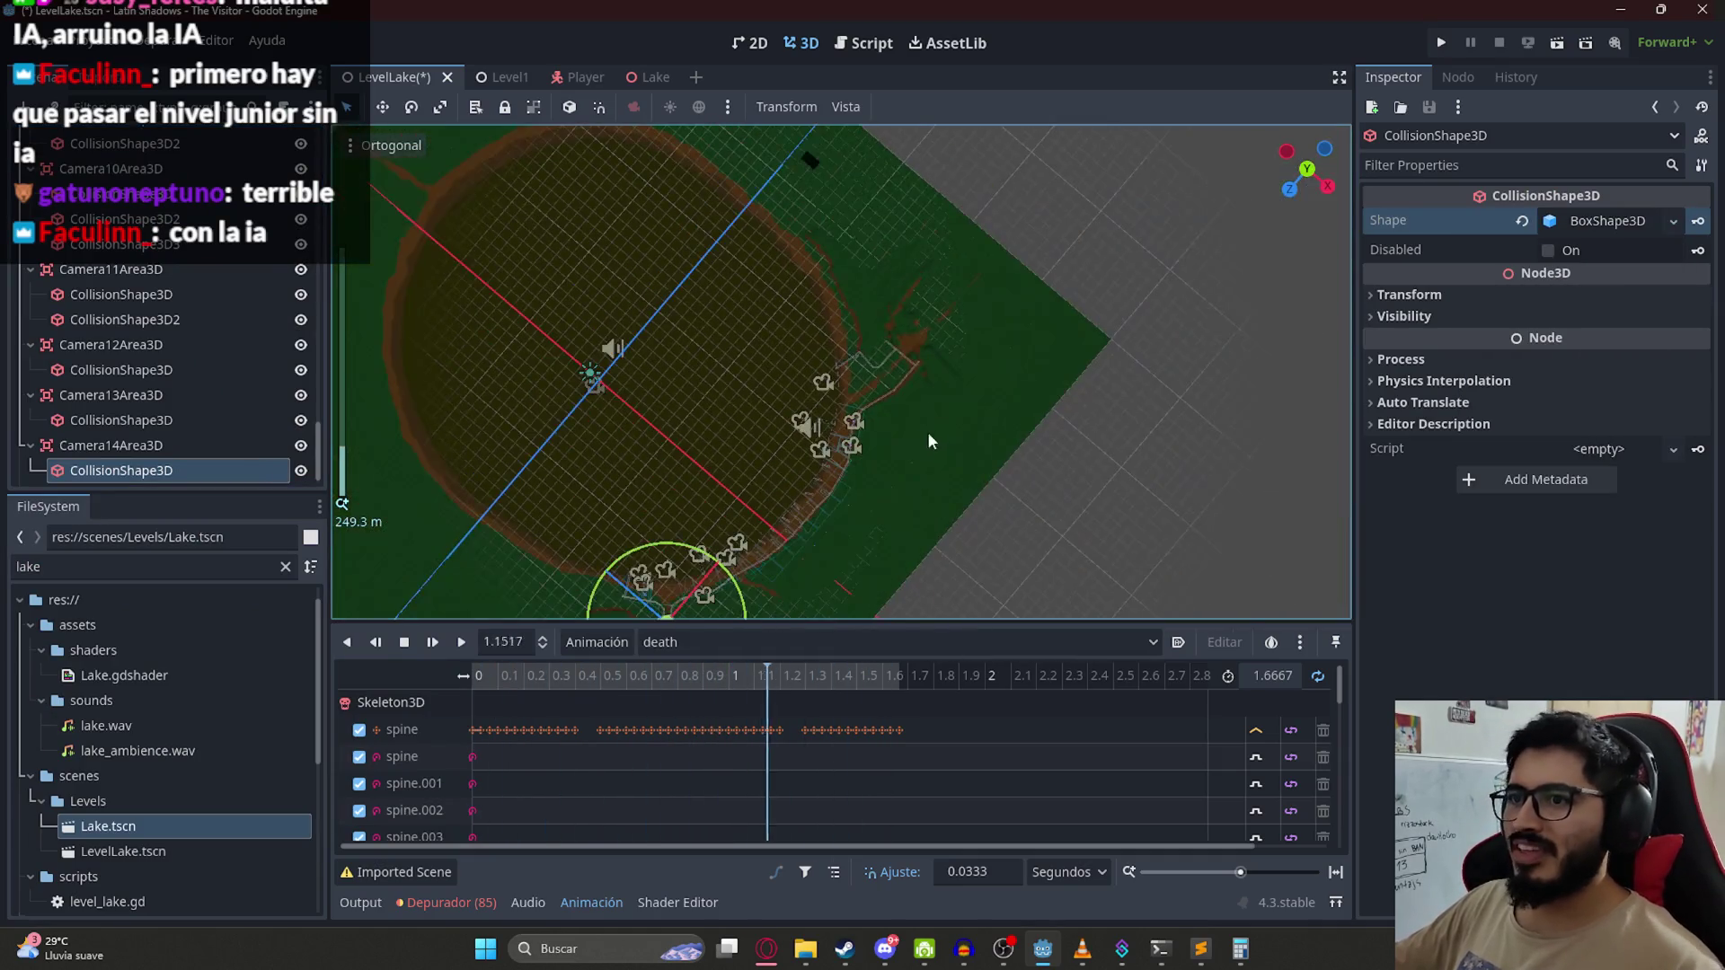
scroll(668, 511, "down", 5)
scroll(733, 584, "up", 10)
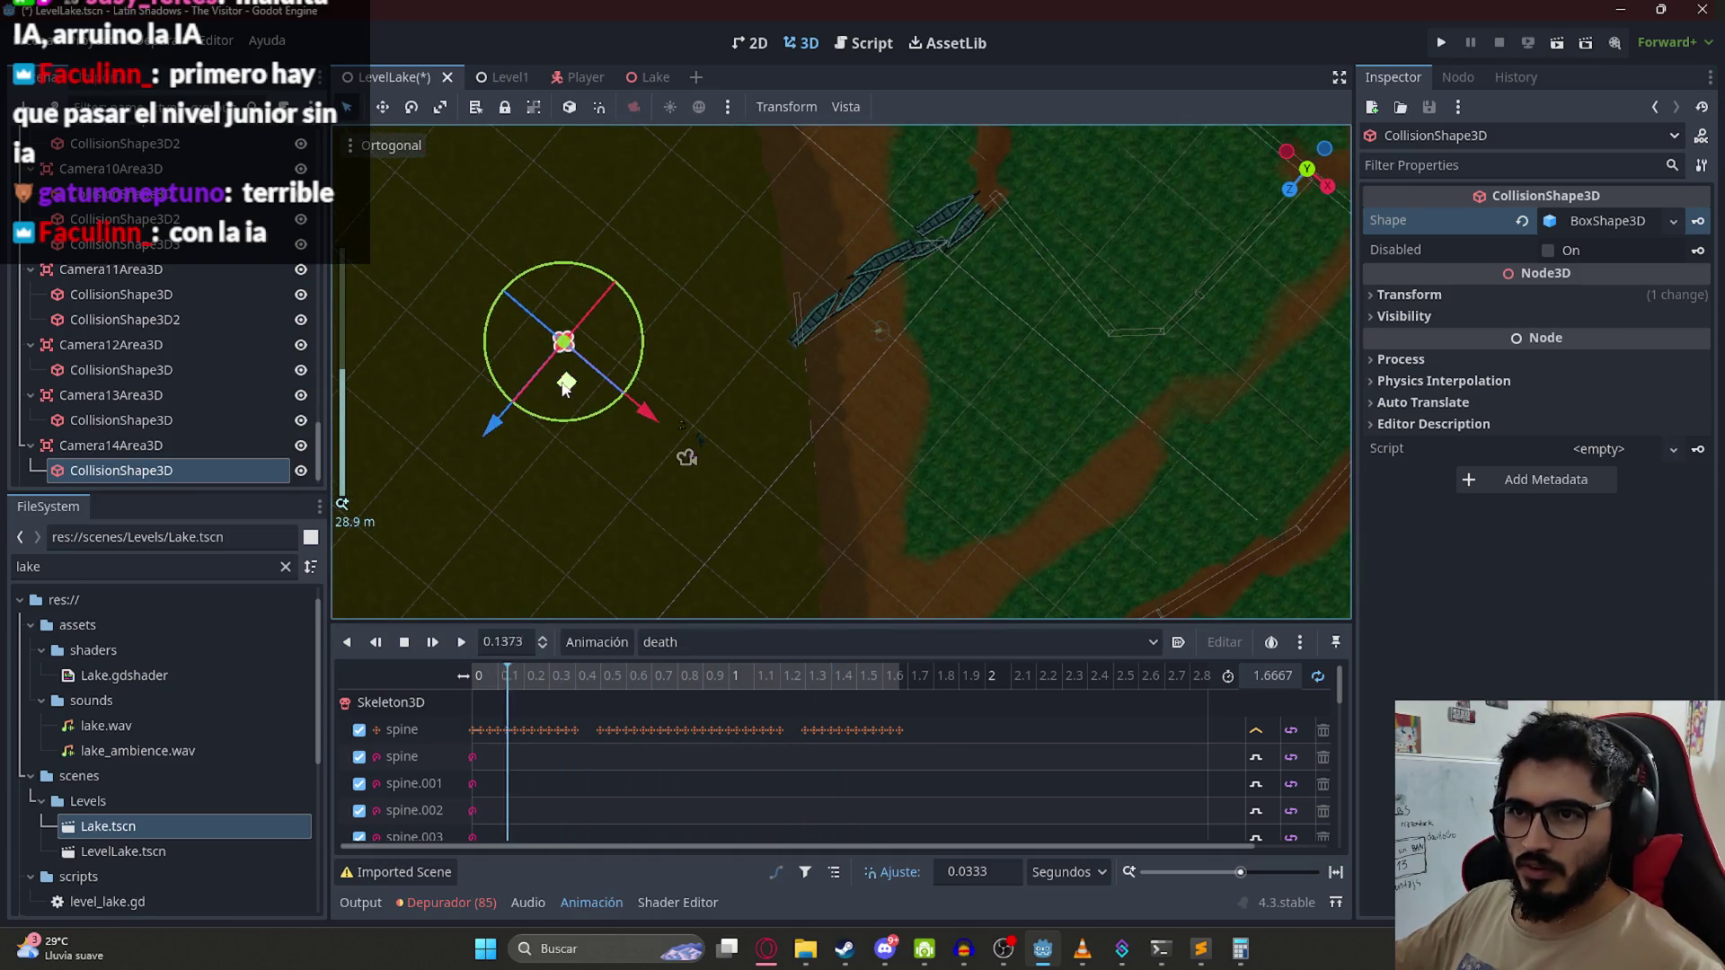
scroll(568, 422, "up", 5)
Step: Stretch the collision box over the dirt path to about 6.92 × 1 × 4.72
left_click_drag(530, 446, 857, 314)
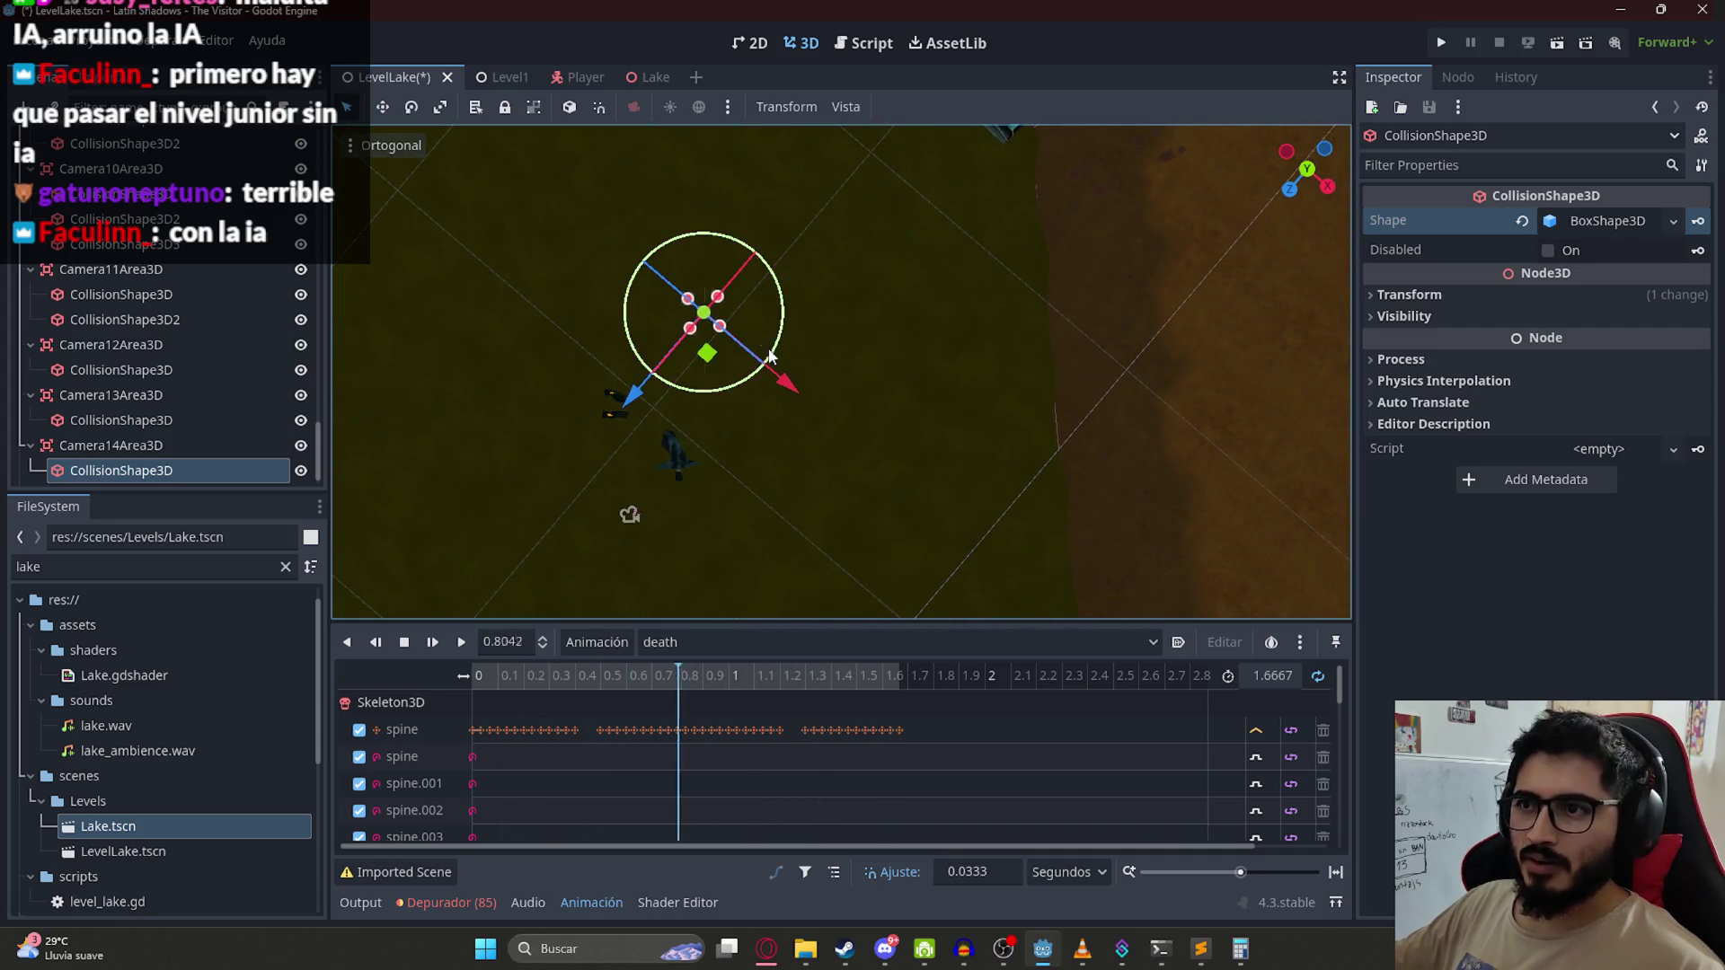
left_click_drag(717, 296, 1117, 274)
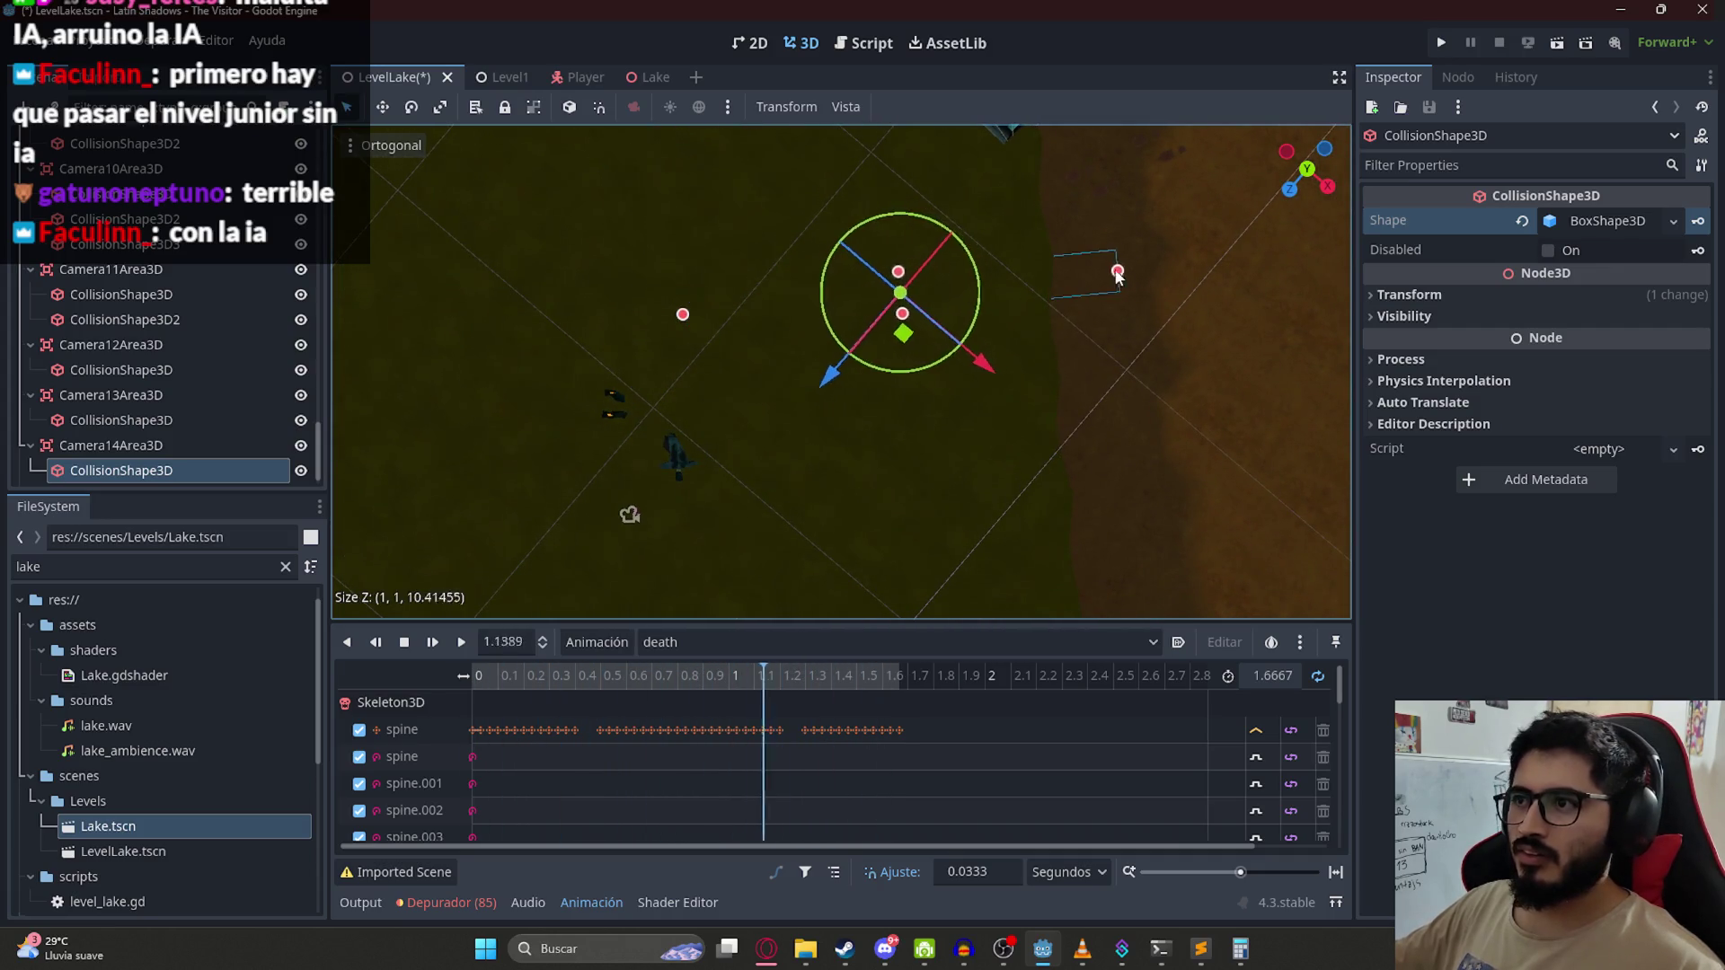
mouse_move(869, 433)
left_mouse_down()
mouse_move(830, 261)
mouse_move(854, 433)
mouse_move(745, 493)
left_mouse_up()
left_click_drag(637, 440, 826, 420)
mouse_move(963, 479)
left_mouse_down()
mouse_move(917, 495)
mouse_move(897, 441)
mouse_move(898, 463)
mouse_move(439, 461)
left_mouse_up()
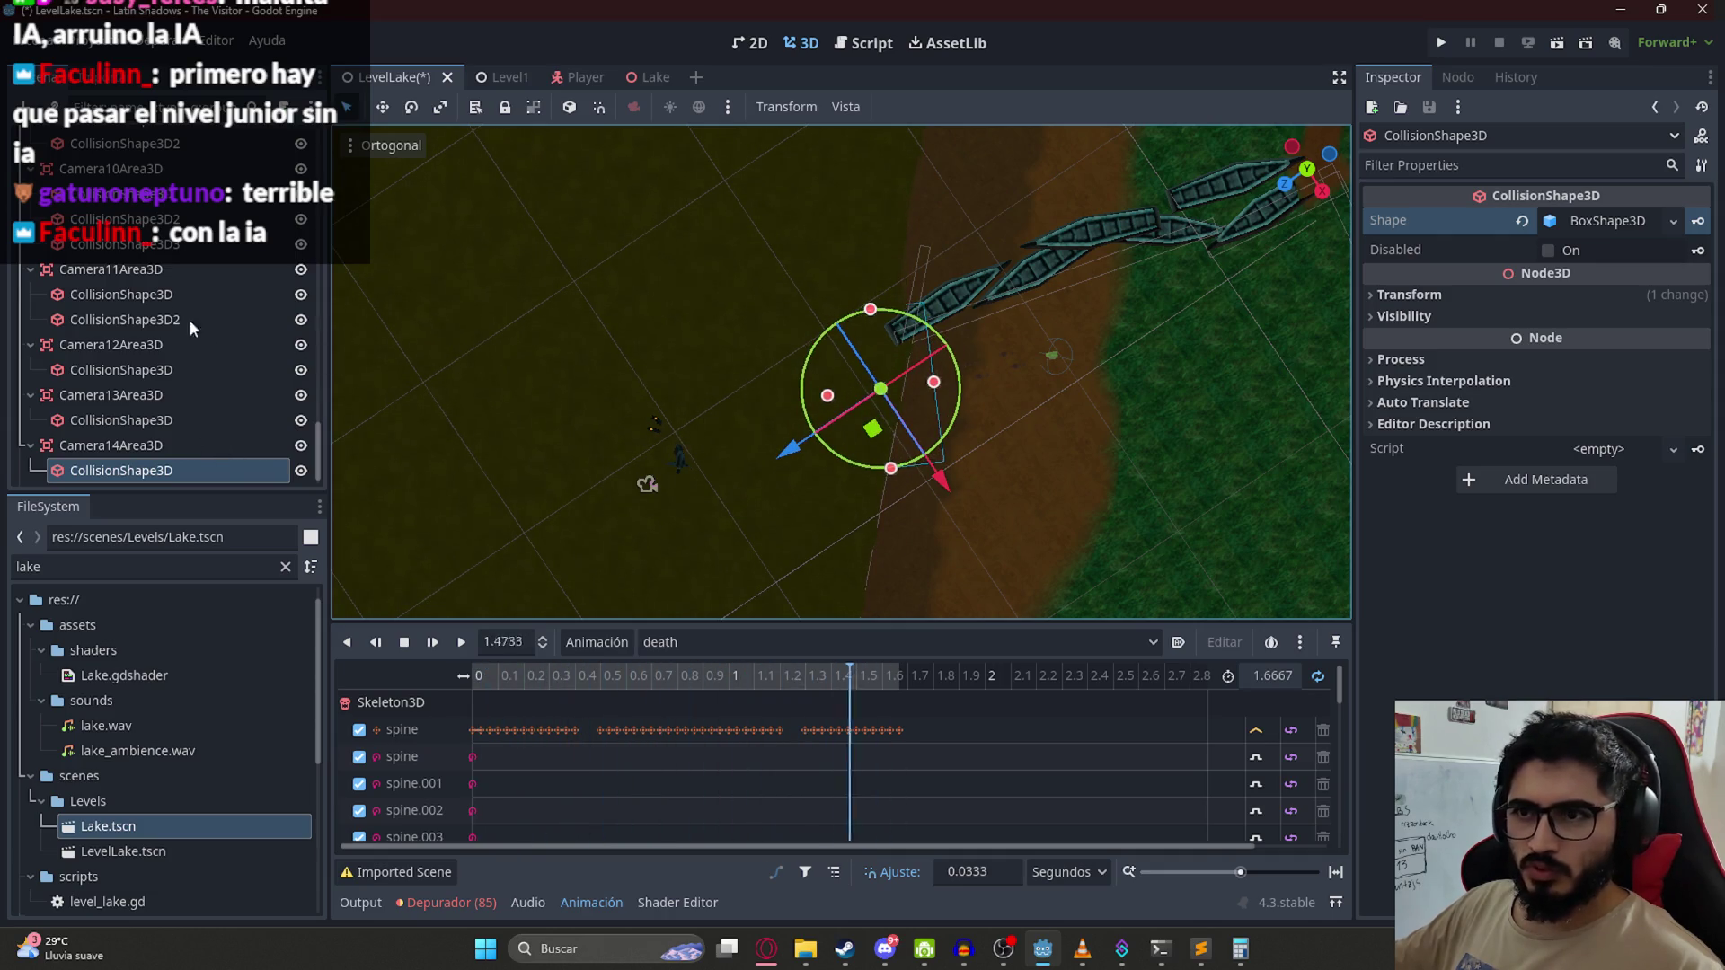
scroll(190, 328, "up", 10)
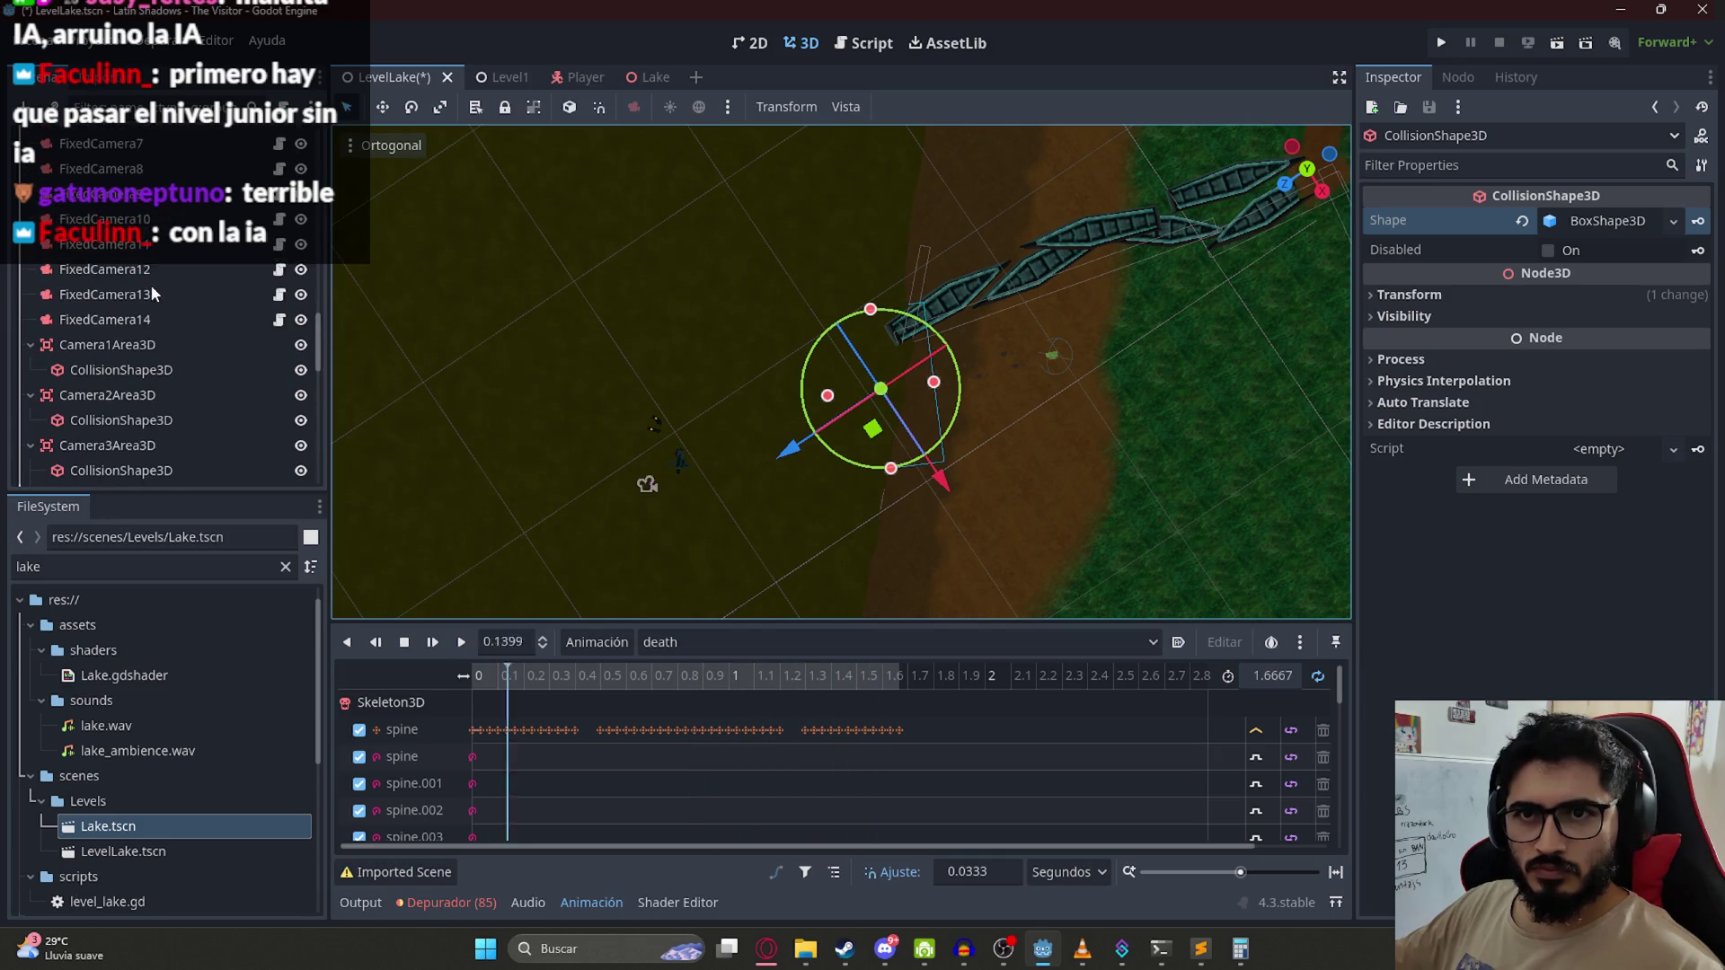
left_click(151, 318)
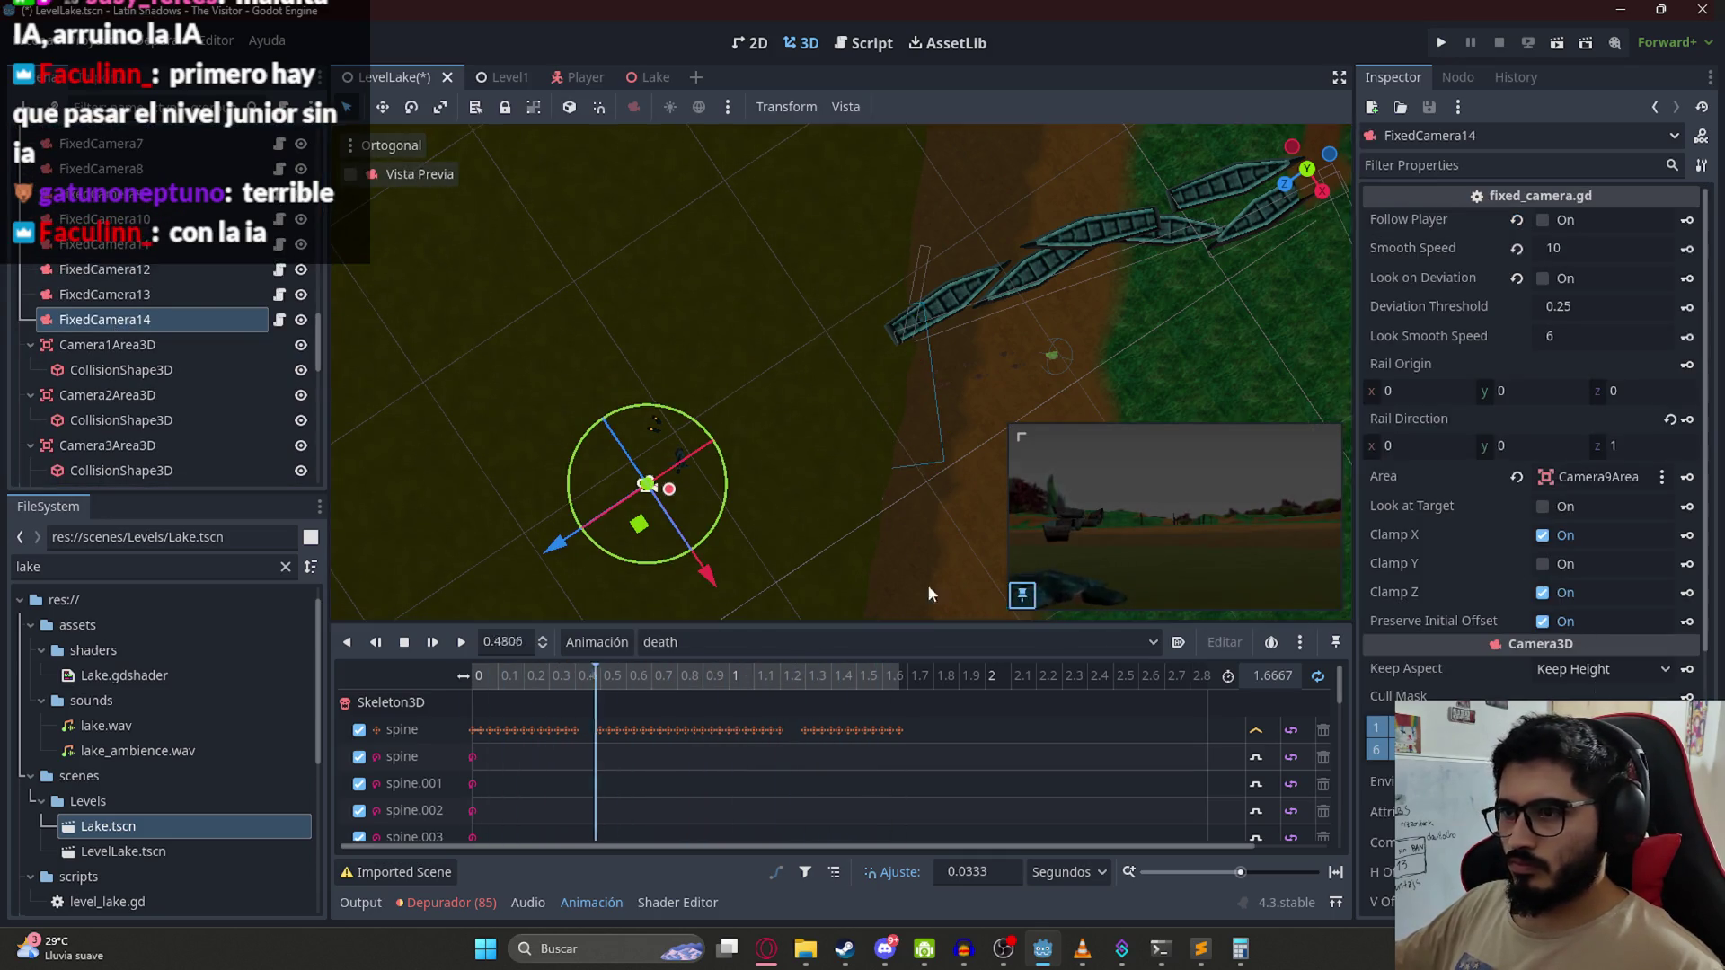
Step: Resize and rotate Camera14's trigger box to follow the path, about 8 wide, and save
scroll(125, 403, "down", 10)
left_click(135, 445)
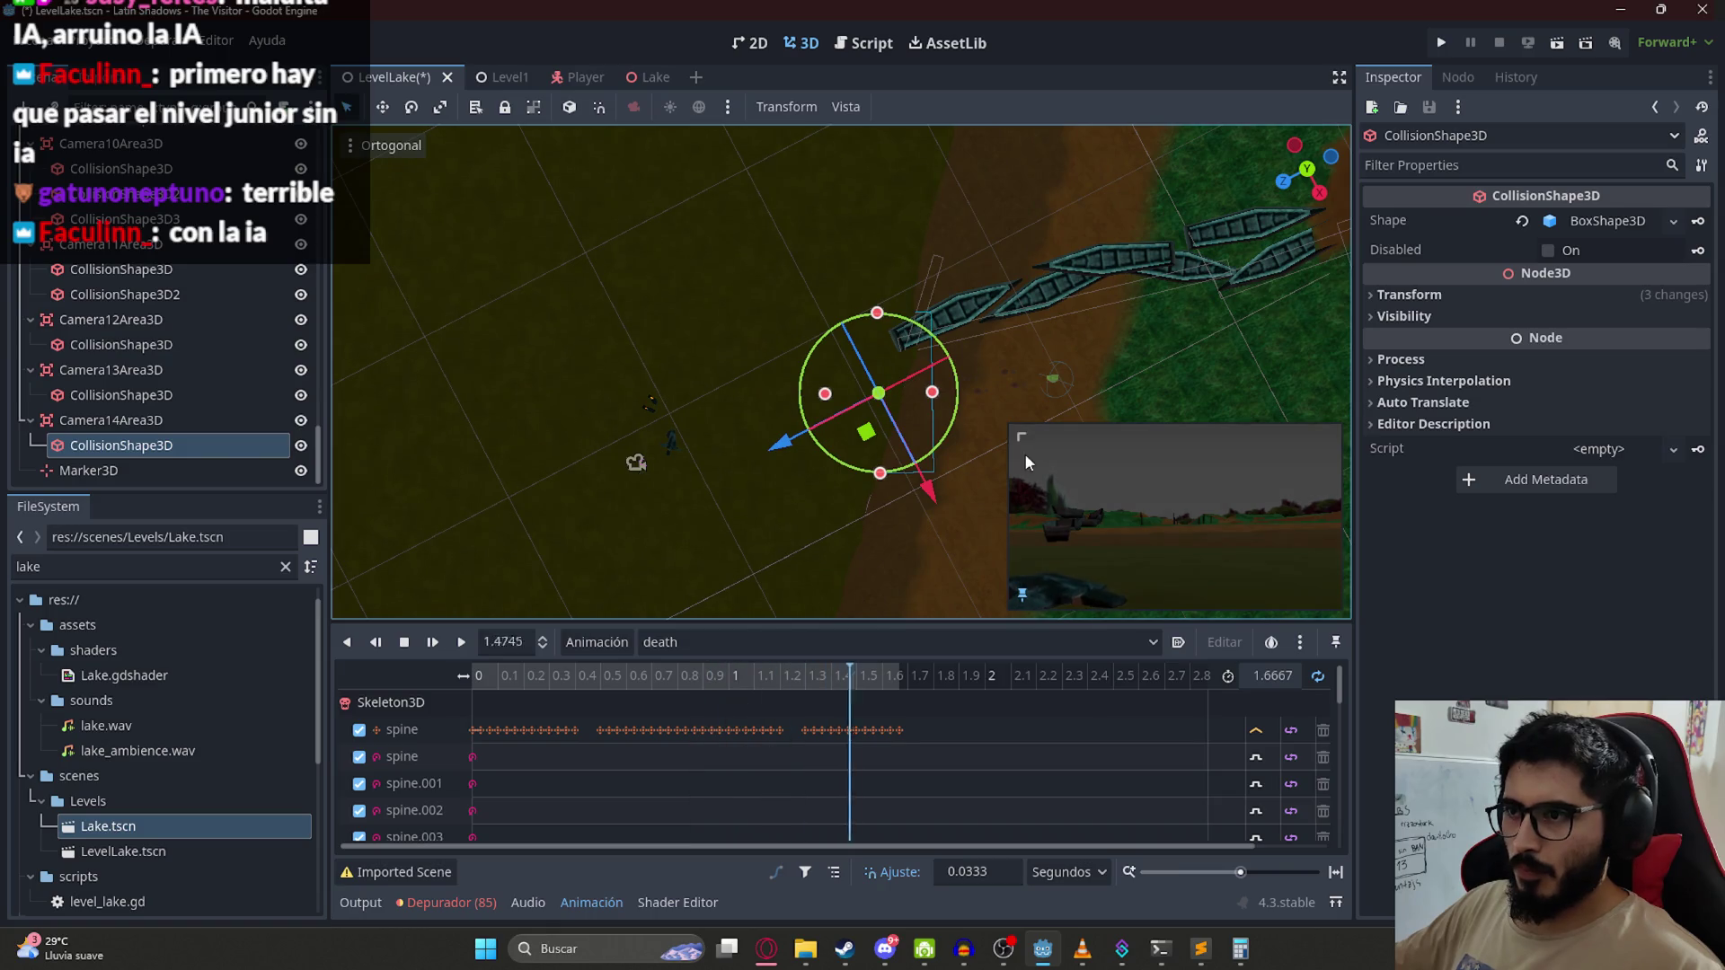
left_click_drag(932, 392, 959, 400)
left_click_drag(963, 401, 967, 402)
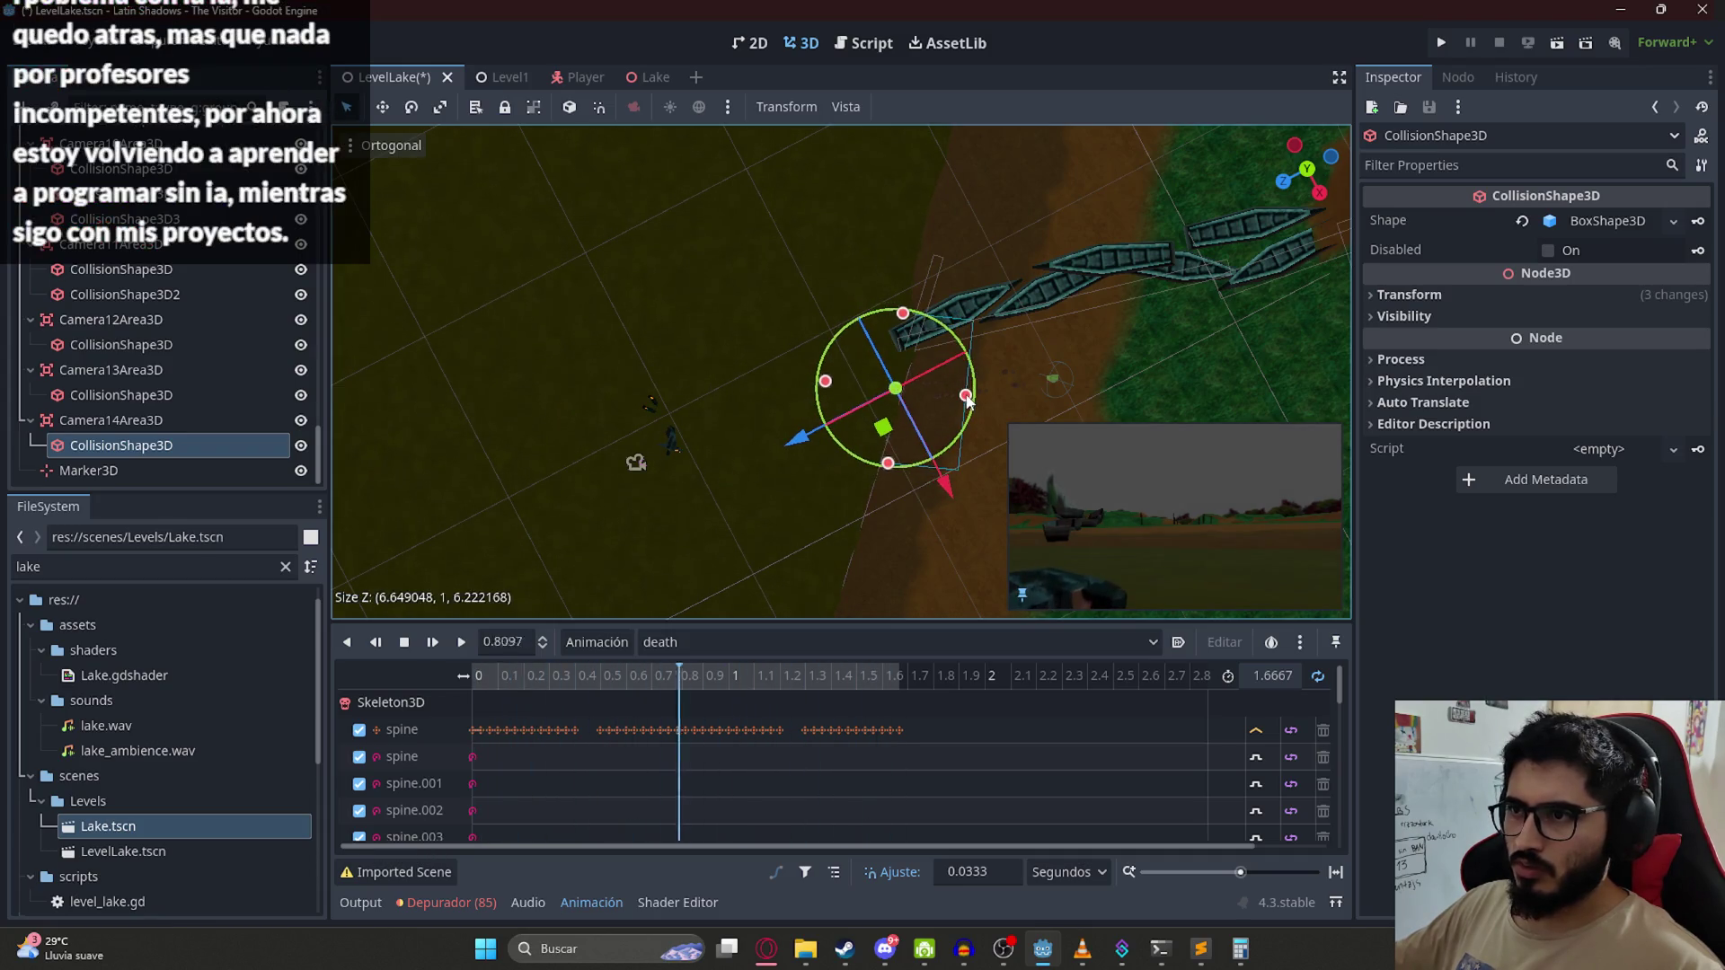
key("ctrl+s")
left_click_drag(916, 386, 872, 359)
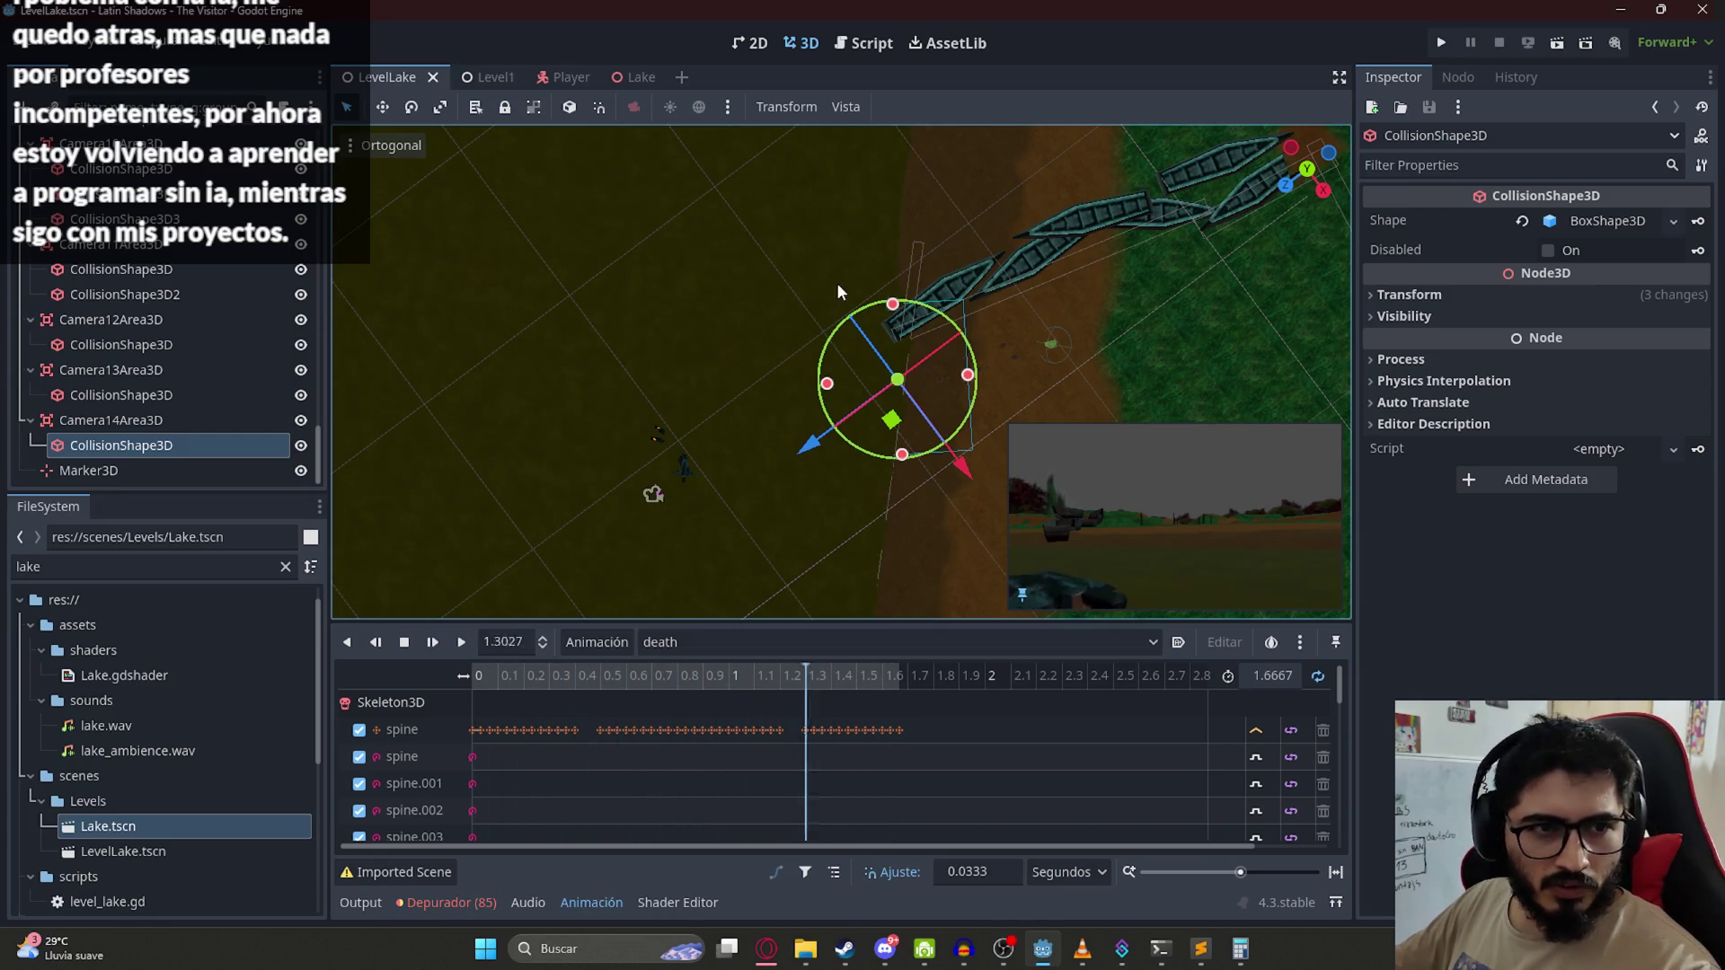
mouse_move(972, 375)
left_mouse_down()
mouse_move(963, 481)
mouse_move(895, 431)
mouse_move(917, 252)
left_mouse_up()
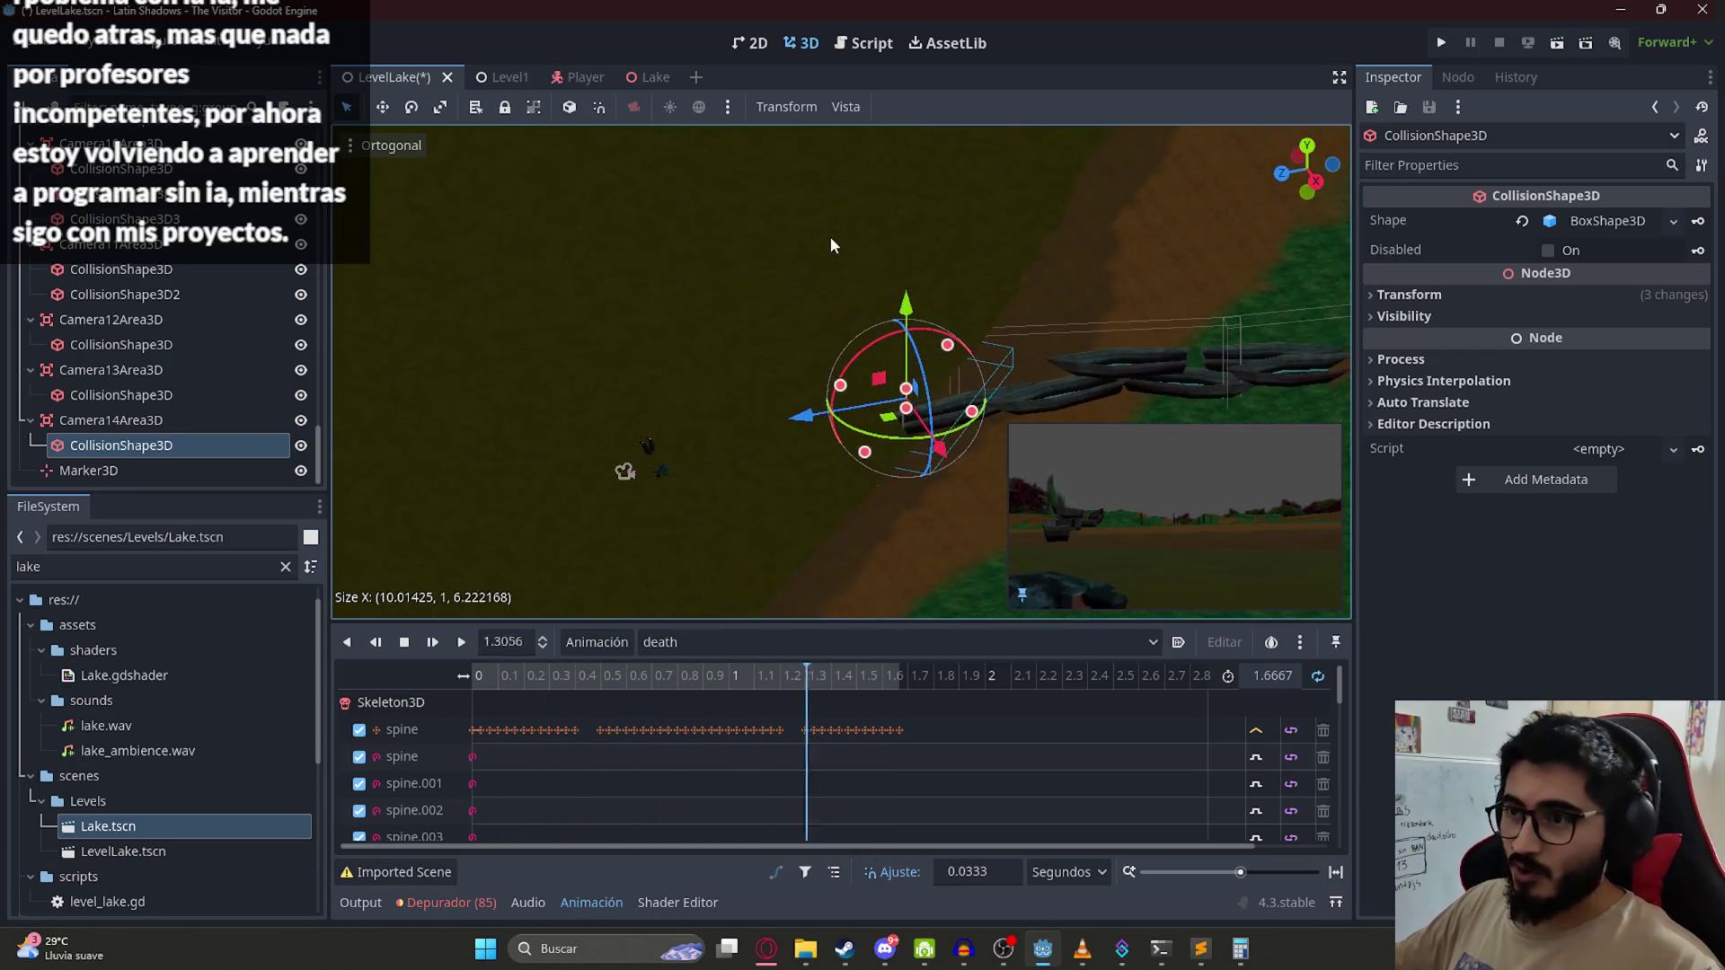
mouse_move(906, 409)
left_mouse_down()
mouse_move(912, 453)
mouse_move(677, 477)
mouse_move(701, 501)
mouse_move(808, 359)
left_mouse_up()
scroll(911, 454, "up", 2)
key("ctrl+s")
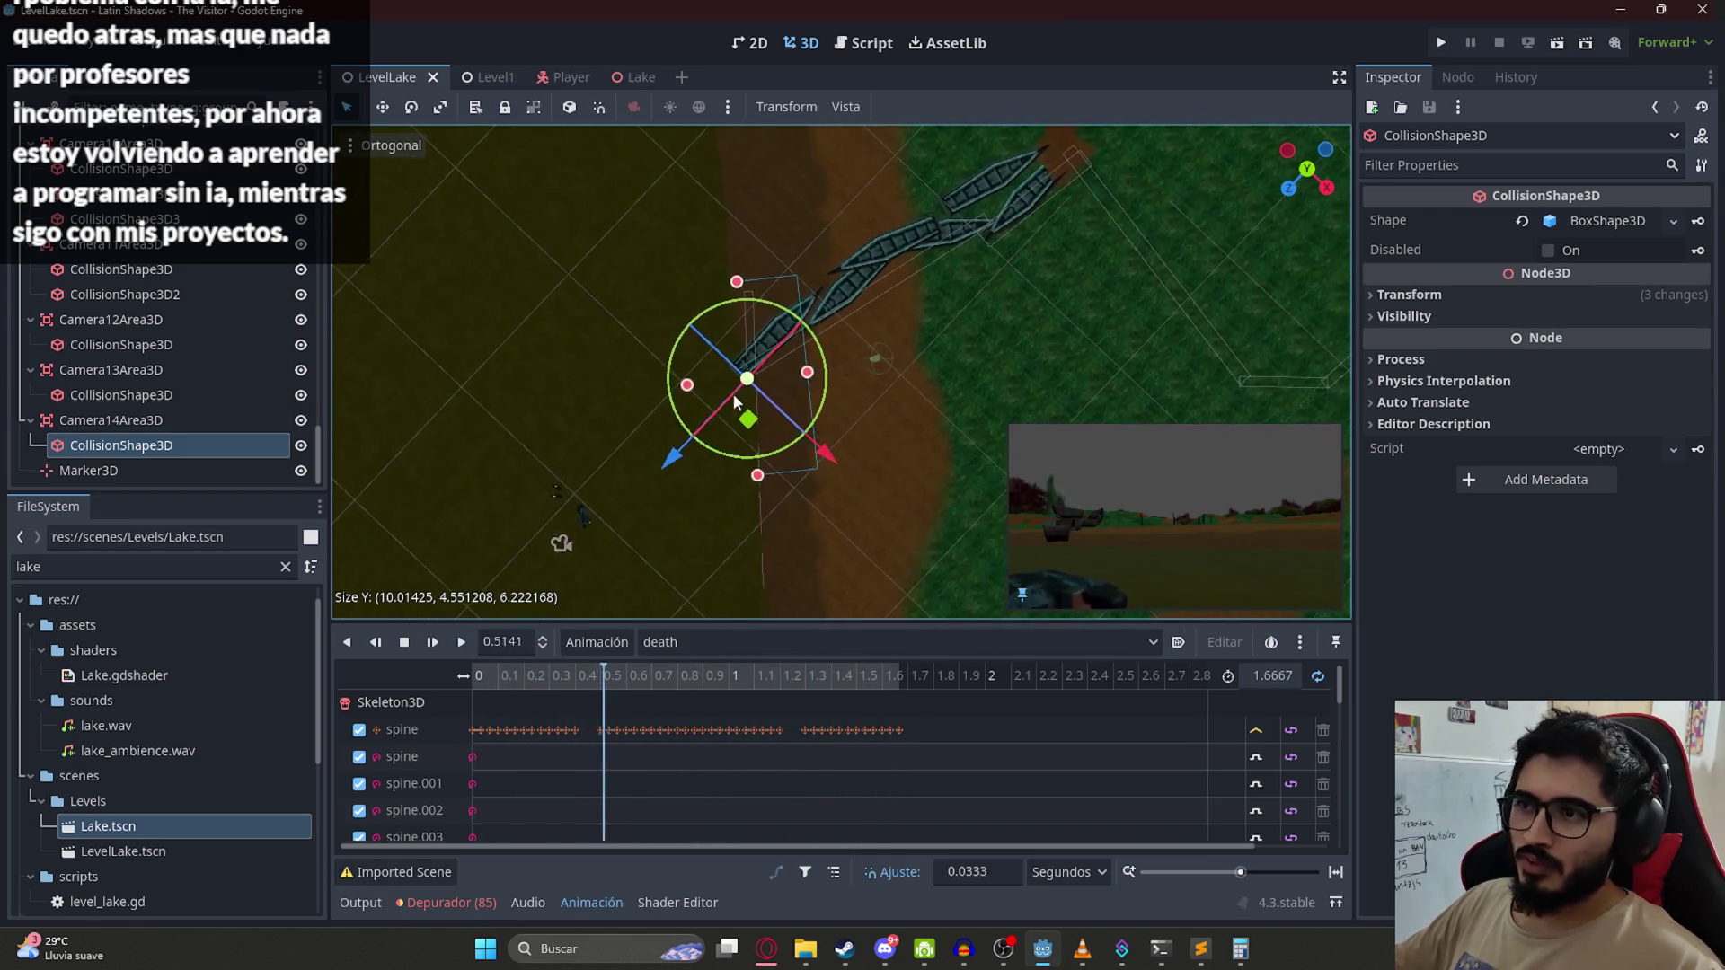
left_click_drag(736, 296, 743, 320)
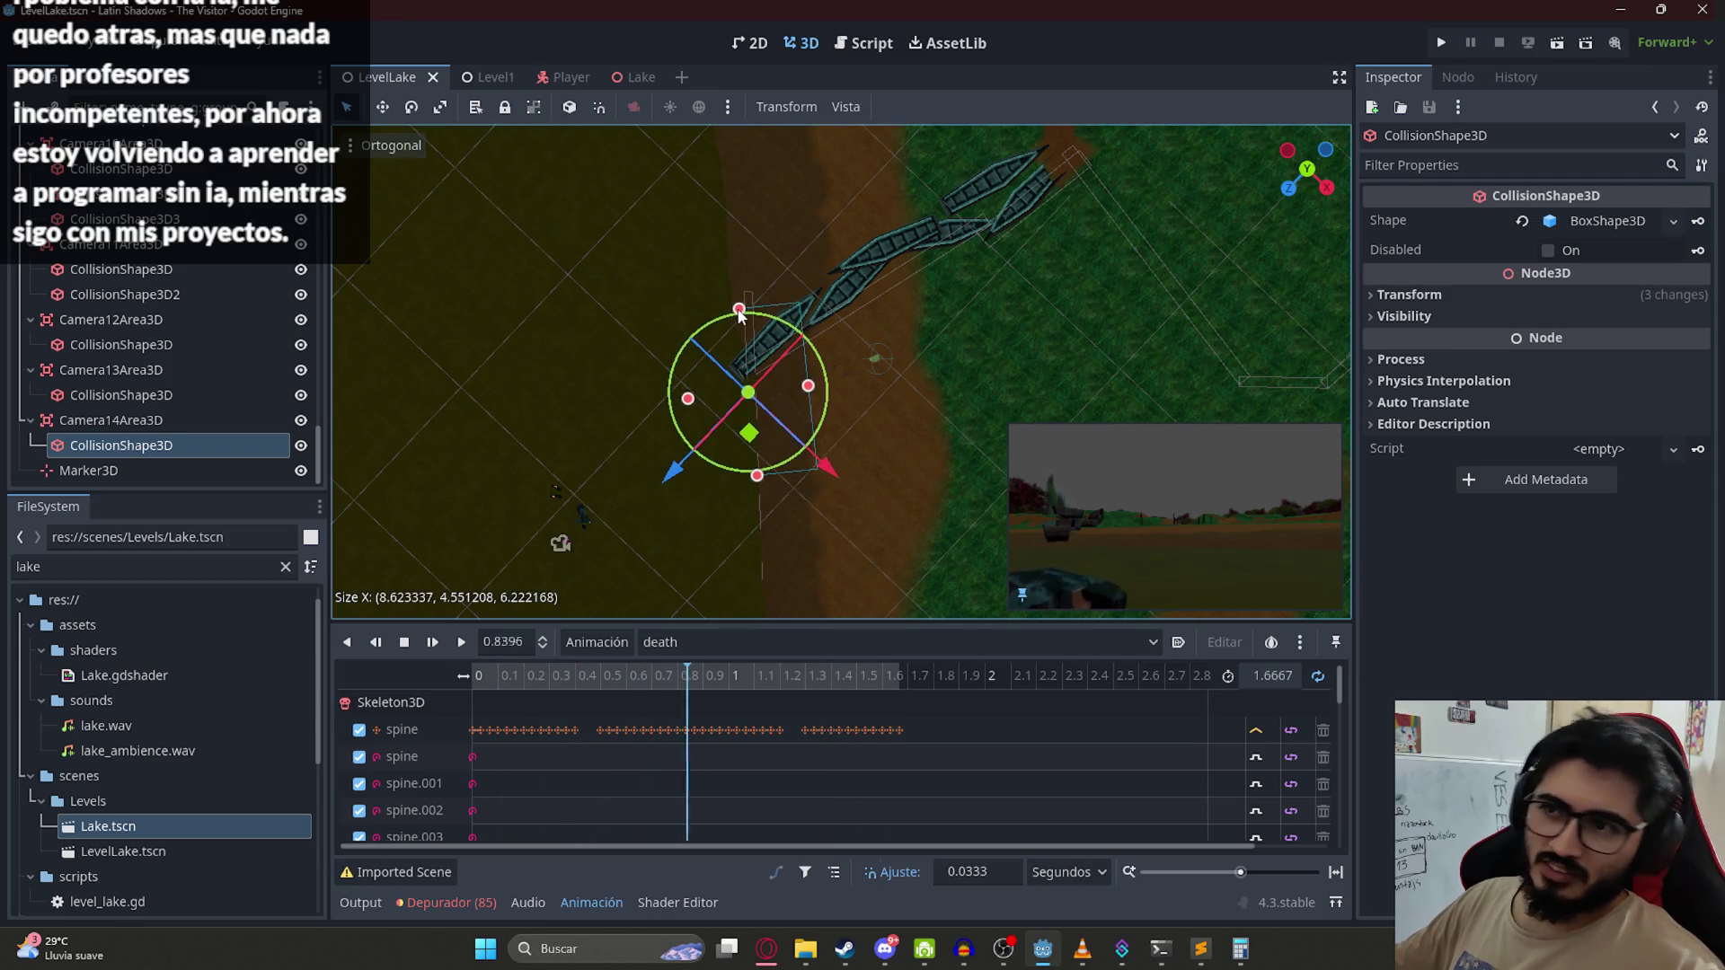
key("ctrl+s")
Step: Duplicate FixedCamera14 as FixedCamera15
mouse_move(768, 442)
left_mouse_down()
mouse_move(864, 488)
mouse_move(824, 242)
mouse_move(787, 236)
mouse_move(539, 351)
mouse_move(566, 181)
mouse_move(822, 439)
left_mouse_up()
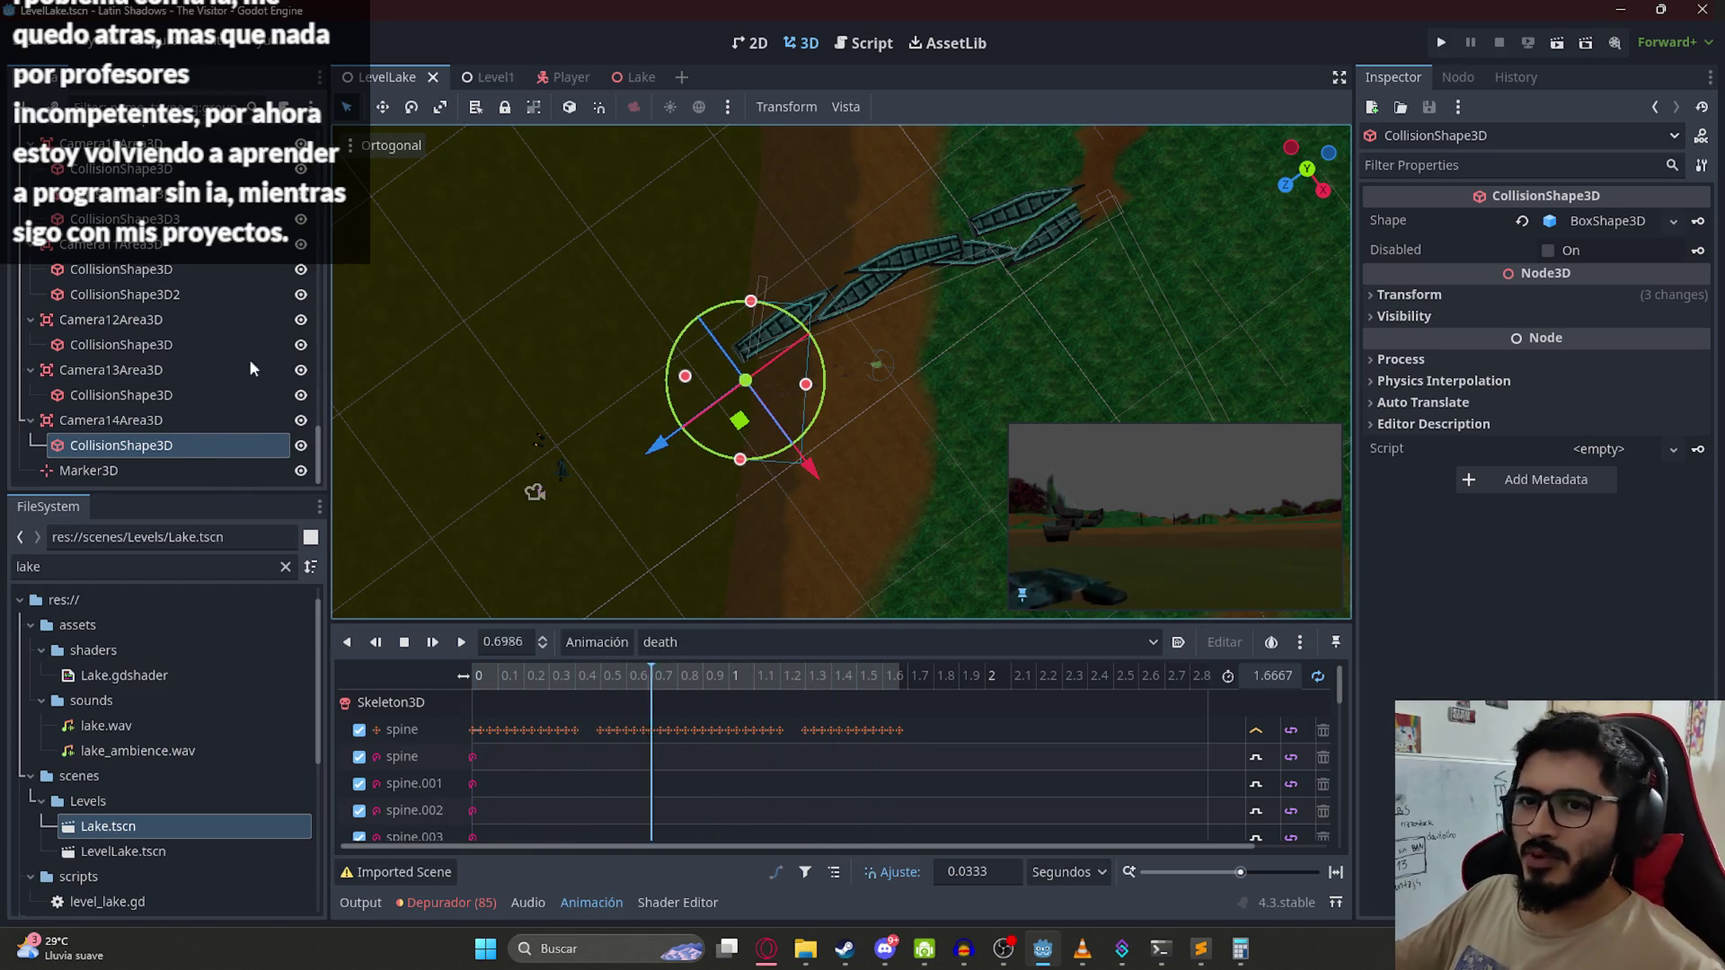
scroll(214, 423, "up", 5)
scroll(187, 325, "down", 5)
left_click(170, 336)
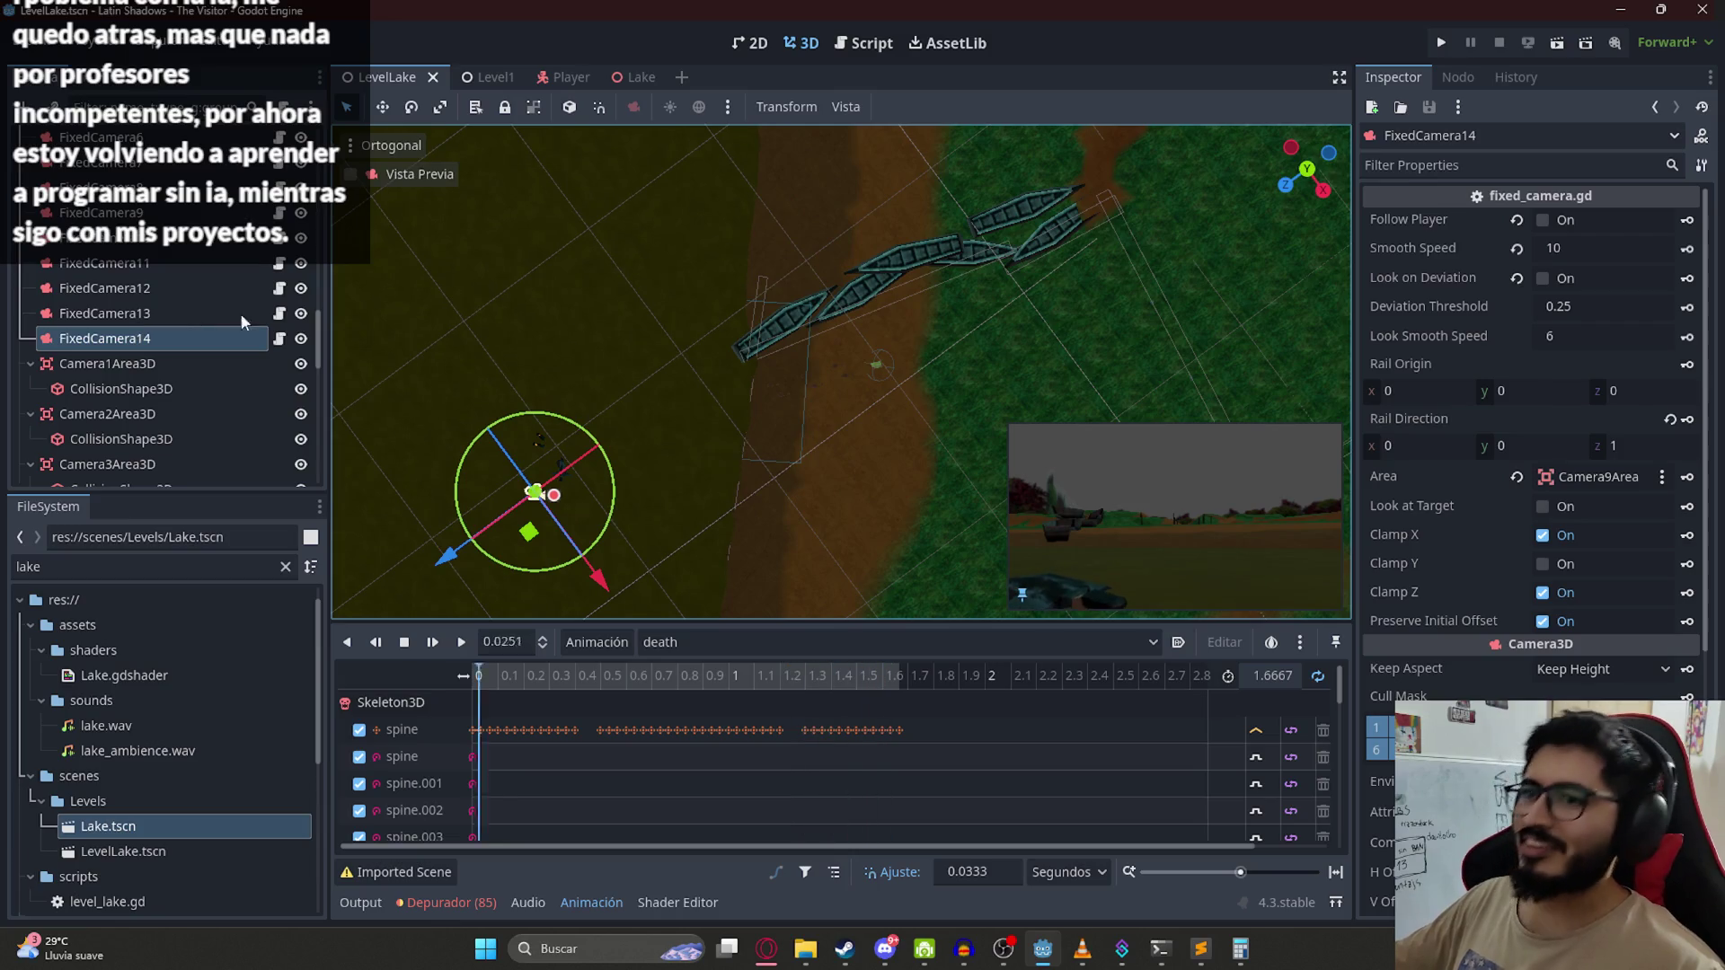
scroll(628, 404, "down", 2)
key("ctrl+d")
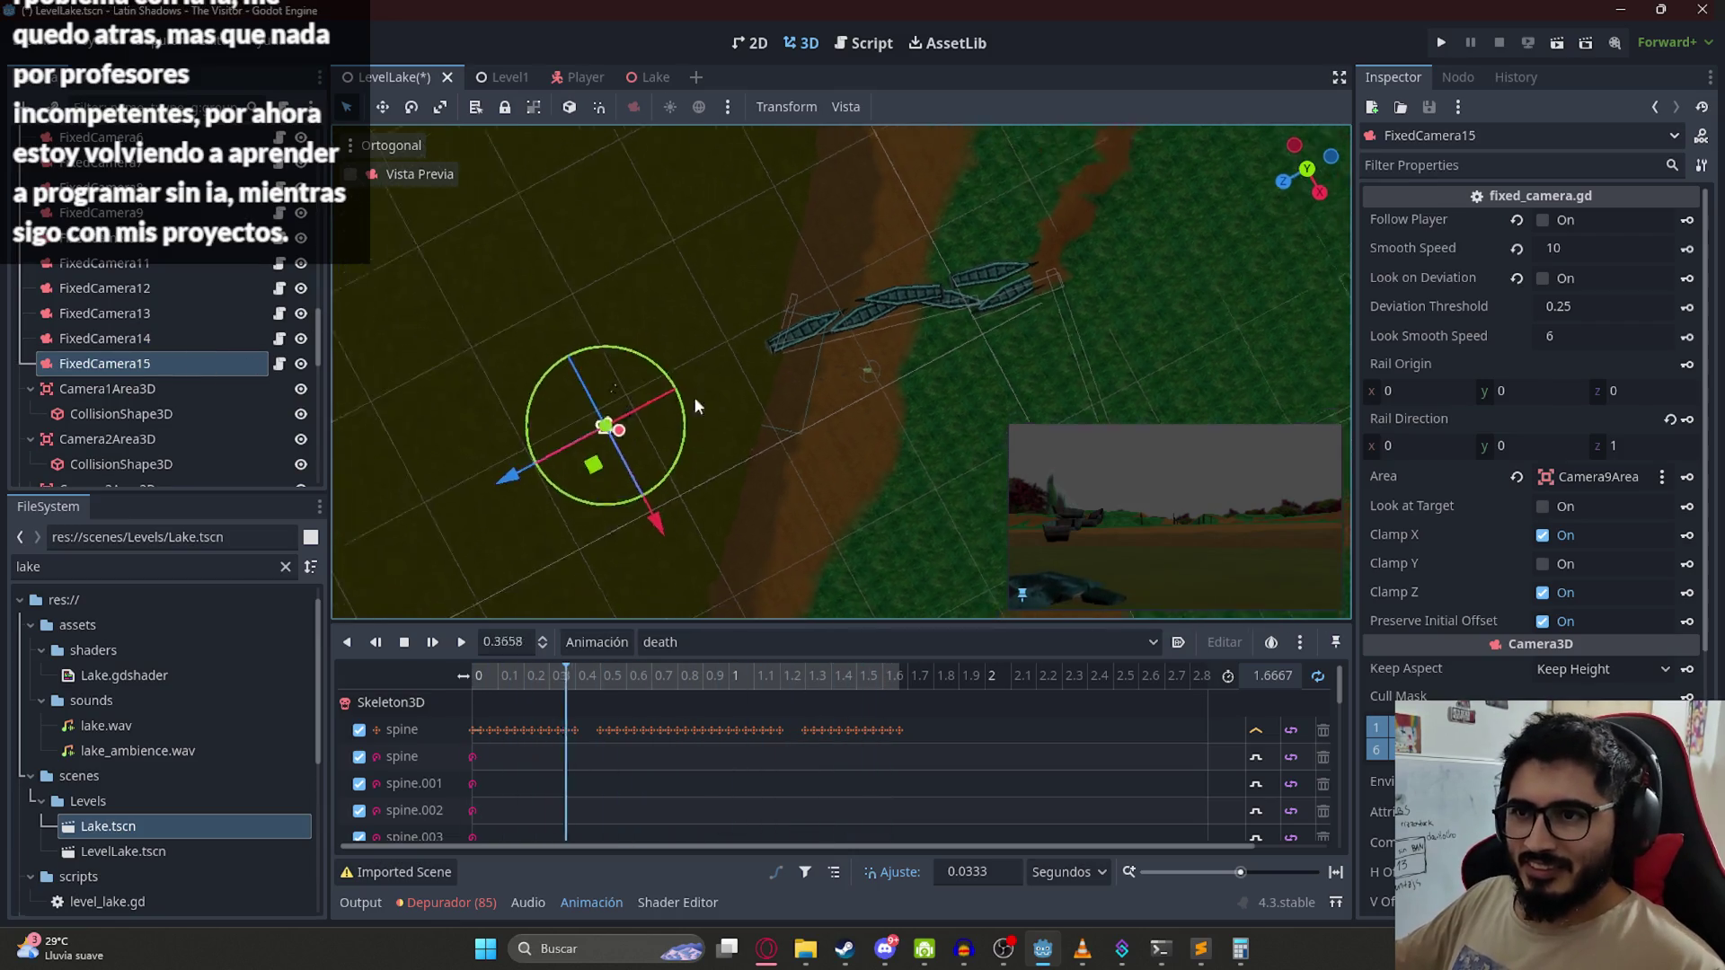
Step: Move FixedCamera15 along the ground toward the bridge and turn it about its vertical axis
left_click_drag(642, 422, 925, 397)
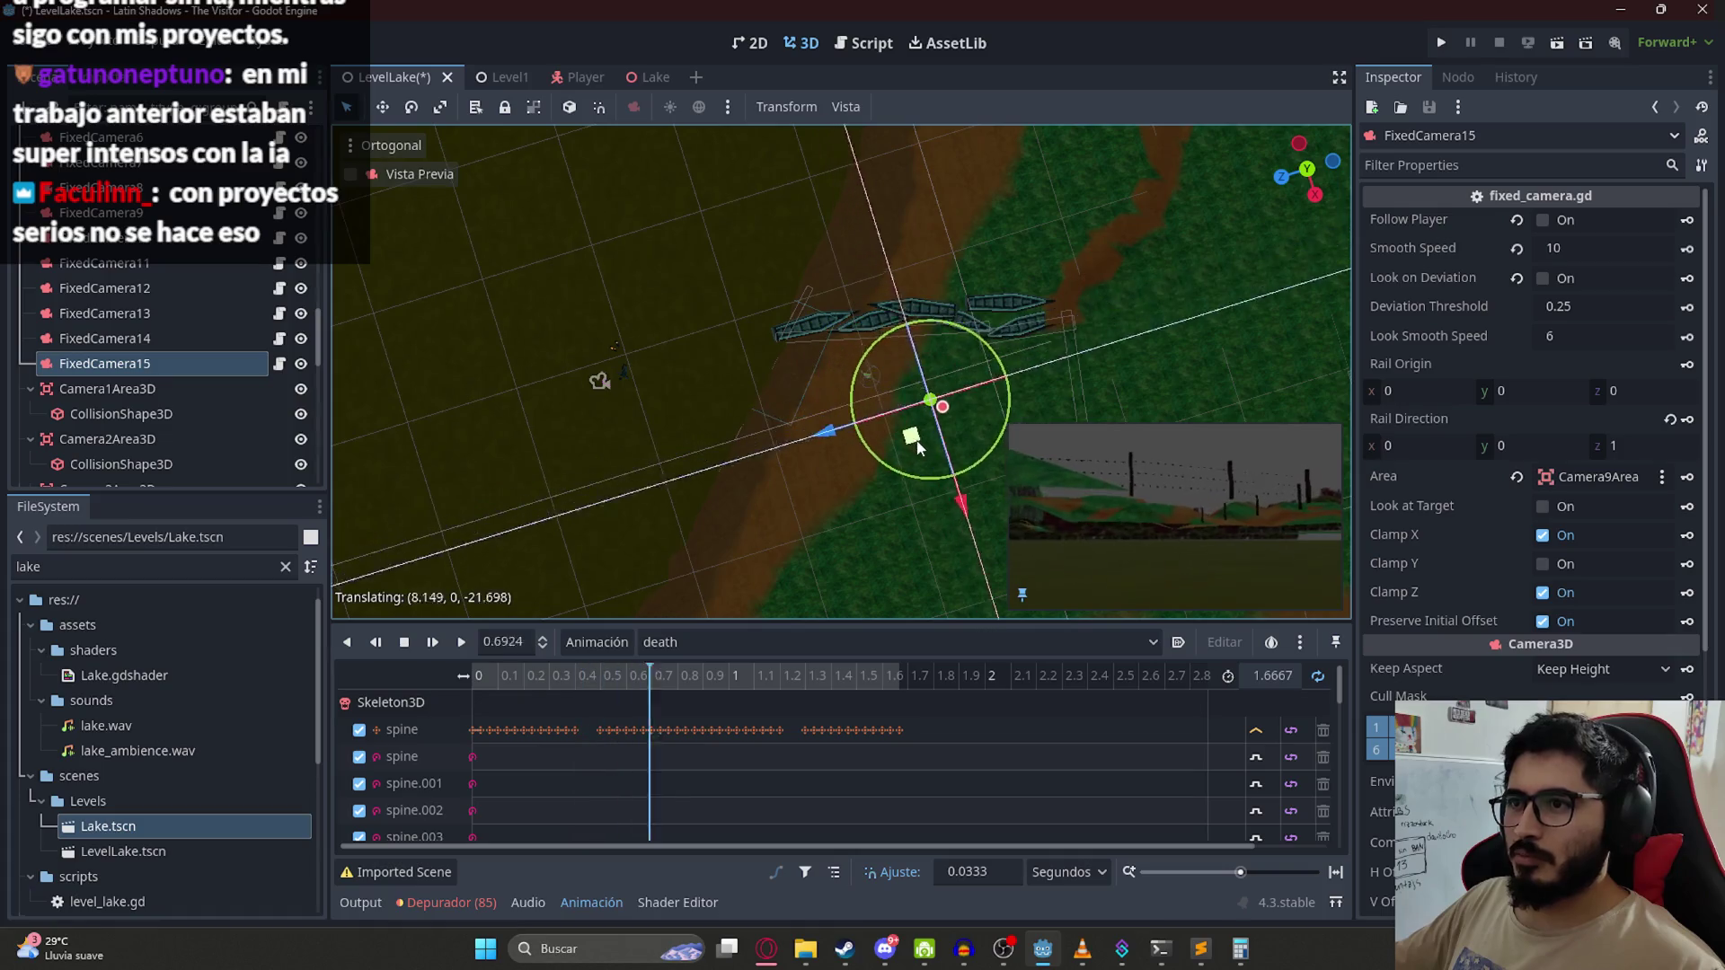
left_click_drag(934, 294, 934, 278)
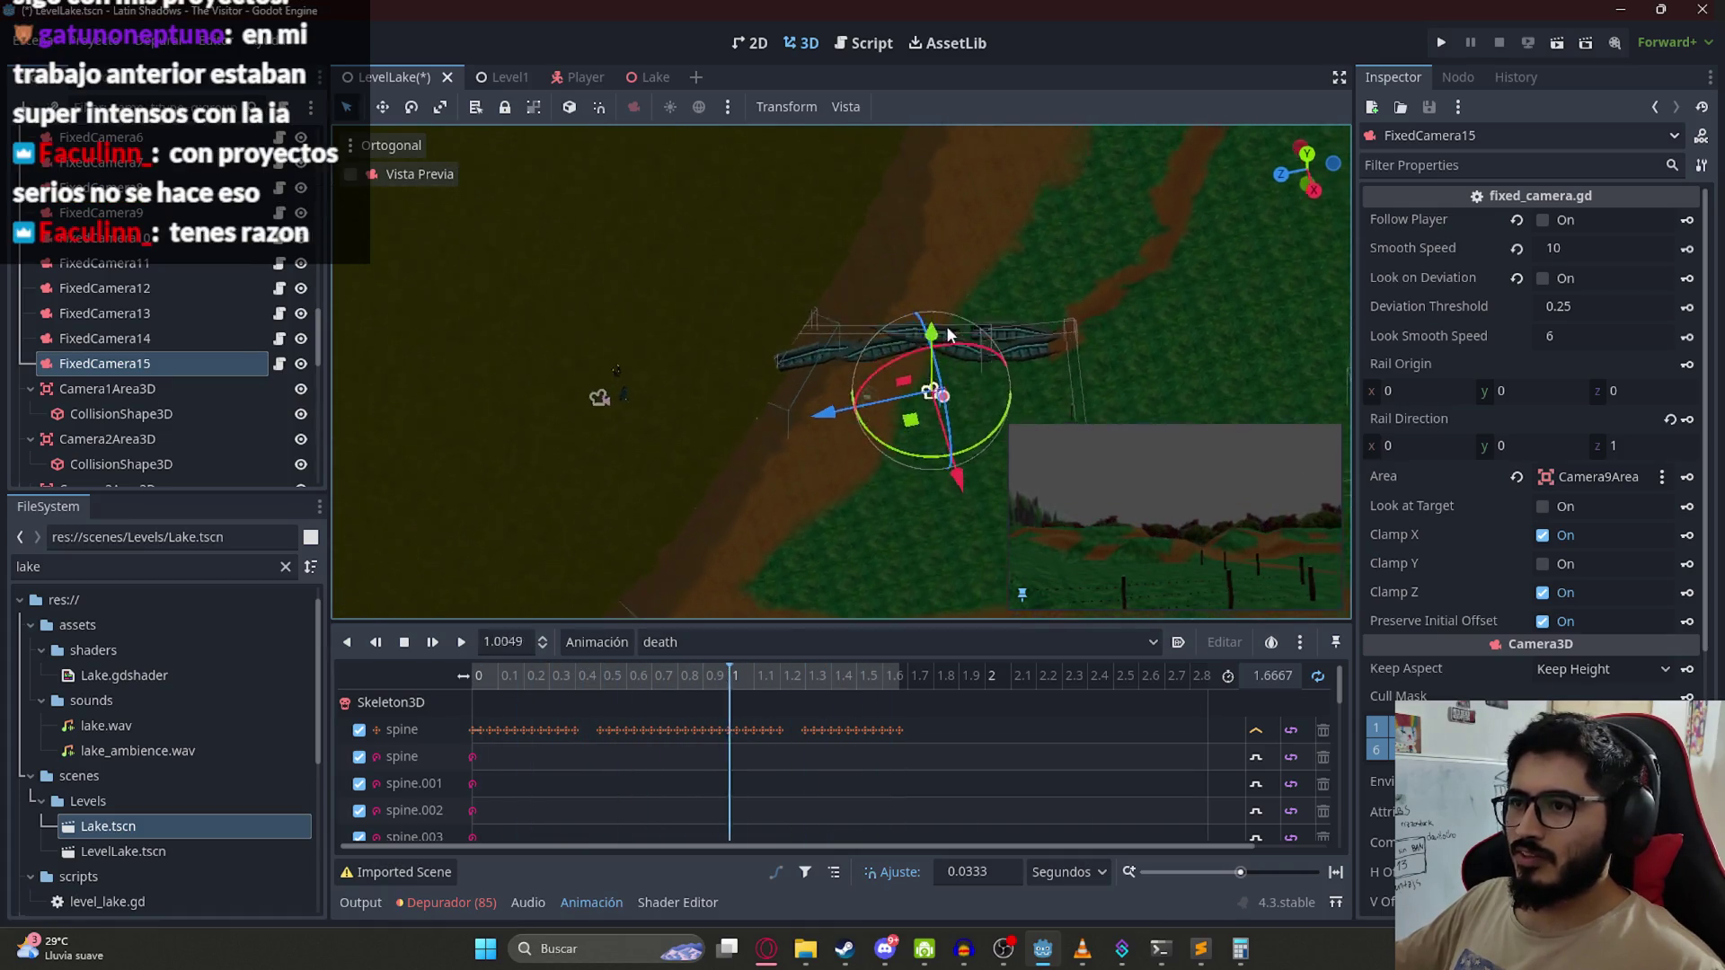
scroll(1476, 698, "down", 5)
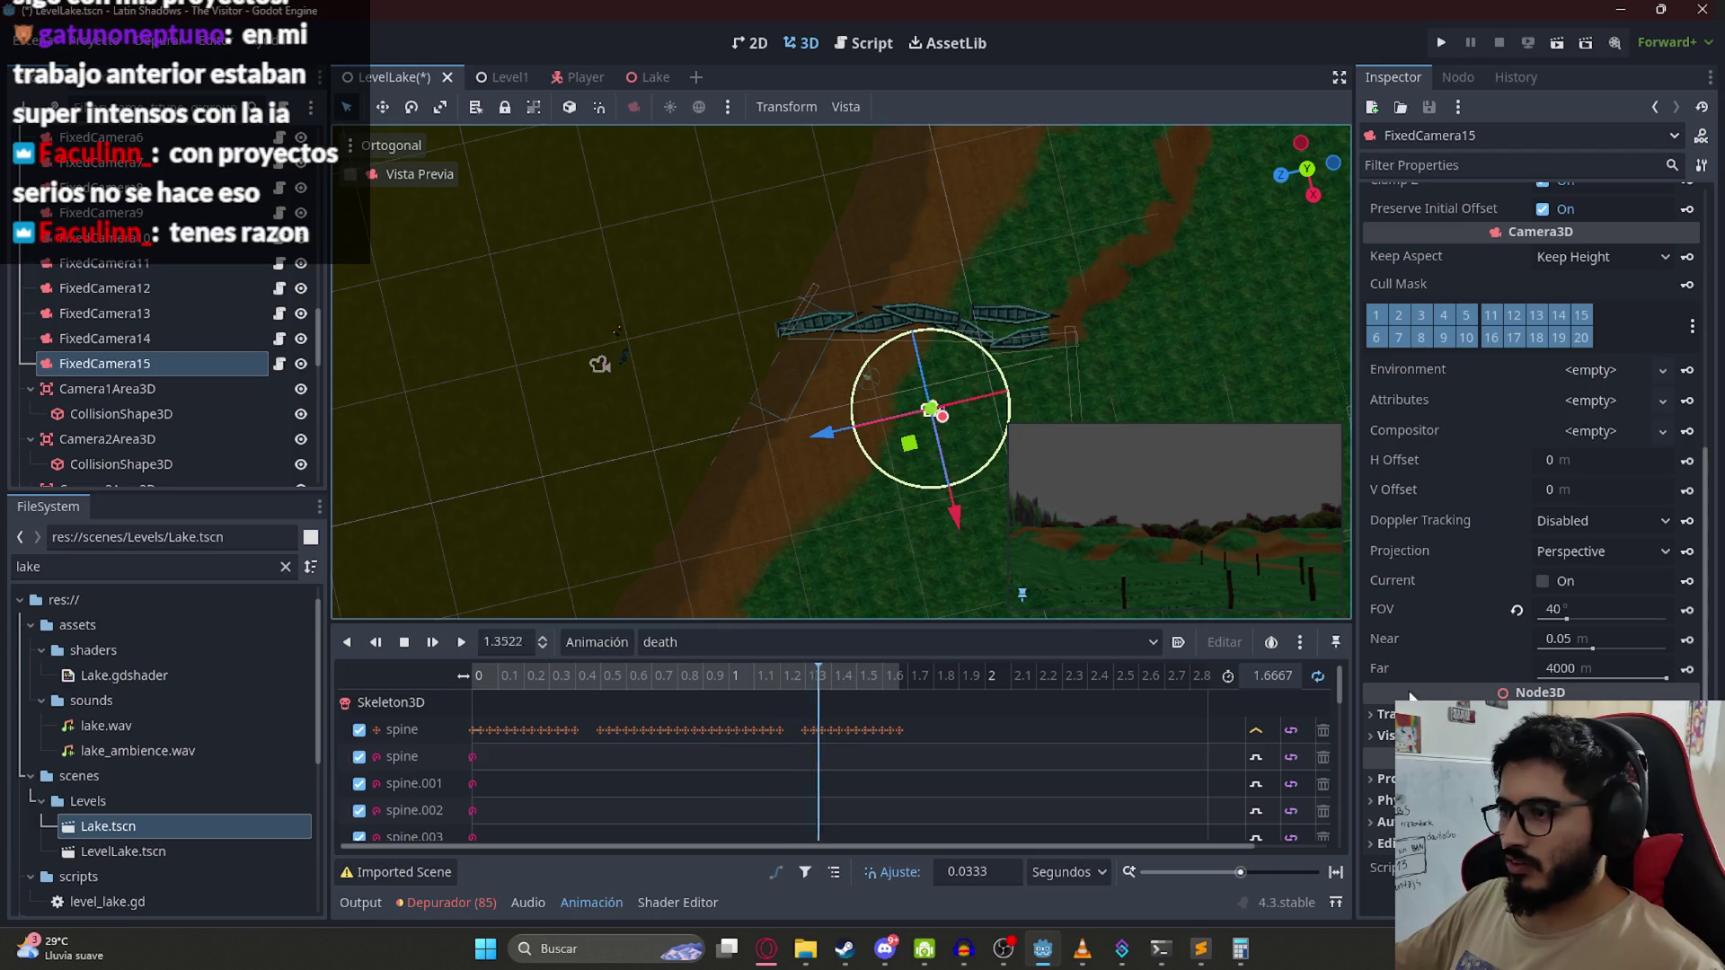
mouse_move(934, 490)
left_mouse_down()
mouse_move(904, 485)
mouse_move(1033, 438)
mouse_move(989, 449)
mouse_move(944, 389)
mouse_move(1035, 357)
mouse_move(941, 420)
left_mouse_up()
scroll(764, 336, "up", 3)
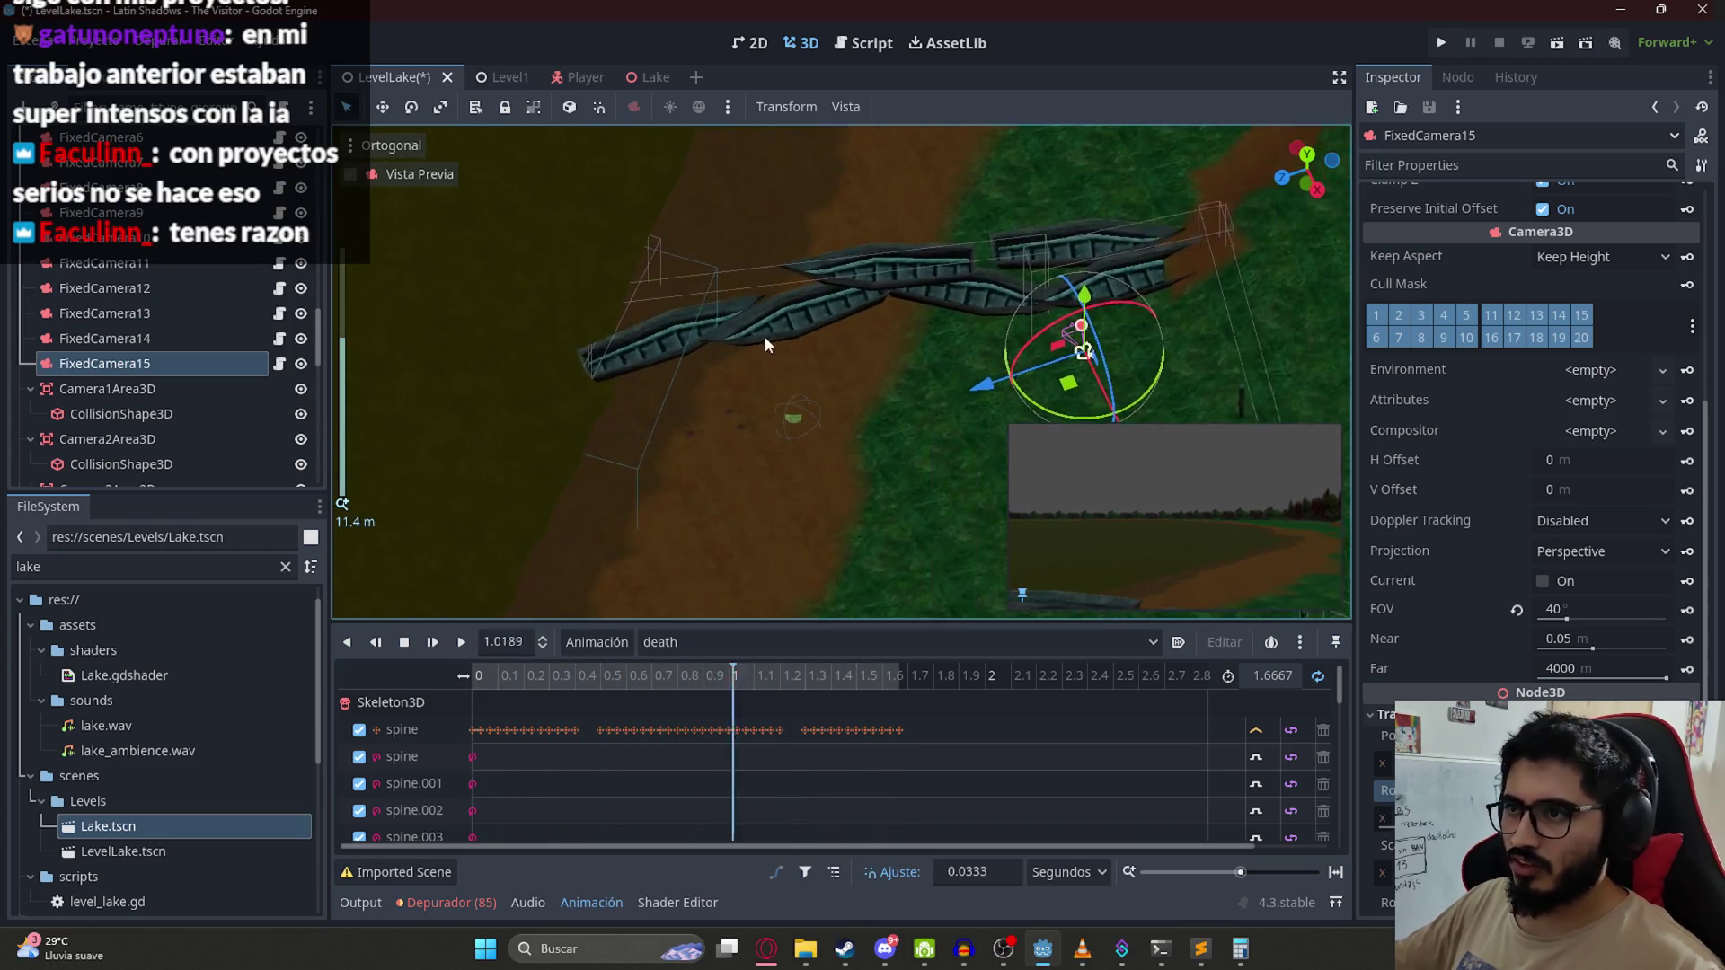
mouse_move(885, 395)
left_mouse_down()
mouse_move(898, 399)
mouse_move(773, 375)
mouse_move(698, 294)
mouse_move(706, 377)
mouse_move(900, 413)
mouse_move(1019, 264)
mouse_move(1056, 318)
left_mouse_up()
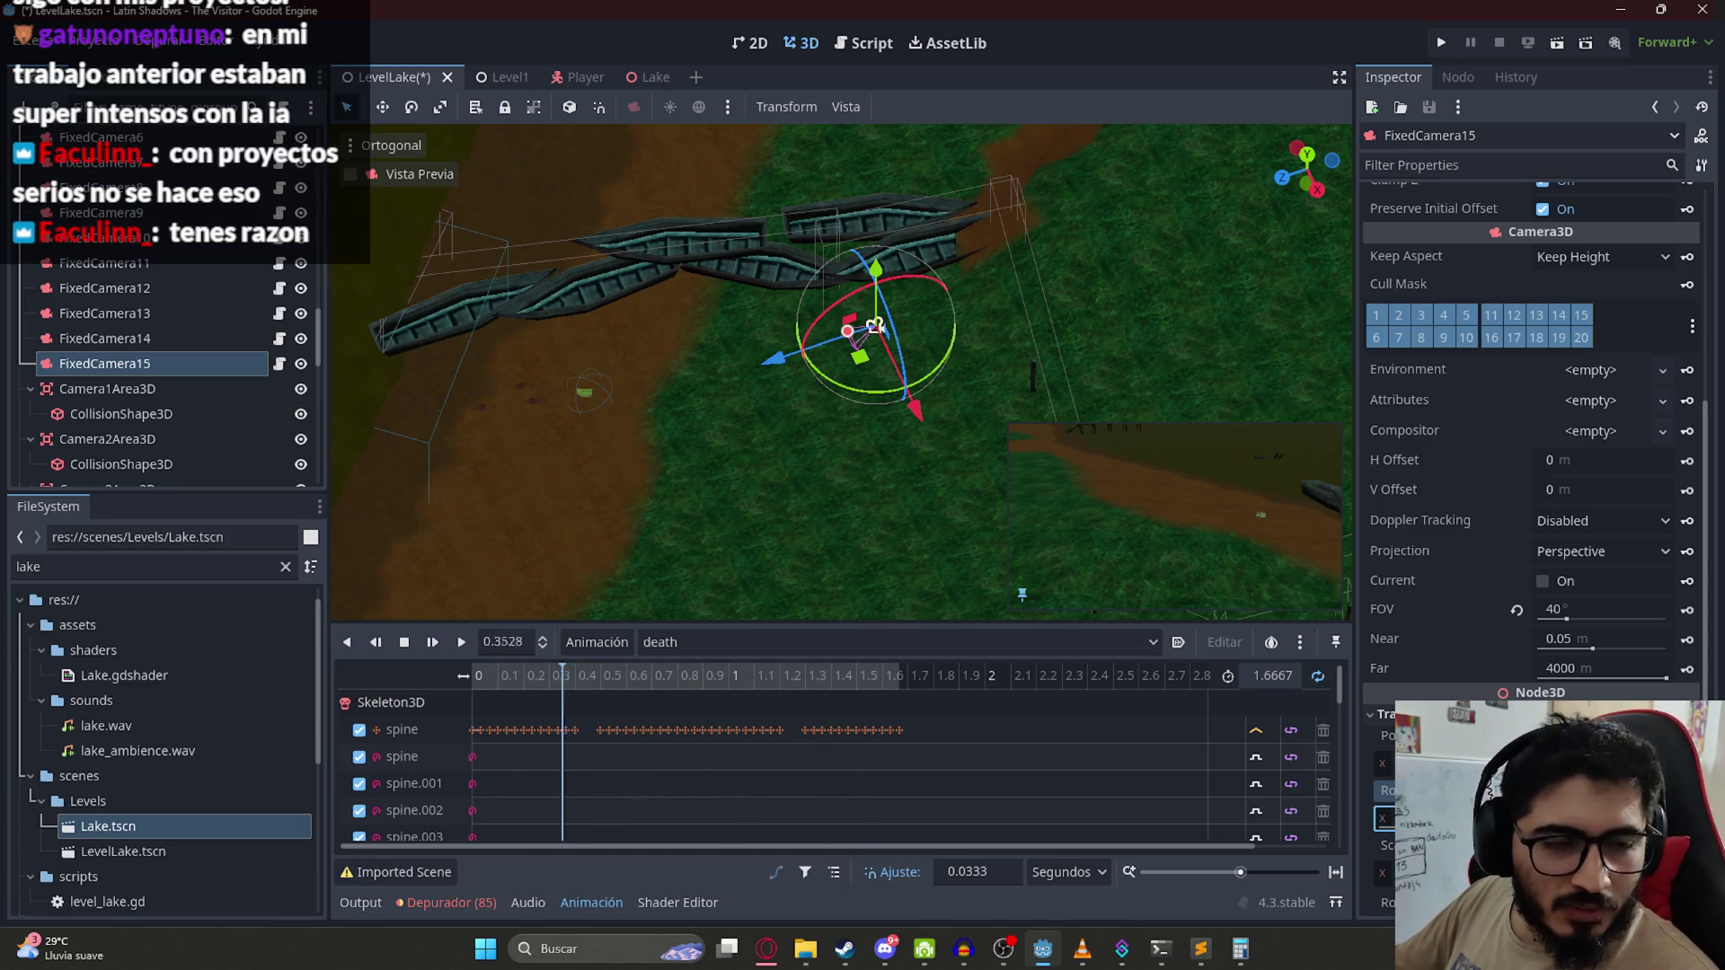
Step: Slide FixedCamera15 to 122.91, 4.916, -123.327 by the fence and tilt it to -55° X
mouse_move(973, 246)
left_mouse_down()
mouse_move(927, 374)
mouse_move(679, 503)
mouse_move(795, 353)
mouse_move(1024, 265)
mouse_move(979, 266)
mouse_move(997, 296)
left_mouse_up()
mouse_move(1156, 286)
left_mouse_down()
mouse_move(893, 416)
mouse_move(648, 235)
mouse_move(705, 394)
mouse_move(690, 332)
left_mouse_up()
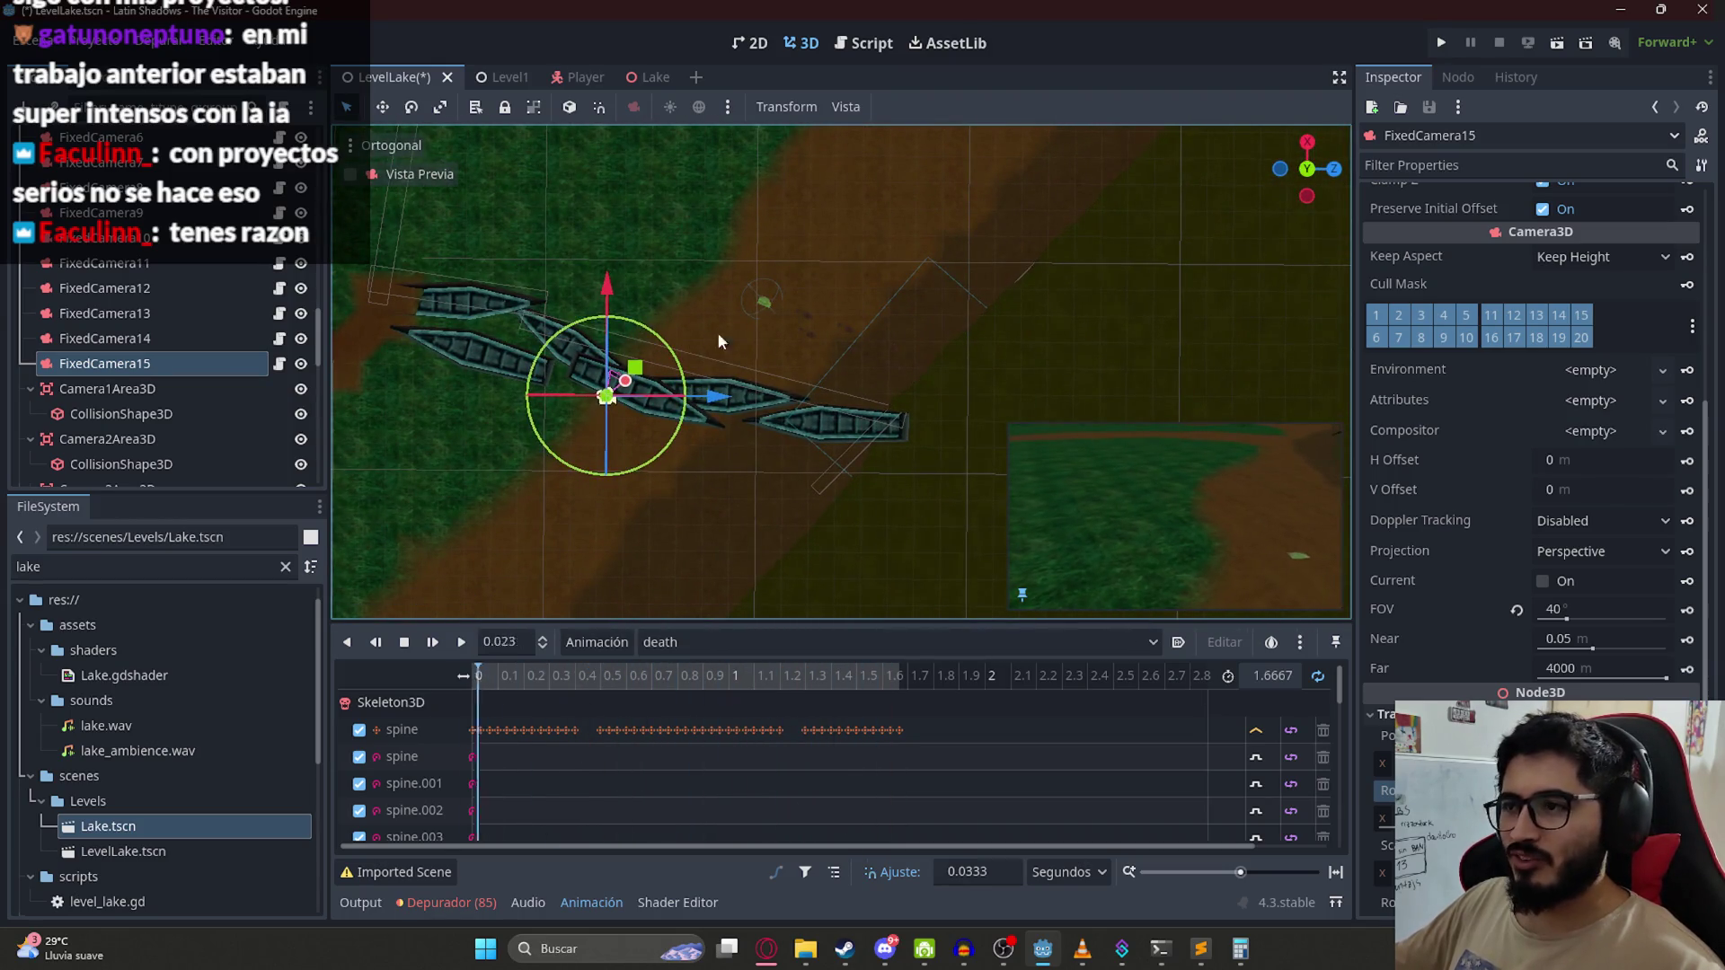
mouse_move(653, 398)
left_mouse_down()
mouse_move(780, 394)
mouse_move(768, 236)
mouse_move(696, 297)
left_mouse_up()
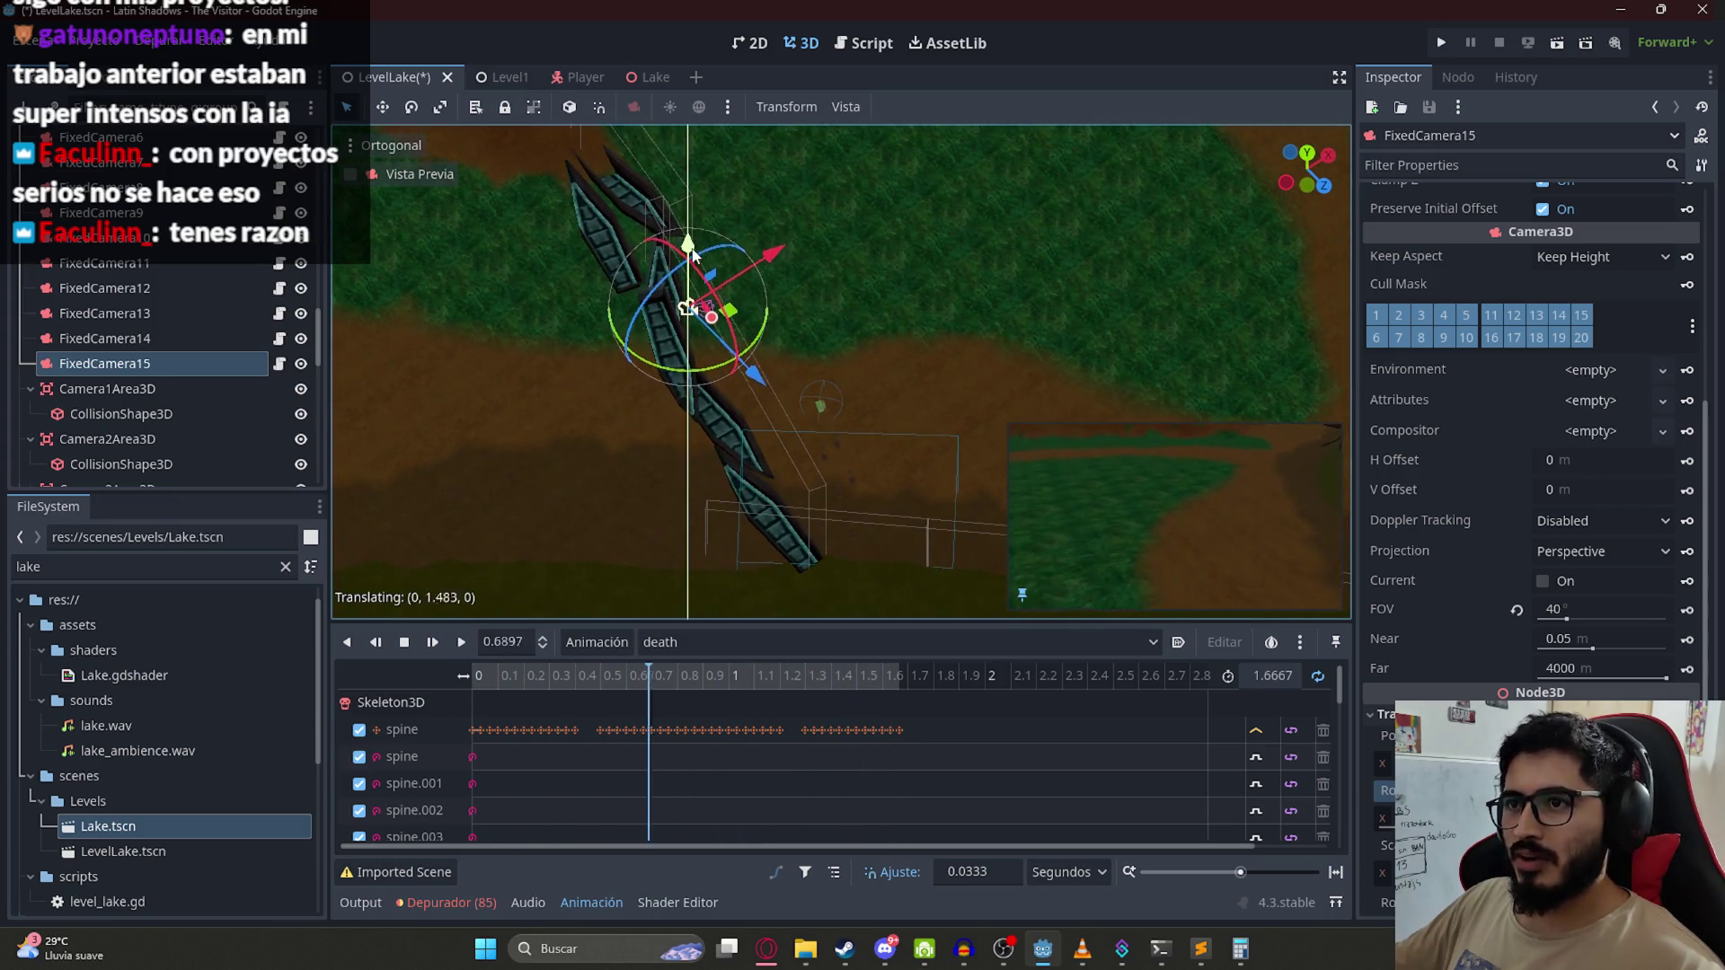
scroll(1424, 512, "down", 3)
left_click_drag(1436, 563, 1388, 564)
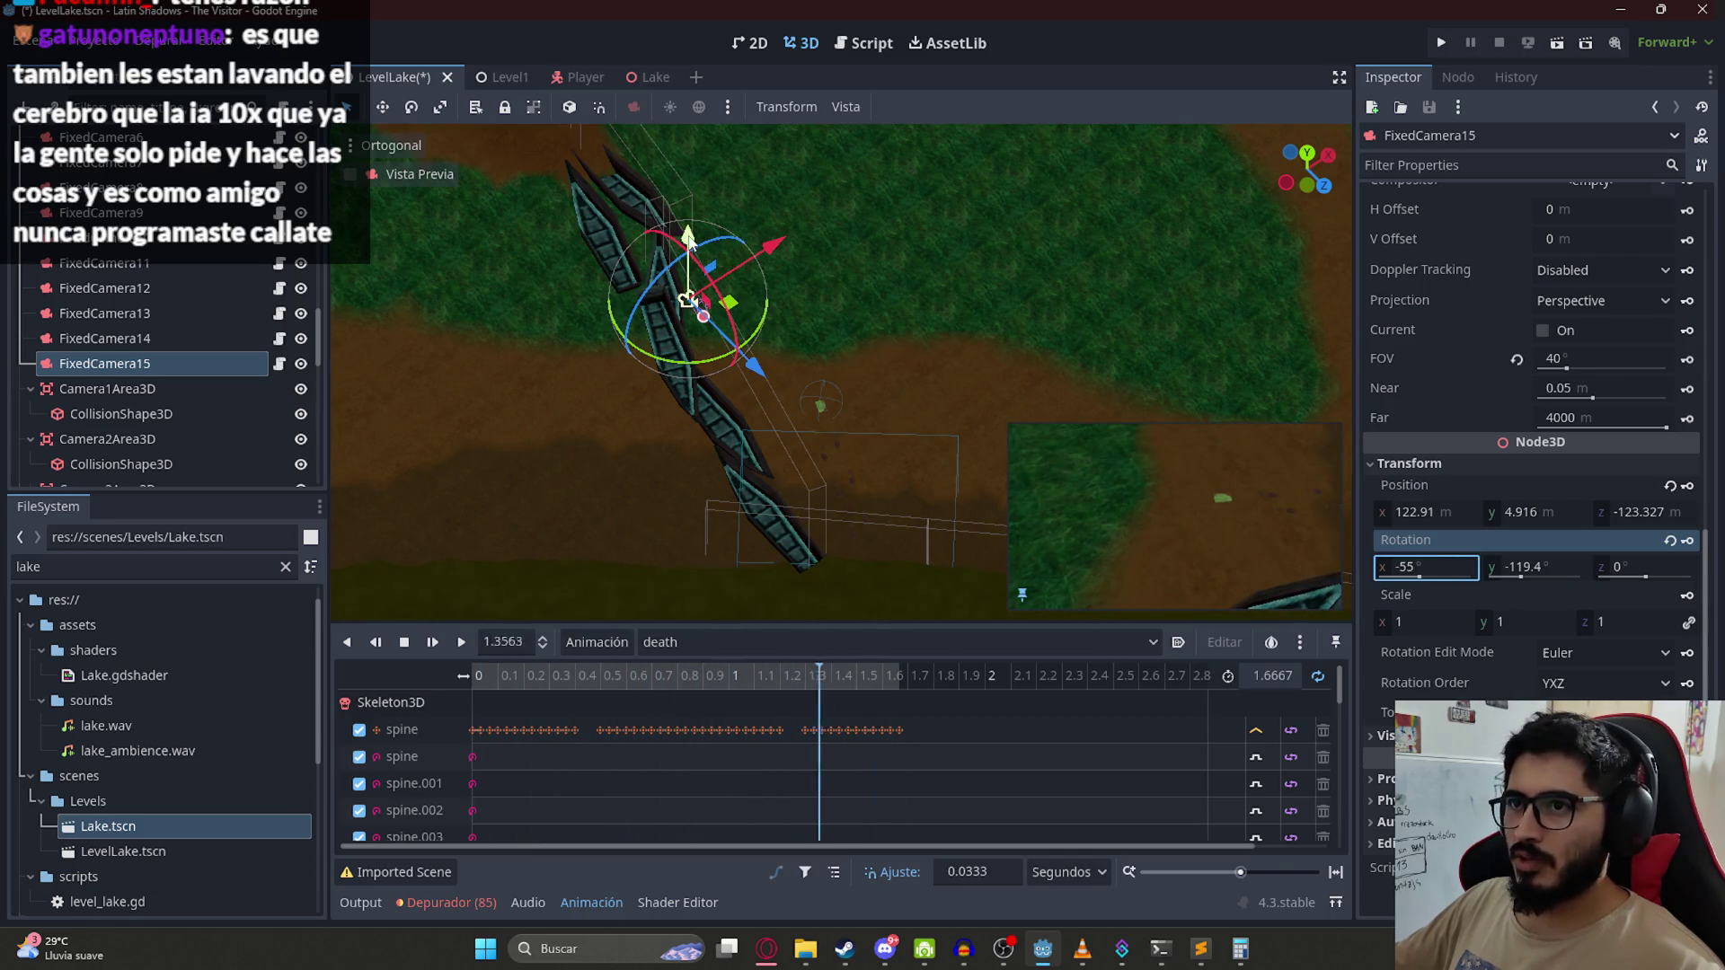
Step: Reposition FixedCamera15 low near the ground, turning it around and tilting it to about -16.5°
left_click_drag(689, 241, 690, 258)
left_click_drag(721, 379, 759, 395)
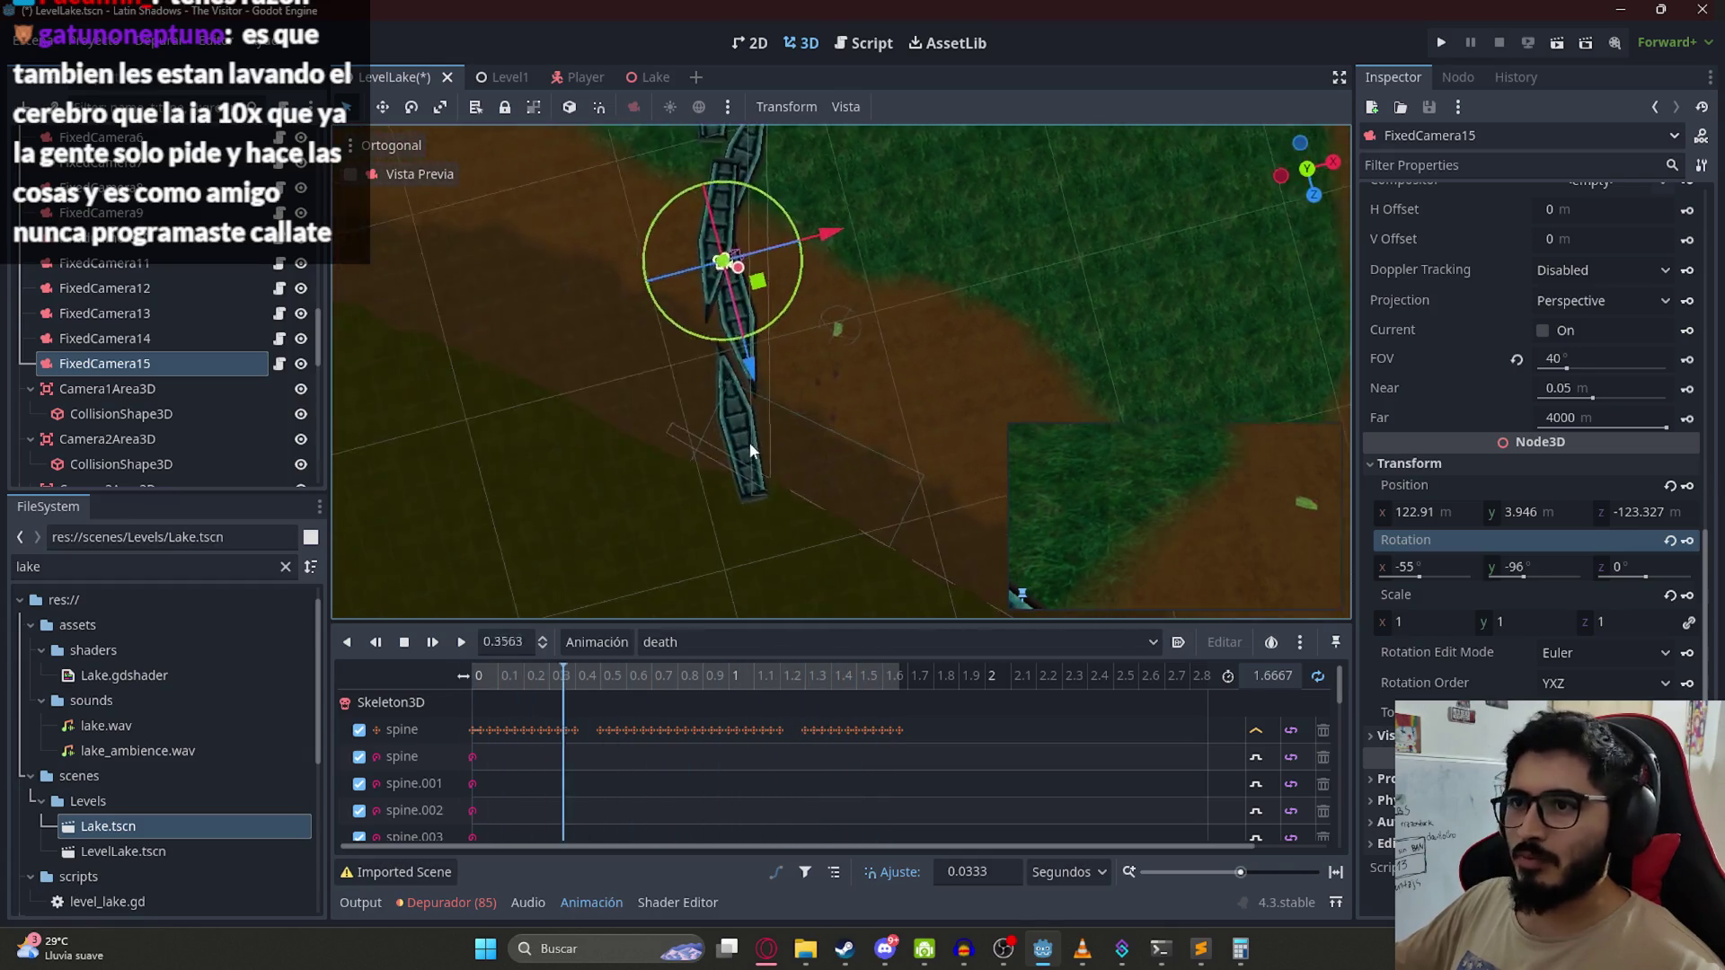
mouse_move(764, 292)
left_mouse_down()
mouse_move(760, 339)
mouse_move(789, 379)
mouse_move(756, 404)
mouse_move(749, 377)
left_mouse_up()
left_click_drag(1435, 579, 1454, 579)
left_click_drag(1534, 514, 1447, 551)
left_click_drag(749, 386, 739, 424)
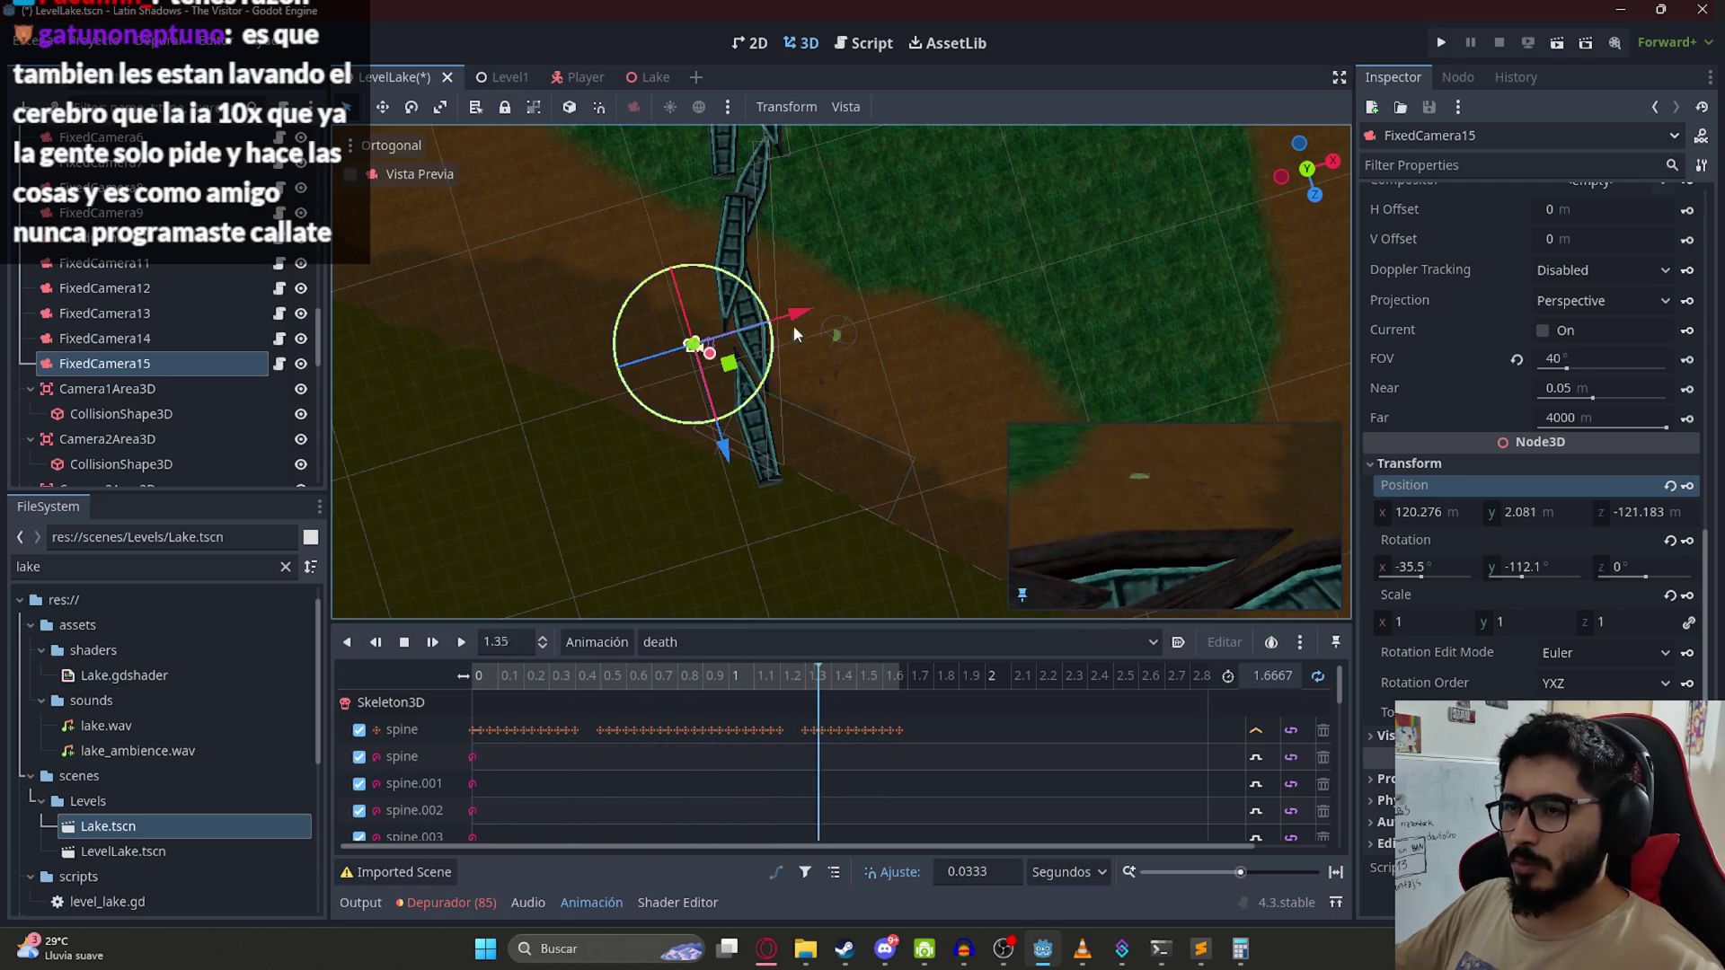
left_click_drag(743, 359, 737, 360)
left_click_drag(704, 297, 703, 297)
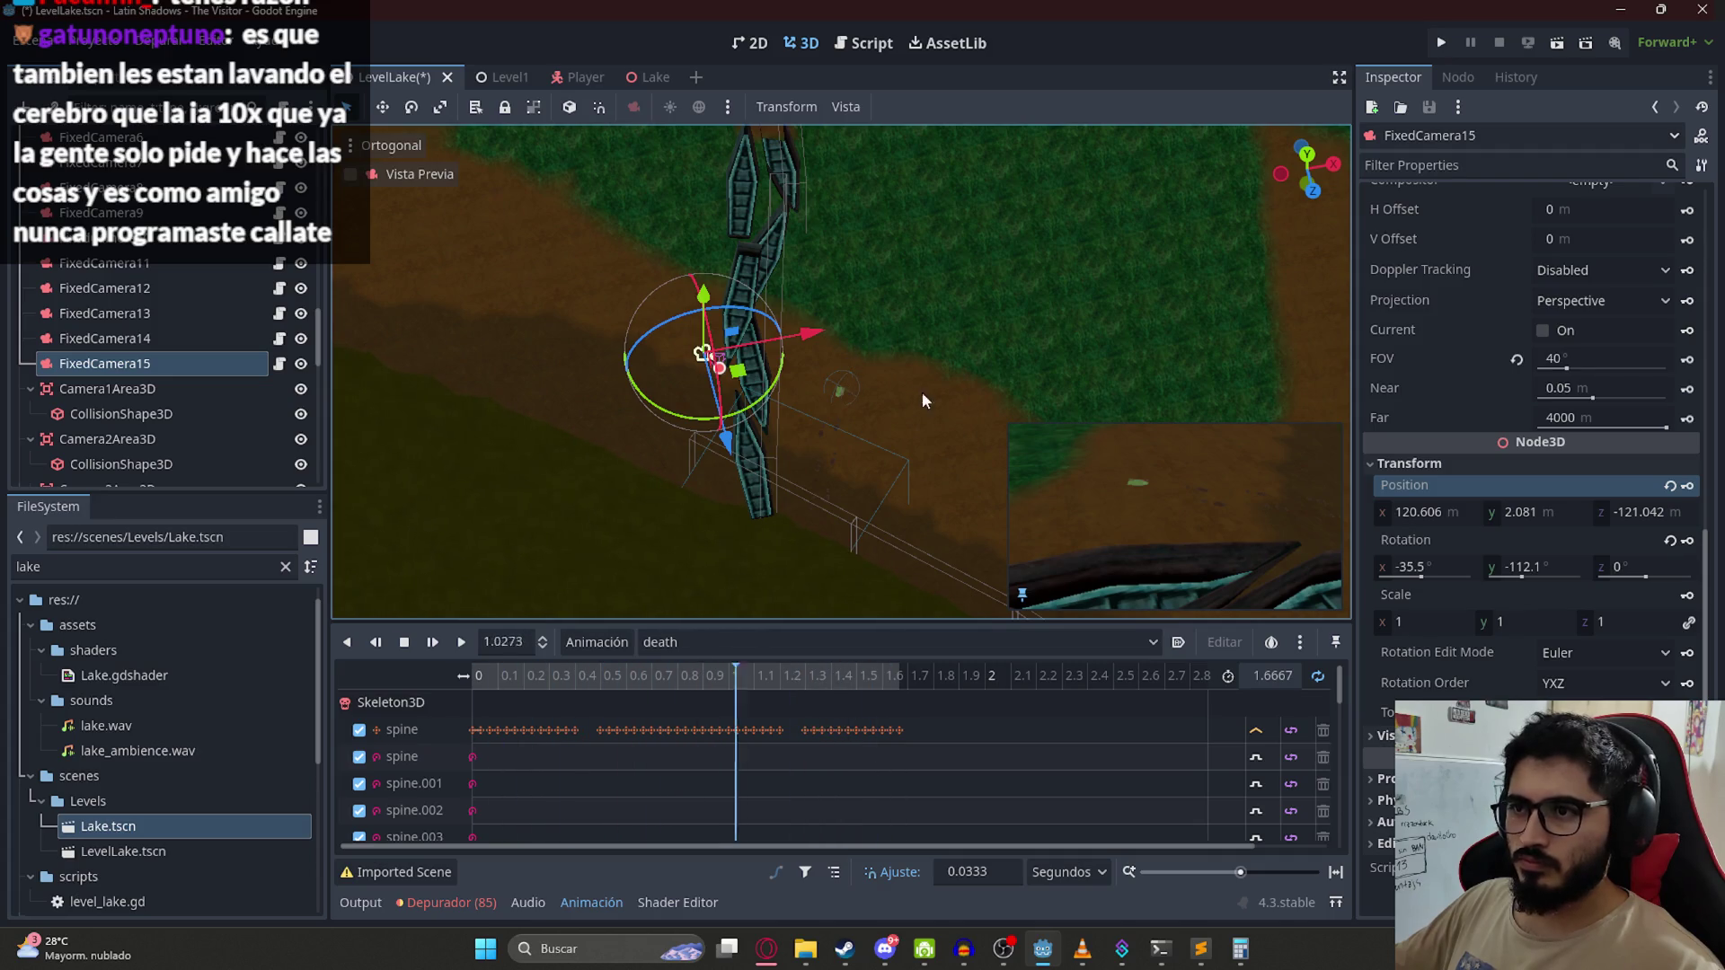
mouse_move(738, 415)
left_mouse_down()
mouse_move(658, 448)
mouse_move(572, 399)
left_mouse_up()
mouse_move(738, 370)
left_mouse_down()
mouse_move(861, 325)
mouse_move(904, 275)
mouse_move(886, 314)
mouse_move(909, 307)
left_mouse_up()
mouse_move(1428, 567)
left_mouse_down()
mouse_move(1469, 567)
mouse_move(1451, 567)
left_mouse_up()
left_click_drag(1520, 514, 1501, 514)
Step: Set FixedCamera15 to 128.243, 2.178, -122.51 with rotation -28°, 146.6°, 0°, and save
mouse_move(1307, 390)
left_mouse_down()
mouse_move(1055, 498)
mouse_move(916, 268)
mouse_move(835, 422)
mouse_move(880, 430)
mouse_move(830, 422)
mouse_move(876, 428)
left_mouse_up()
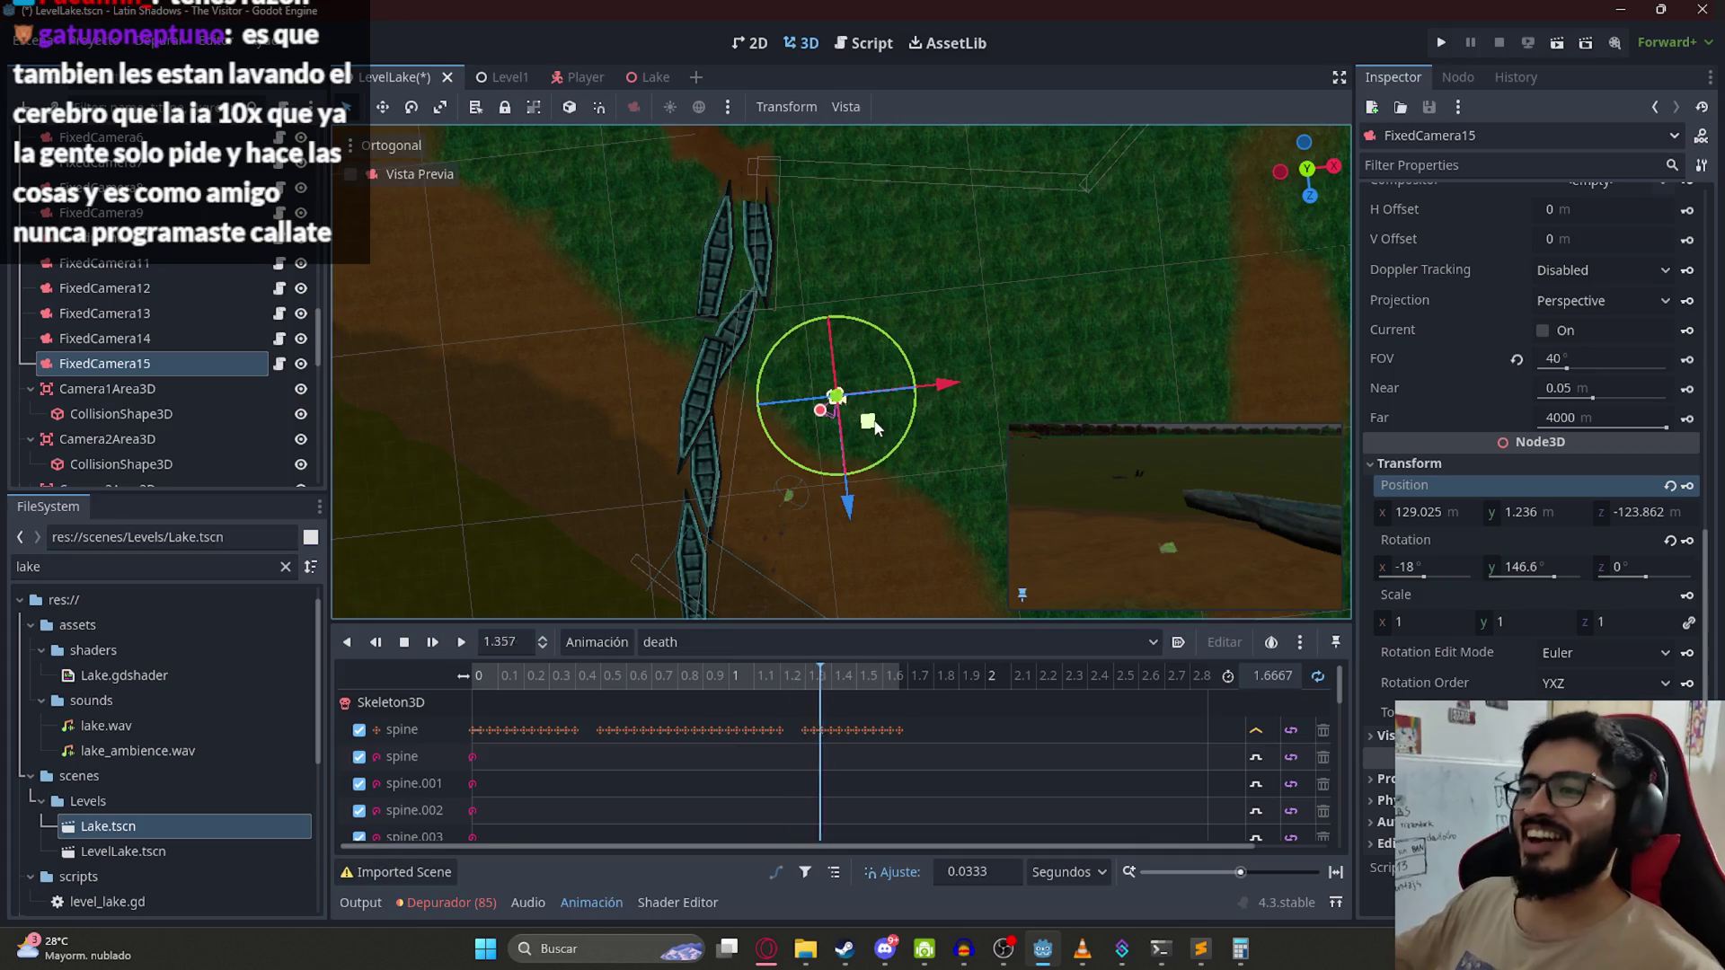
mouse_move(881, 367)
left_mouse_down()
mouse_move(910, 442)
mouse_move(658, 360)
left_mouse_up()
left_click_drag(823, 362, 821, 352)
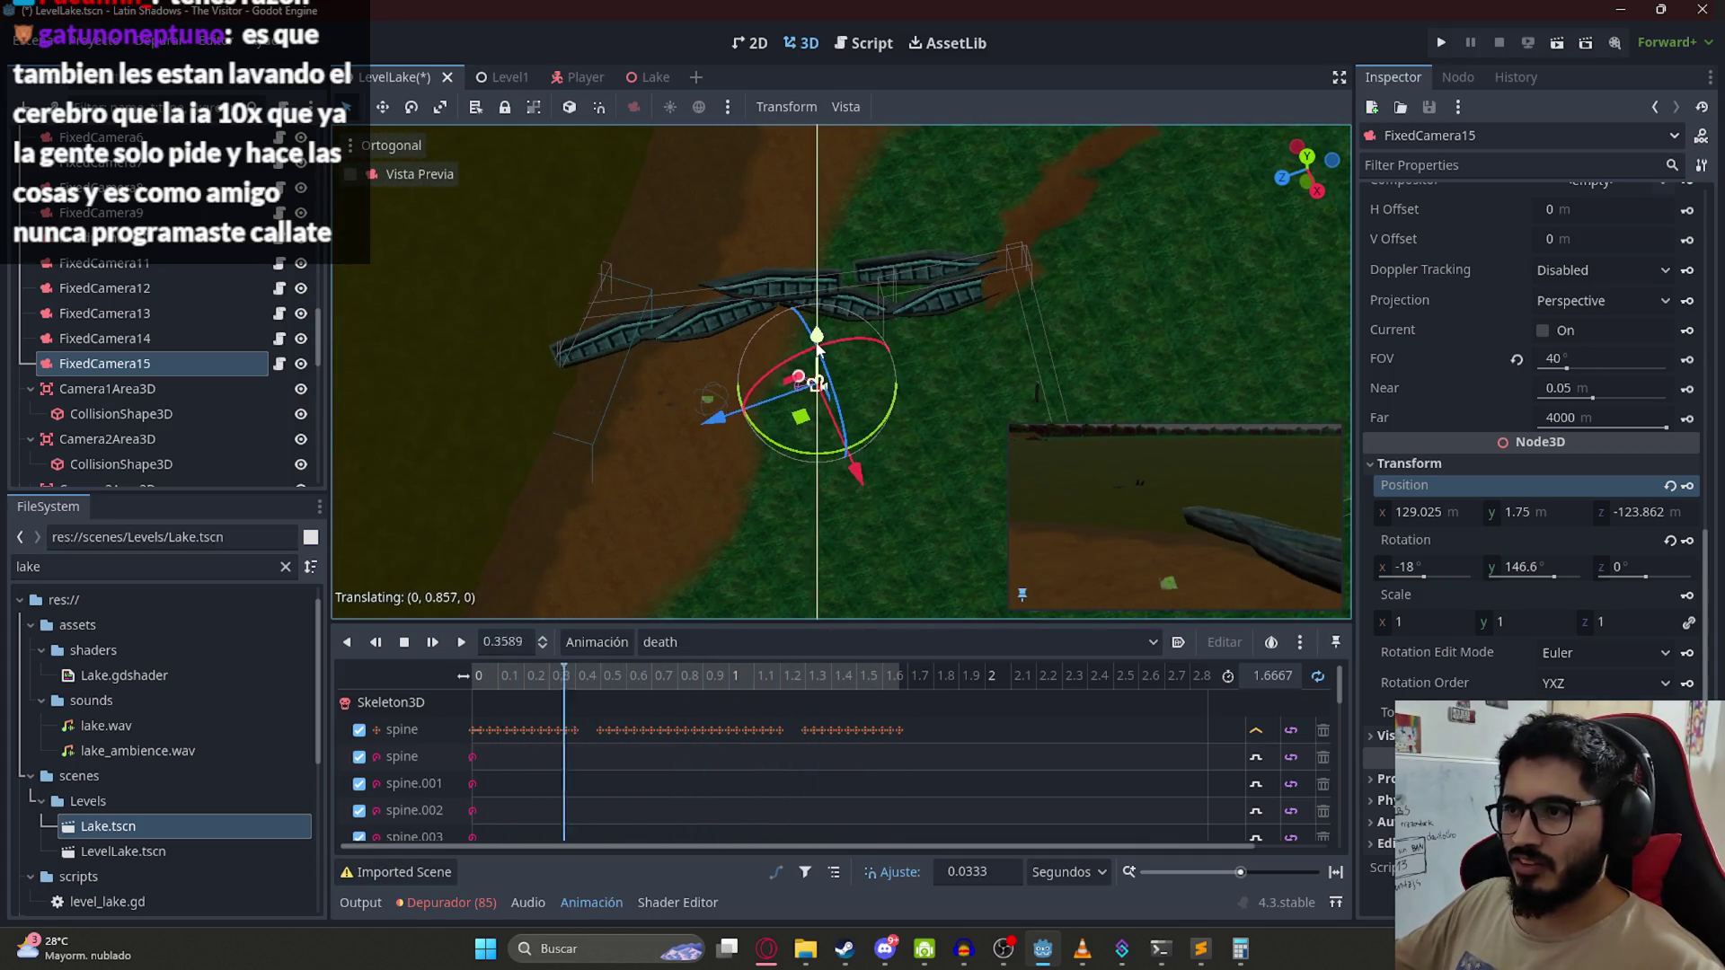
left_click_drag(1426, 558, 1378, 559)
left_click_drag(802, 415, 771, 415)
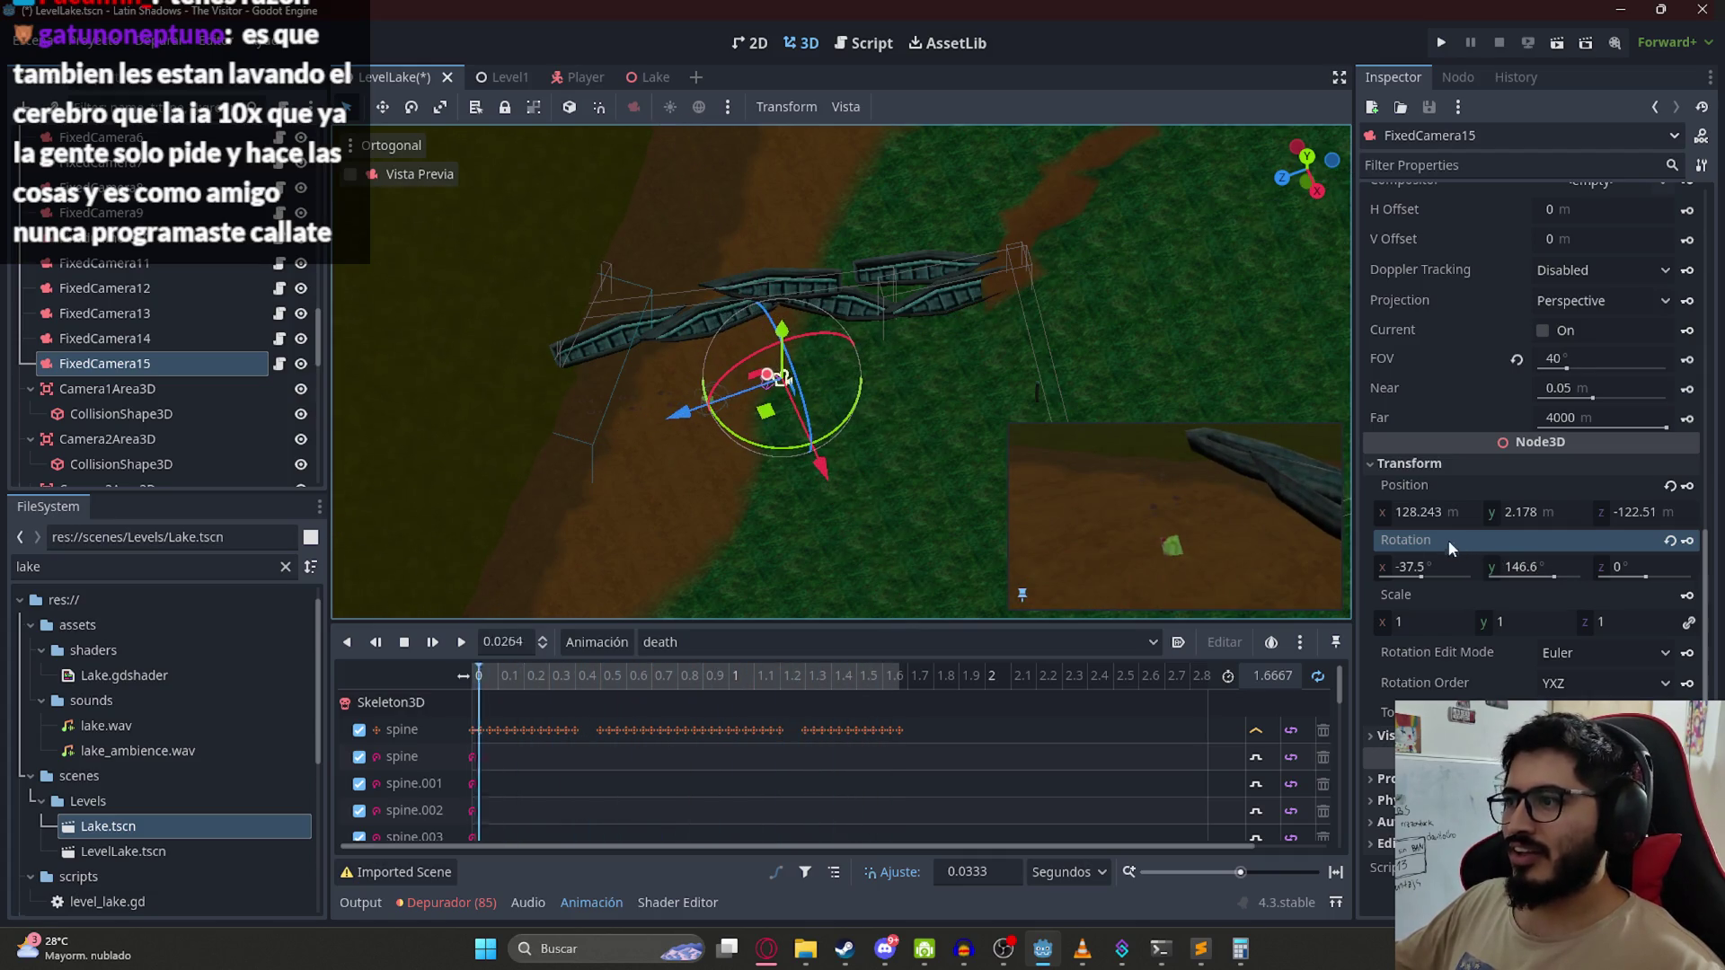
left_click_drag(1428, 559, 1446, 559)
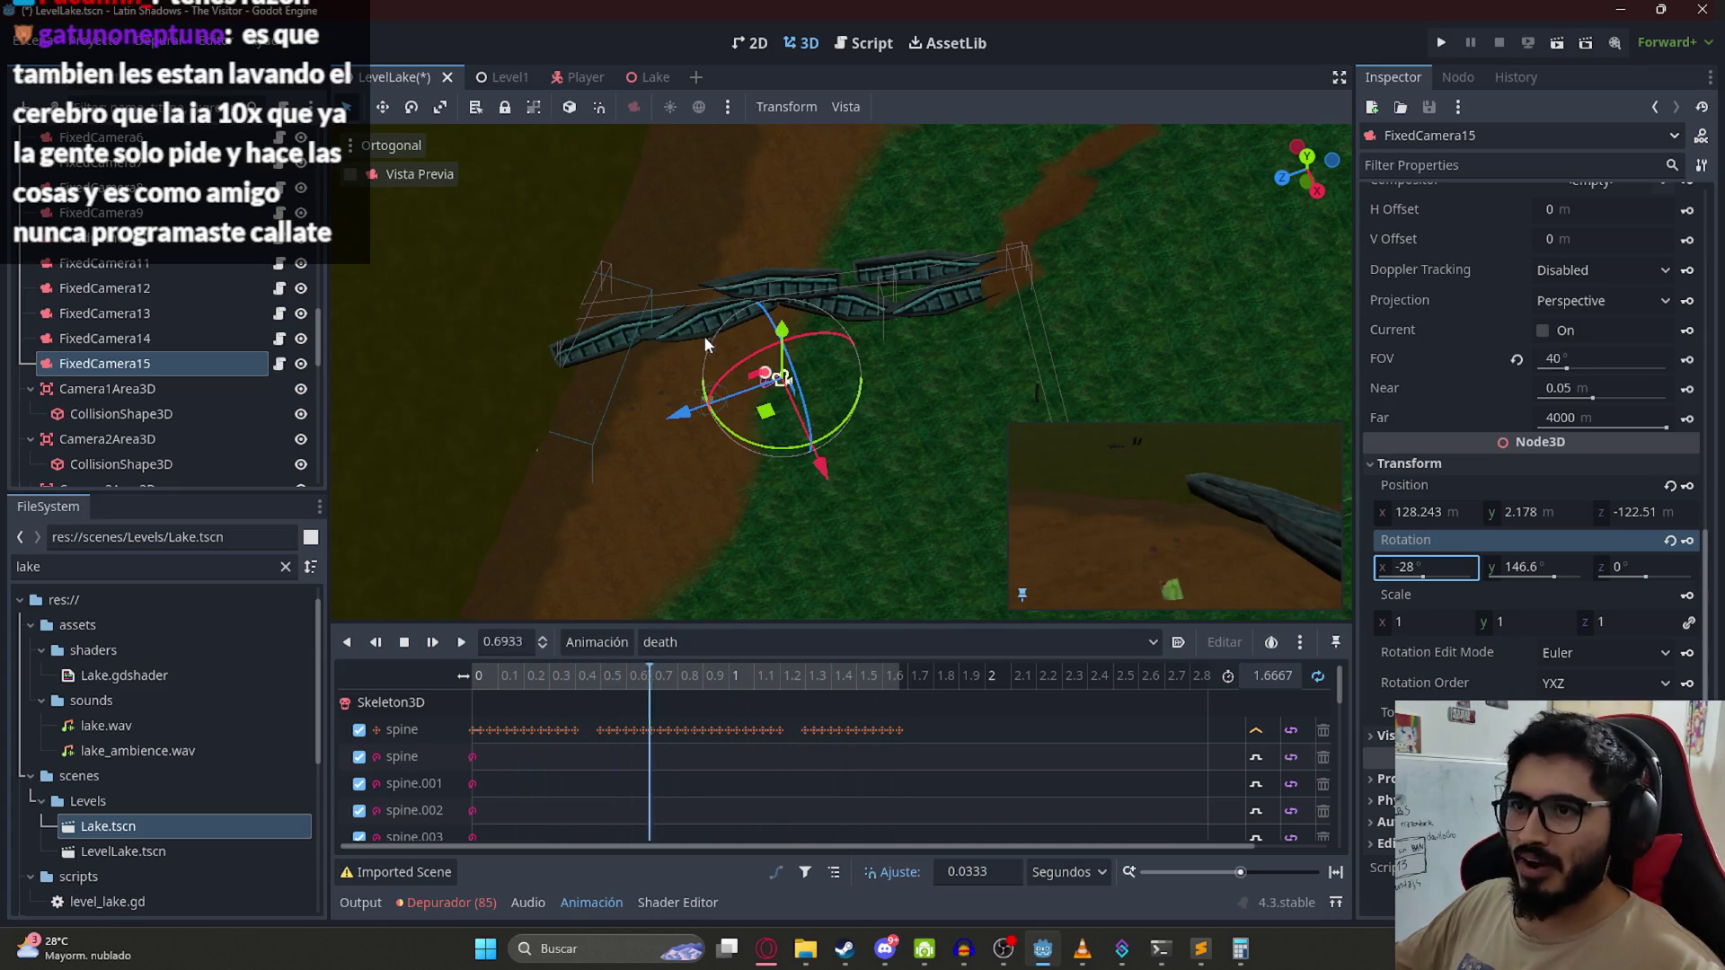
left_click_drag(704, 336, 805, 532)
key("ctrl+s")
scroll(199, 393, "down", 5)
scroll(169, 401, "up", 2)
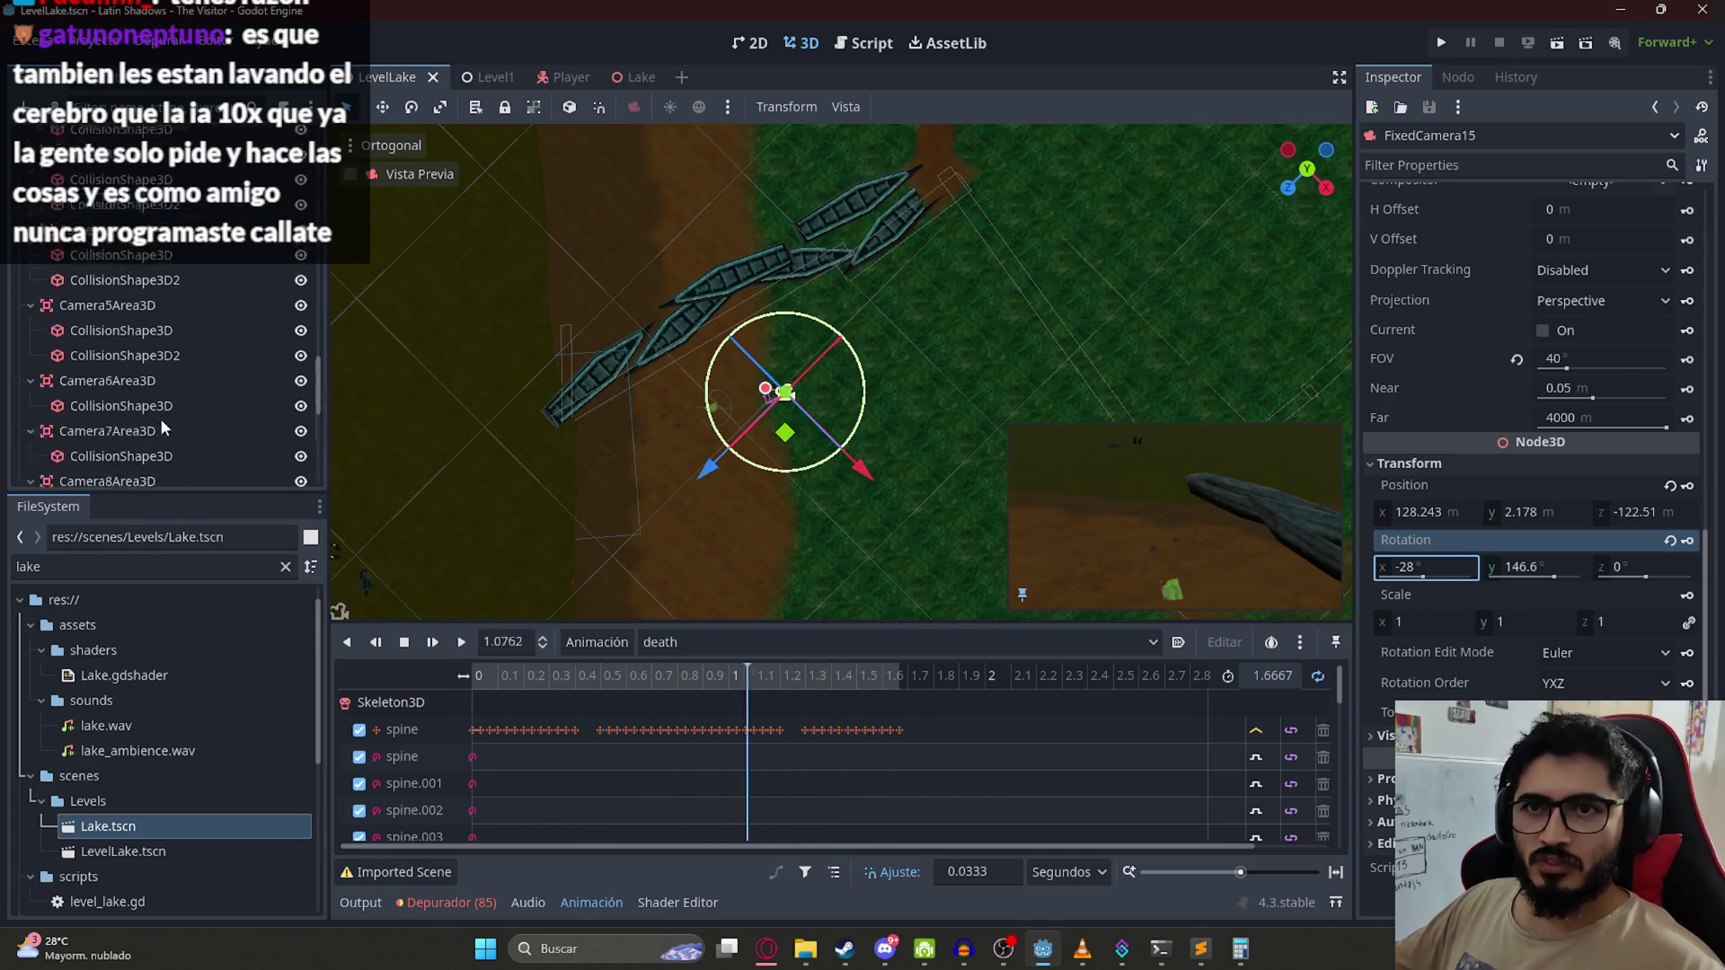
scroll(166, 429, "down", 5)
Step: Duplicate Camera14Area3D as Camera15Area3D and delete its copied collision shape
left_click(159, 419)
key("ctrl+d")
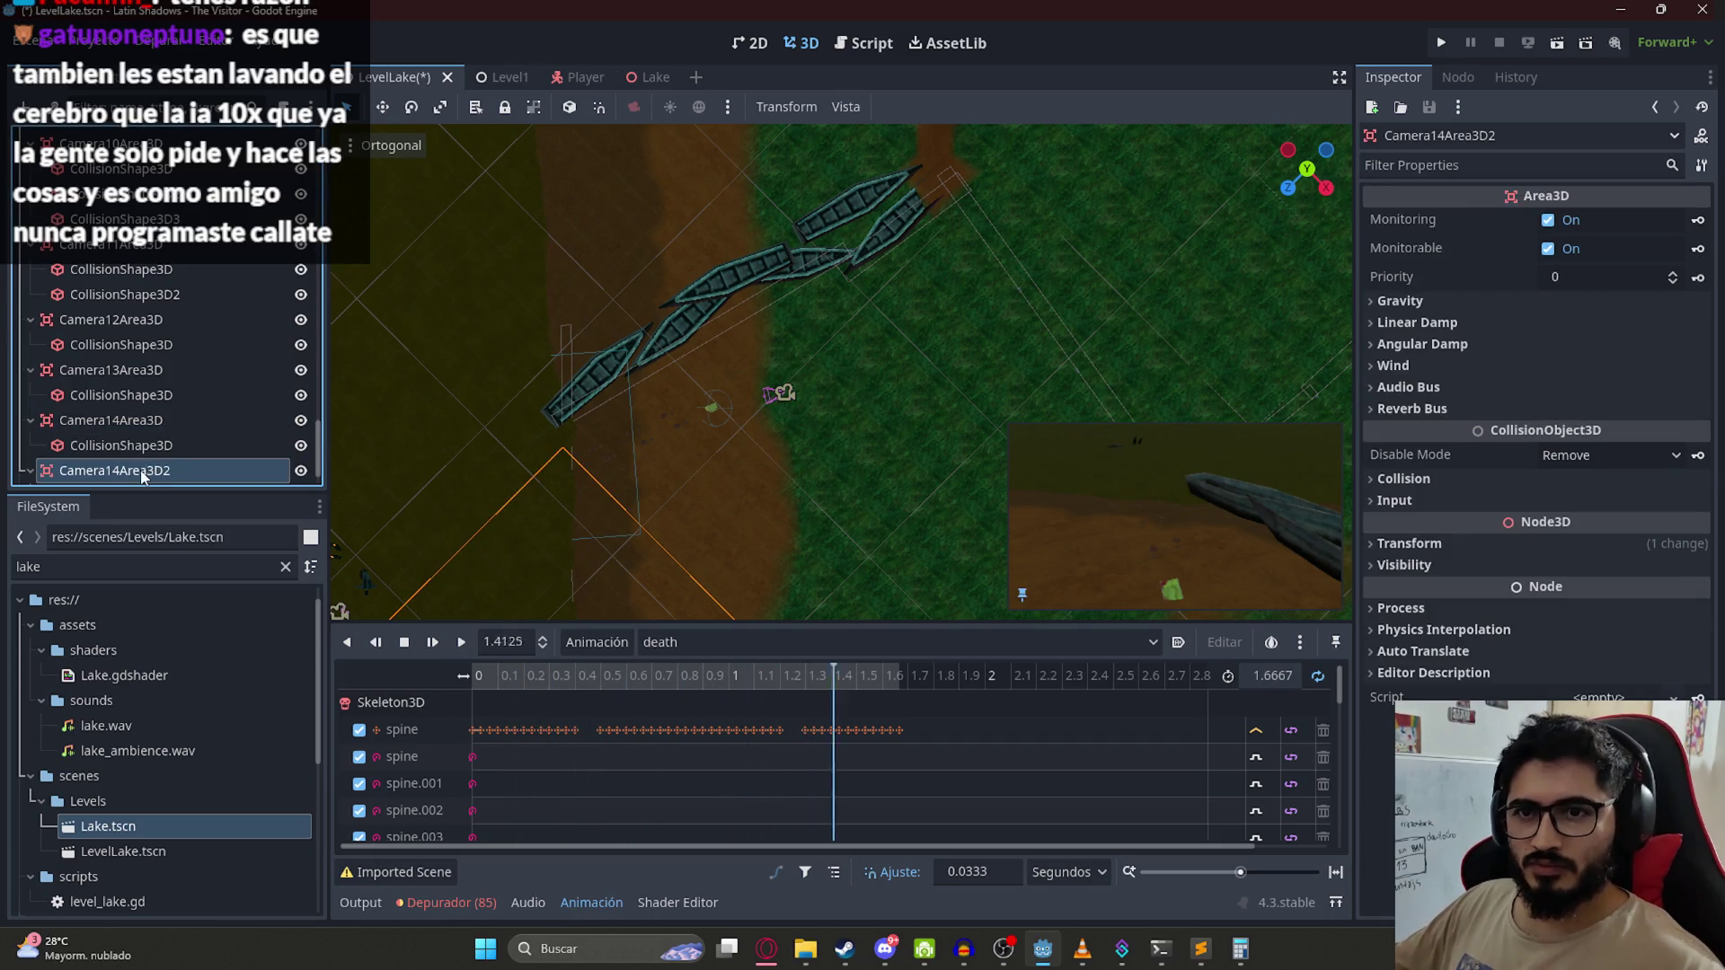
double_click(148, 473)
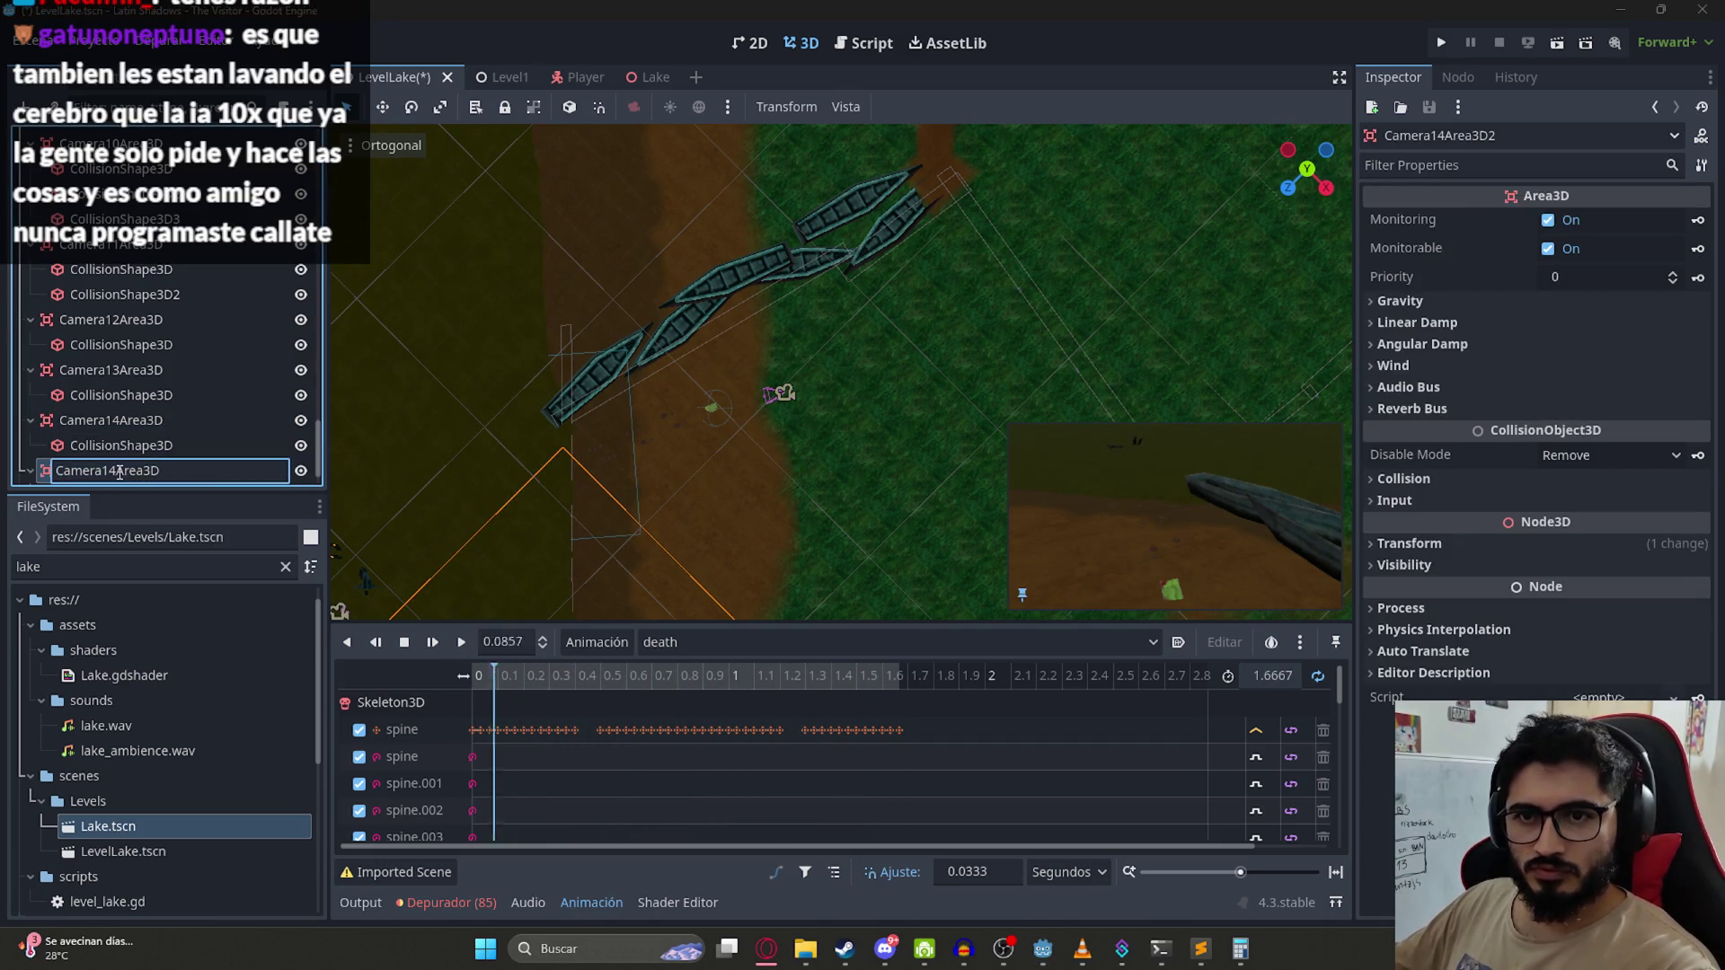
type("5")
key("Return")
right_click(175, 444)
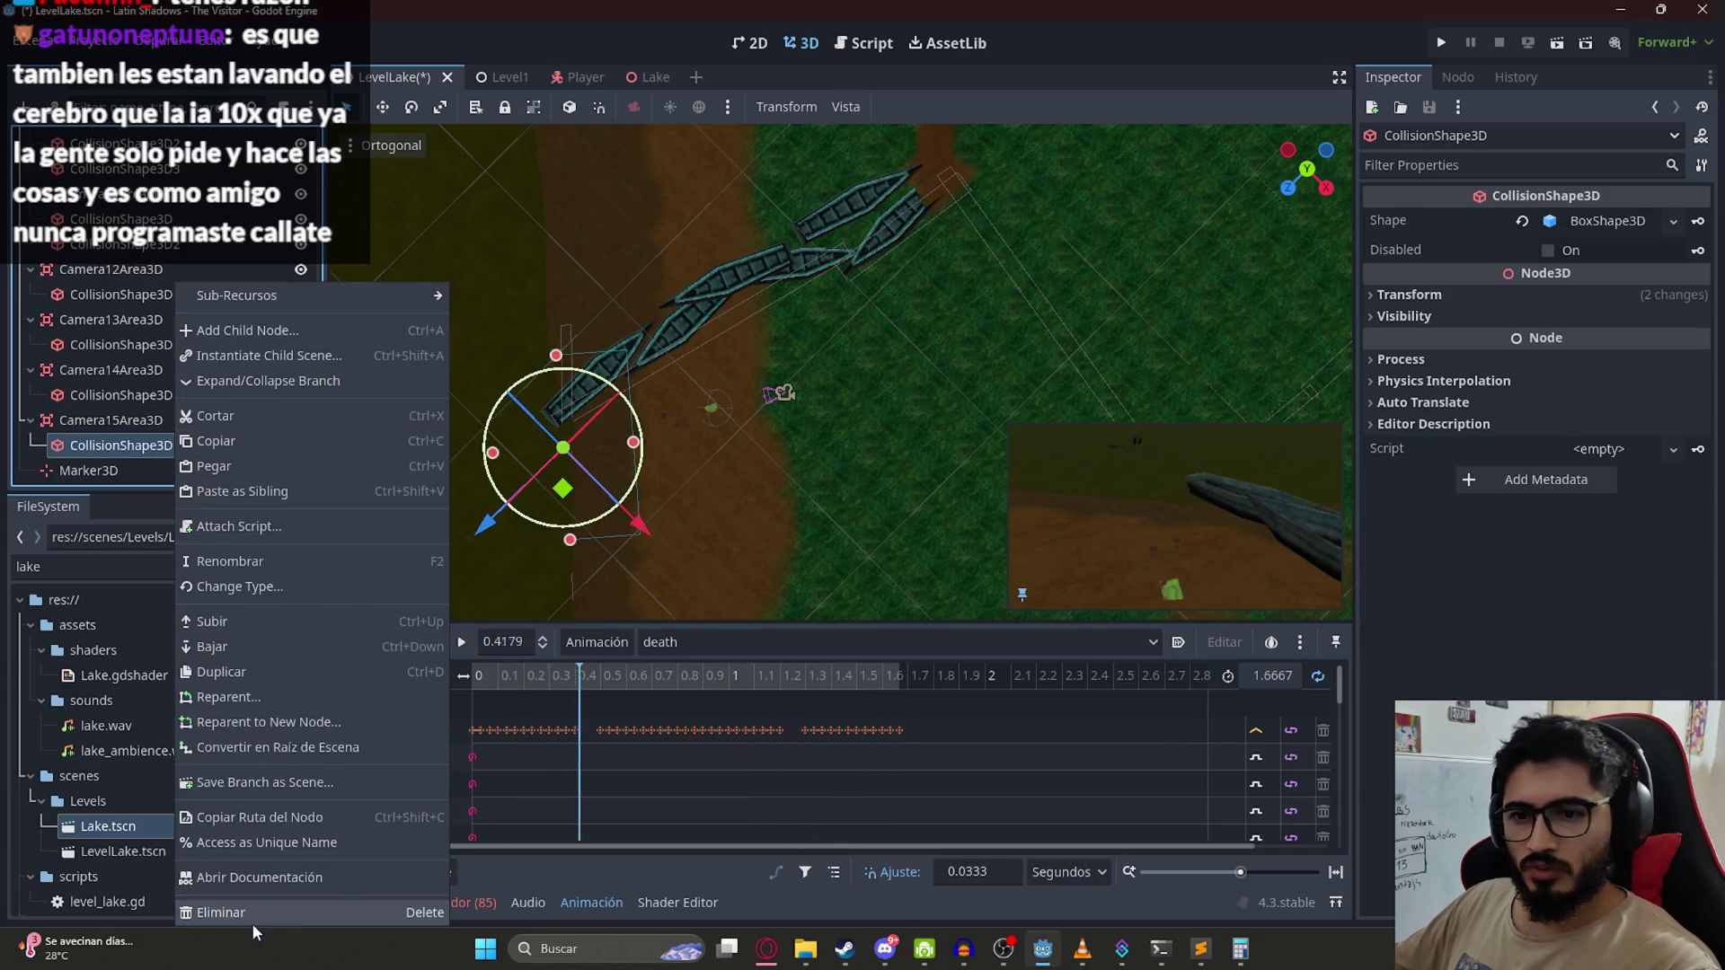
left_click(252, 924)
Step: Add a CollisionShape3D with a new BoxShape3D under Camera15Area3D
right_click(250, 445)
left_click(256, 331)
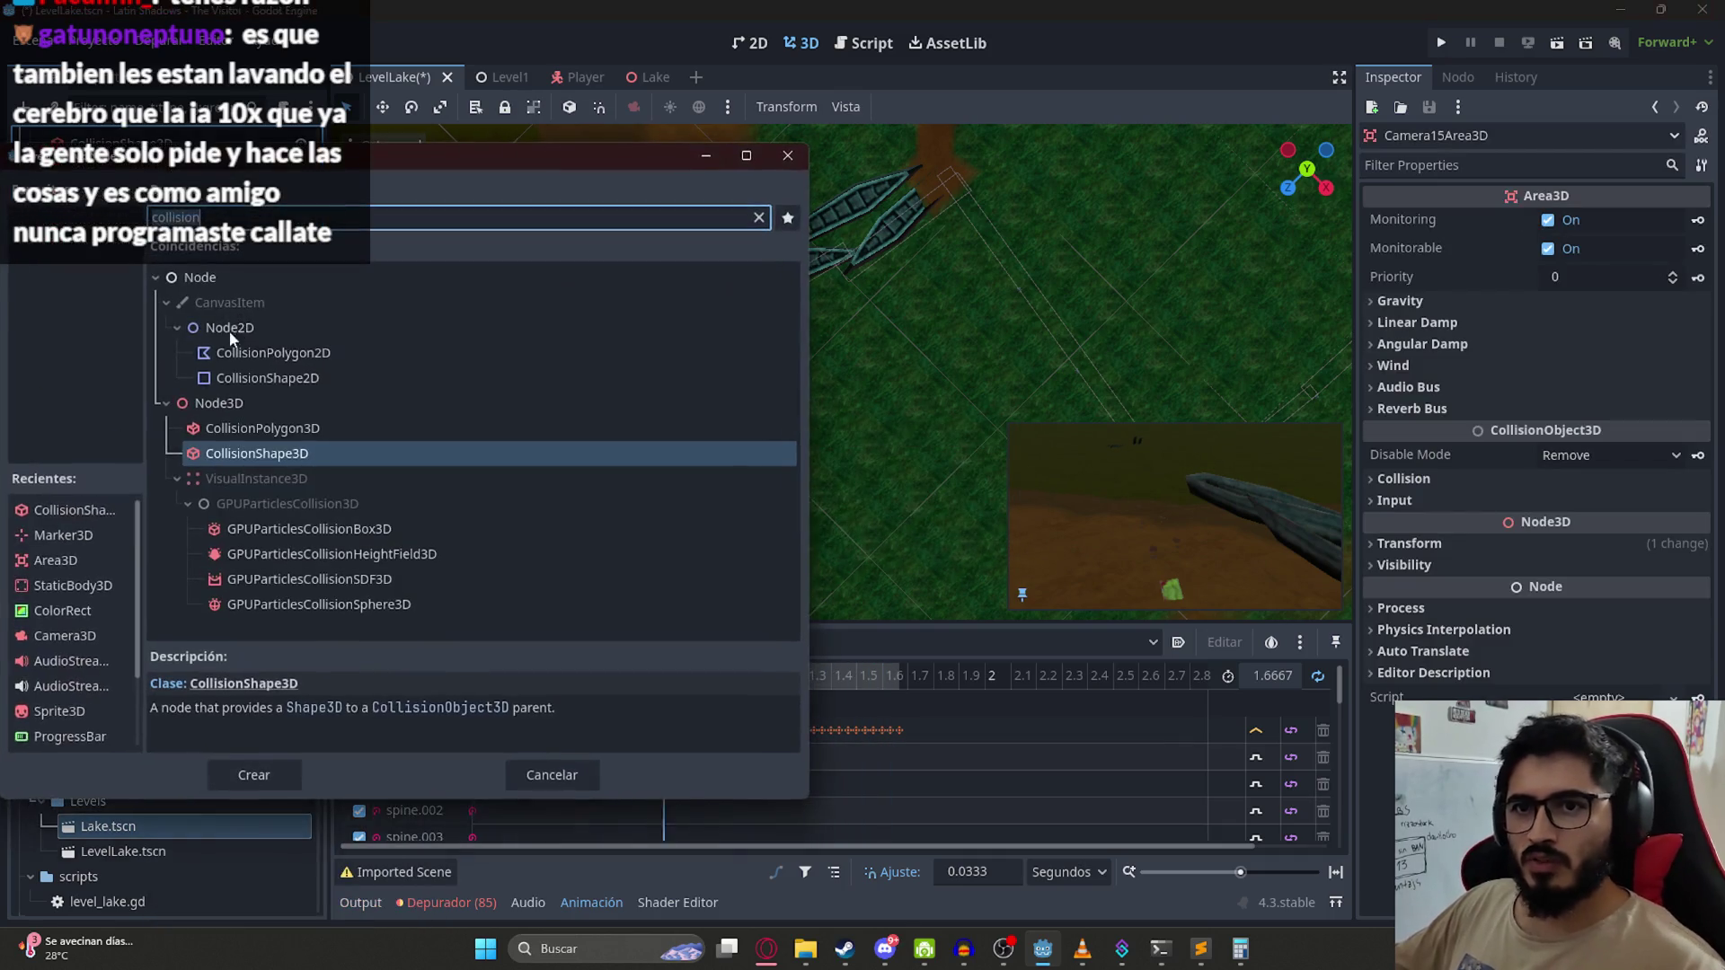
double_click(382, 453)
left_click(1594, 221)
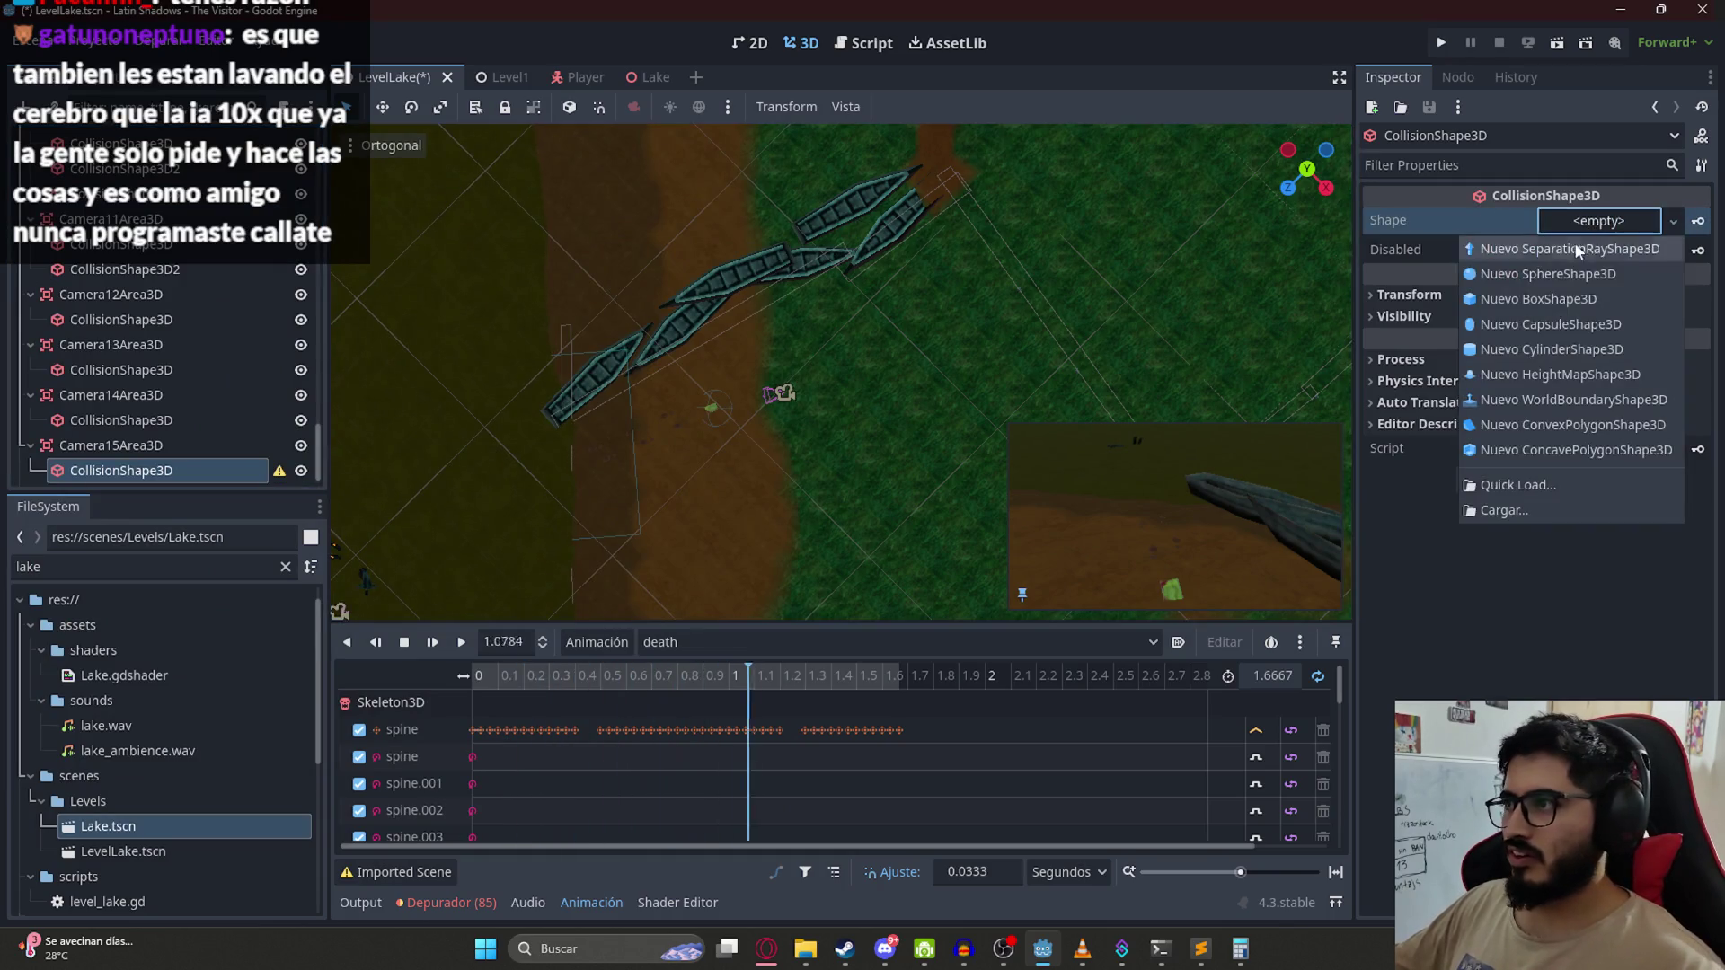
left_click(1579, 298)
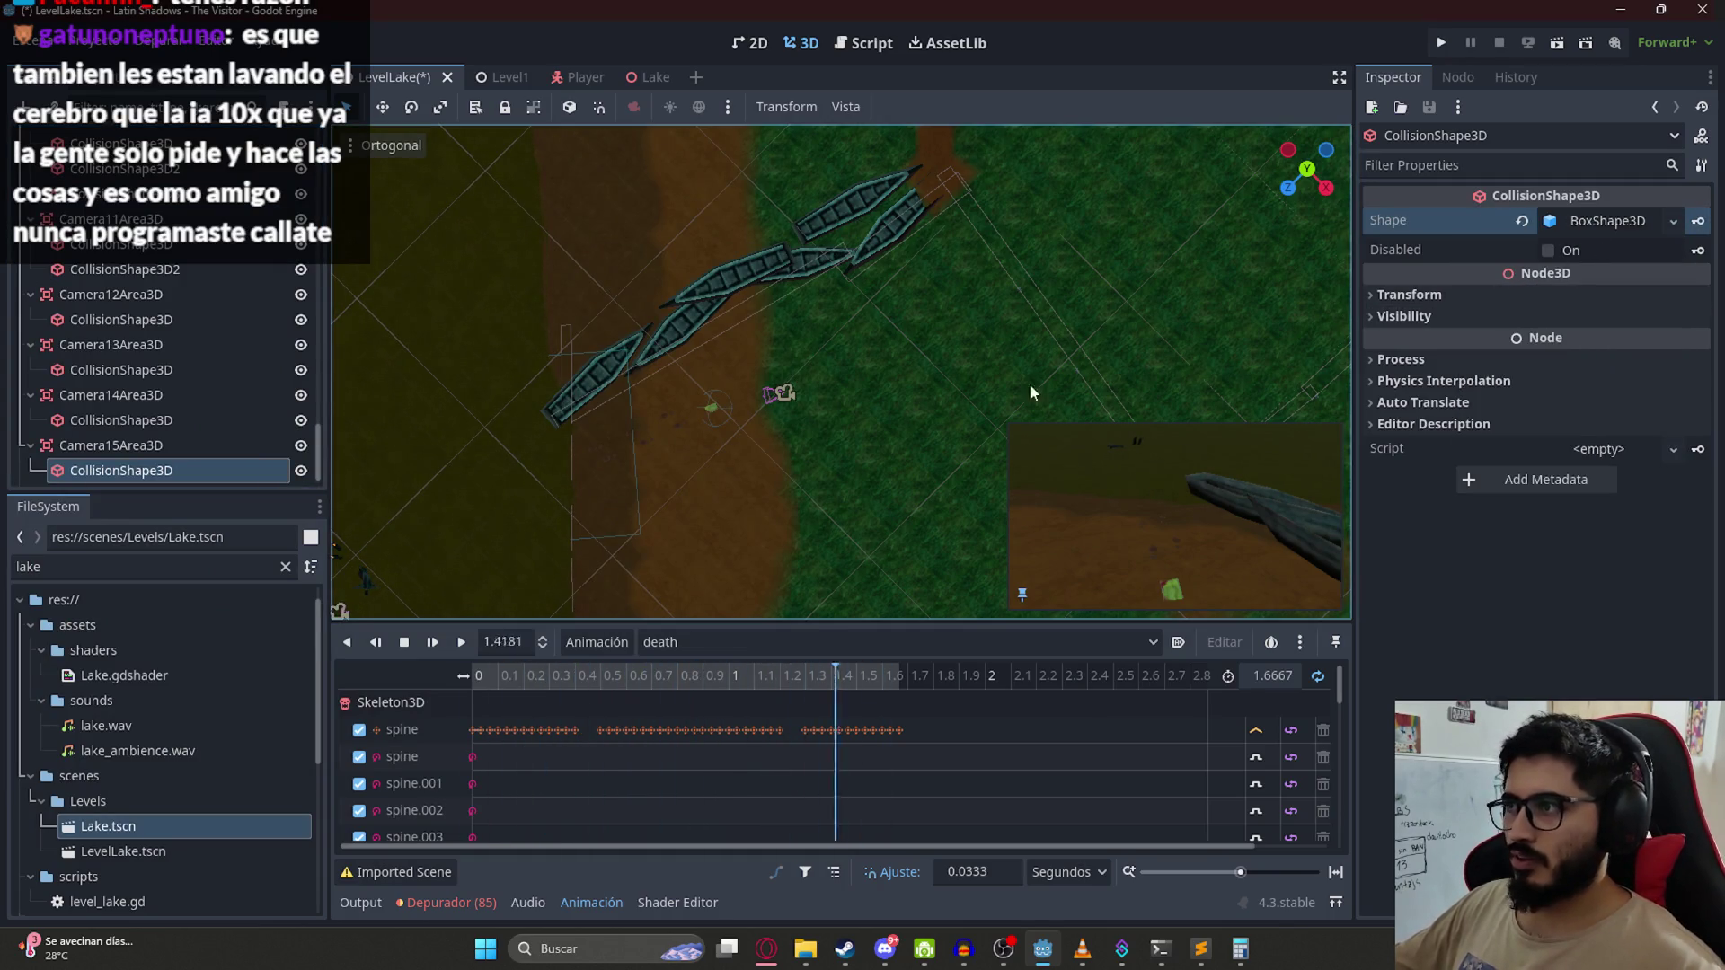
scroll(756, 419, "down", 6)
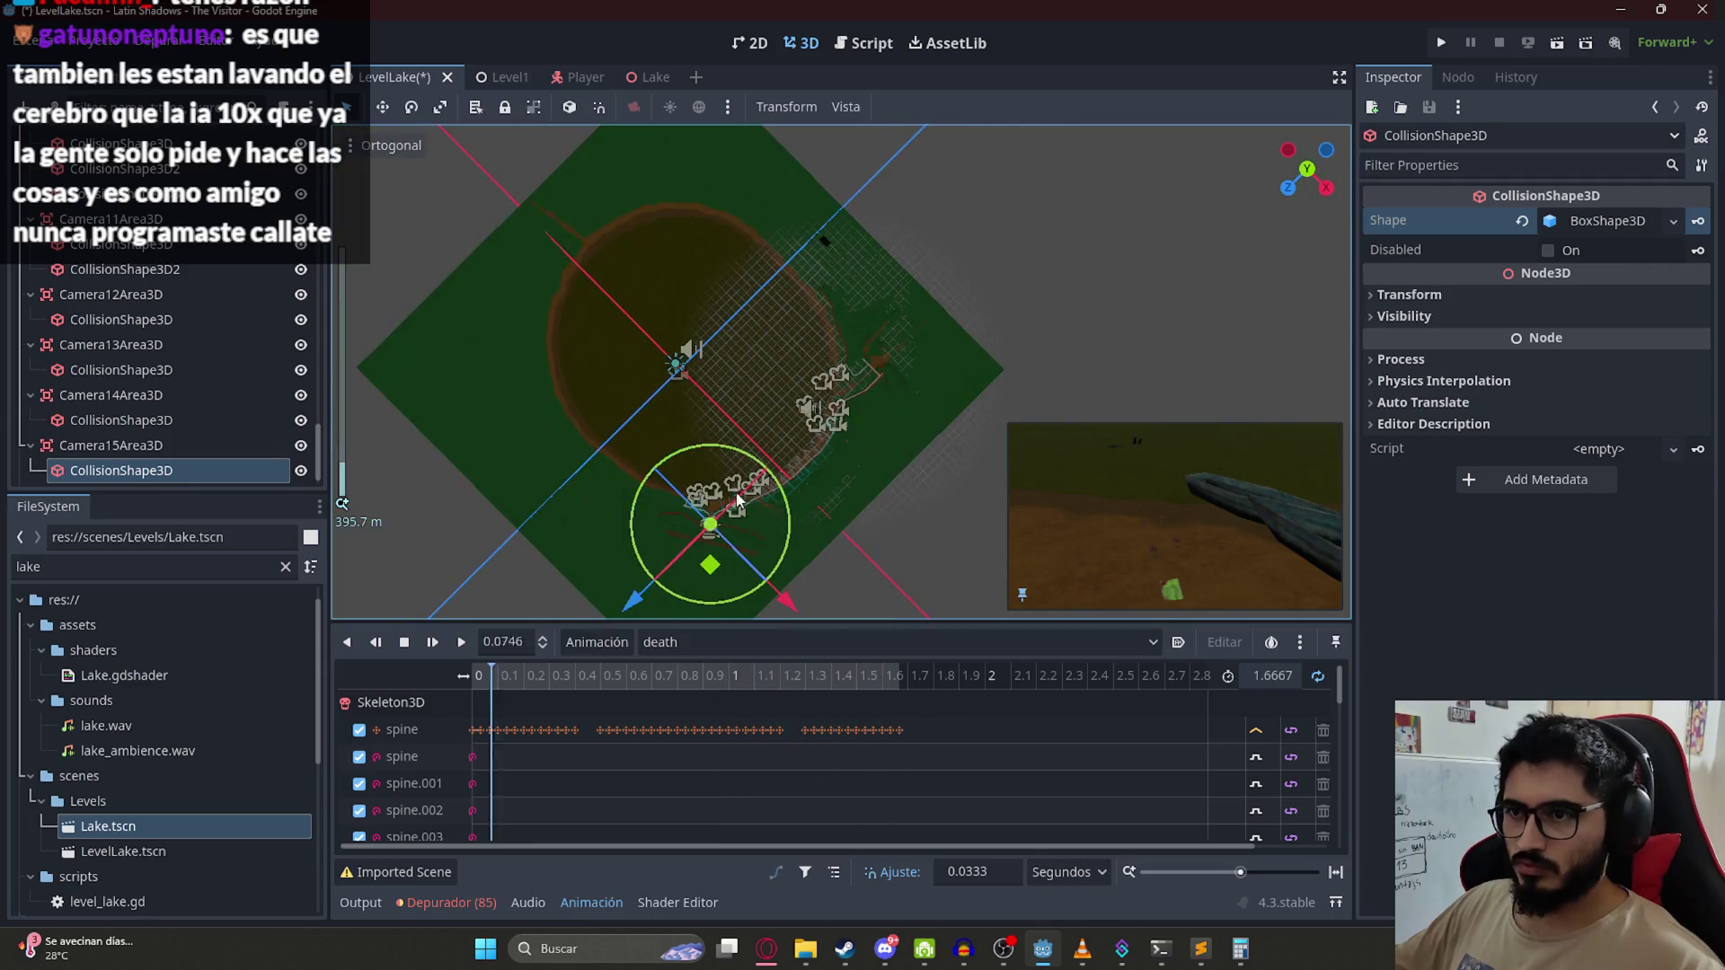
scroll(818, 422, "up", 10)
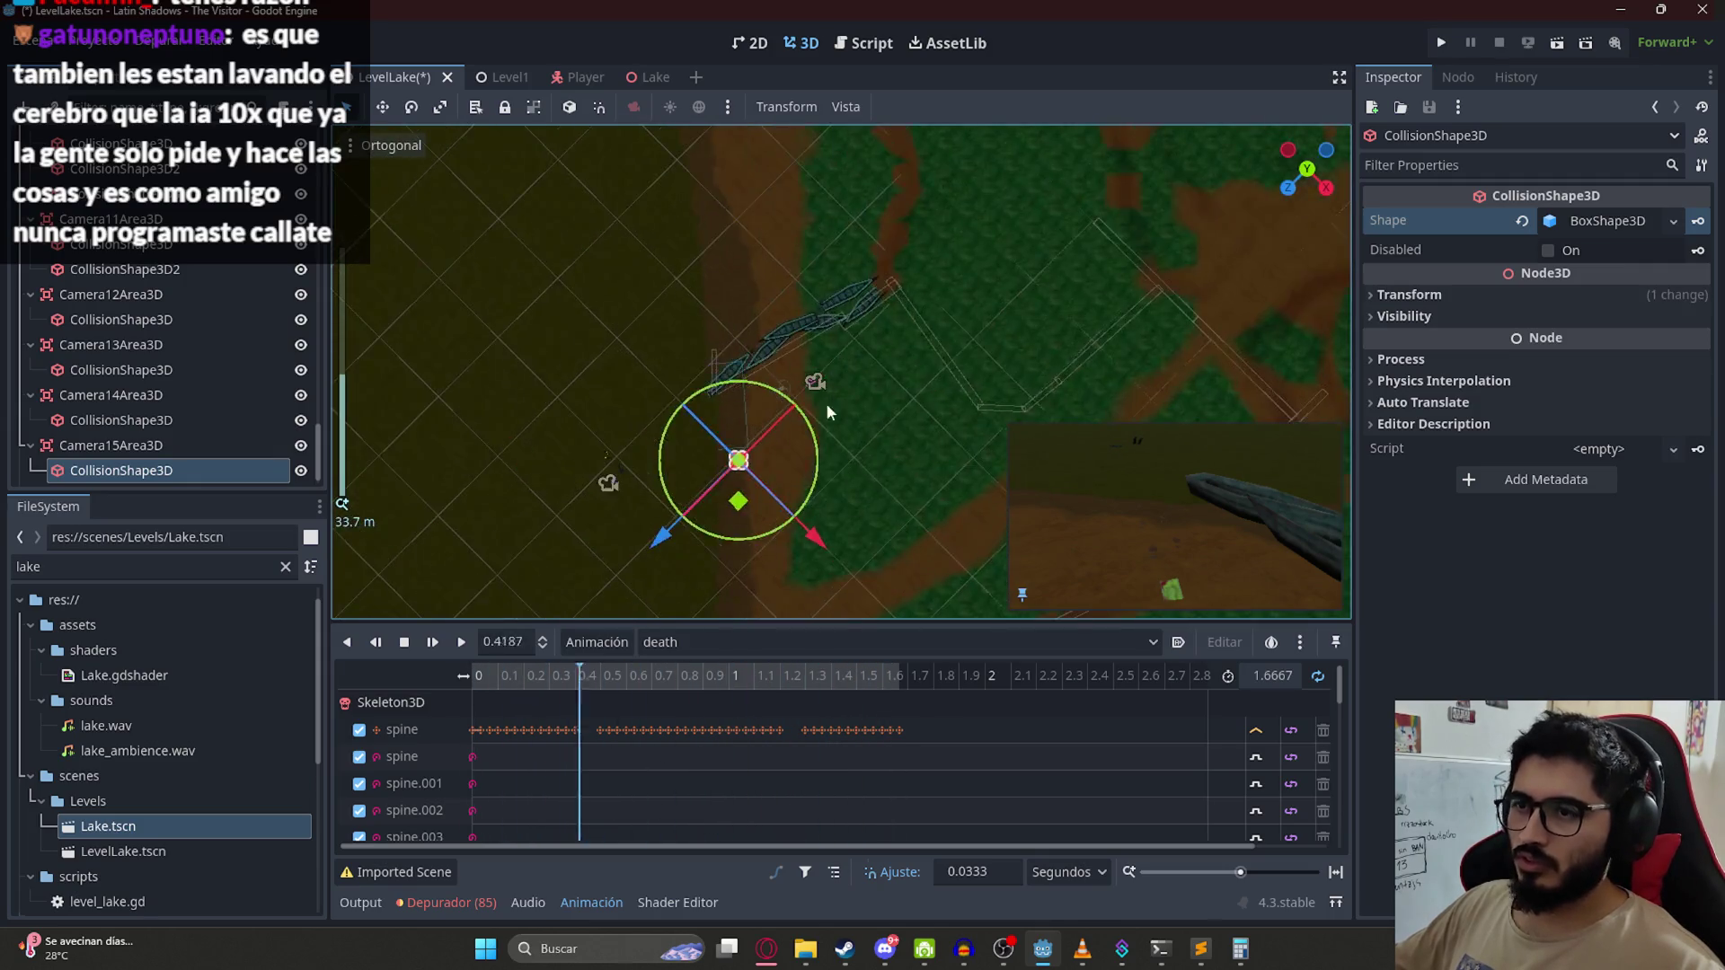
Step: Move and rotate the box collision onto the dirt path beside the bridge
key("g")
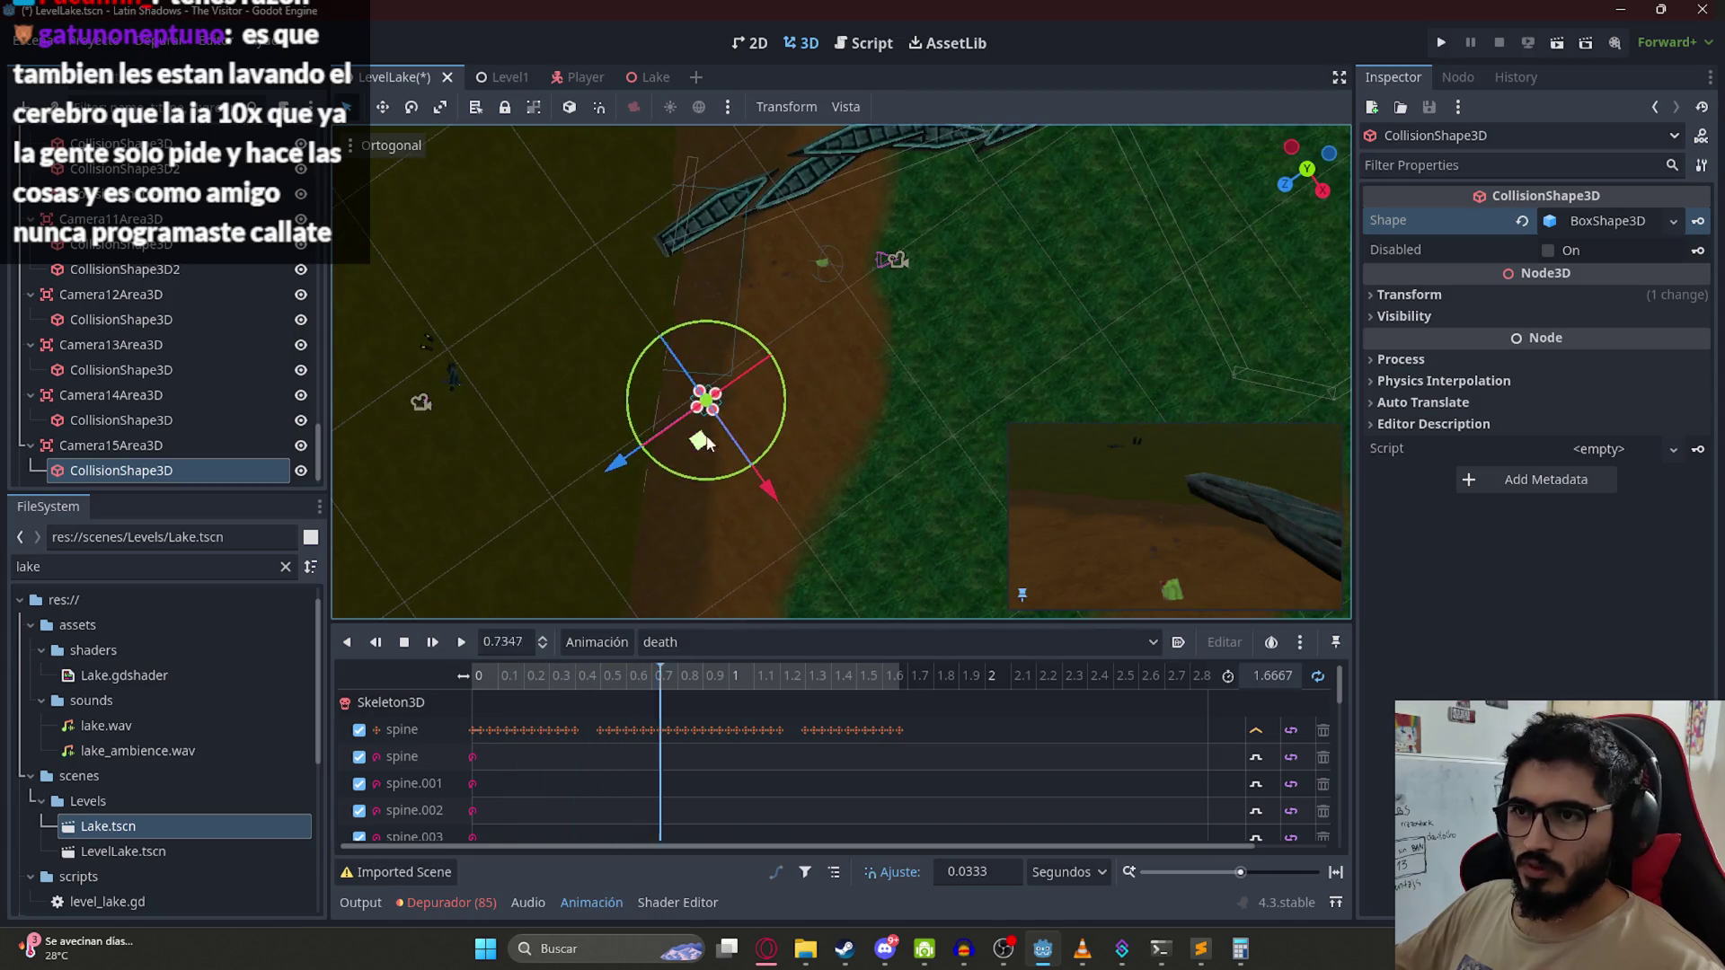
key("r")
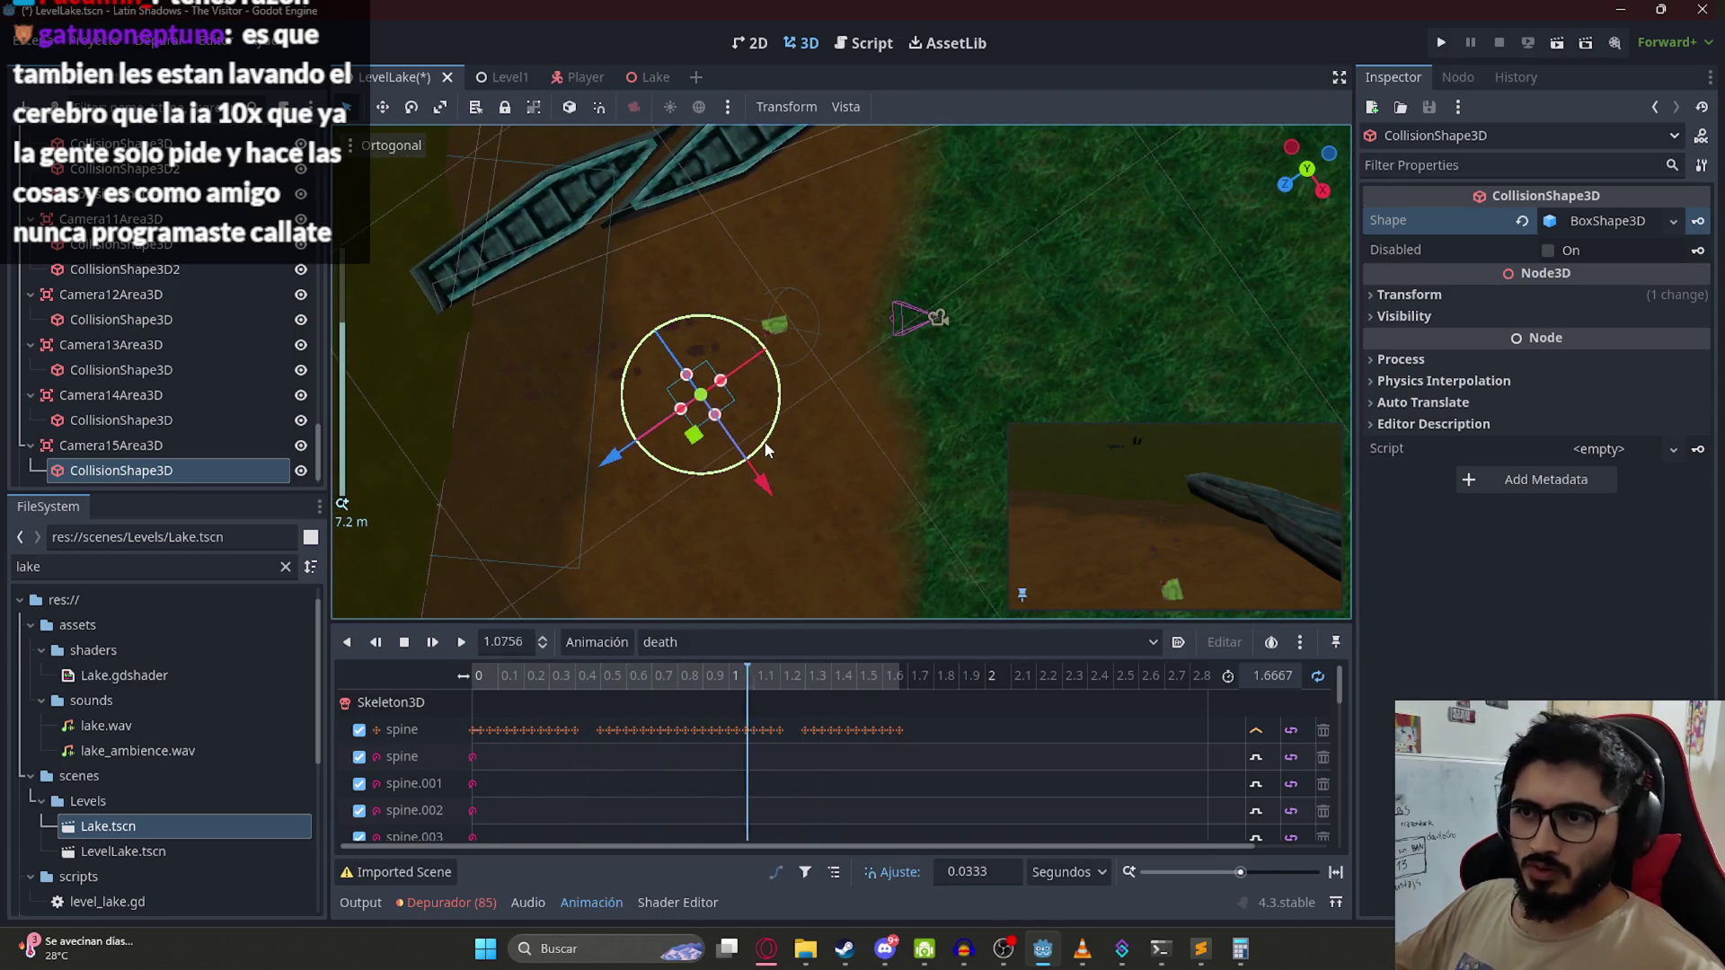
left_click(800, 364)
Step: Stretch the box collision to about 2.8 × 9.4 along the path, nudge its rotation, and save
left_click_drag(676, 394, 606, 406)
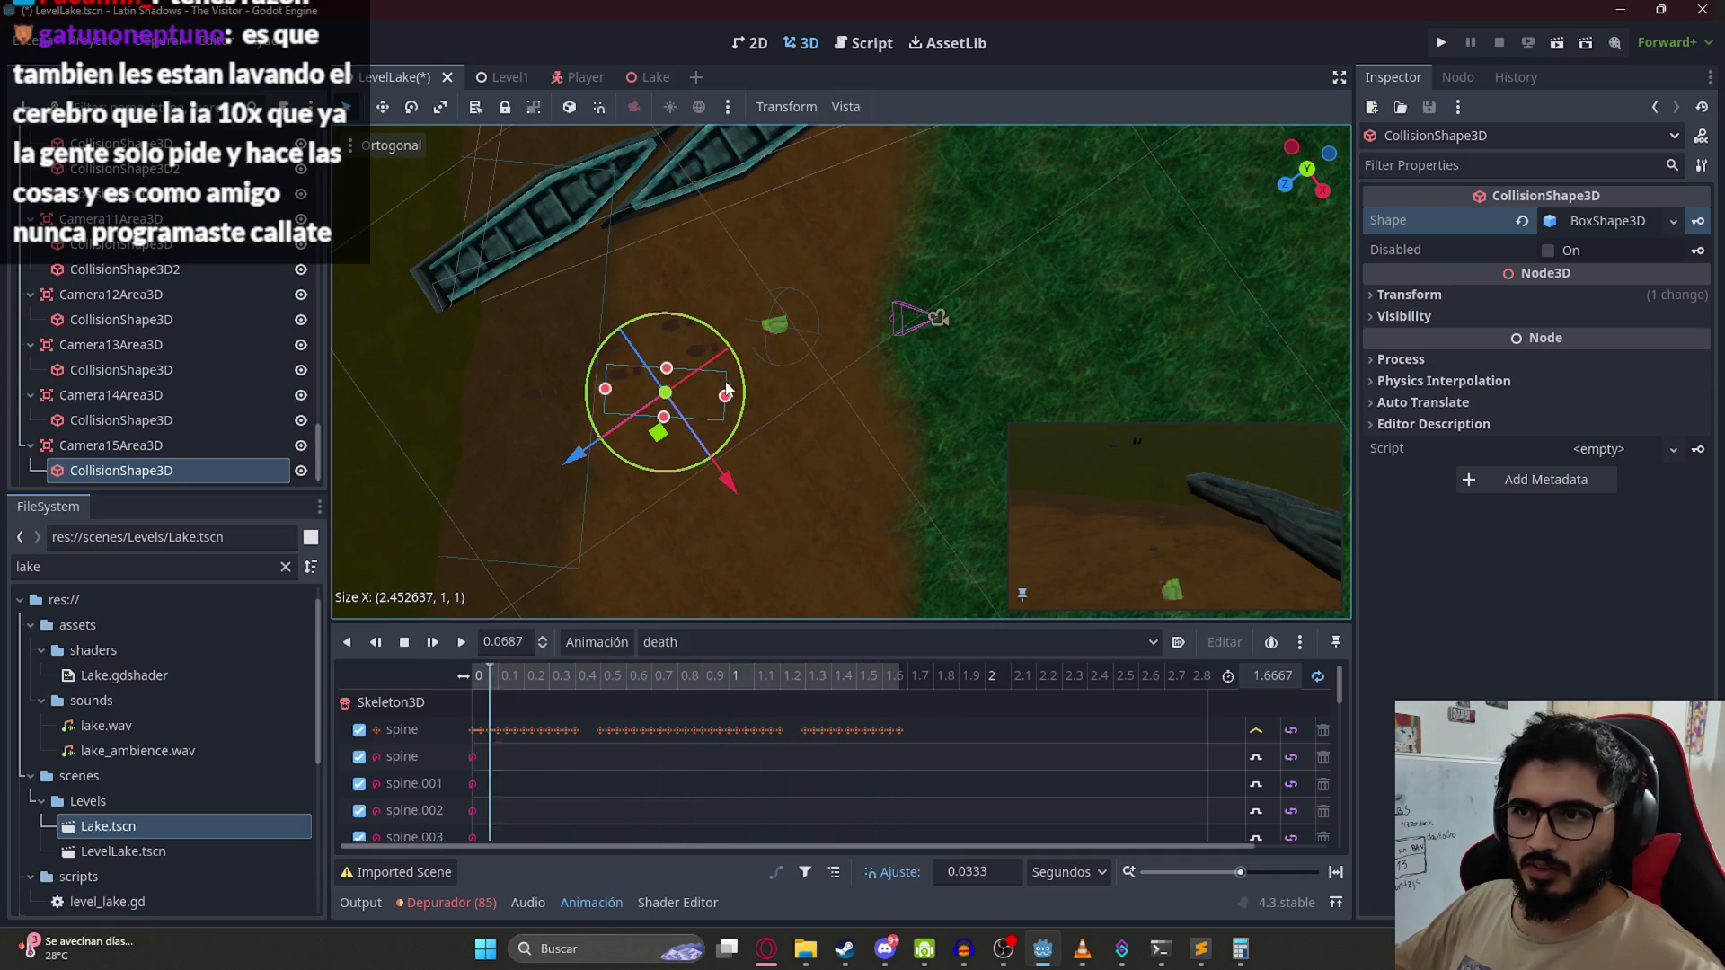
mouse_move(726, 406)
left_mouse_down()
mouse_move(800, 401)
mouse_move(743, 403)
left_mouse_up()
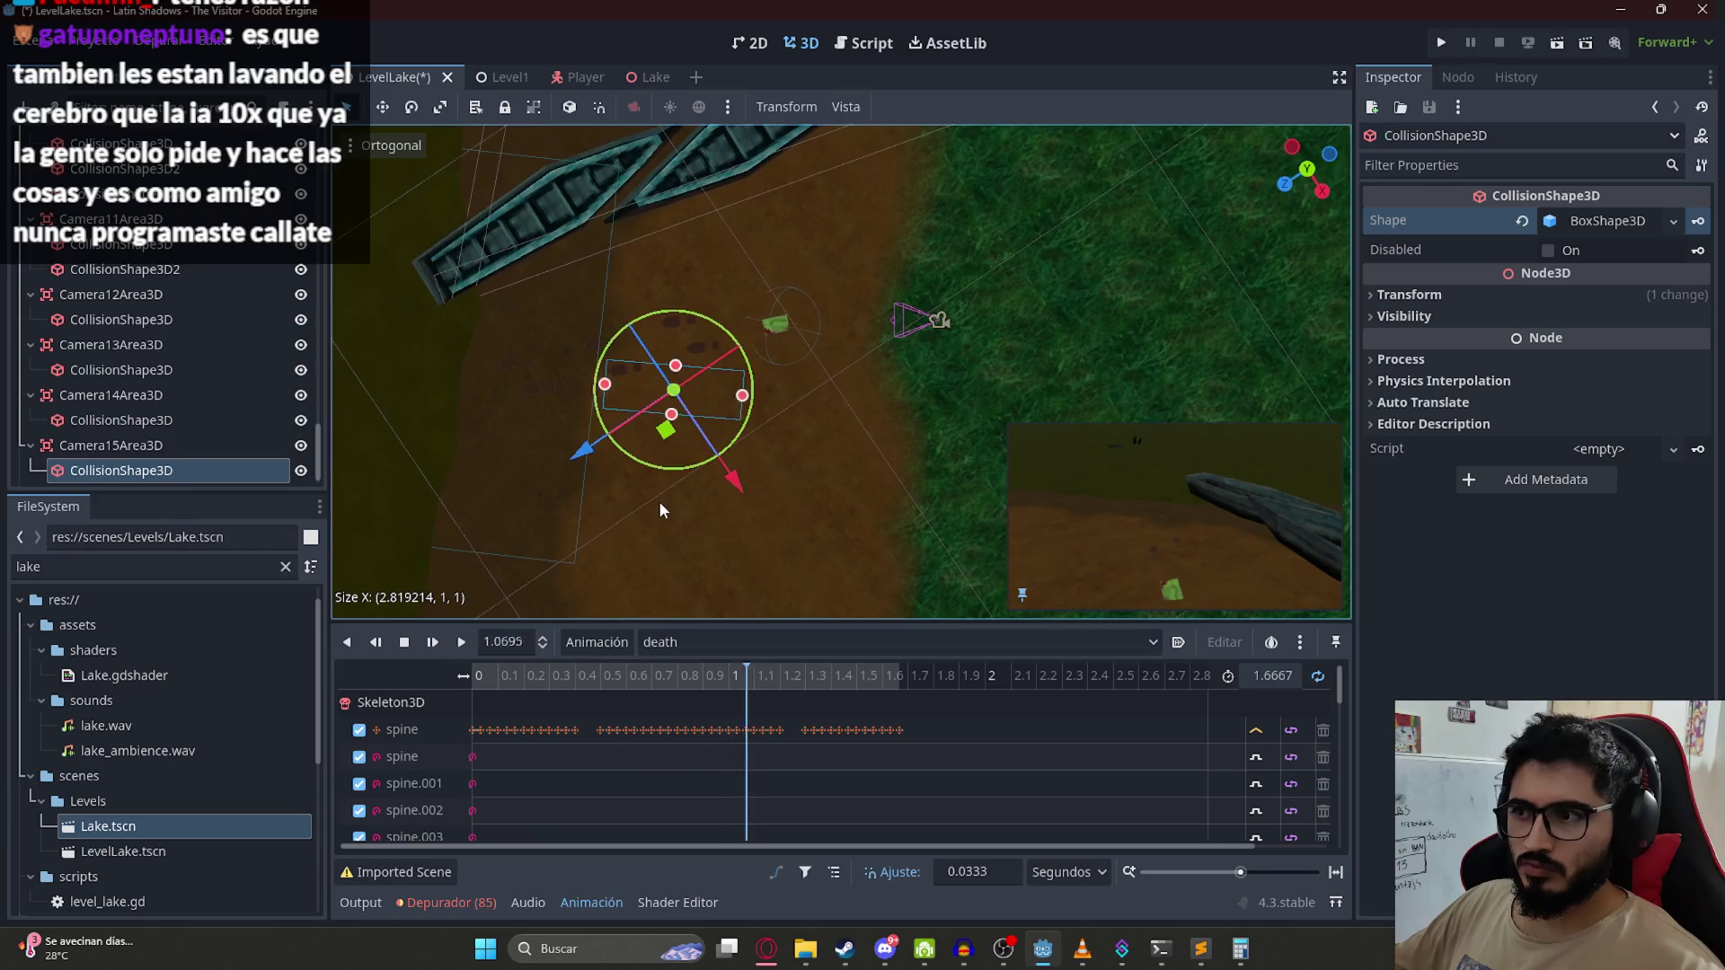
left_click_drag(692, 370, 719, 118)
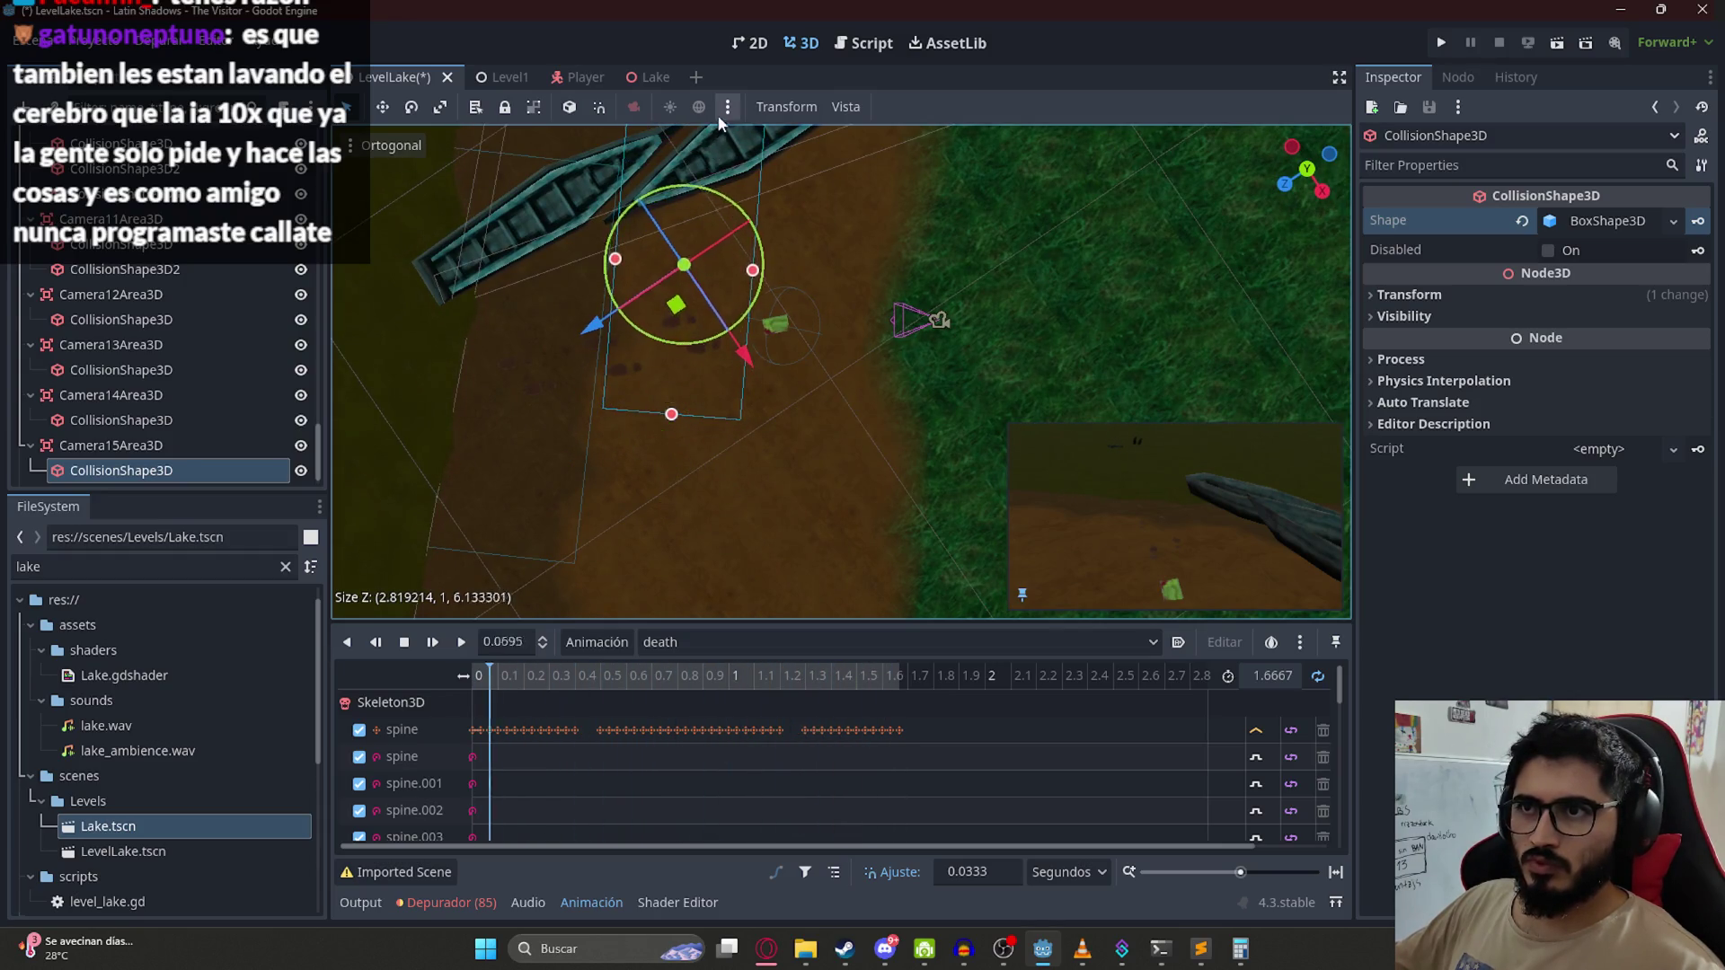
left_click_drag(729, 348, 727, 513)
left_click_drag(802, 408, 830, 402)
mouse_move(736, 505)
left_mouse_down()
mouse_move(742, 404)
mouse_move(776, 521)
mouse_move(802, 252)
left_mouse_up()
key("ctrl+s")
Step: Duplicate FixedCamera15 into a new FixedCamera16
mouse_move(811, 169)
left_mouse_down()
mouse_move(914, 316)
mouse_move(1101, 244)
mouse_move(1033, 382)
mouse_move(1060, 322)
mouse_move(553, 203)
mouse_move(542, 289)
mouse_move(785, 275)
left_mouse_up()
mouse_move(908, 358)
left_mouse_down()
mouse_move(620, 282)
mouse_move(628, 309)
left_mouse_up()
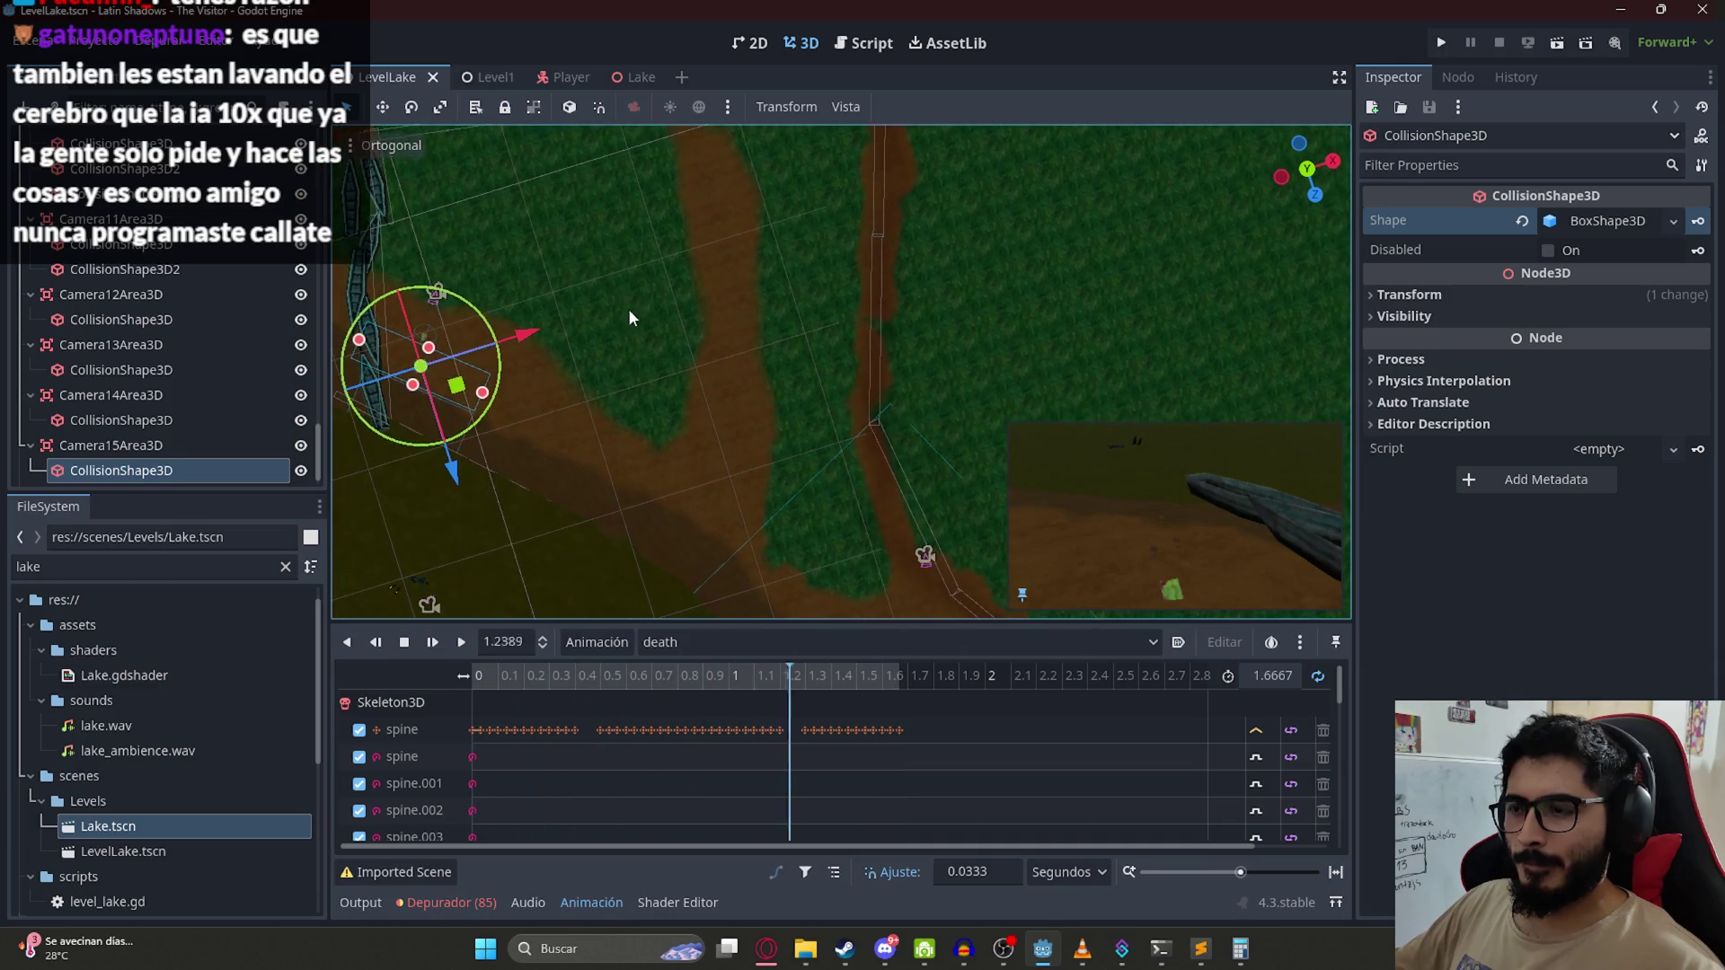
left_click_drag(539, 275, 645, 390)
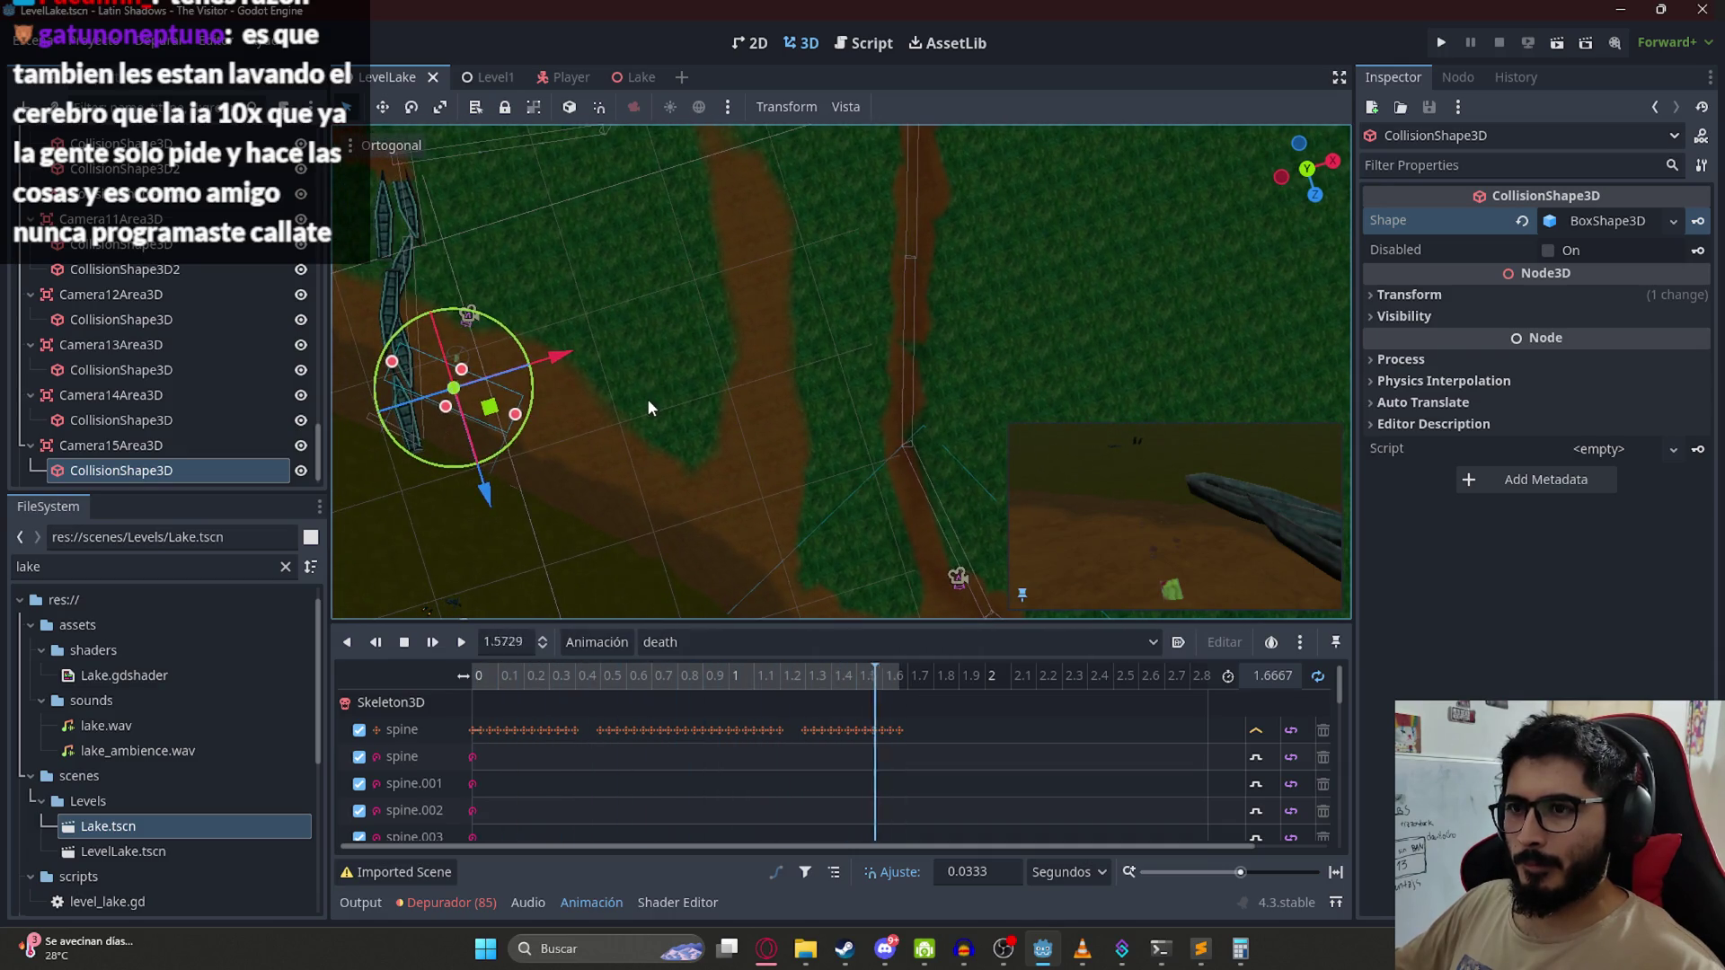
mouse_move(672, 325)
left_mouse_down()
mouse_move(598, 424)
mouse_move(481, 355)
left_mouse_up()
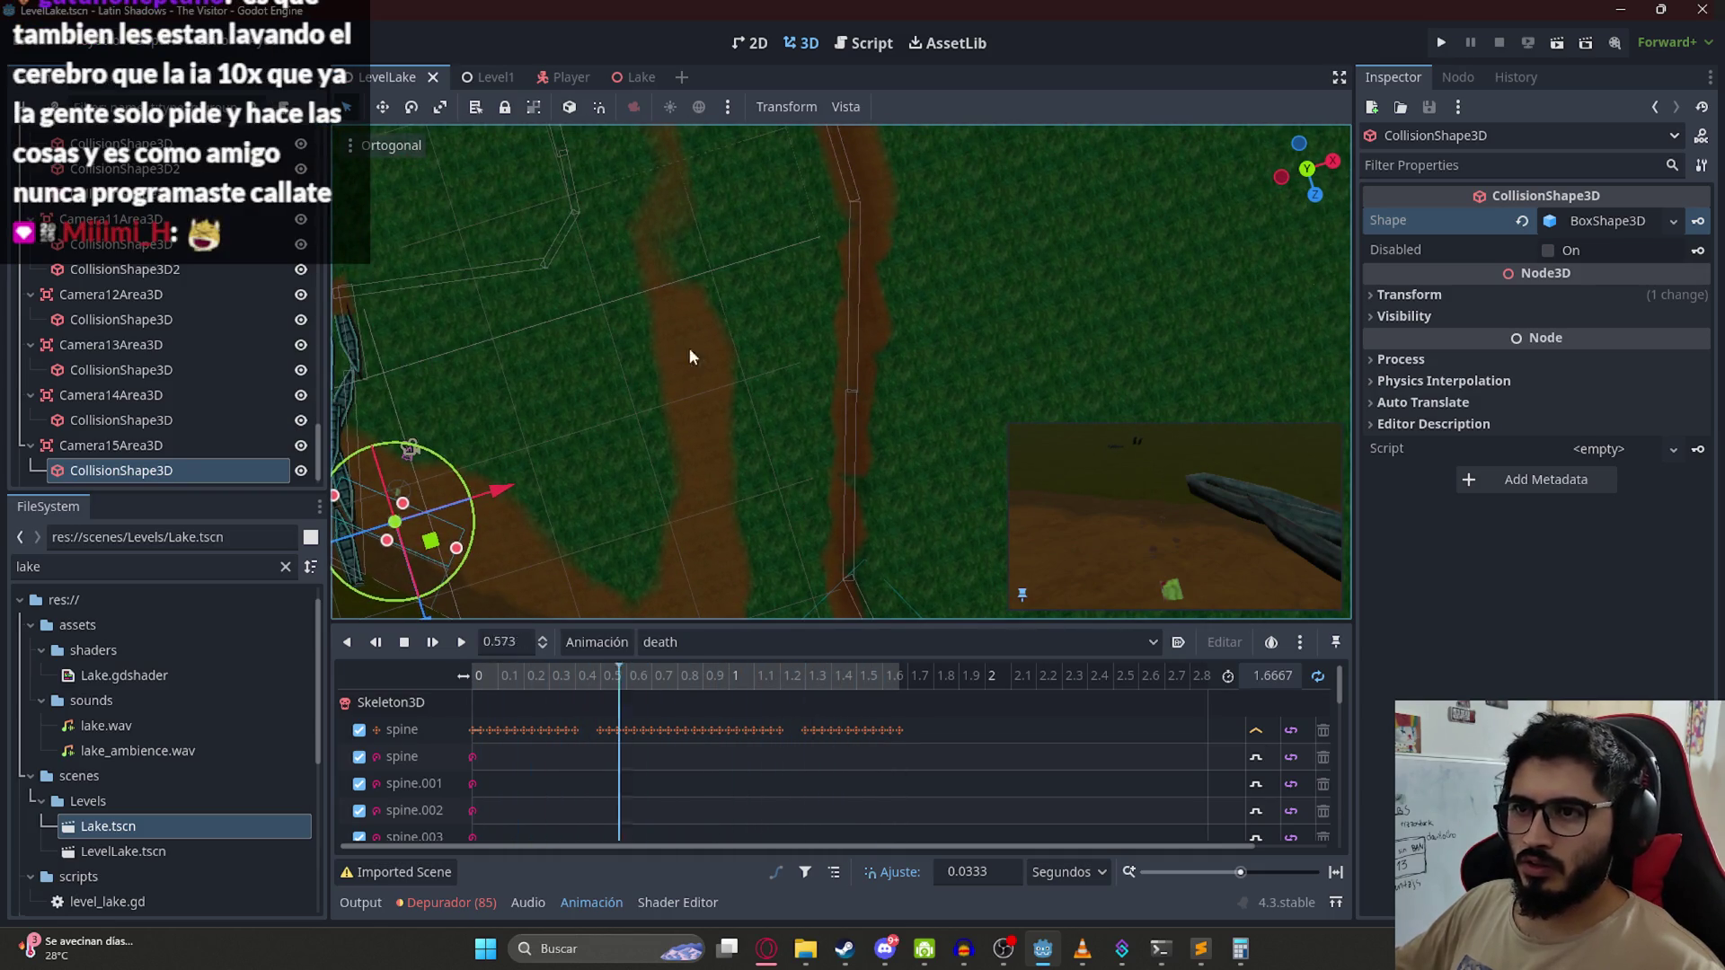
mouse_move(927, 616)
left_mouse_down()
mouse_move(776, 536)
mouse_move(725, 235)
mouse_move(467, 297)
left_mouse_up()
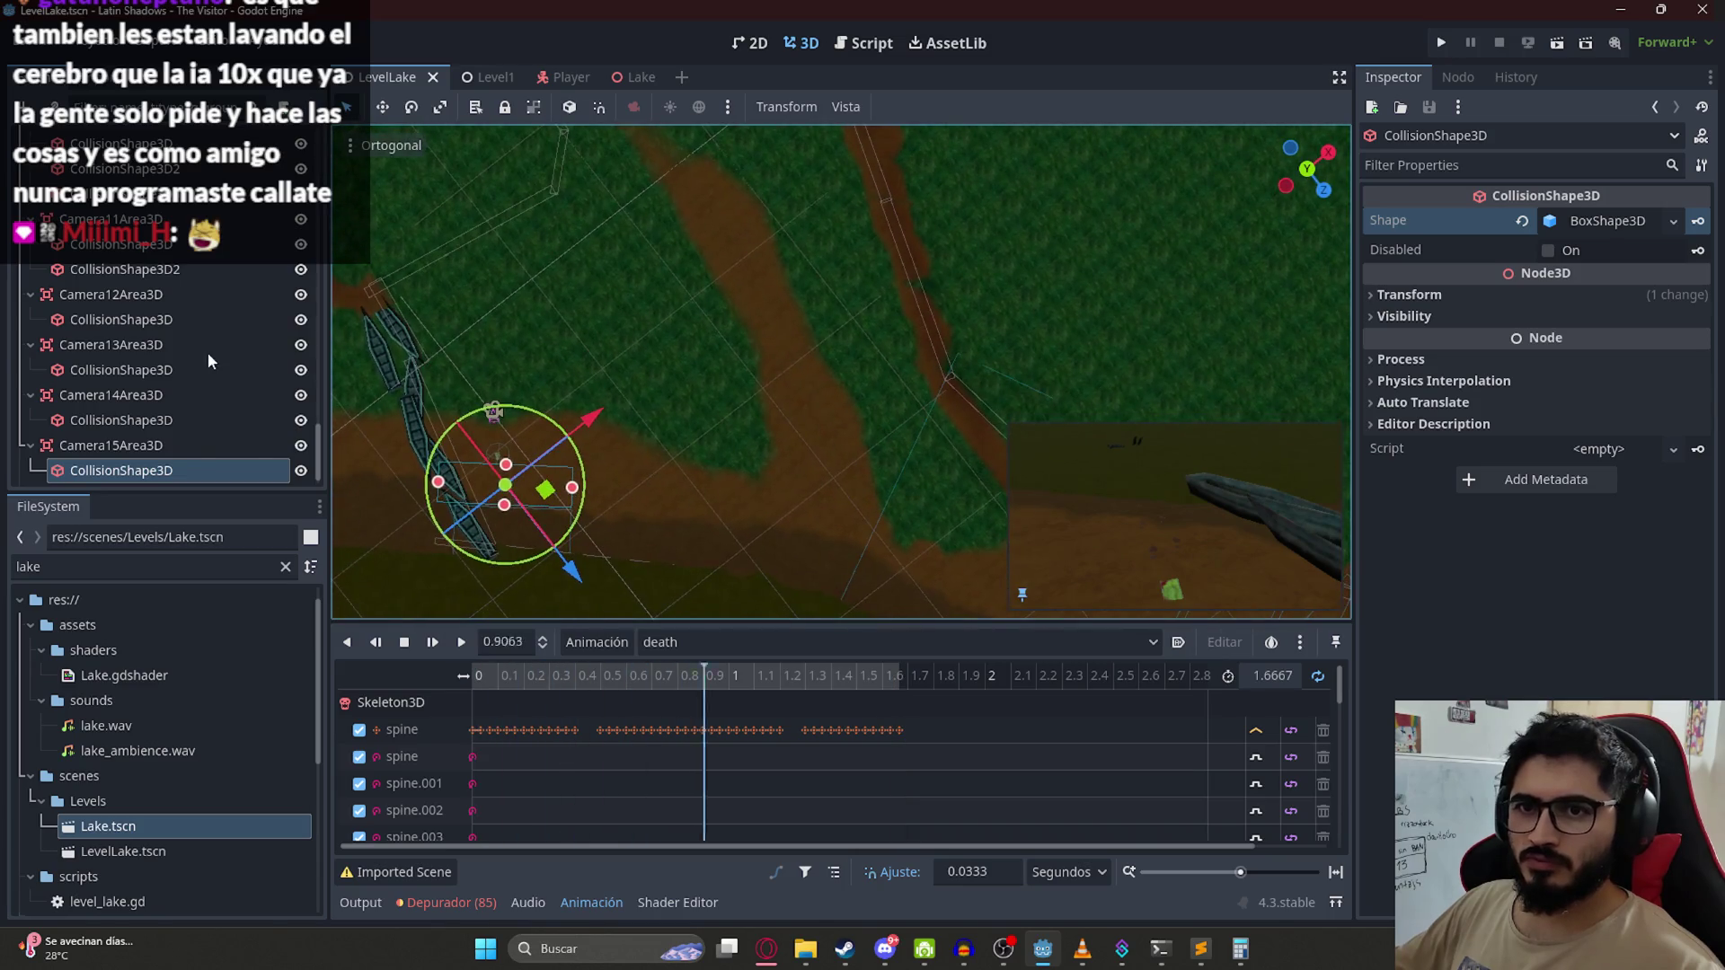
scroll(189, 368, "up", 5)
scroll(180, 364, "up", 4)
left_click(149, 314)
key("ctrl+d")
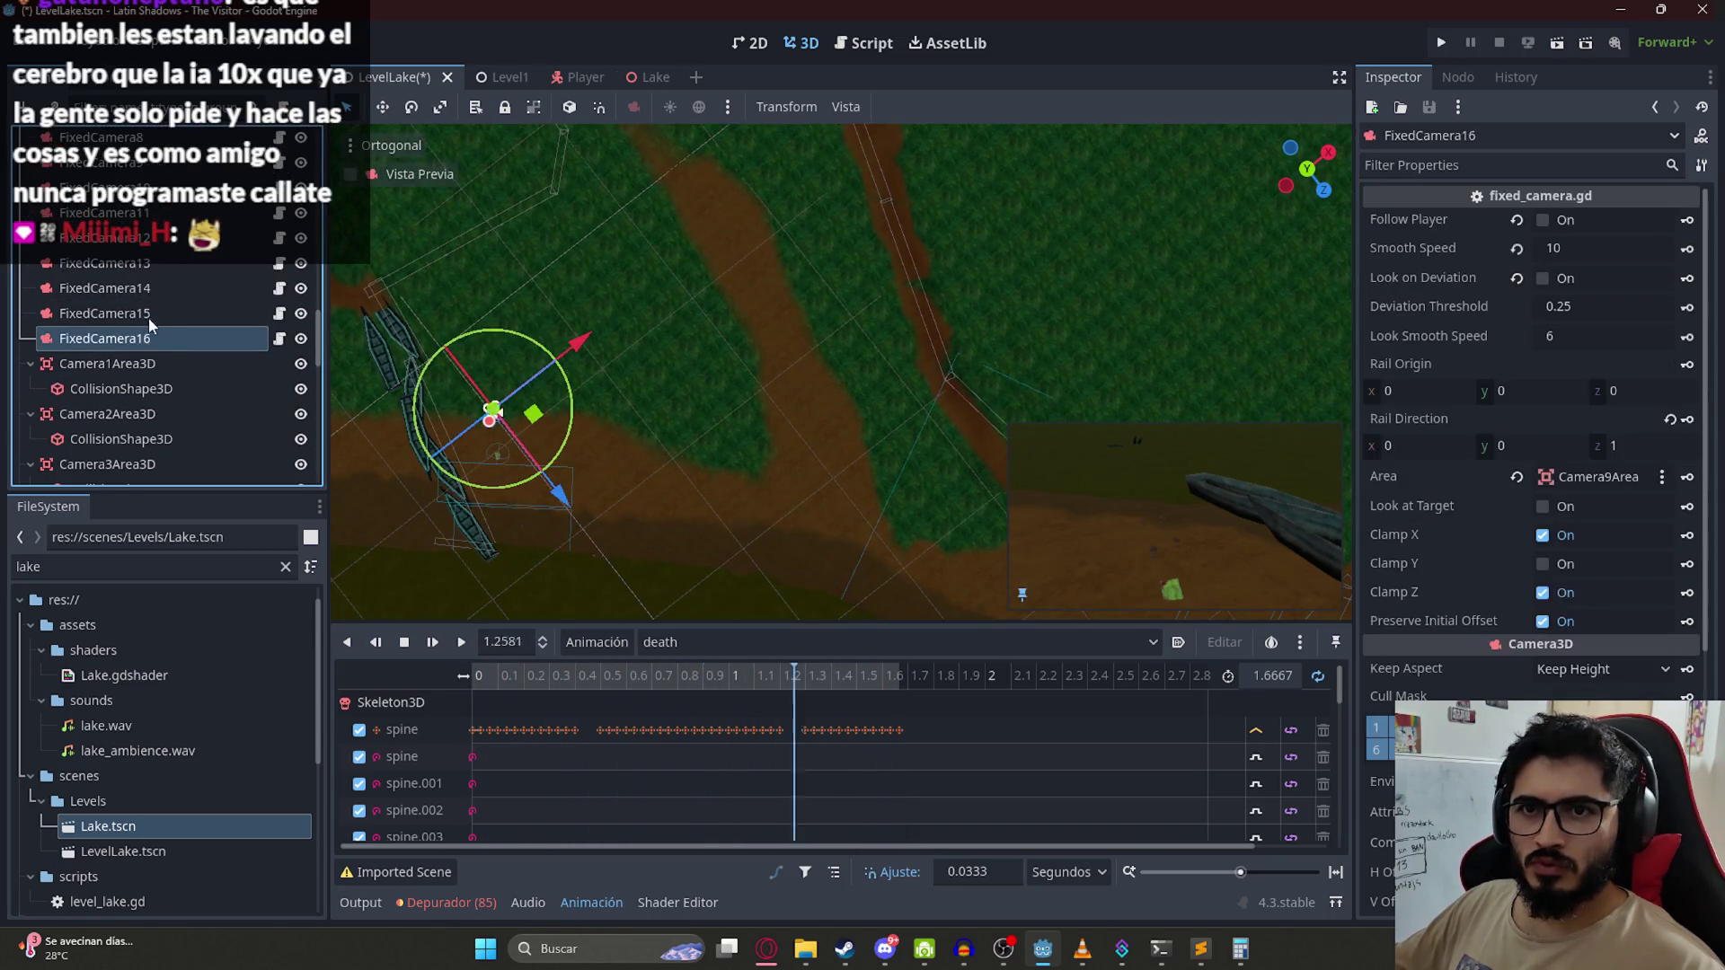
Step: Turn on Look on Deviation for FixedCamera16, then move, rotate and raise it above the upper path
left_click(1542, 277)
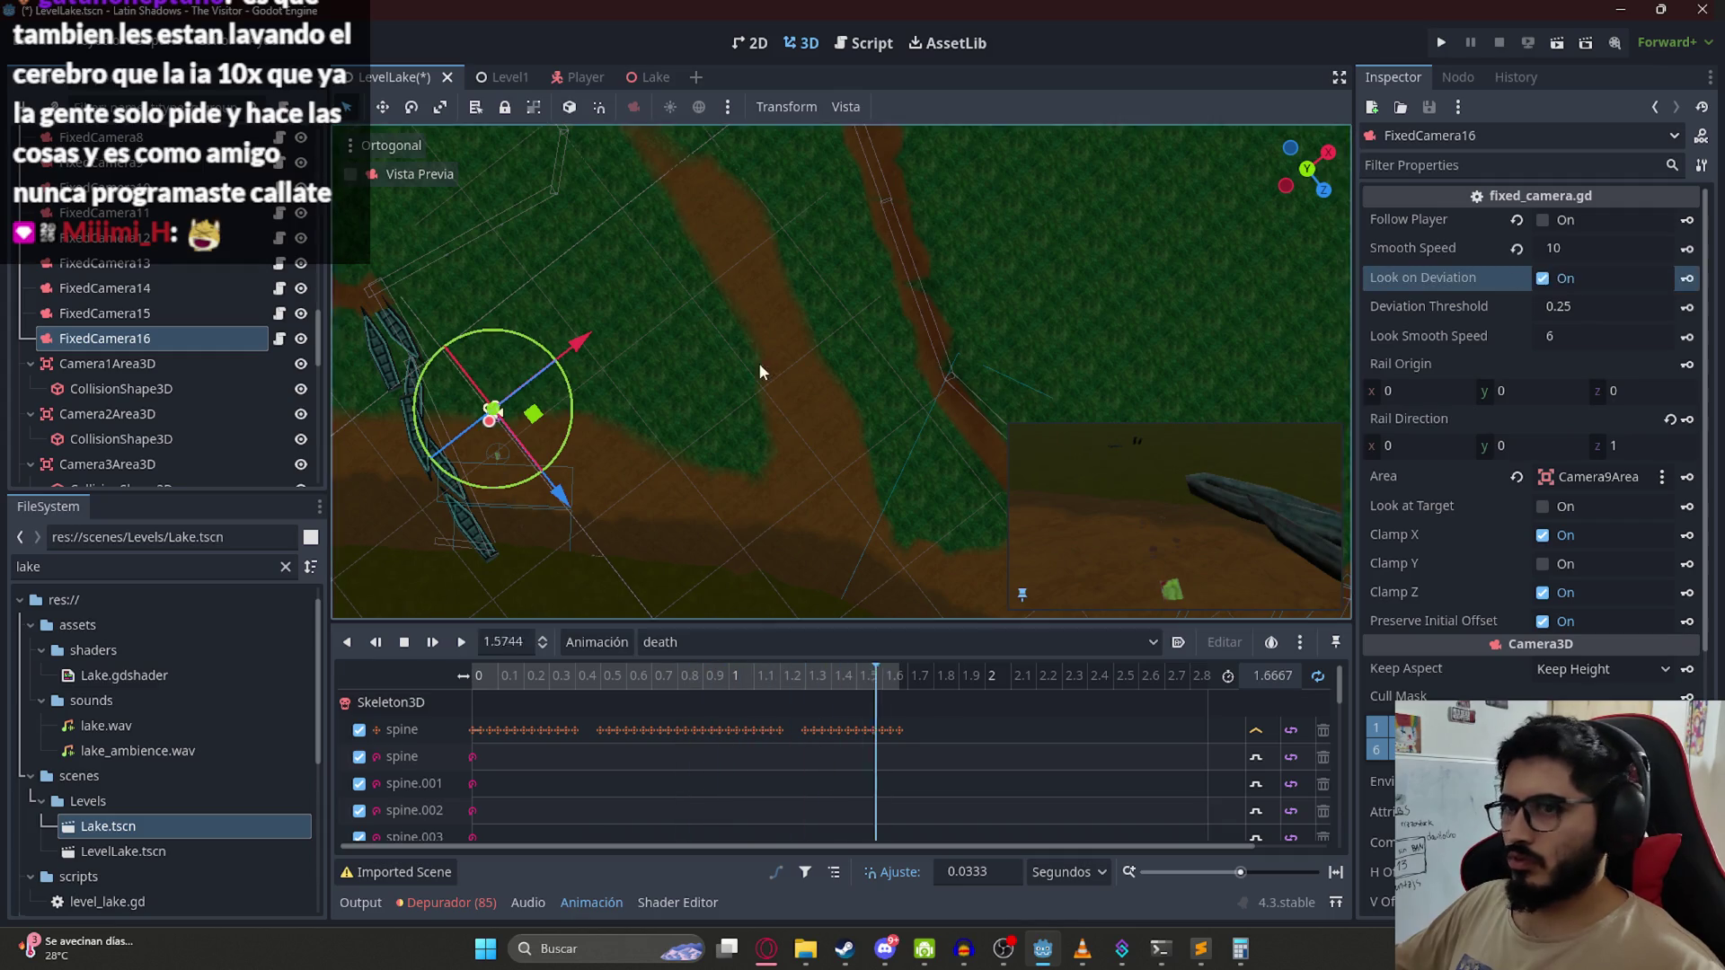
scroll(736, 368, "down", 2)
mouse_move(631, 412)
left_mouse_down()
mouse_move(724, 319)
mouse_move(774, 327)
mouse_move(692, 444)
left_mouse_up()
scroll(797, 372, "up", 6)
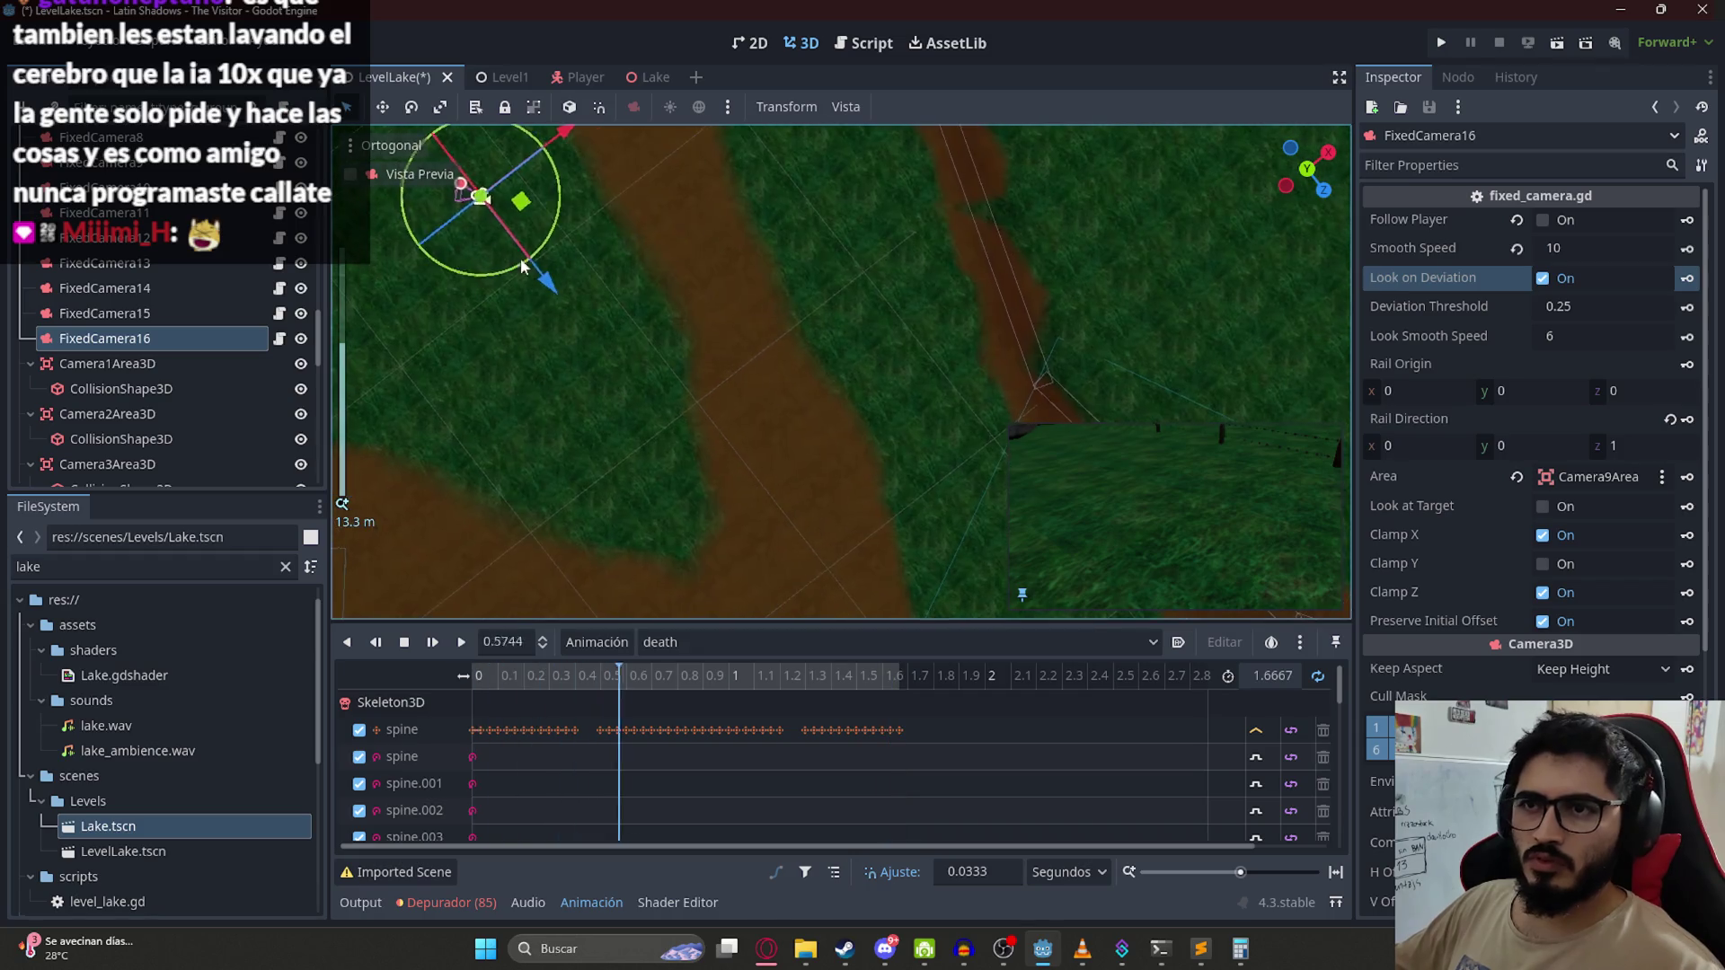
mouse_move(744, 388)
left_mouse_down()
mouse_move(679, 406)
mouse_move(718, 409)
left_mouse_up()
left_click_drag(711, 278, 712, 249)
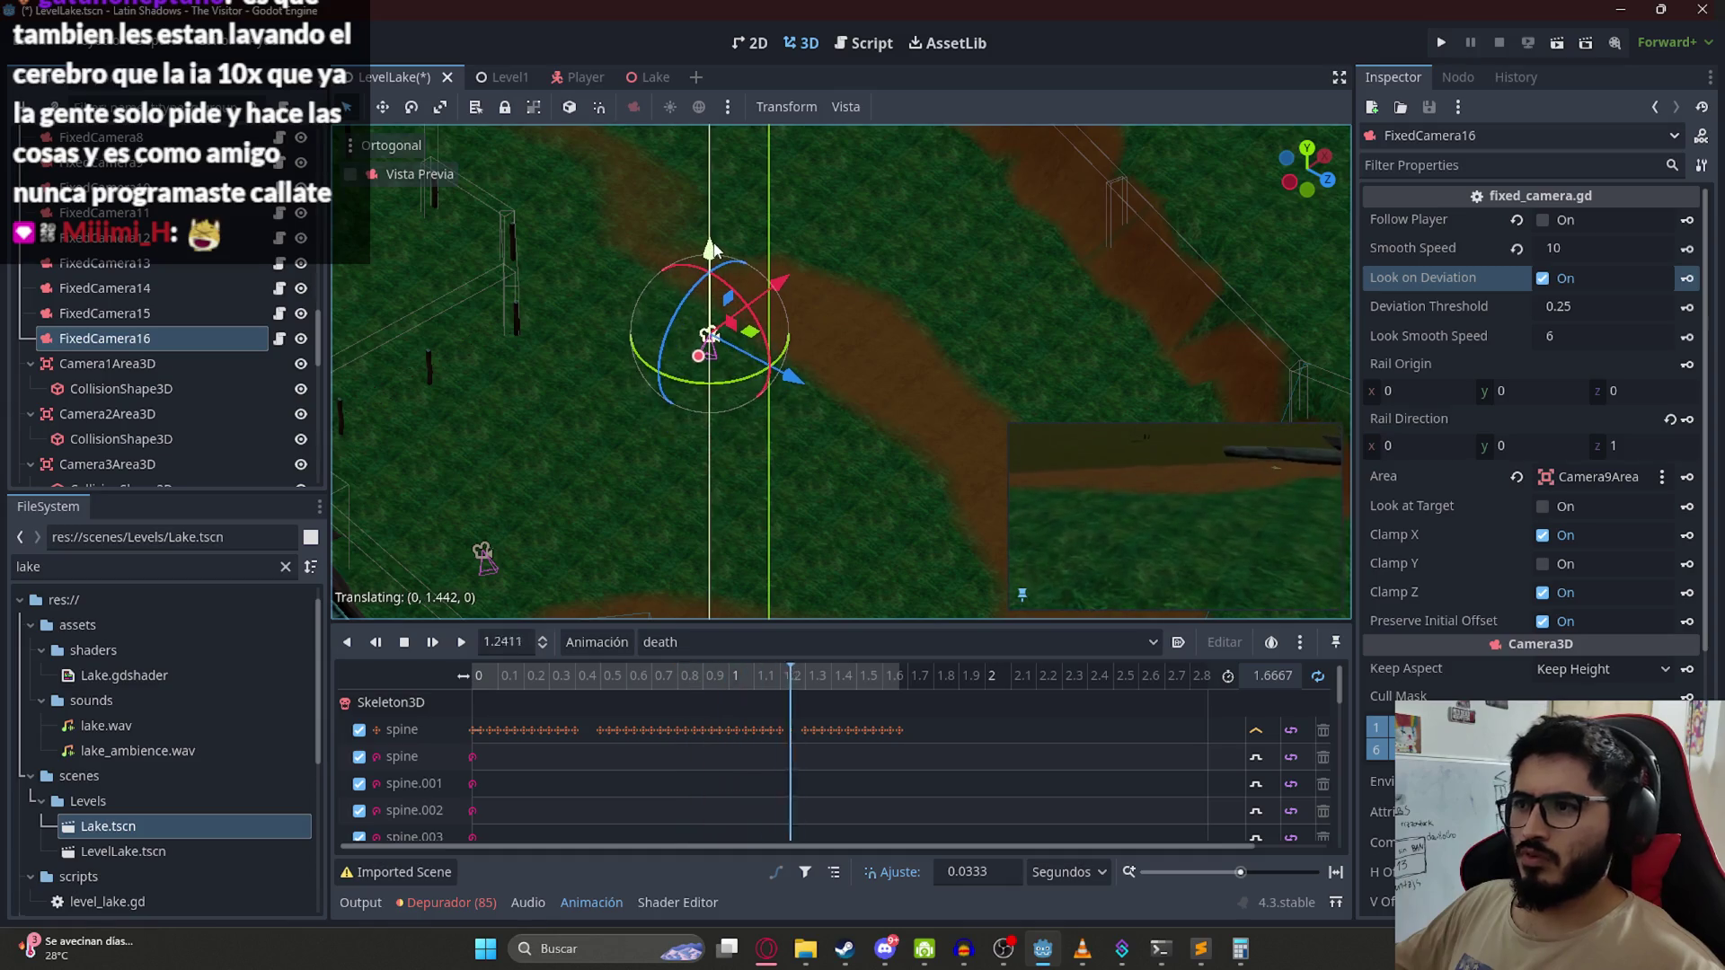
scroll(1498, 449, "down", 5)
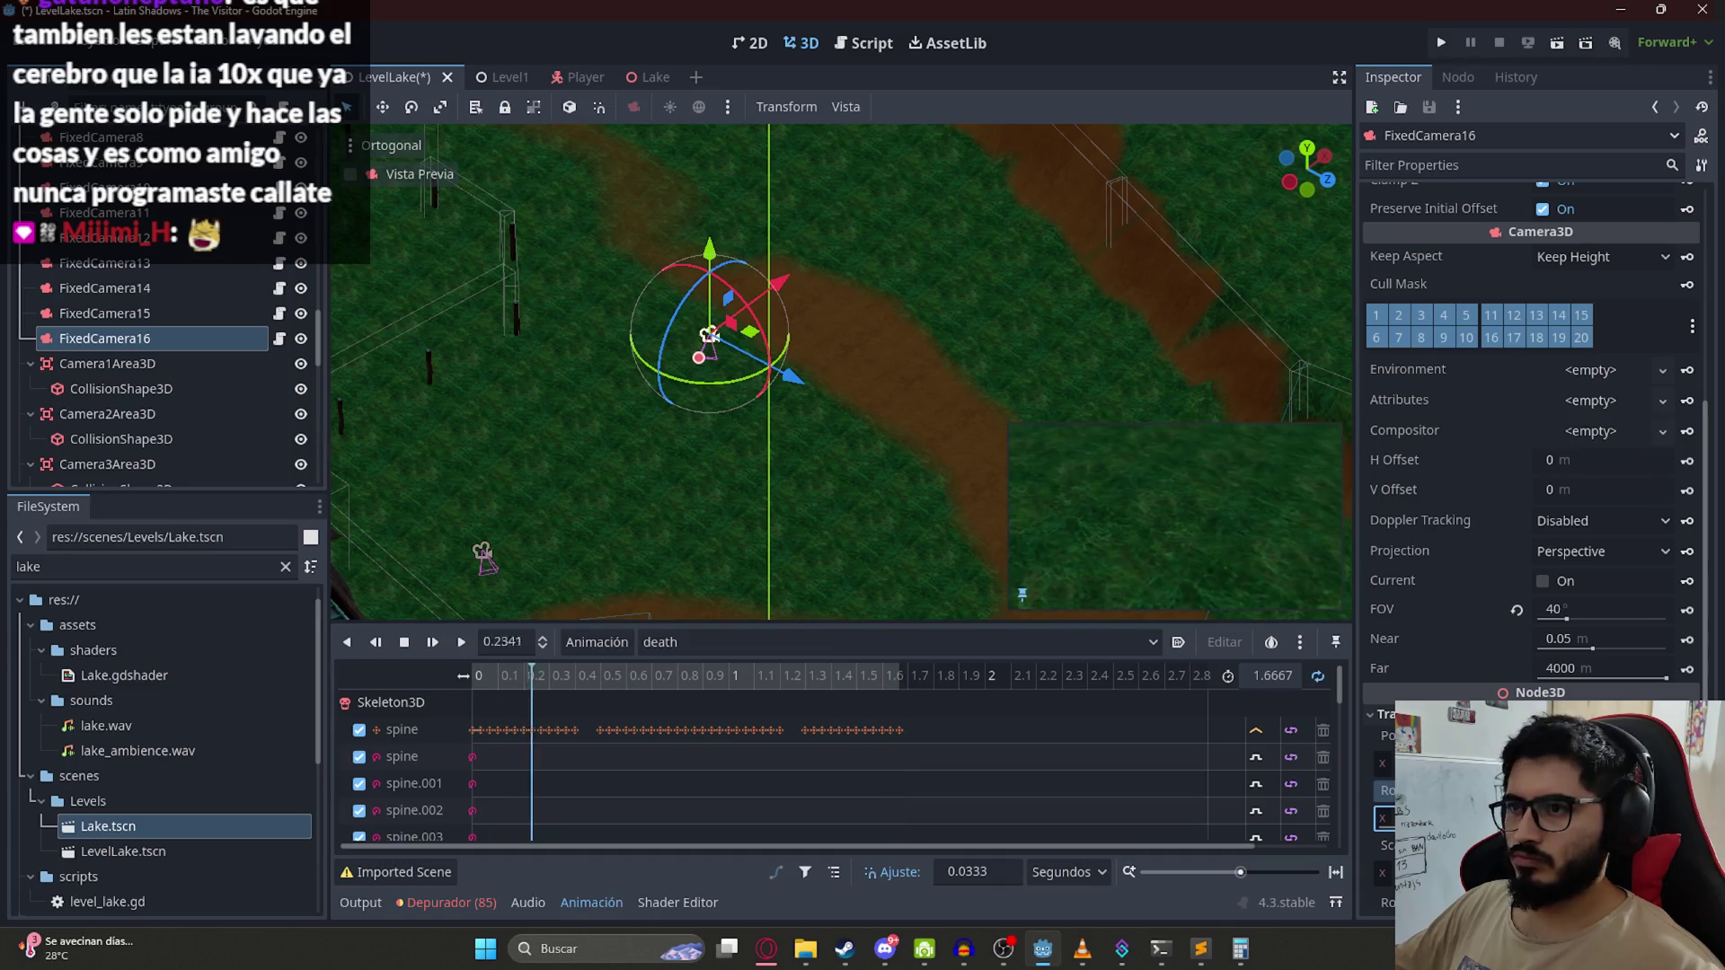
scroll(650, 453, "up", 2)
mouse_move(649, 453)
left_mouse_down()
mouse_move(806, 473)
mouse_move(631, 488)
mouse_move(662, 470)
mouse_move(706, 331)
mouse_move(799, 323)
left_mouse_up()
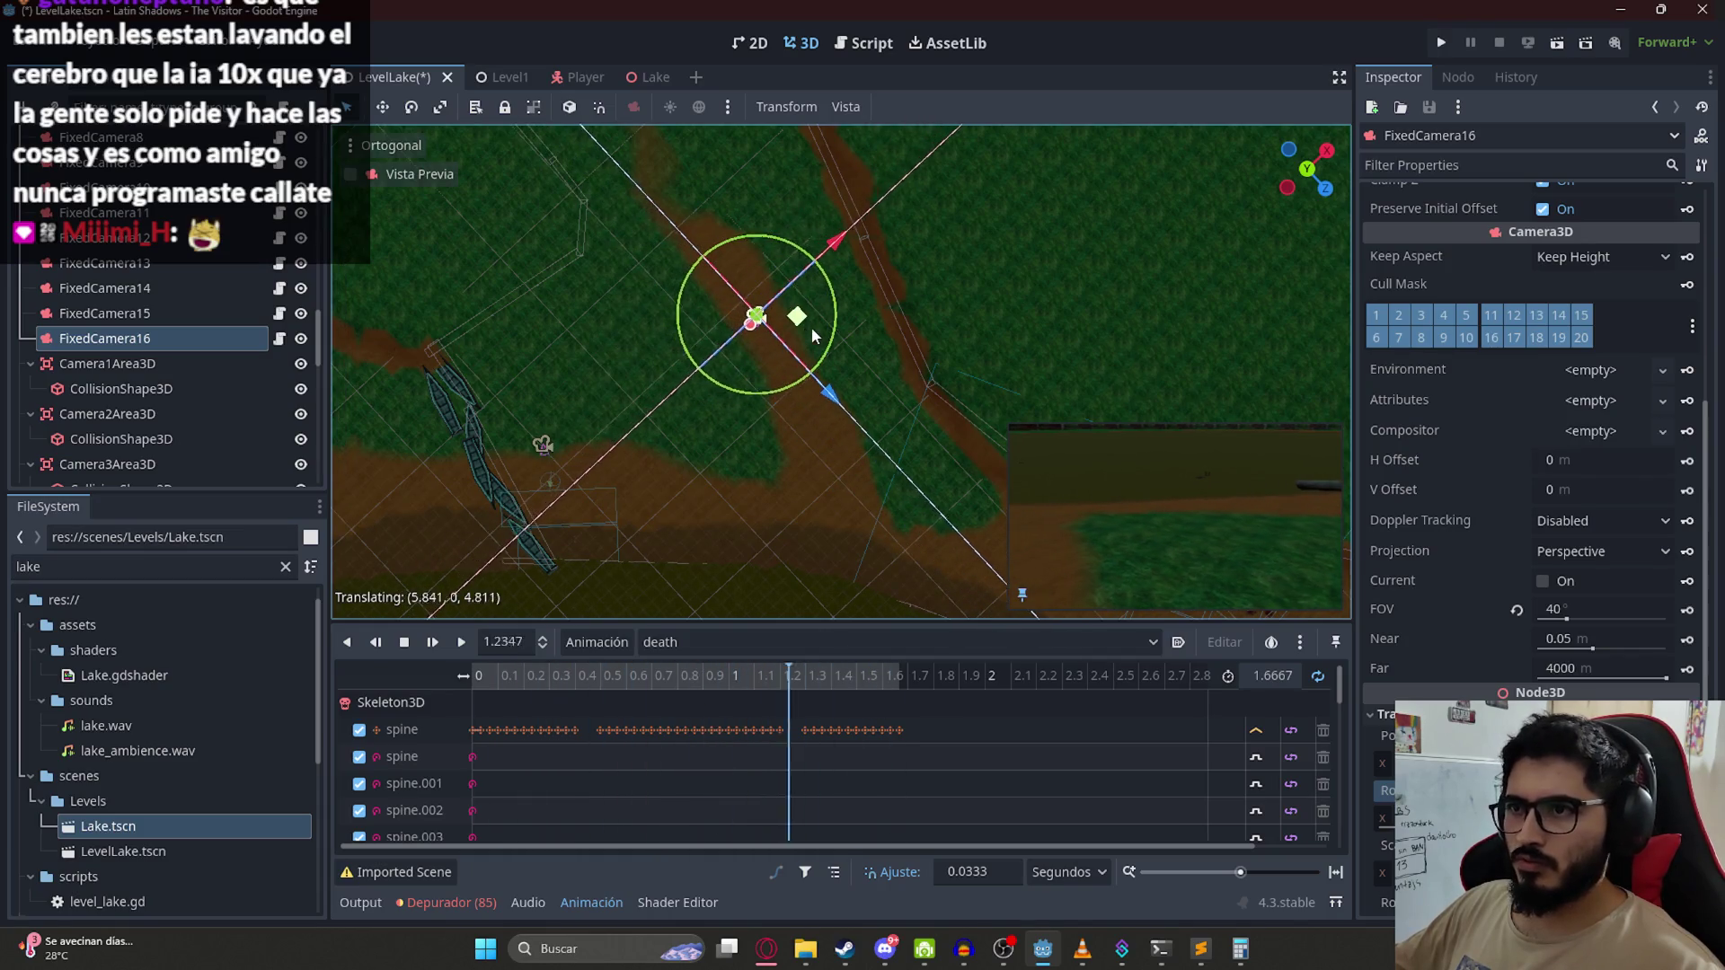
Step: Move FixedCamera16 over the dirt path and rotate it to face along the path
key("r")
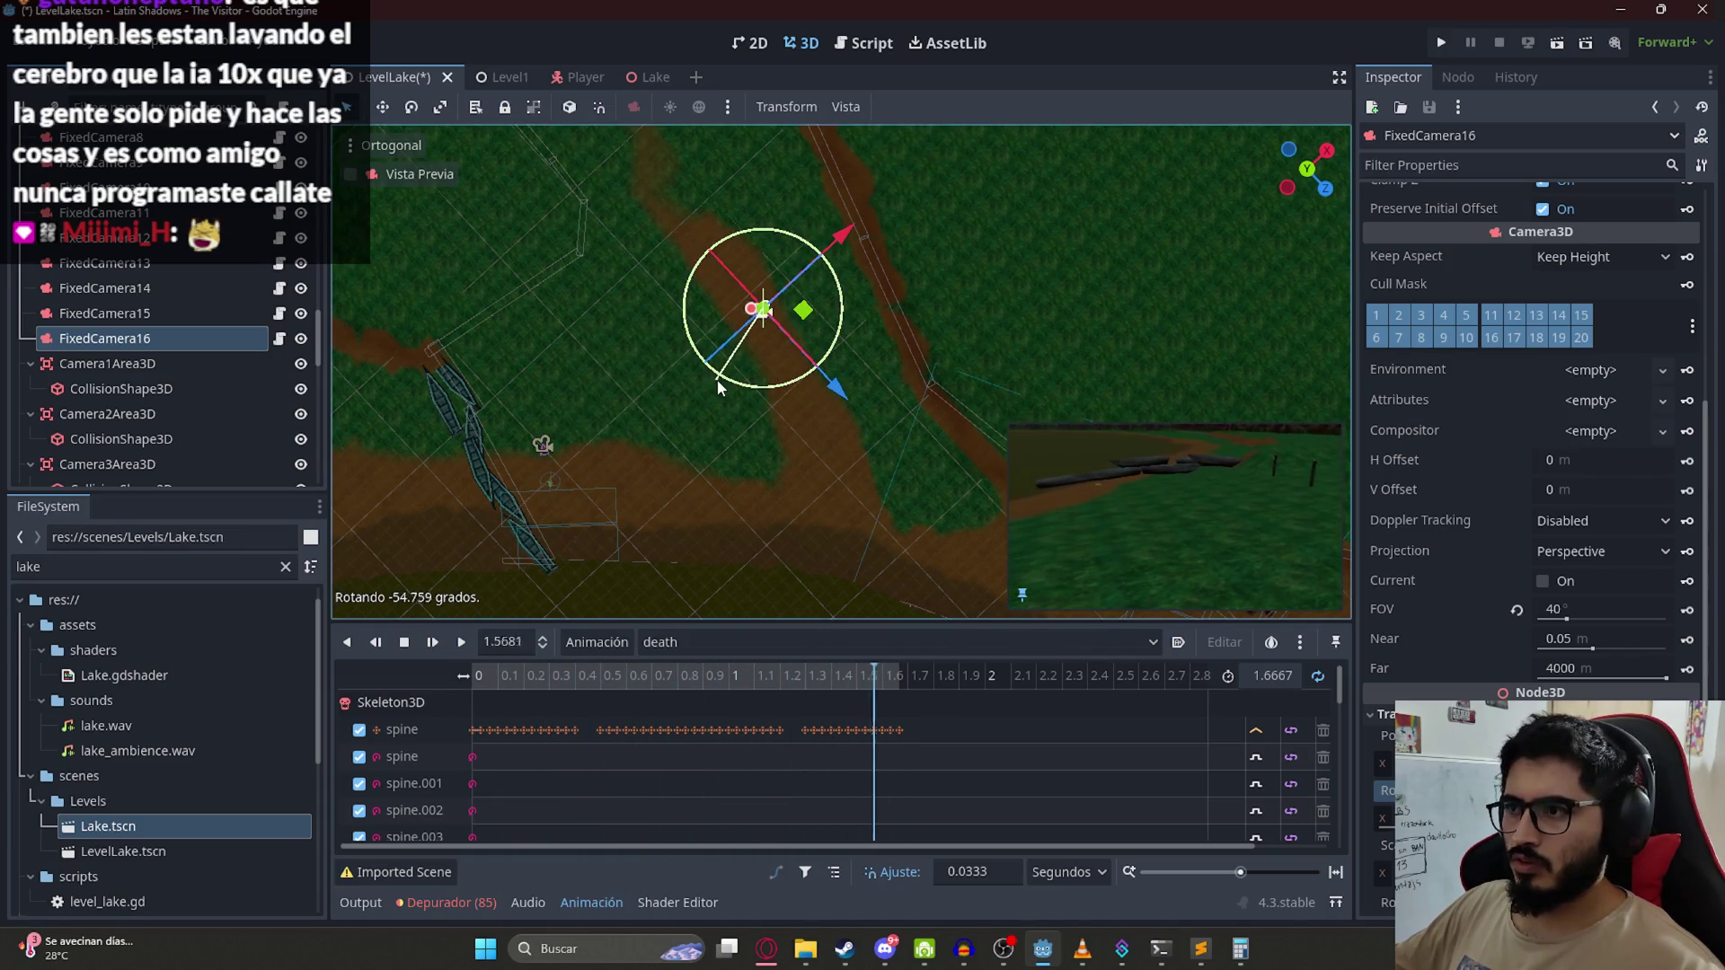
left_click(719, 379)
key("g")
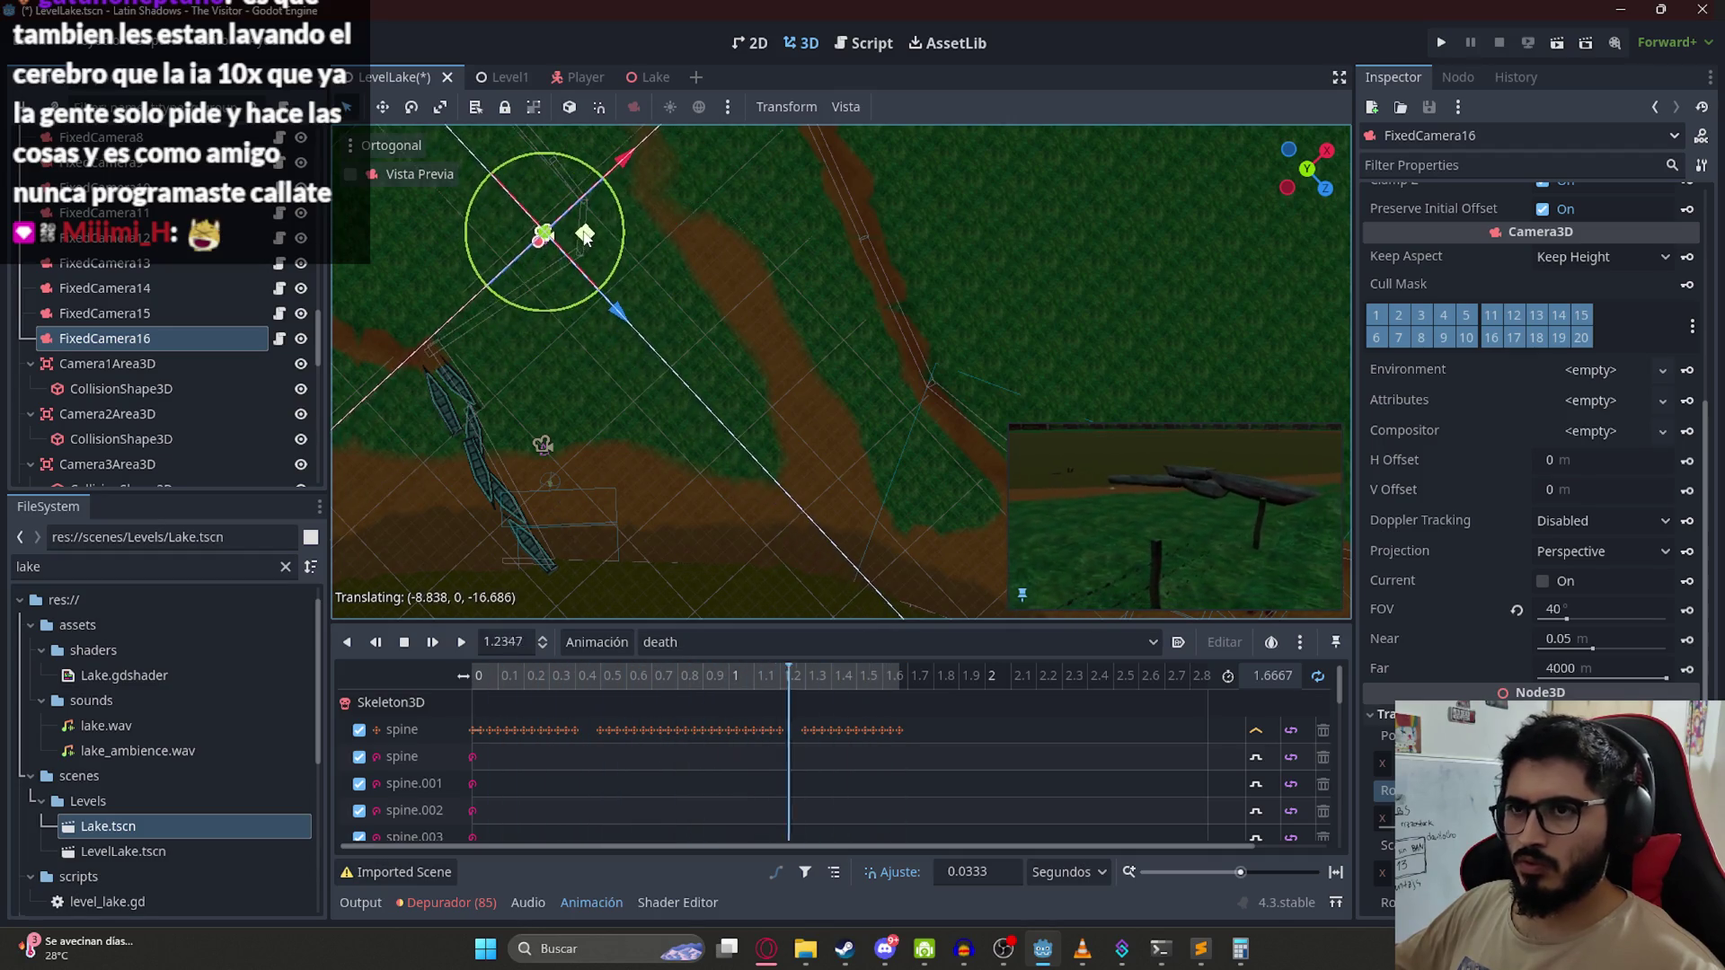
key("r")
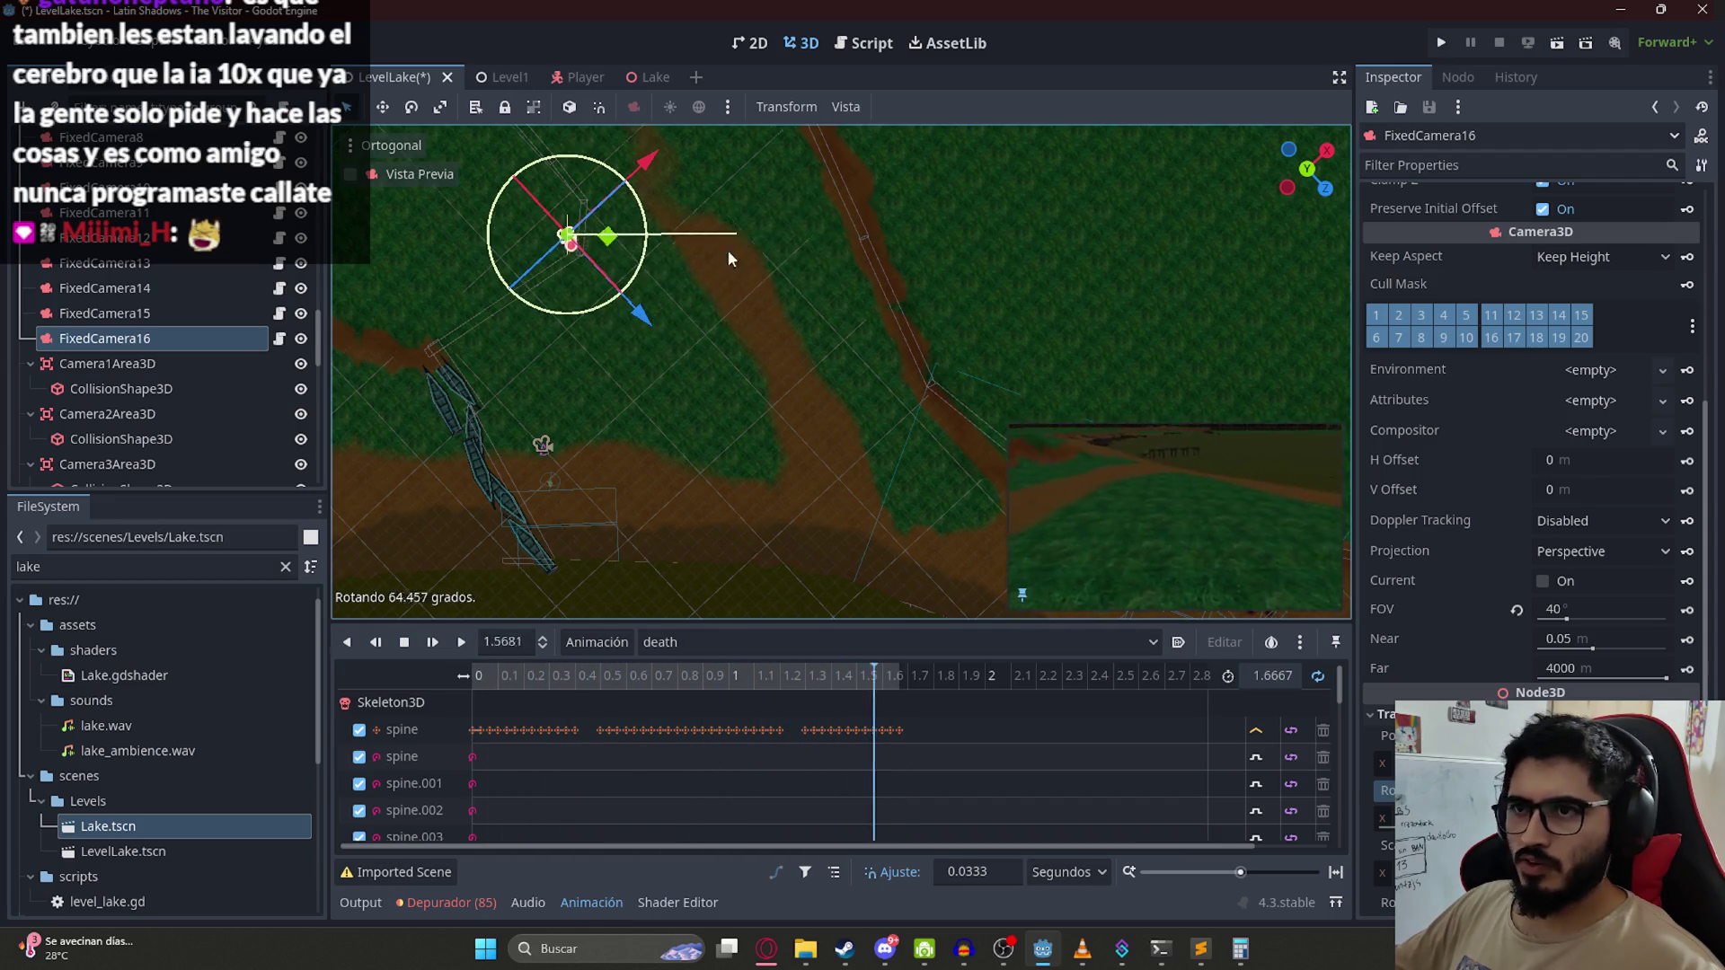
left_click(595, 341)
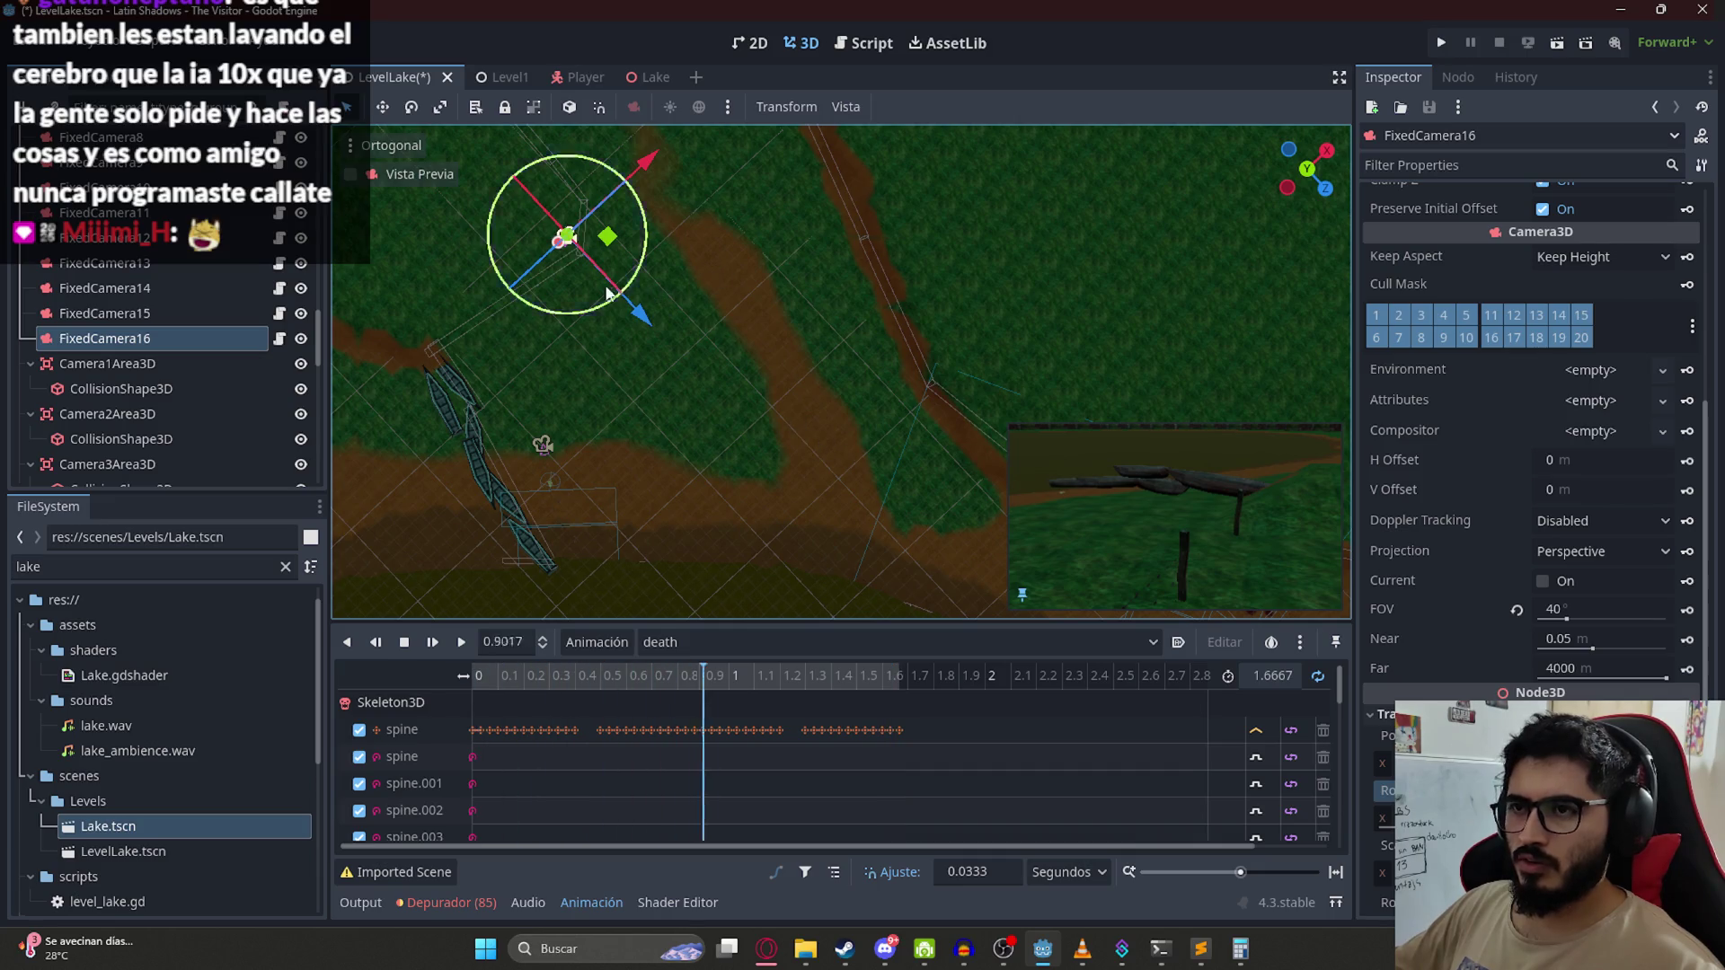
left_click_drag(608, 236, 738, 232)
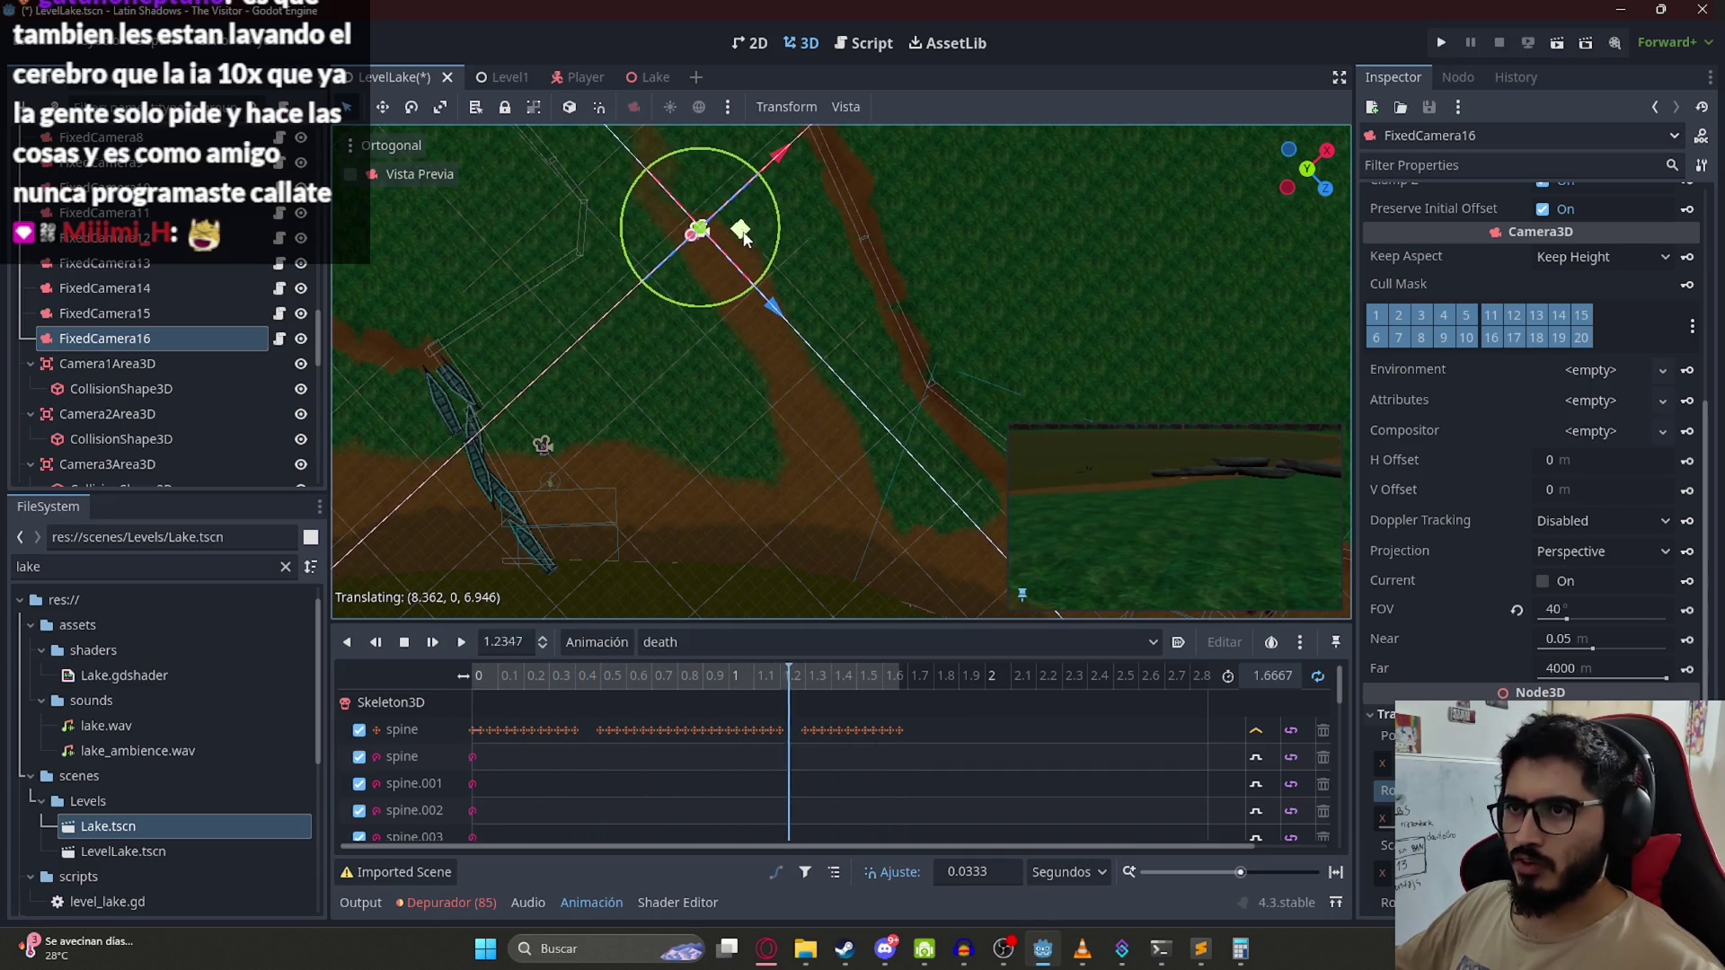
mouse_move(698, 307)
left_mouse_down()
mouse_move(796, 268)
mouse_move(788, 164)
mouse_move(770, 147)
mouse_move(808, 177)
mouse_move(774, 238)
mouse_move(705, 239)
mouse_move(745, 231)
mouse_move(762, 291)
mouse_move(730, 379)
mouse_move(620, 389)
mouse_move(559, 314)
mouse_move(617, 364)
mouse_move(848, 255)
mouse_move(815, 214)
mouse_move(826, 261)
mouse_move(810, 211)
mouse_move(860, 245)
mouse_move(754, 269)
mouse_move(824, 246)
mouse_move(802, 310)
mouse_move(833, 249)
mouse_move(719, 254)
left_mouse_up()
Step: Save the scene and duplicate Camera15Area3D into Camera15Area3D2
key("ctrl+s")
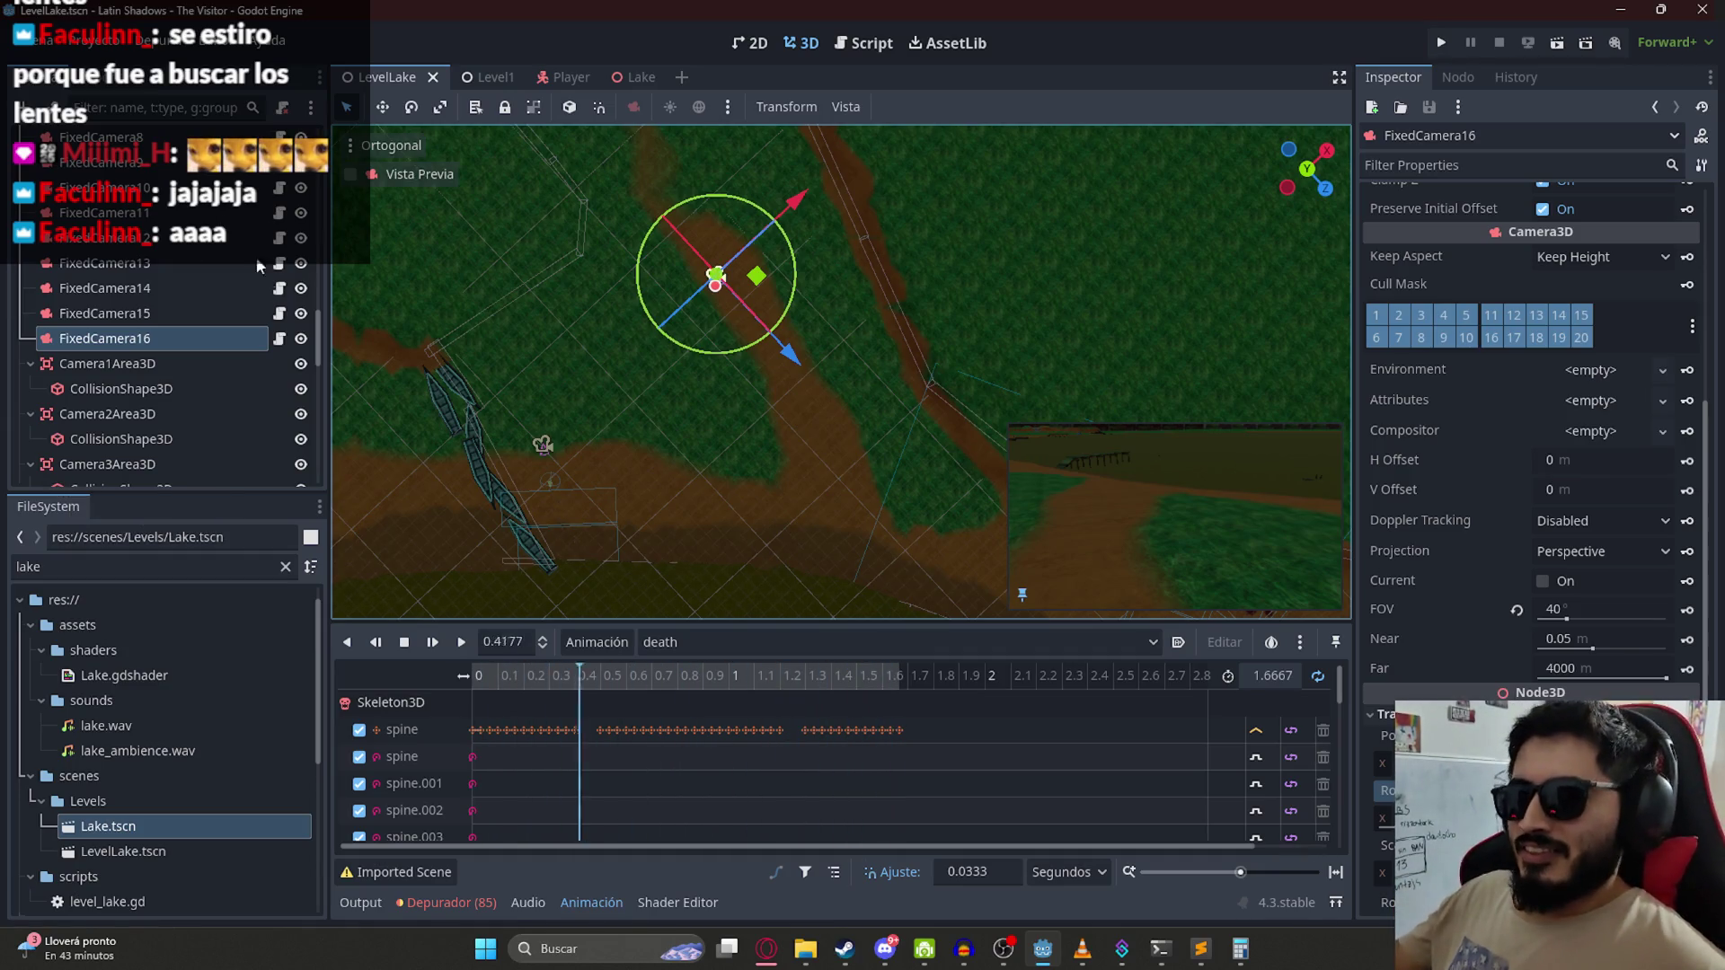
scroll(846, 329, "down", 2)
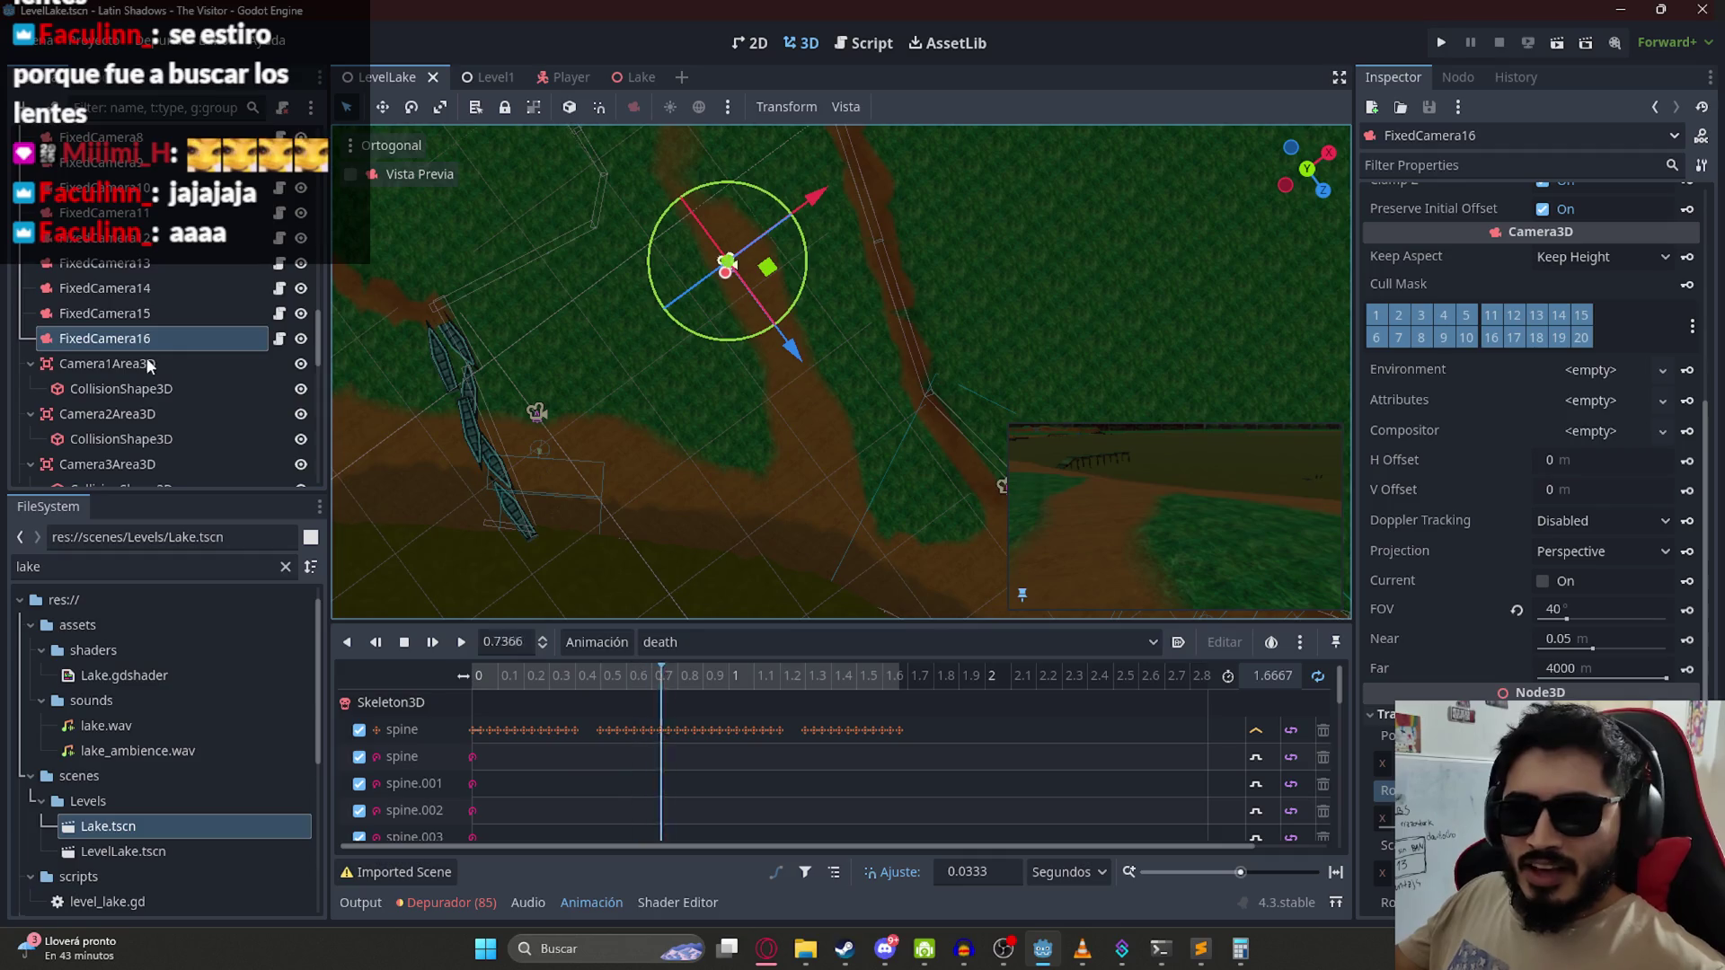
scroll(147, 357, "down", 10)
key("ctrl+d")
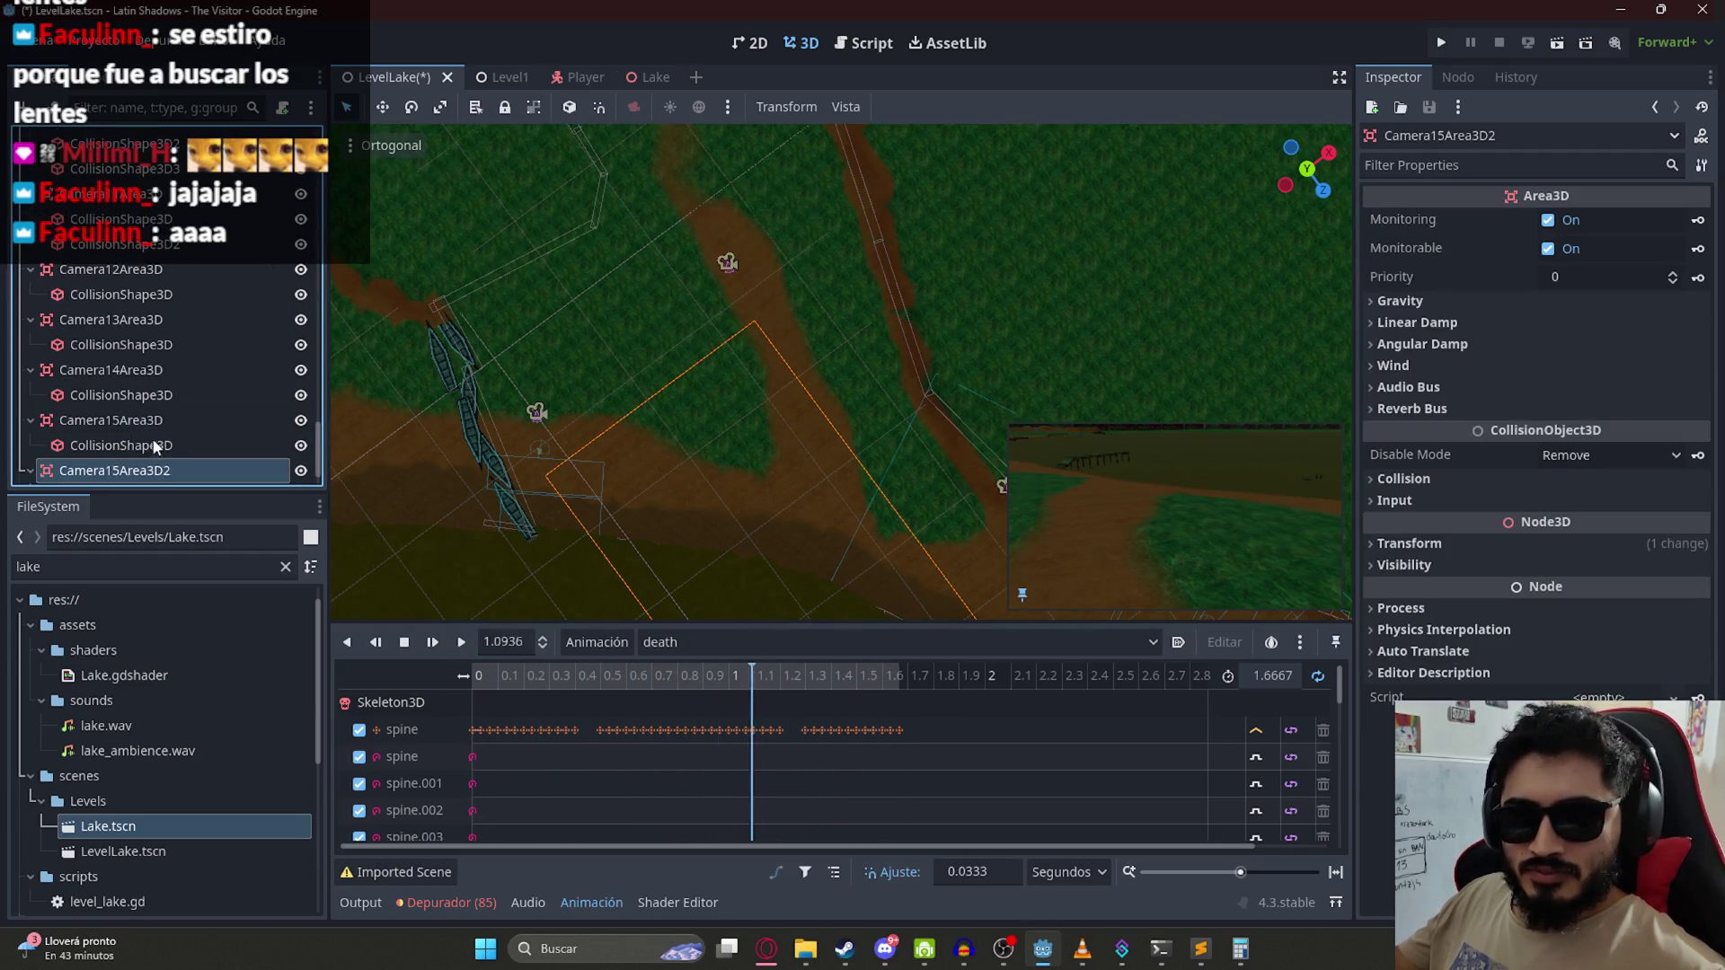
Step: Rename the copy to Camera16Area3D and delete its copied CollisionShape3D
left_click(152, 473)
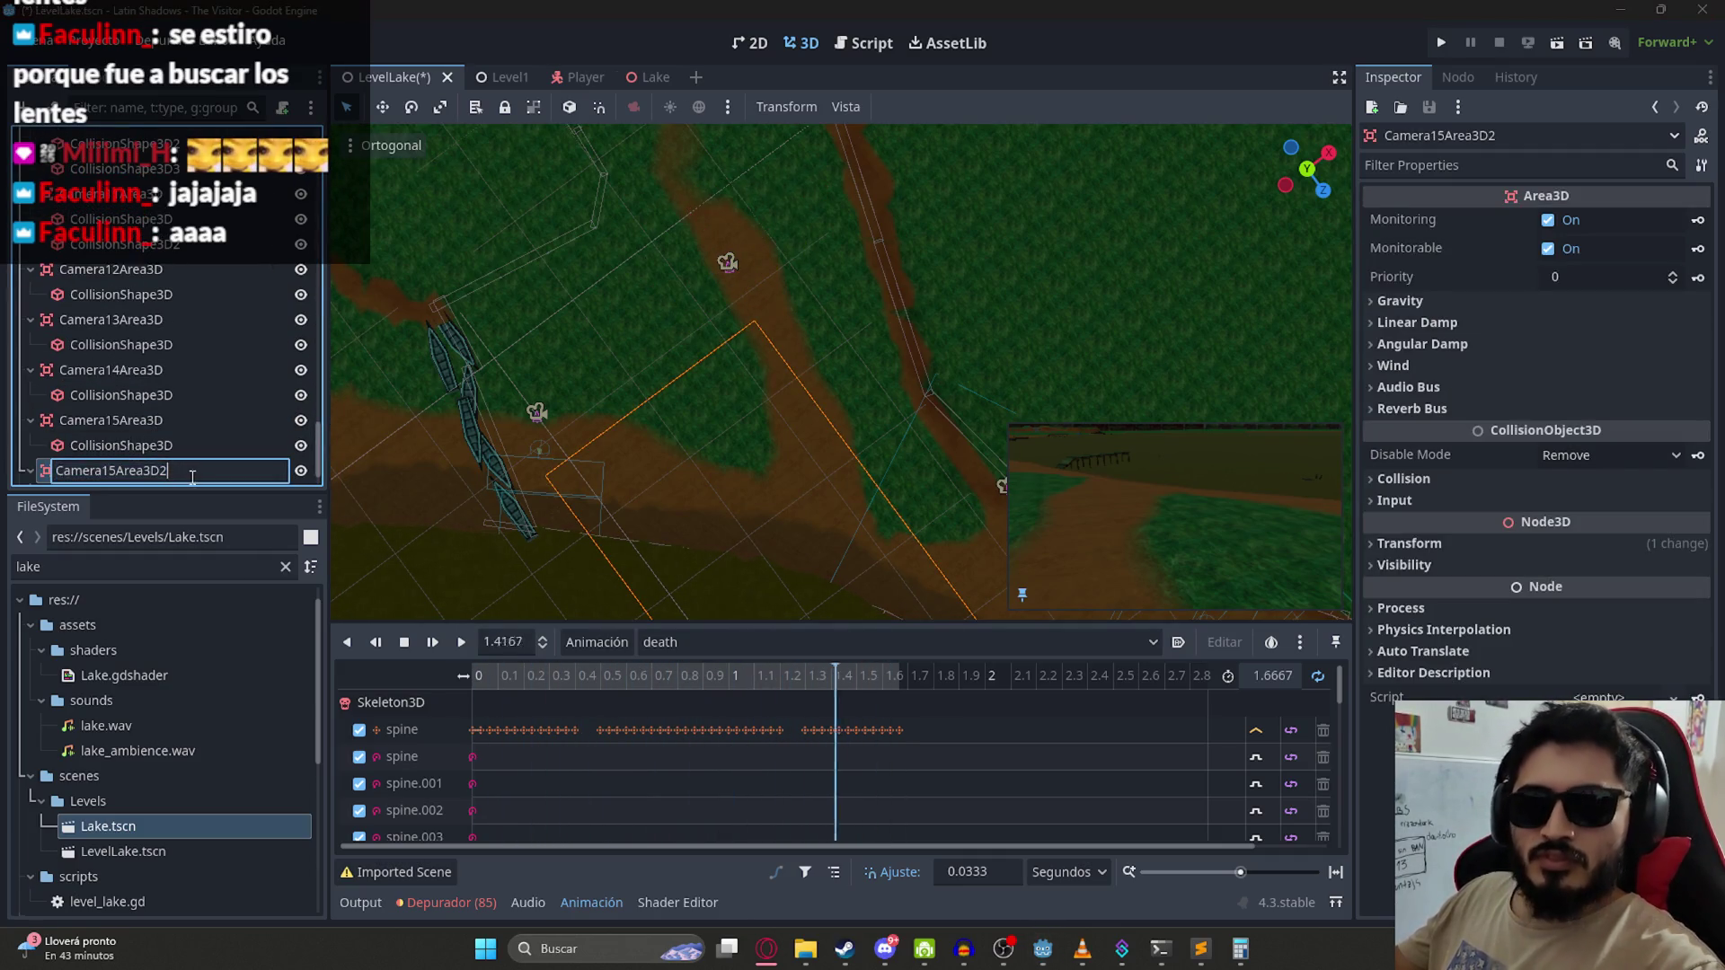
type("6")
key("Return")
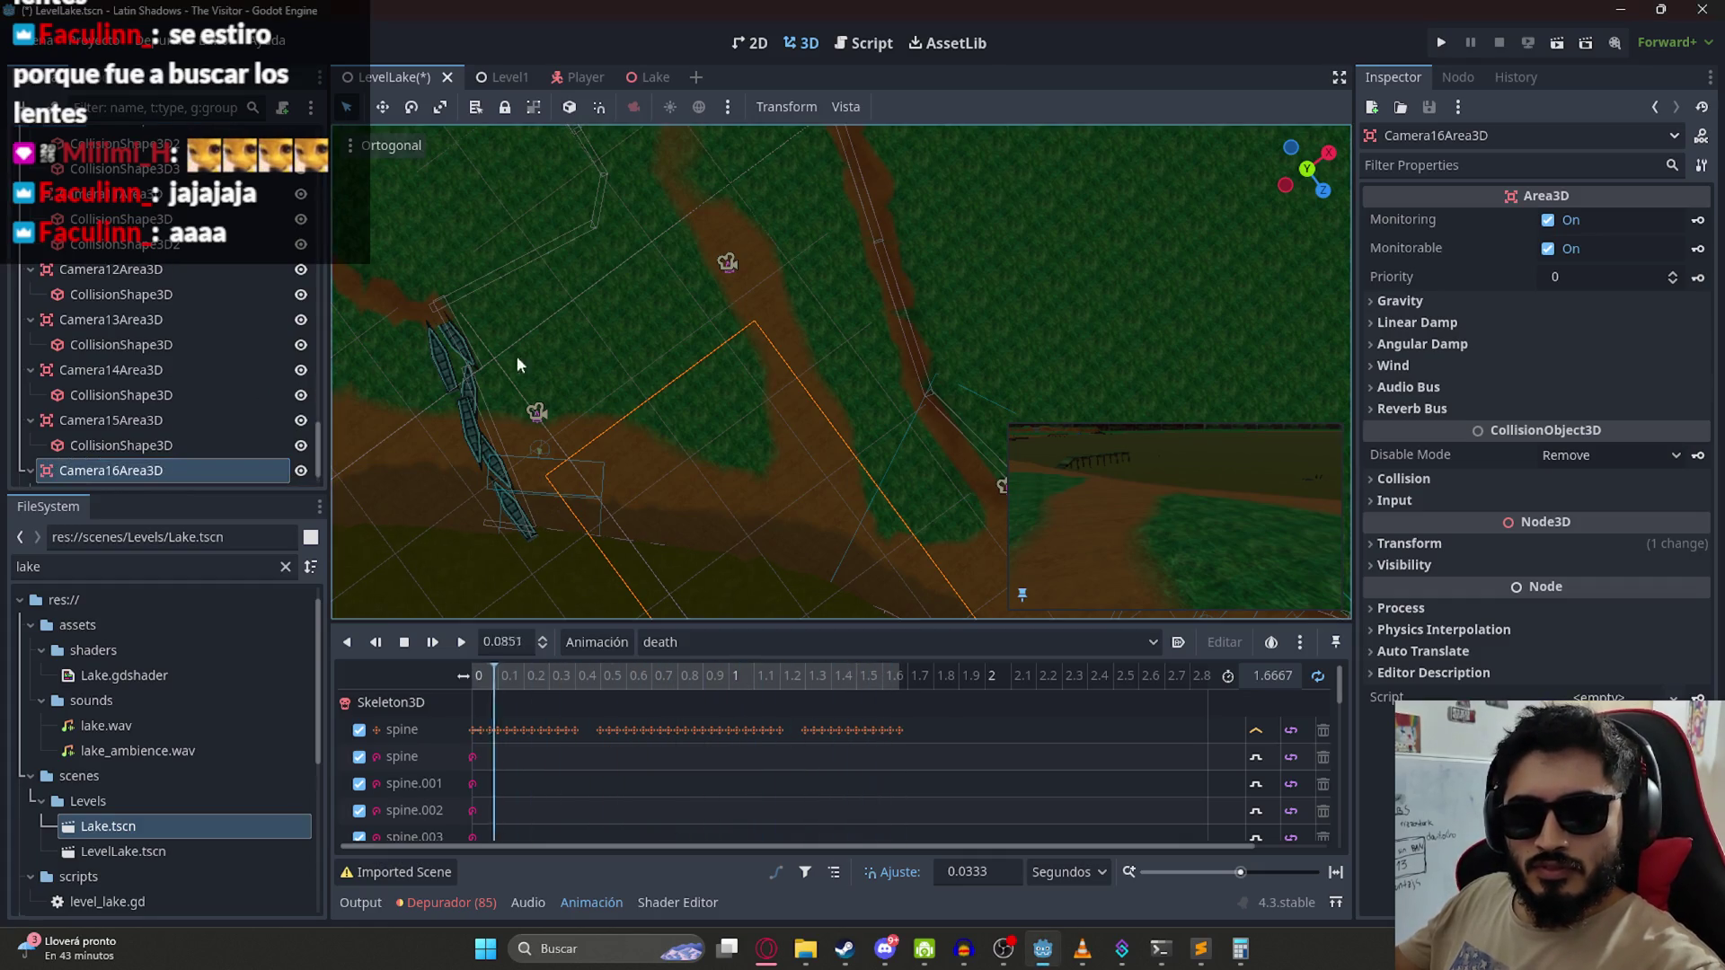
right_click(148, 450)
left_click(243, 912)
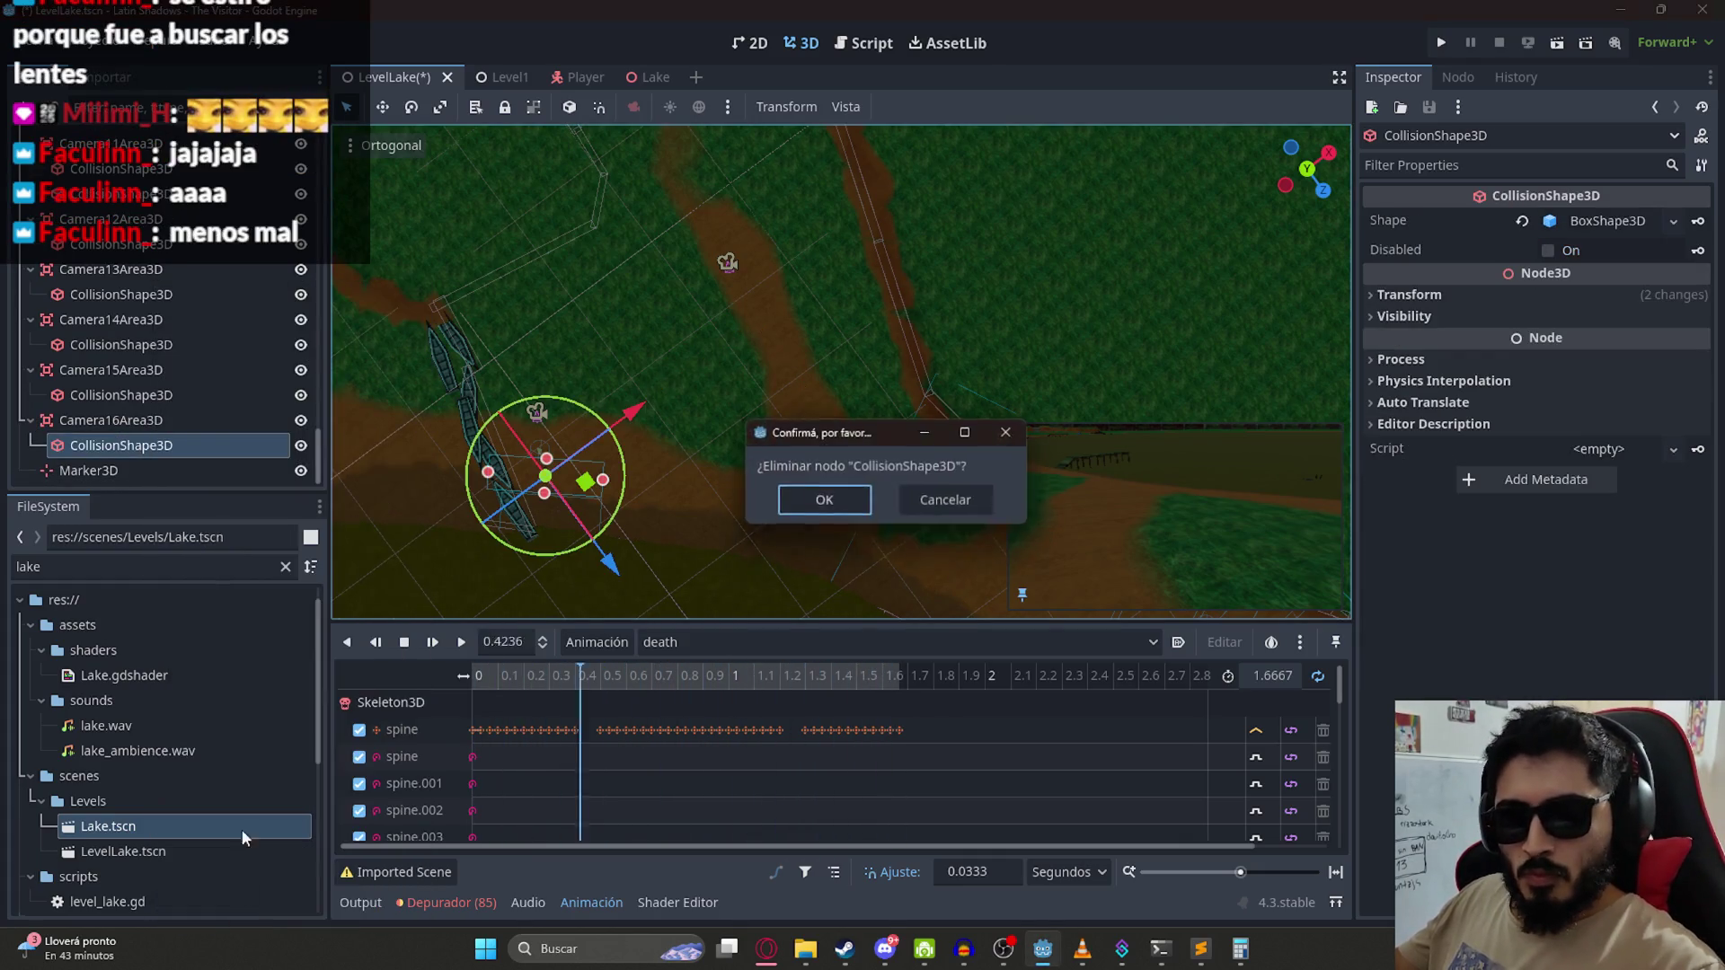
key("Return")
Step: Add a new CollisionShape3D child with a New BoxShape3D and move it near the cameras
right_click(118, 419)
left_click(203, 331)
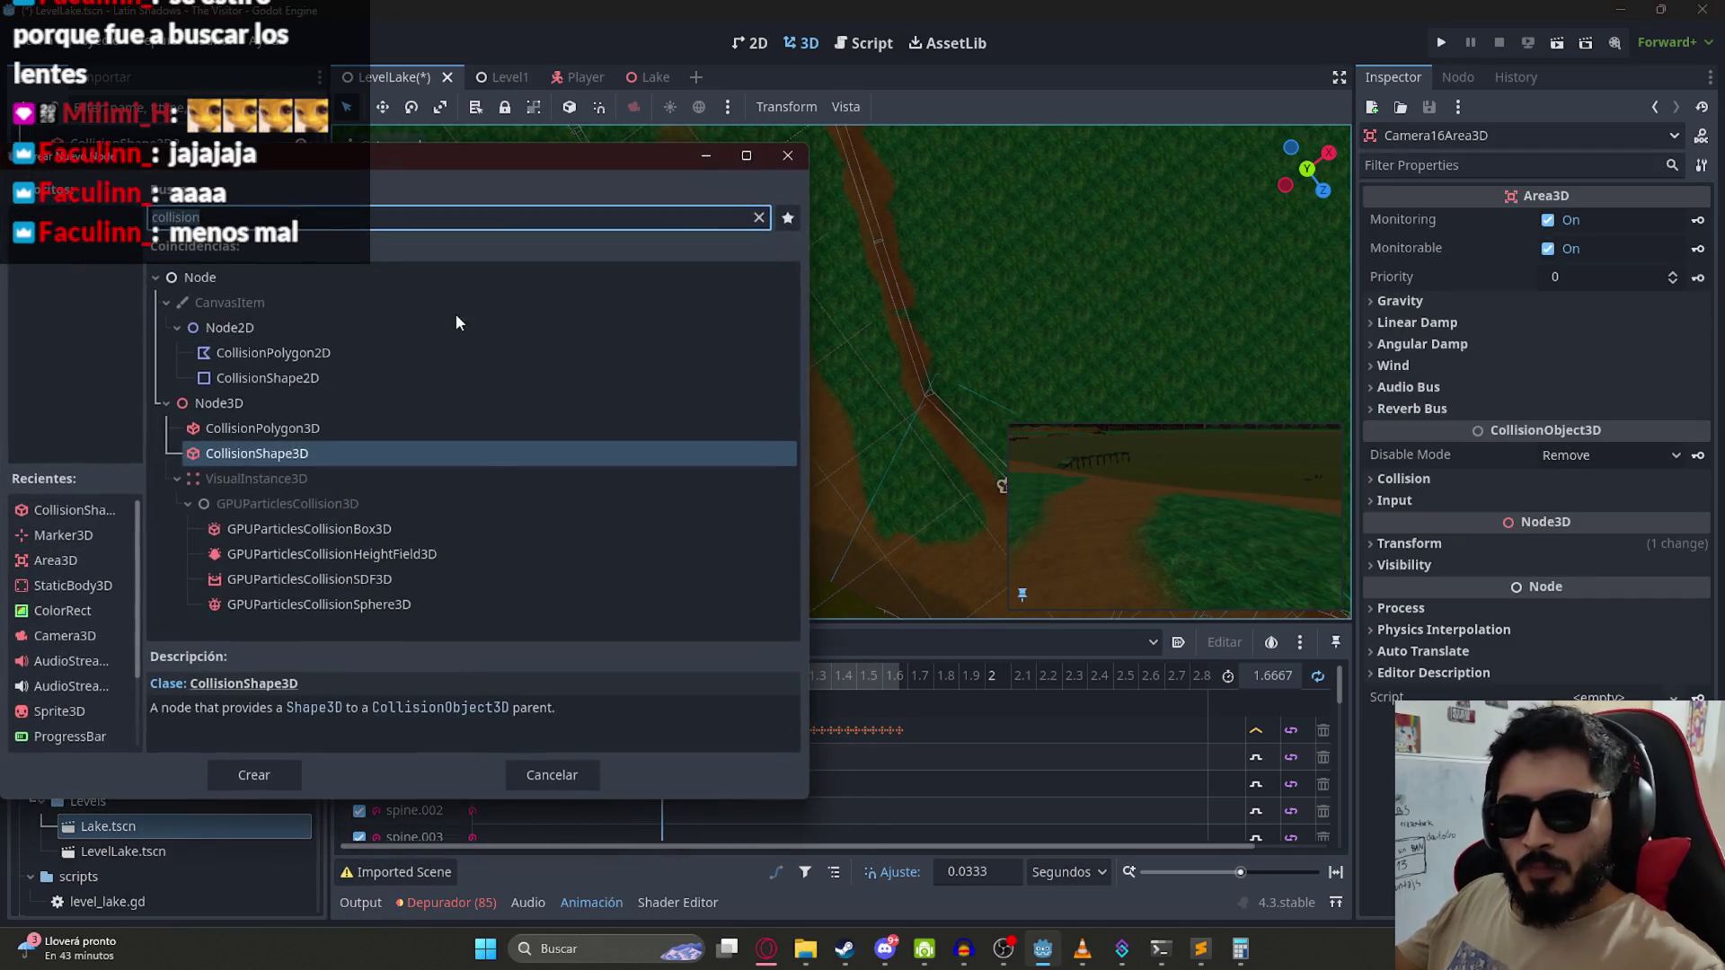
key("Return")
left_click(1613, 222)
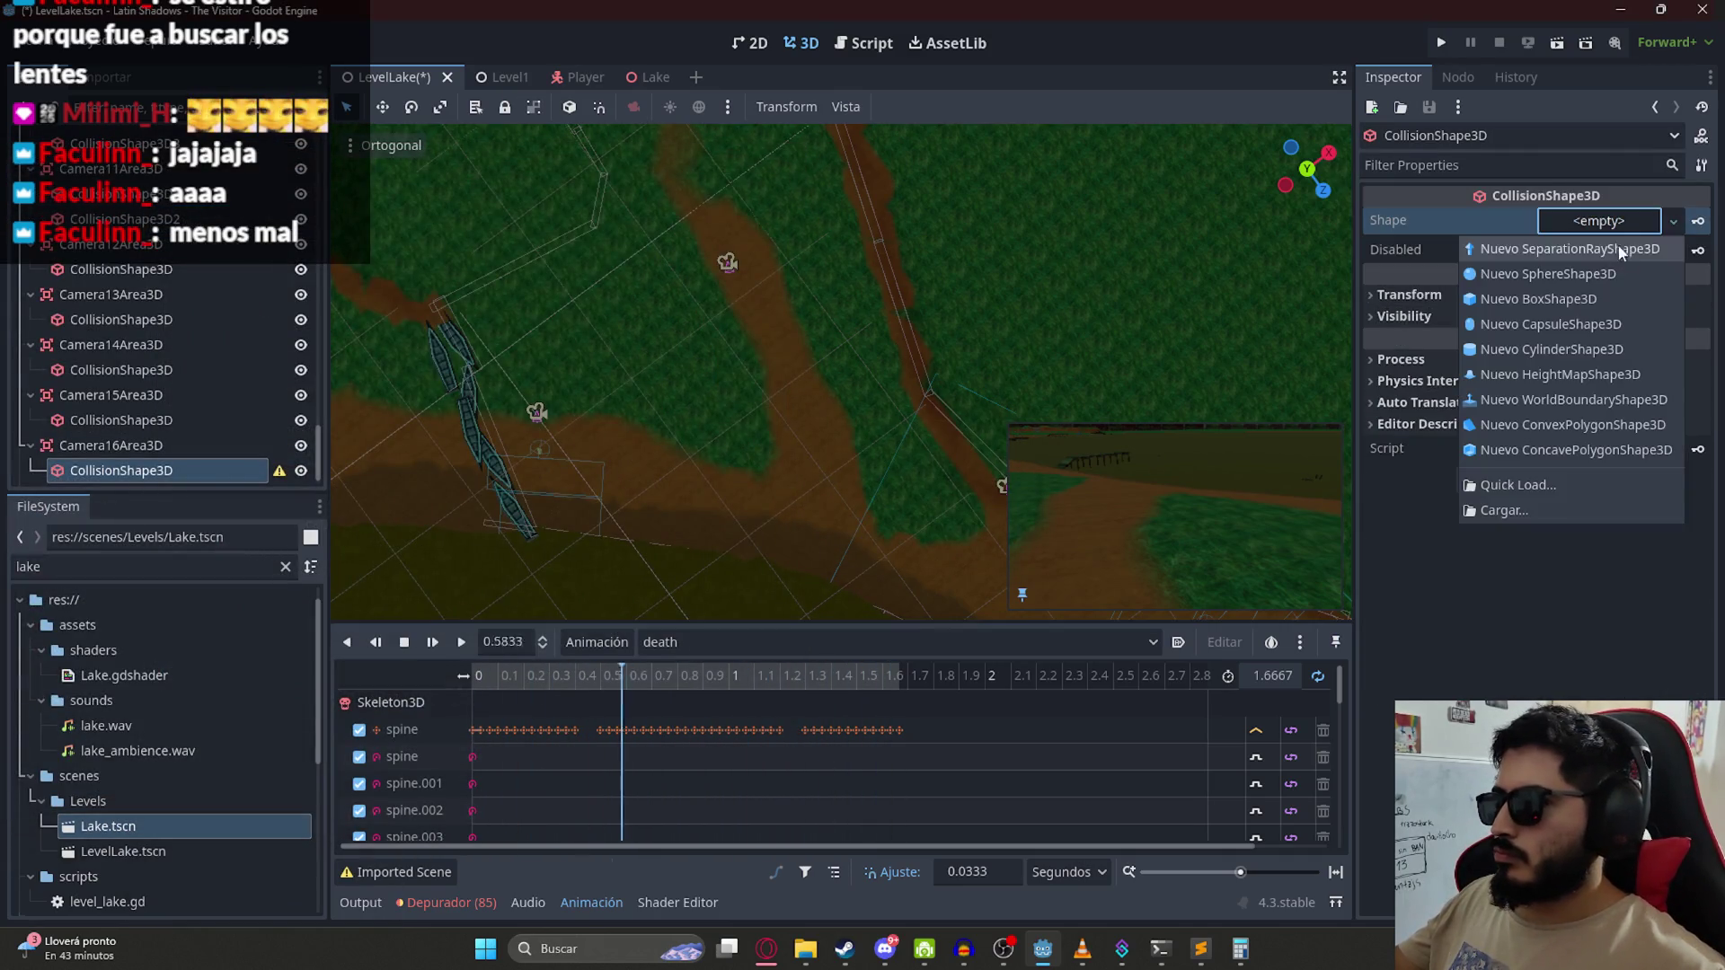
left_click(1590, 299)
scroll(1234, 322, "down", 5)
left_click_drag(997, 597, 912, 494)
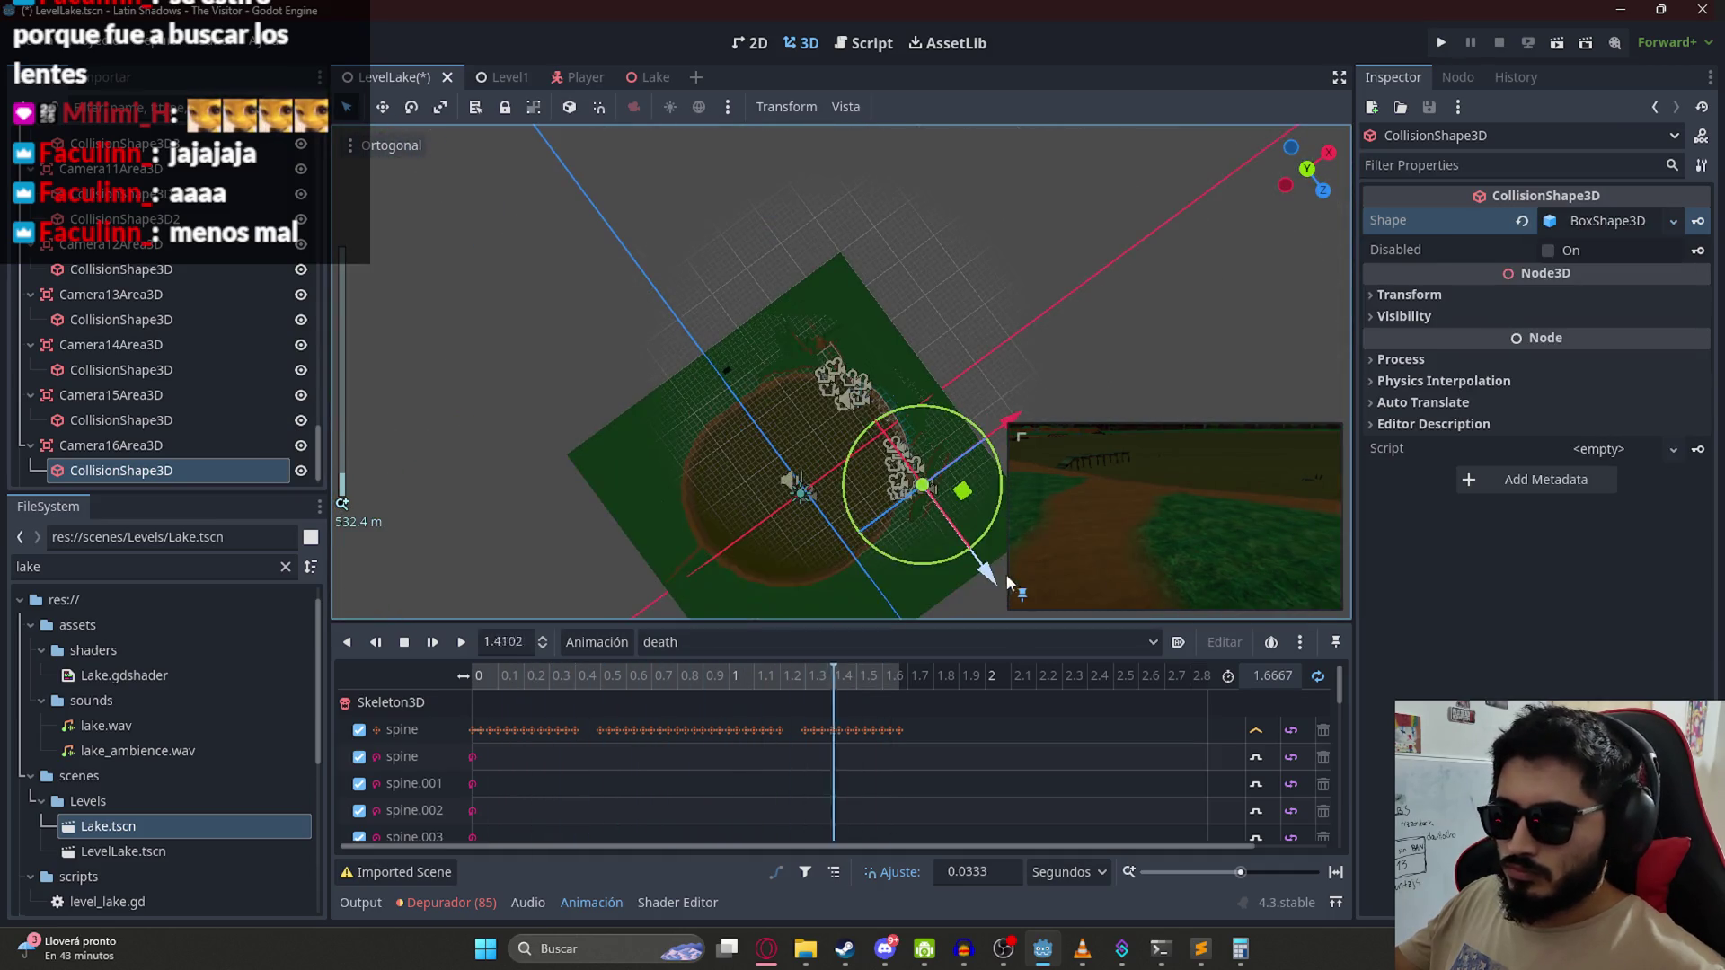
Step: Frame the new collision box, enlarge it and rotate it to follow the path
key("f")
scroll(813, 360, "up", 5)
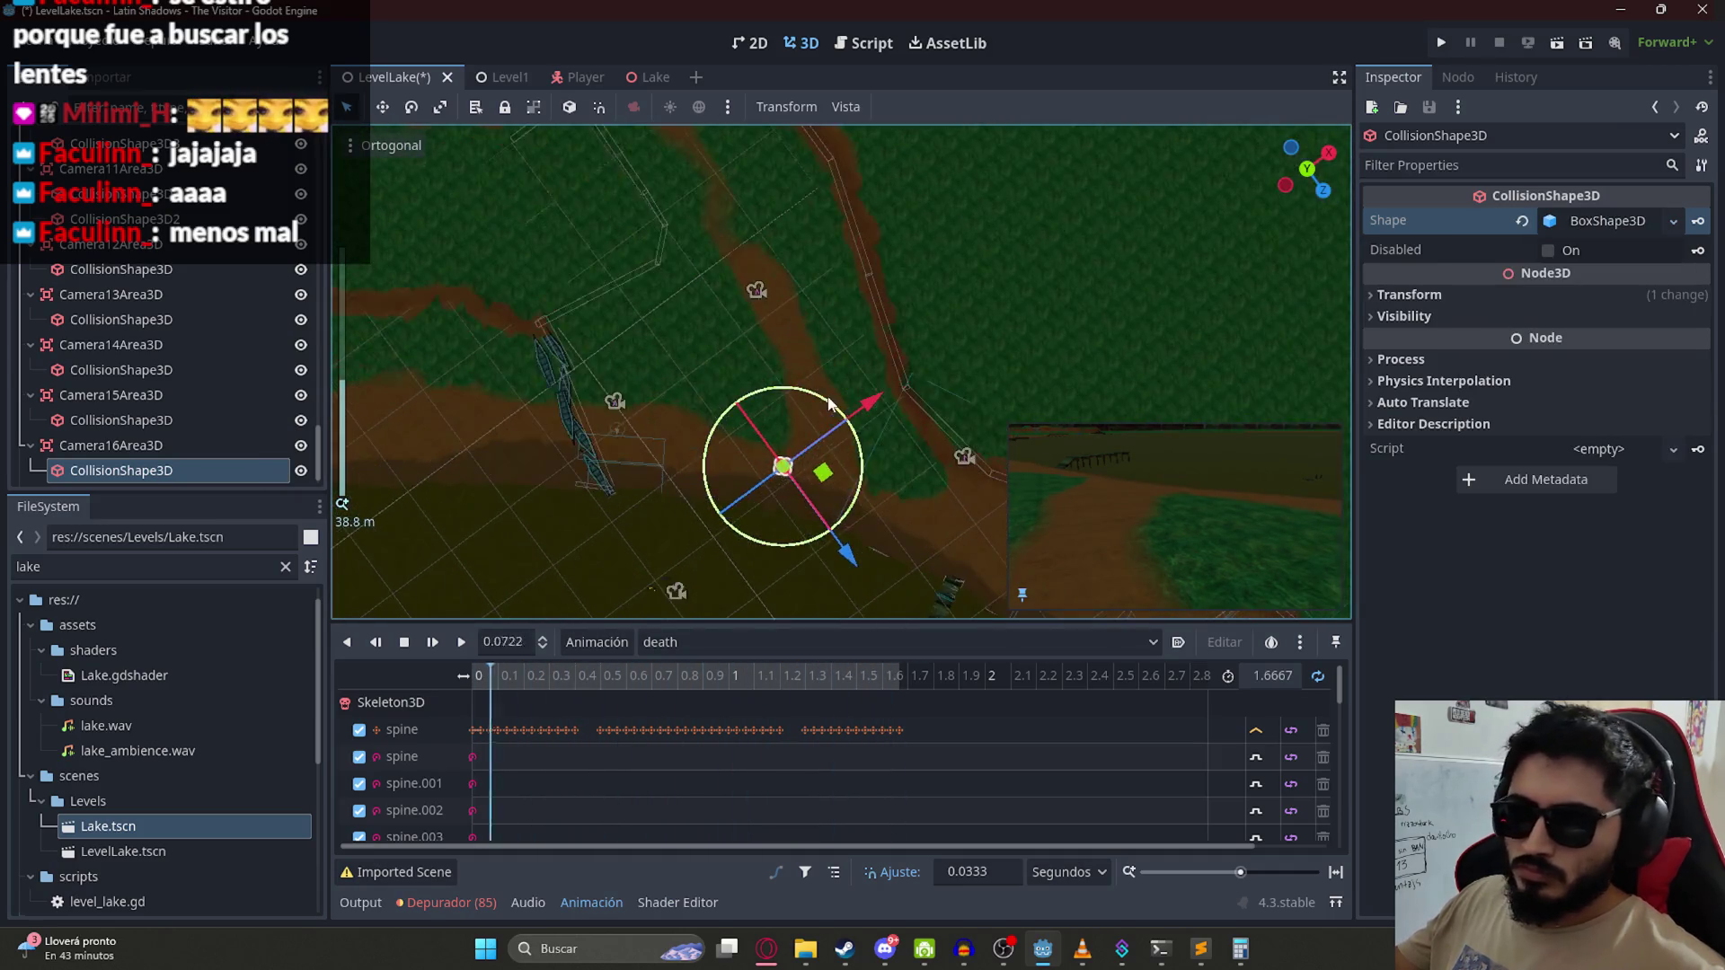
scroll(786, 417, "up", 5)
scroll(784, 423, "up", 3)
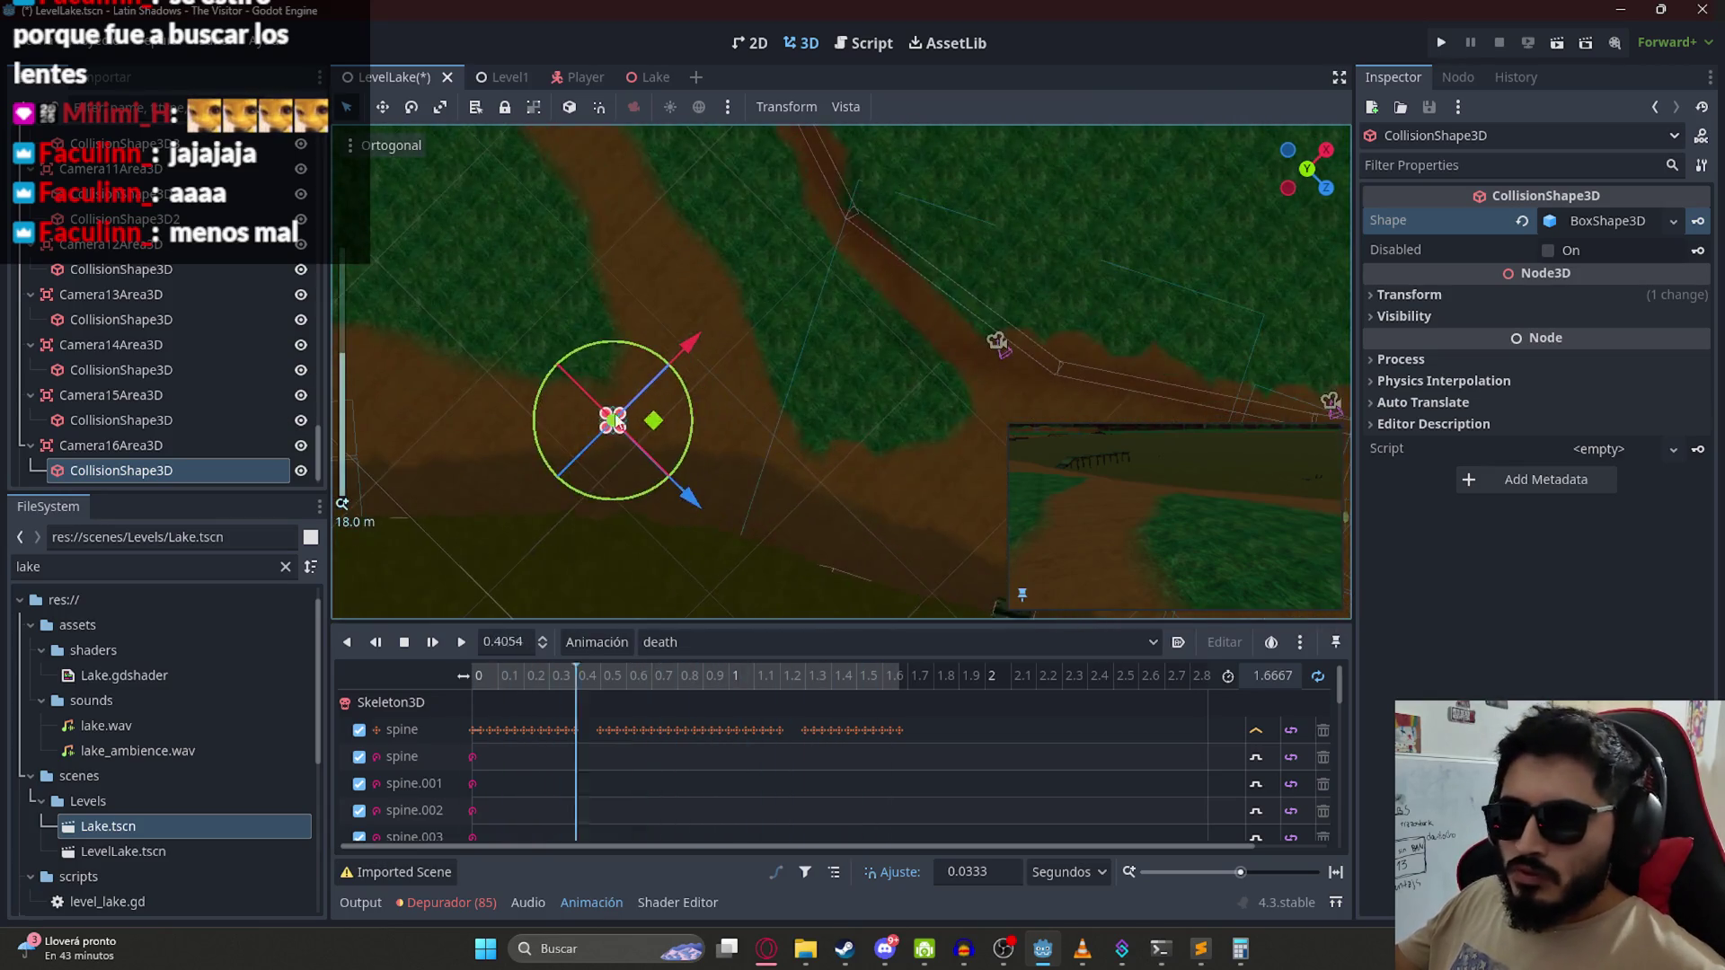
mouse_move(794, 388)
left_mouse_down()
mouse_move(864, 375)
mouse_move(650, 384)
left_mouse_up()
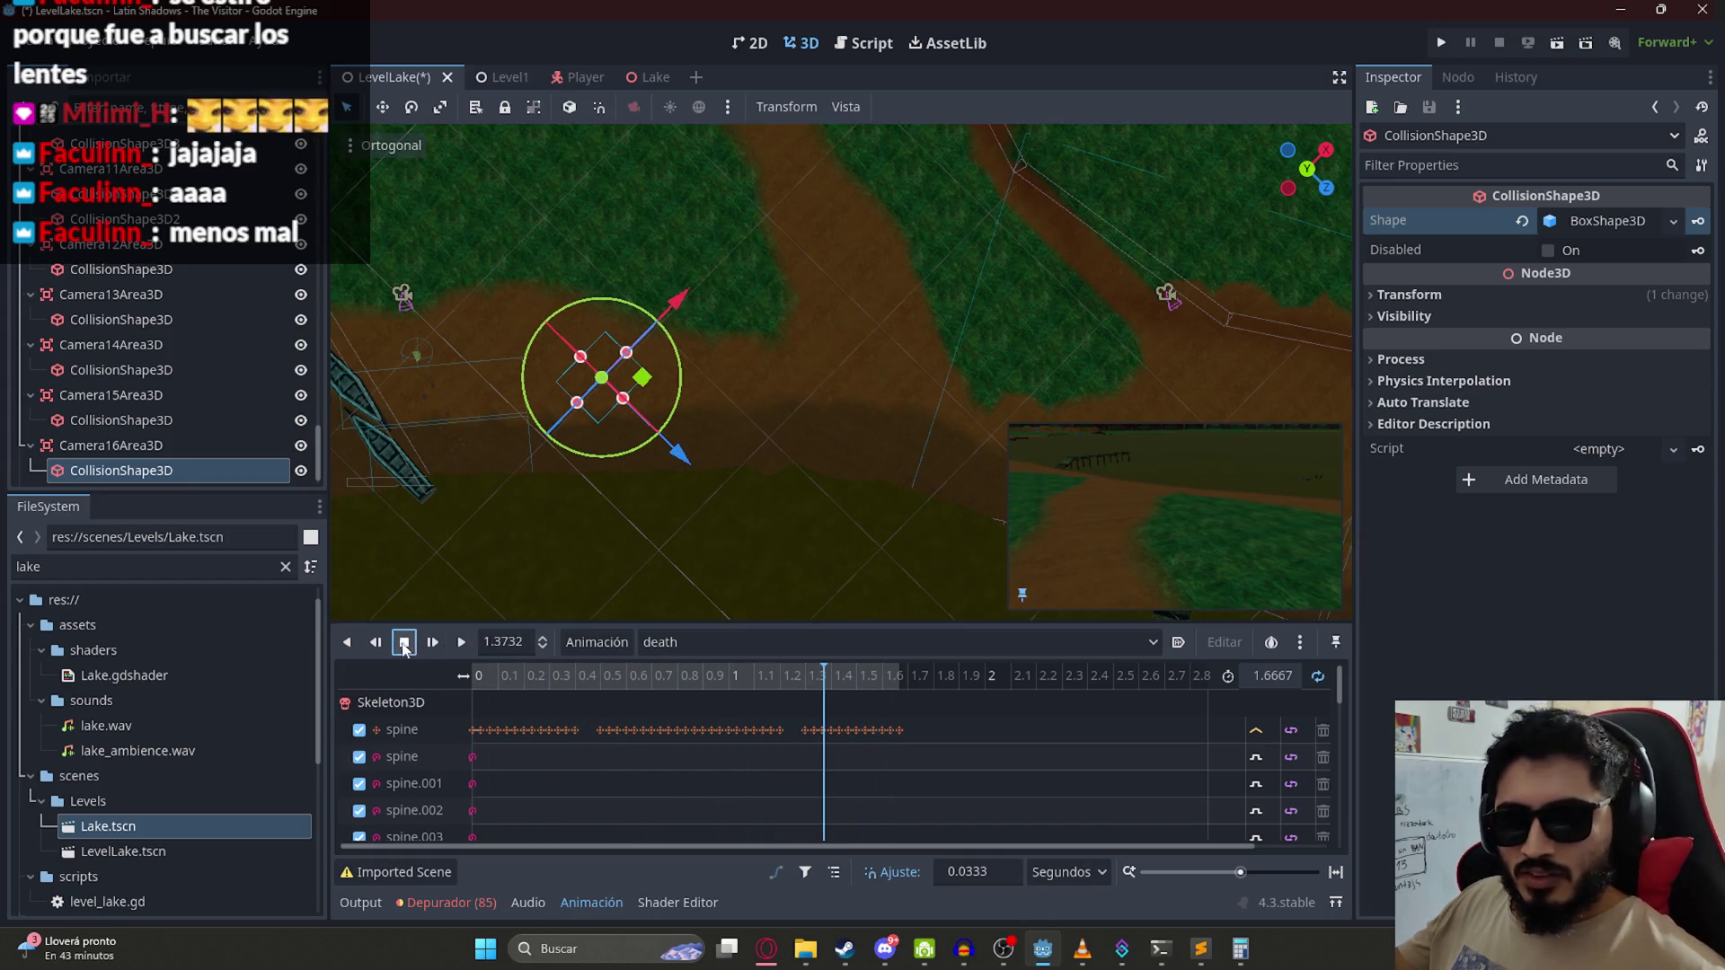
mouse_move(628, 455)
left_mouse_down()
mouse_move(673, 458)
mouse_move(697, 429)
left_mouse_up()
Step: Stretch the box over the path to about 7.37 × 6.13 × 13.84 and save the scene
left_click_drag(601, 351, 521, 357)
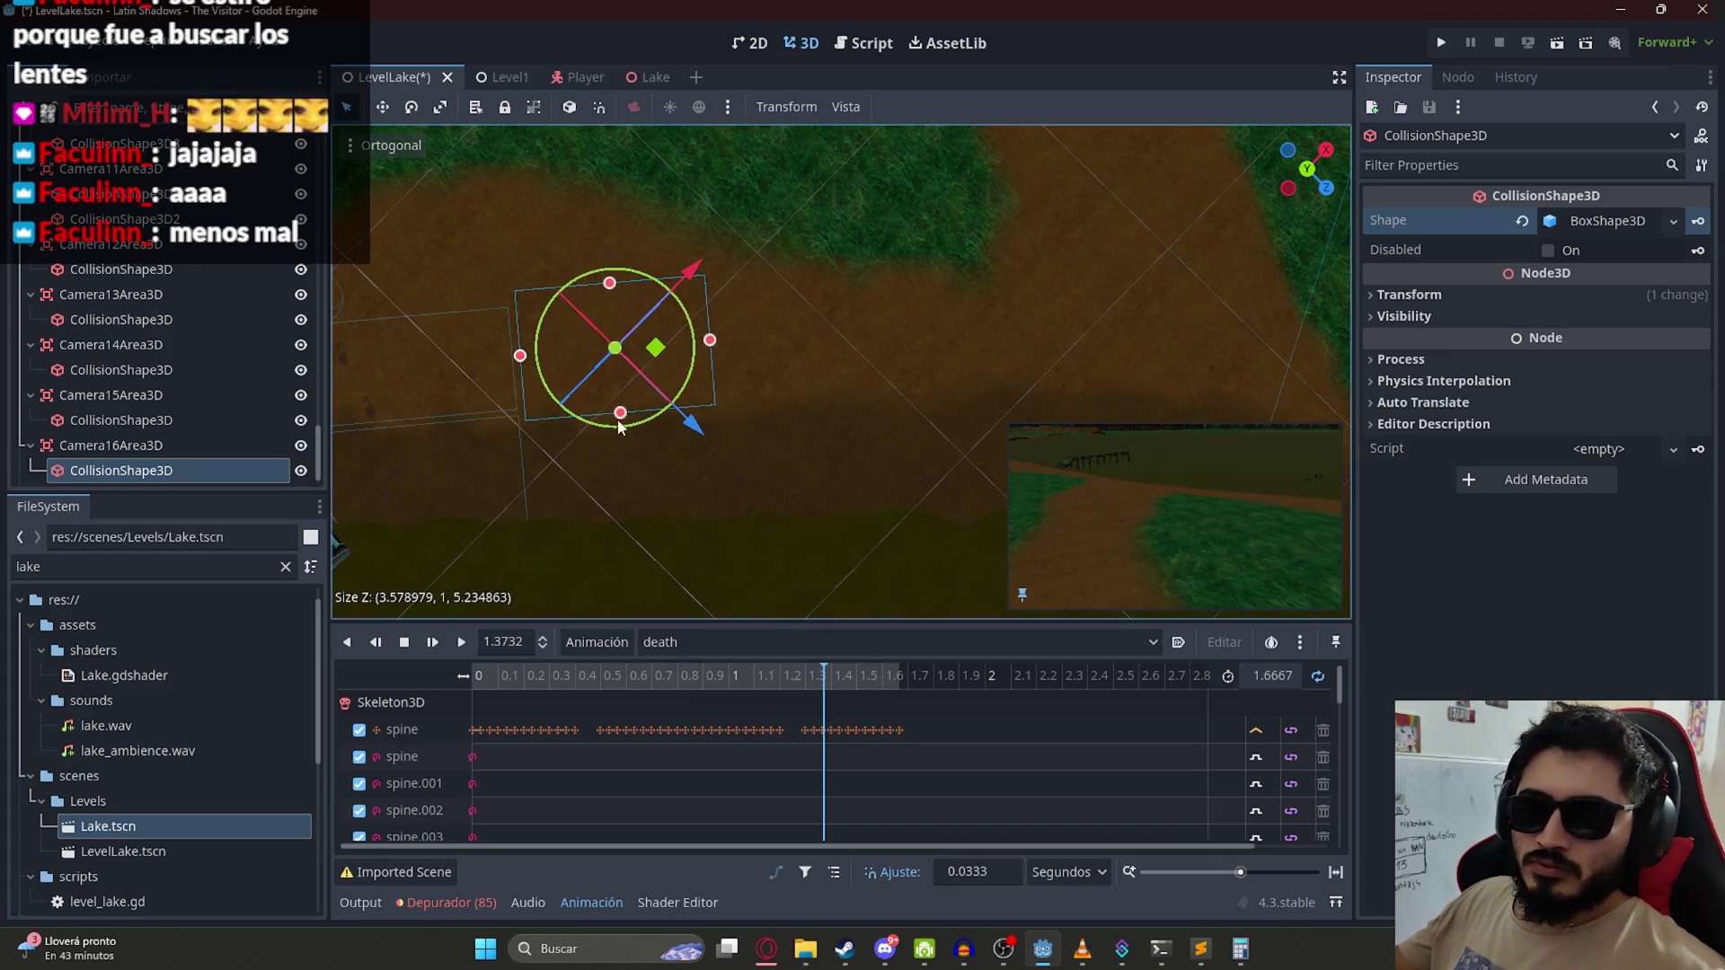
mouse_move(619, 418)
left_mouse_down()
mouse_move(635, 551)
mouse_move(649, 521)
left_mouse_up()
scroll(649, 521, "down", 3)
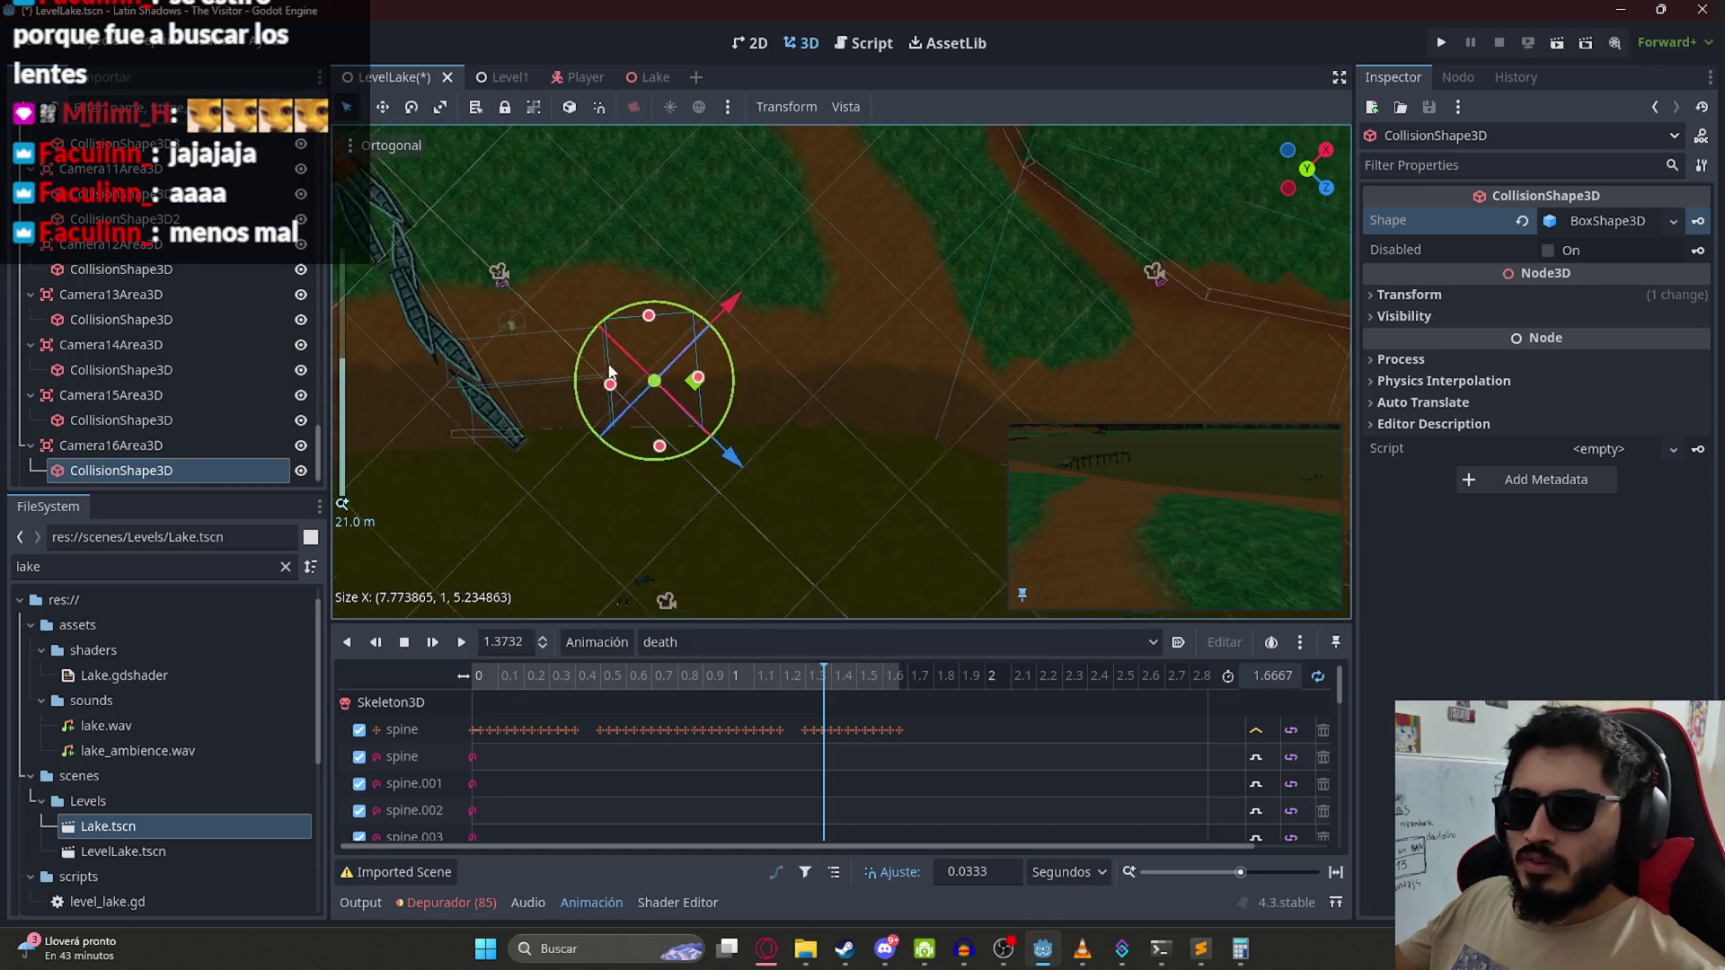
mouse_move(641, 384)
left_mouse_down()
mouse_move(857, 375)
mouse_move(776, 368)
left_mouse_up()
scroll(661, 316, "up", 5)
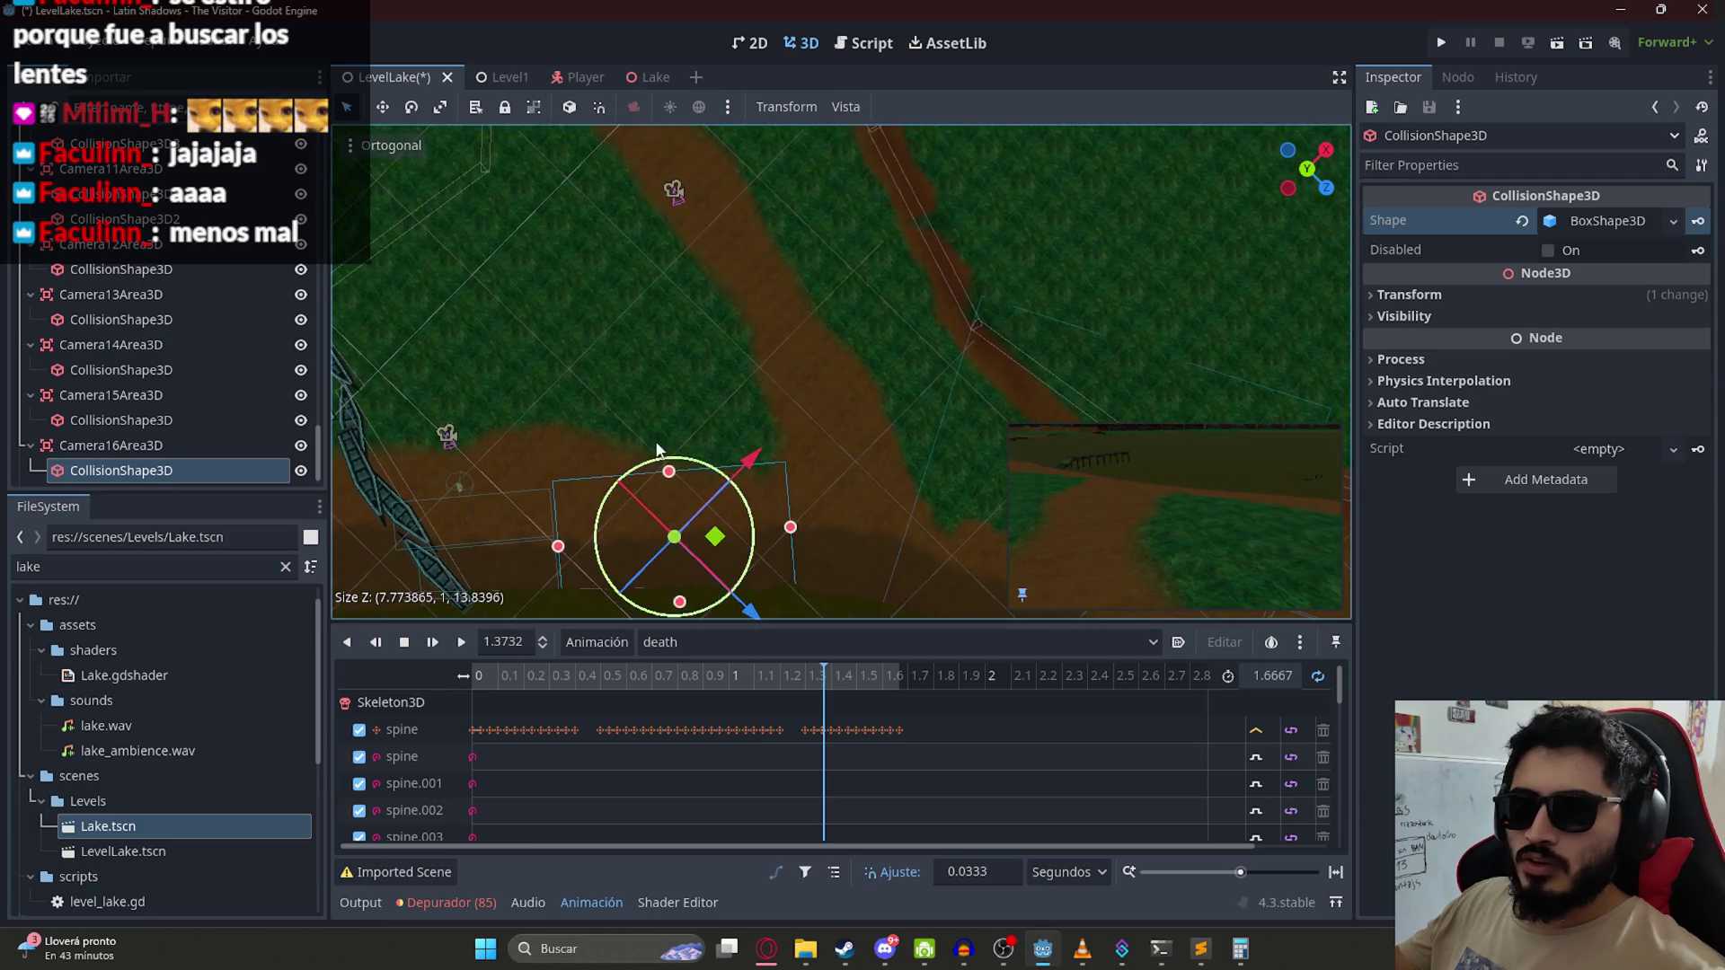
mouse_move(676, 476)
left_mouse_down()
mouse_move(696, 271)
mouse_move(697, 379)
mouse_move(669, 408)
mouse_move(682, 363)
mouse_move(753, 572)
left_mouse_up()
key("ctrl+s")
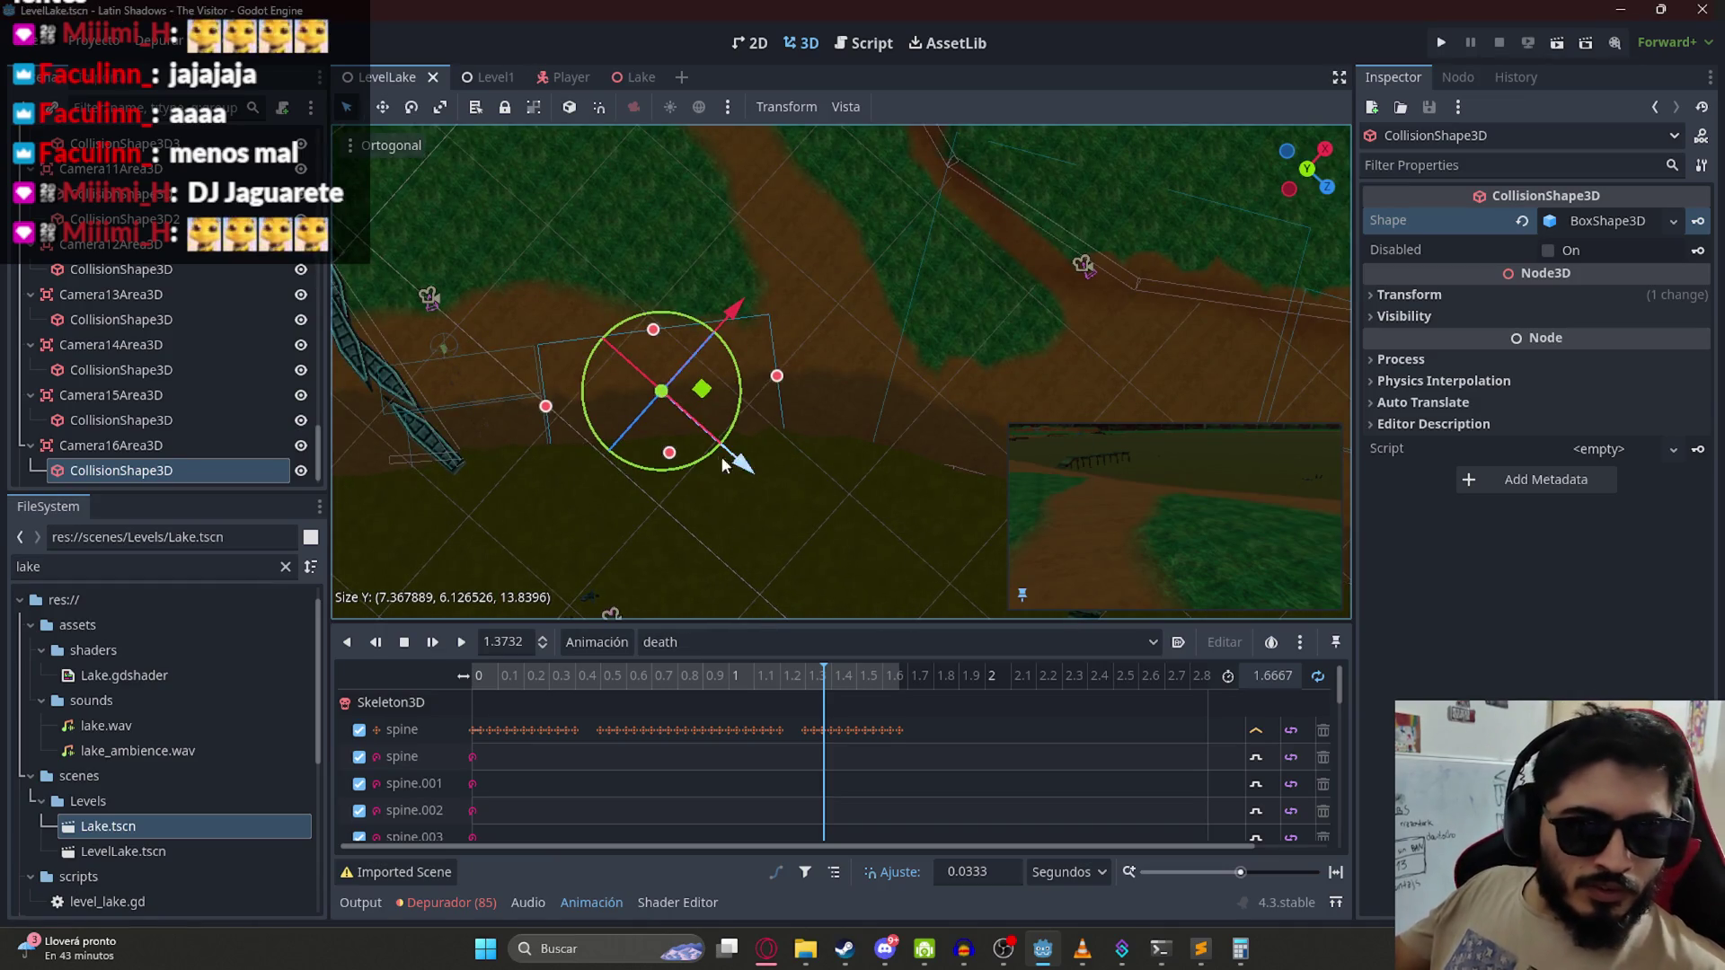
scroll(871, 374, "down", 3)
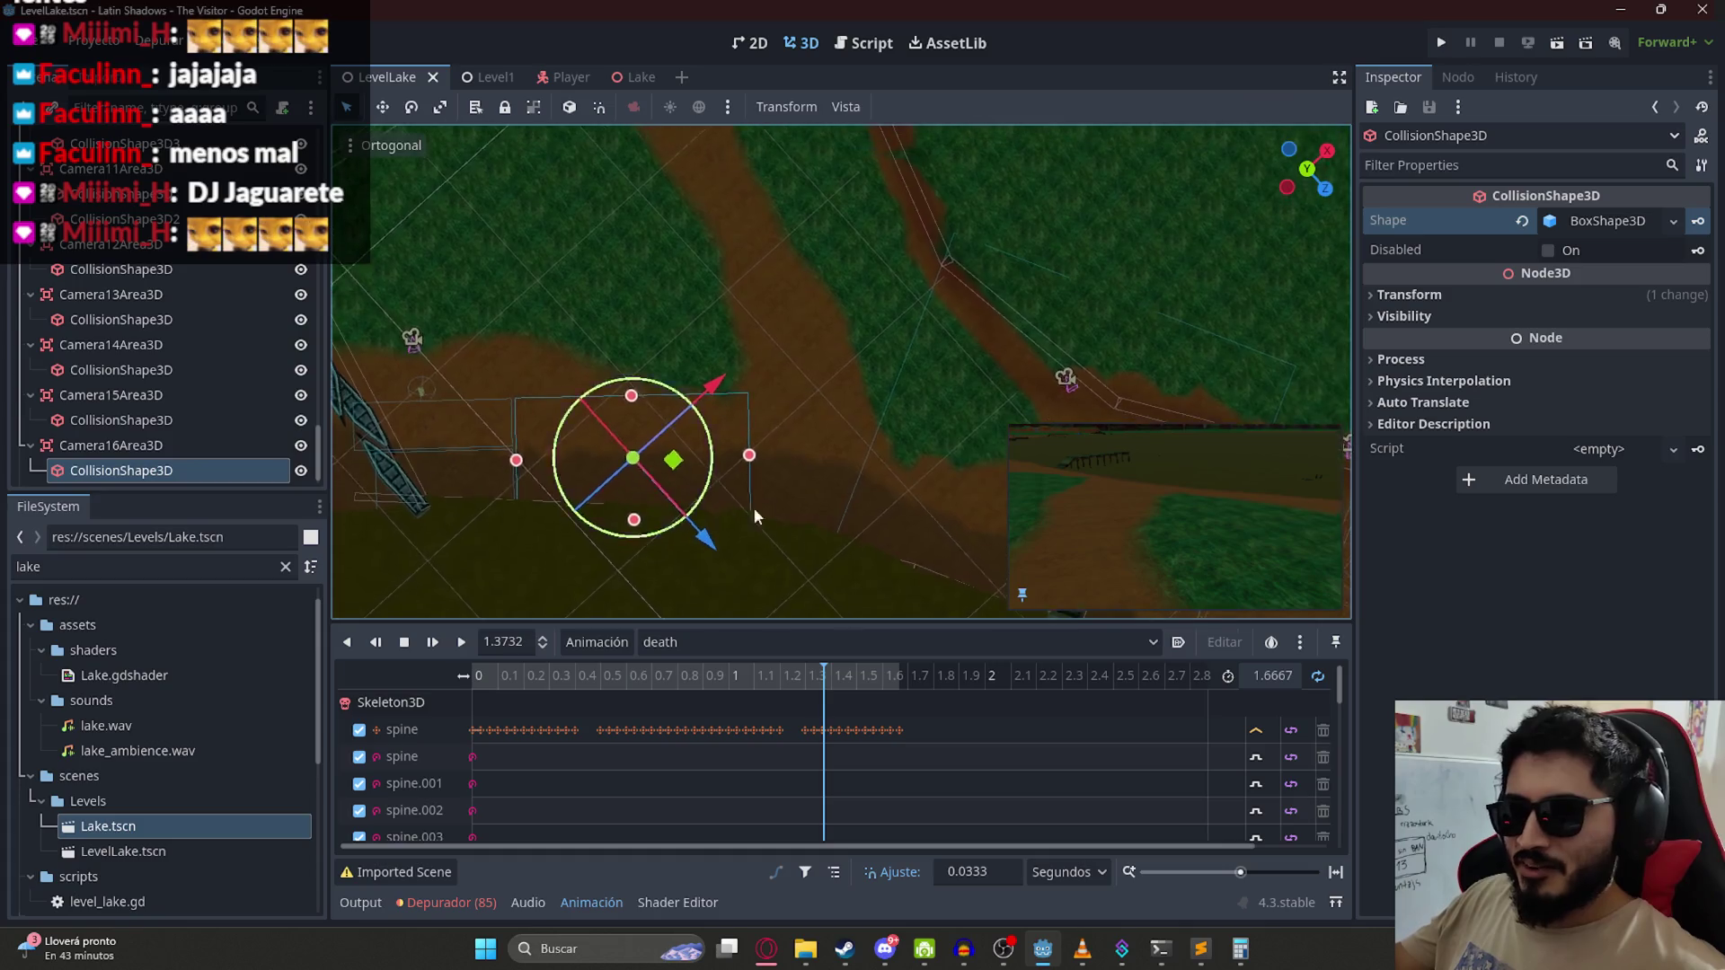
Step: Add a second CollisionShape3D under Camera16Area3D with a New BoxShape3D
right_click(99, 445)
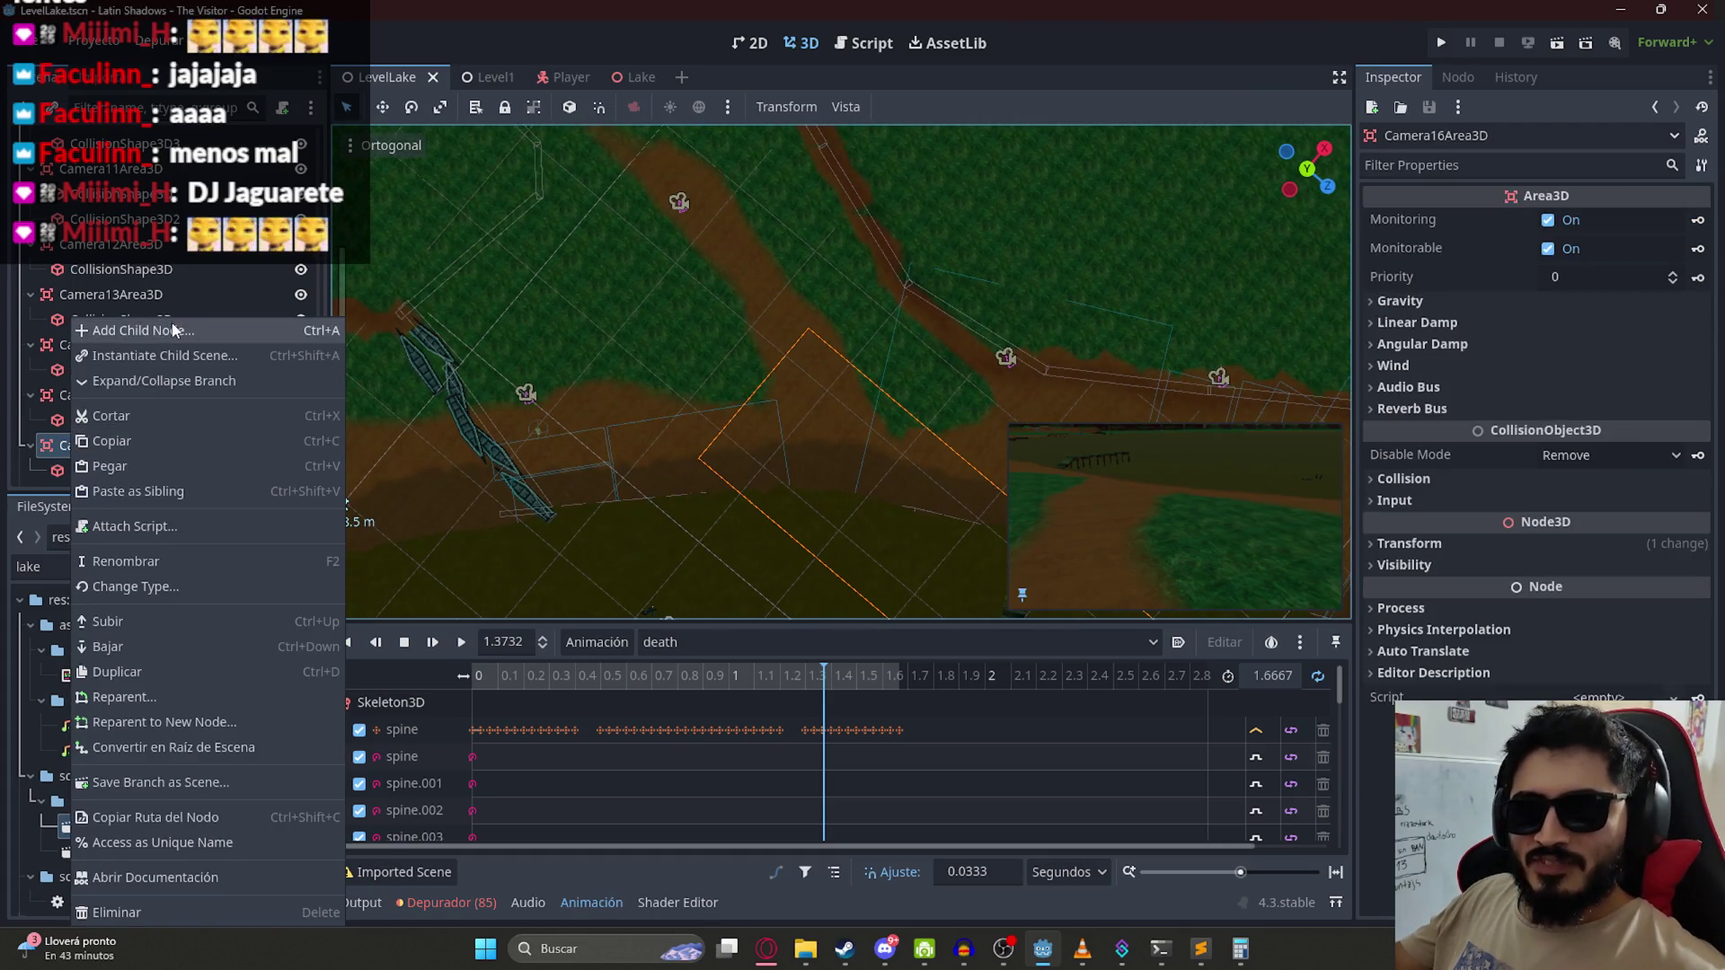
left_click(175, 326)
key("Return")
left_click(1673, 221)
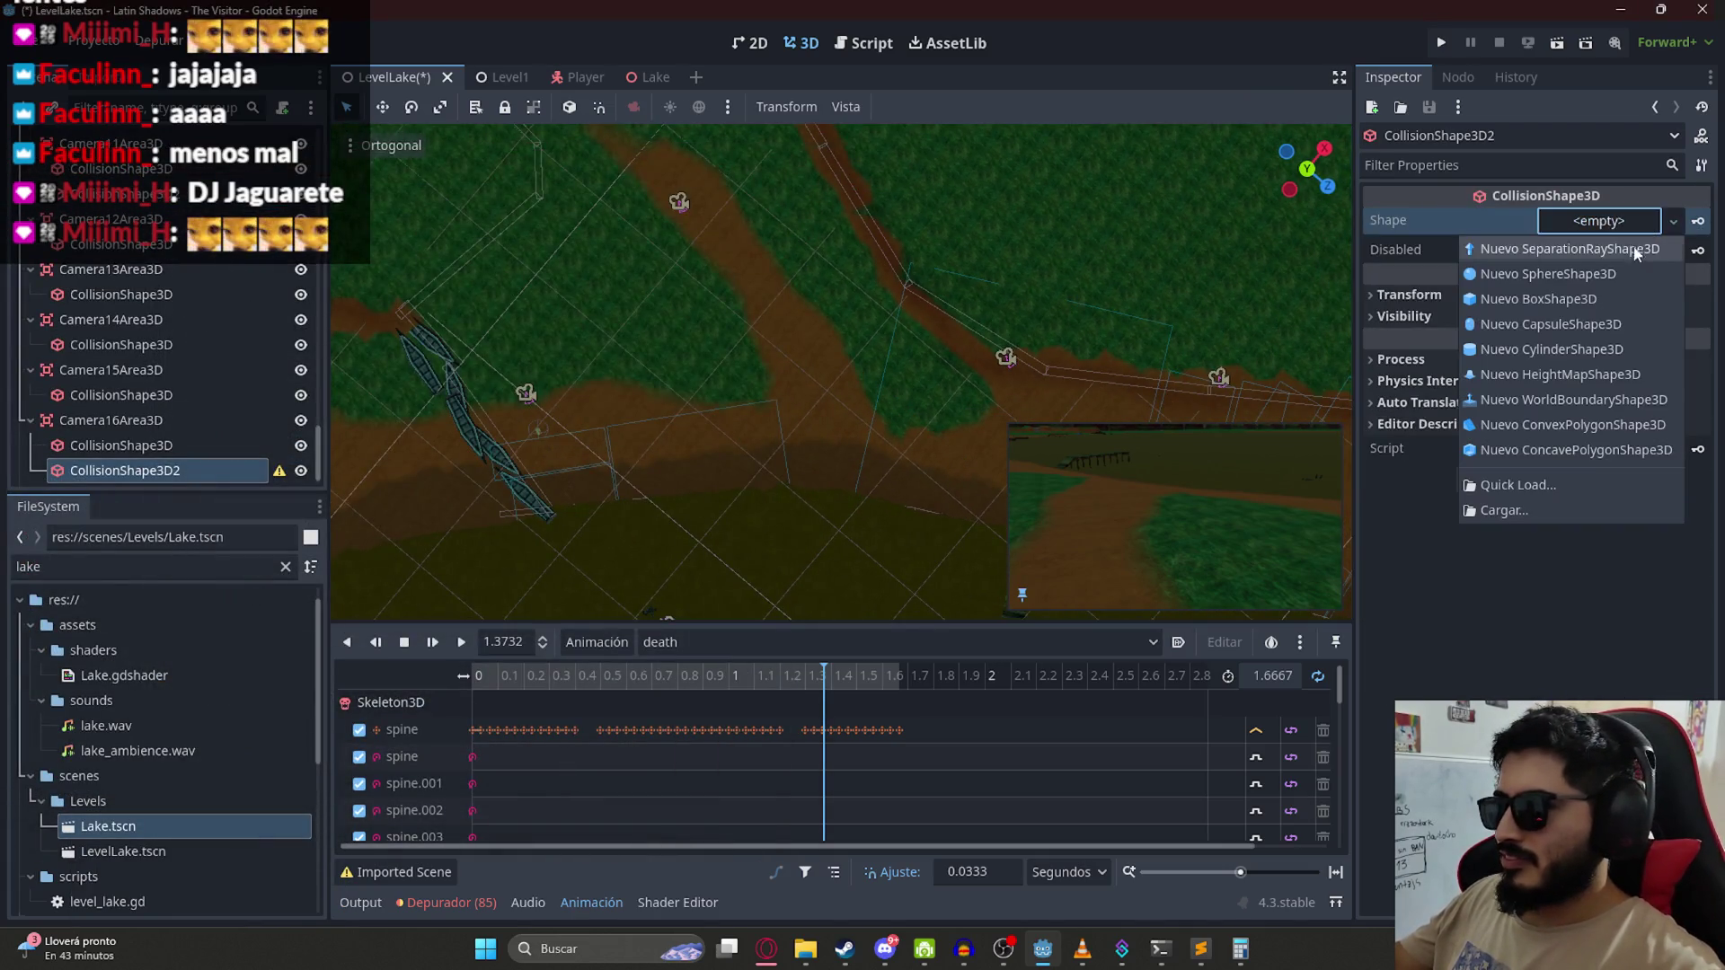
left_click(1518, 241)
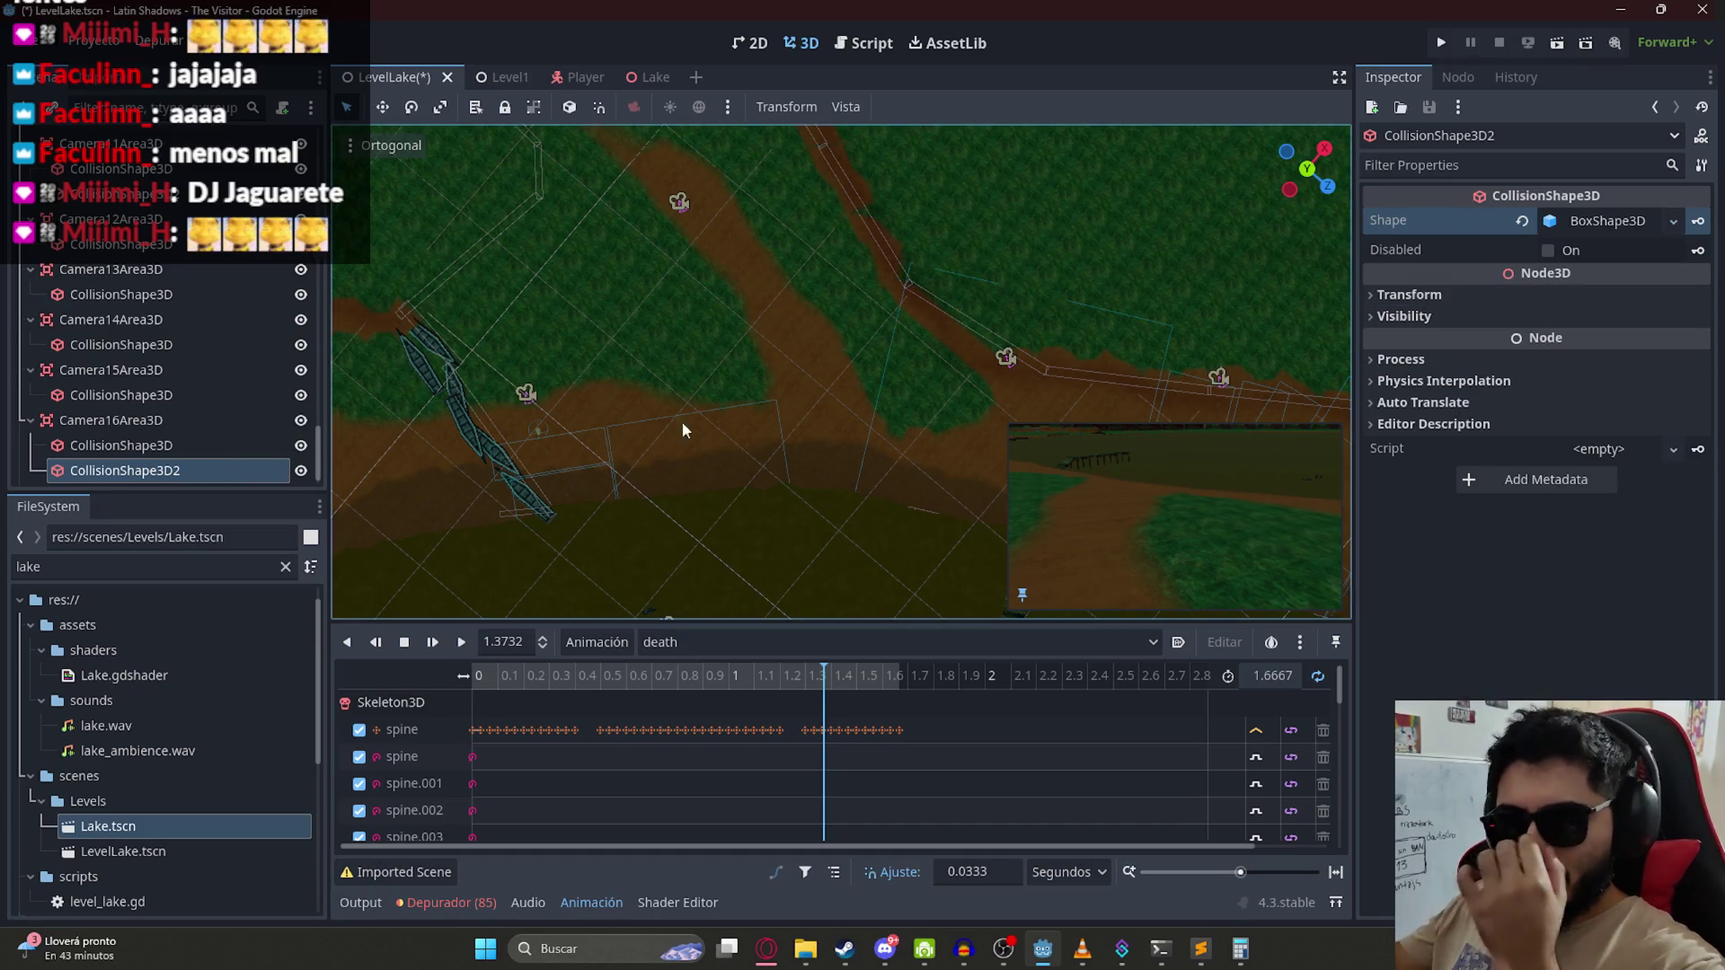
Step: Enlarge, rotate, shift and heighten the second box so it covers more of the path
scroll(730, 363, "down", 10)
scroll(729, 363, "down", 3)
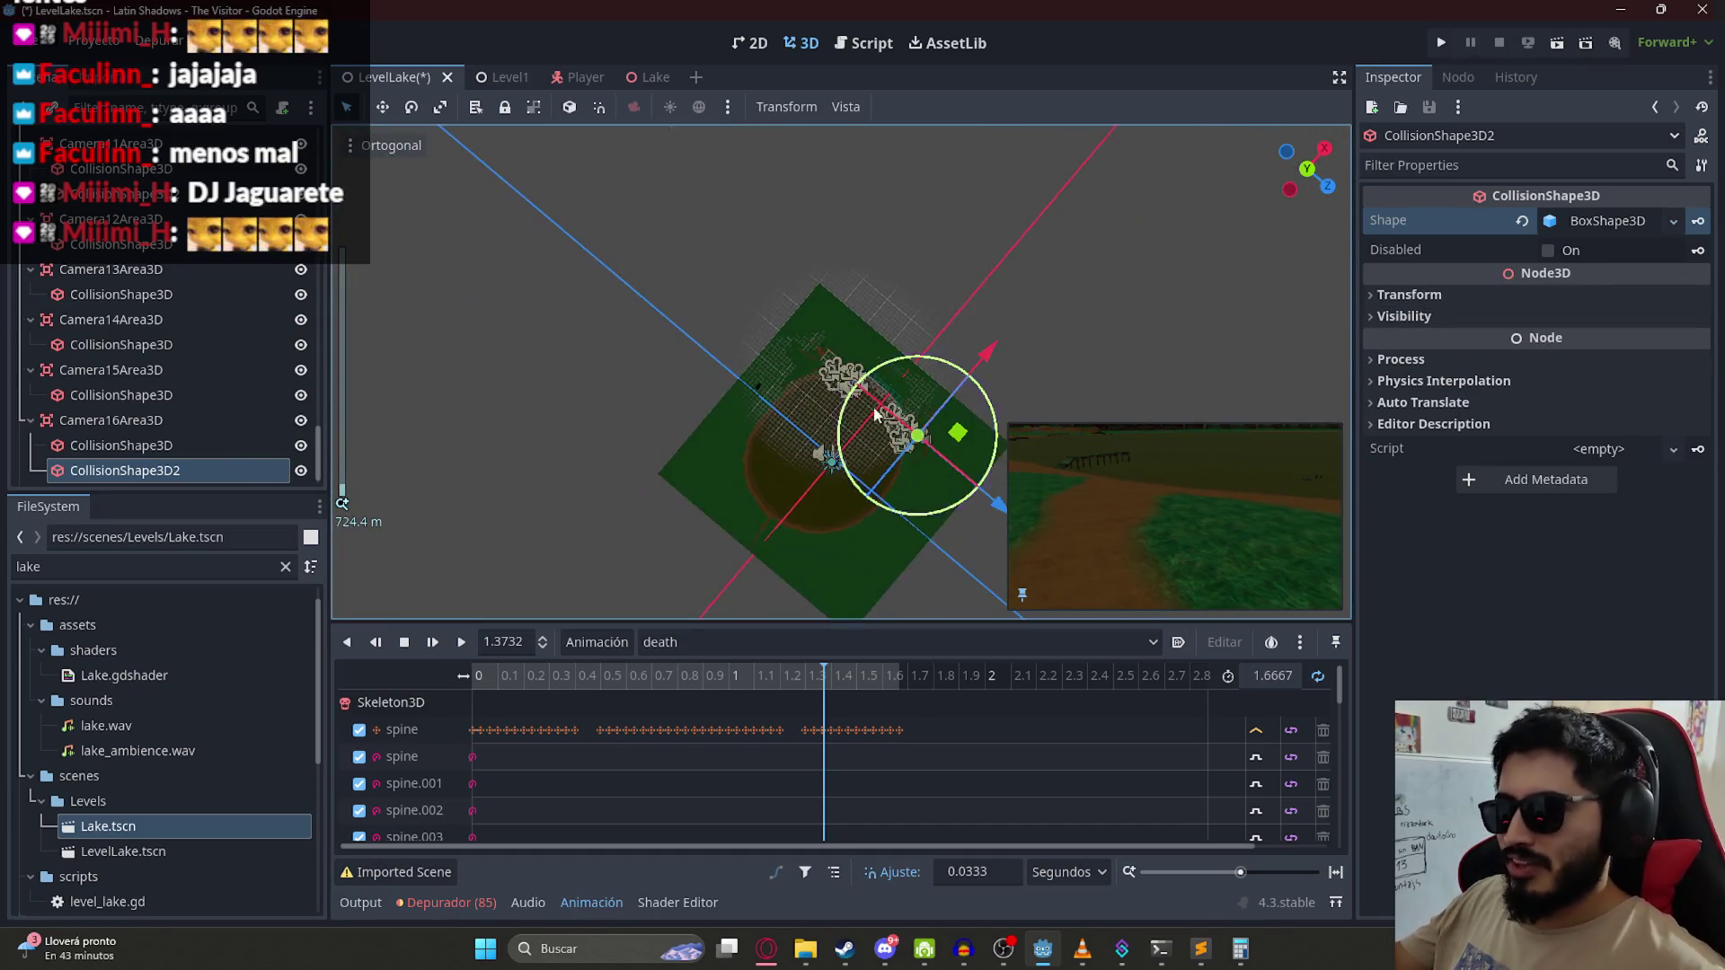
scroll(778, 354, "up", 10)
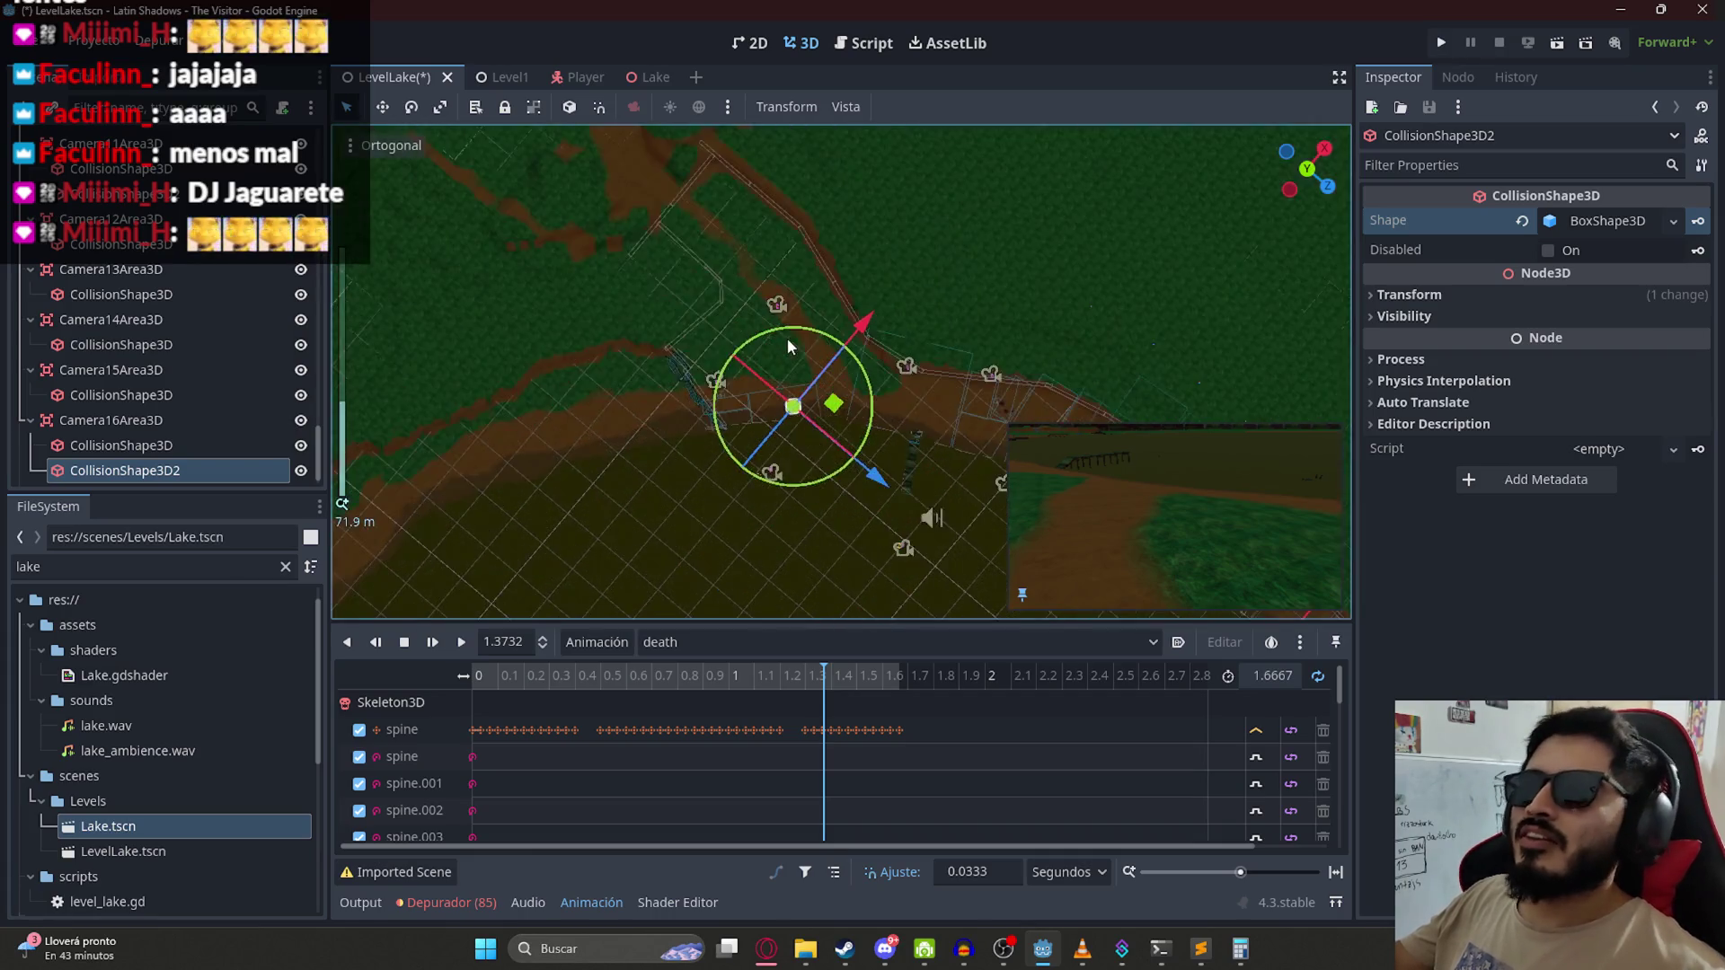
scroll(735, 477, "up", 5)
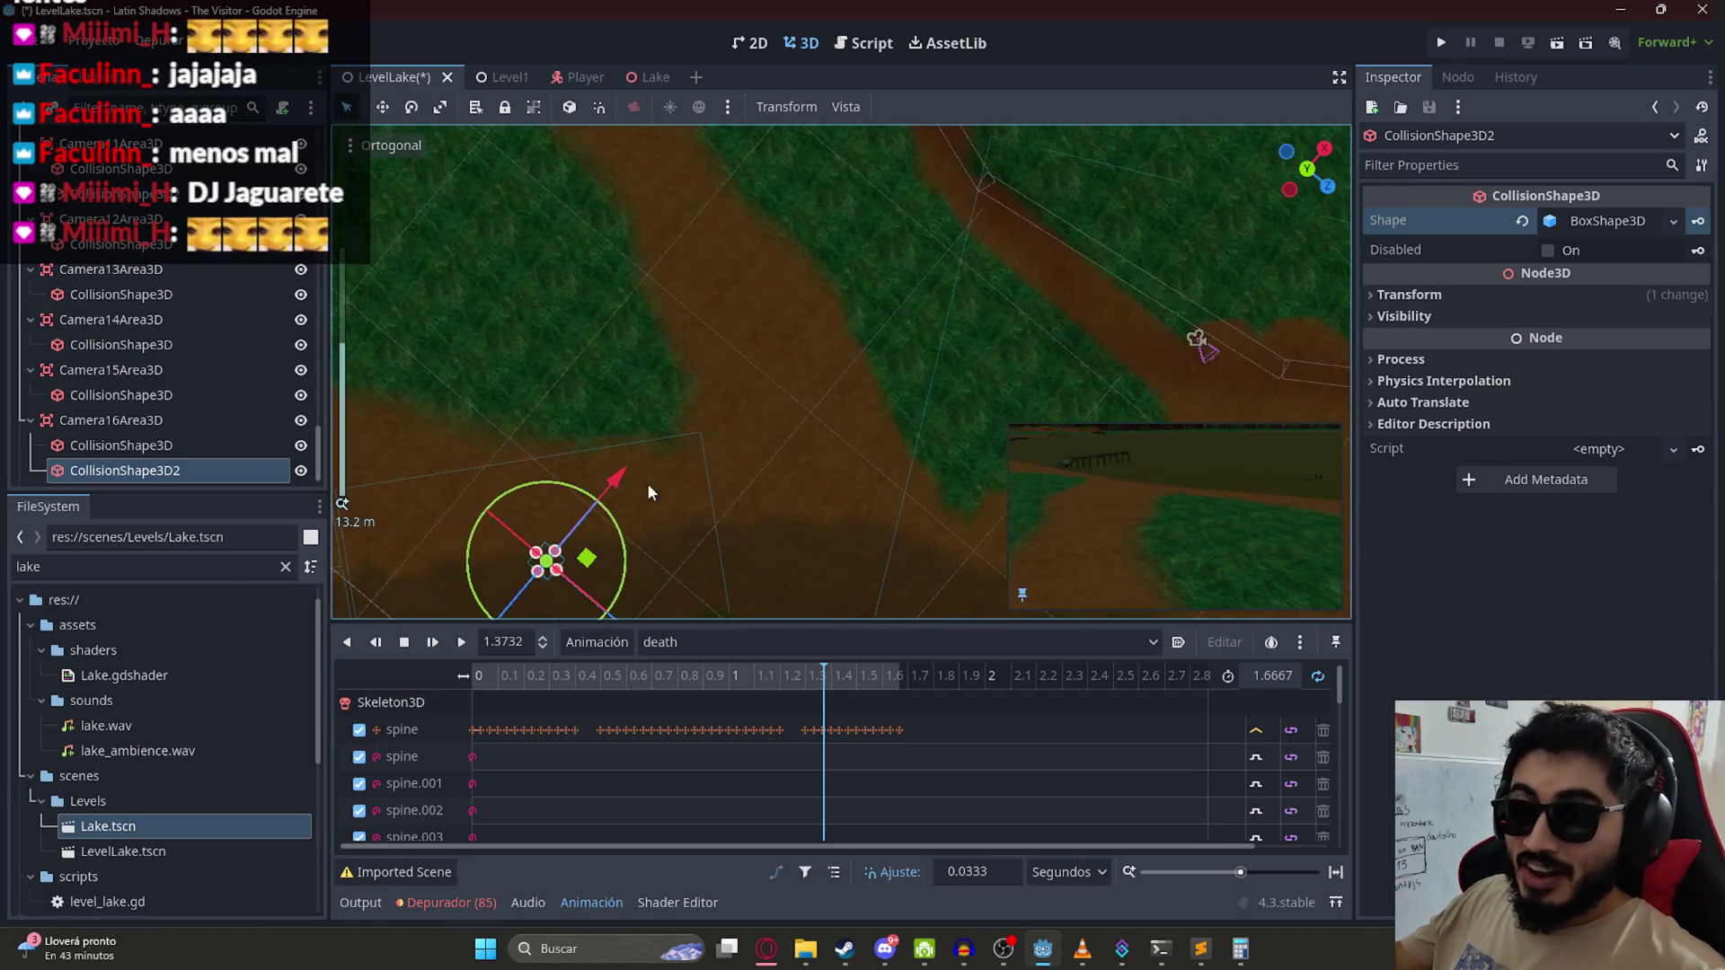
left_click_drag(752, 415, 860, 322)
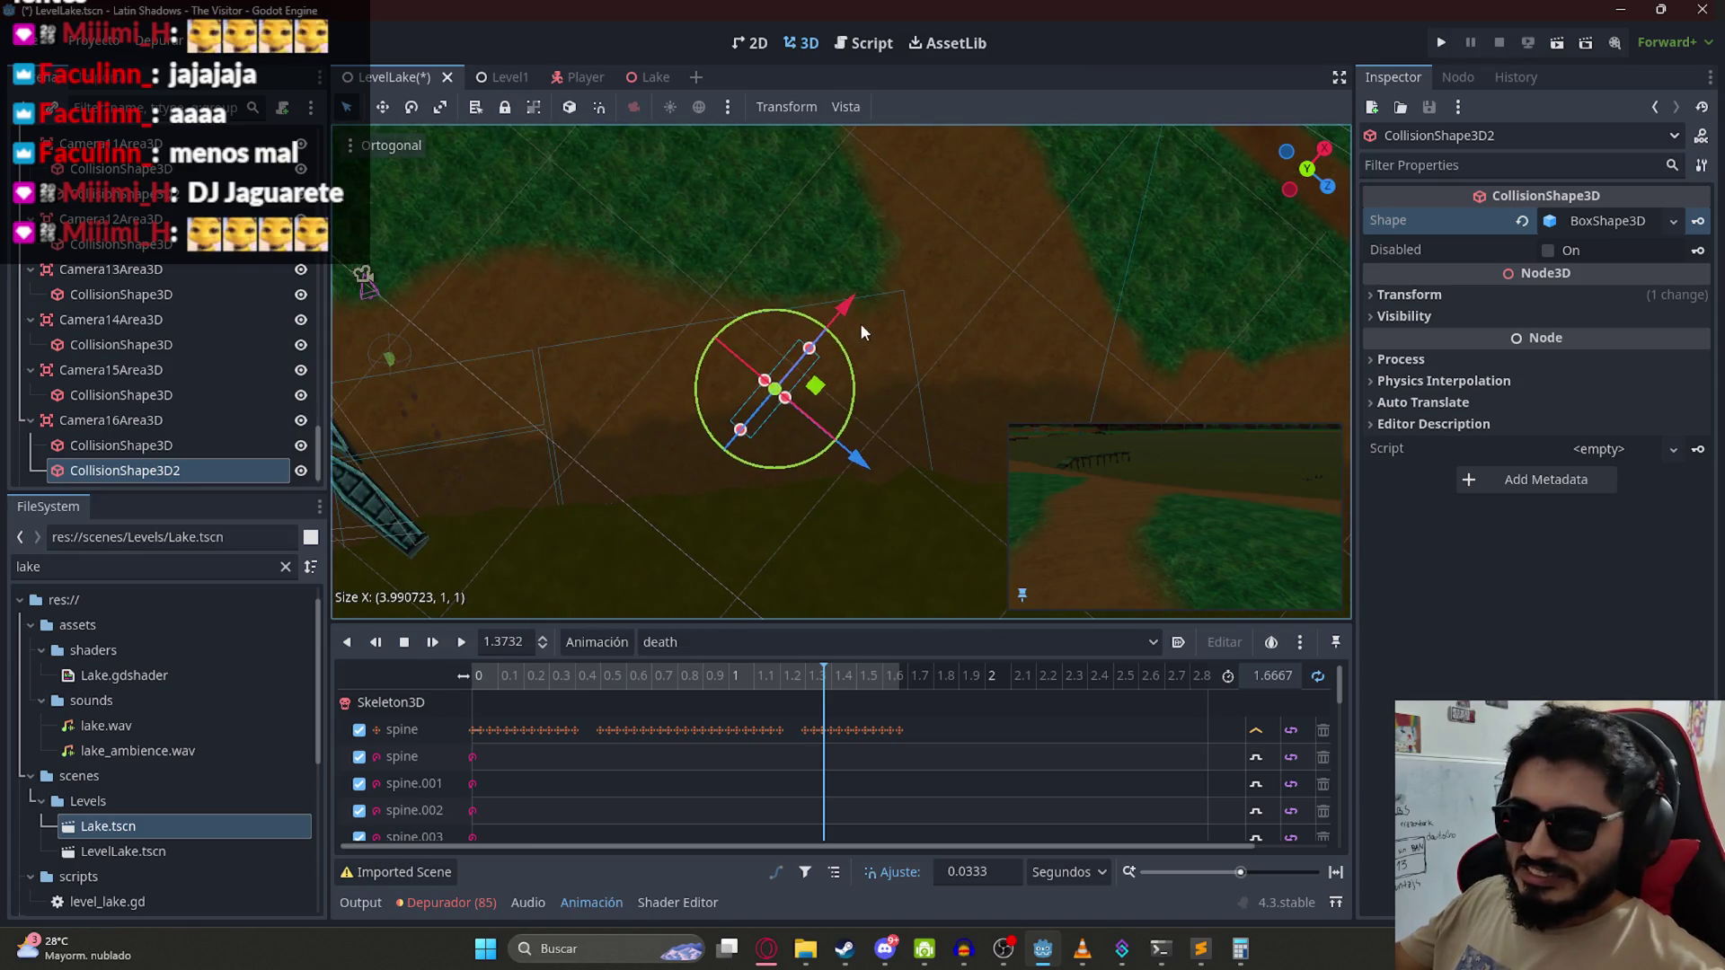
scroll(956, 347, "down", 3)
mouse_move(684, 410)
left_mouse_down()
mouse_move(712, 437)
mouse_move(865, 390)
left_mouse_up()
mouse_move(867, 458)
left_mouse_down()
mouse_move(843, 471)
mouse_move(893, 484)
left_mouse_up()
mouse_move(851, 395)
left_mouse_down()
mouse_move(871, 409)
mouse_move(743, 386)
mouse_move(807, 445)
mouse_move(793, 511)
mouse_move(819, 503)
left_mouse_up()
mouse_move(858, 440)
left_mouse_down()
mouse_move(796, 342)
mouse_move(832, 304)
mouse_move(775, 338)
left_mouse_up()
mouse_move(773, 398)
left_mouse_down()
mouse_move(774, 520)
mouse_move(875, 156)
left_mouse_up()
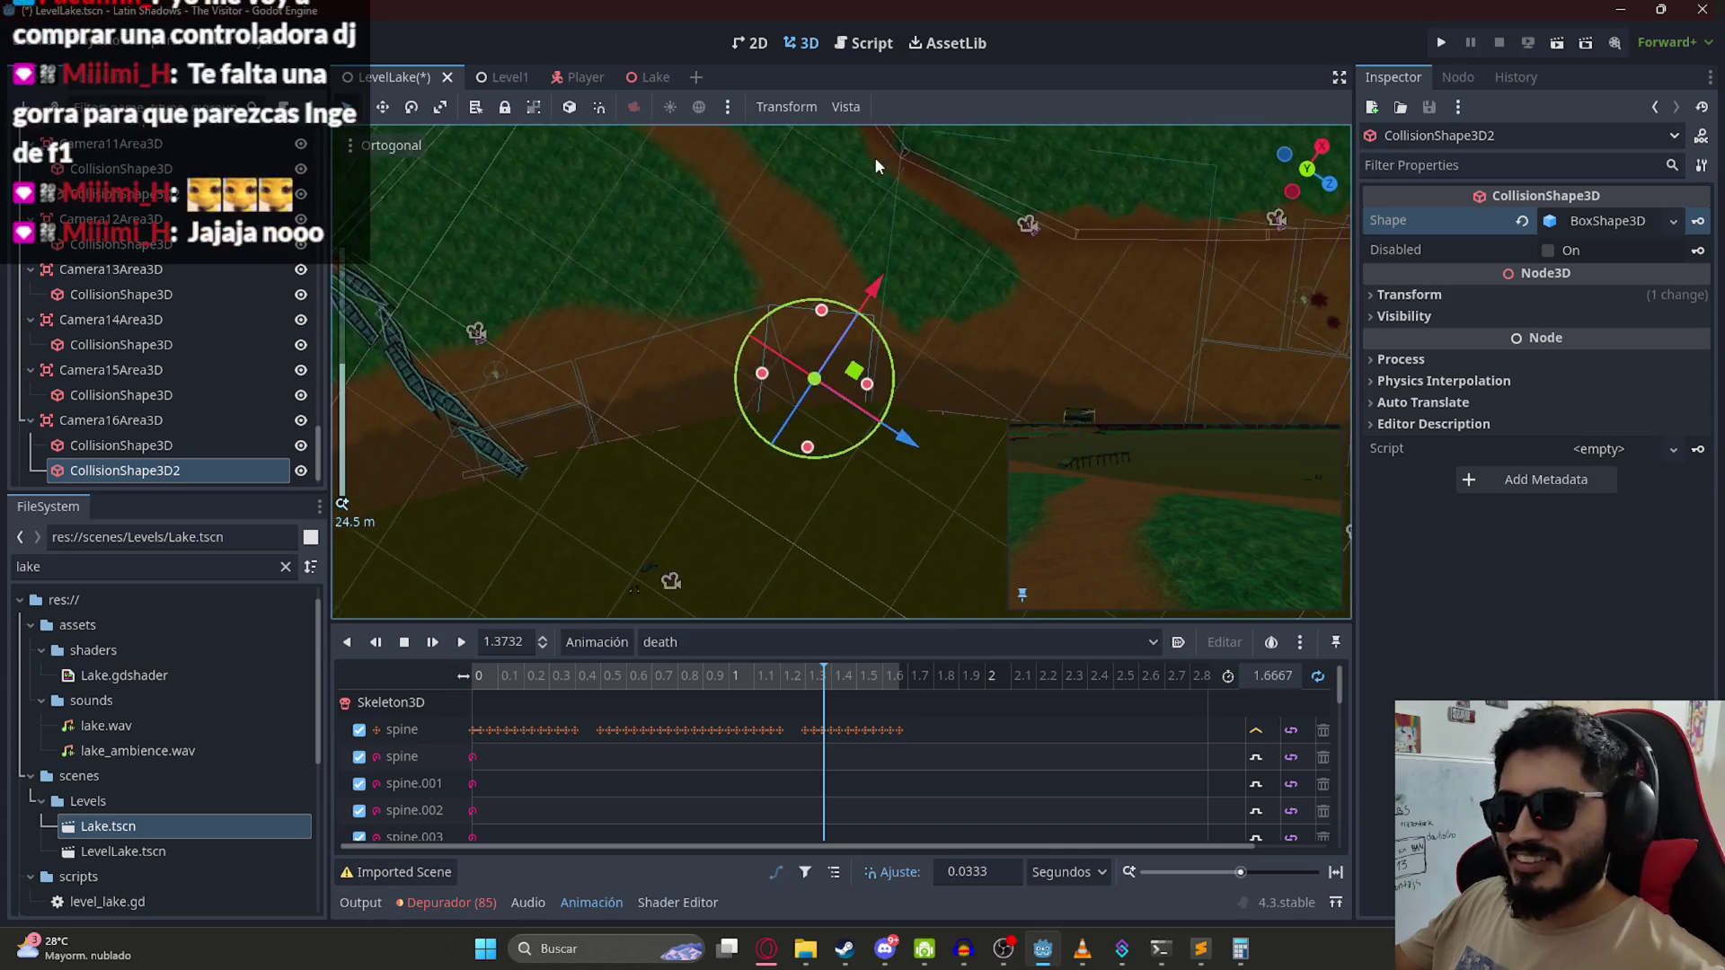
mouse_move(749, 251)
left_mouse_down()
mouse_move(790, 417)
mouse_move(776, 307)
left_mouse_up()
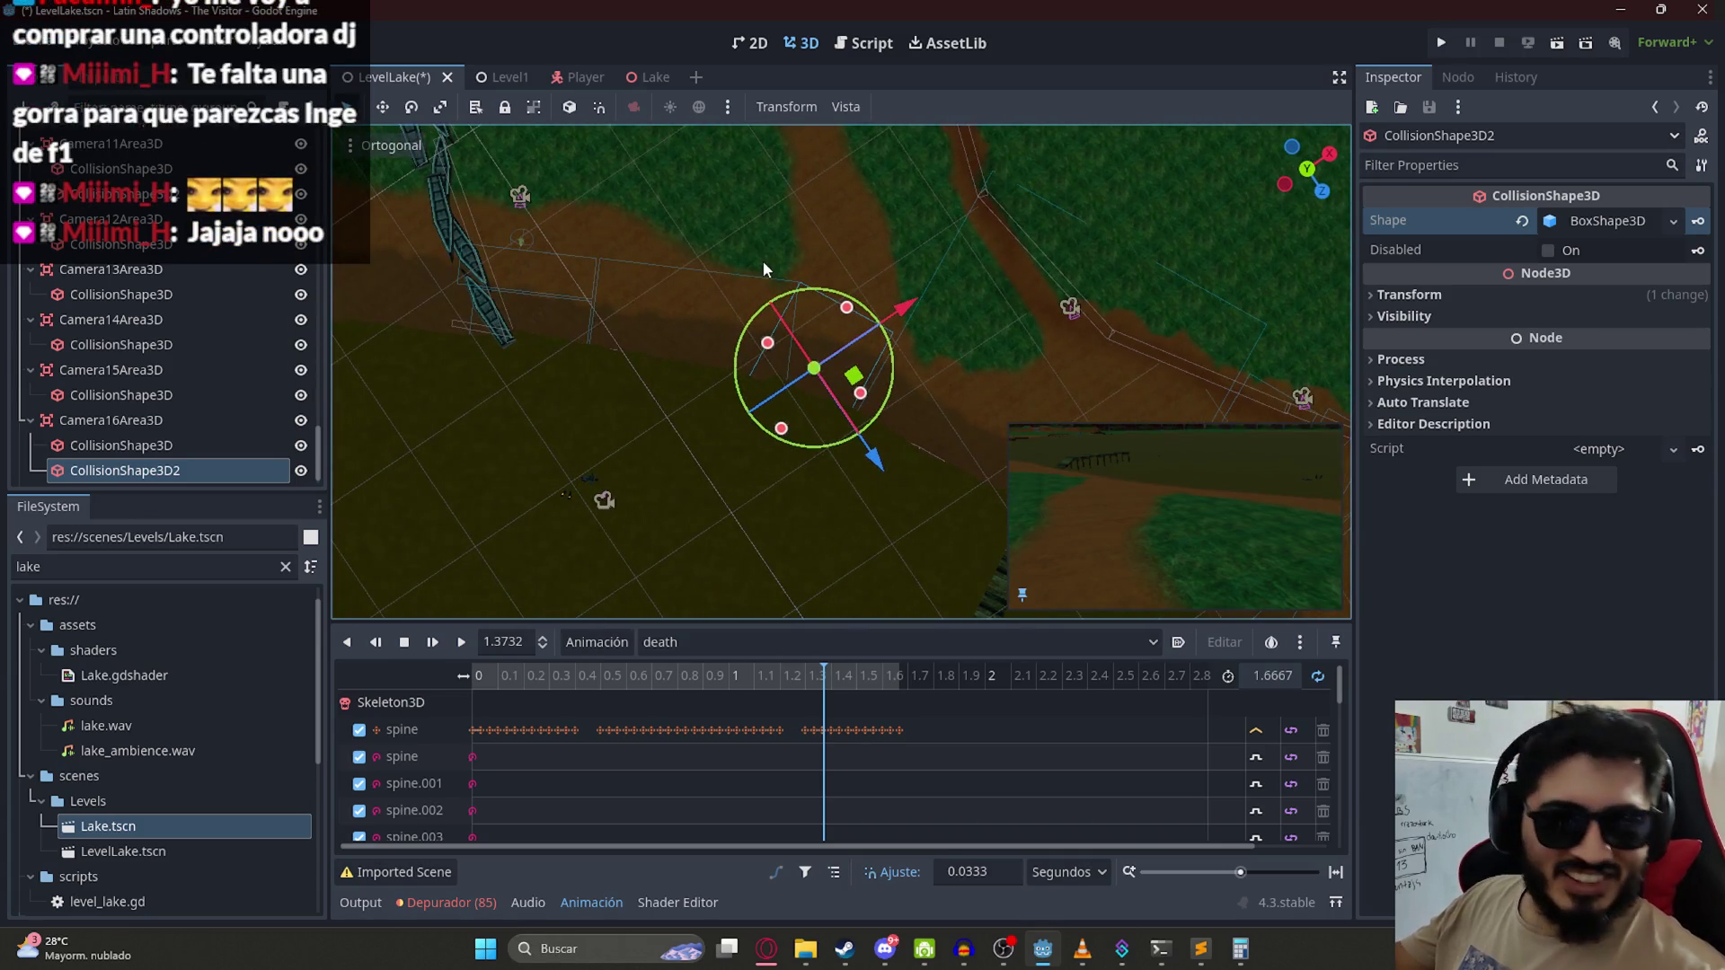
Step: Save the level scene
key("ctrl+s")
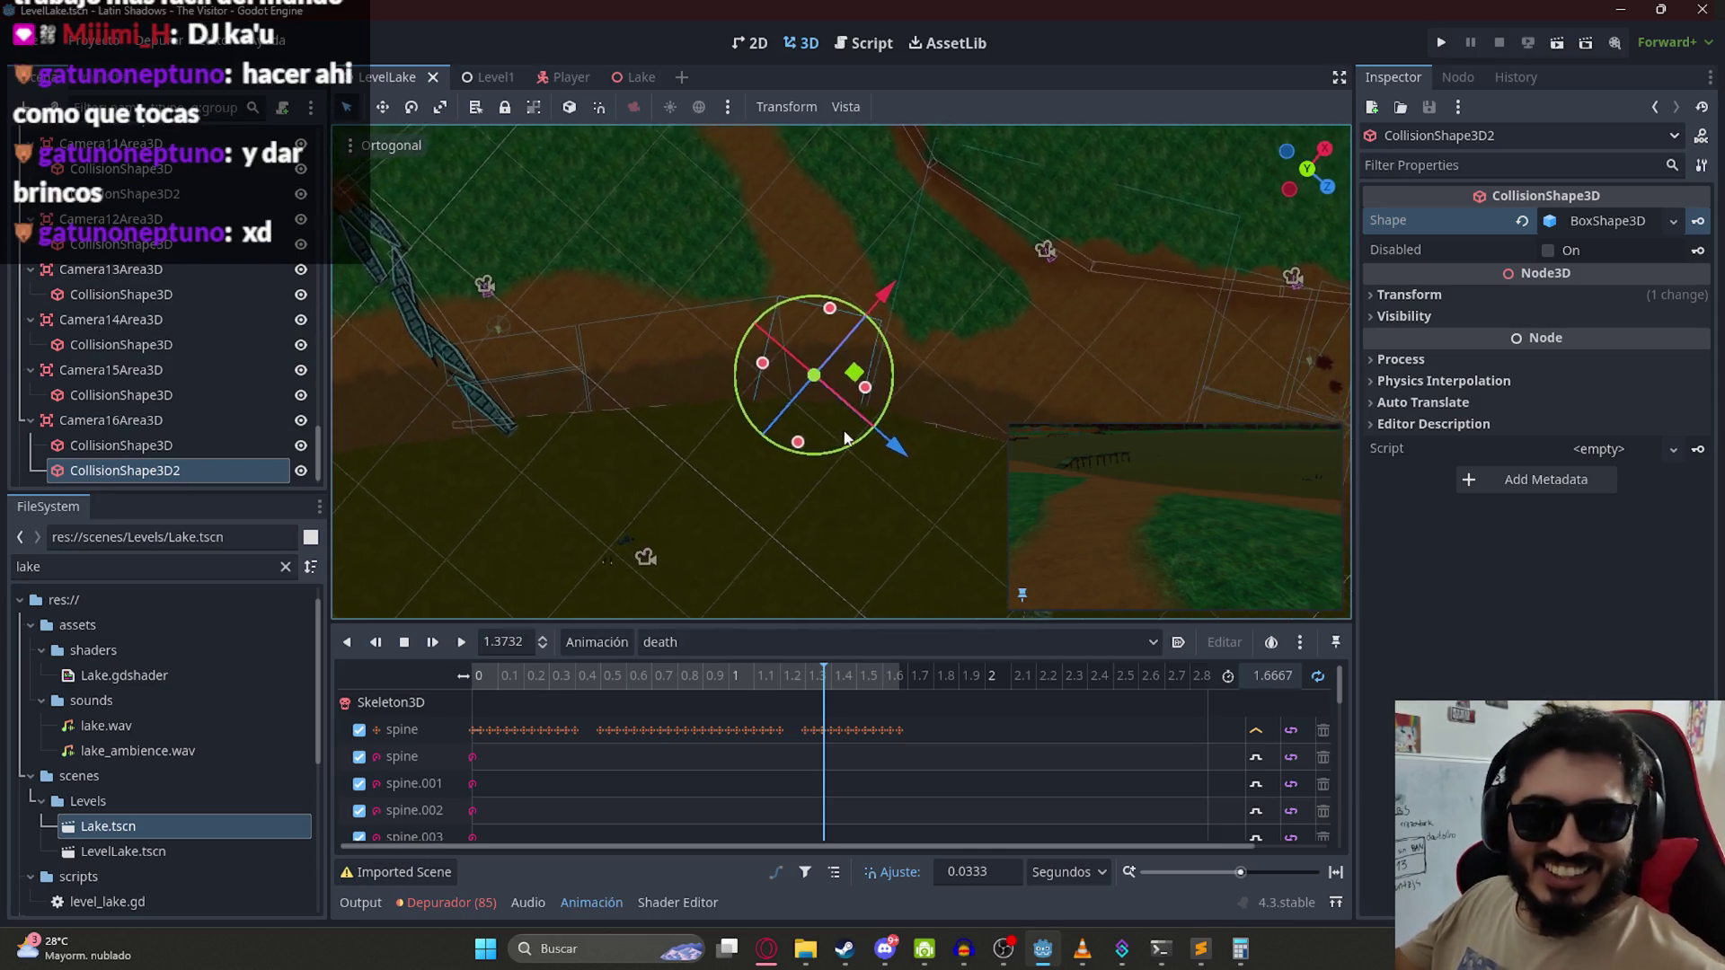
scroll(835, 387, "up", 3)
scroll(947, 274, "down", 6)
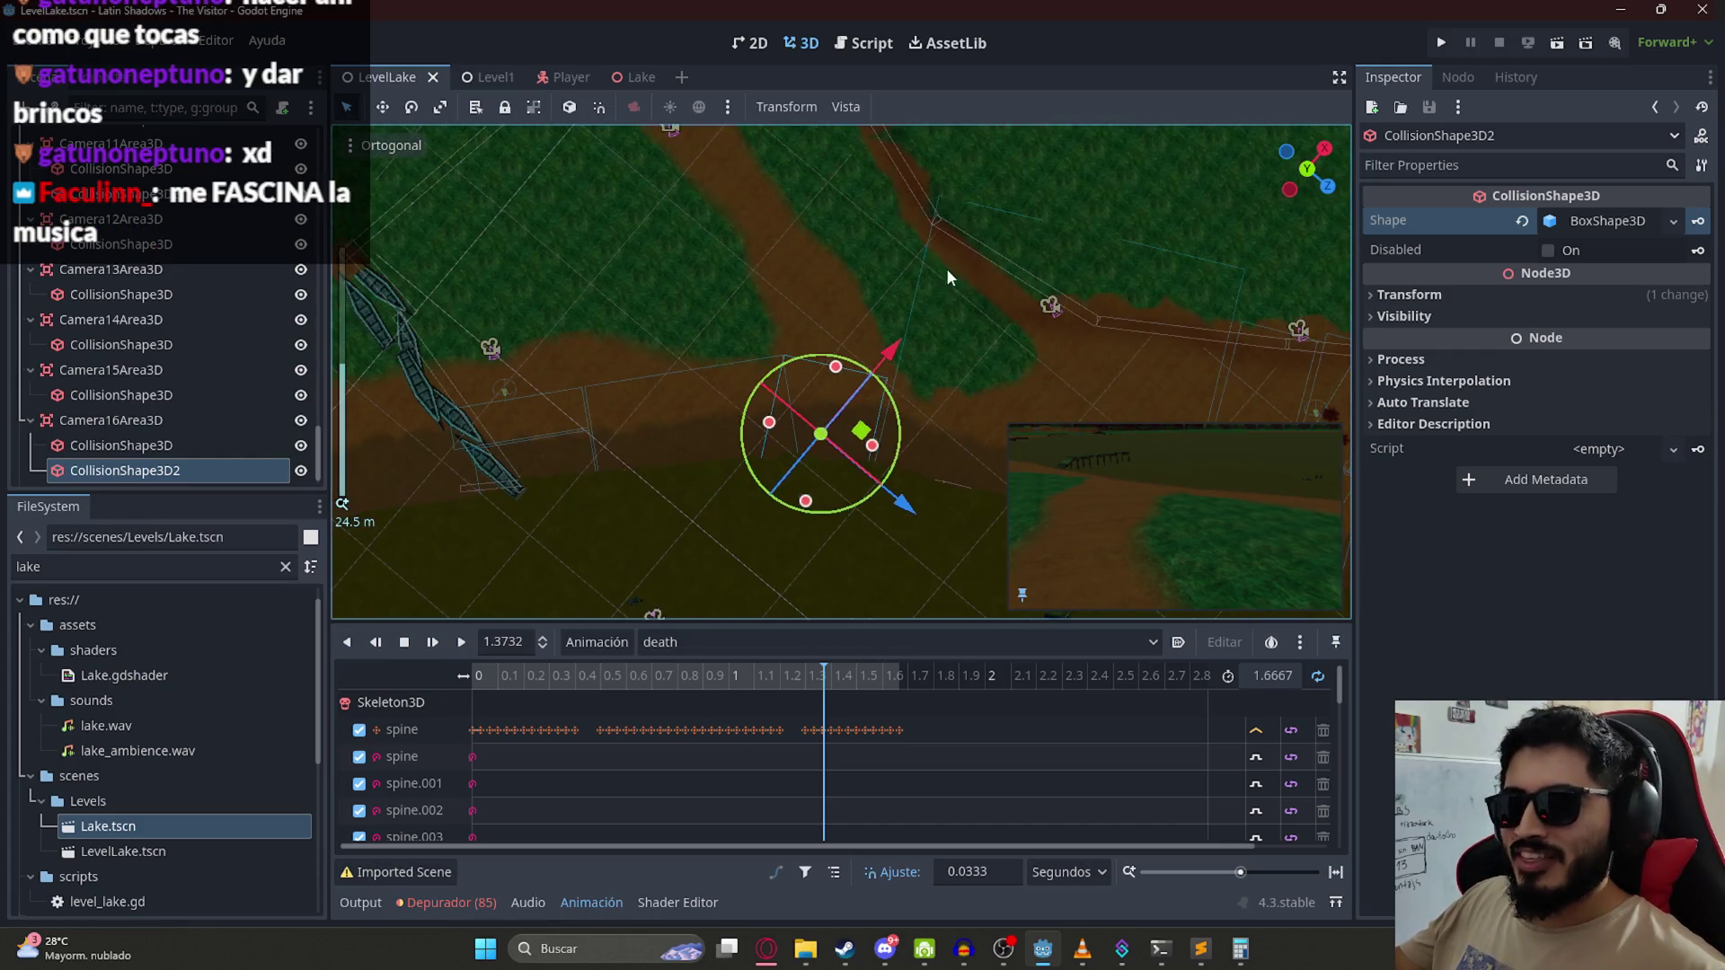
right_click(148, 420)
Step: Add a third CollisionShape3D with a New BoxShape3D and move it toward the path
left_click(225, 317)
key("ctrl+v")
left_click(1608, 225)
left_click(1592, 298)
scroll(849, 383, "down", 5)
scroll(1036, 480, "down", 2)
mouse_move(943, 449)
left_mouse_down()
mouse_move(903, 489)
mouse_move(824, 377)
left_mouse_up()
Step: Stretch the third collision box along the dirt path using its size handles
scroll(824, 377, "up", 3)
scroll(824, 375, "up", 5)
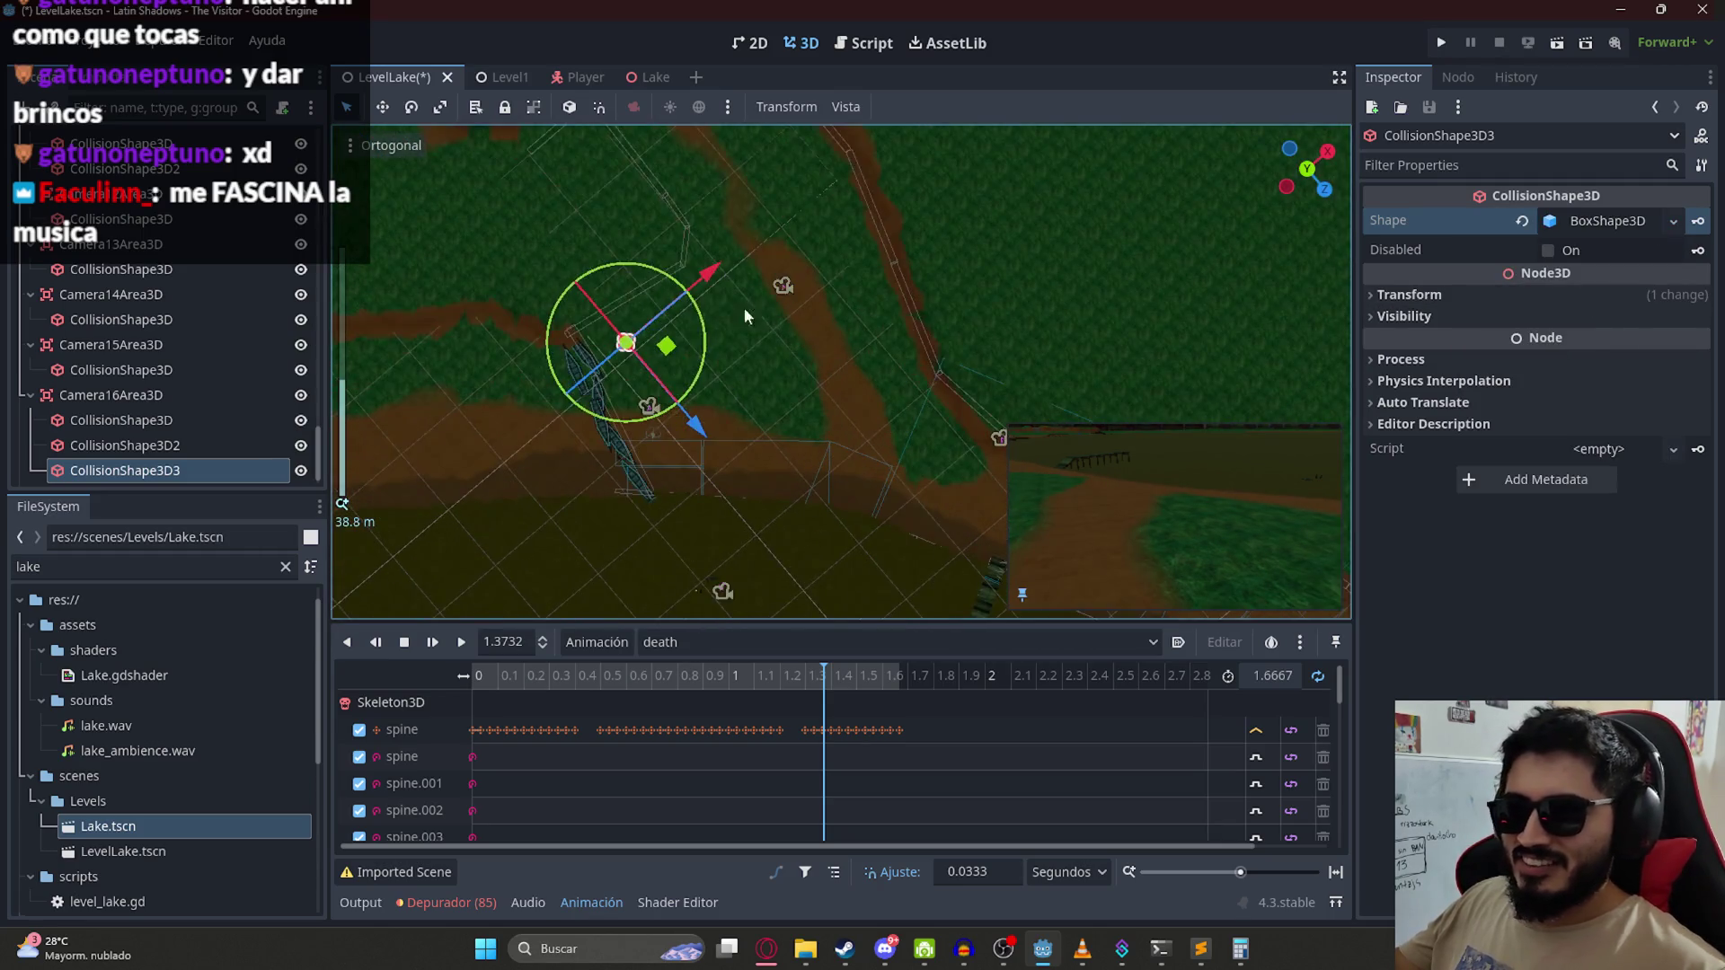
scroll(663, 353, "up", 3)
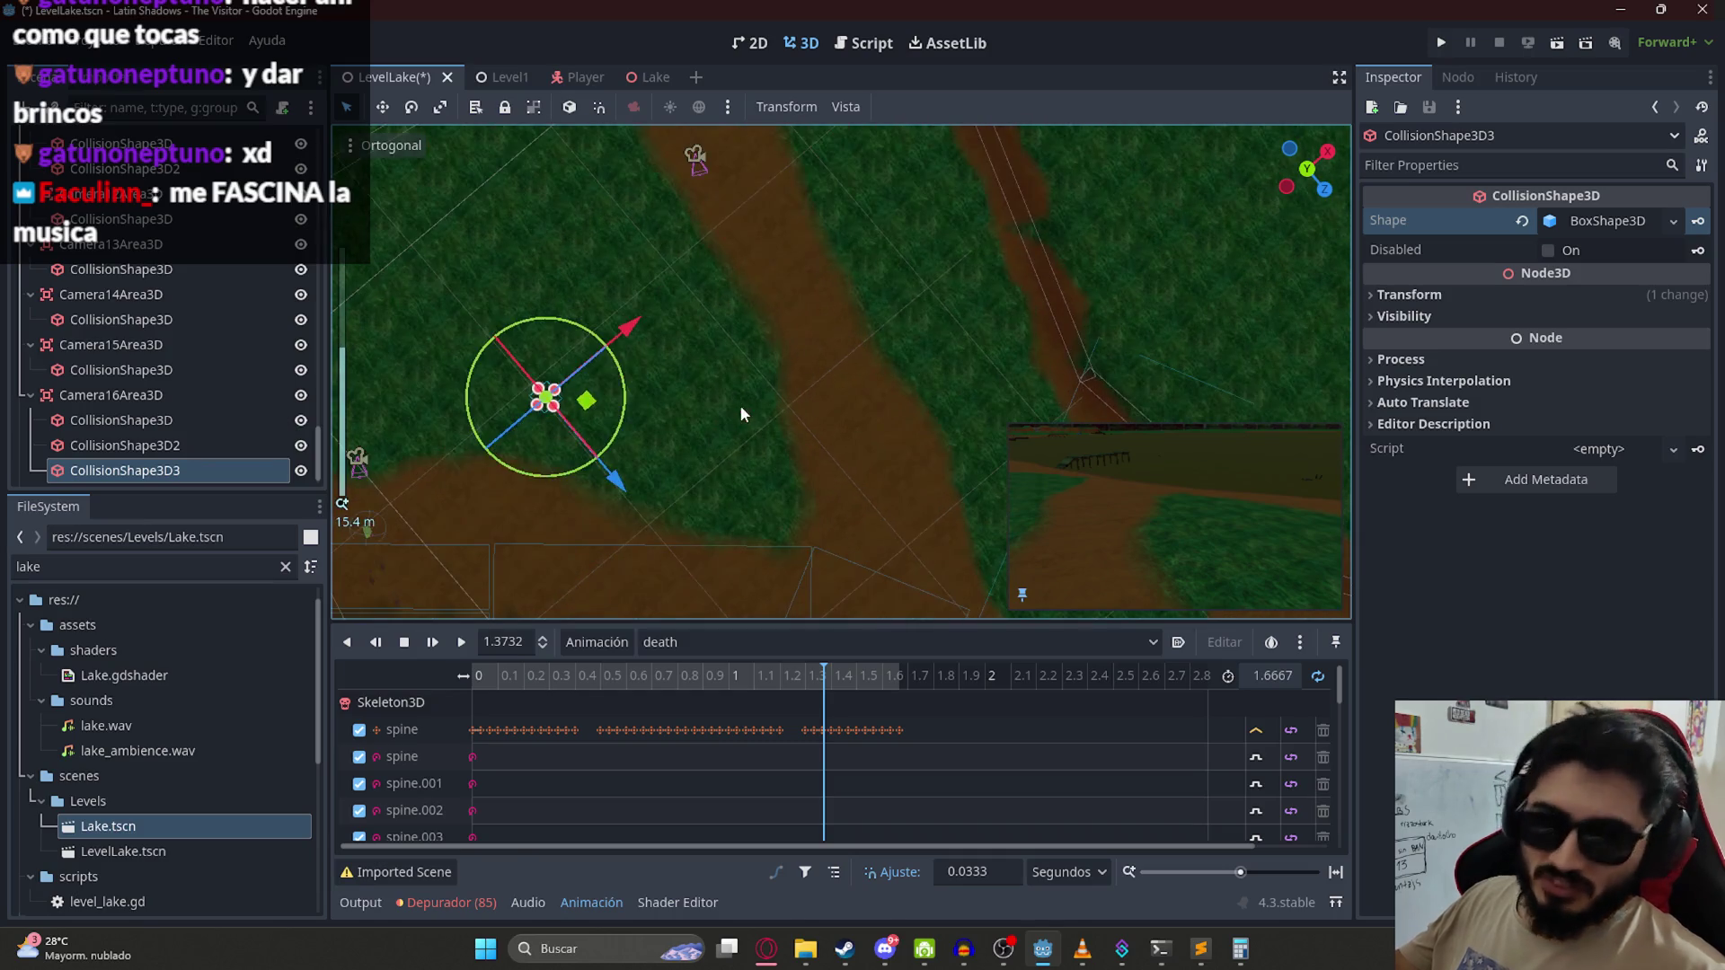
mouse_move(716, 347)
left_mouse_down()
mouse_move(811, 416)
mouse_move(847, 327)
left_mouse_up()
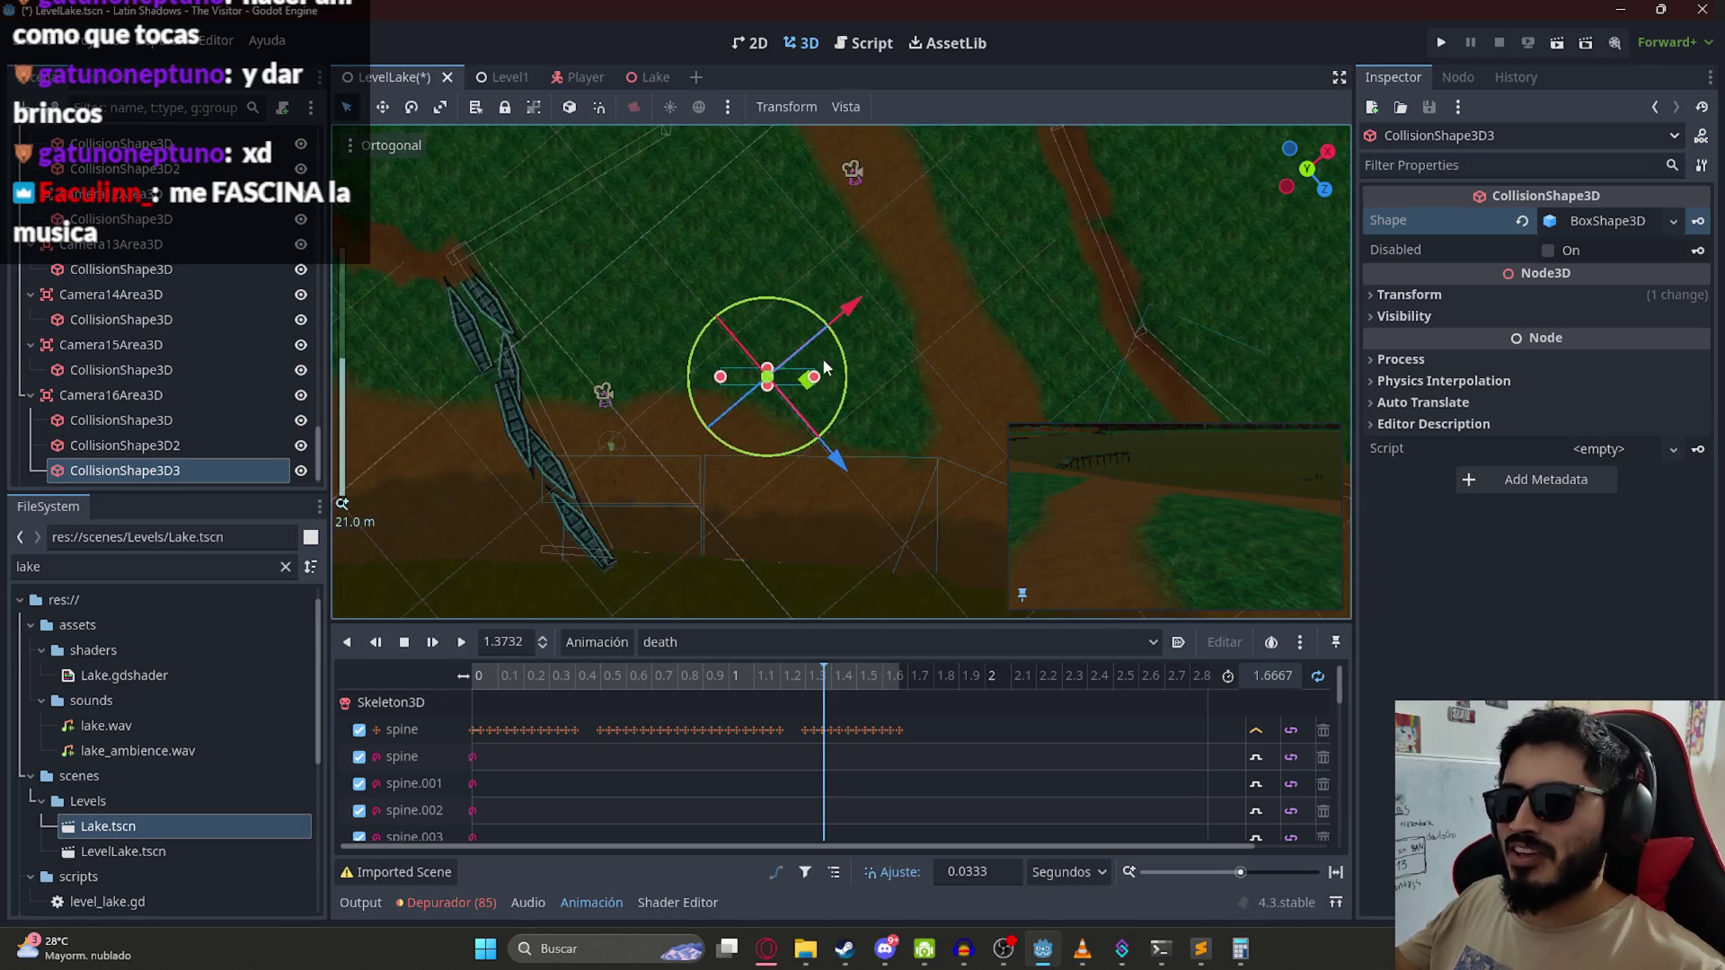
scroll(822, 358, "down", 4)
mouse_move(712, 383)
left_mouse_down()
mouse_move(717, 444)
mouse_move(427, 401)
left_mouse_up()
scroll(629, 372, "right", 3)
mouse_move(568, 404)
left_mouse_down()
mouse_move(719, 409)
mouse_move(699, 427)
left_mouse_up()
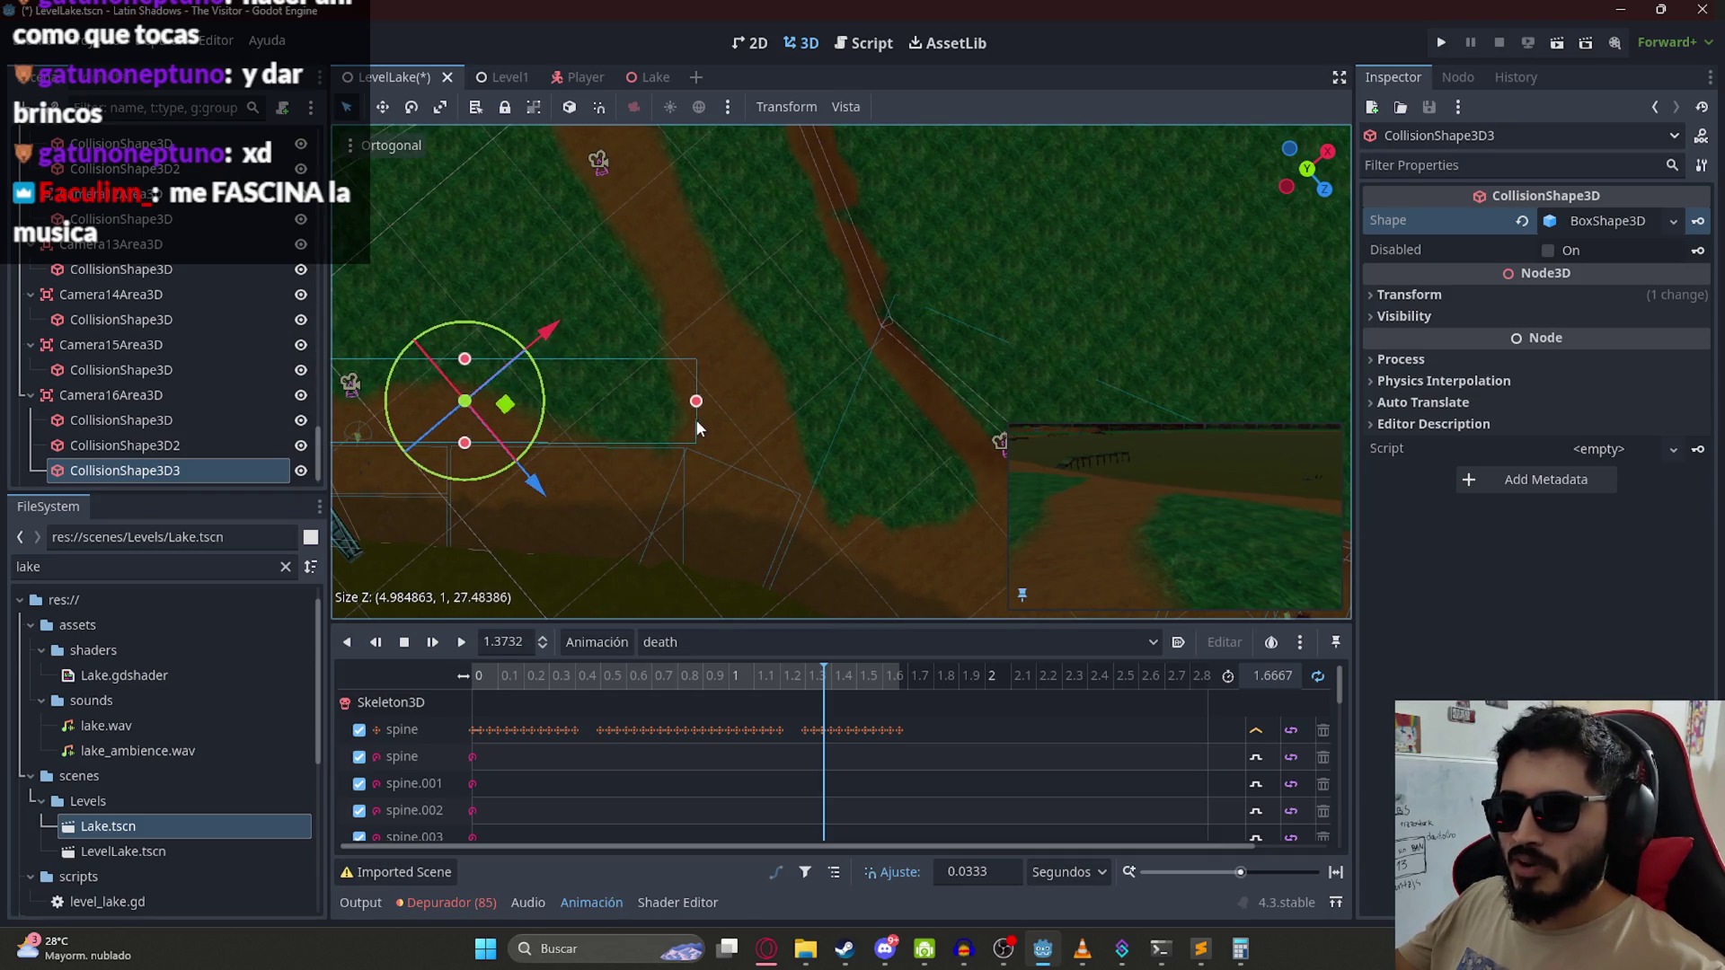
Step: Widen CollisionShape3D2 along X to about 22 units
left_click(701, 455)
left_click(716, 460)
mouse_move(714, 542)
left_mouse_down()
mouse_move(824, 336)
mouse_move(867, 302)
left_mouse_up()
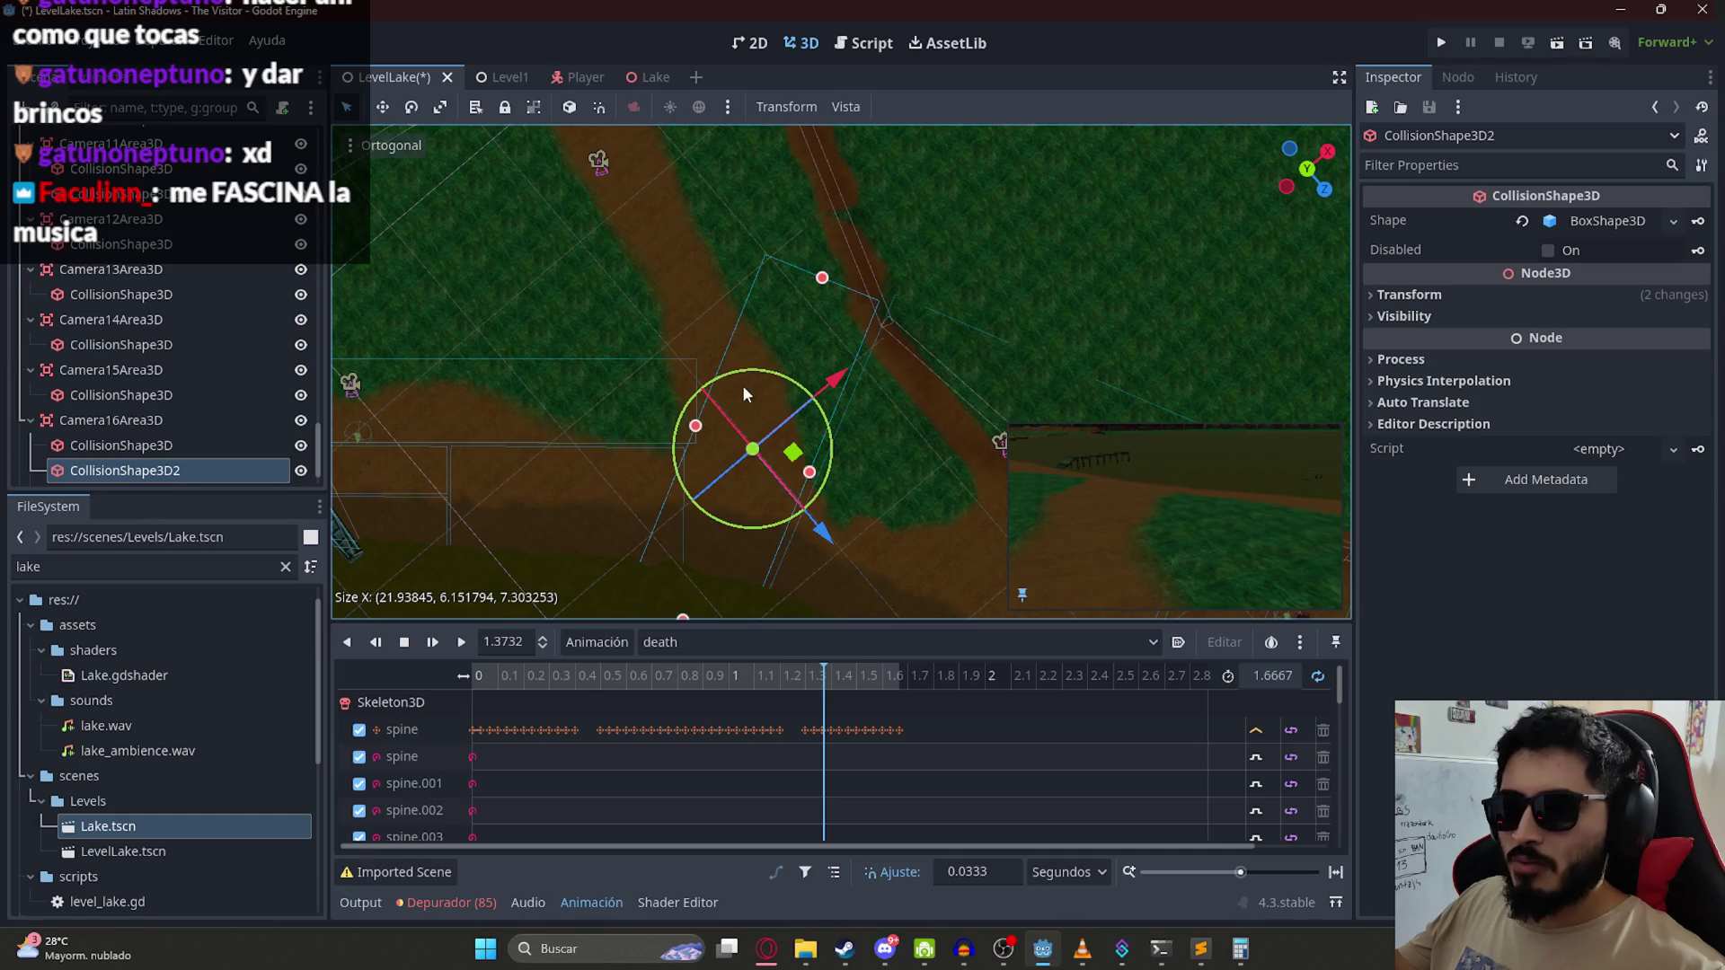
Step: Adjust the second box's depth, then move the third box along the path and set its width
mouse_move(698, 430)
left_mouse_down()
mouse_move(797, 415)
mouse_move(701, 431)
mouse_move(805, 392)
left_mouse_up()
left_click(676, 358)
scroll(791, 331, "down", 5)
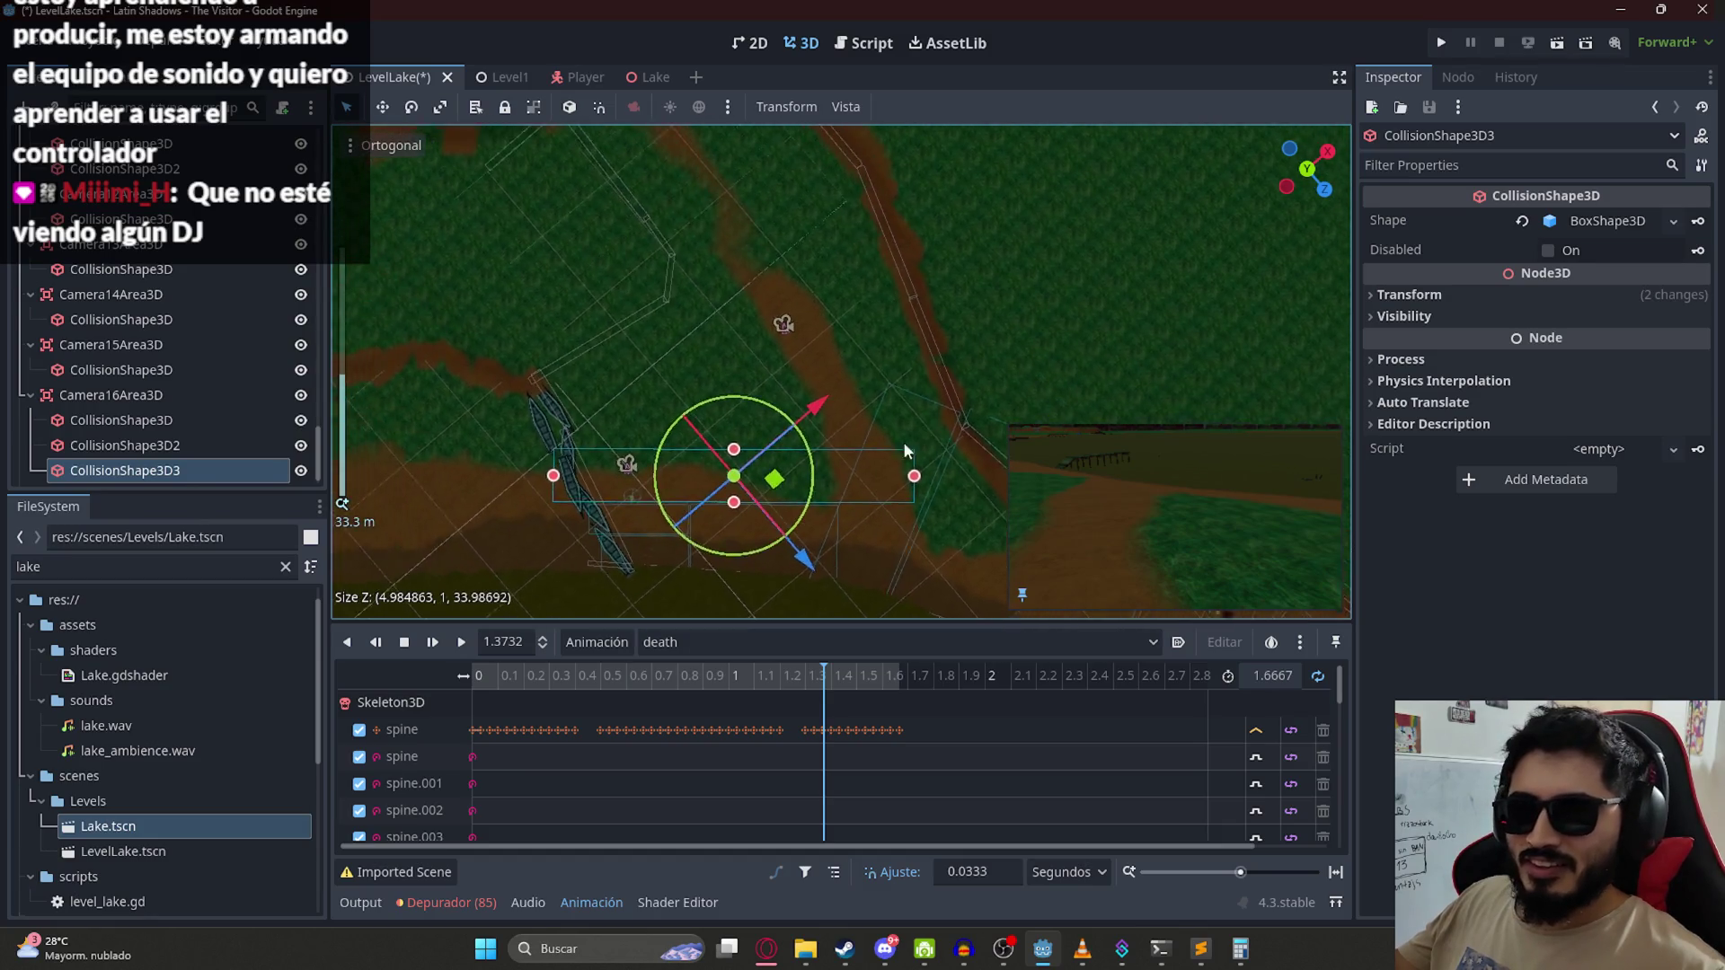
left_click(753, 439)
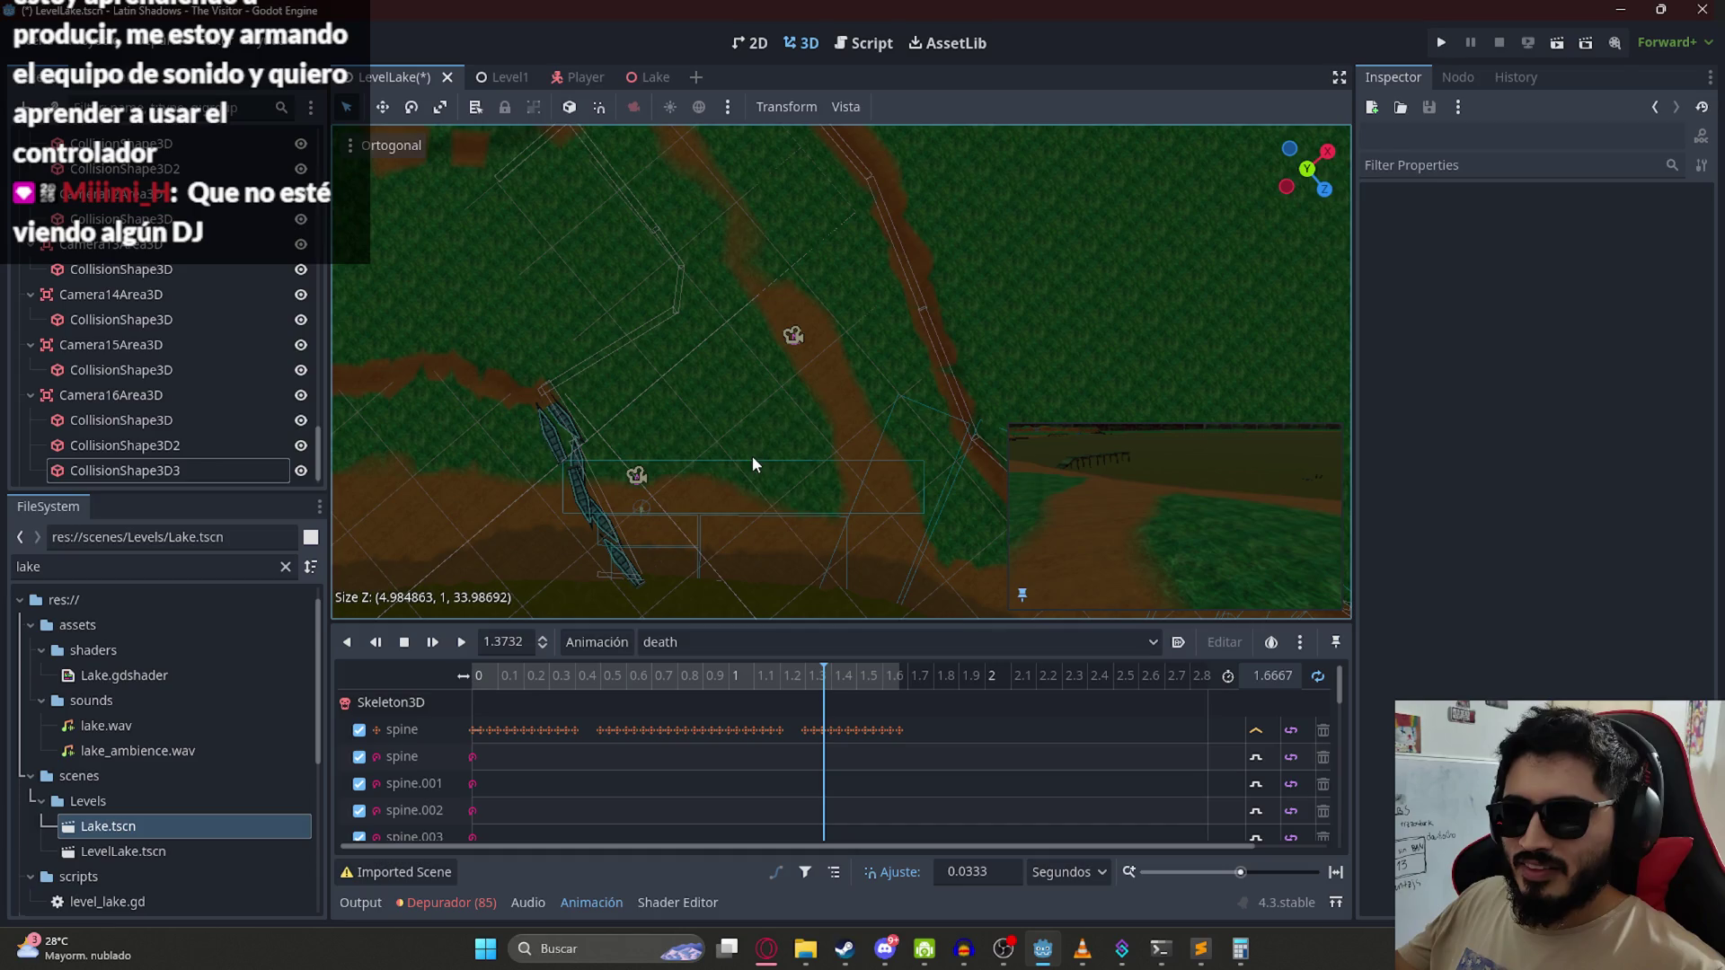
left_click(744, 465)
mouse_move(744, 466)
left_mouse_down()
mouse_move(756, 386)
mouse_move(798, 450)
mouse_move(741, 392)
left_mouse_up()
mouse_move(562, 449)
left_mouse_down()
mouse_move(509, 452)
mouse_move(534, 451)
left_mouse_up()
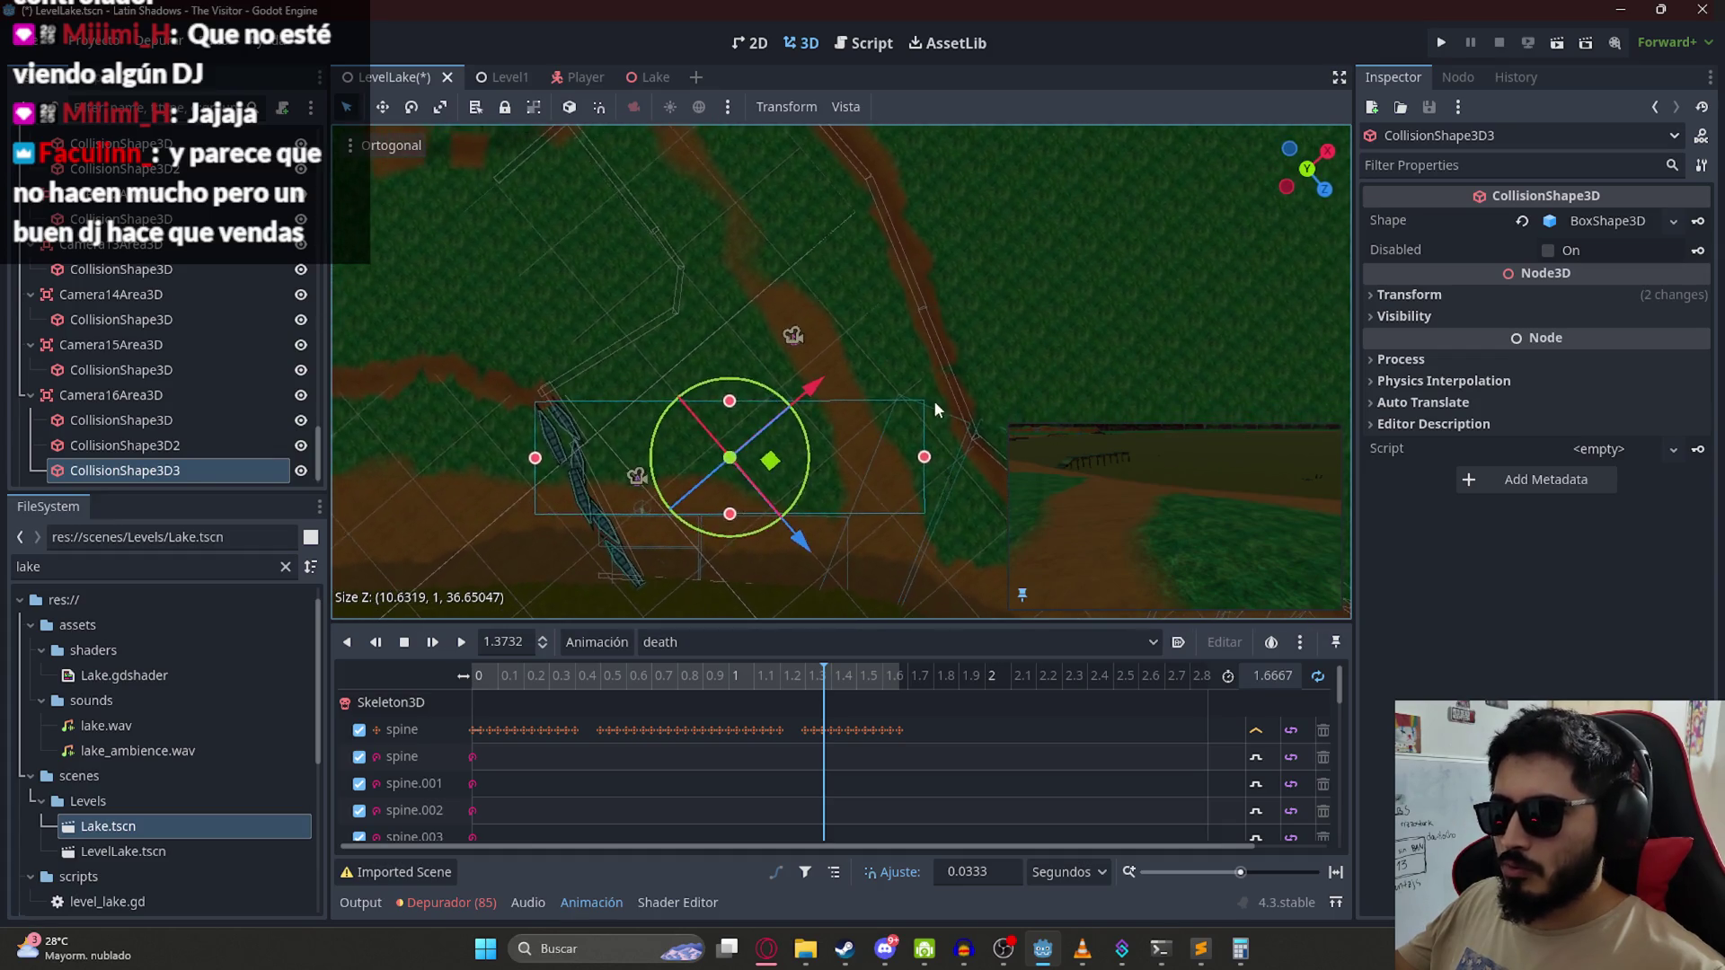
scroll(934, 401, "up", 3)
left_click_drag(663, 418, 667, 411)
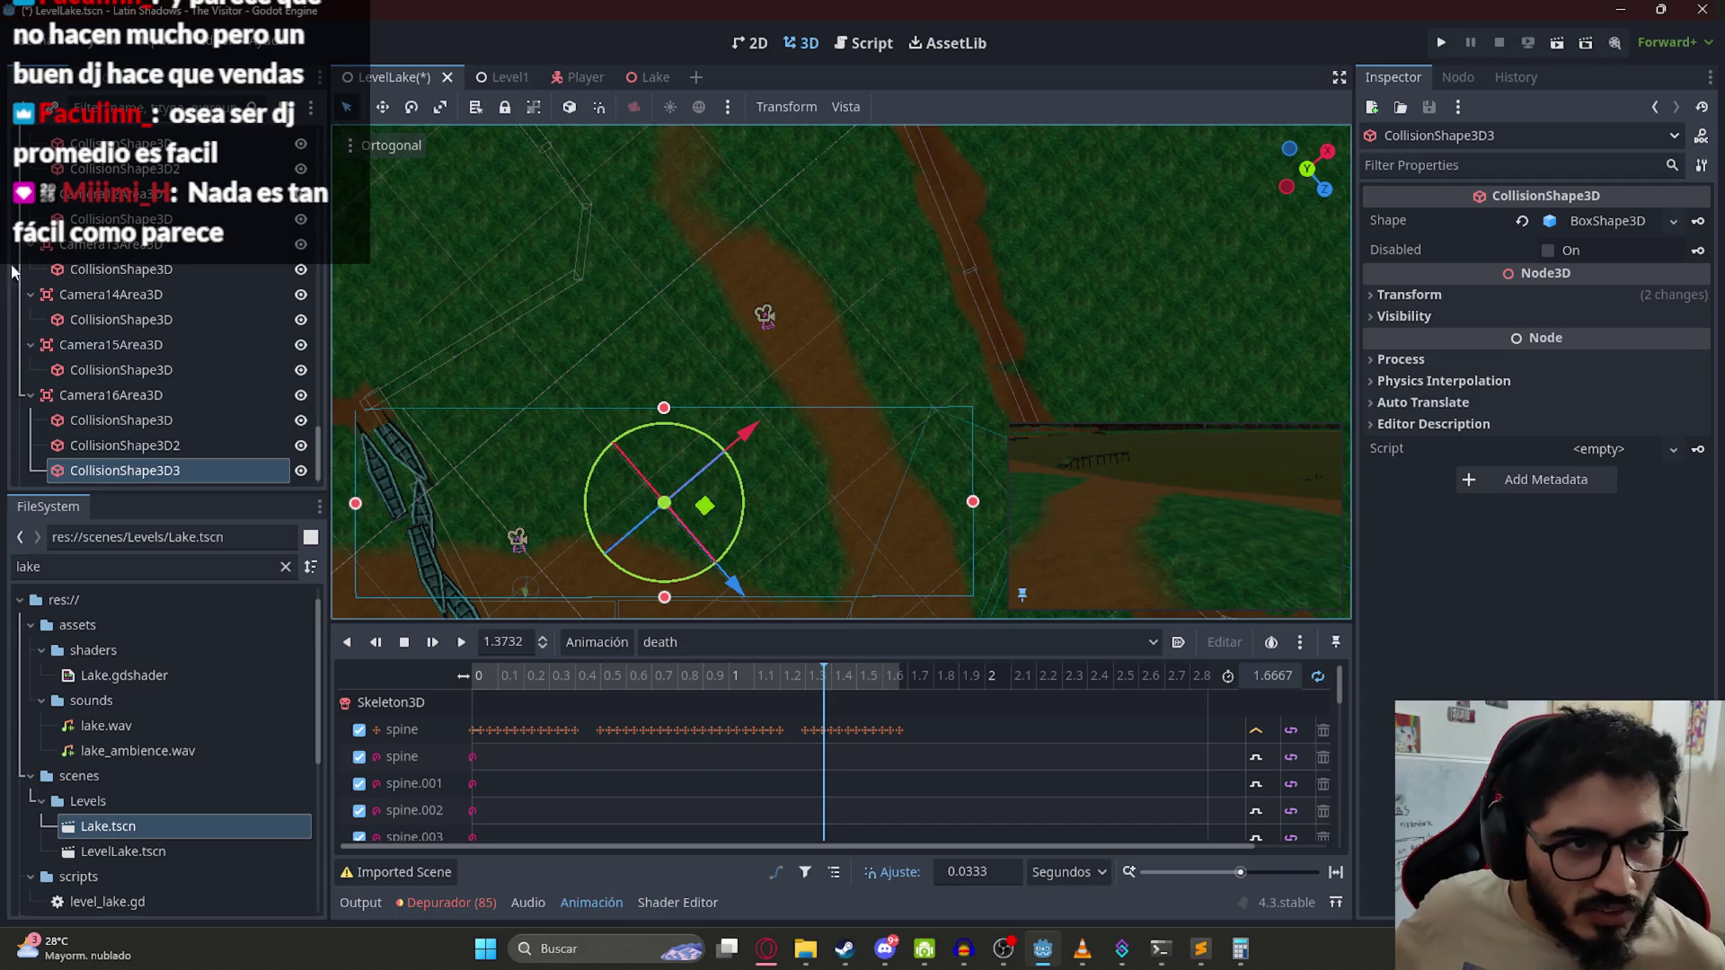
Step: Shorten CollisionShape3D2's depth to about 7.4
scroll(879, 428, "up", 2)
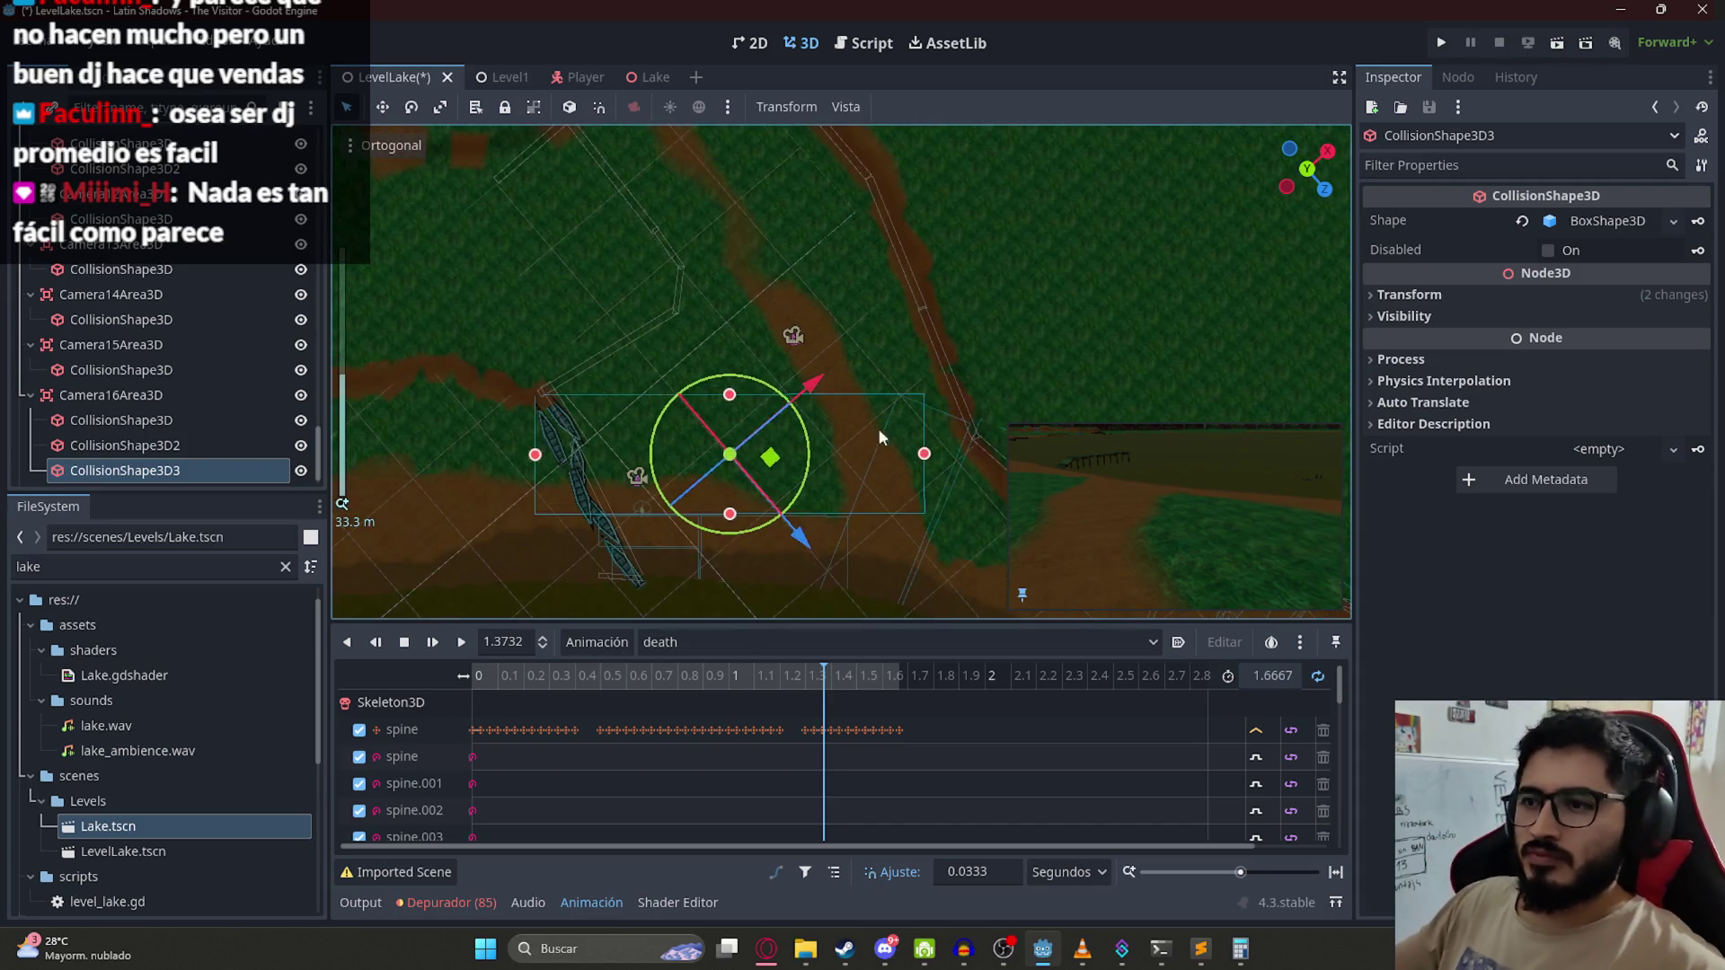
scroll(784, 478, "down", 2)
scroll(783, 381, "up", 2)
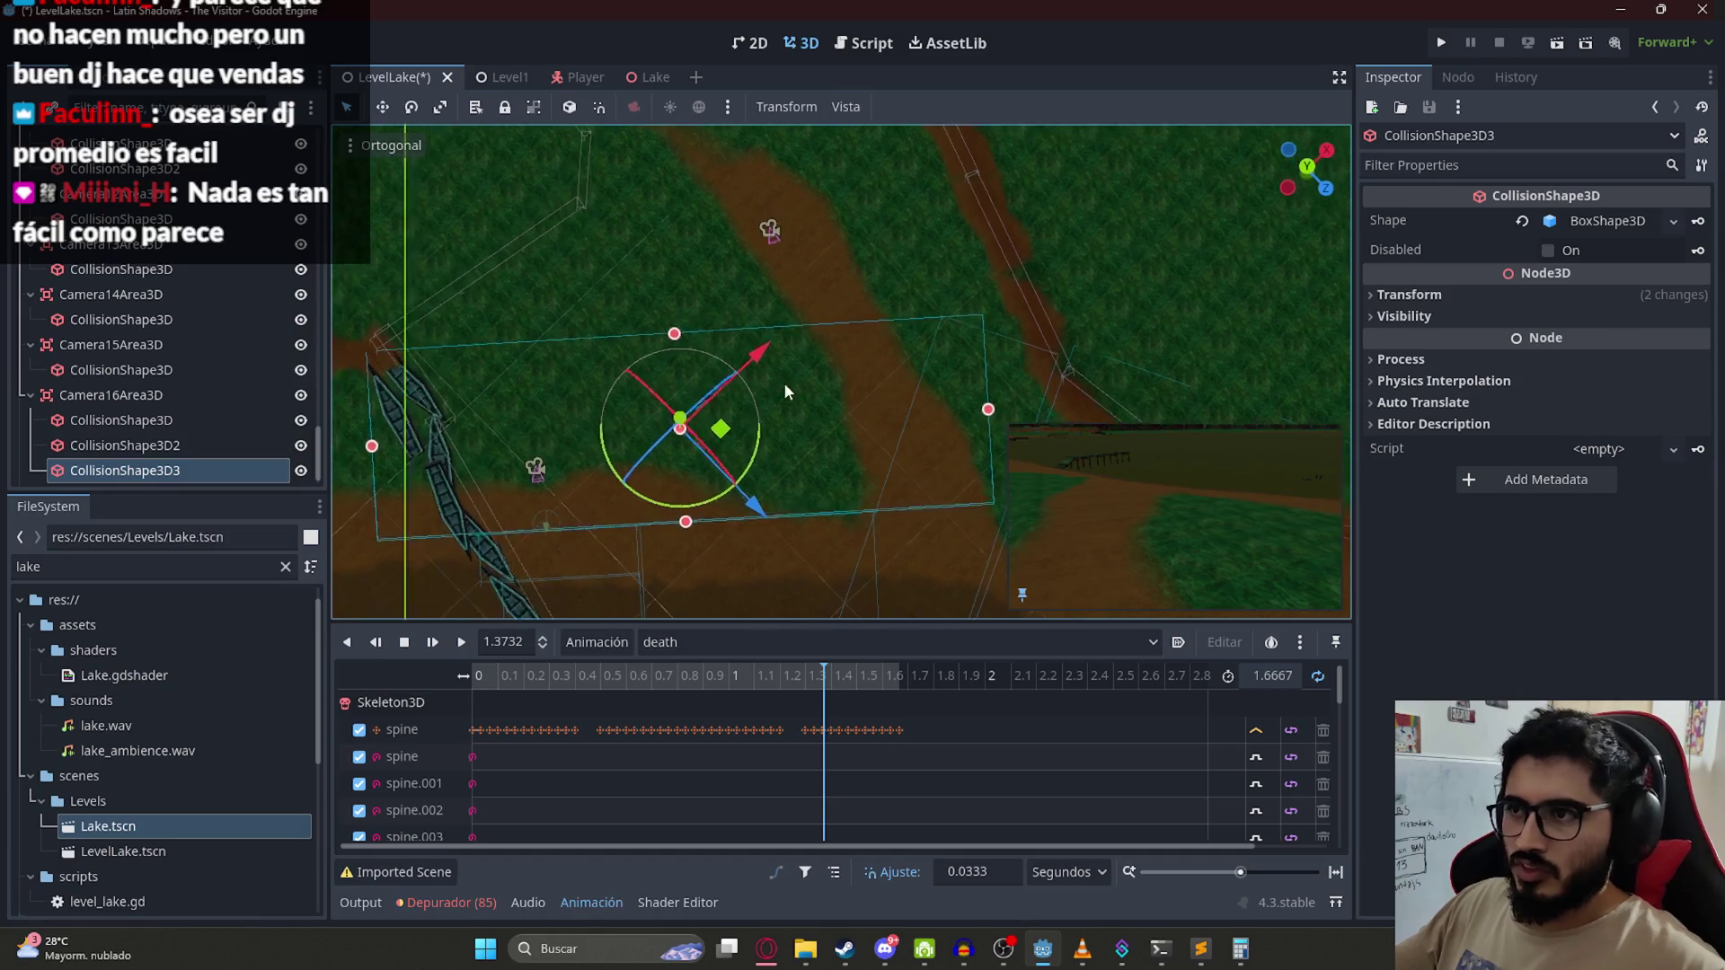
scroll(805, 347, "down", 2)
scroll(971, 377, "up", 2)
scroll(940, 300, "down", 2)
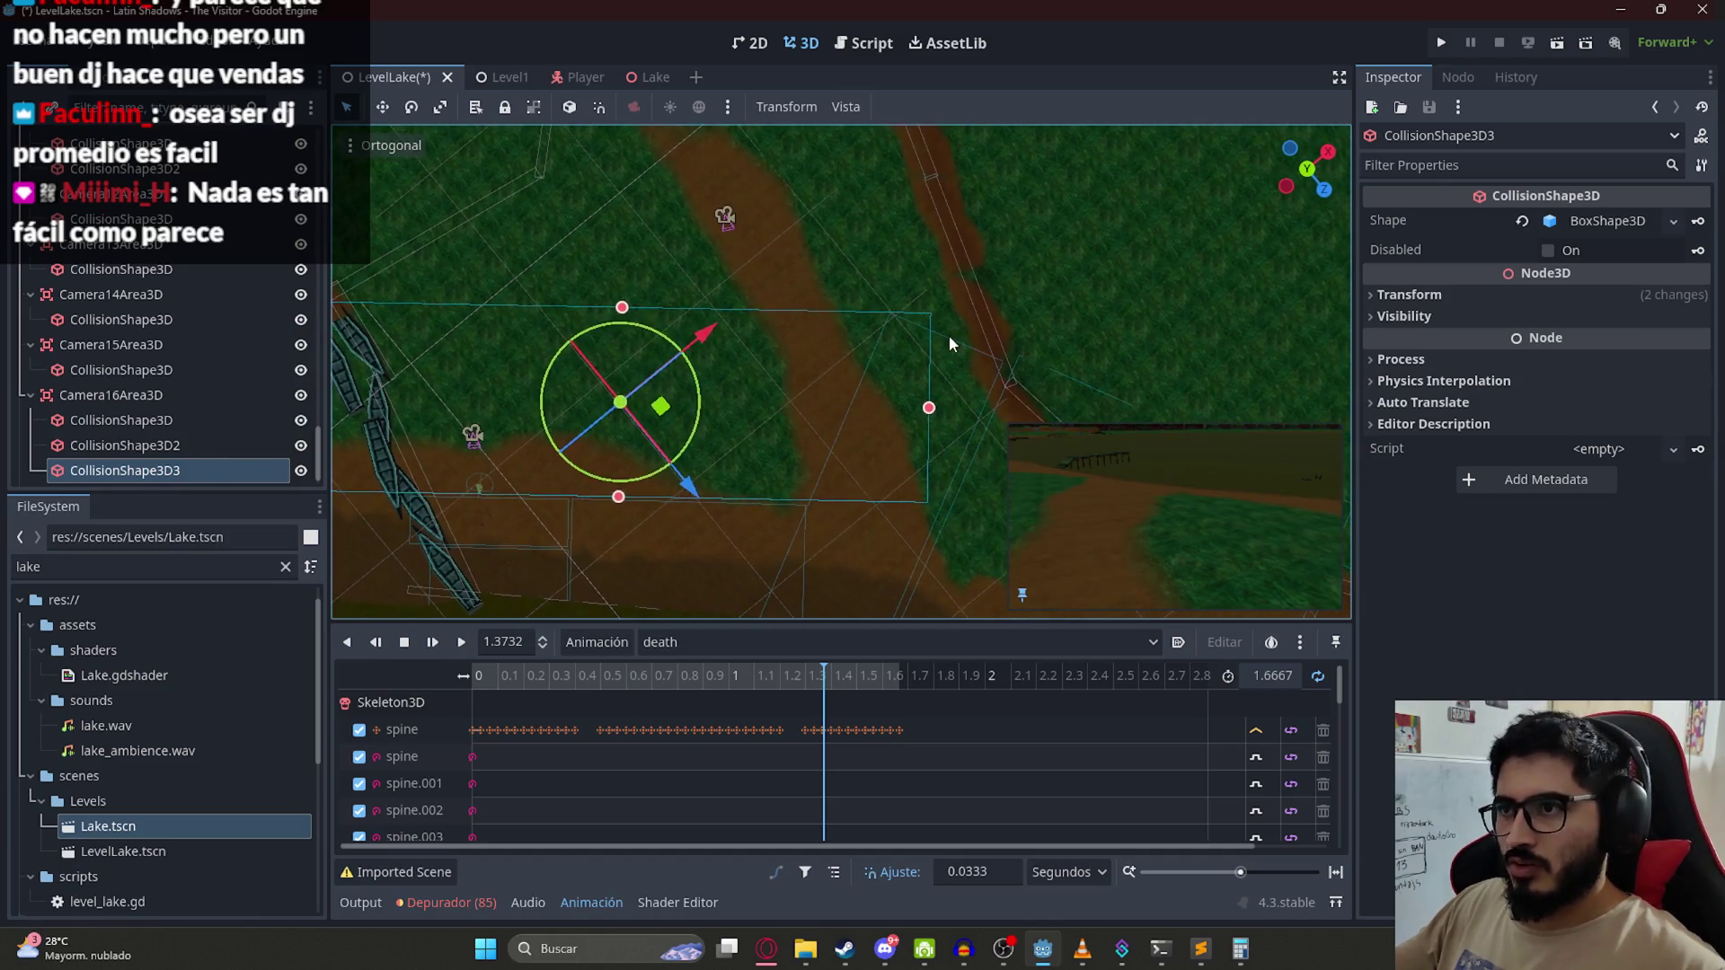
left_click(948, 336)
left_click_drag(950, 326, 958, 345)
scroll(859, 474, "up", 2)
scroll(863, 485, "down", 2)
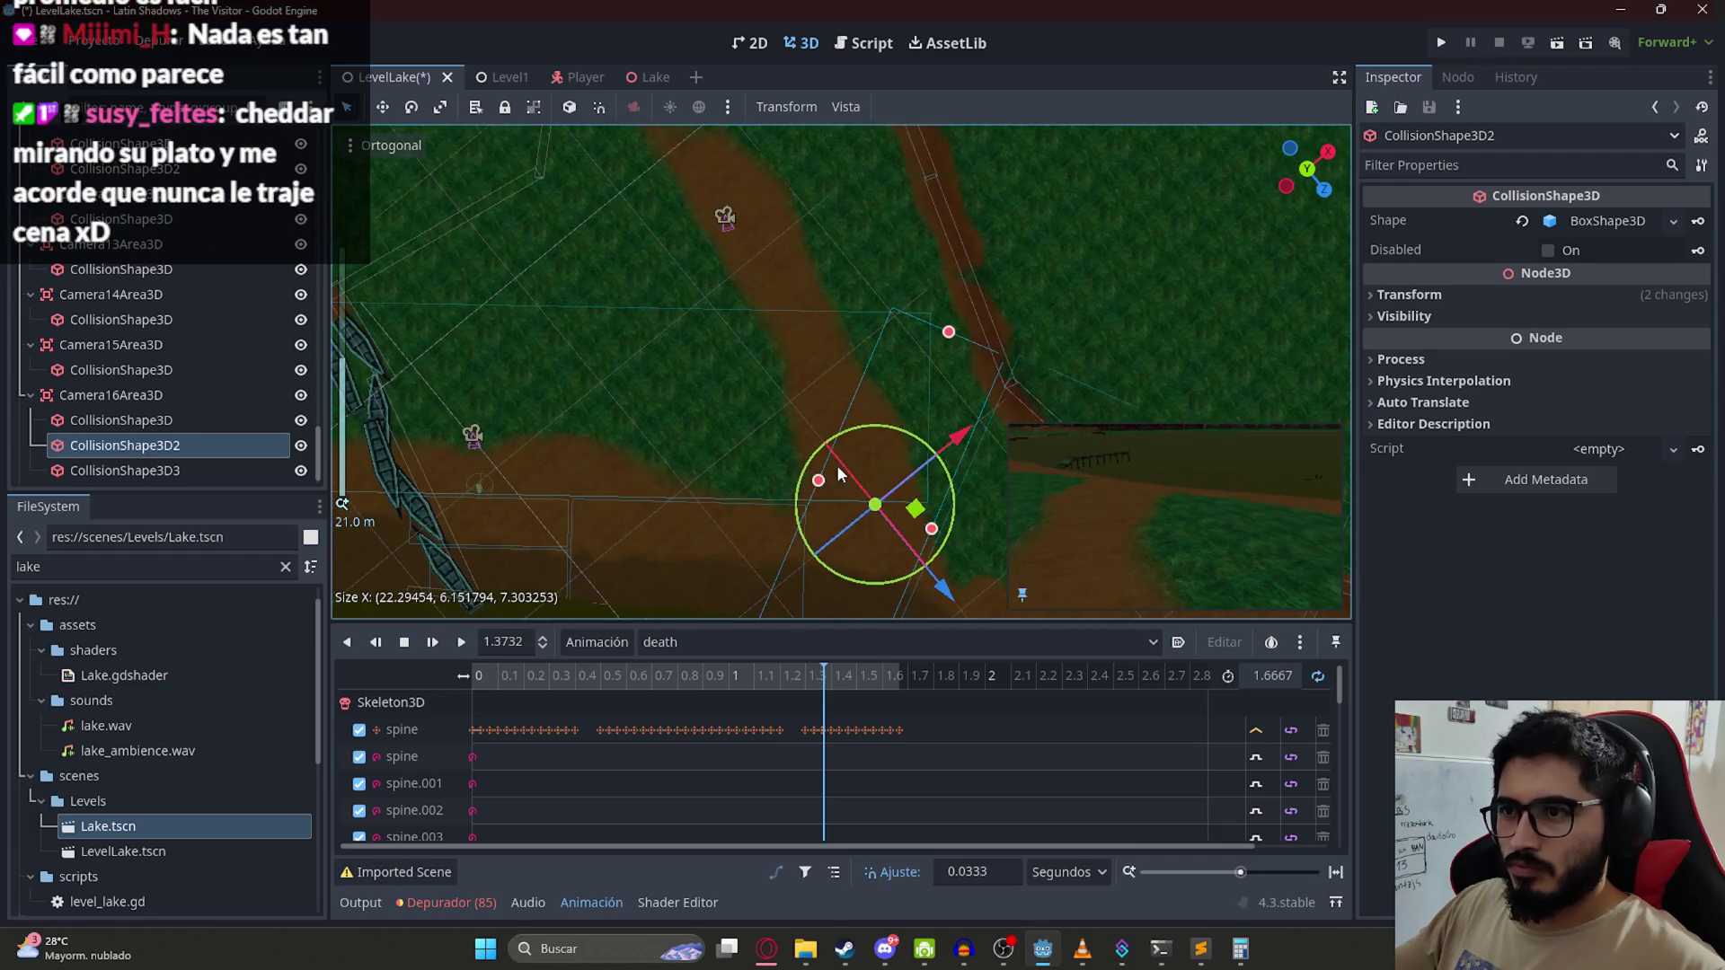
left_click_drag(818, 480, 812, 336)
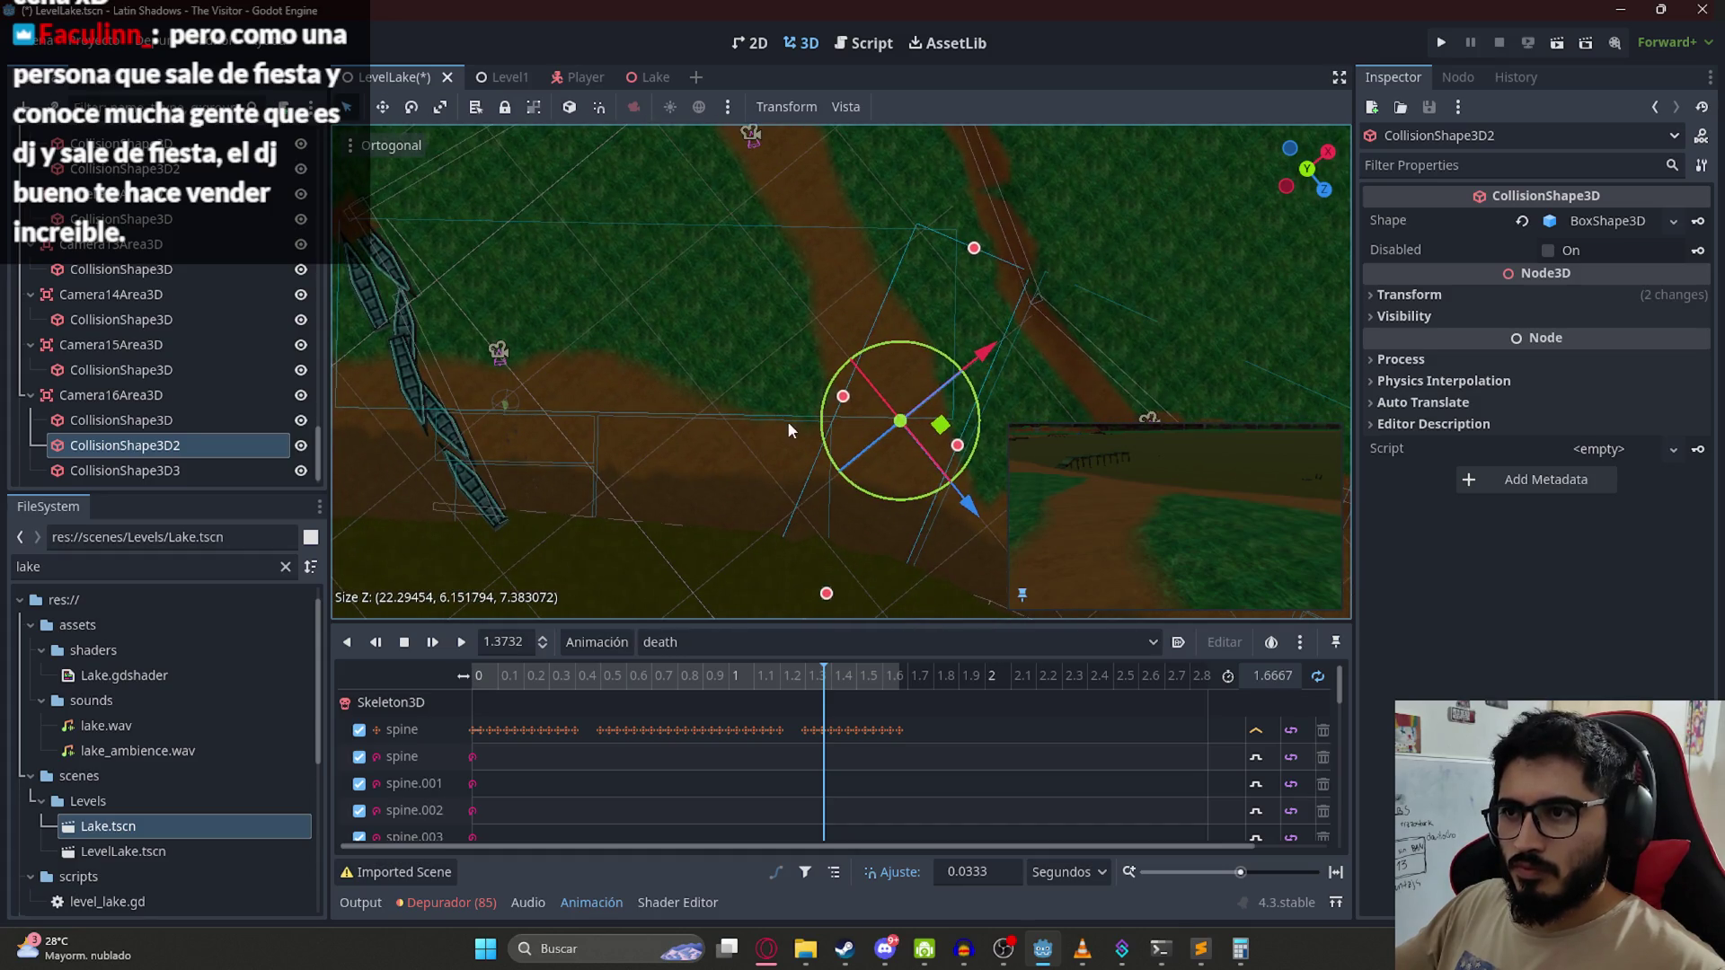
Step: Raise CollisionShape3D3 to about 5.5 tall, giving roughly 11.24 × 5.52 × 36.27
left_click(678, 413)
left_click(687, 415)
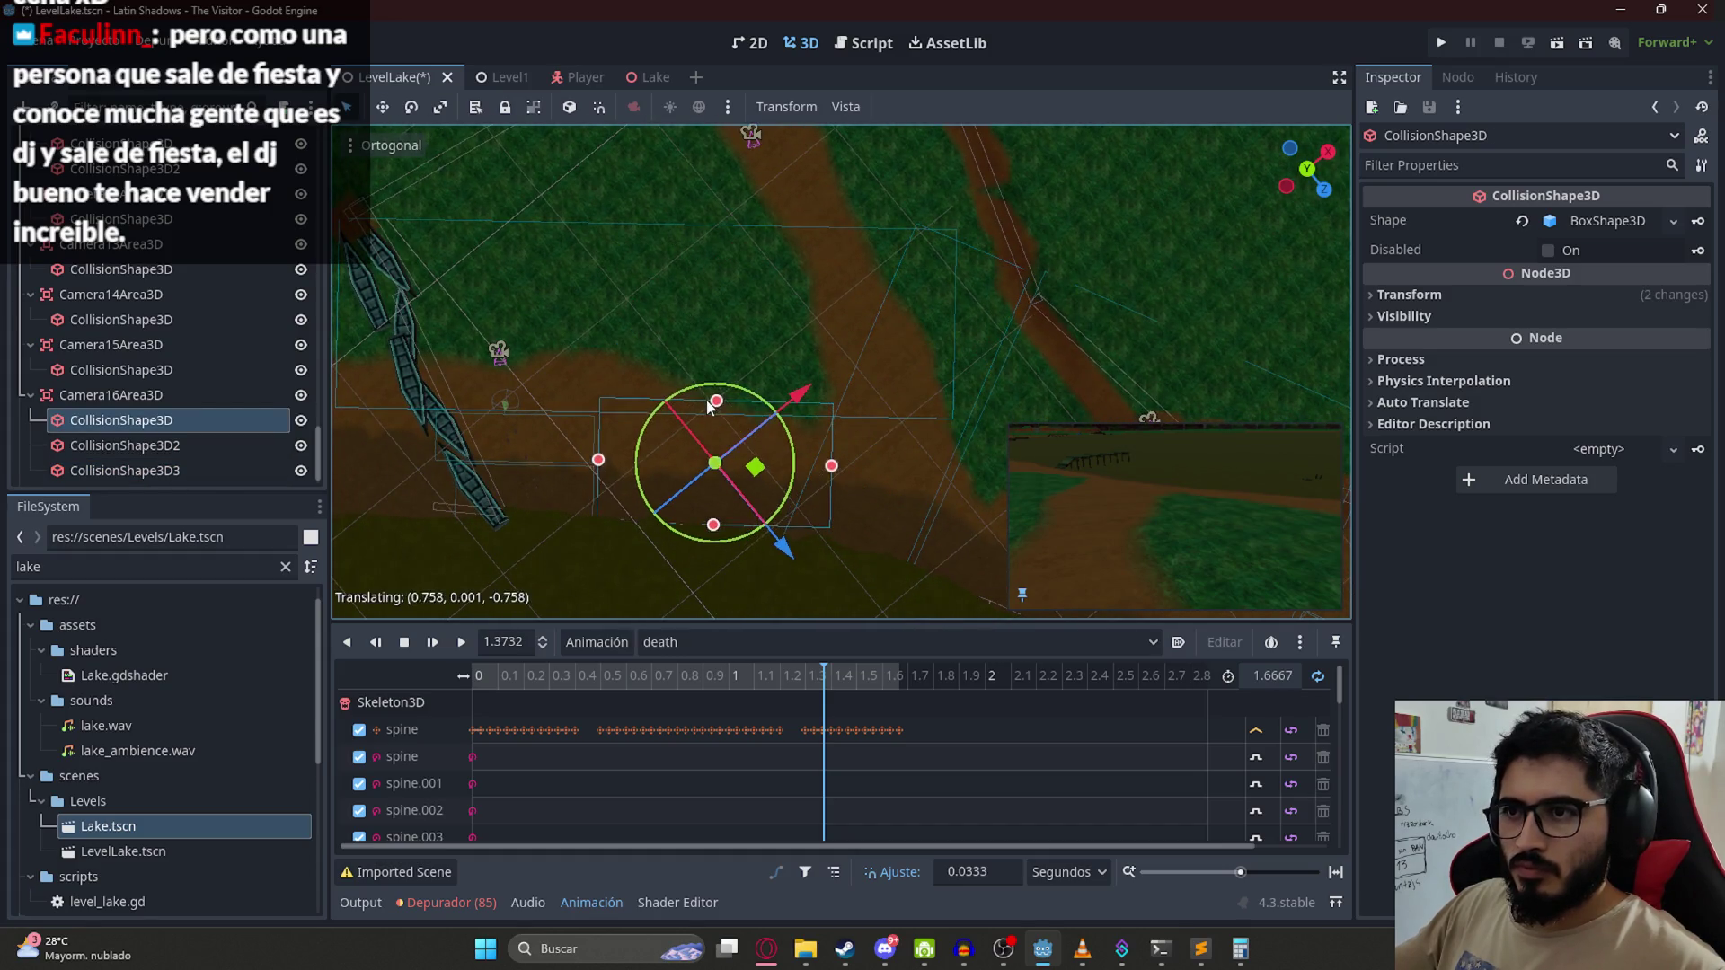
scroll(763, 333, "down", 2)
mouse_move(781, 338)
left_mouse_down()
mouse_move(752, 428)
mouse_move(717, 296)
left_mouse_up()
left_click(731, 410)
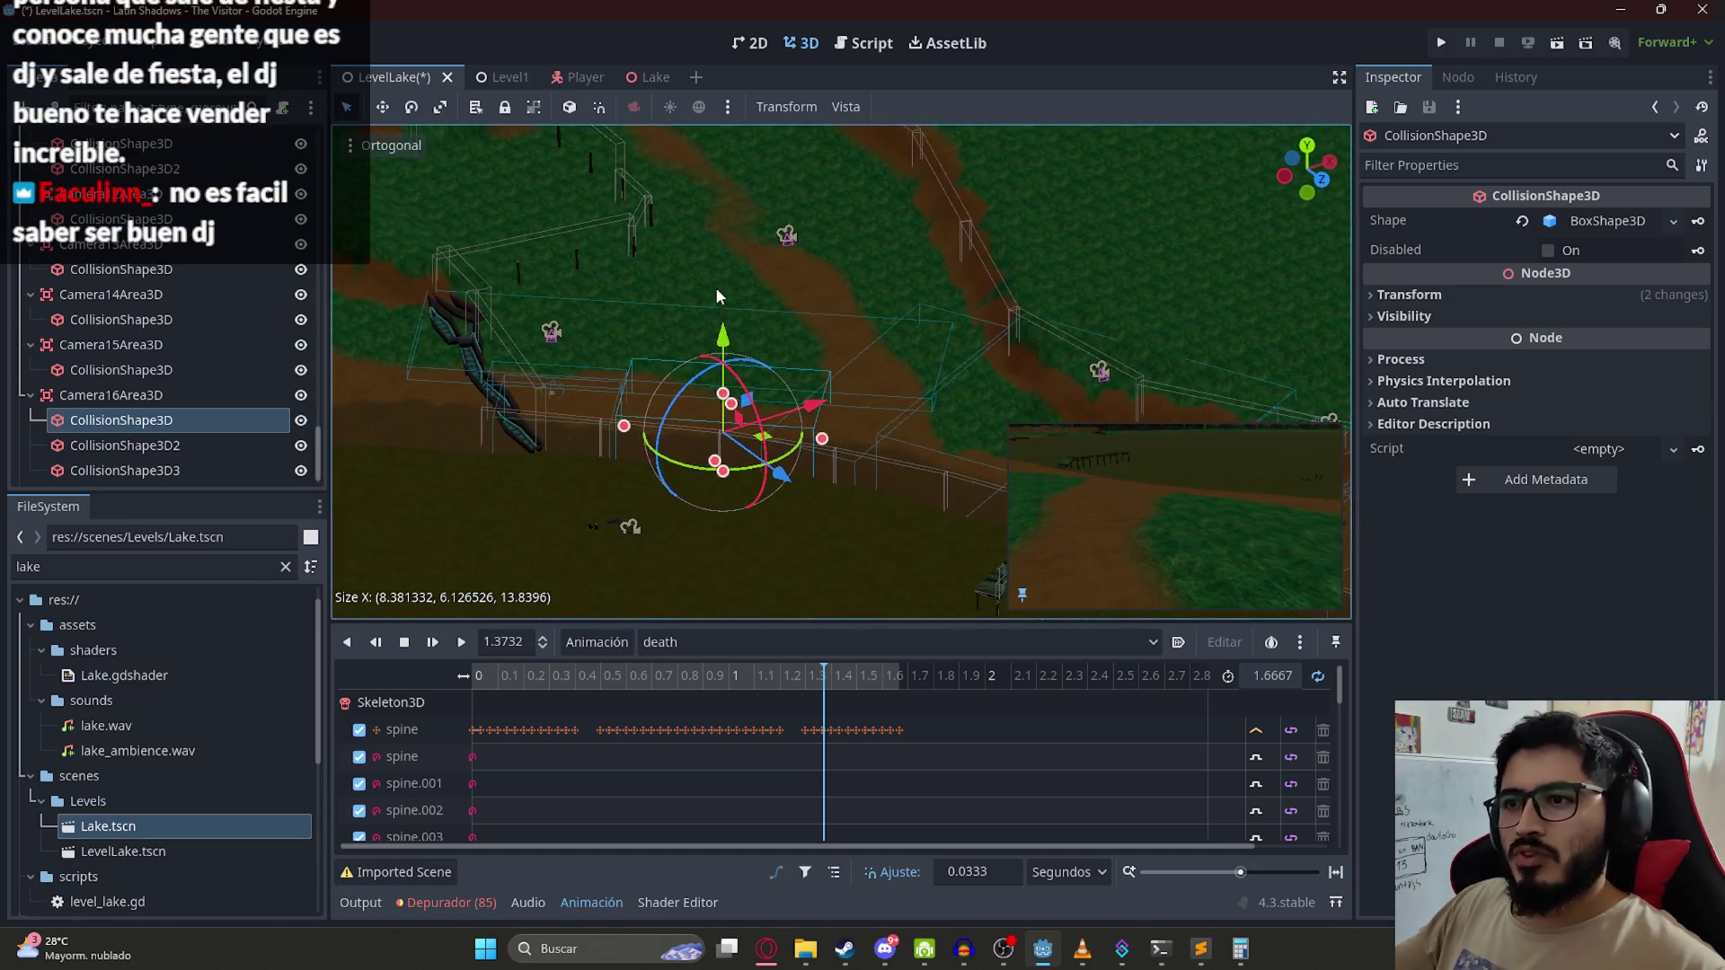
left_click(717, 302)
left_click_drag(683, 355, 688, 323)
left_click_drag(773, 404, 811, 598)
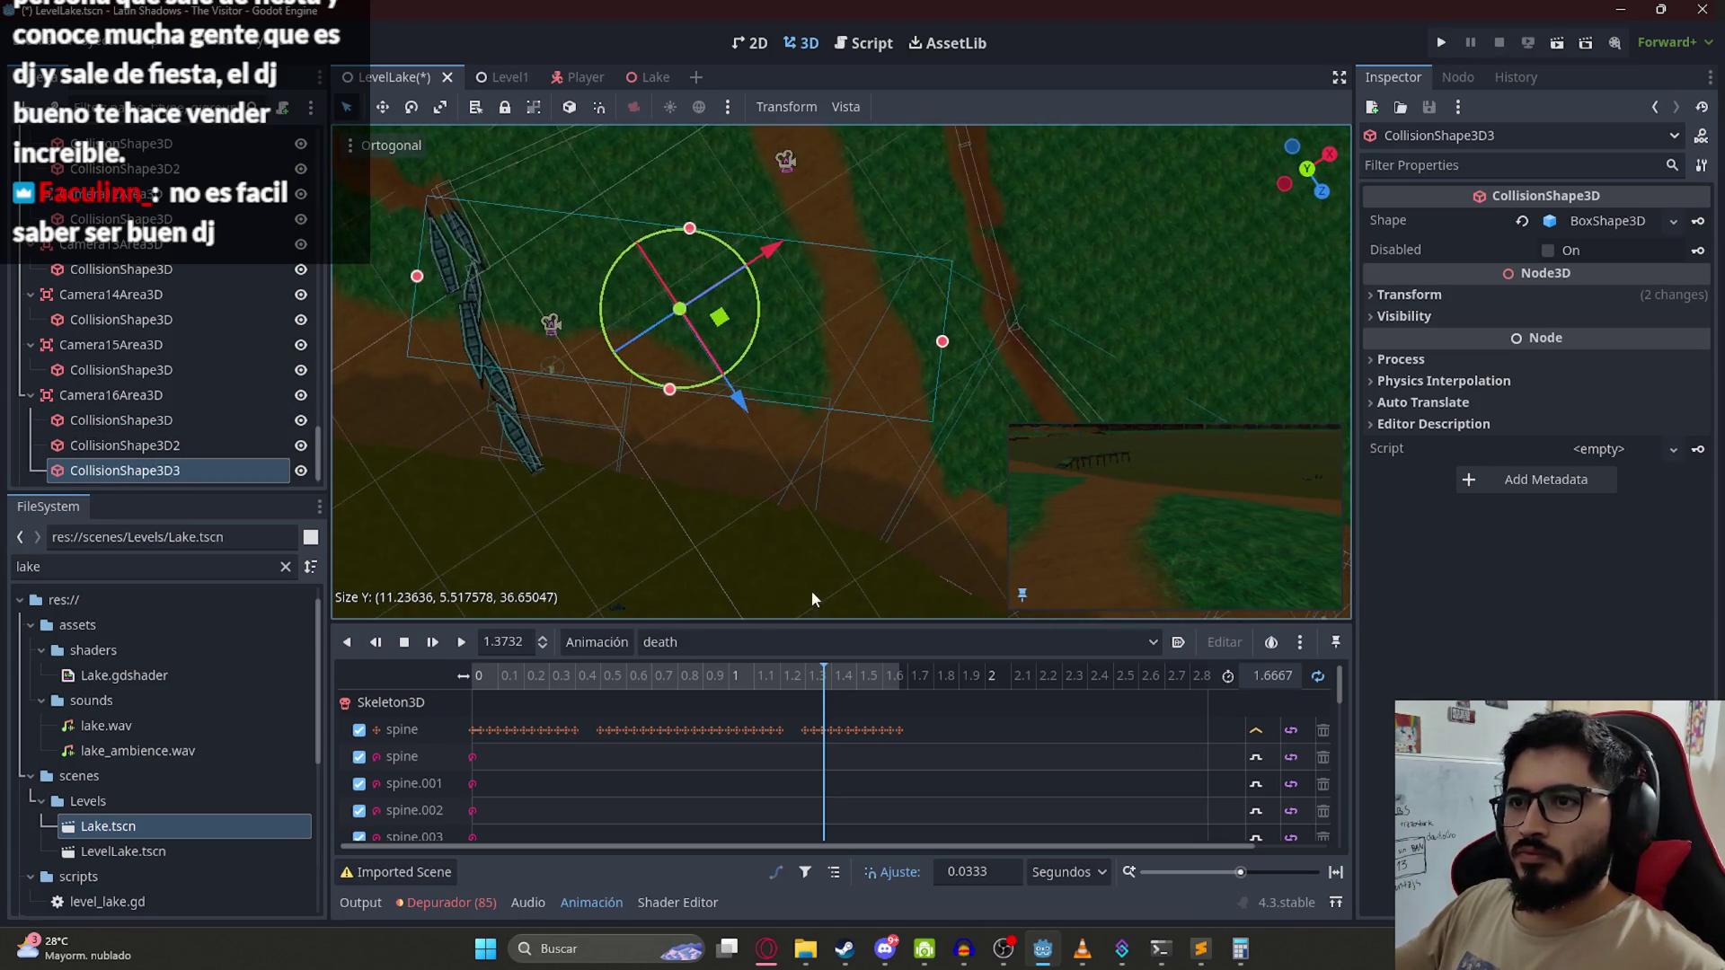
mouse_move(767, 302)
left_mouse_down()
mouse_move(781, 378)
mouse_move(896, 402)
mouse_move(747, 381)
mouse_move(802, 426)
left_mouse_up()
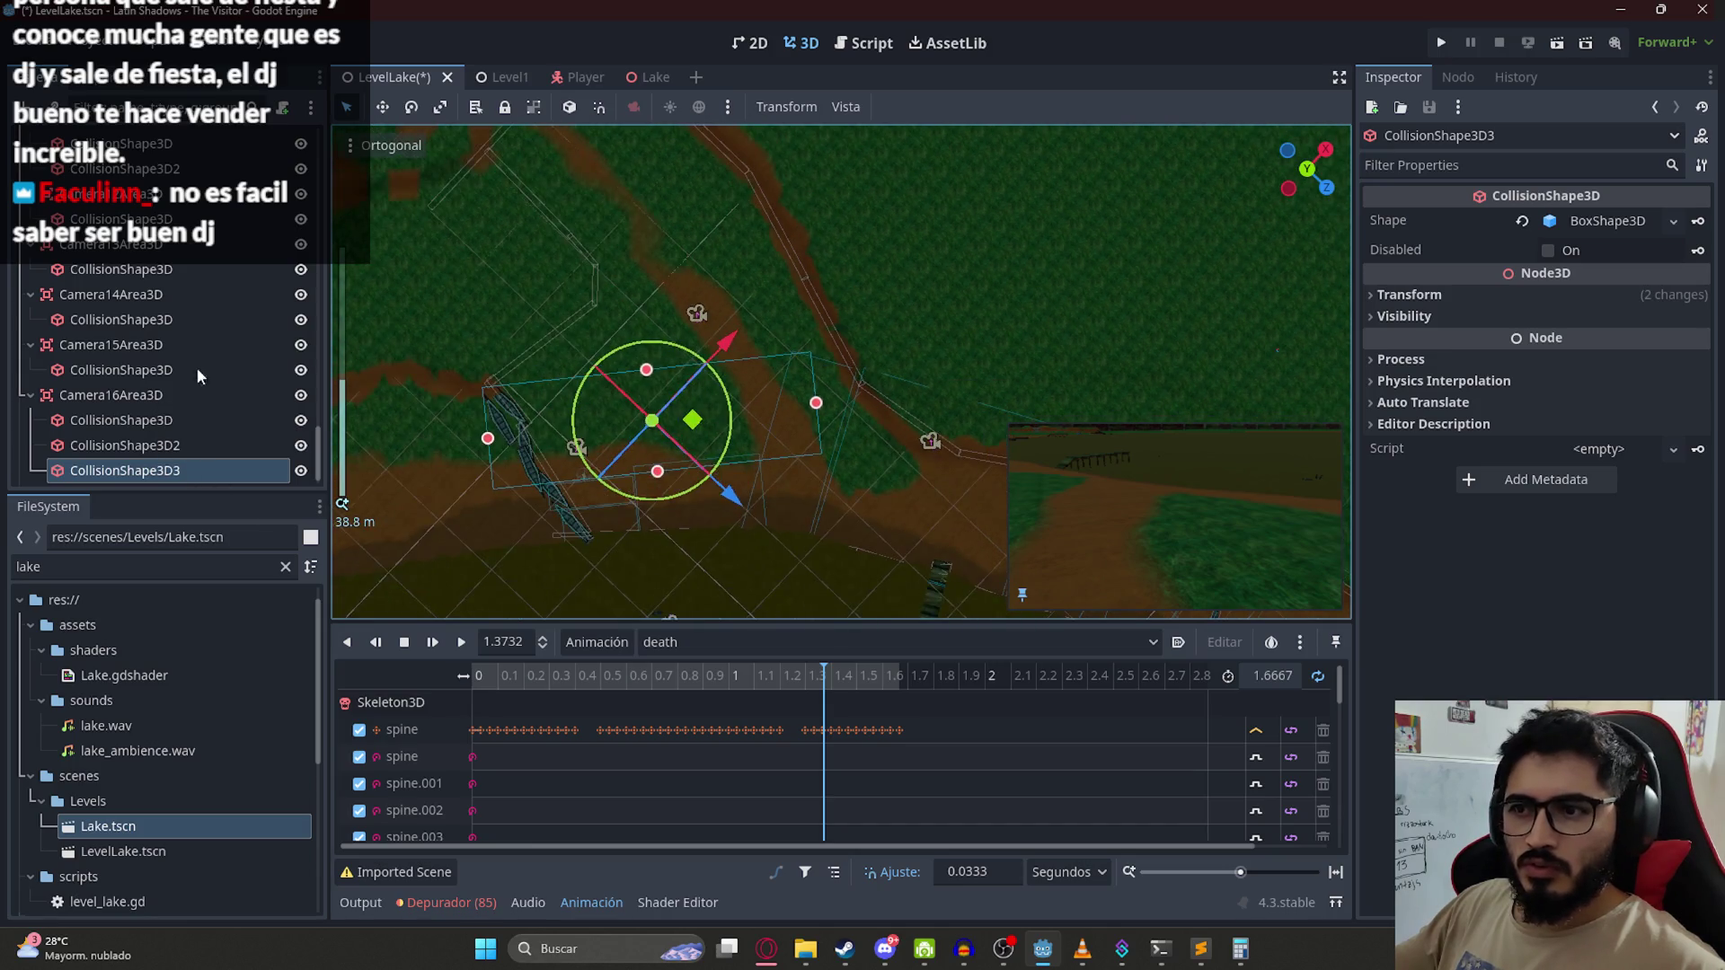
Step: Add a fourth CollisionShape3D with a New BoxShape3D to Camera16Area3D and position it
right_click(196, 395)
left_click(386, 328)
key("Return")
left_click(1608, 221)
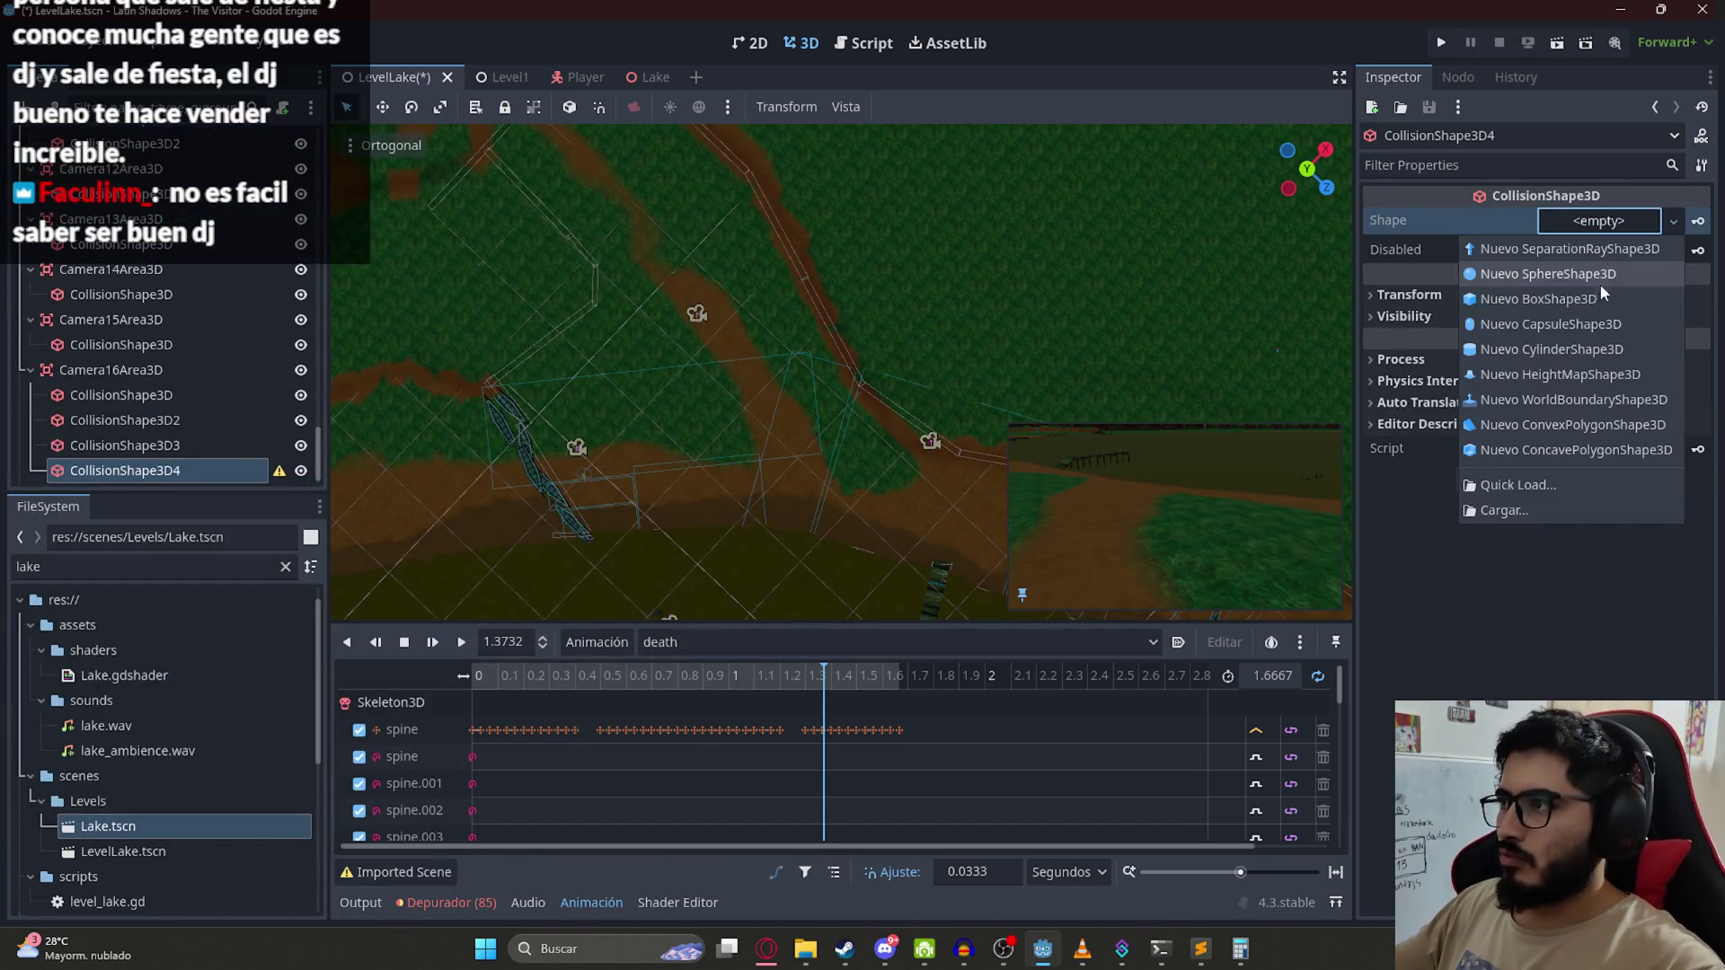
left_click(1572, 305)
scroll(1016, 396, "down", 5)
scroll(986, 450, "up", 2)
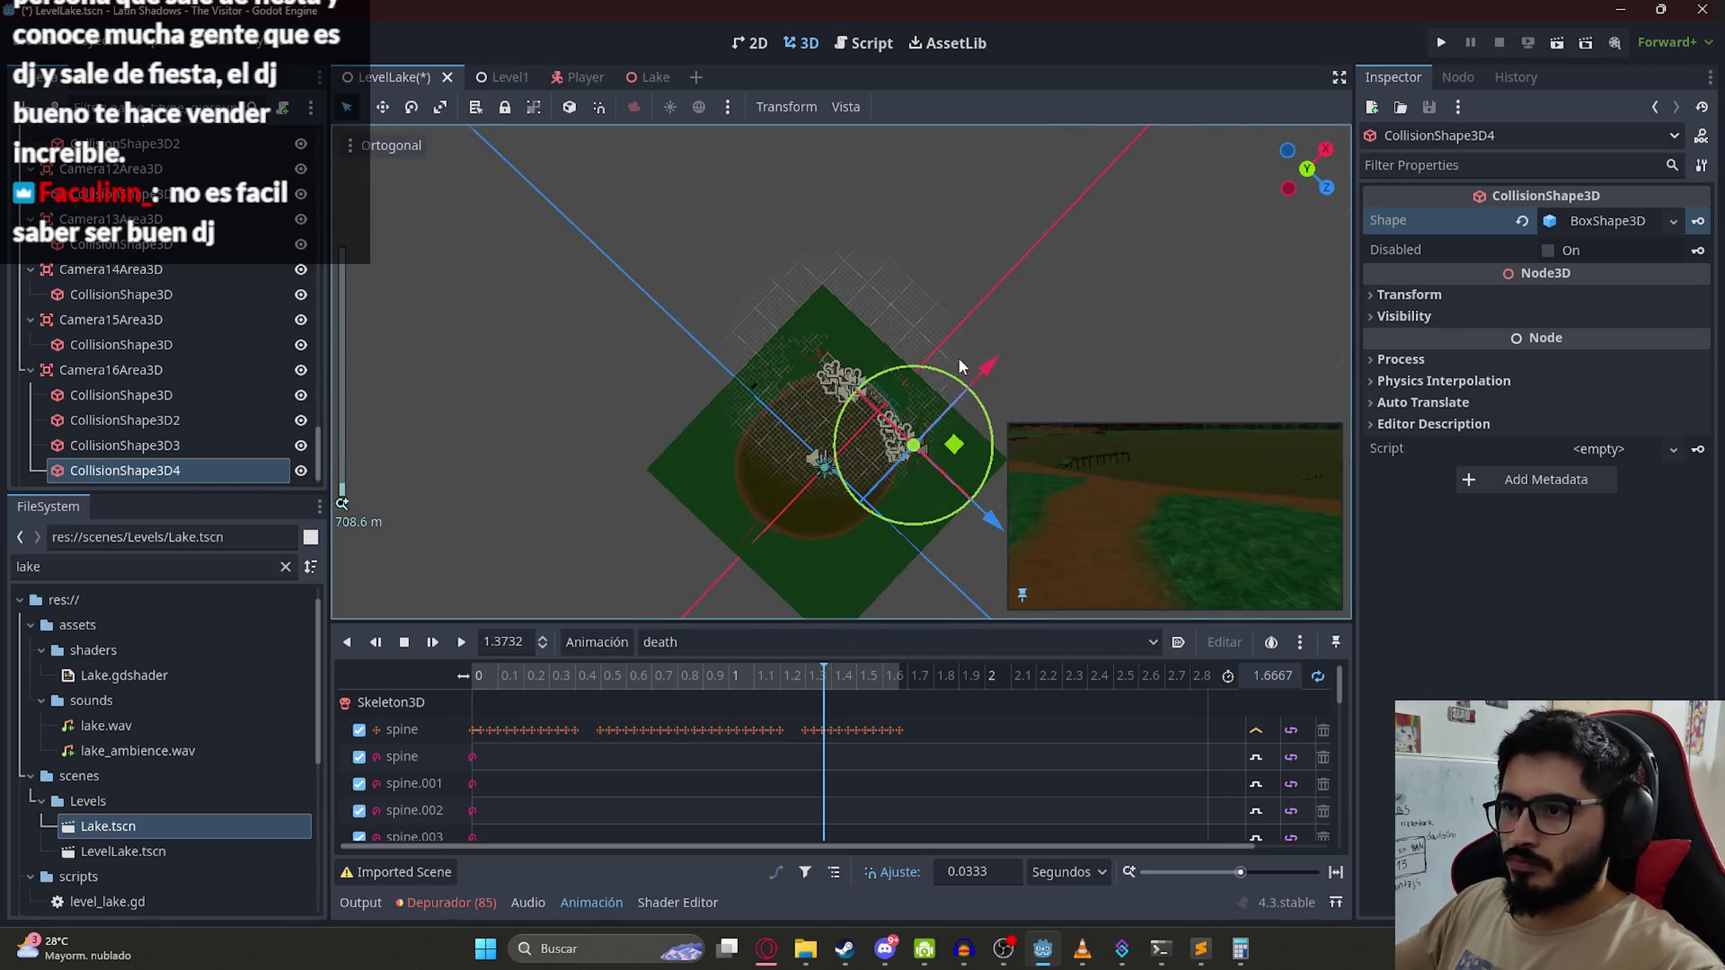
mouse_move(964, 439)
left_mouse_down()
mouse_move(835, 377)
mouse_move(811, 385)
left_mouse_up()
Step: Undo the fourth collision shape, leaving CollisionShape3D2 at about 21.97 × 6.15 × 7.38
scroll(811, 385, "up", 10)
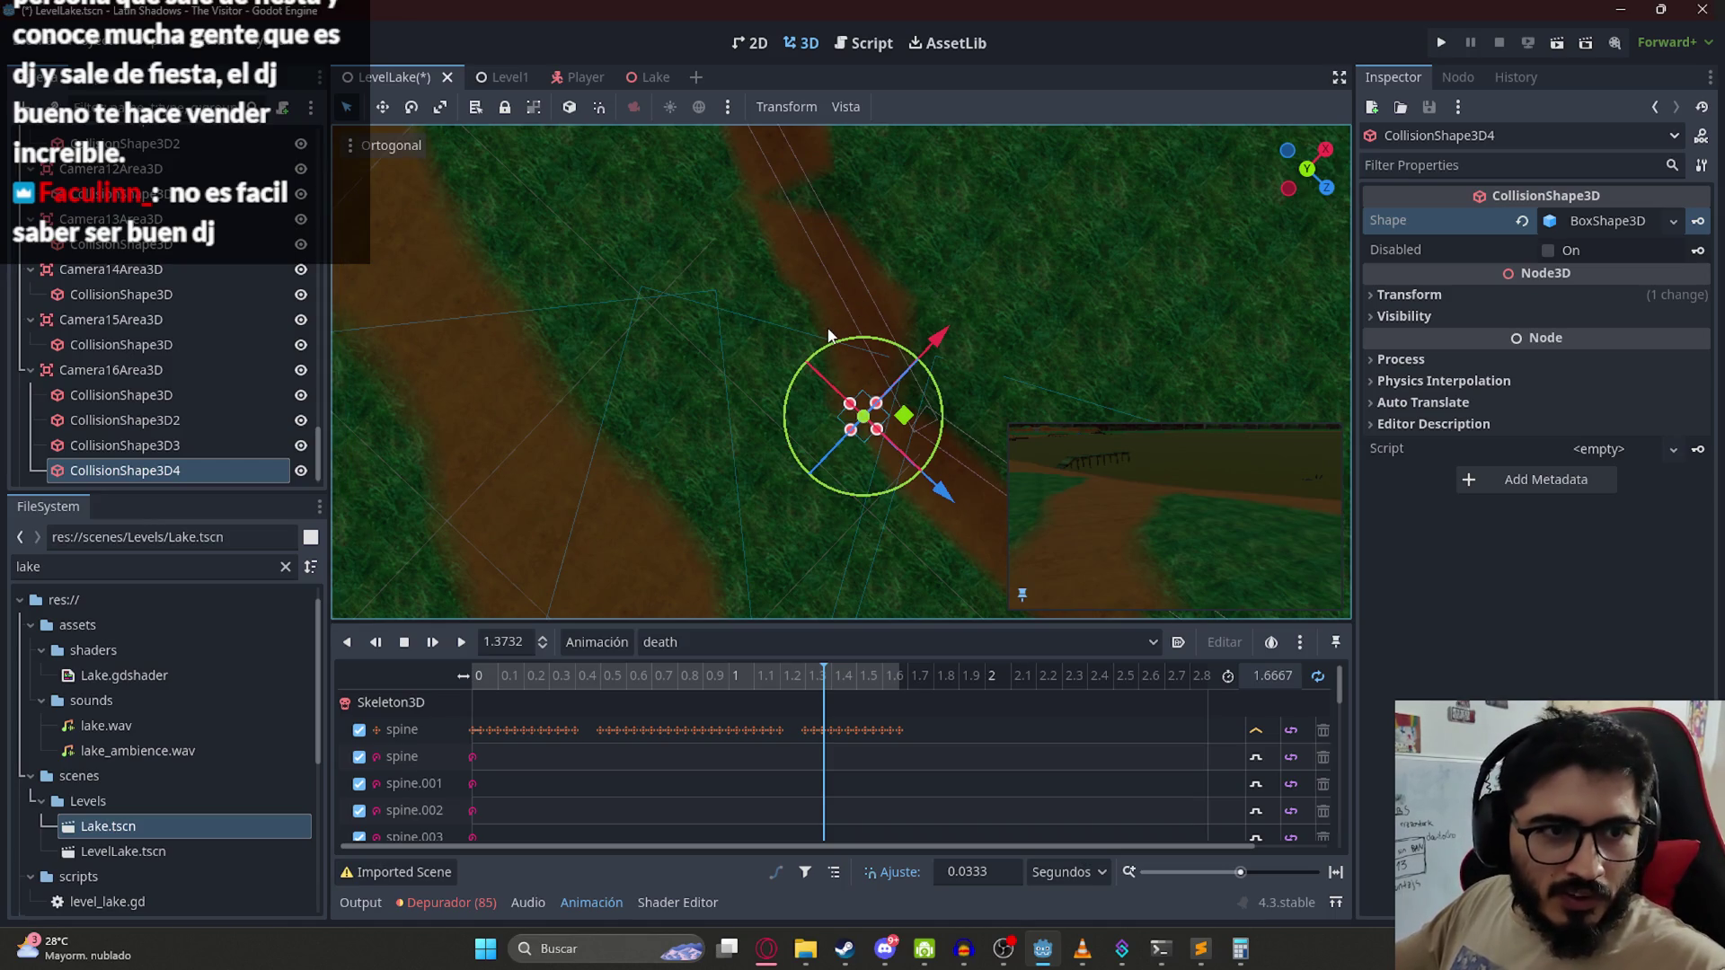
key("ctrl+z")
left_click_drag(936, 345, 935, 346)
left_click(989, 255)
scroll(760, 382, "down", 6)
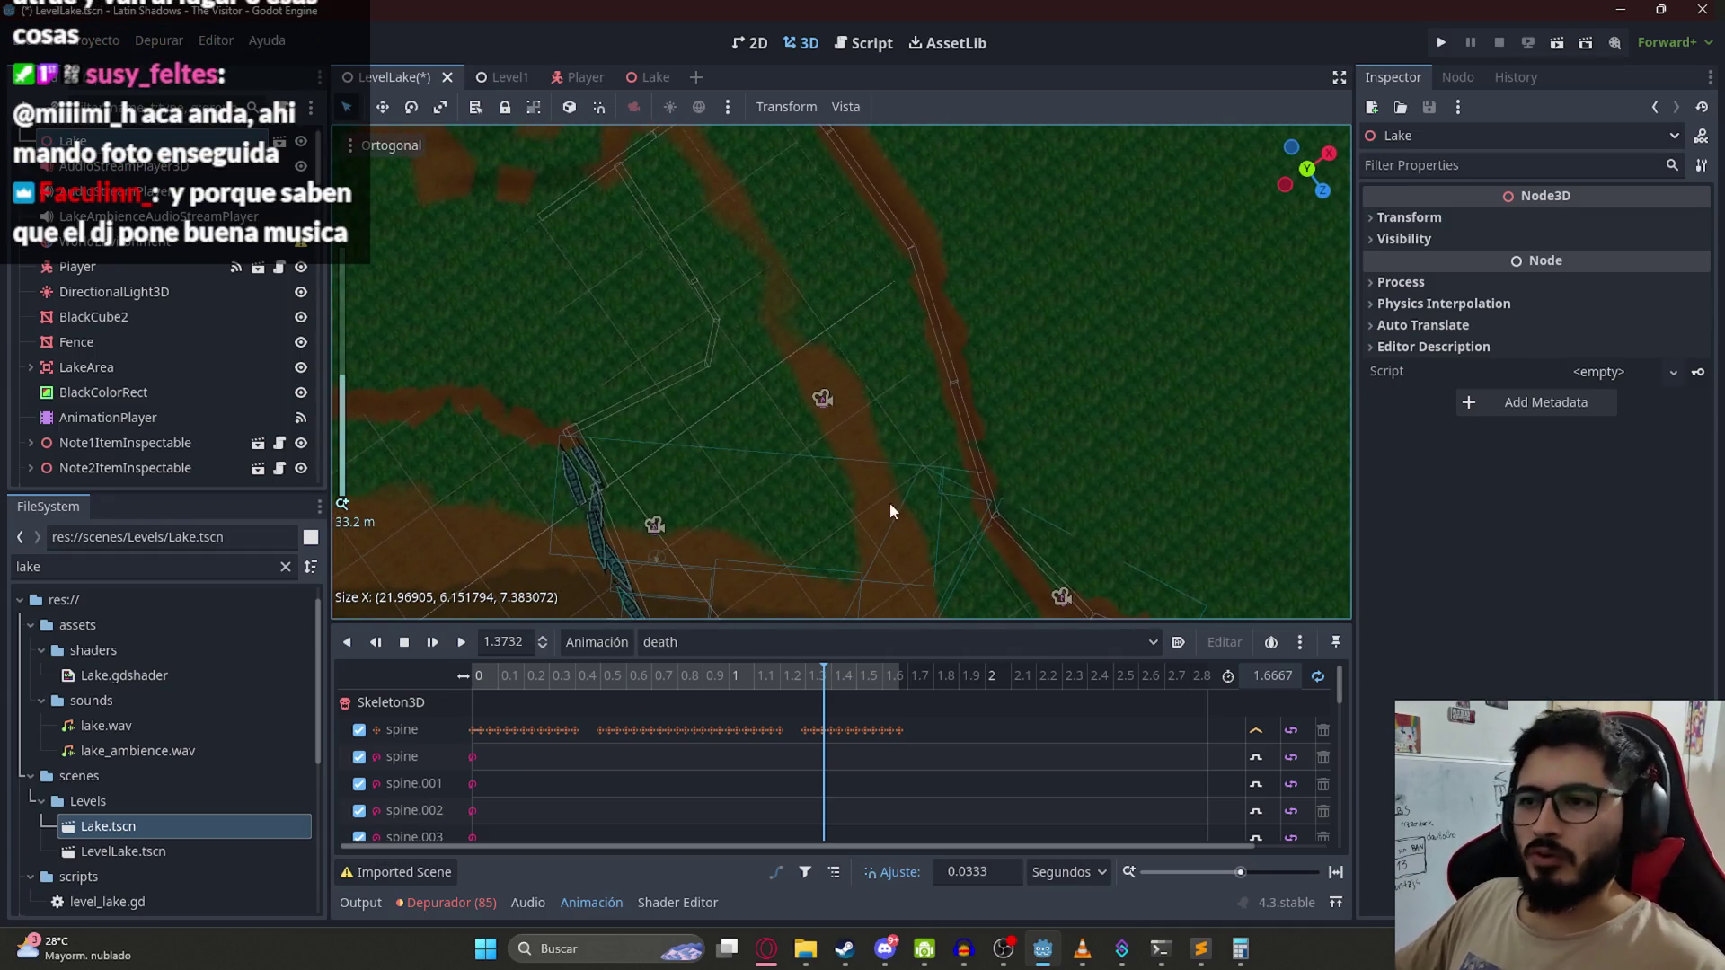
Step: Save the lake scene, then duplicate FixedCamera16 as FixedCamera17
key("ctrl+s")
scroll(262, 390, "down", 5)
scroll(205, 359, "down", 8)
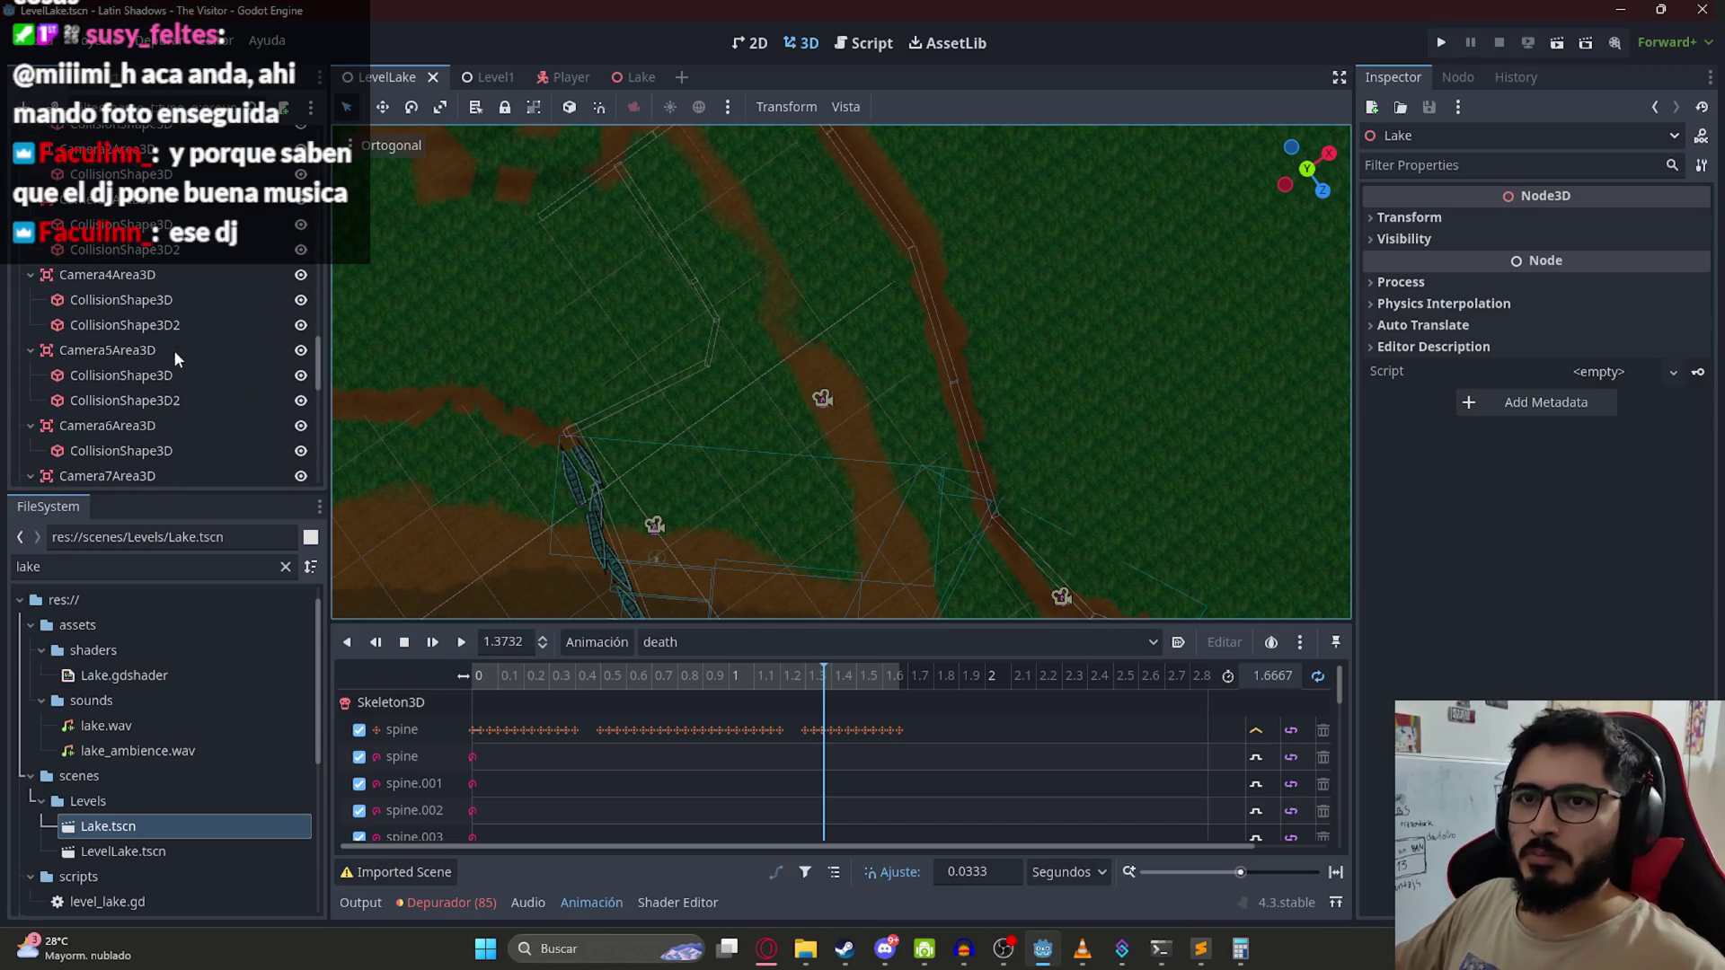
scroll(176, 356, "up", 4)
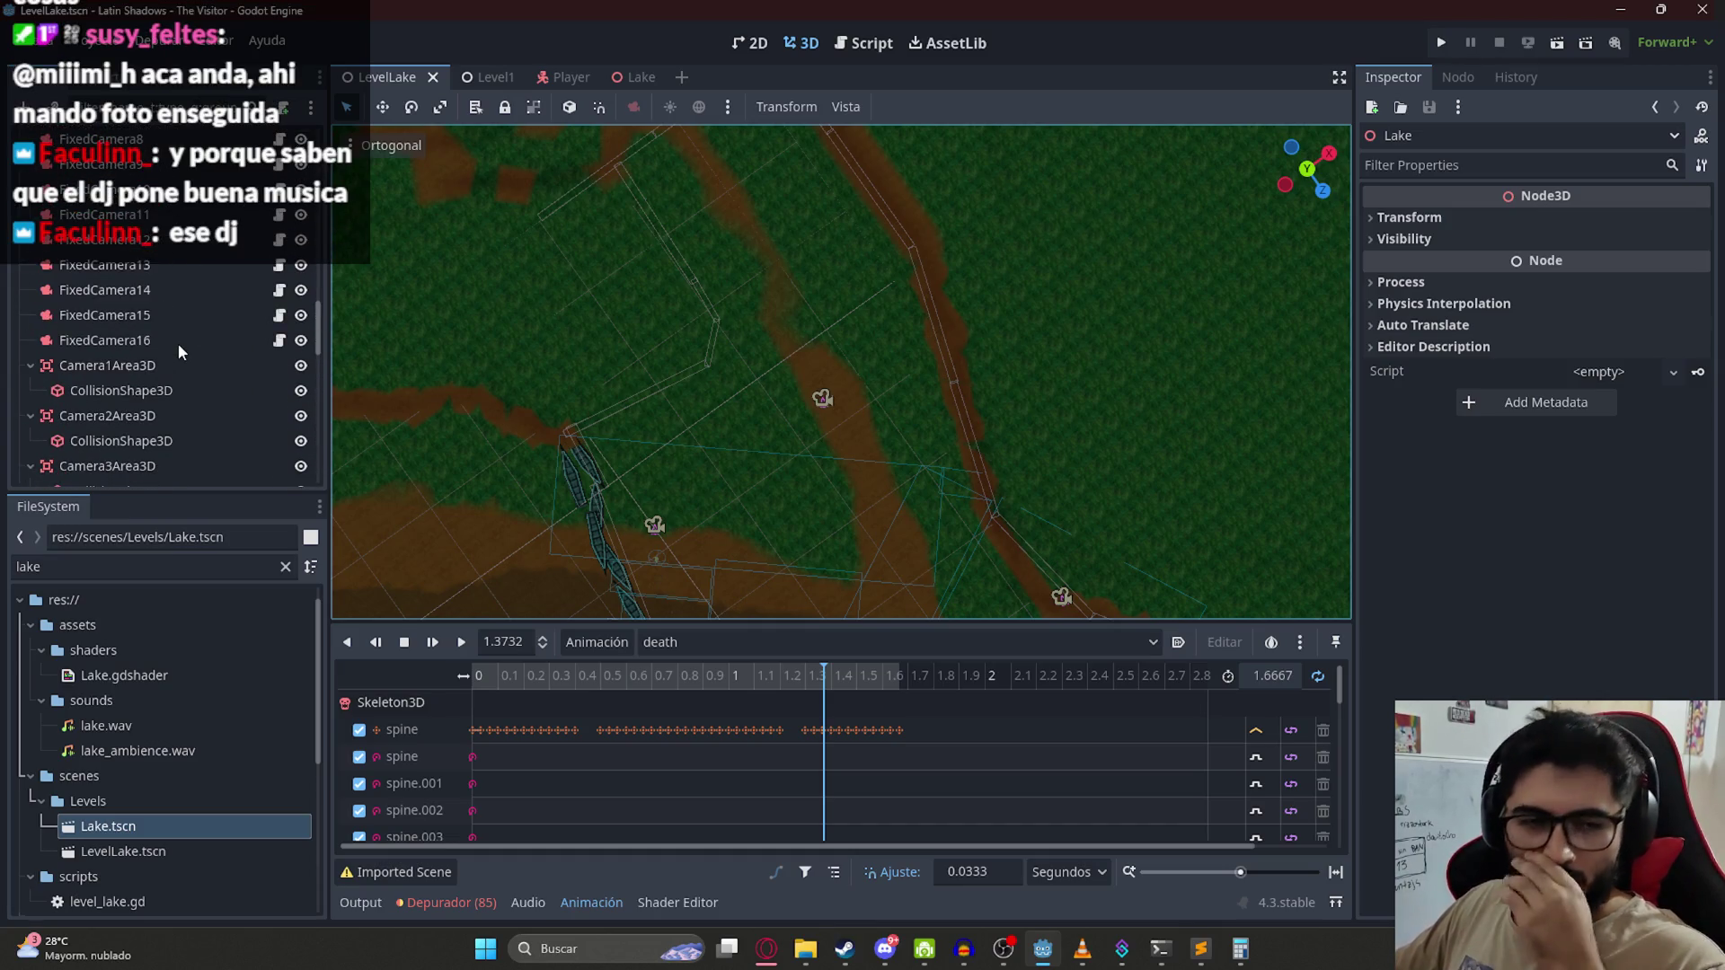
scroll(183, 314, "up", 2)
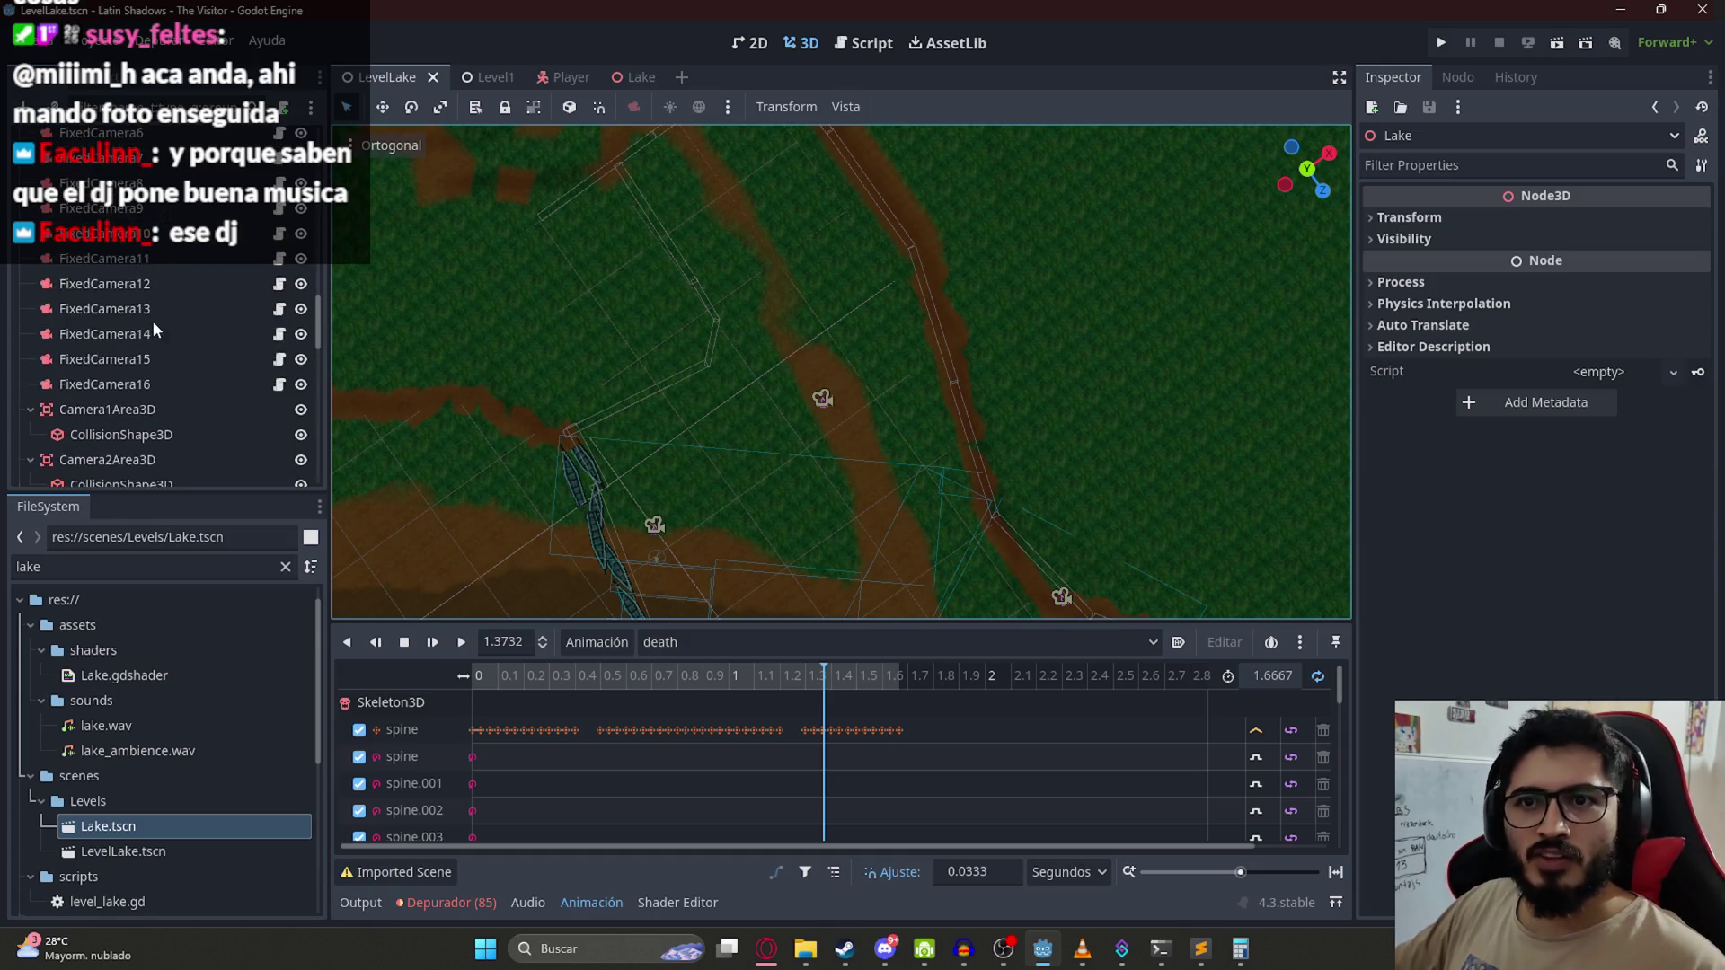
left_click(143, 384)
scroll(1685, 339, "up", 5)
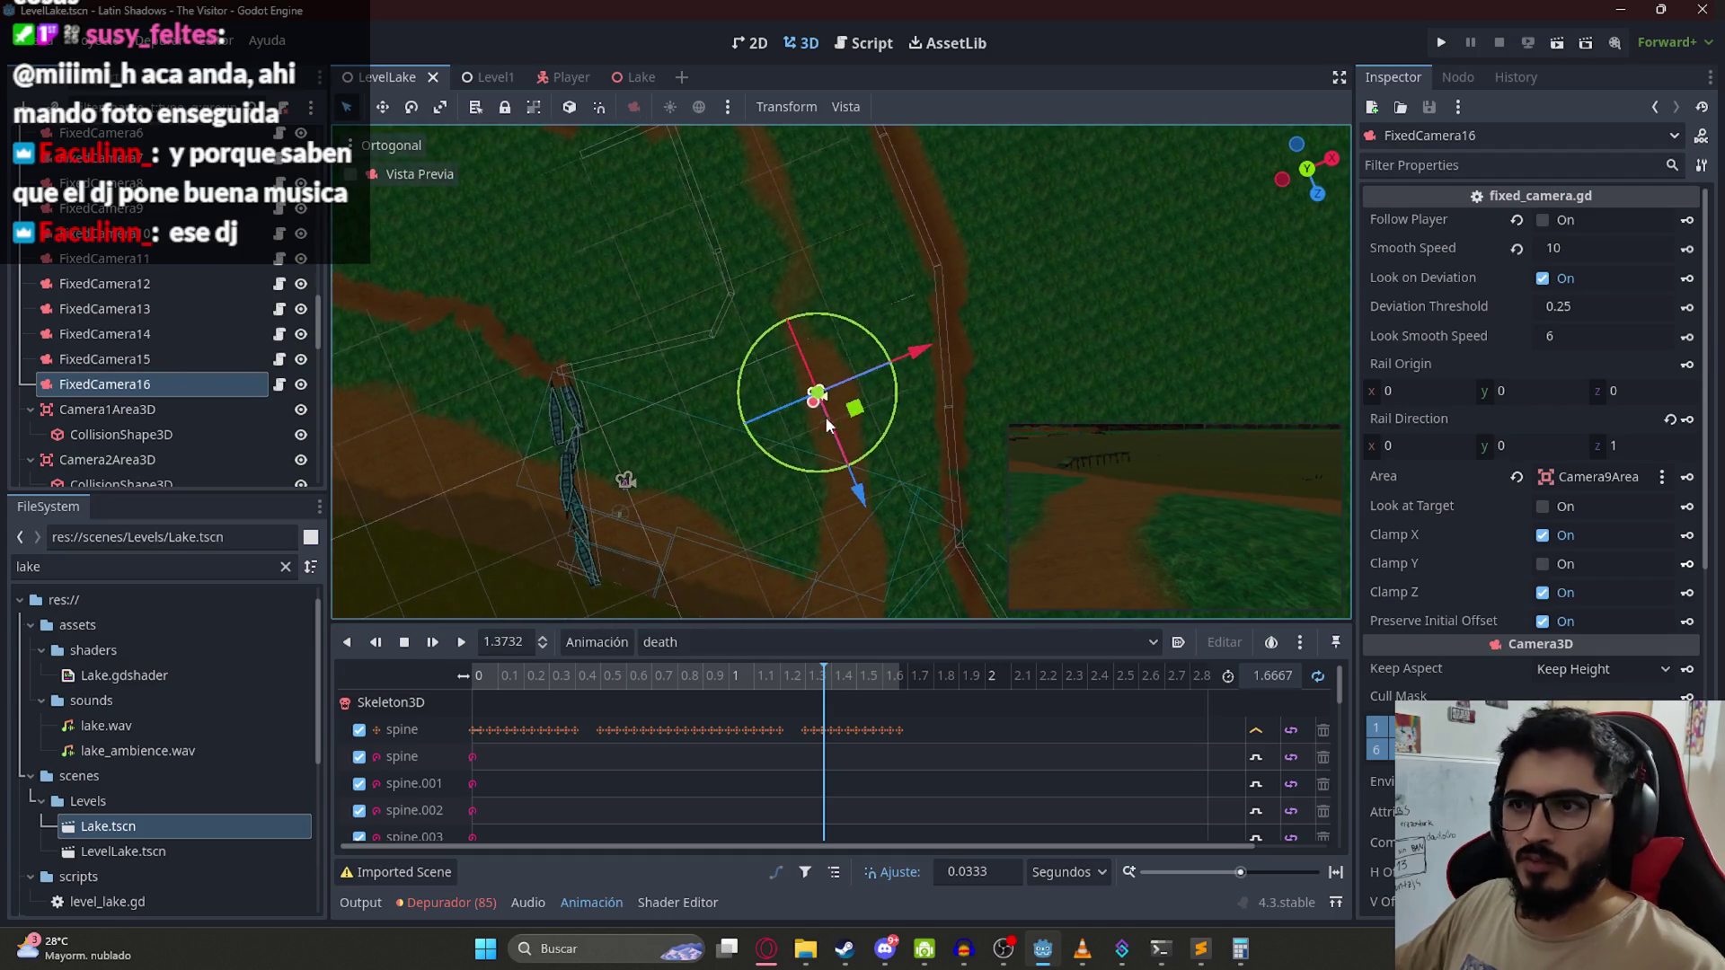
key("ctrl+d")
Step: Move FixedCamera17 up the dirt path and rotate it to face along the path
left_click_drag(854, 415, 871, 331)
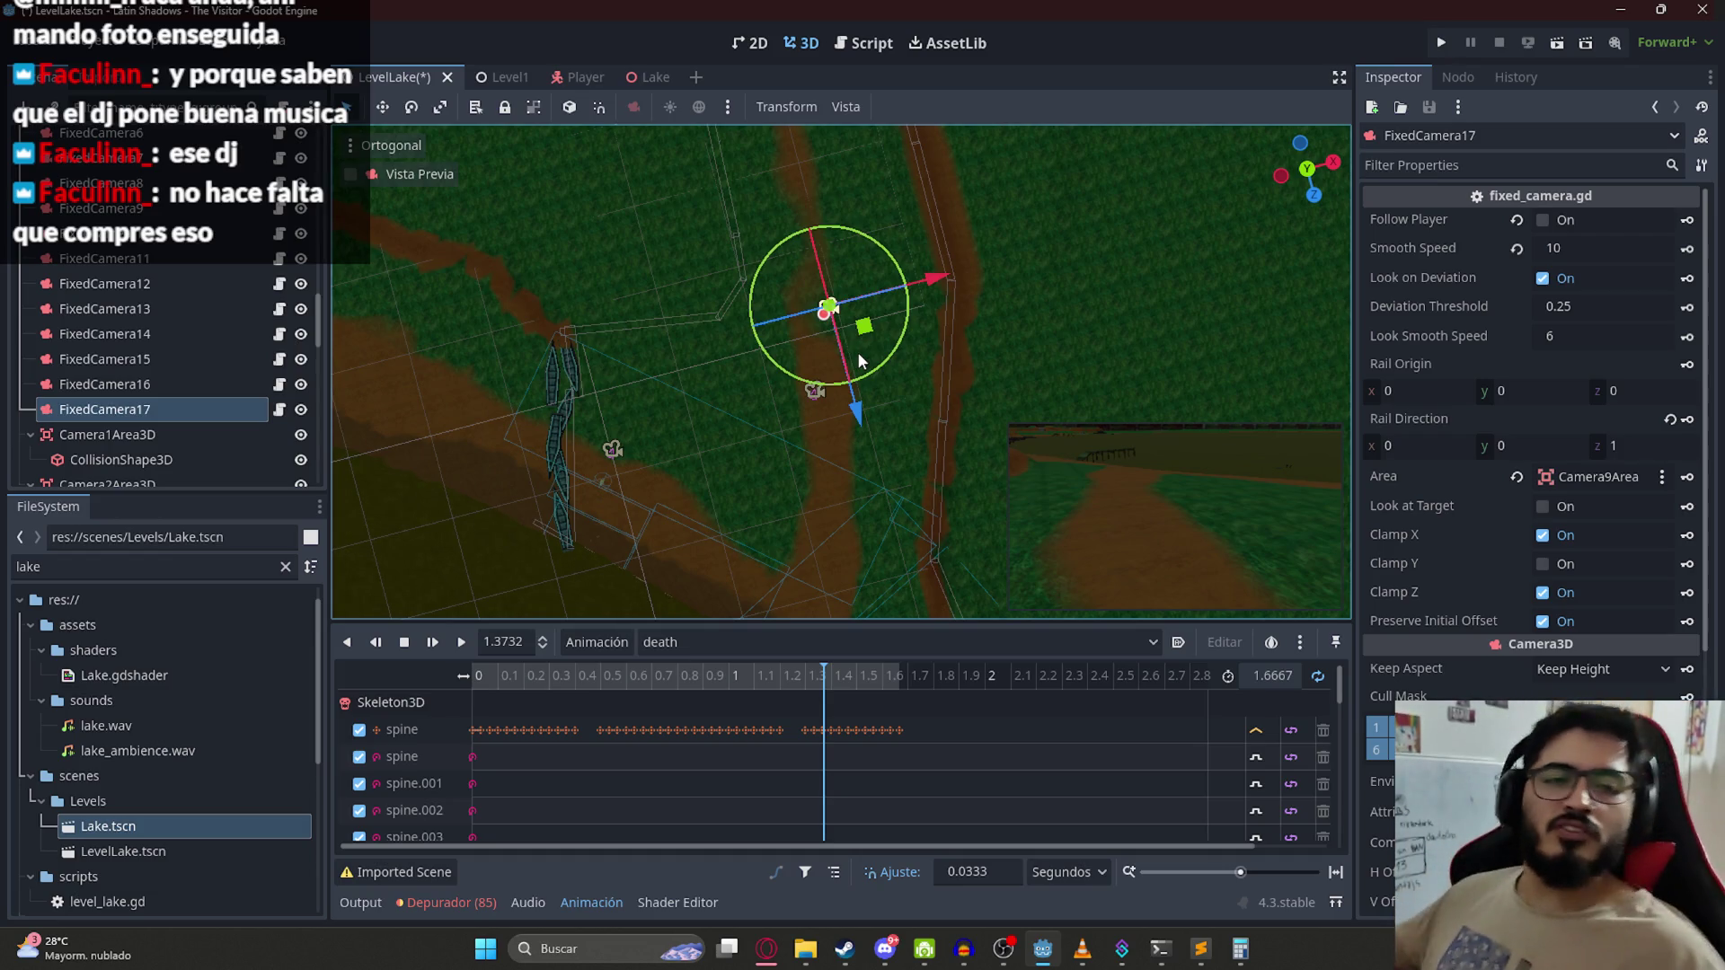
mouse_move(916, 401)
left_mouse_down()
mouse_move(999, 411)
mouse_move(891, 320)
left_mouse_up()
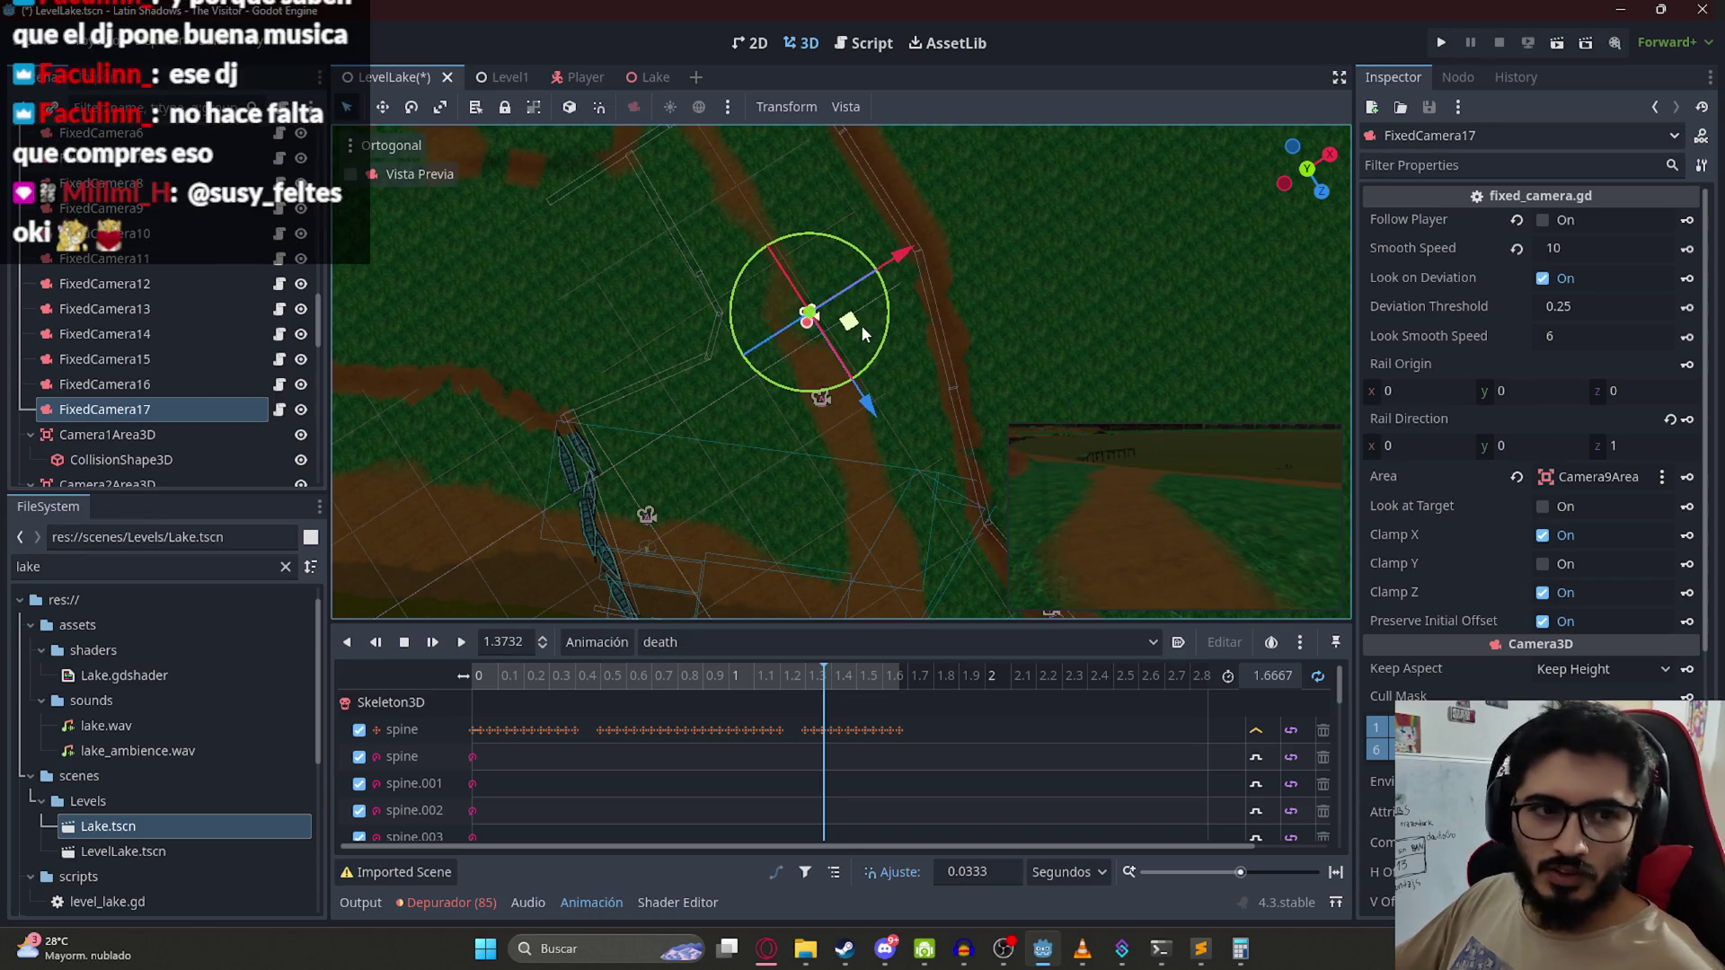
mouse_move(920, 322)
left_mouse_down()
mouse_move(455, 443)
mouse_move(794, 370)
left_mouse_up()
mouse_move(885, 399)
left_mouse_down()
mouse_move(802, 559)
mouse_move(885, 566)
mouse_move(854, 617)
mouse_move(809, 618)
mouse_move(854, 530)
mouse_move(696, 369)
mouse_move(746, 422)
mouse_move(832, 337)
mouse_move(699, 454)
left_mouse_up()
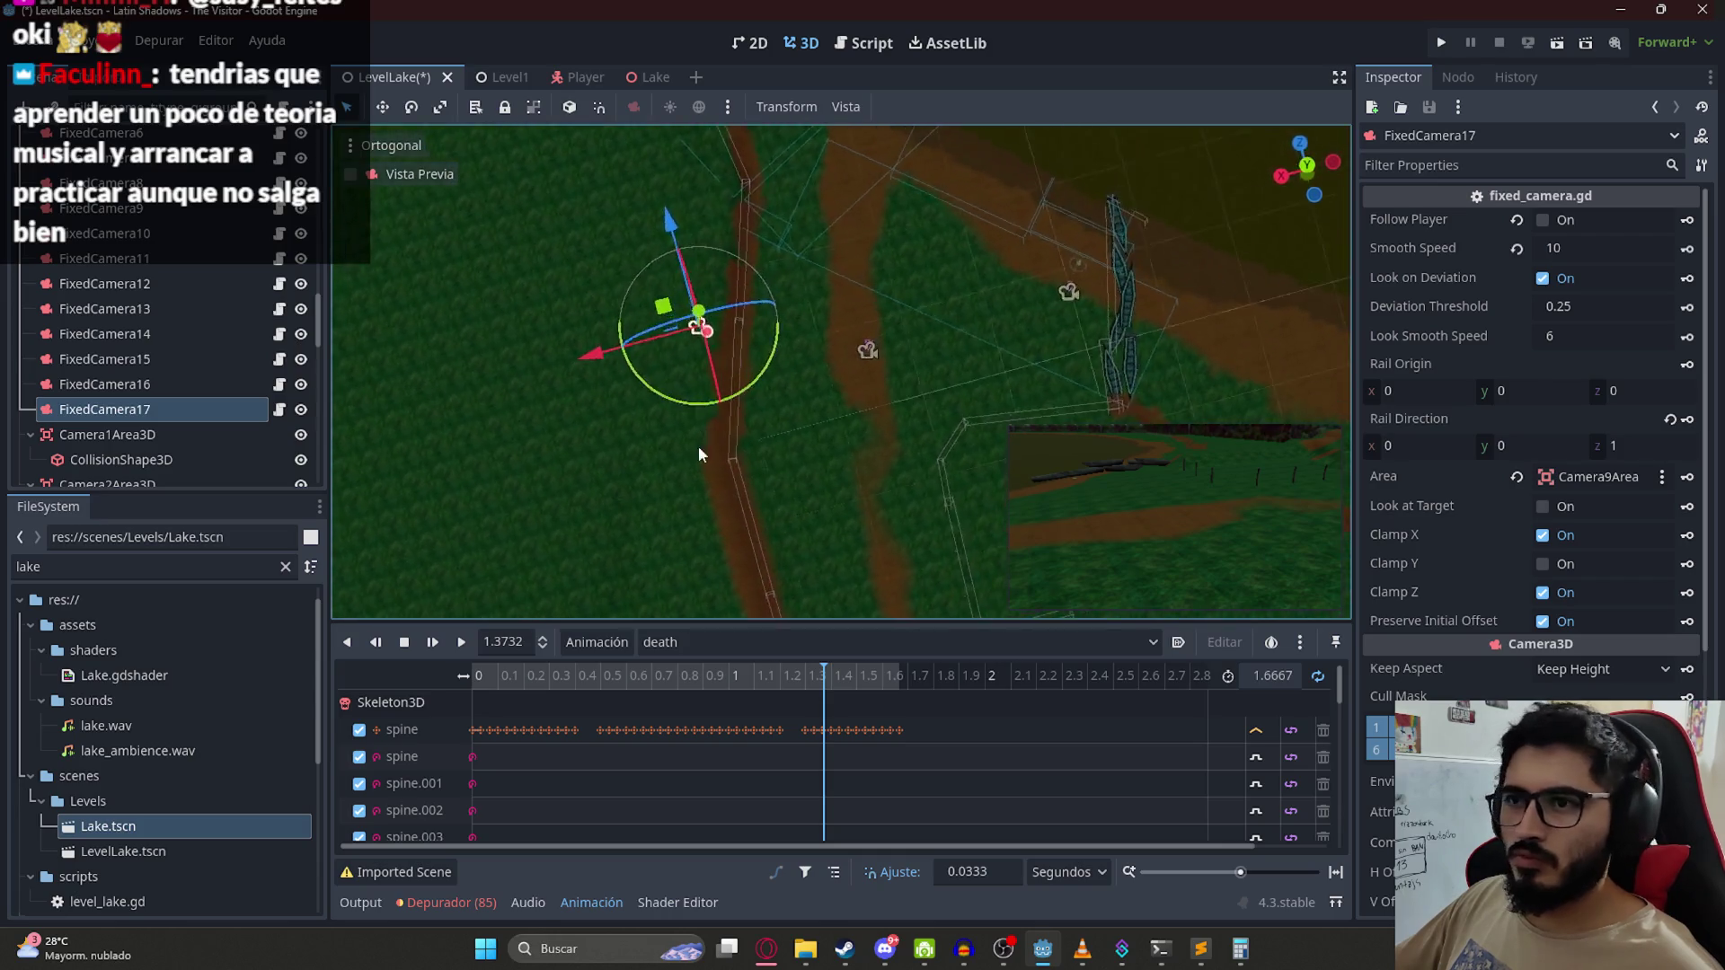
mouse_move(664, 308)
left_mouse_down()
mouse_move(1053, 442)
mouse_move(1074, 432)
left_mouse_up()
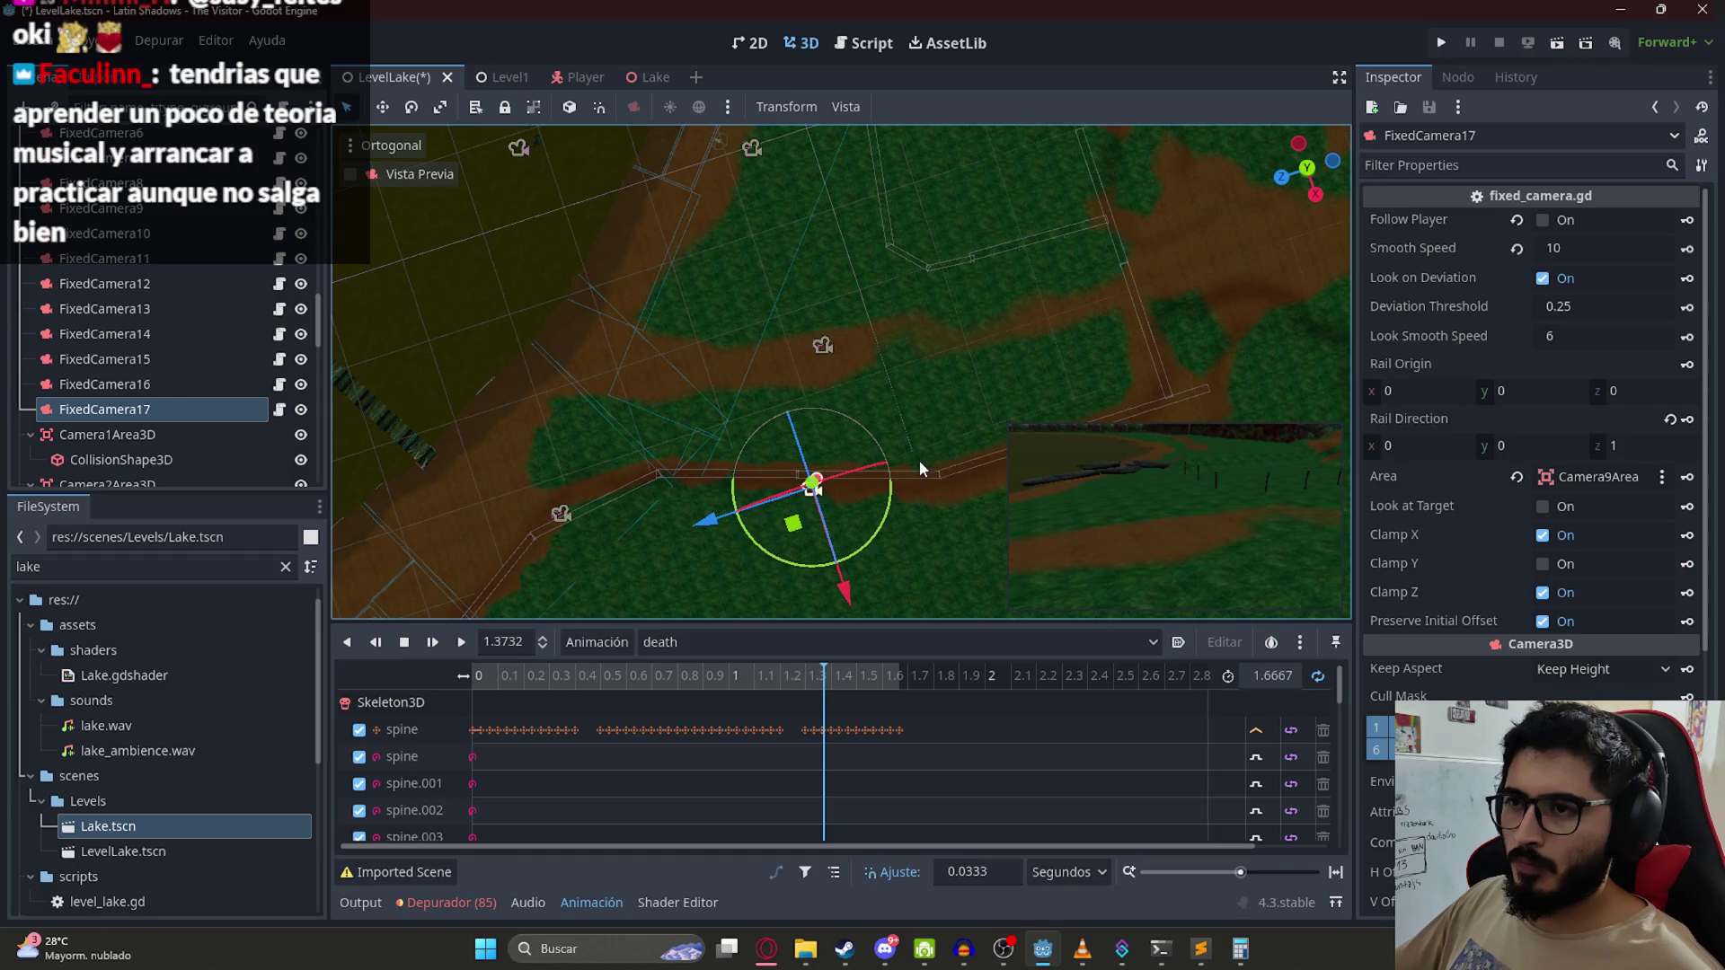
mouse_move(831, 563)
left_mouse_down()
mouse_move(751, 589)
mouse_move(657, 587)
mouse_move(596, 543)
mouse_move(671, 557)
mouse_move(704, 512)
mouse_move(787, 568)
mouse_move(1054, 298)
mouse_move(938, 363)
mouse_move(751, 320)
mouse_move(875, 420)
left_mouse_up()
scroll(876, 420, "up", 3)
scroll(876, 420, "down", 5)
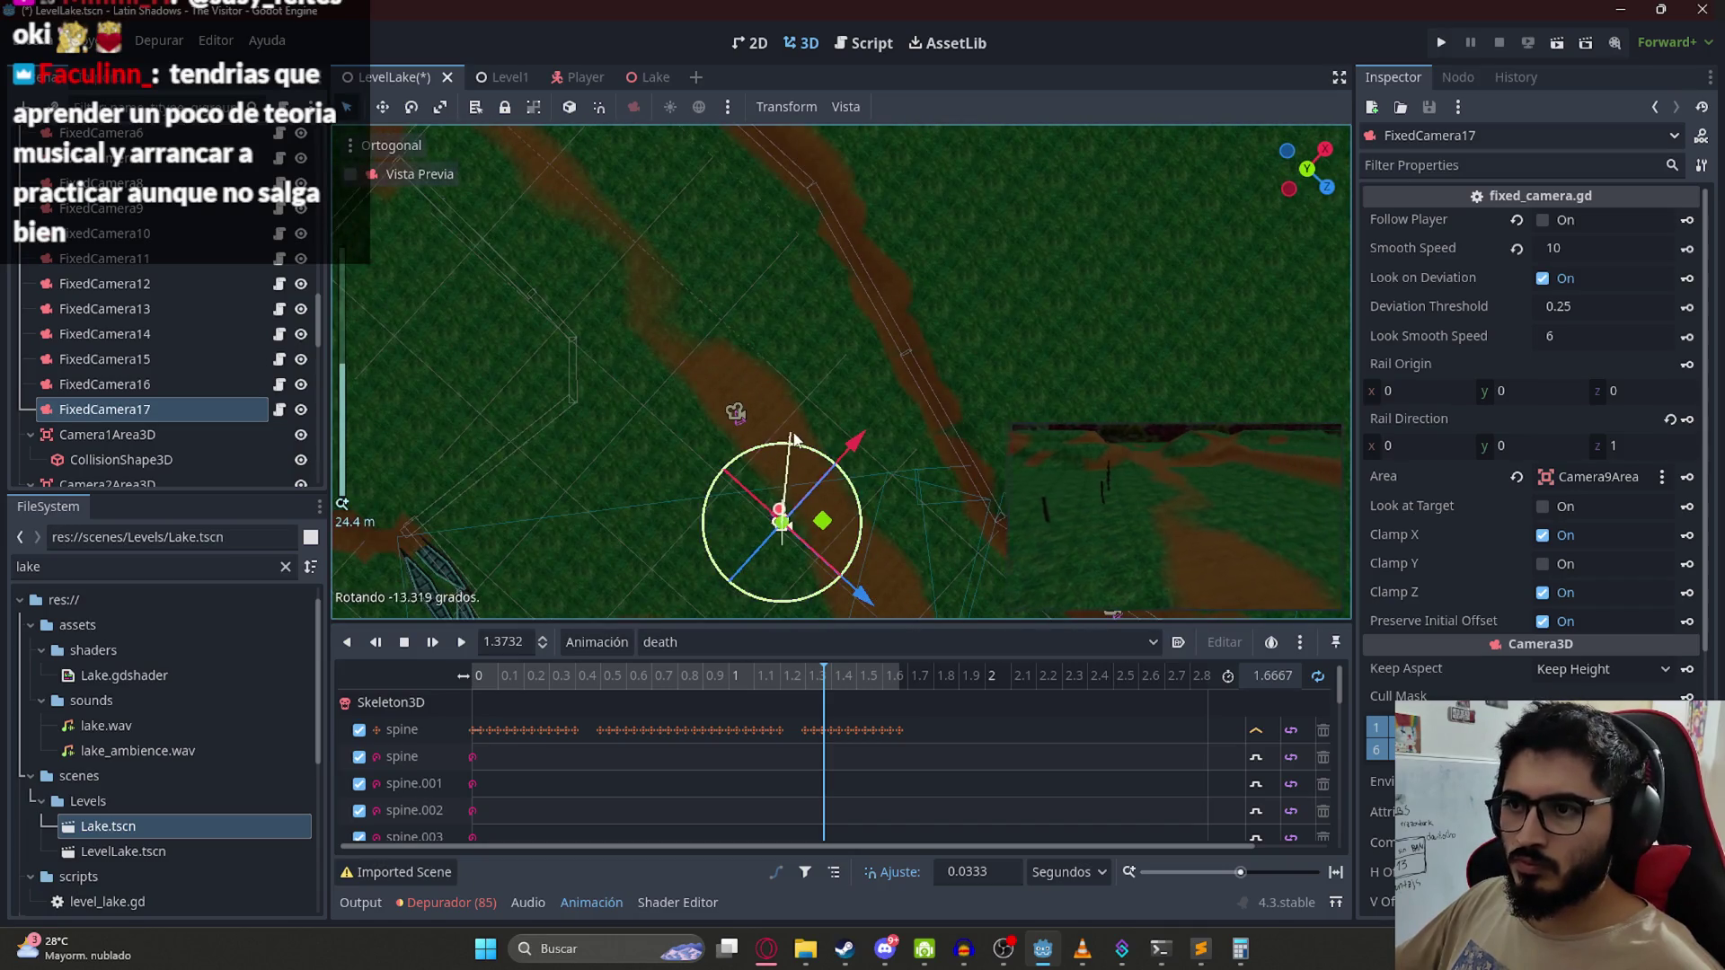
mouse_move(819, 520)
left_mouse_down()
mouse_move(830, 502)
mouse_move(883, 543)
mouse_move(853, 508)
mouse_move(914, 424)
mouse_move(906, 403)
mouse_move(1000, 454)
mouse_move(965, 557)
mouse_move(974, 519)
left_mouse_up()
scroll(702, 265, "up", 3)
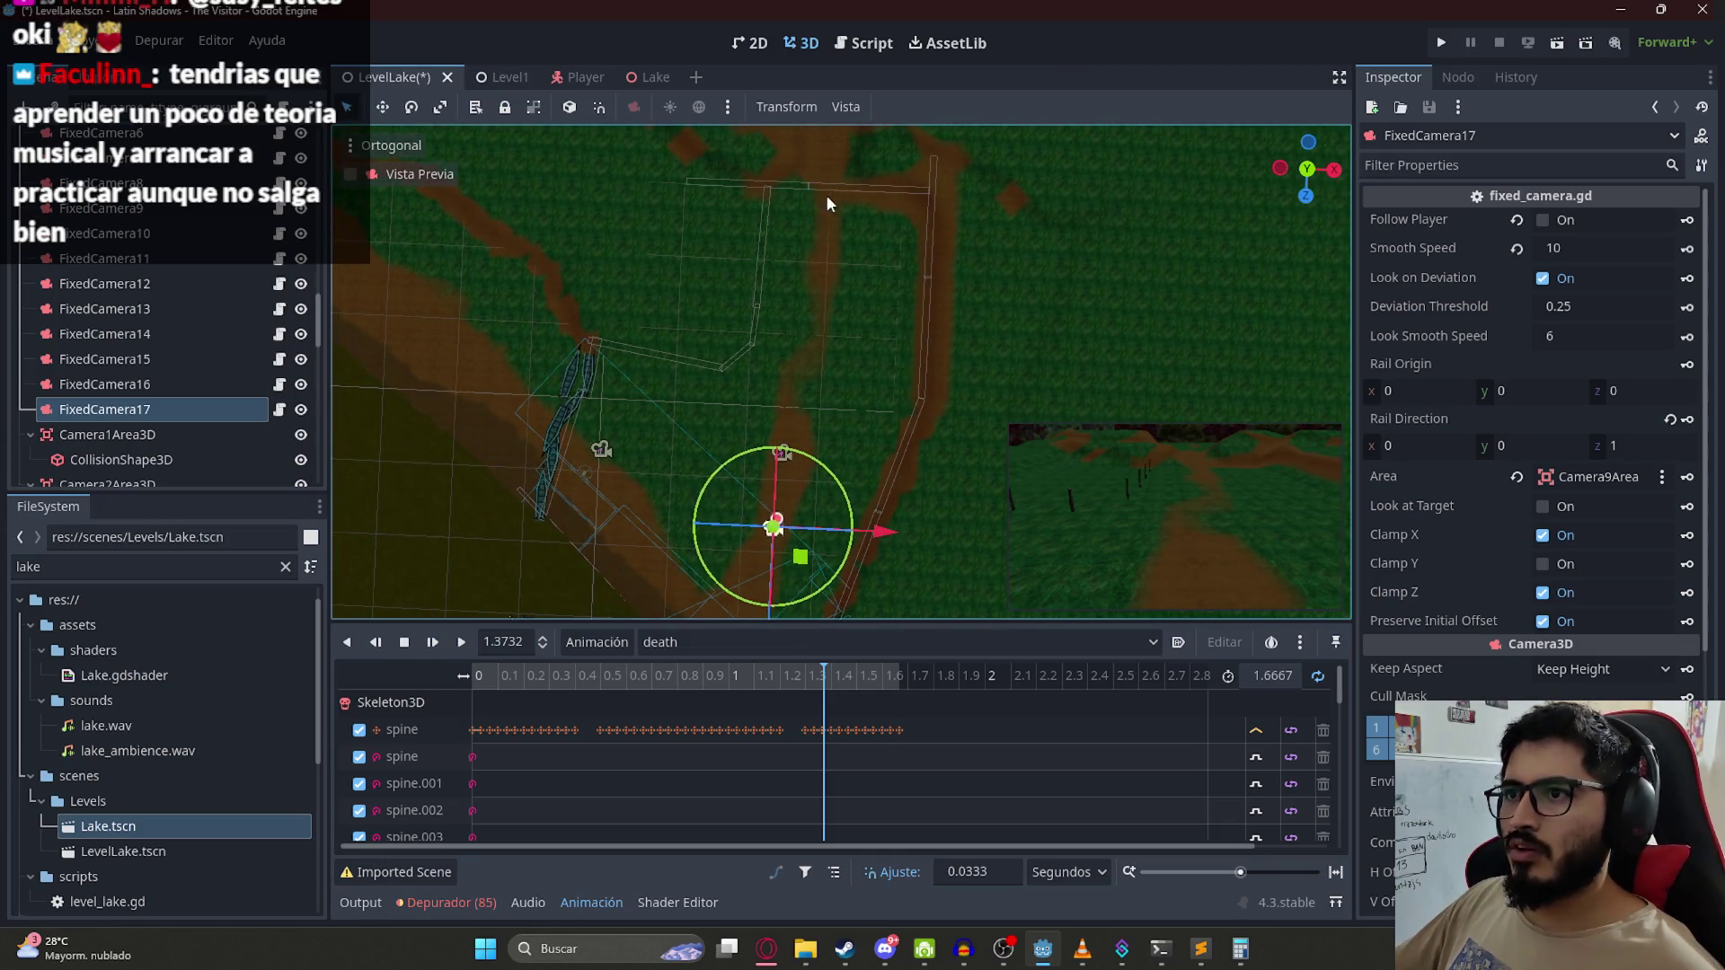
left_click(816, 186)
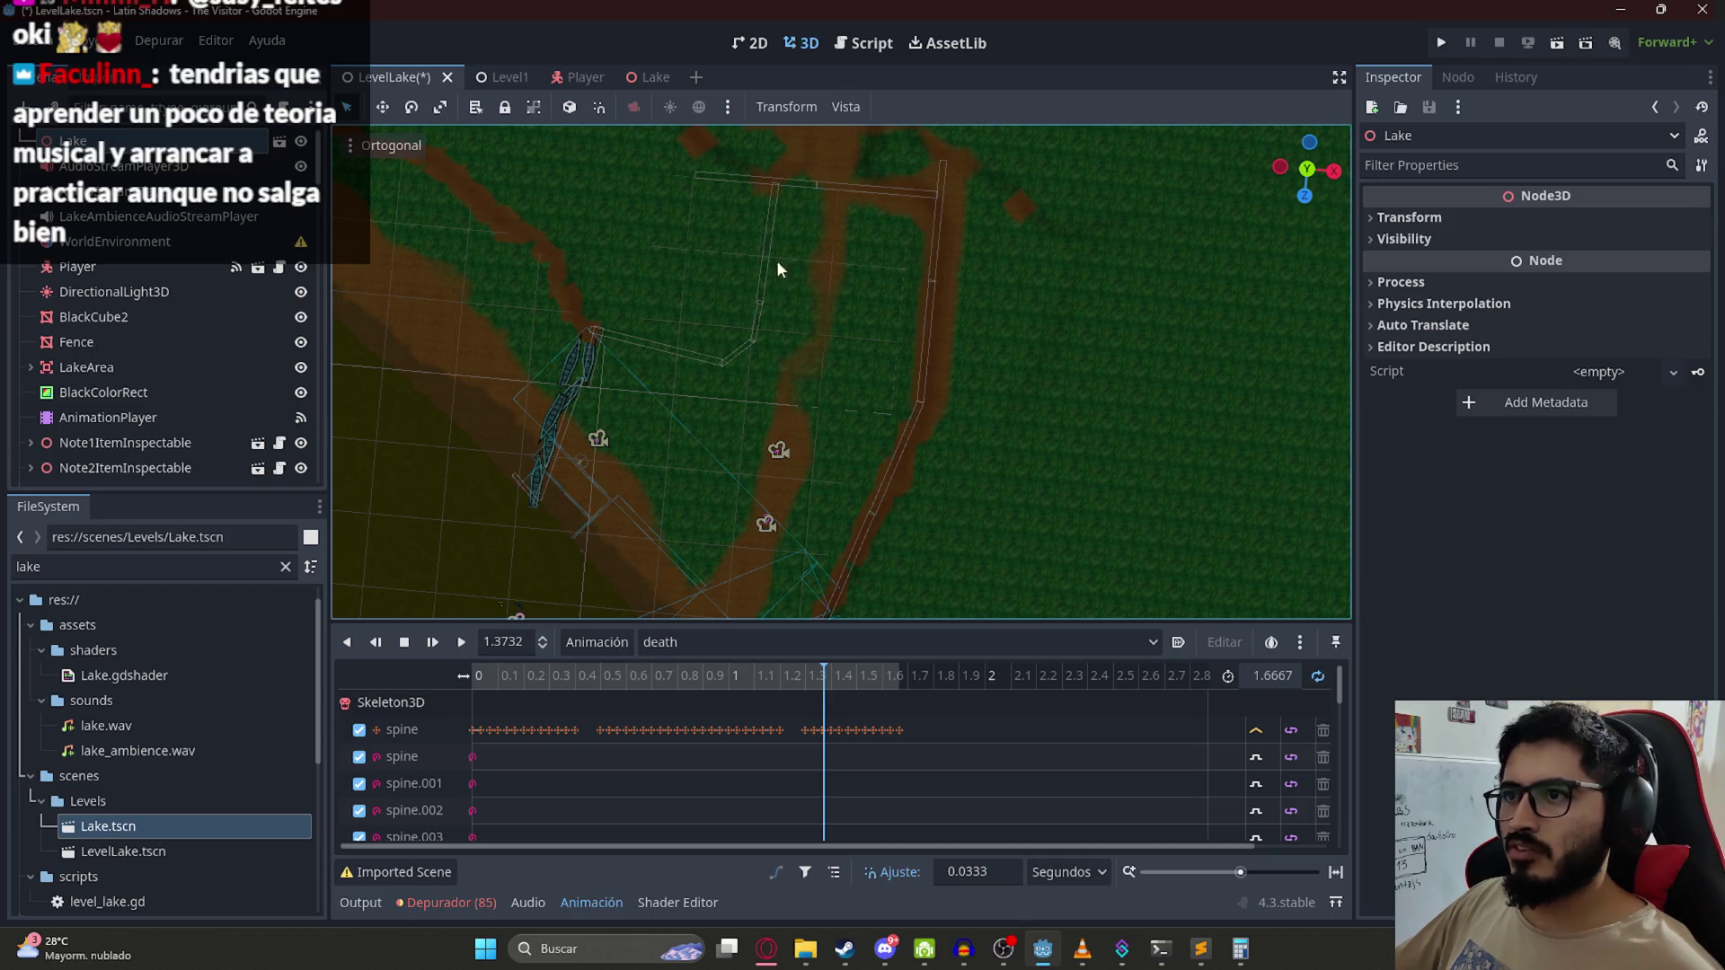
Step: Save the level and inspect FixedCamera16 and FixedCamera17 on the dirt path, saving again
mouse_move(912, 274)
left_mouse_down()
mouse_move(843, 370)
mouse_move(746, 418)
left_mouse_up()
key("ctrl+s")
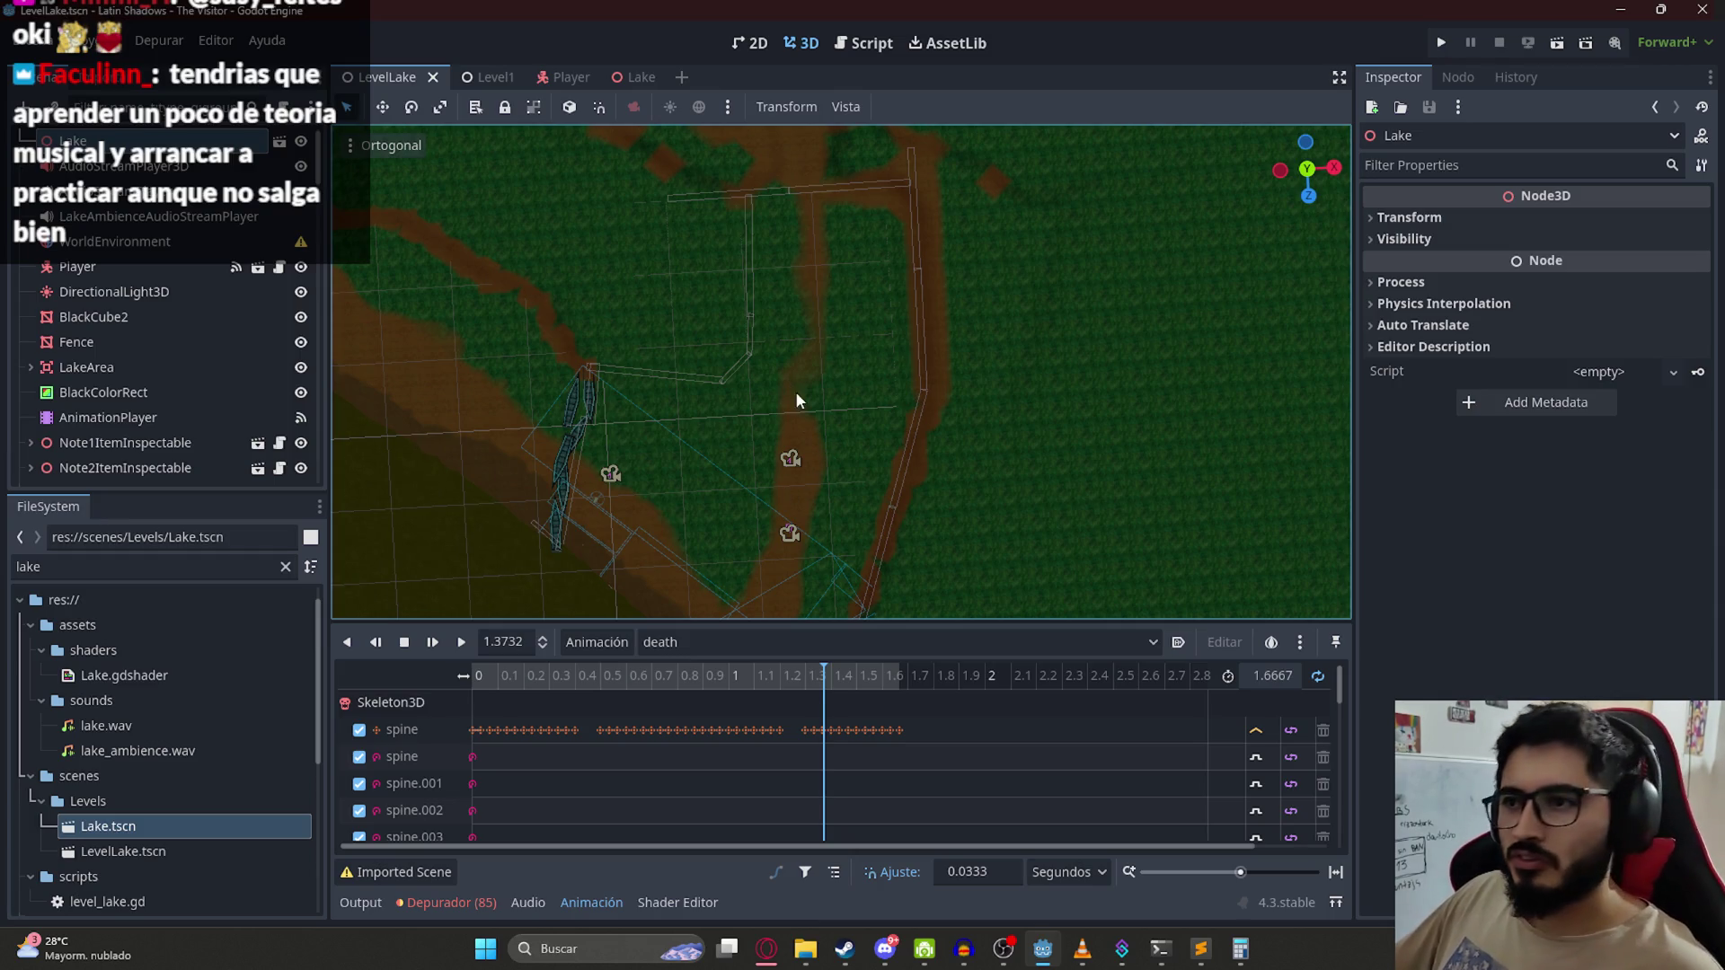
scroll(795, 391, "up", 3)
left_click(795, 428)
scroll(807, 440, "down", 4)
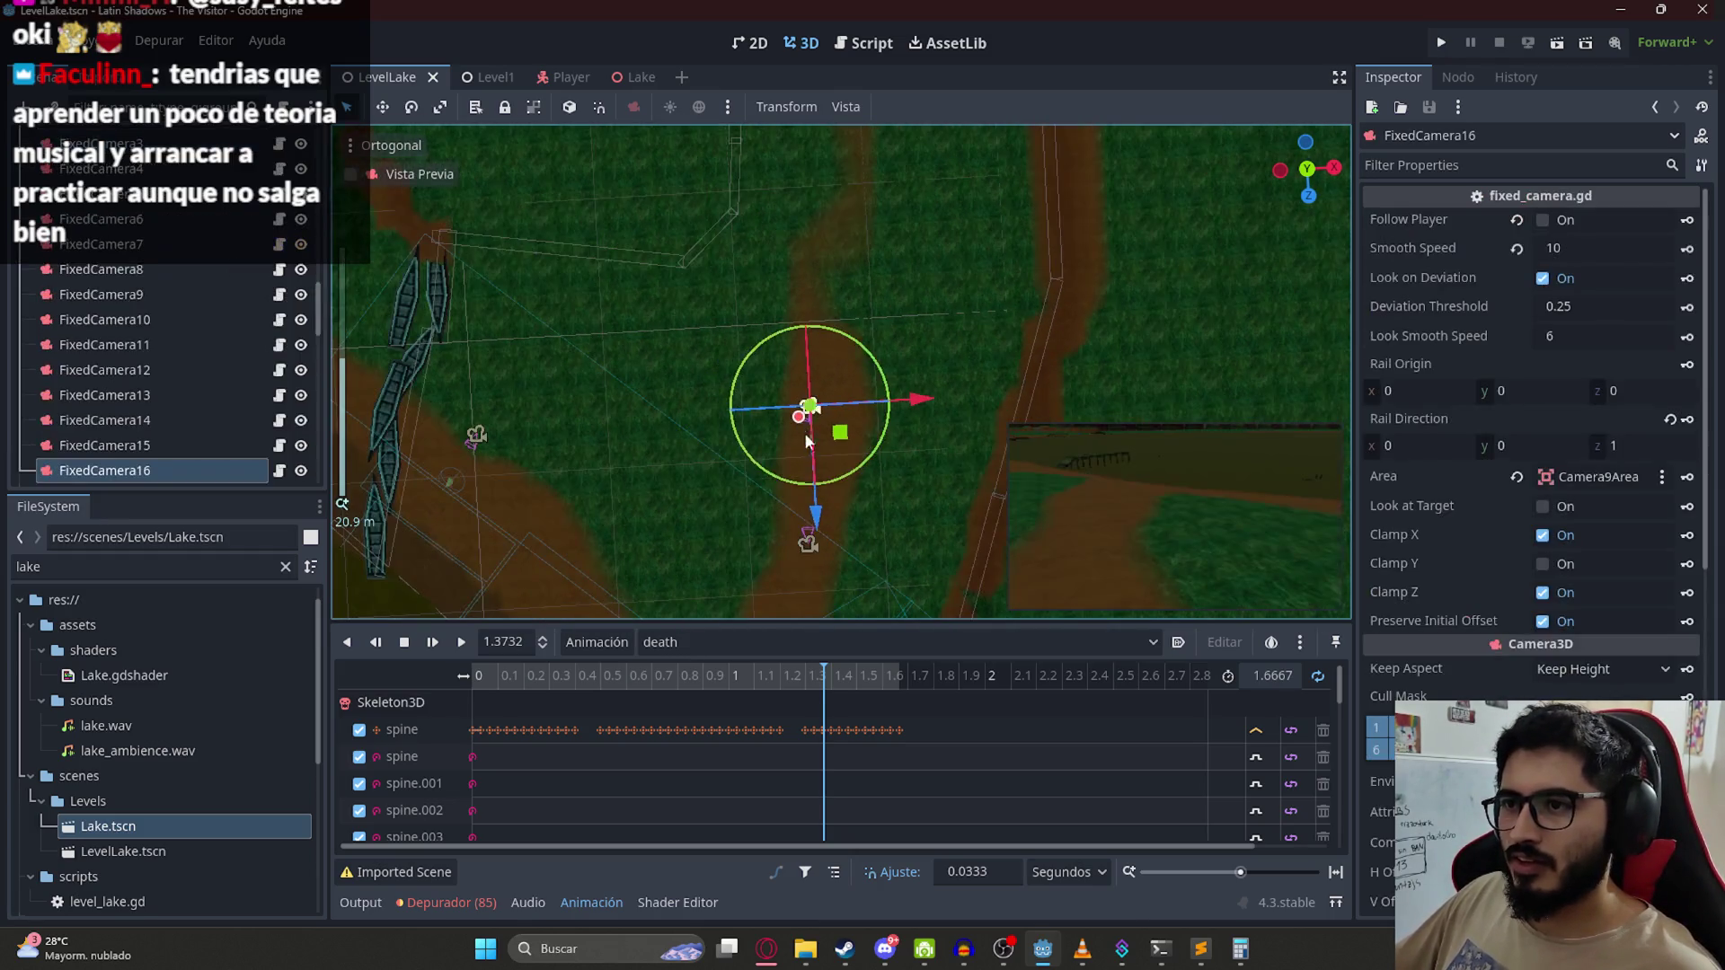
left_click(807, 541)
mouse_move(908, 277)
left_mouse_down()
mouse_move(902, 464)
mouse_move(878, 335)
left_mouse_up()
scroll(871, 346, "down", 3)
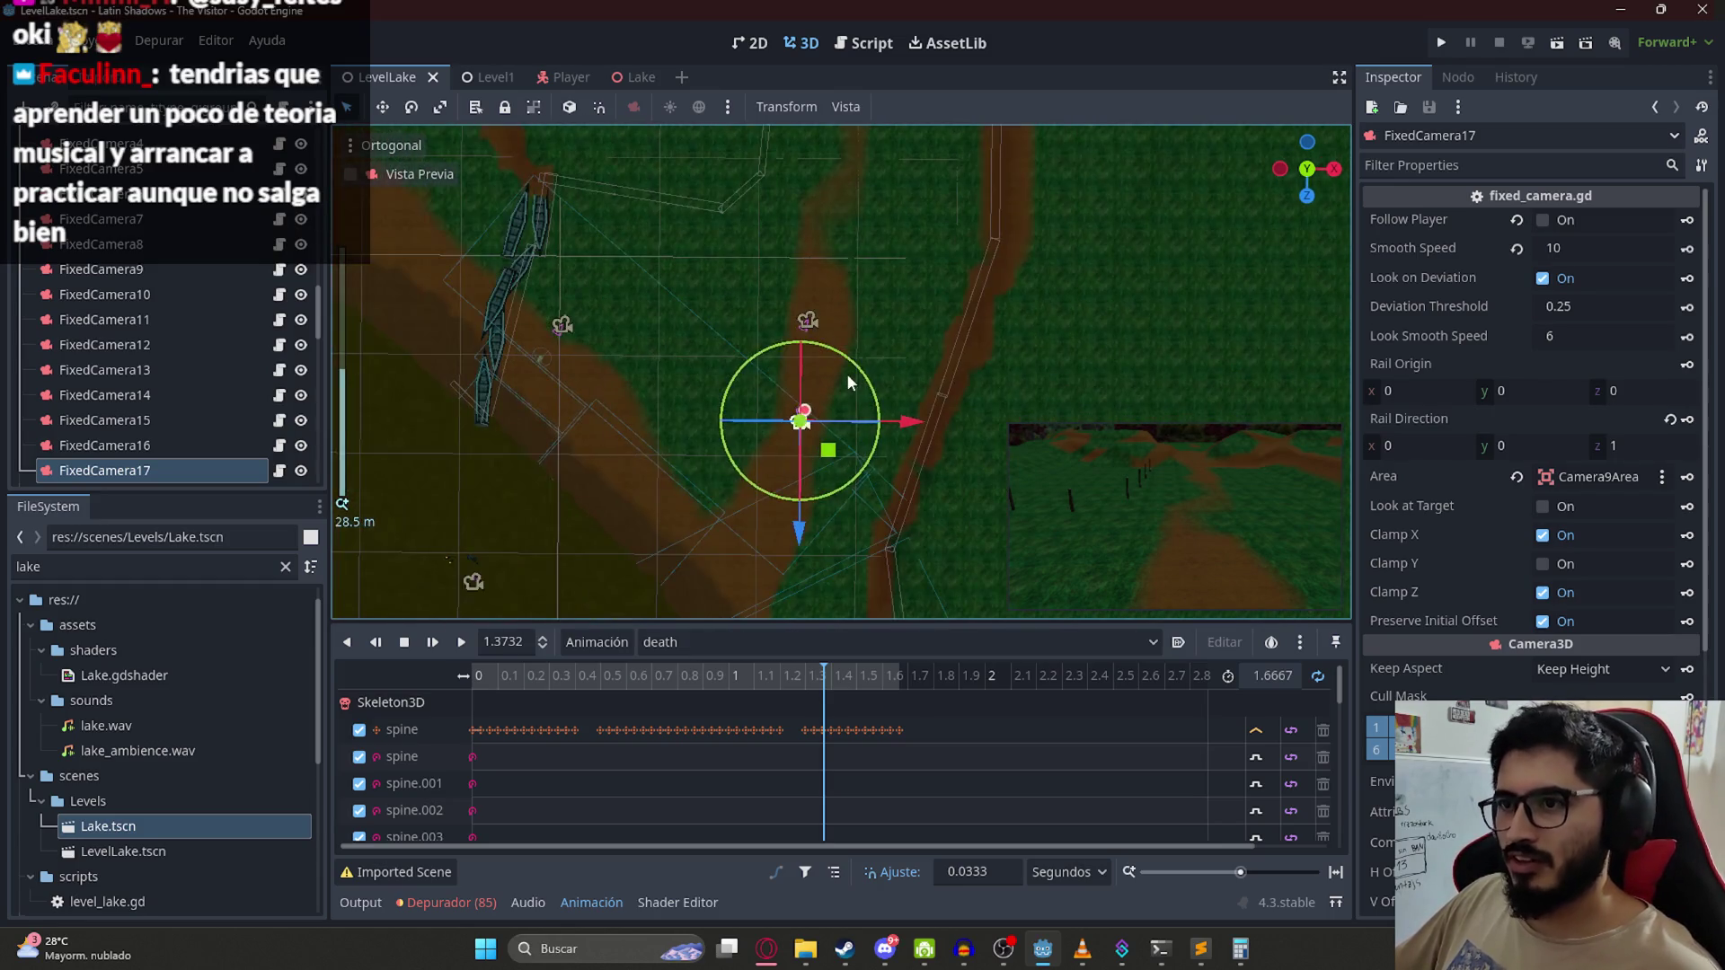
left_click_drag(837, 266, 838, 395)
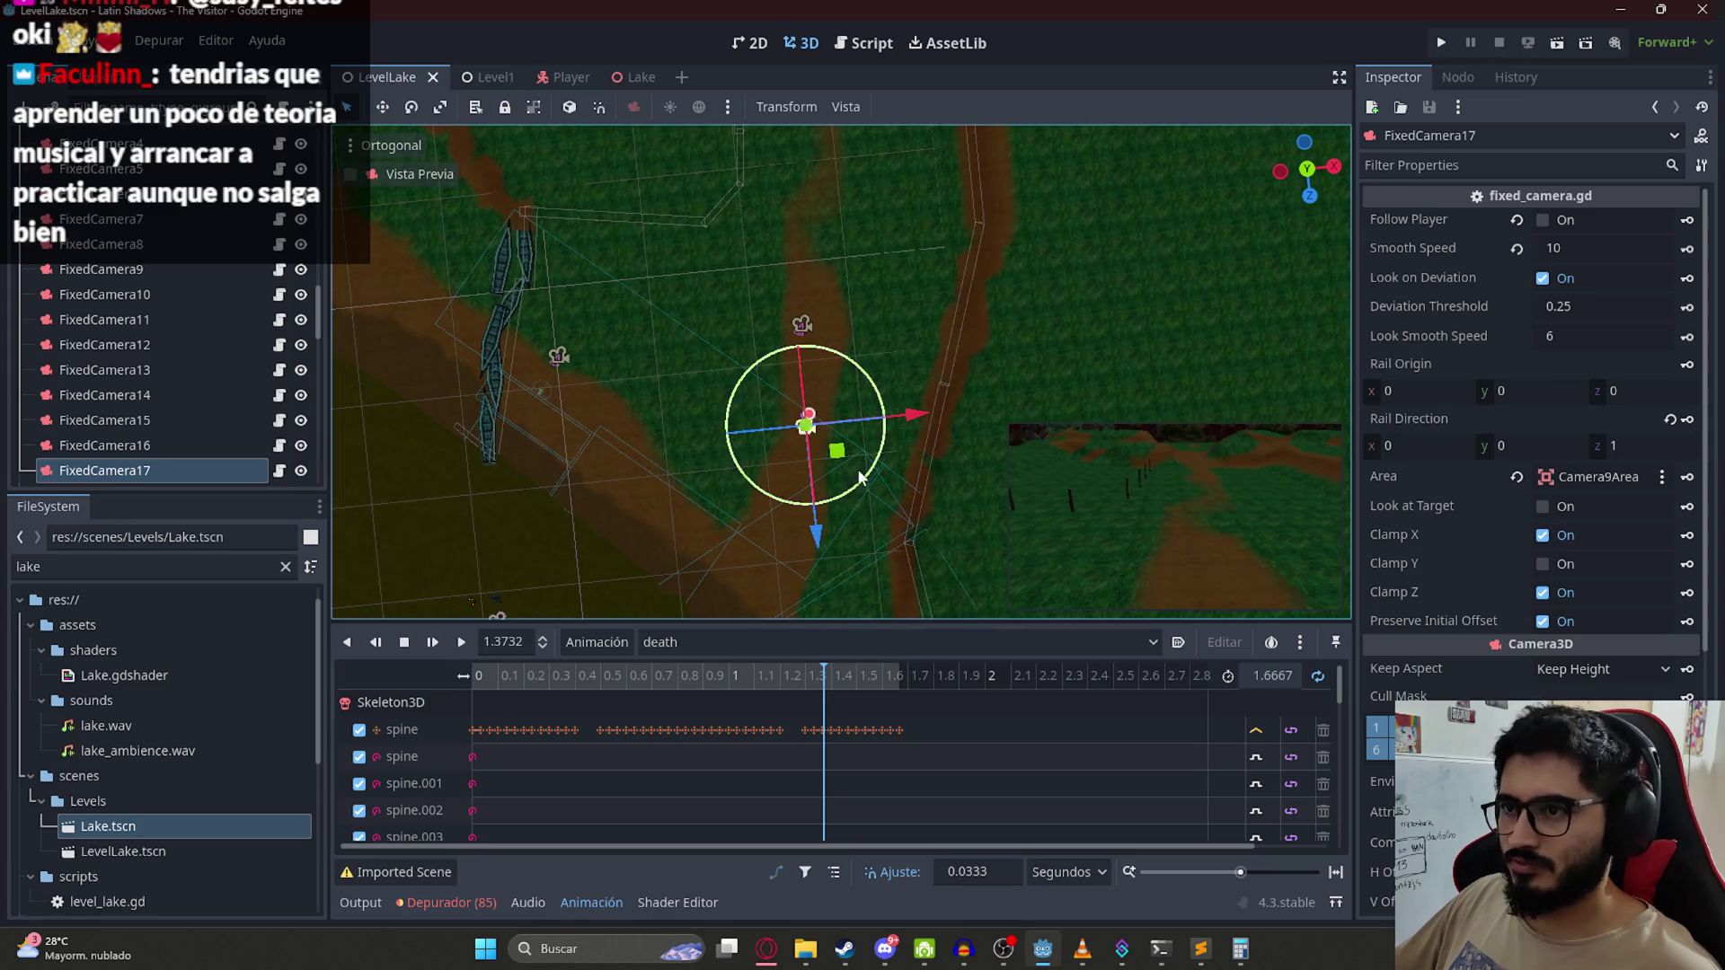
key("ctrl+s")
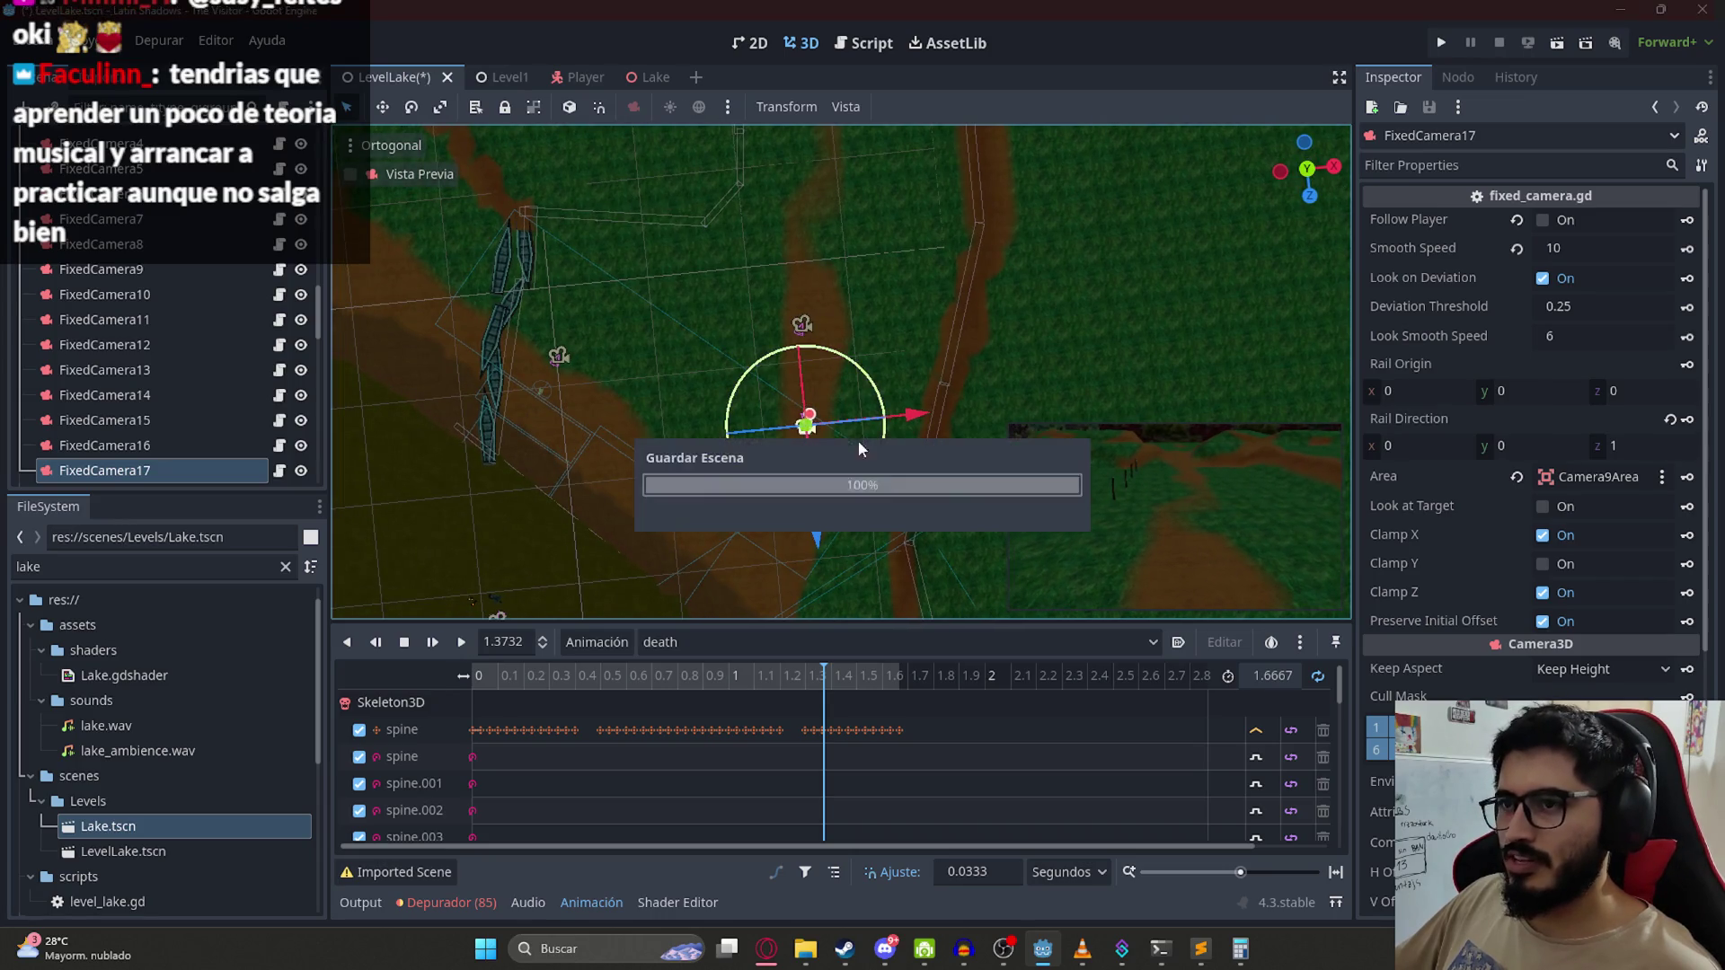
Step: Duplicate the Camera16Area3D trigger area
mouse_move(790, 304)
left_mouse_down()
mouse_move(854, 208)
mouse_move(677, 327)
left_mouse_up()
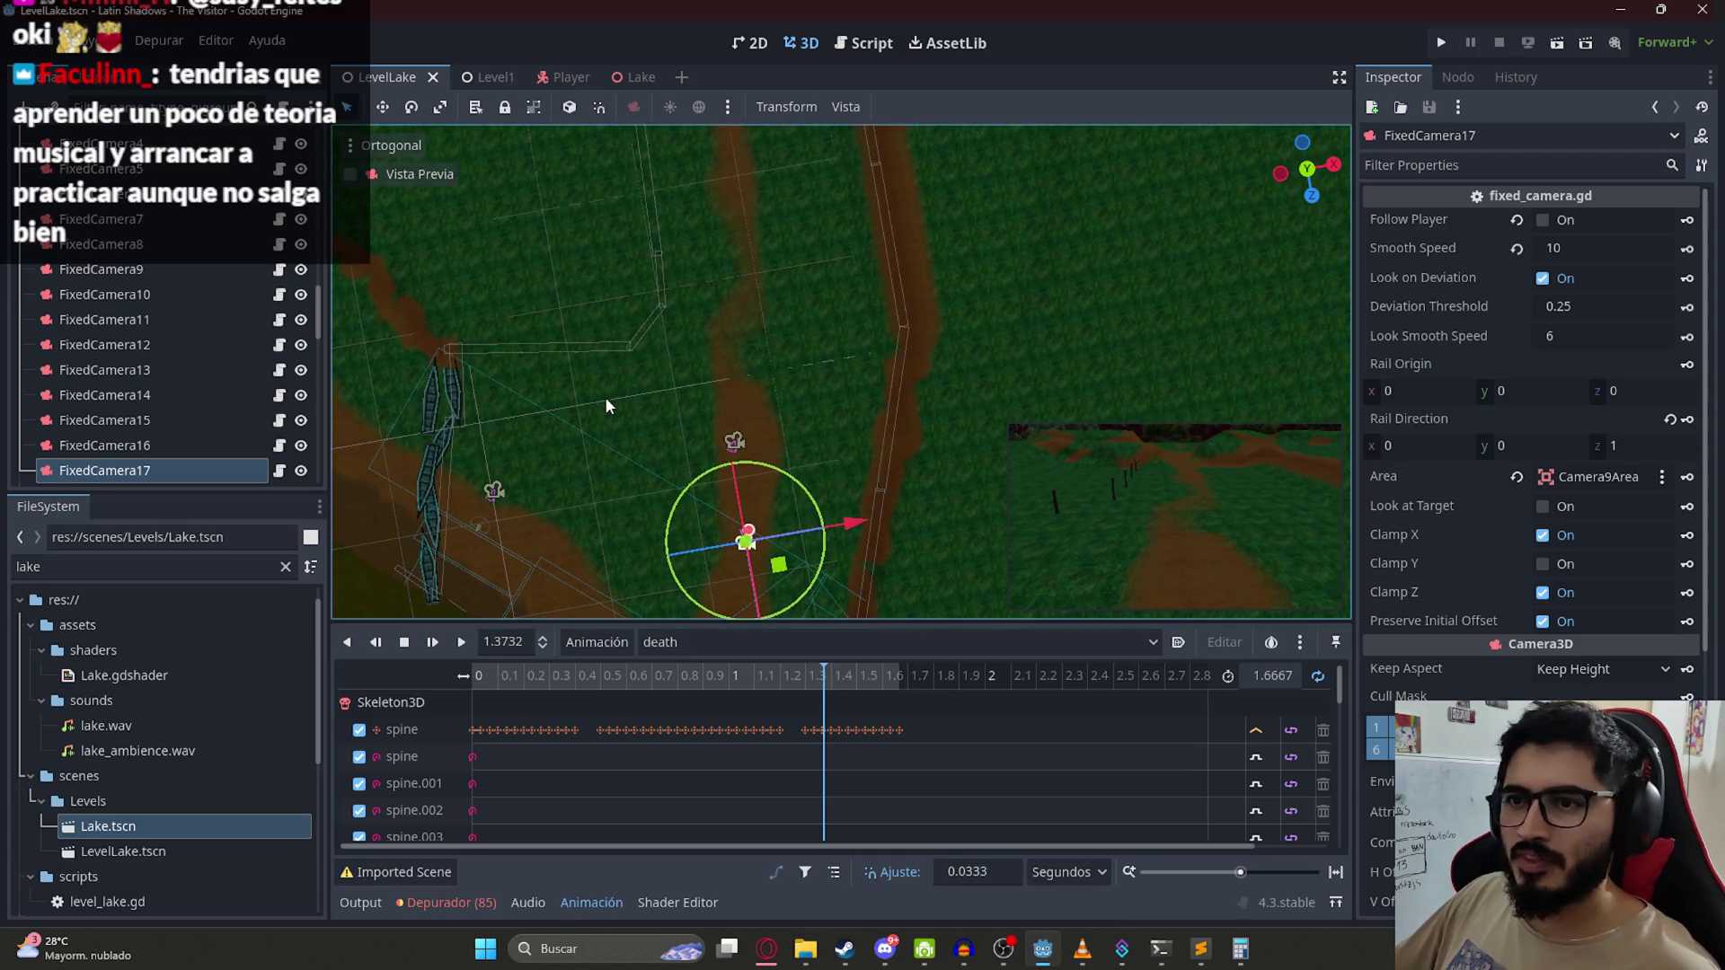
left_click_drag(606, 405, 557, 395)
scroll(180, 310, "up", 3)
scroll(174, 314, "down", 10)
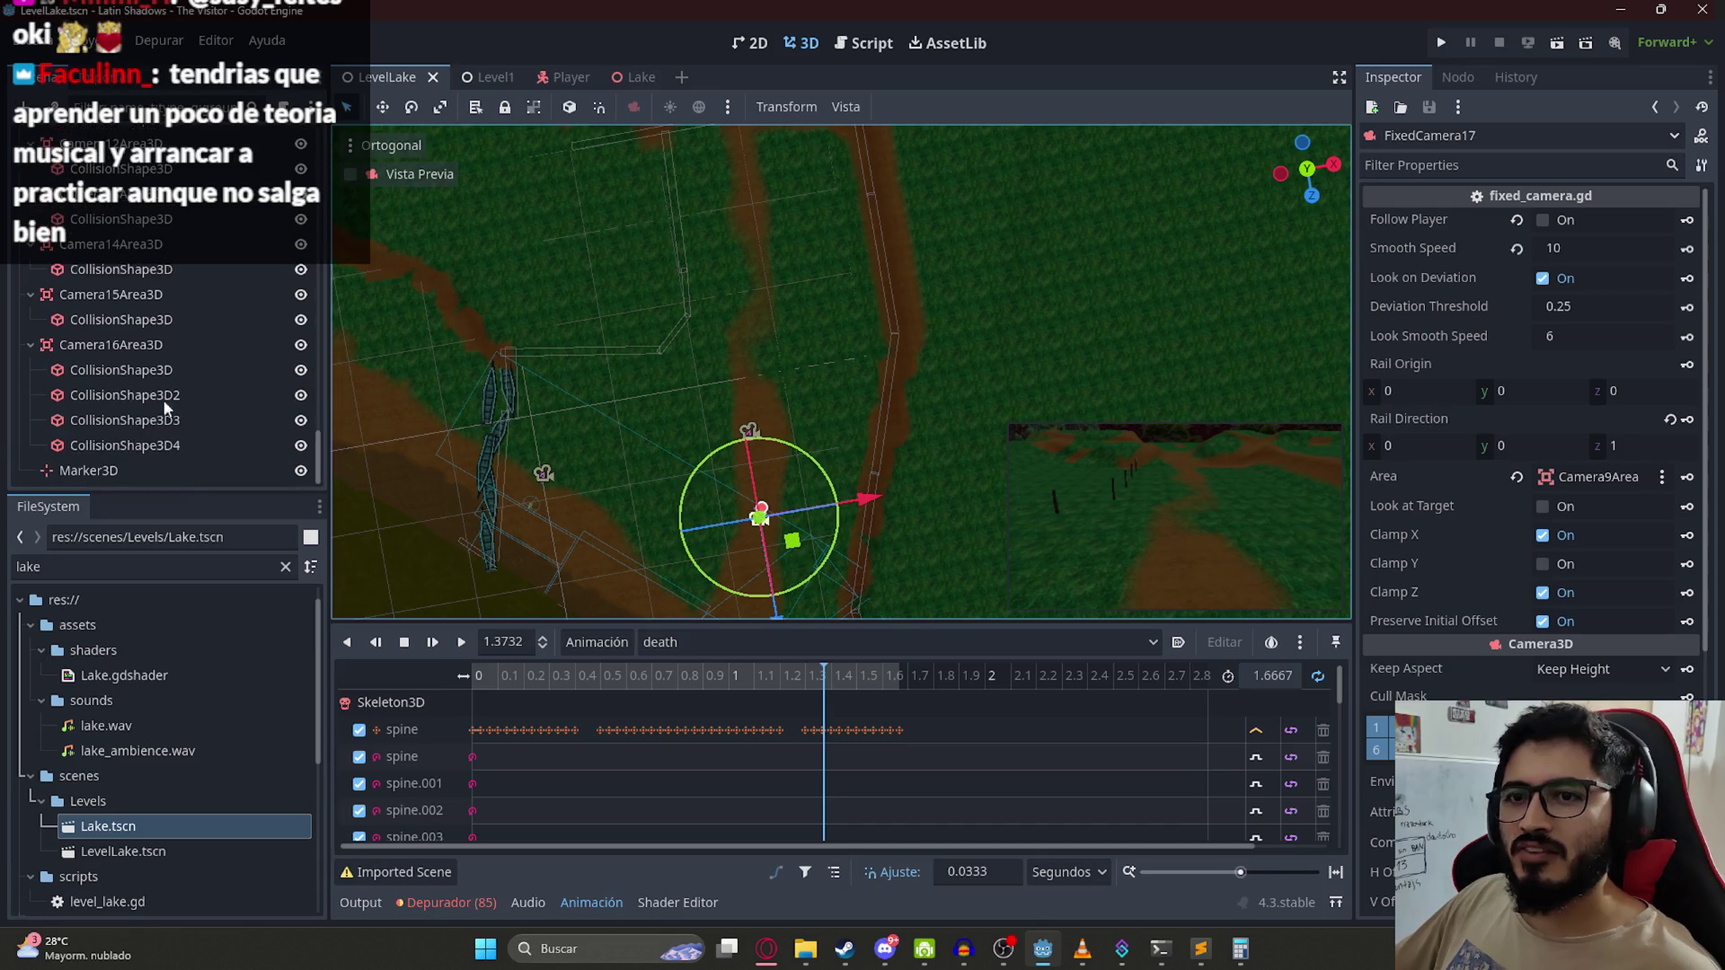
left_click(170, 345)
key("ctrl+d")
Step: Delete the four collision shapes copied into the duplicated trigger area
left_click(165, 395)
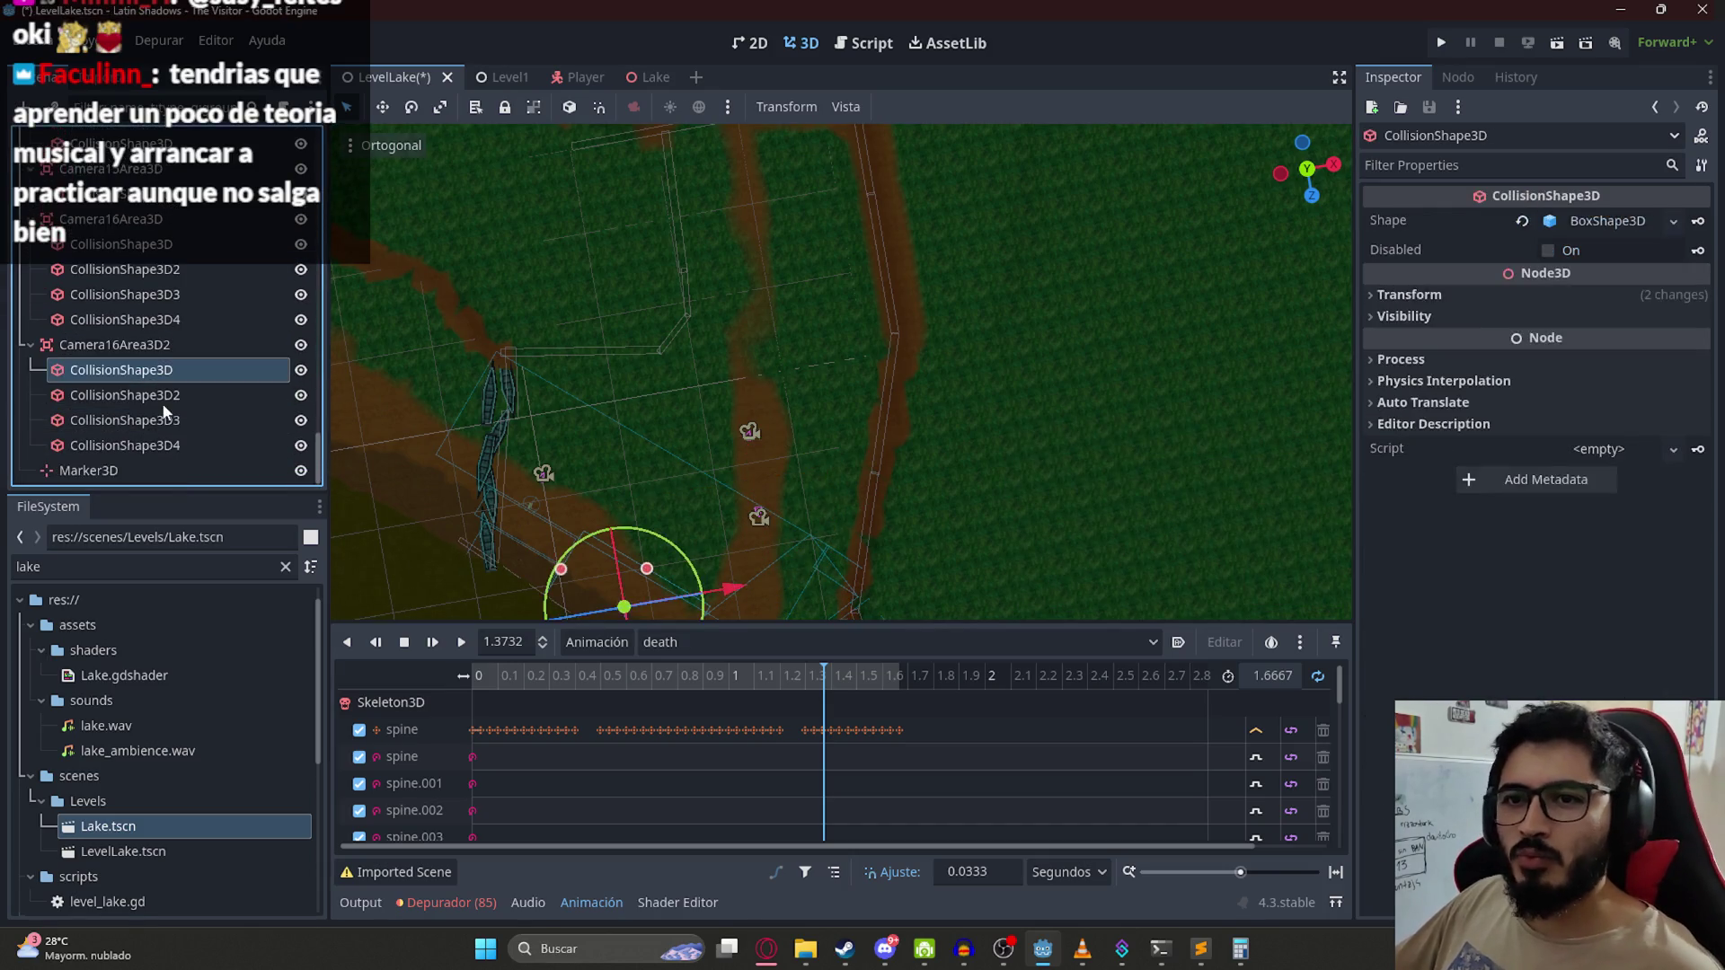
left_click(153, 446, "shift")
right_click(153, 446)
left_click(228, 786)
key("Return")
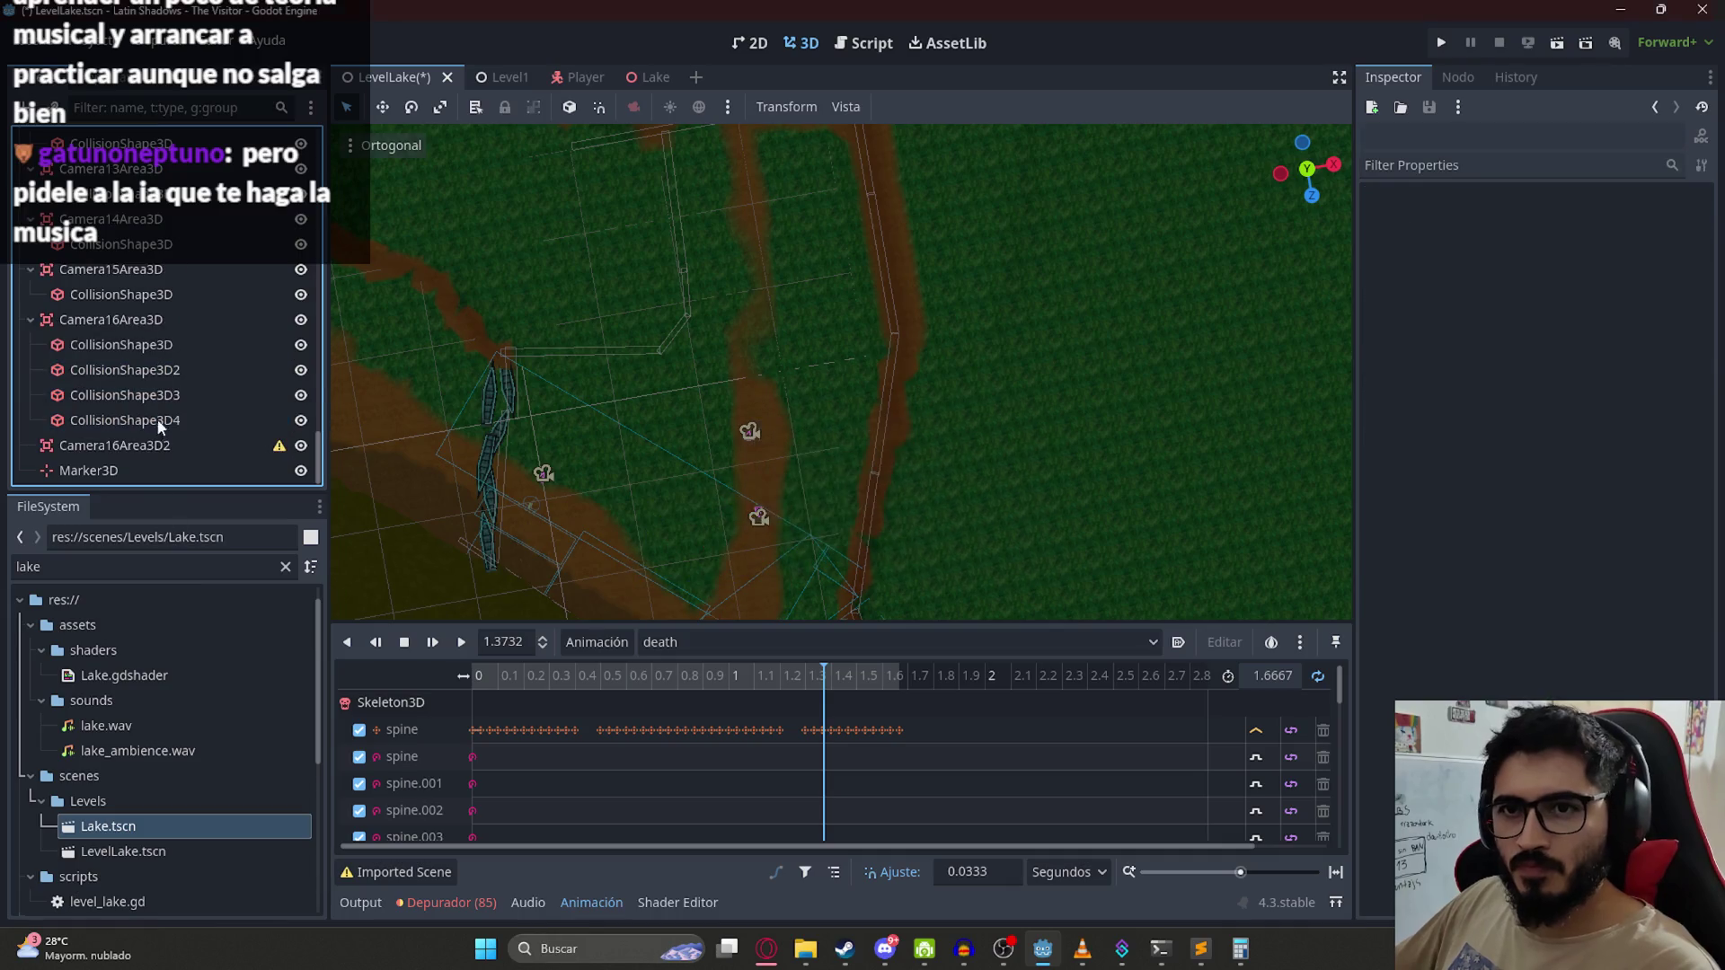
left_click(151, 446)
Step: Rename the duplicated trigger area to Camera17Area3D
double_click(150, 446)
key("End")
key("BackSpace")
key("Left")
key("Left")
key("Left")
key("BackSpace")
type("7")
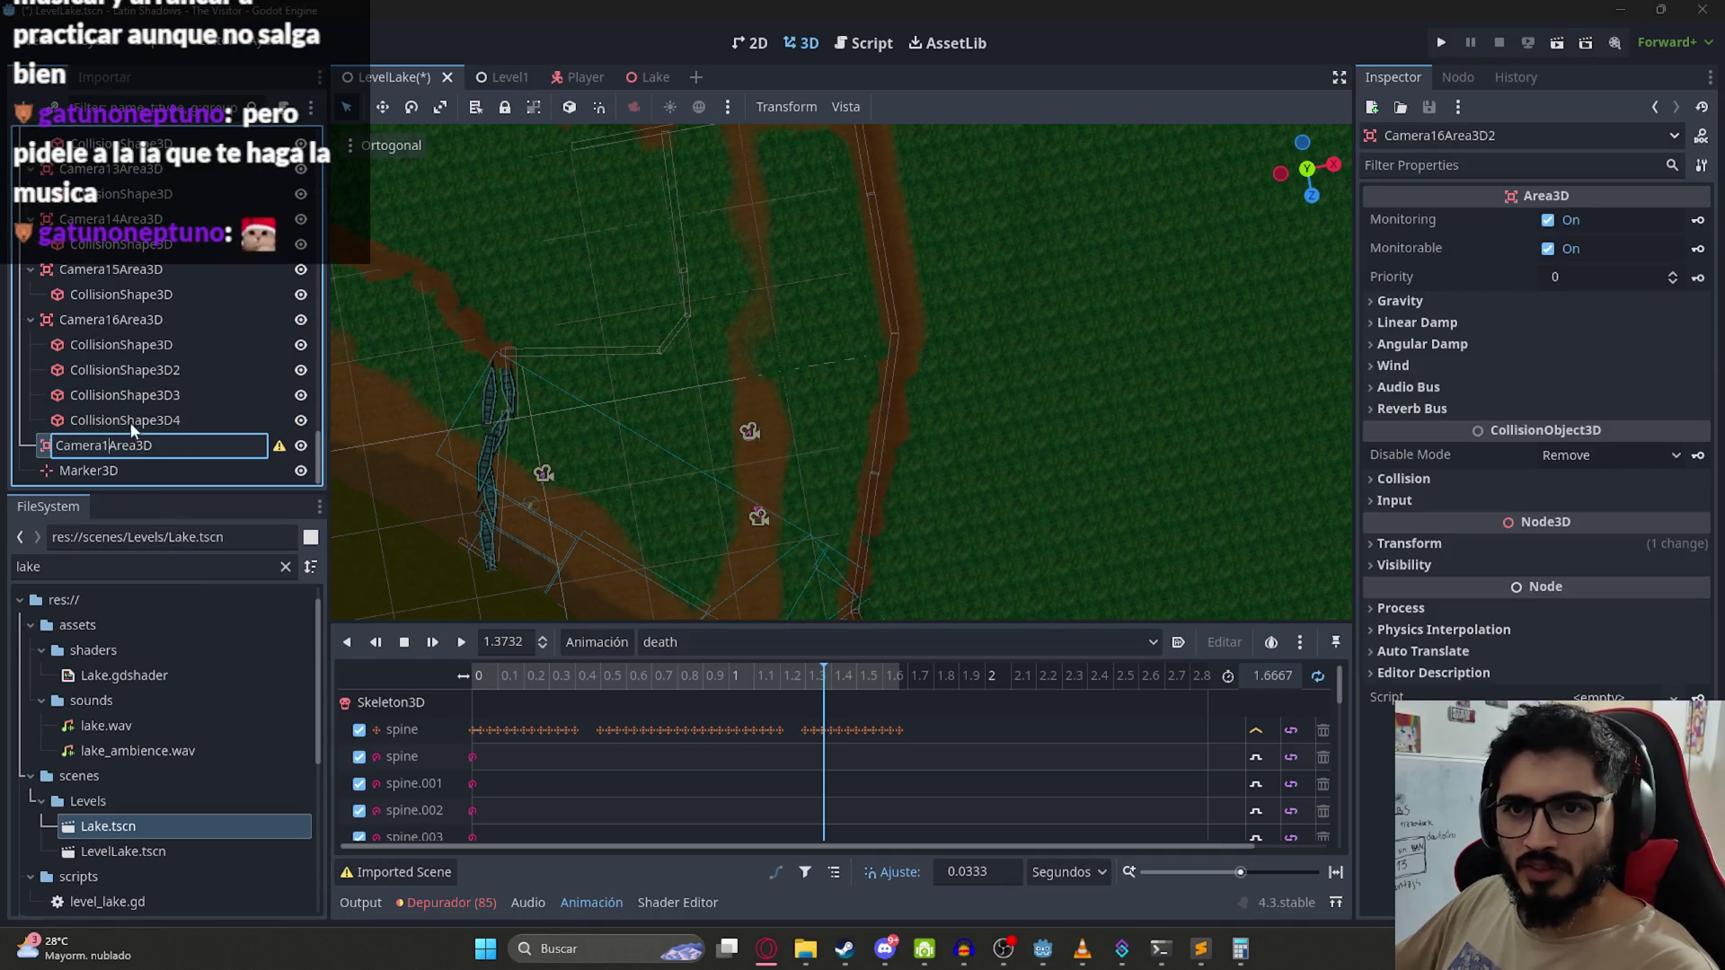
key("Return")
Step: Add a CollisionShape3D child with a new BoxShape3D and slide it onto the dirt path
right_click(156, 446)
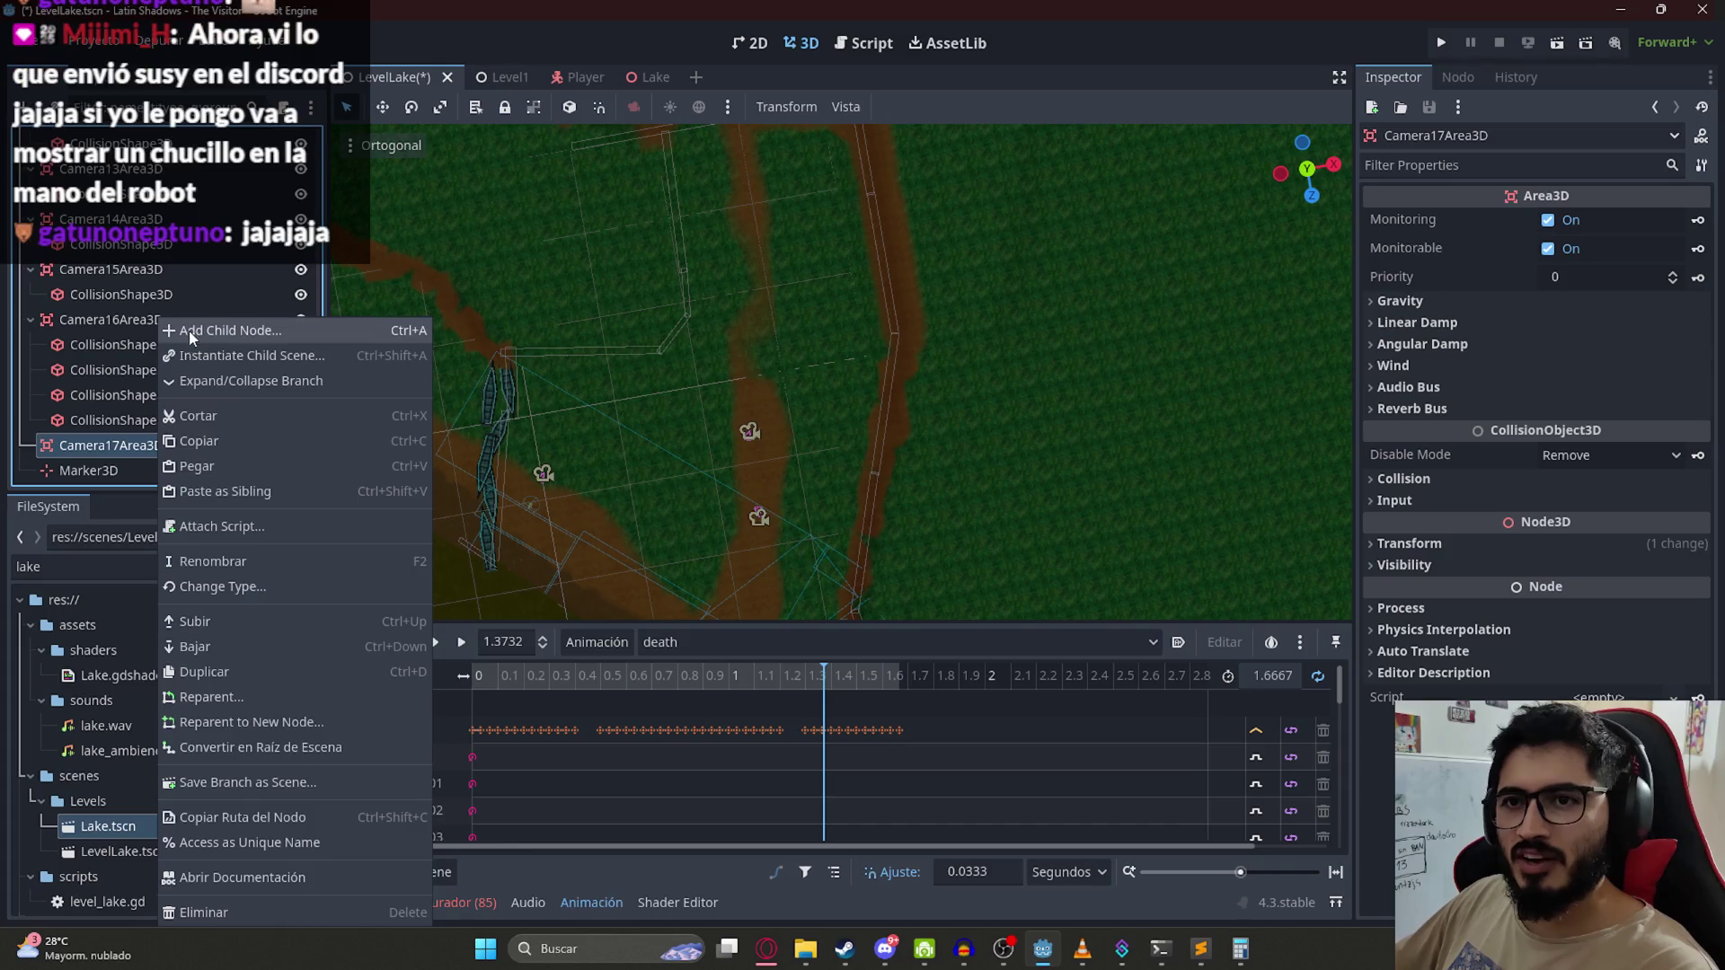
left_click(188, 331)
key("Return")
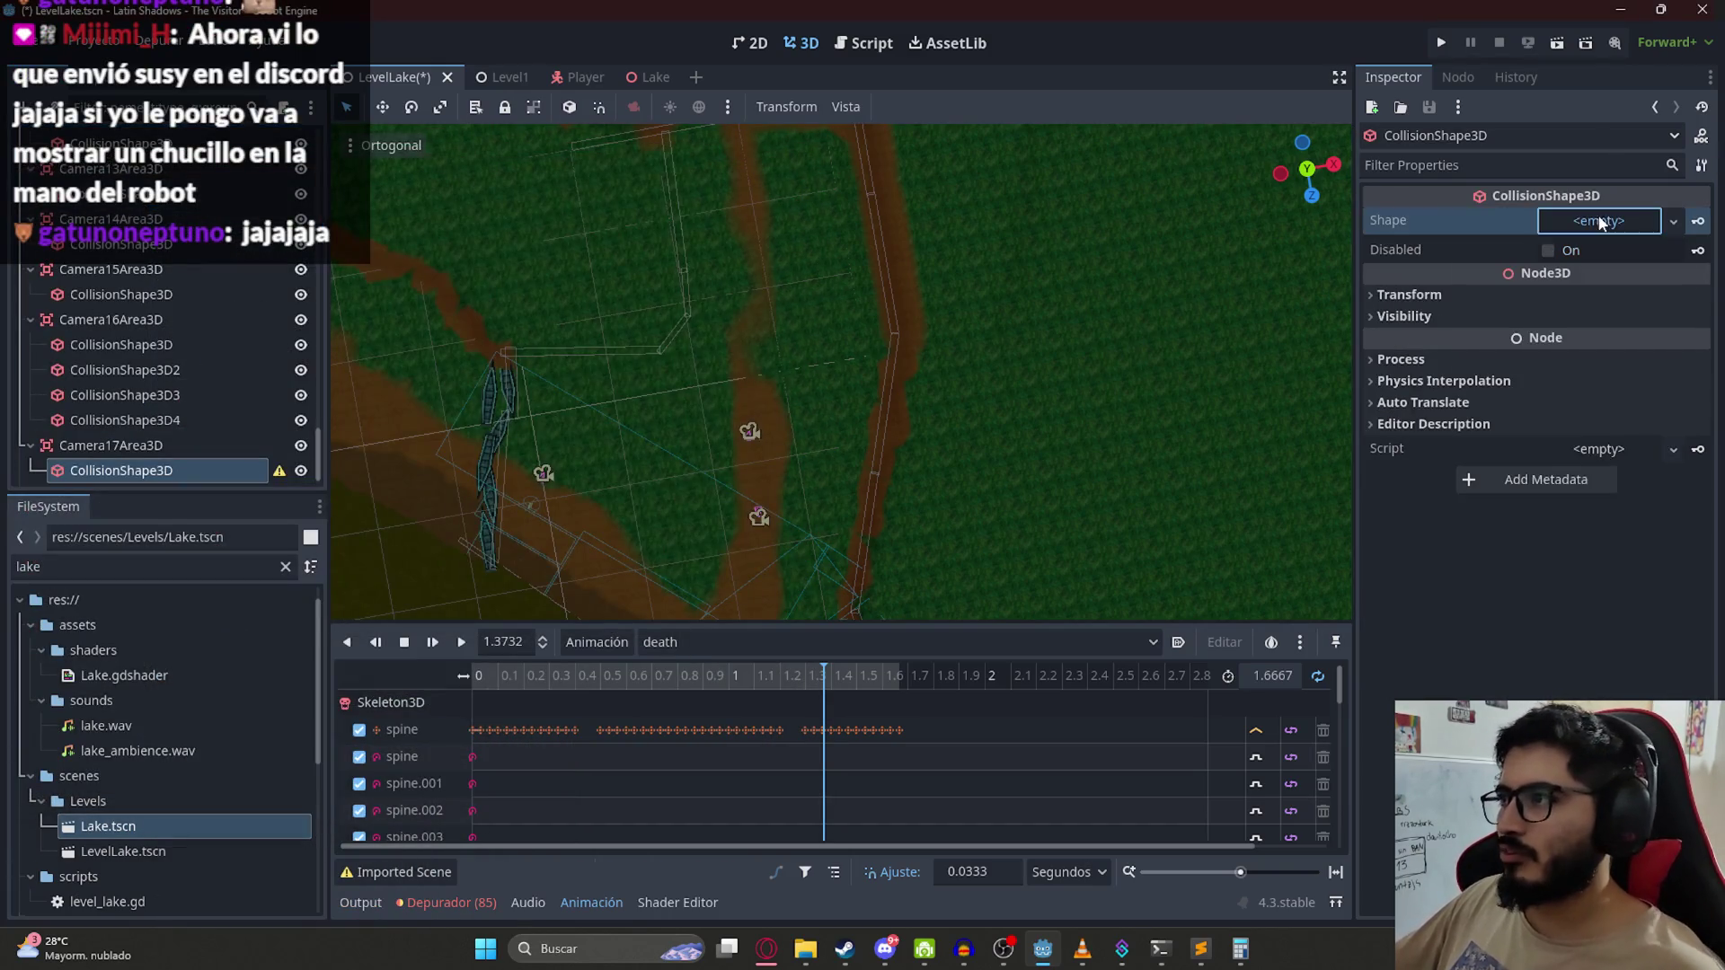
left_click(1599, 220)
left_click(1593, 300)
scroll(1191, 304, "down", 10)
mouse_move(874, 495)
left_mouse_down()
mouse_move(869, 445)
mouse_move(906, 396)
mouse_move(866, 318)
mouse_move(822, 395)
left_mouse_up()
scroll(906, 396, "up", 10)
scroll(817, 384, "up", 5)
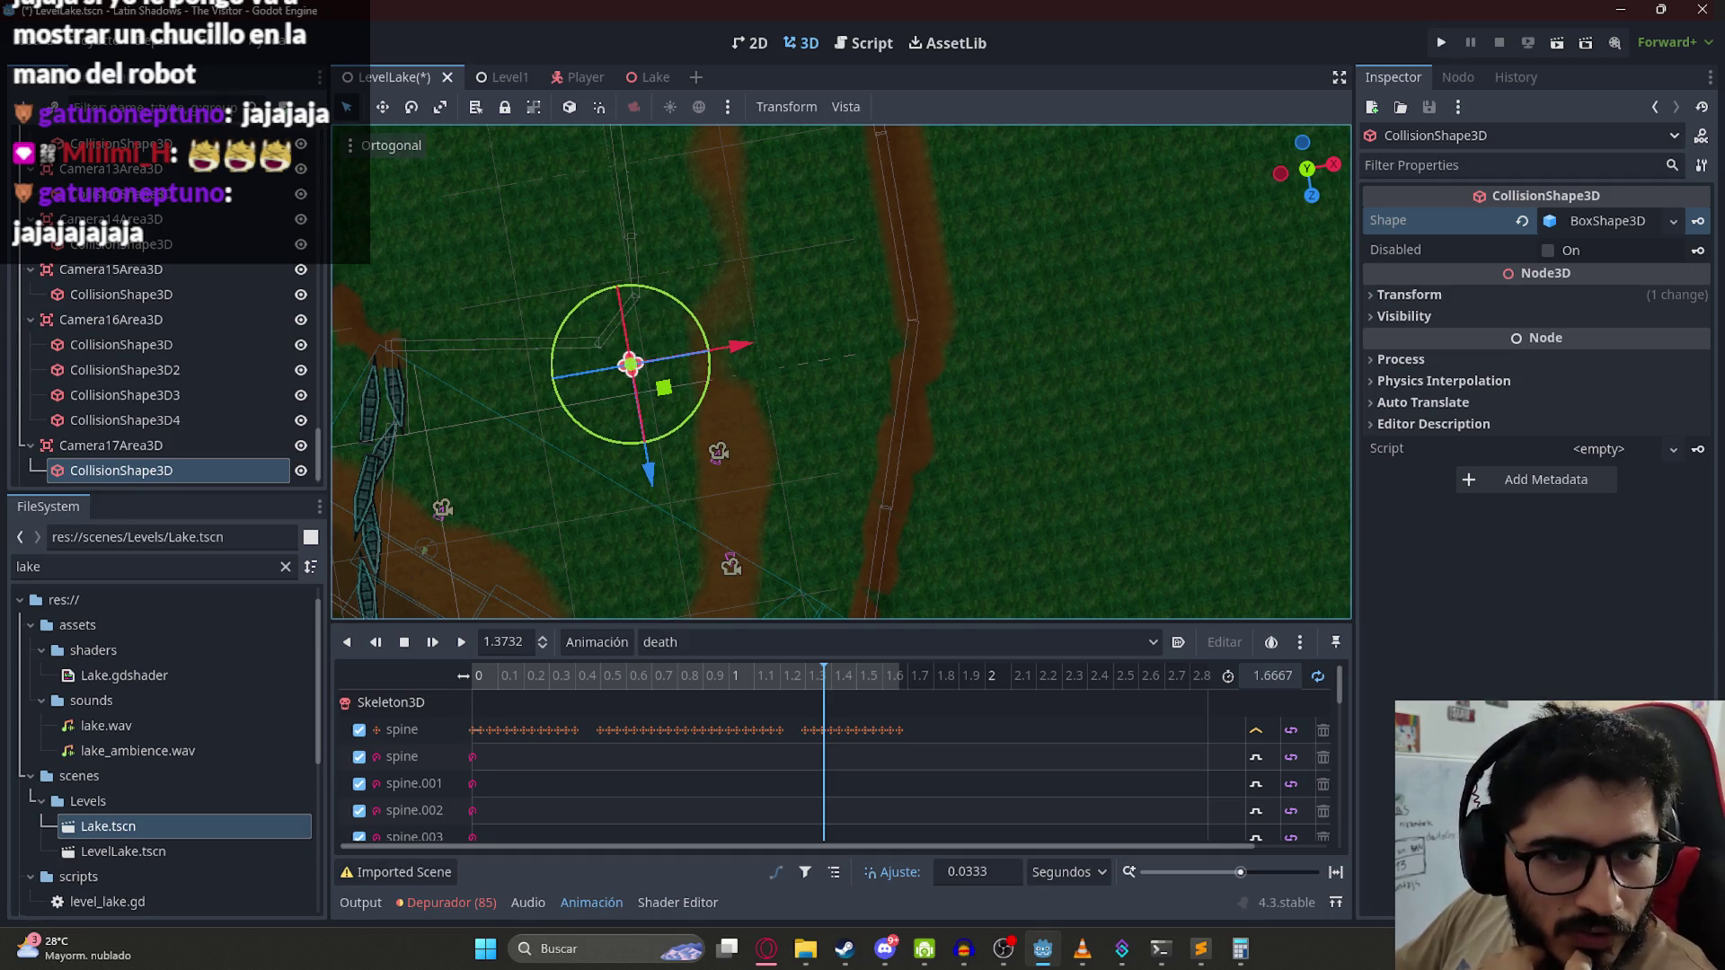
left_click(890, 957)
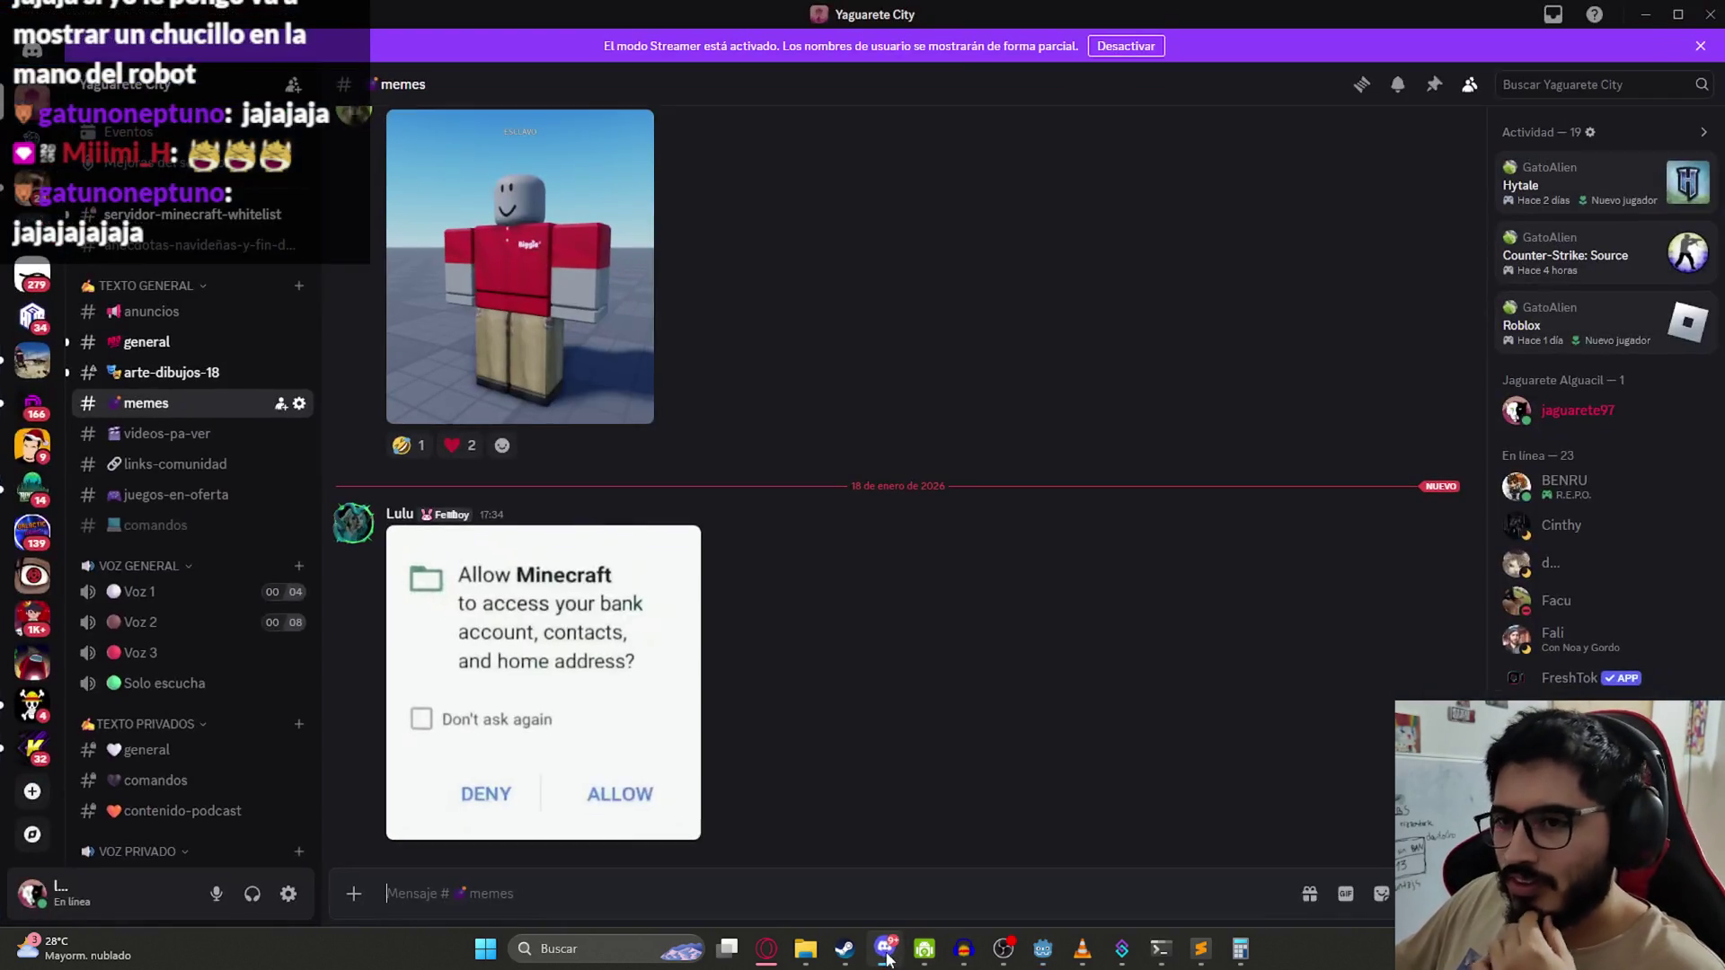
left_click(138, 354)
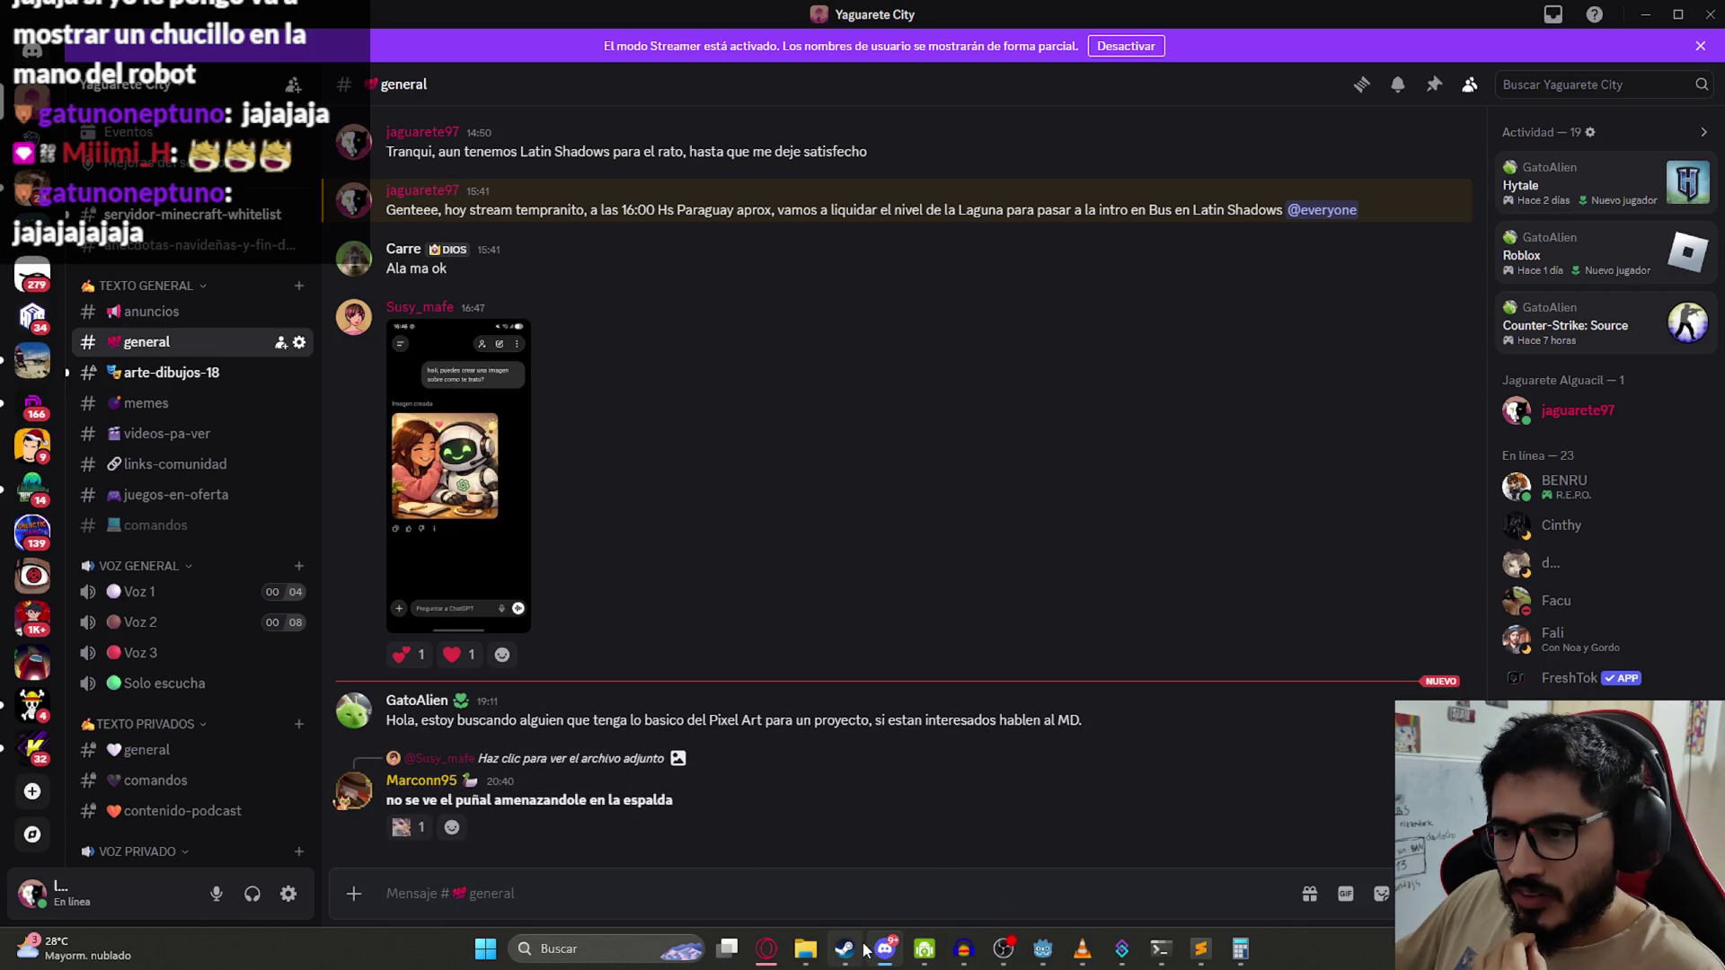
mouse_move(885, 961)
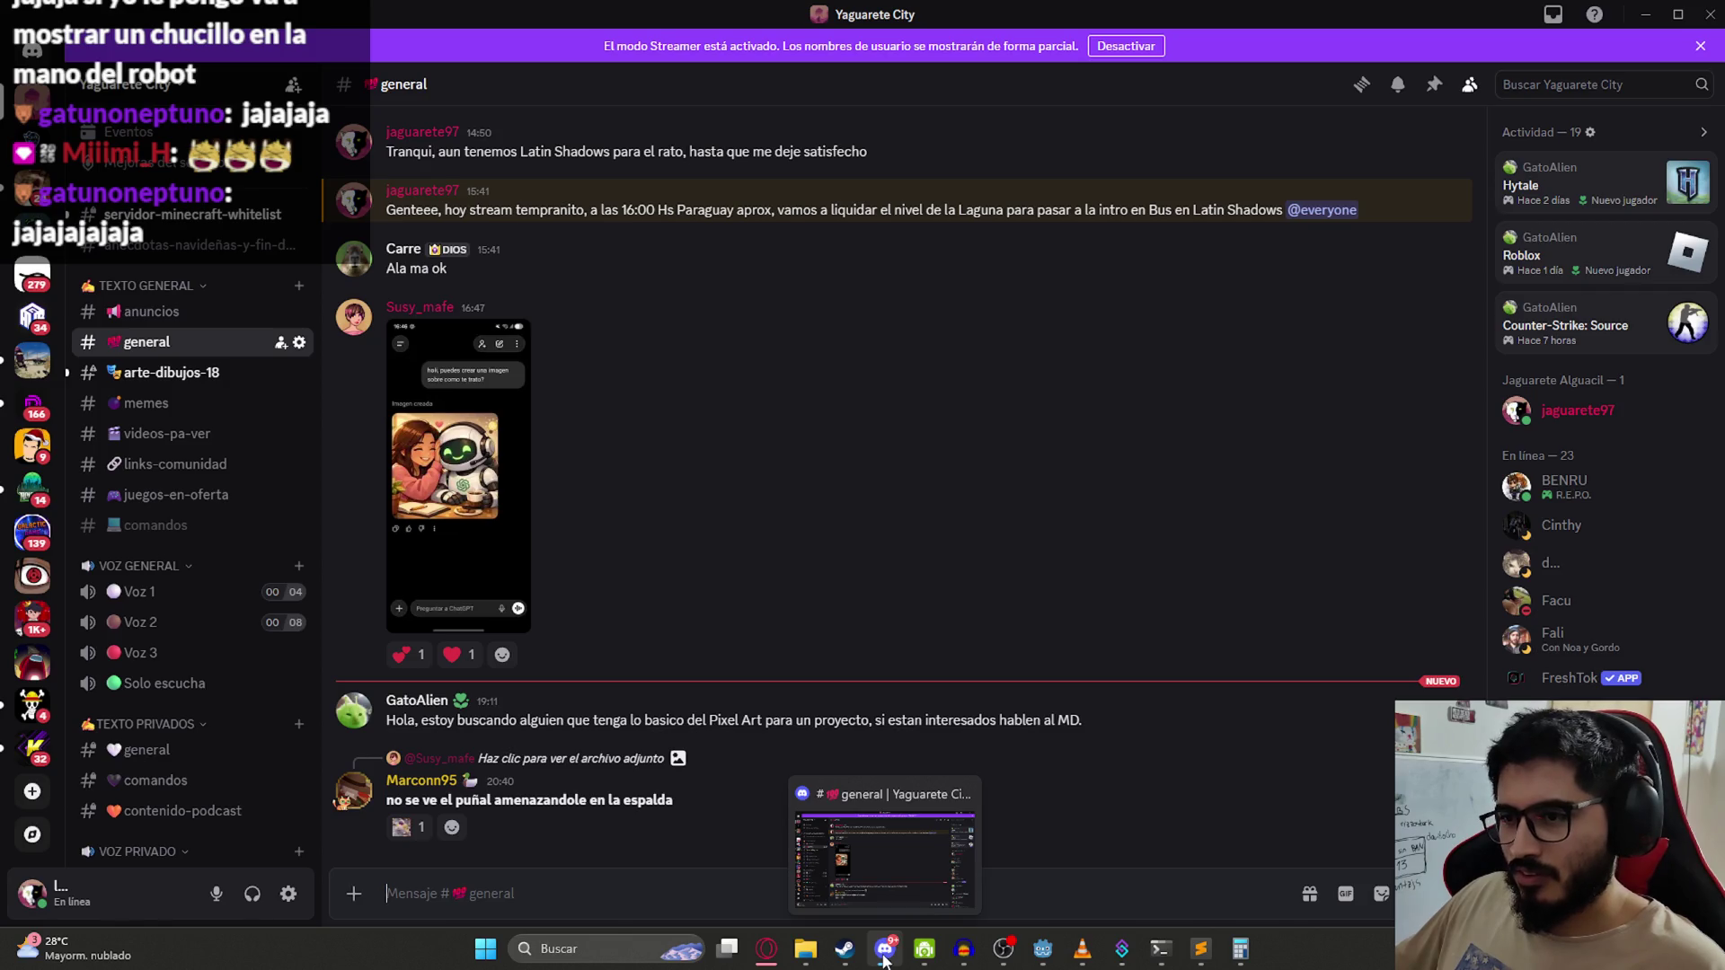
left_click(885, 961)
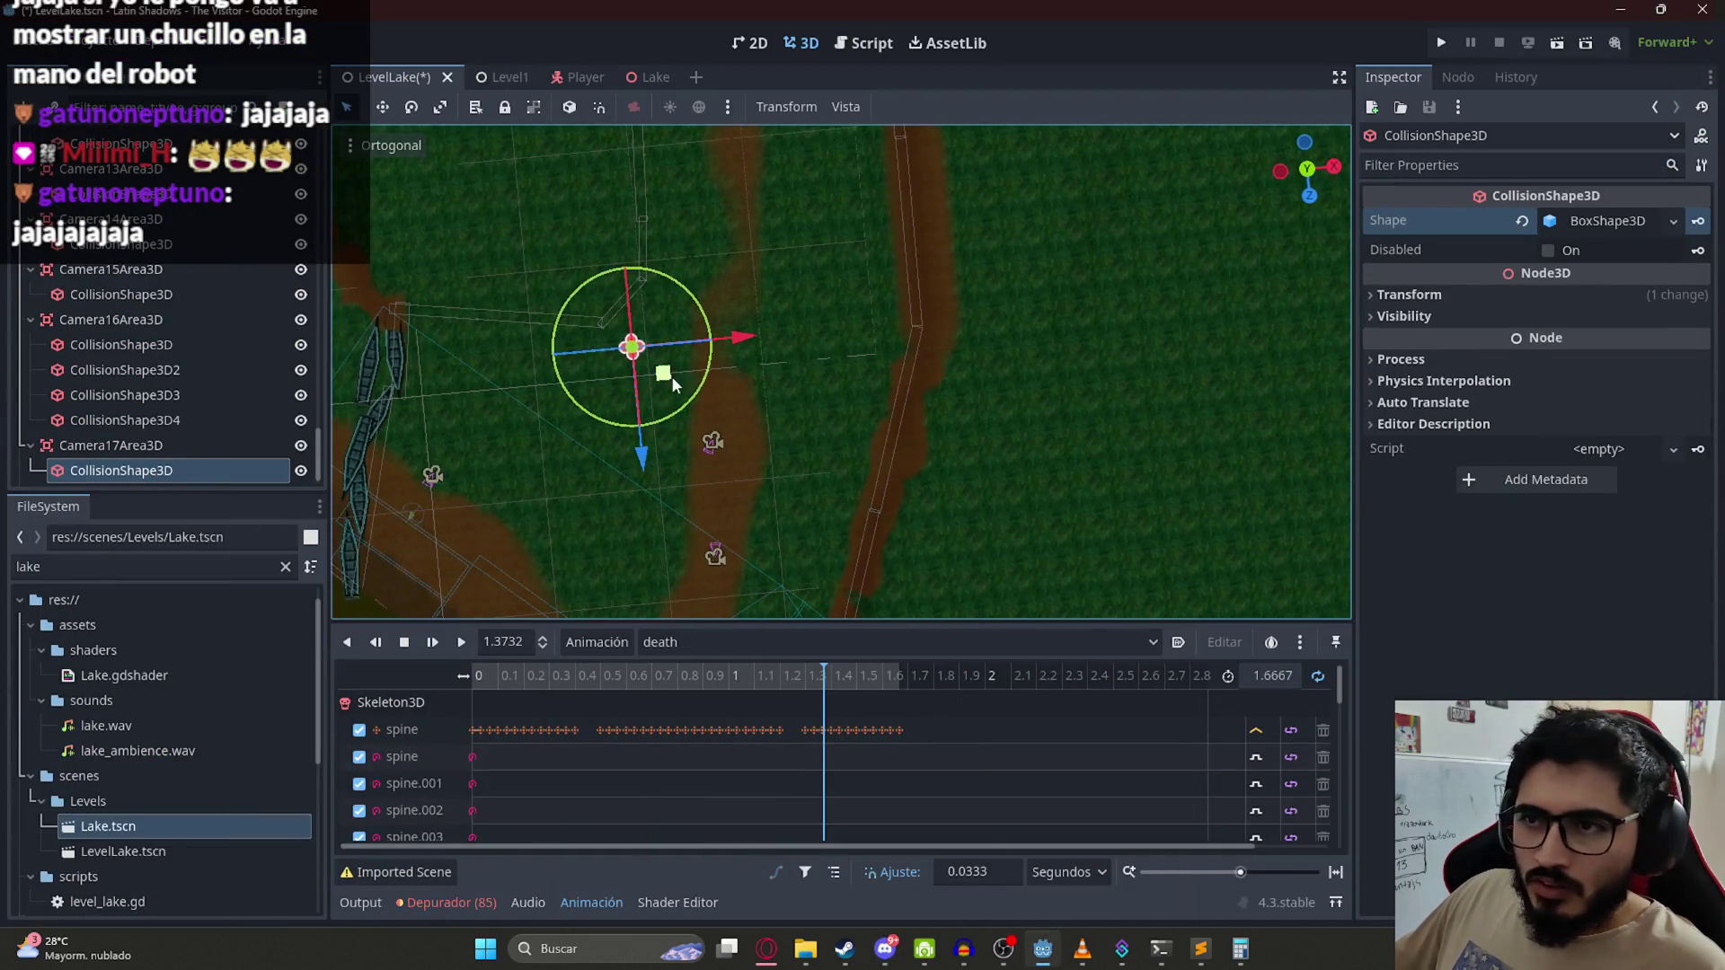
Step: Widen Camera17Area3D's box along X to about 41.6 units
mouse_move(663, 372)
left_mouse_down()
mouse_move(706, 367)
mouse_move(682, 386)
mouse_move(771, 481)
mouse_move(719, 417)
mouse_move(657, 395)
mouse_move(597, 456)
left_mouse_up()
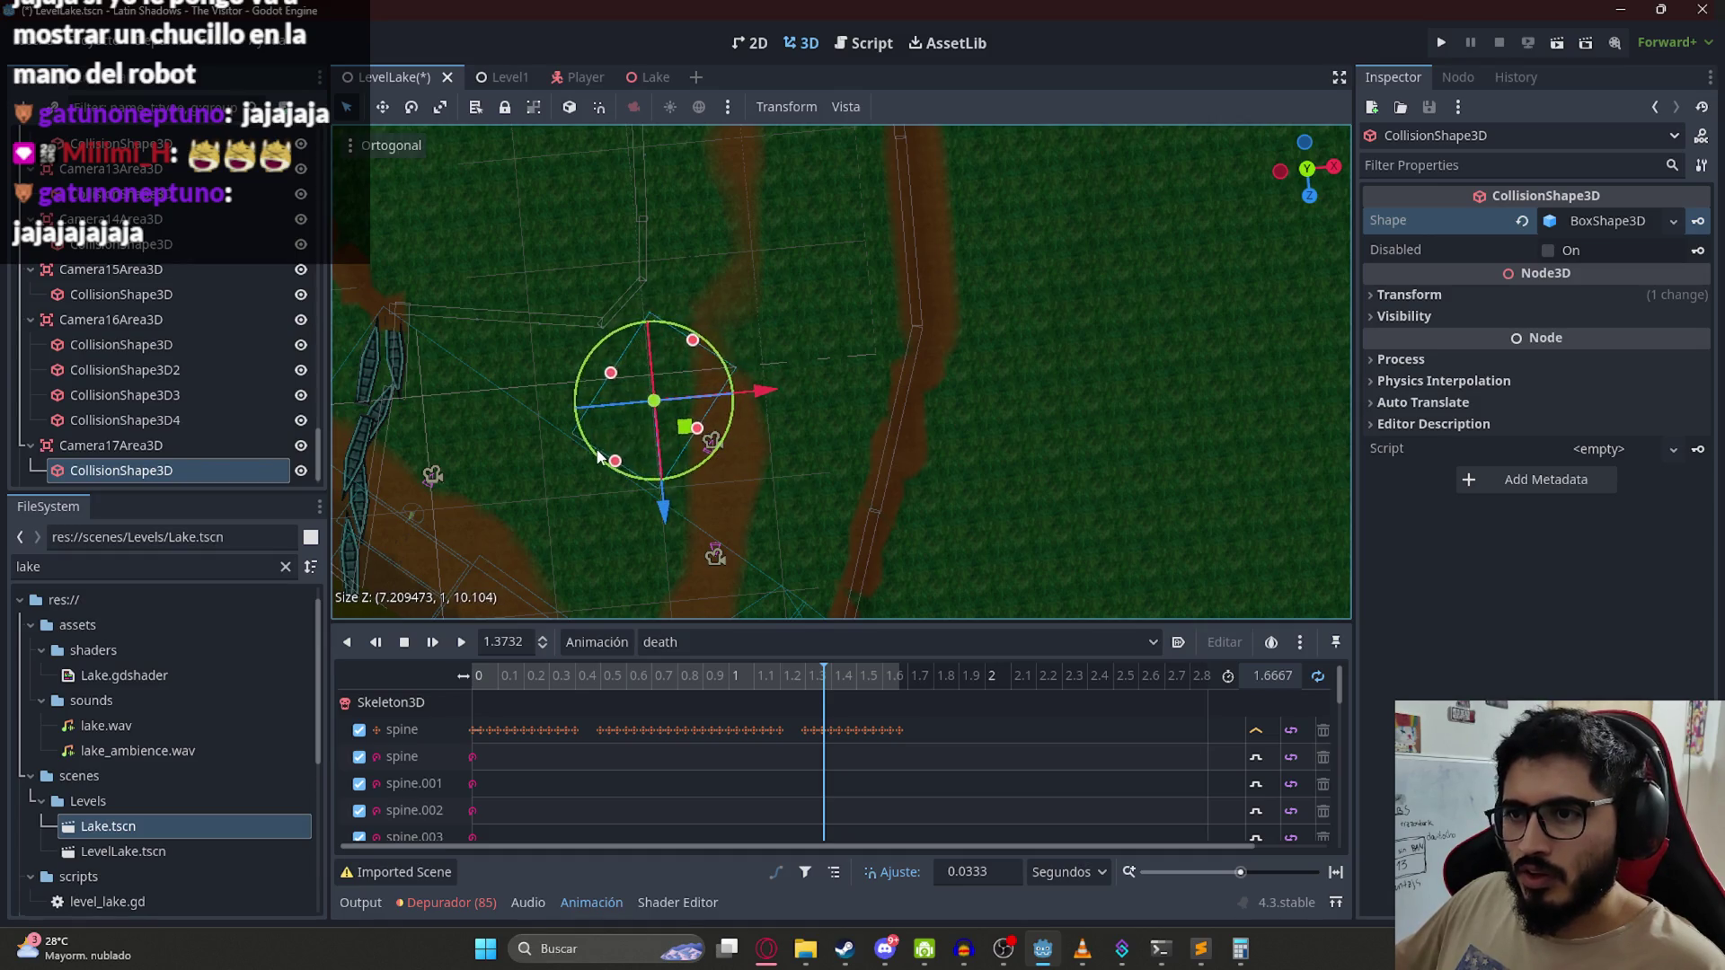
left_click(885, 949)
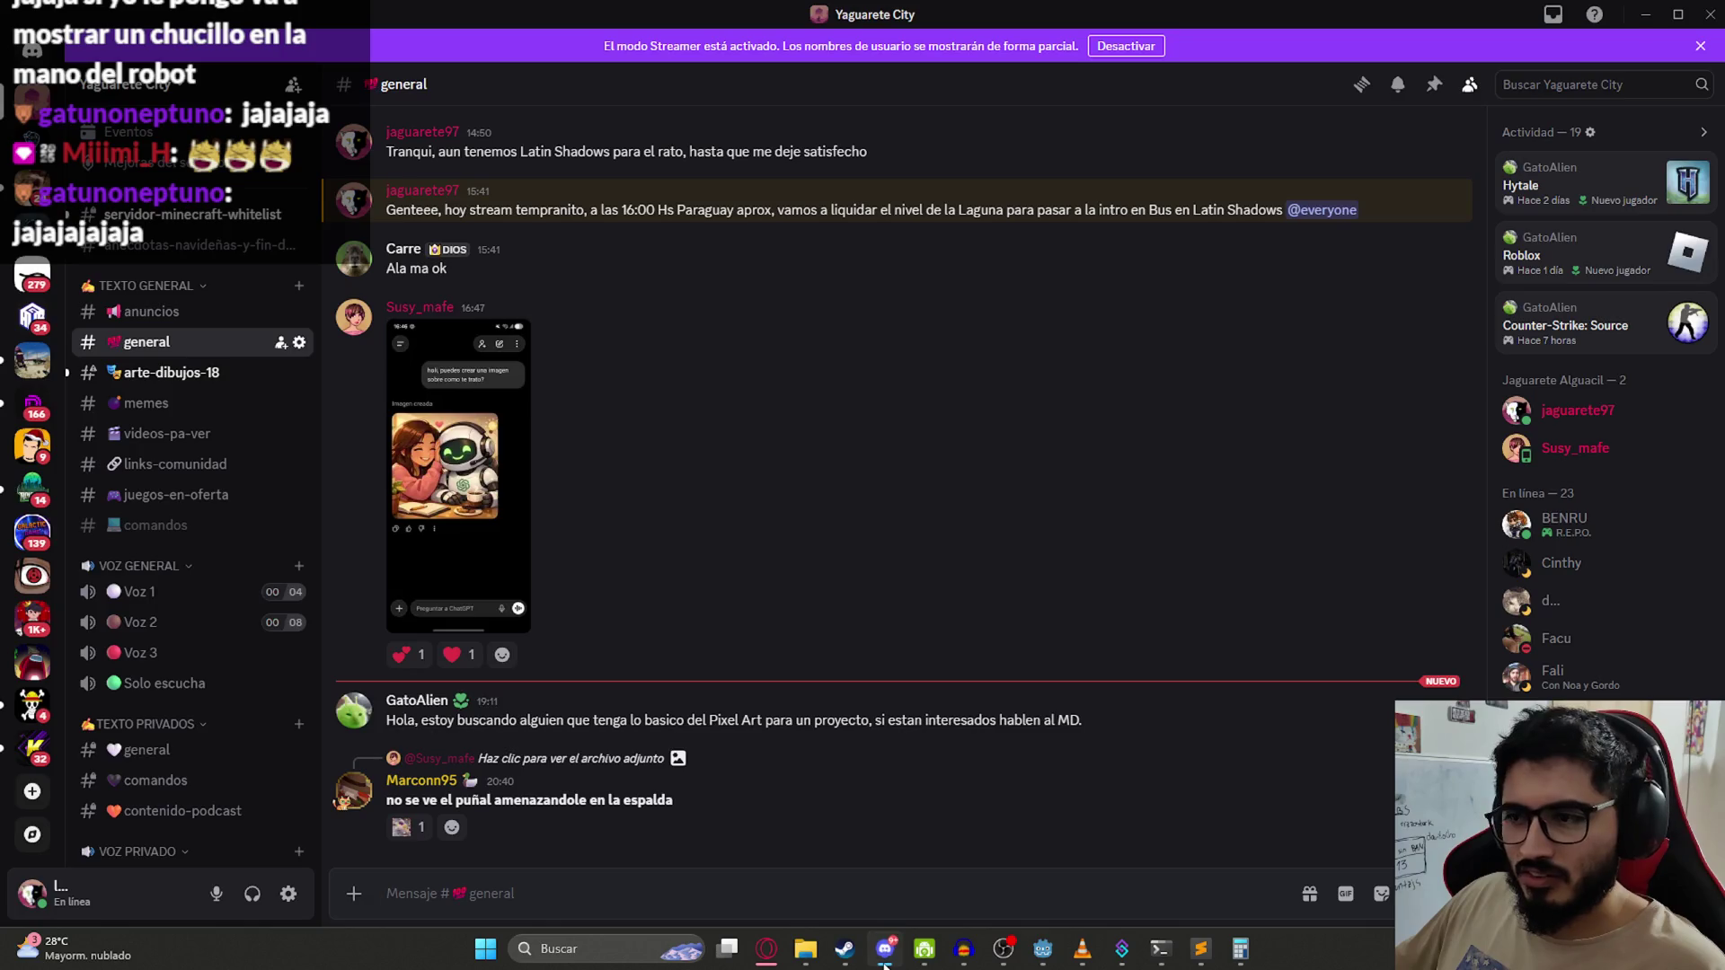
left_click(885, 961)
mouse_move(753, 508)
left_mouse_down()
mouse_move(827, 520)
mouse_move(881, 569)
mouse_move(813, 549)
left_mouse_up()
left_click_drag(620, 374, 430, 191)
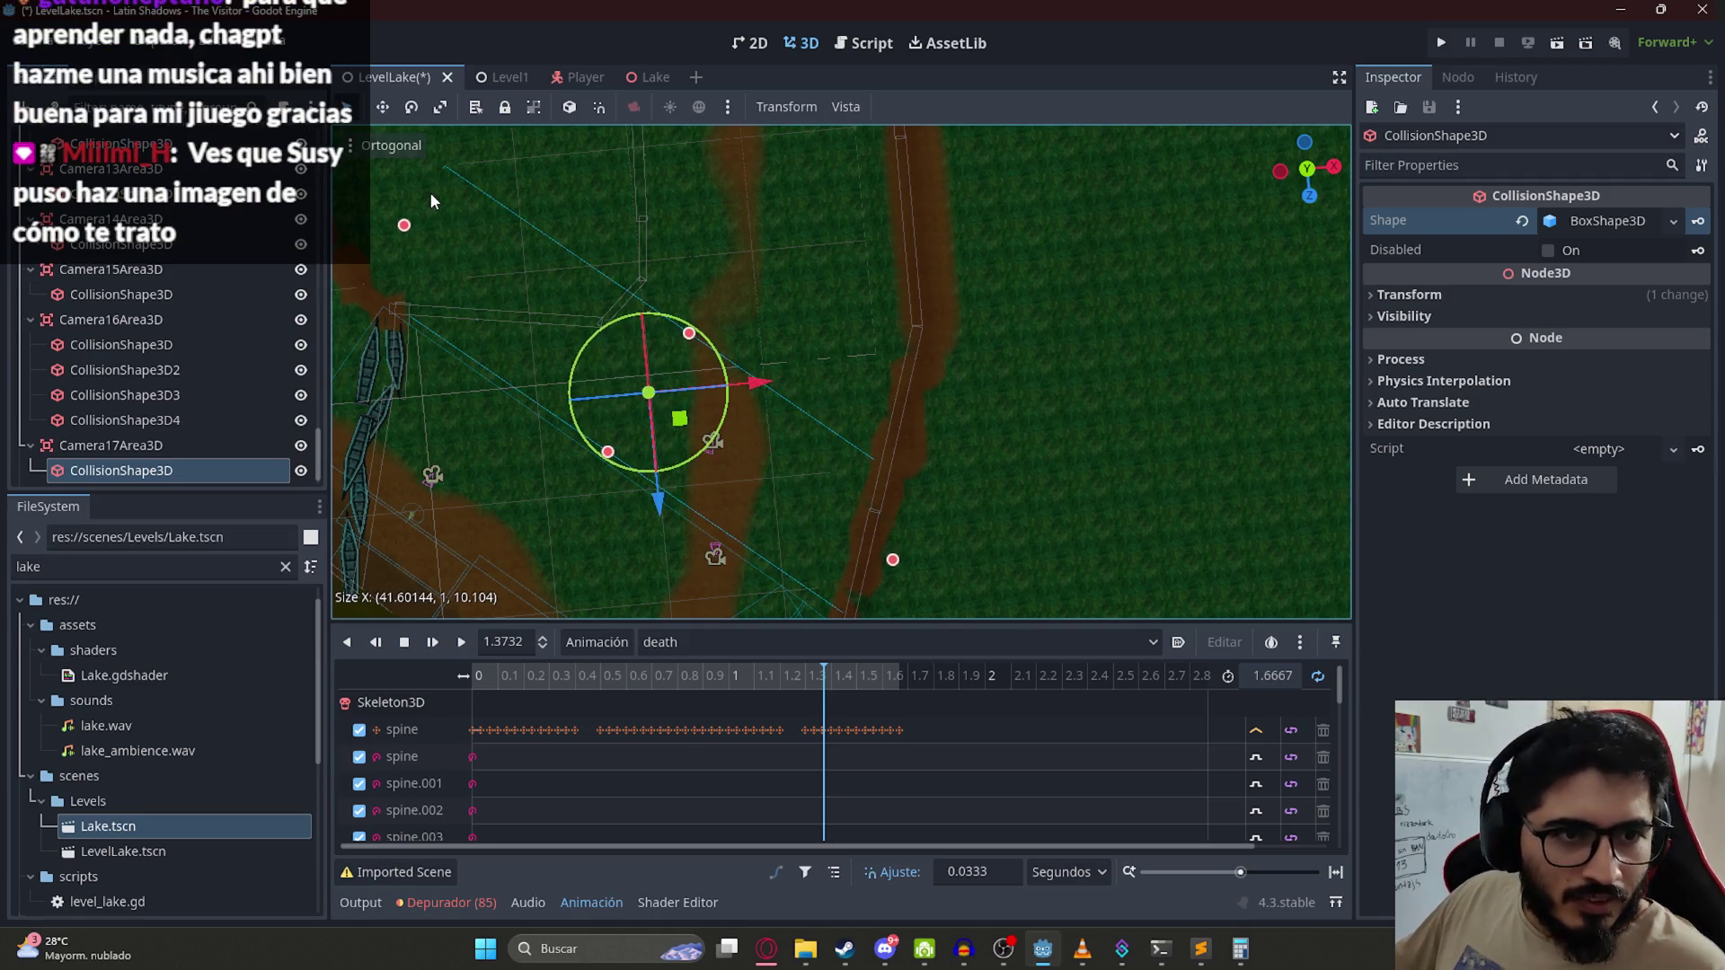
Step: Lower the box height to about 6.9 and rotate it about 10 degrees along the path
mouse_move(1026, 415)
left_mouse_down()
mouse_move(862, 271)
mouse_move(813, 440)
mouse_move(764, 368)
mouse_move(790, 490)
mouse_move(682, 412)
mouse_move(762, 453)
left_mouse_up()
scroll(829, 422, "up", 2)
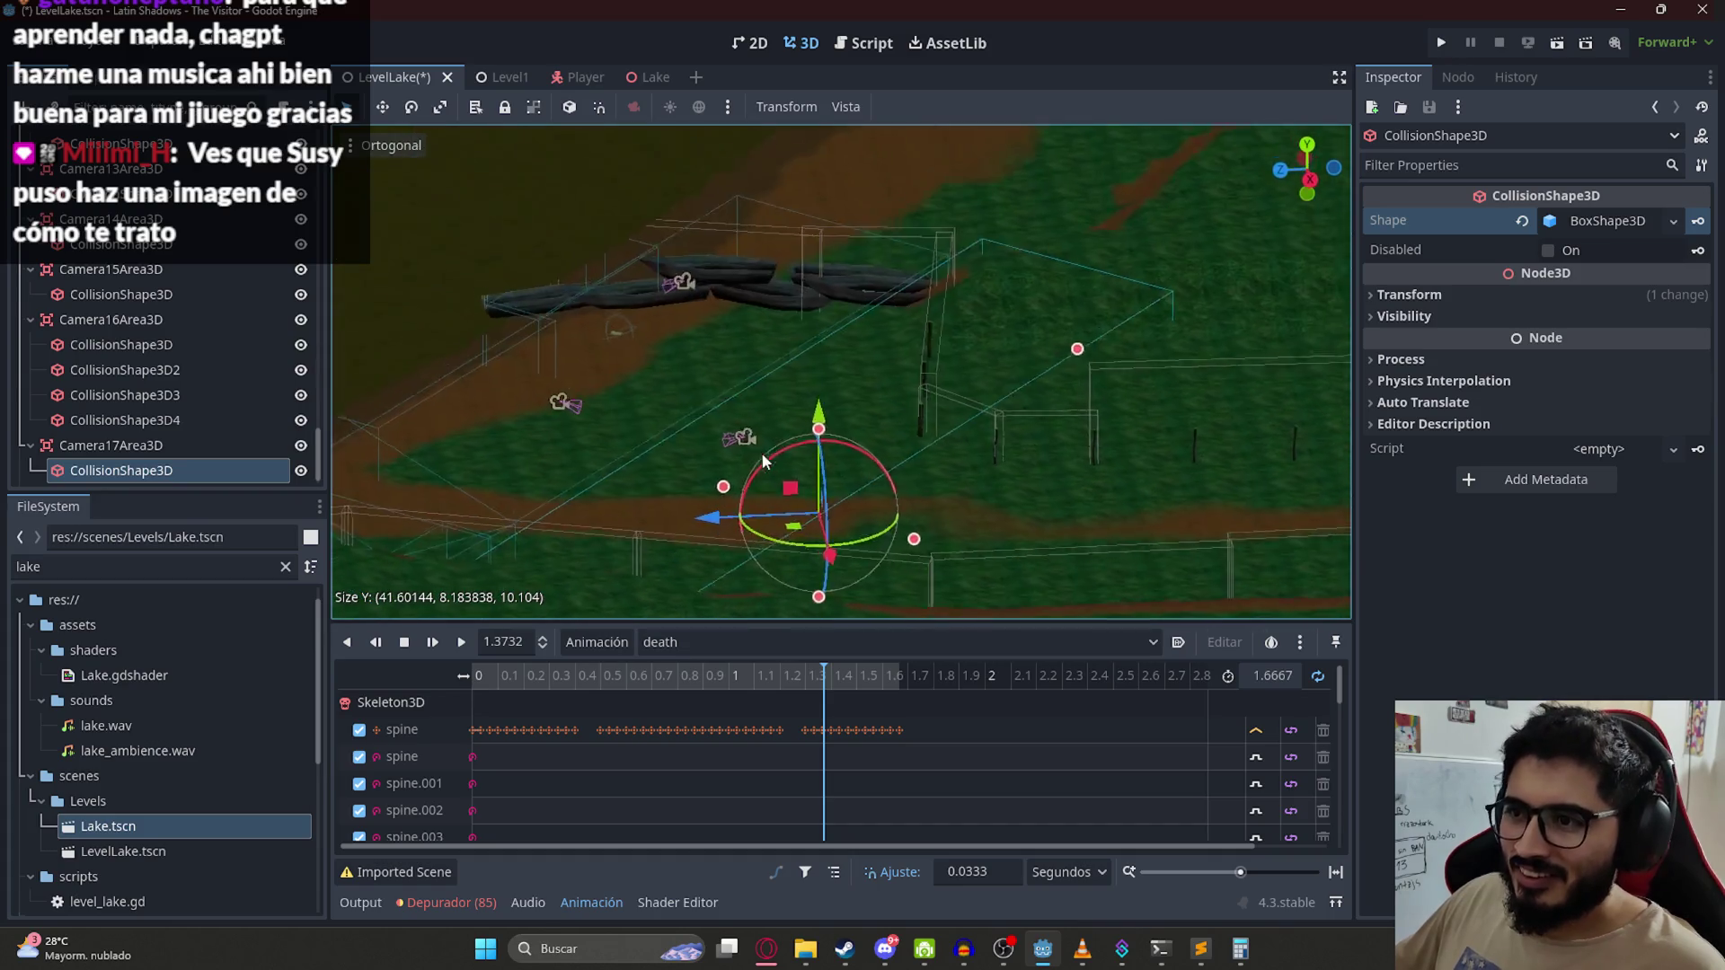
mouse_move(789, 513)
left_mouse_down()
mouse_move(1059, 512)
mouse_move(956, 418)
left_mouse_up()
scroll(832, 486, "up", 2)
mouse_move(834, 491)
left_mouse_down()
mouse_move(1019, 535)
mouse_move(1102, 595)
mouse_move(1076, 652)
mouse_move(1091, 650)
left_mouse_up()
Step: Set the box depth to about 18.3 along Z and width to about 46.3
mouse_move(774, 390)
left_mouse_down()
mouse_move(823, 294)
mouse_move(773, 415)
left_mouse_up()
scroll(774, 415, "up", 3)
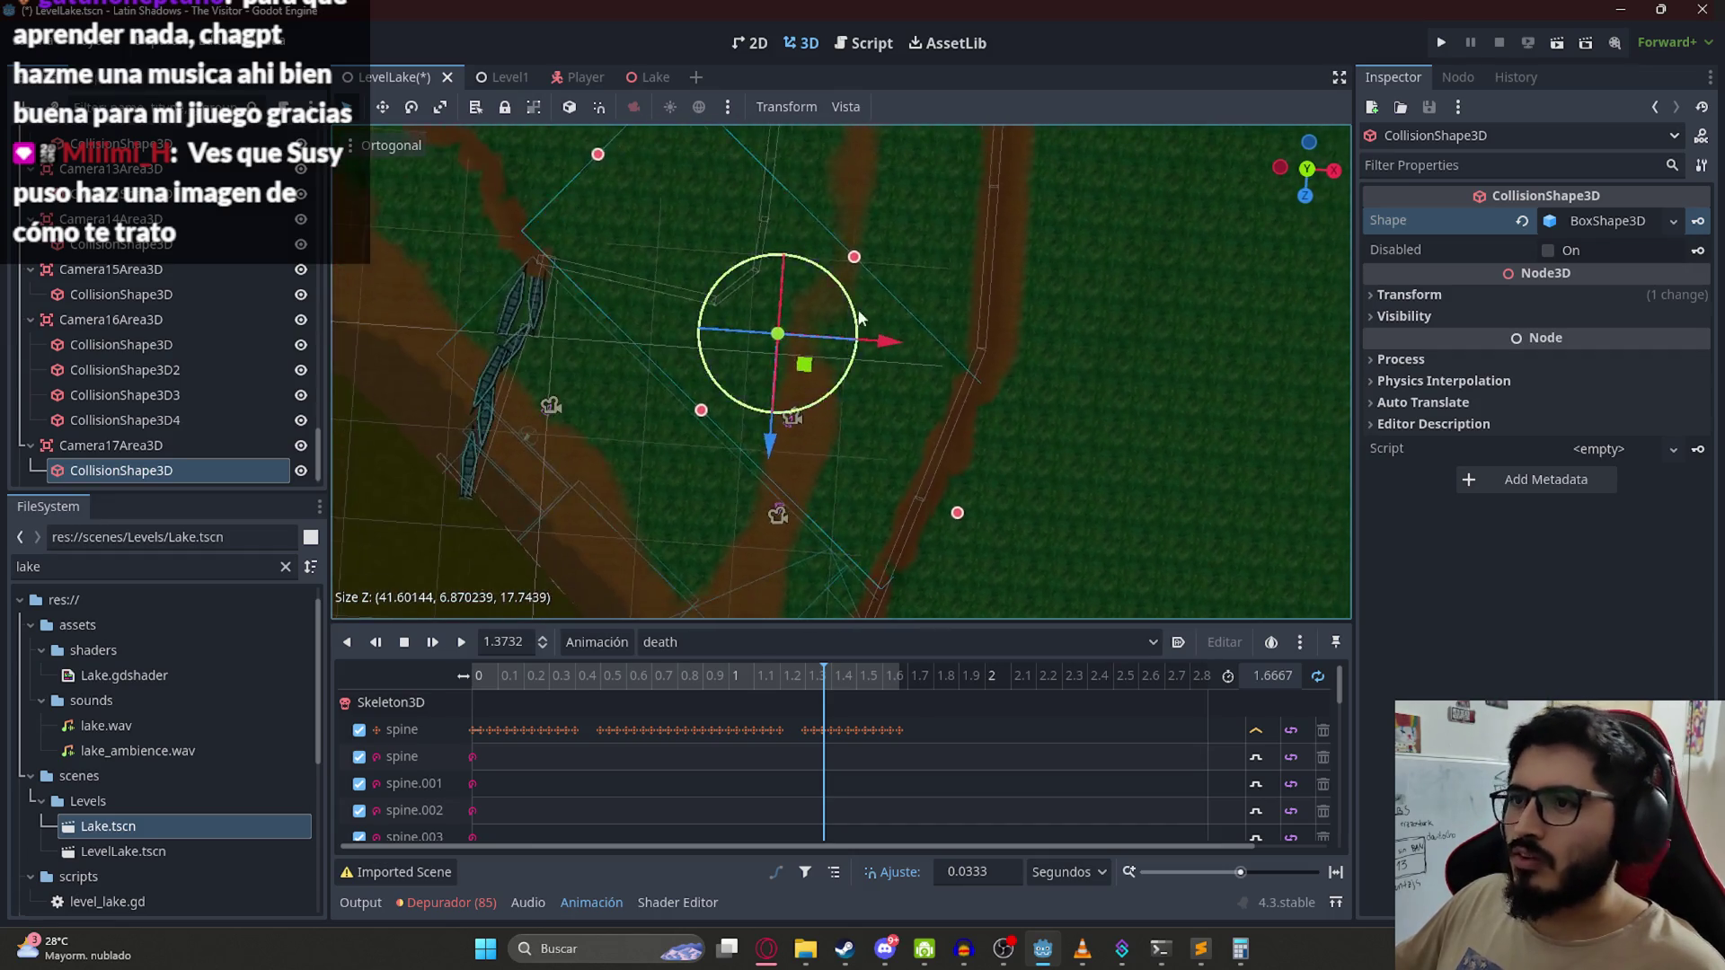
scroll(738, 465, "up", 2)
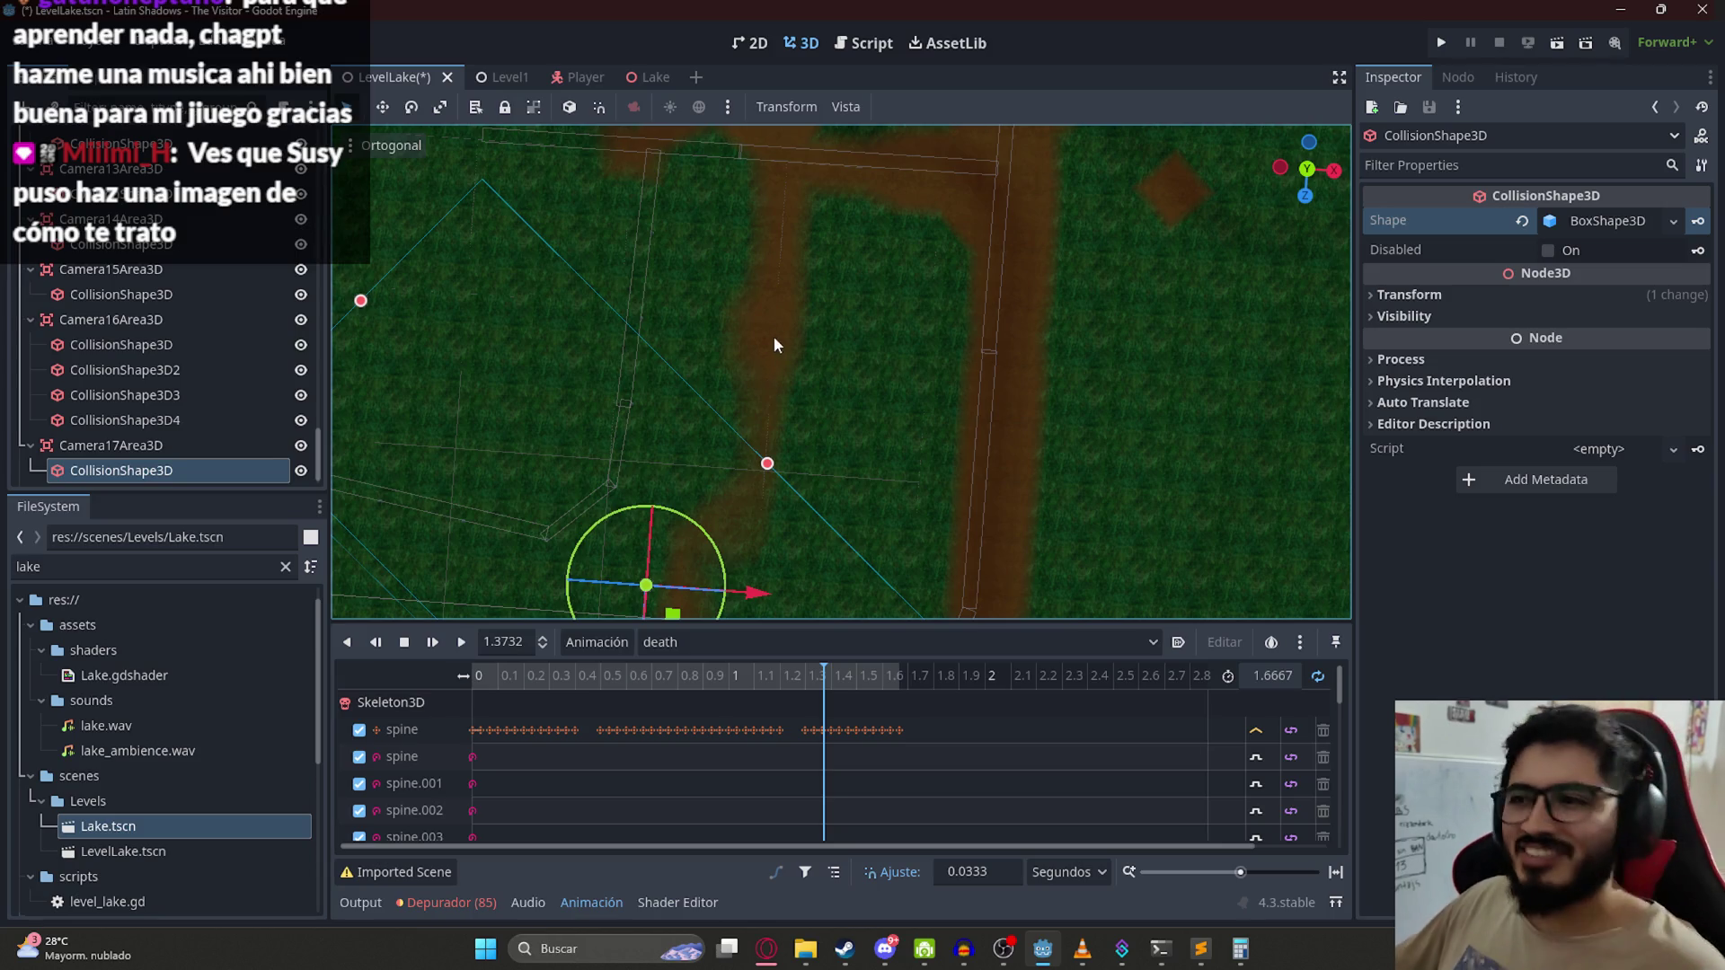
scroll(790, 294, "down", 2)
scroll(844, 423, "down", 1)
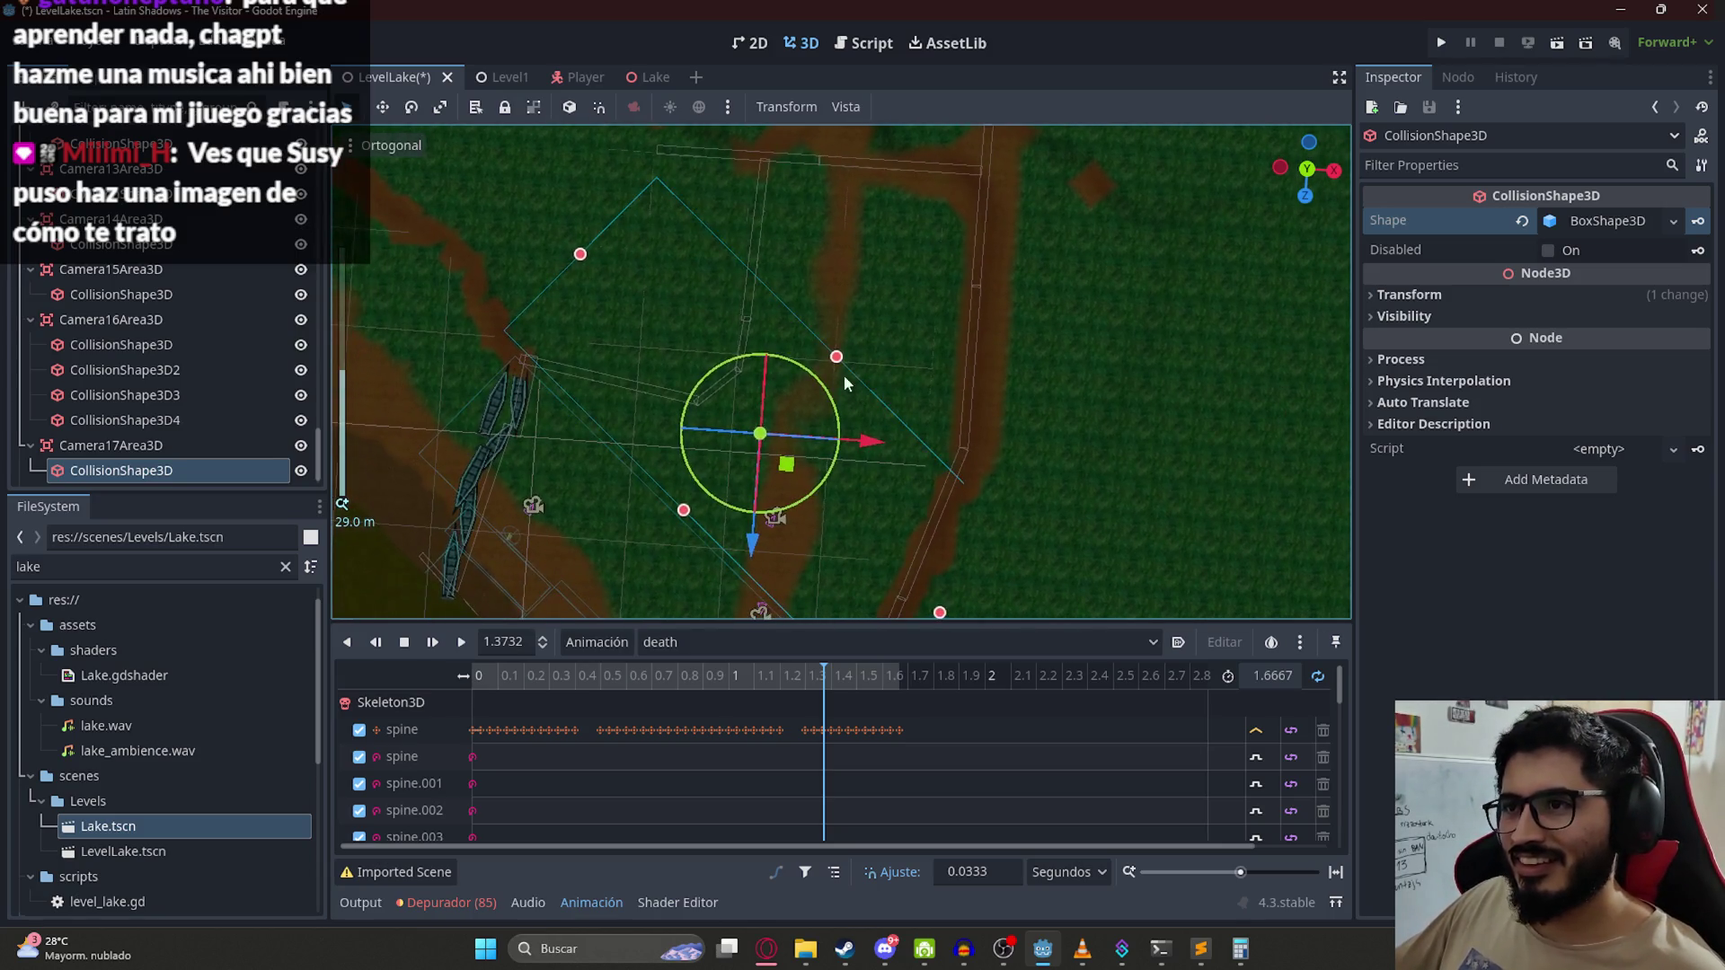
mouse_move(844, 369)
left_mouse_down()
mouse_move(881, 302)
mouse_move(919, 363)
left_mouse_up()
left_click_drag(819, 334, 842, 358)
scroll(857, 365, "down", 3)
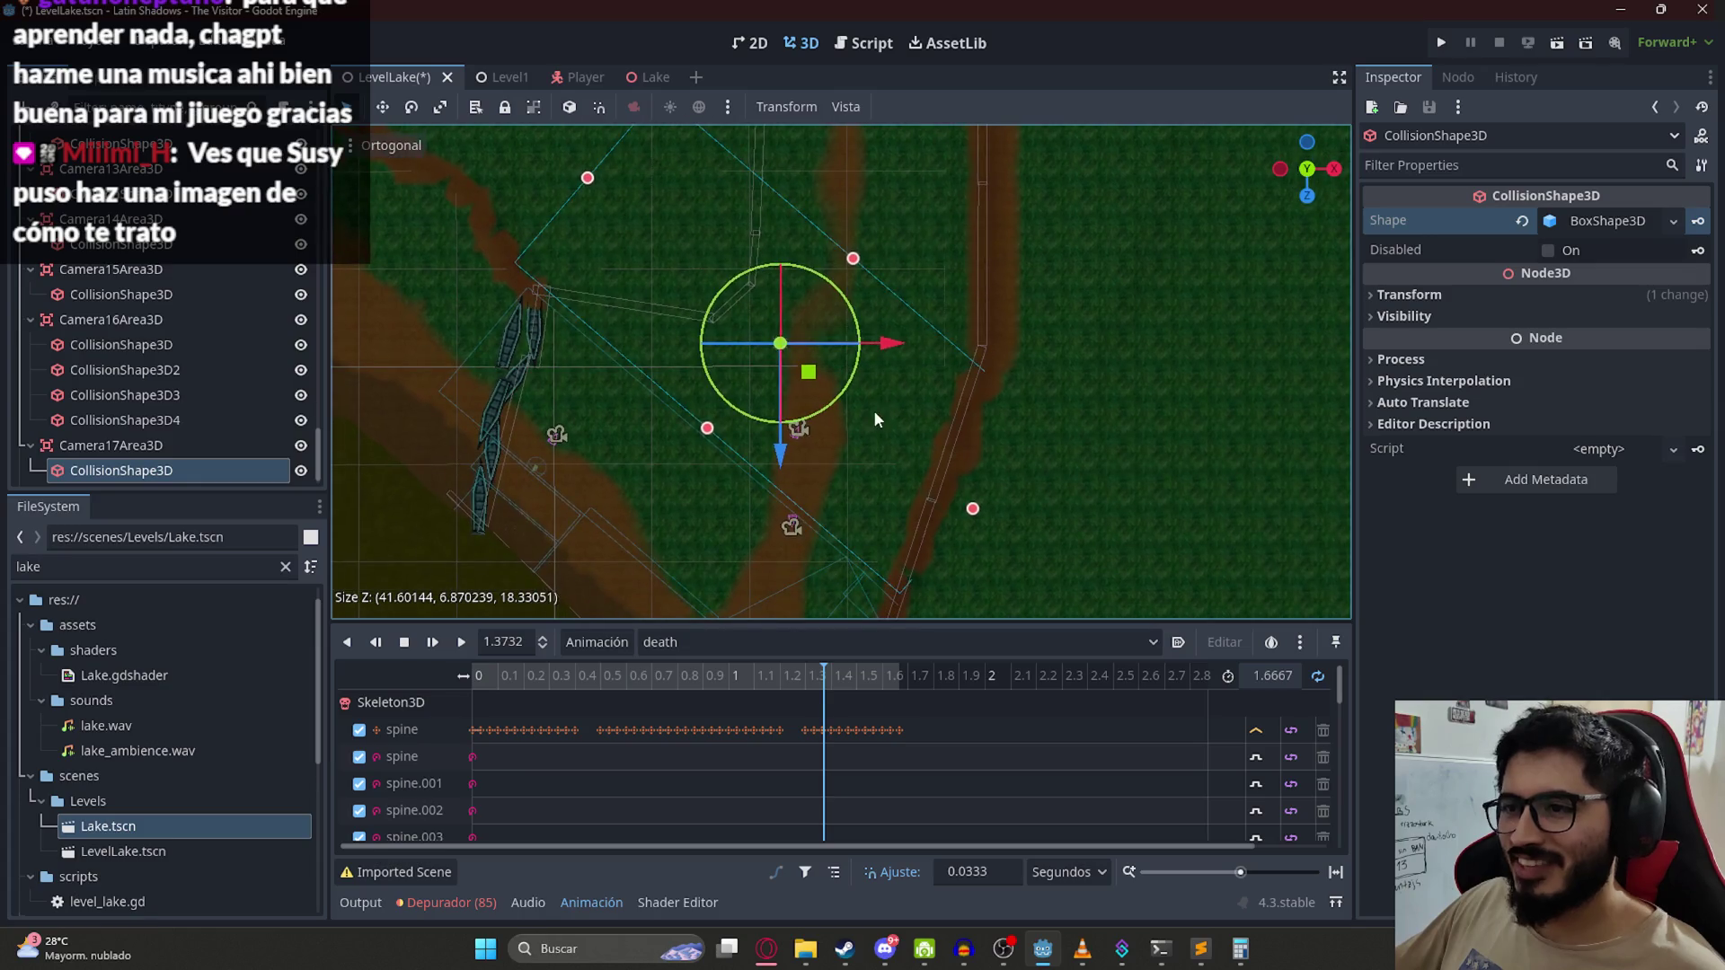
left_click_drag(979, 512, 1024, 525)
Step: Save the level, compare with Camera16Area3D's fourth collision shape, then deselect by picking the terrain
key("ctrl+s")
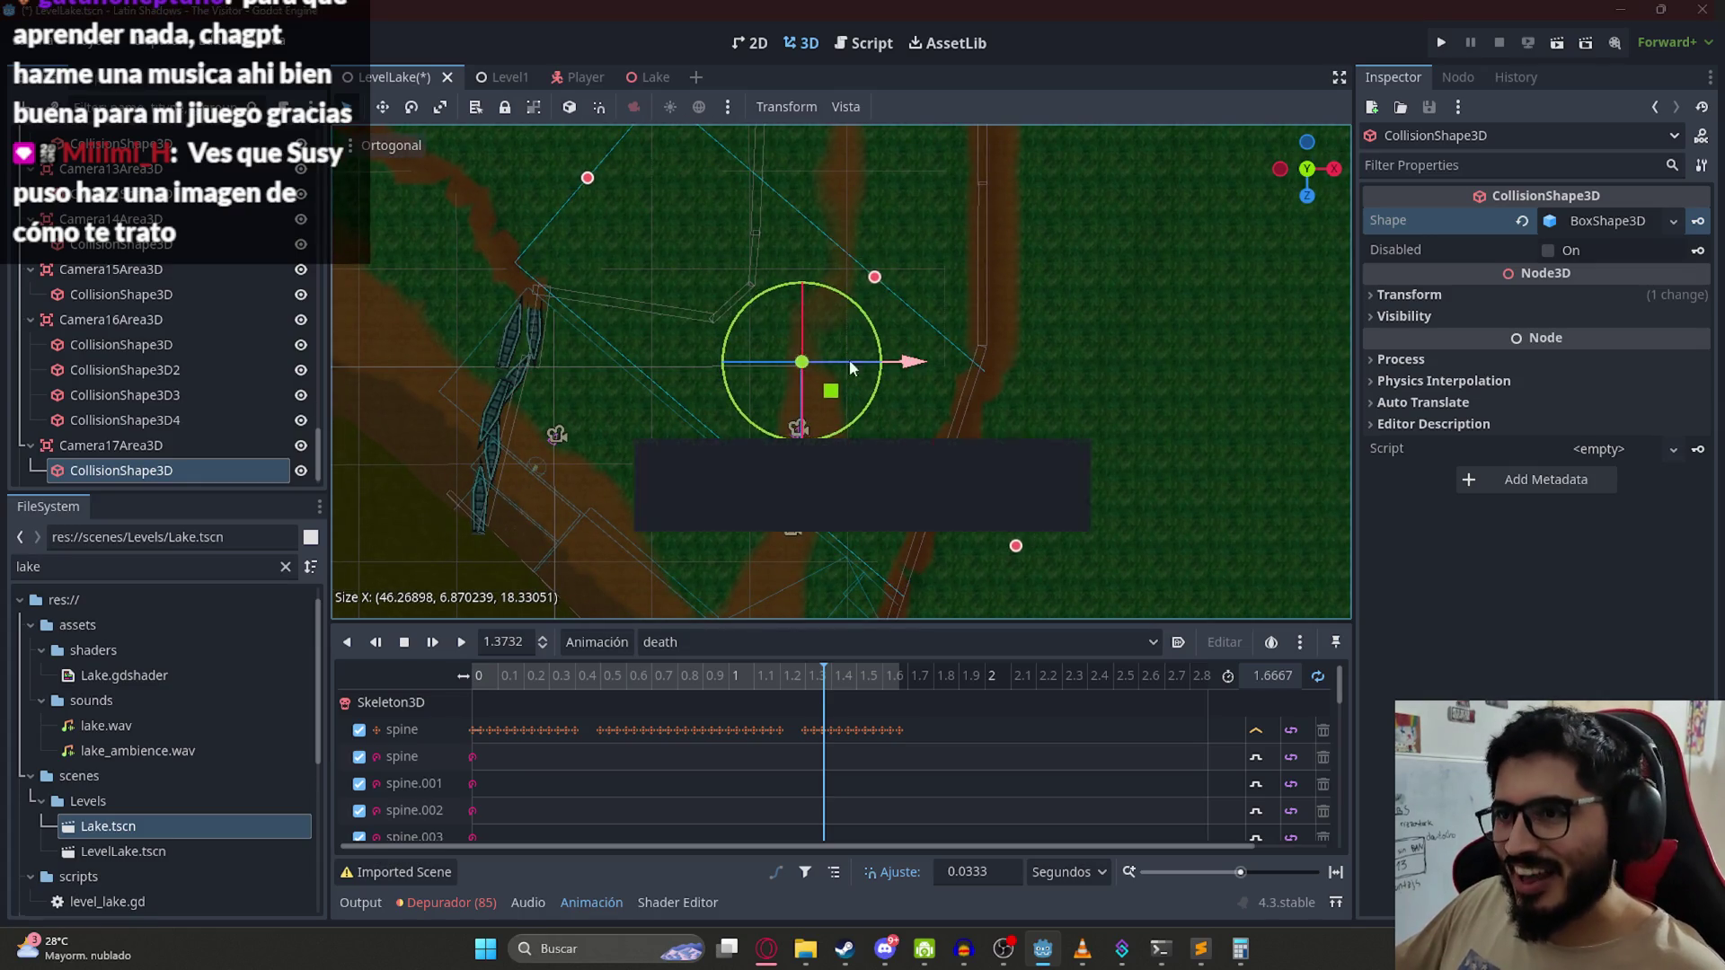
scroll(1021, 483, "down", 2)
scroll(919, 530, "up", 6)
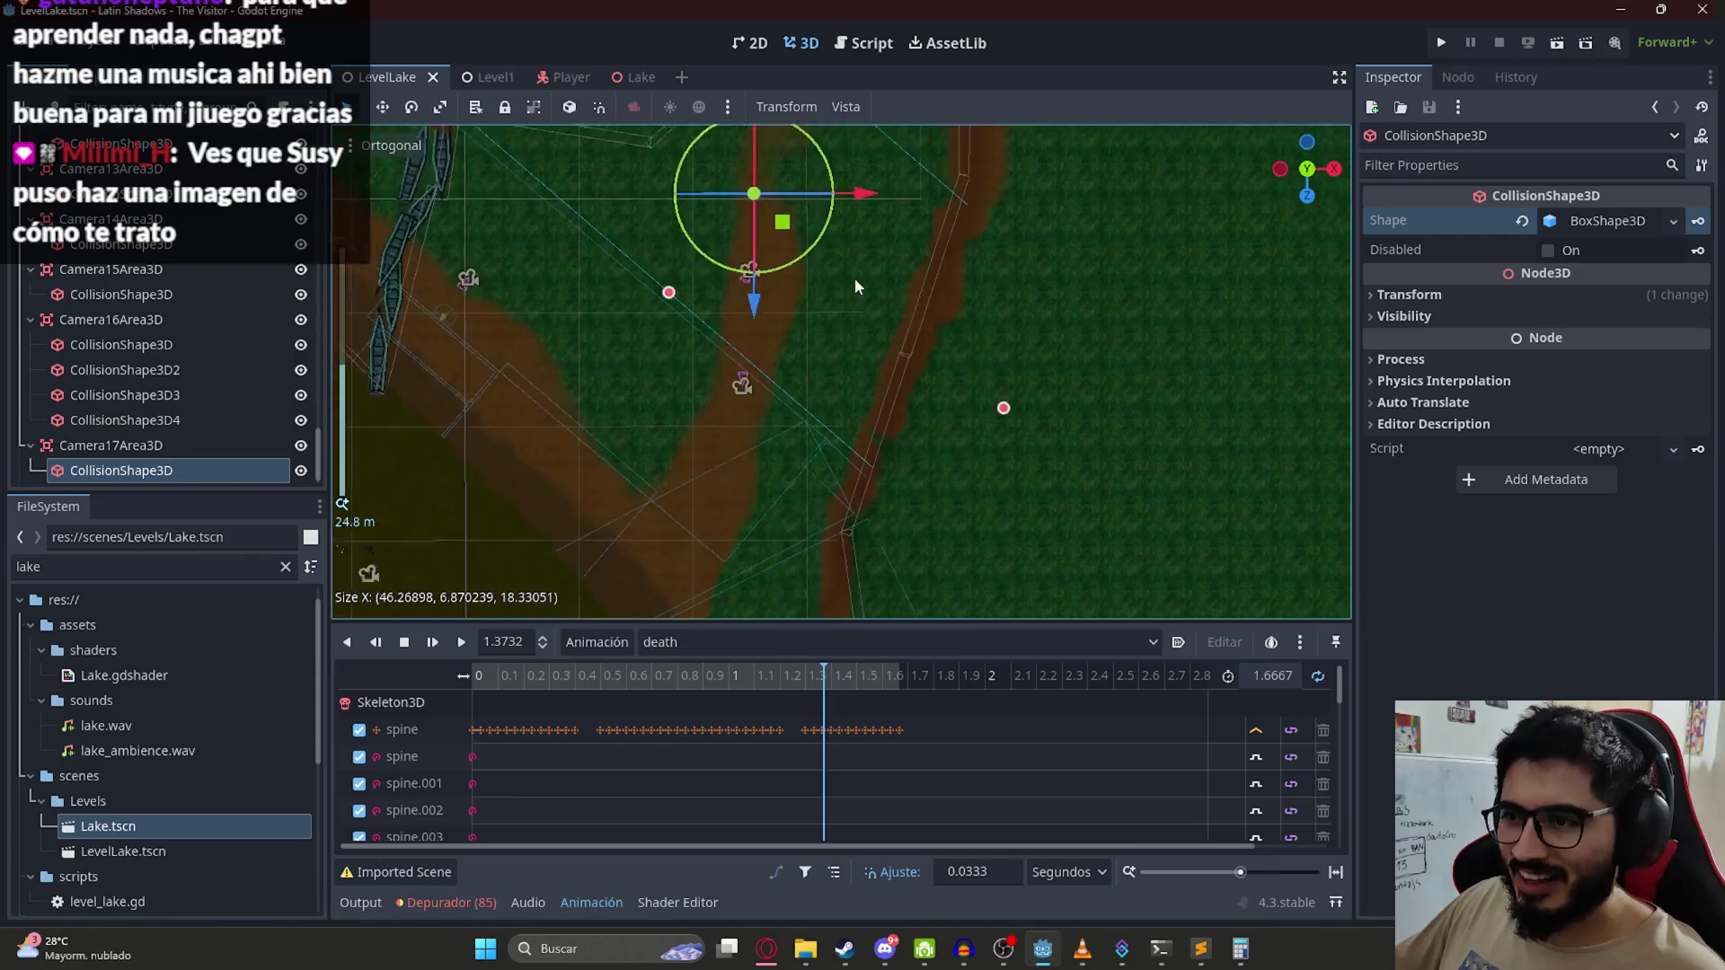
left_click(821, 420)
scroll(914, 341, "up", 5)
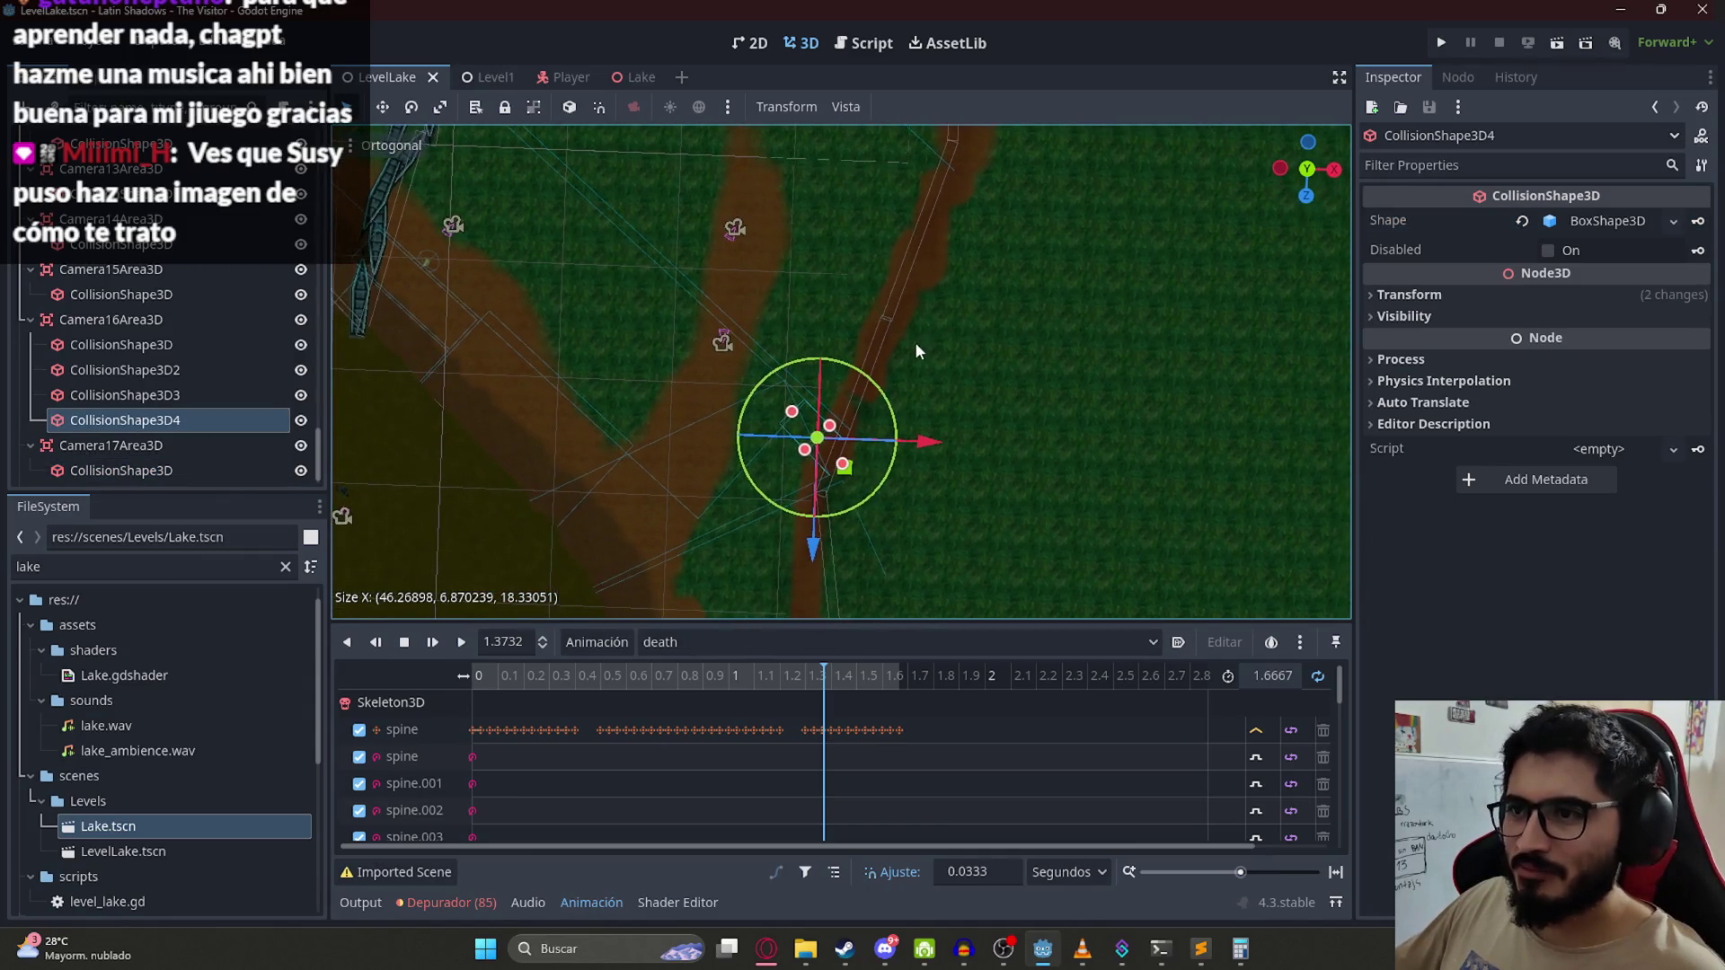
left_click(733, 355)
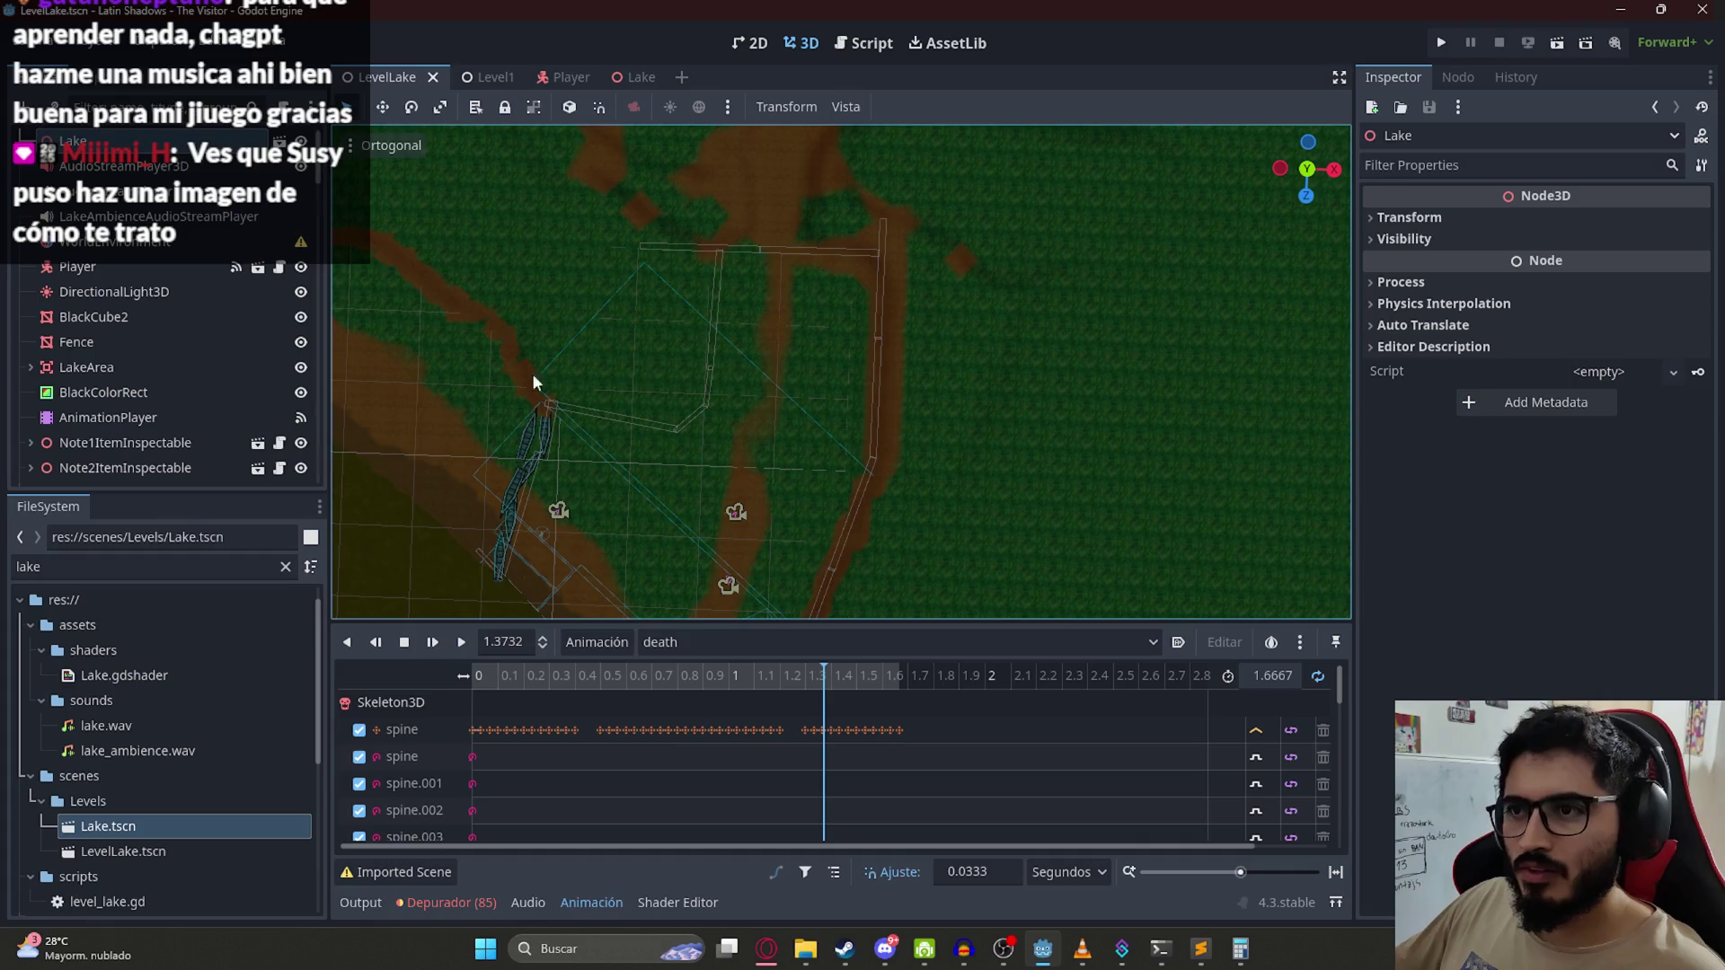
scroll(161, 399, "up", 5)
scroll(173, 413, "down", 8)
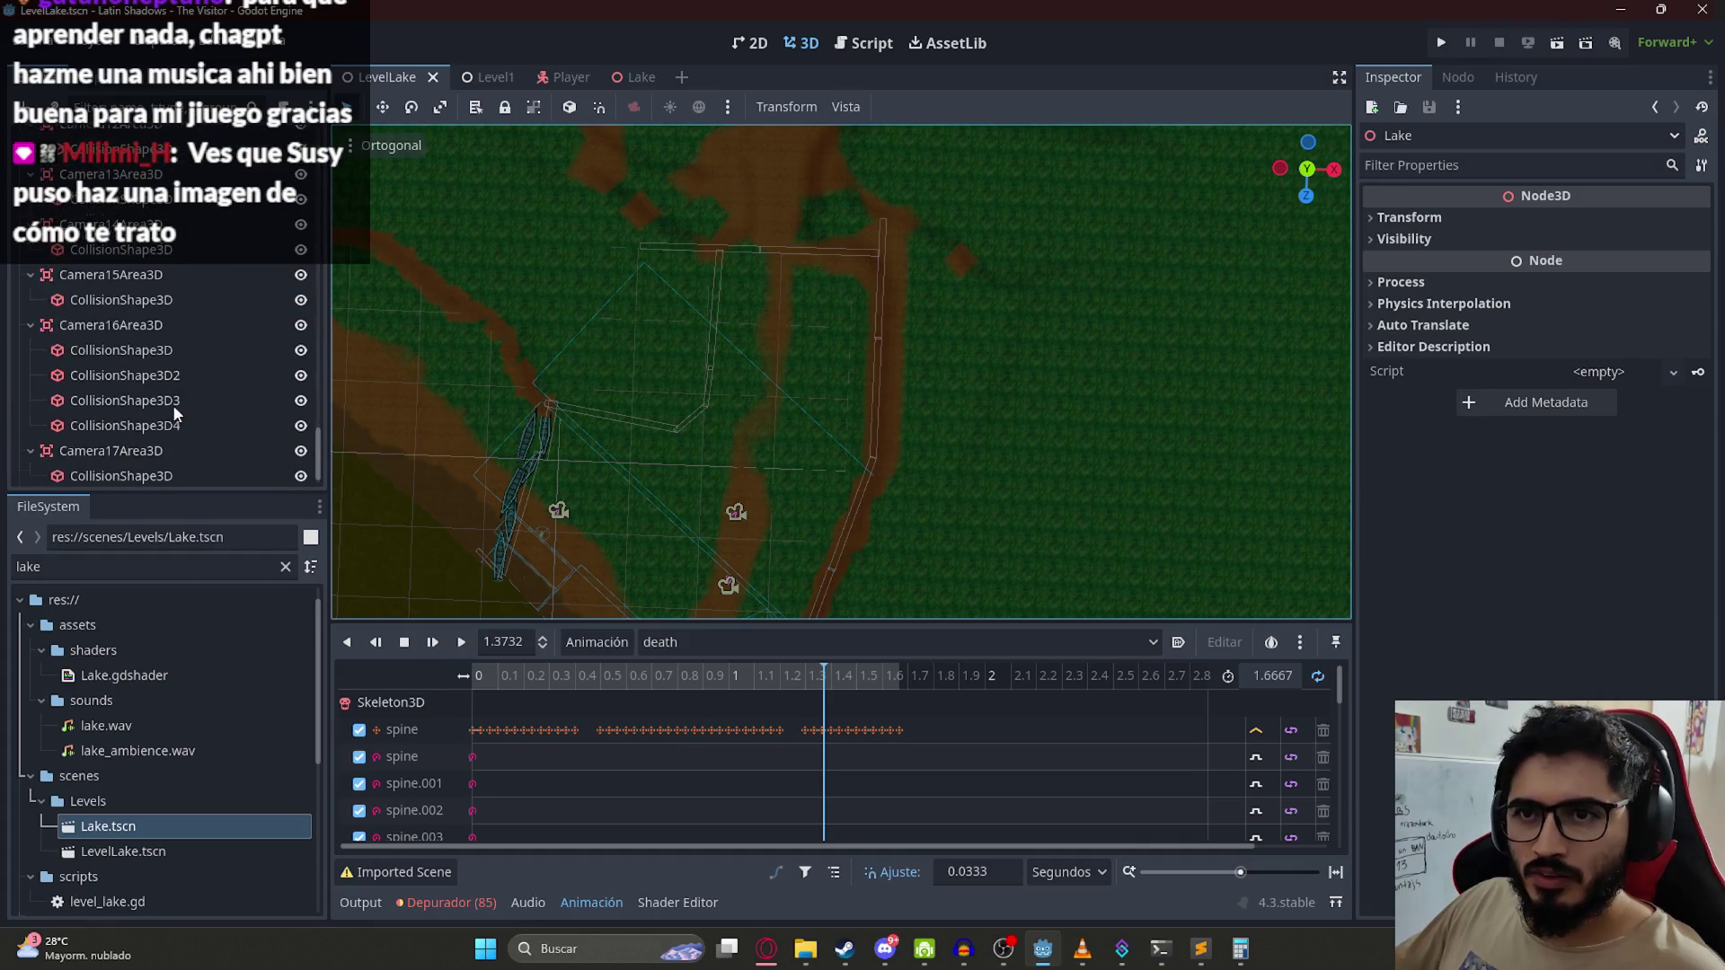
Step: Add a CollisionShape3D with a new BoxShape3D to Camera17Area3D and move it over the level
right_click(159, 418)
left_click(245, 338)
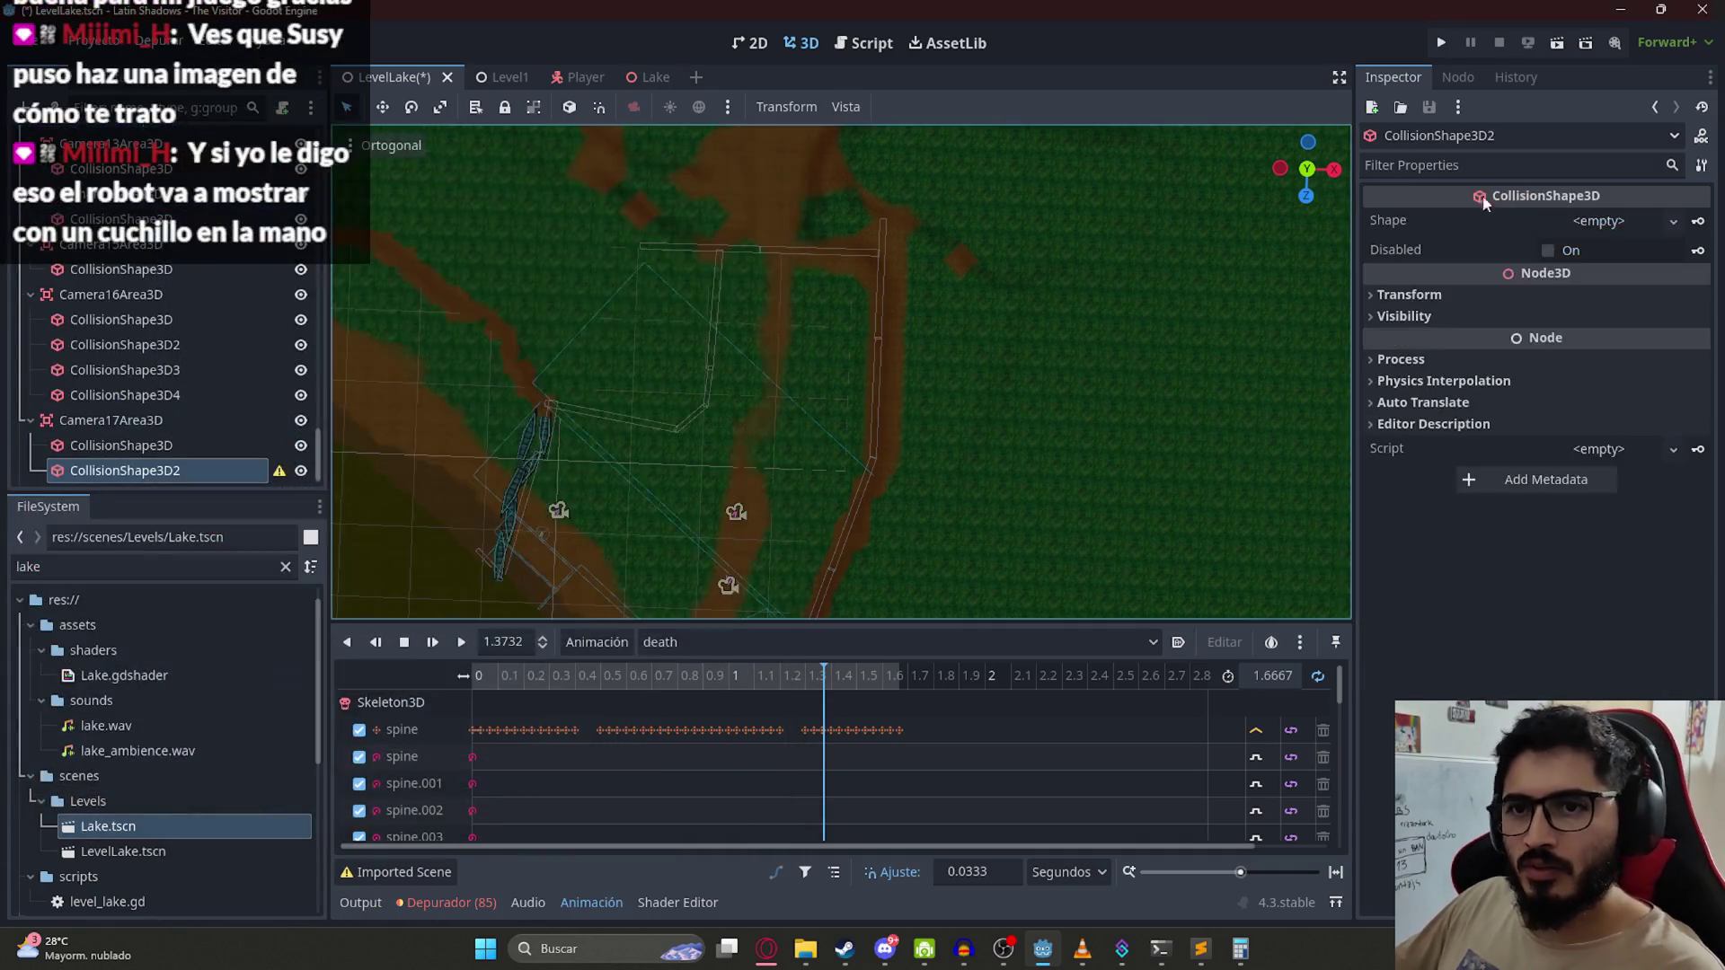
left_click(1600, 220)
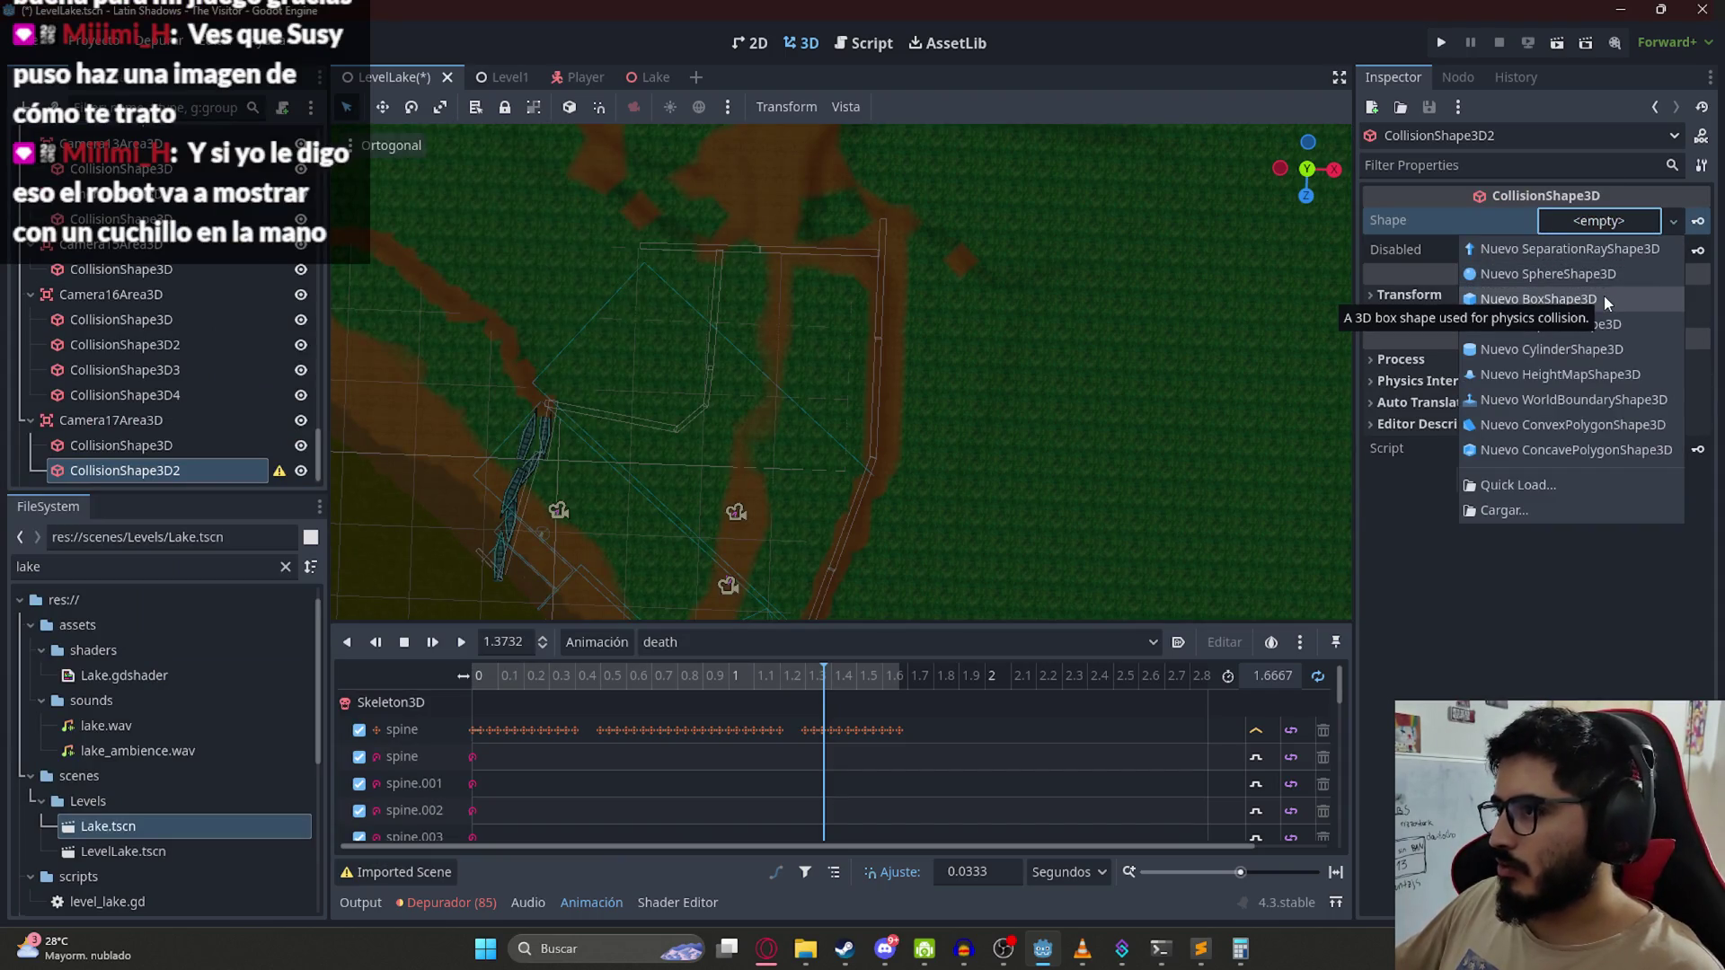
left_click(1603, 298)
scroll(763, 365, "down", 10)
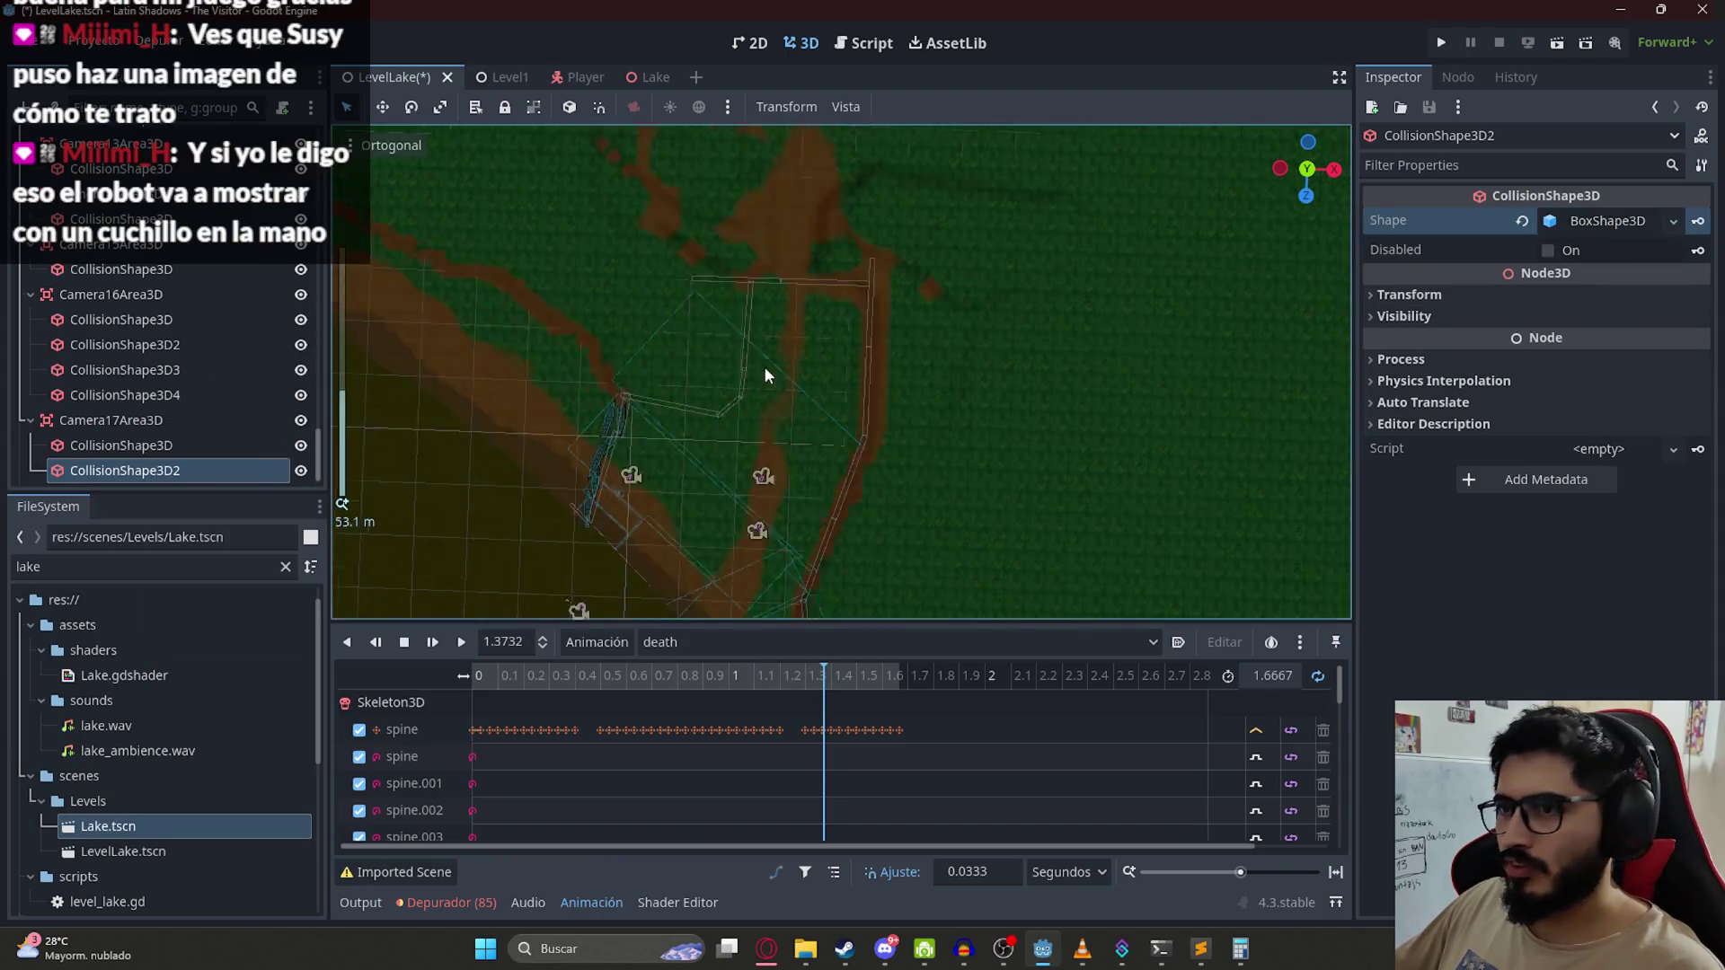
left_click_drag(856, 541, 866, 385)
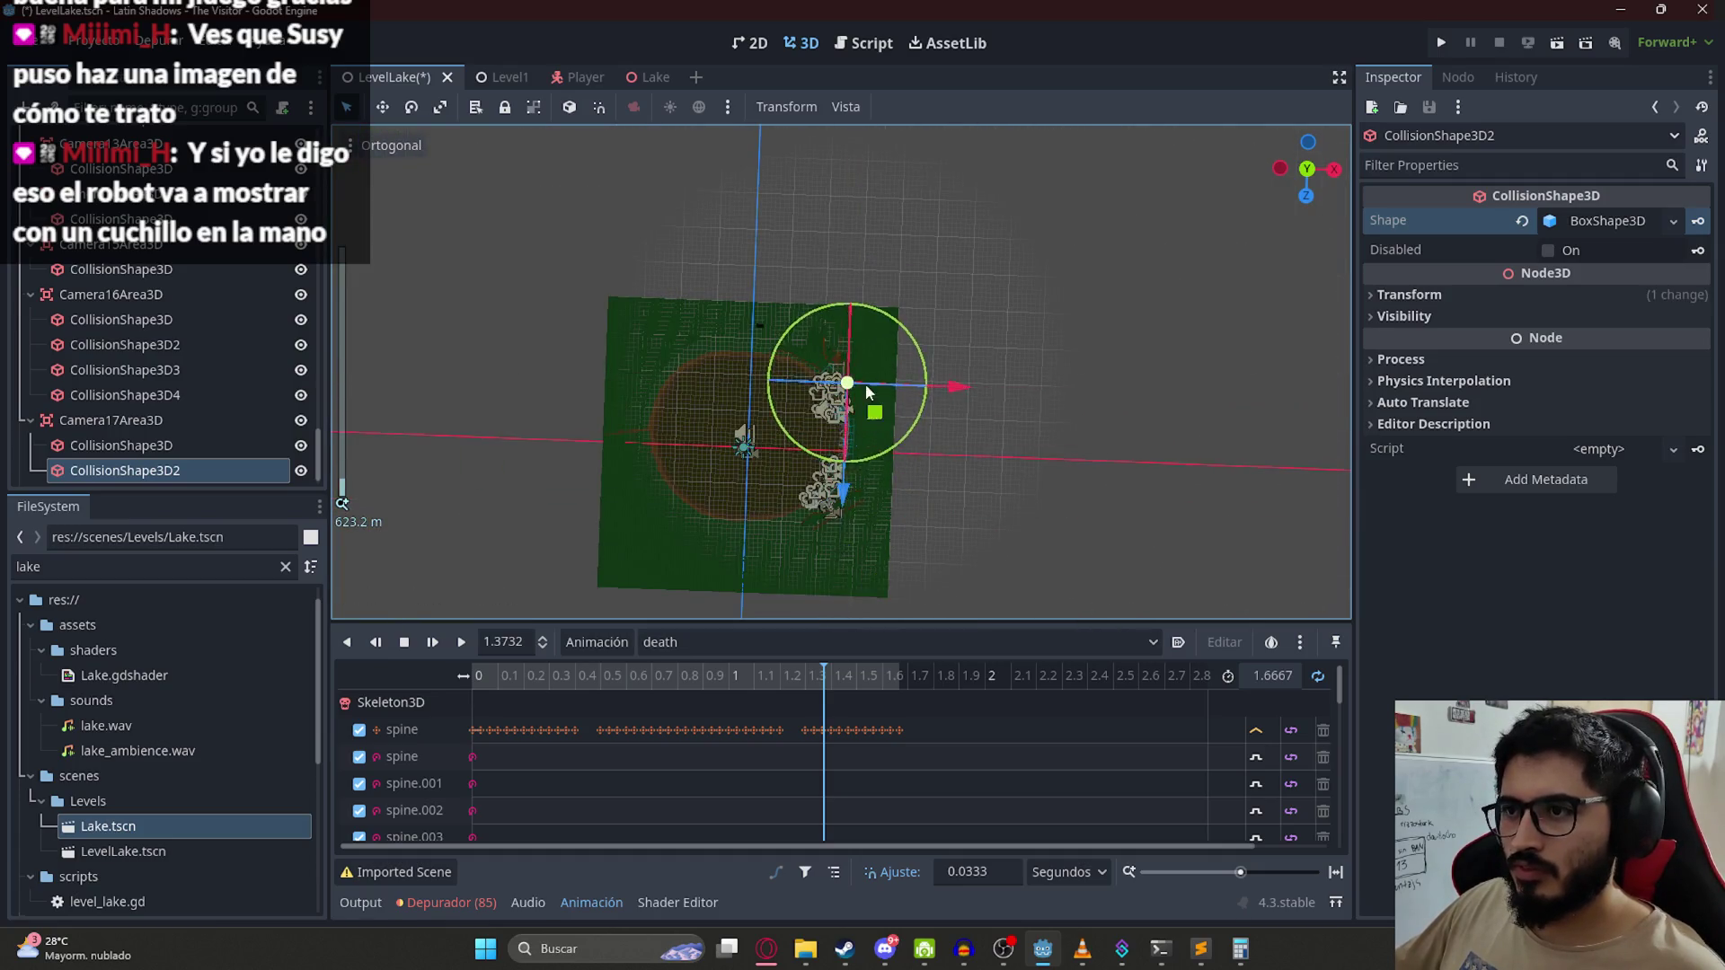
scroll(868, 406, "up", 10)
scroll(863, 467, "up", 5)
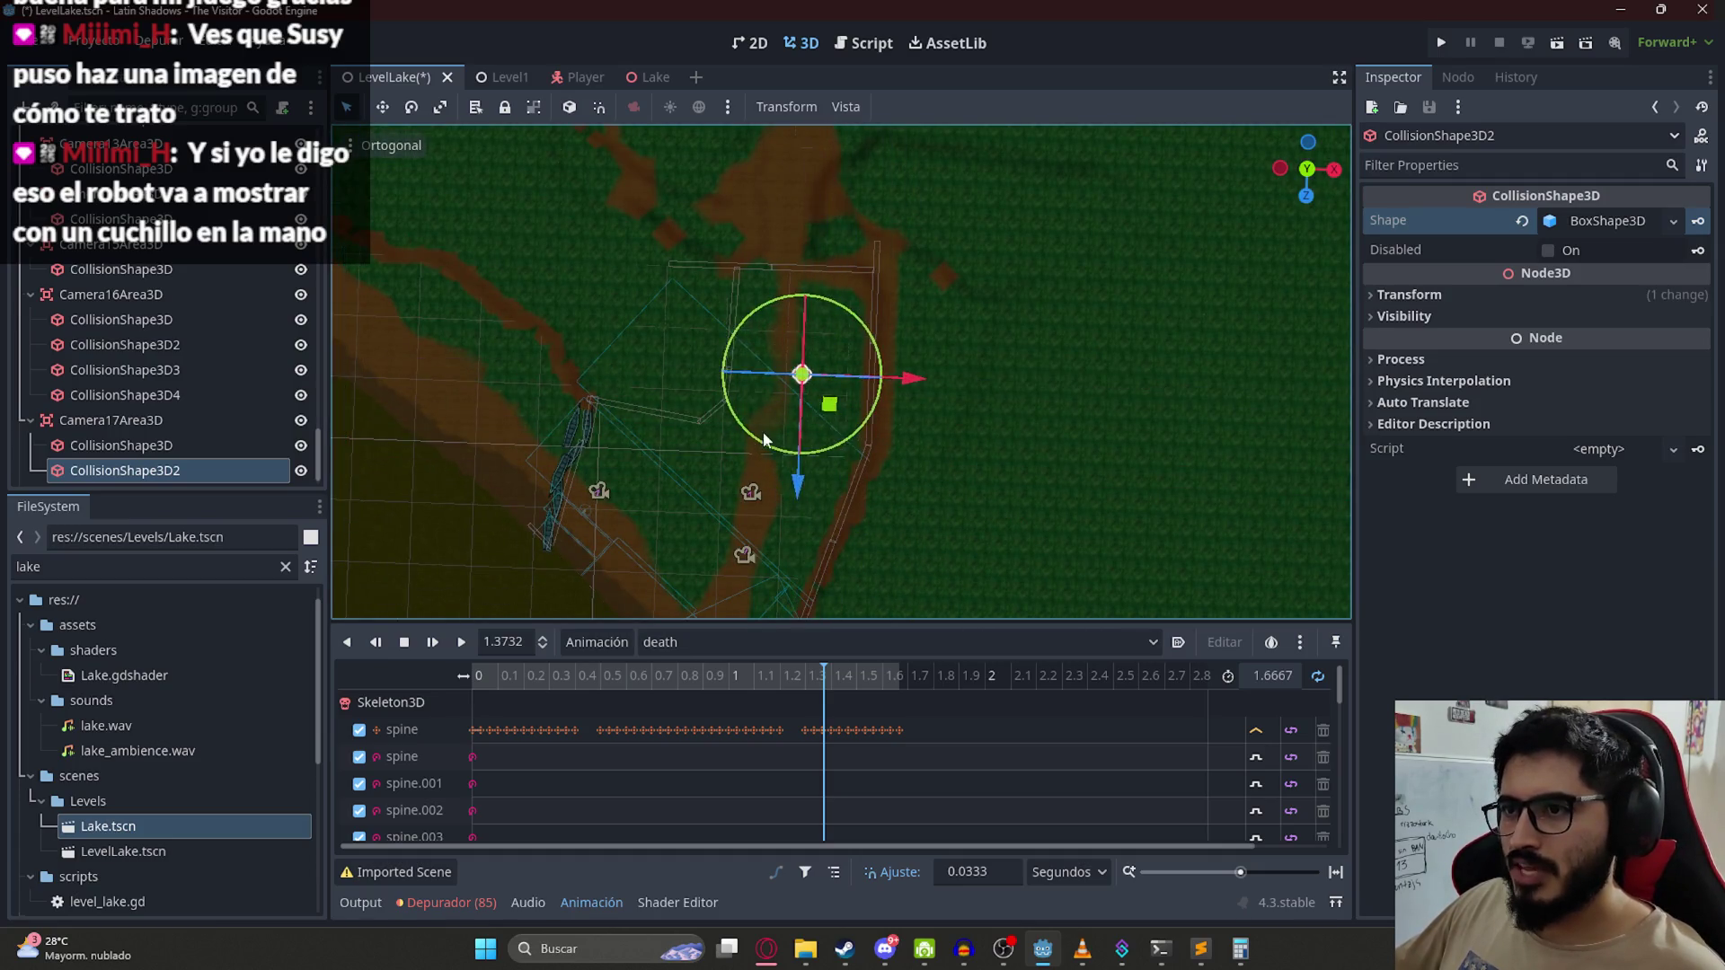
Step: Size the new box to about 28.15 × 7.48 × 16.16 over the path and save
left_click_drag(719, 380, 892, 383)
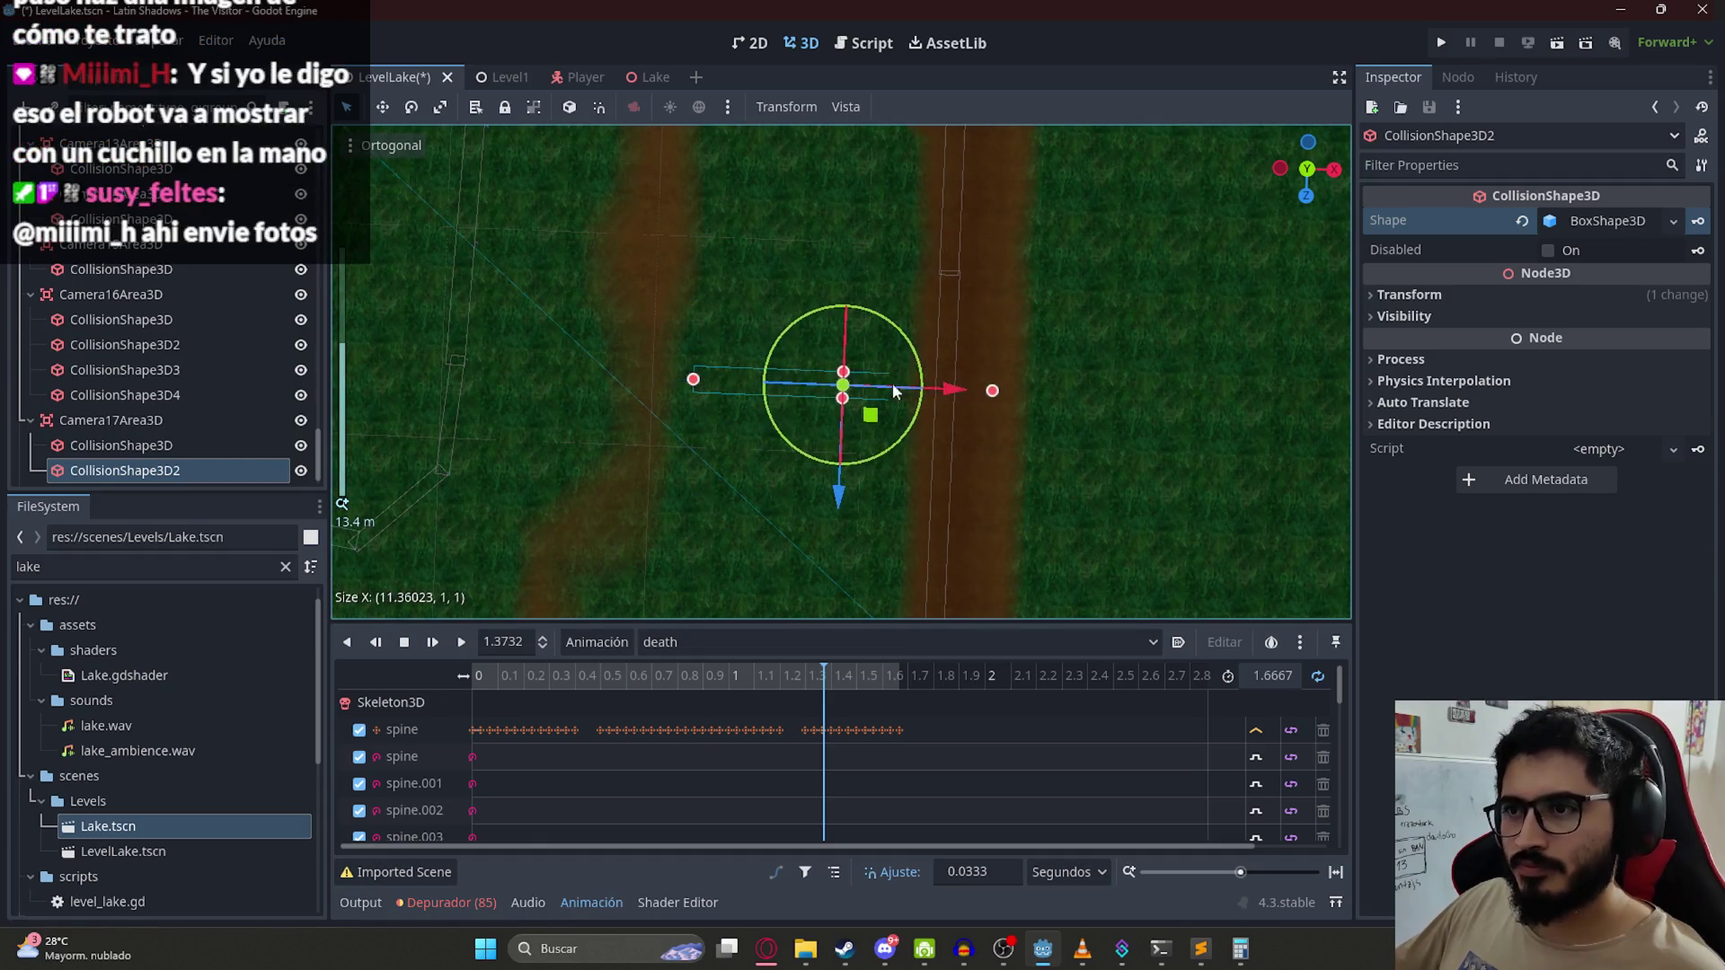
left_click_drag(692, 381, 515, 342)
scroll(515, 342, "down", 3)
left_click_drag(817, 458, 811, 309)
left_click_drag(691, 409, 512, 401)
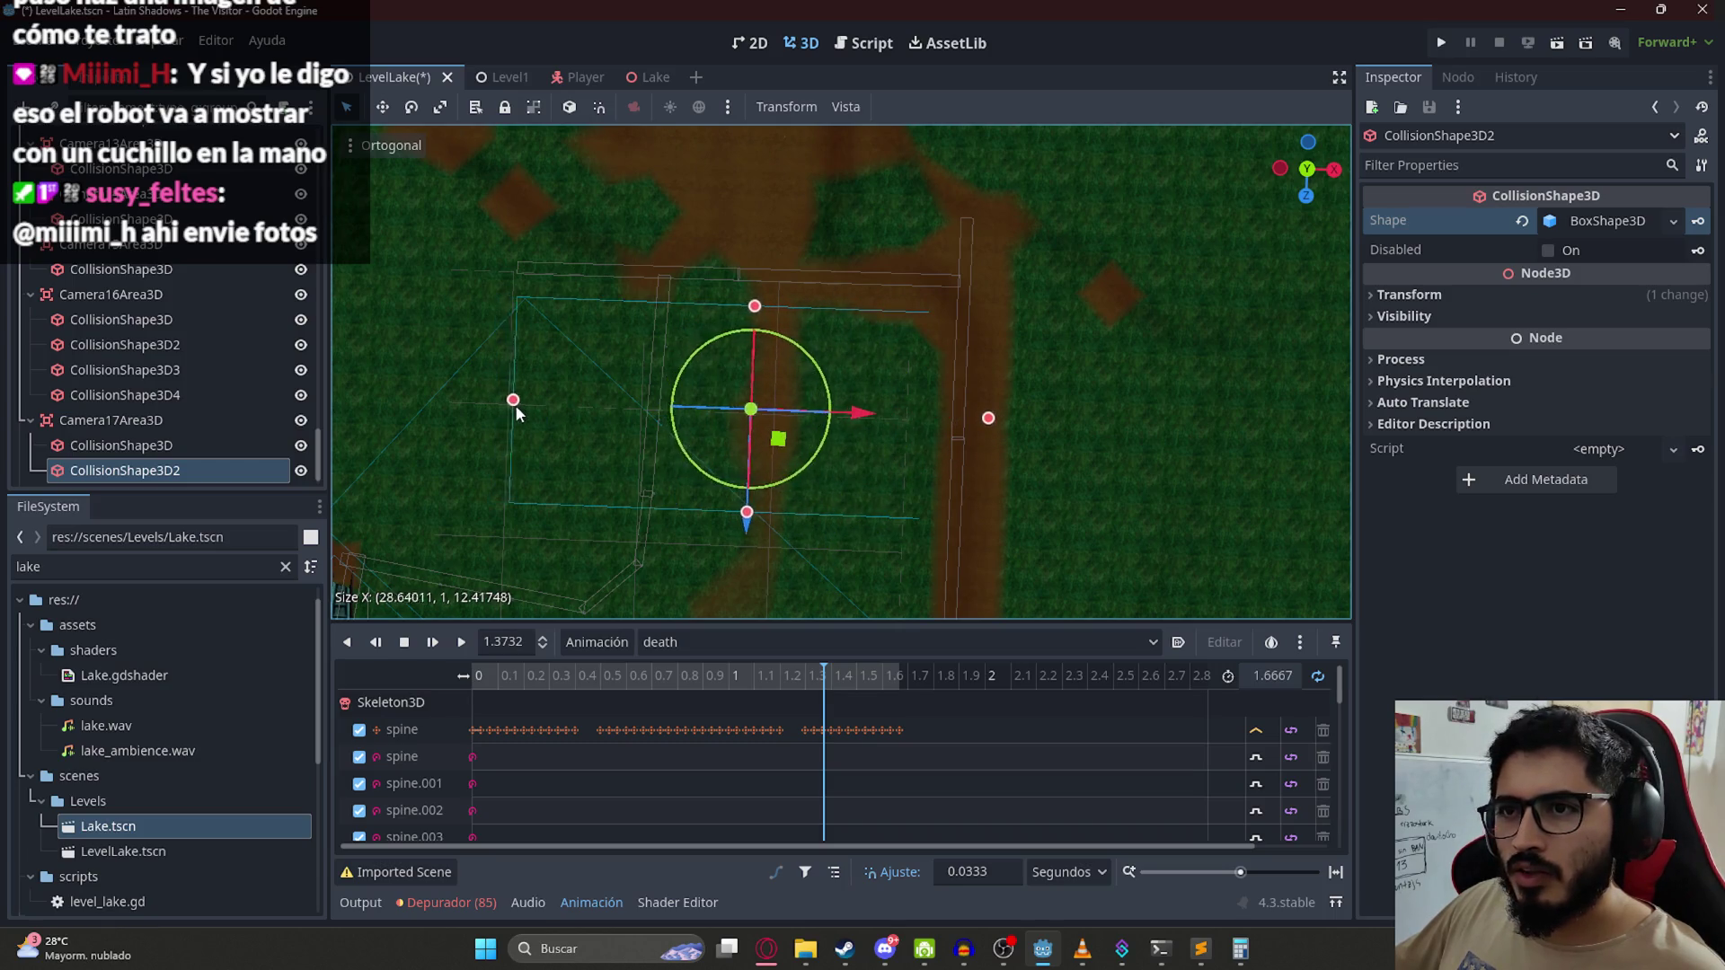
scroll(830, 316, "down", 3)
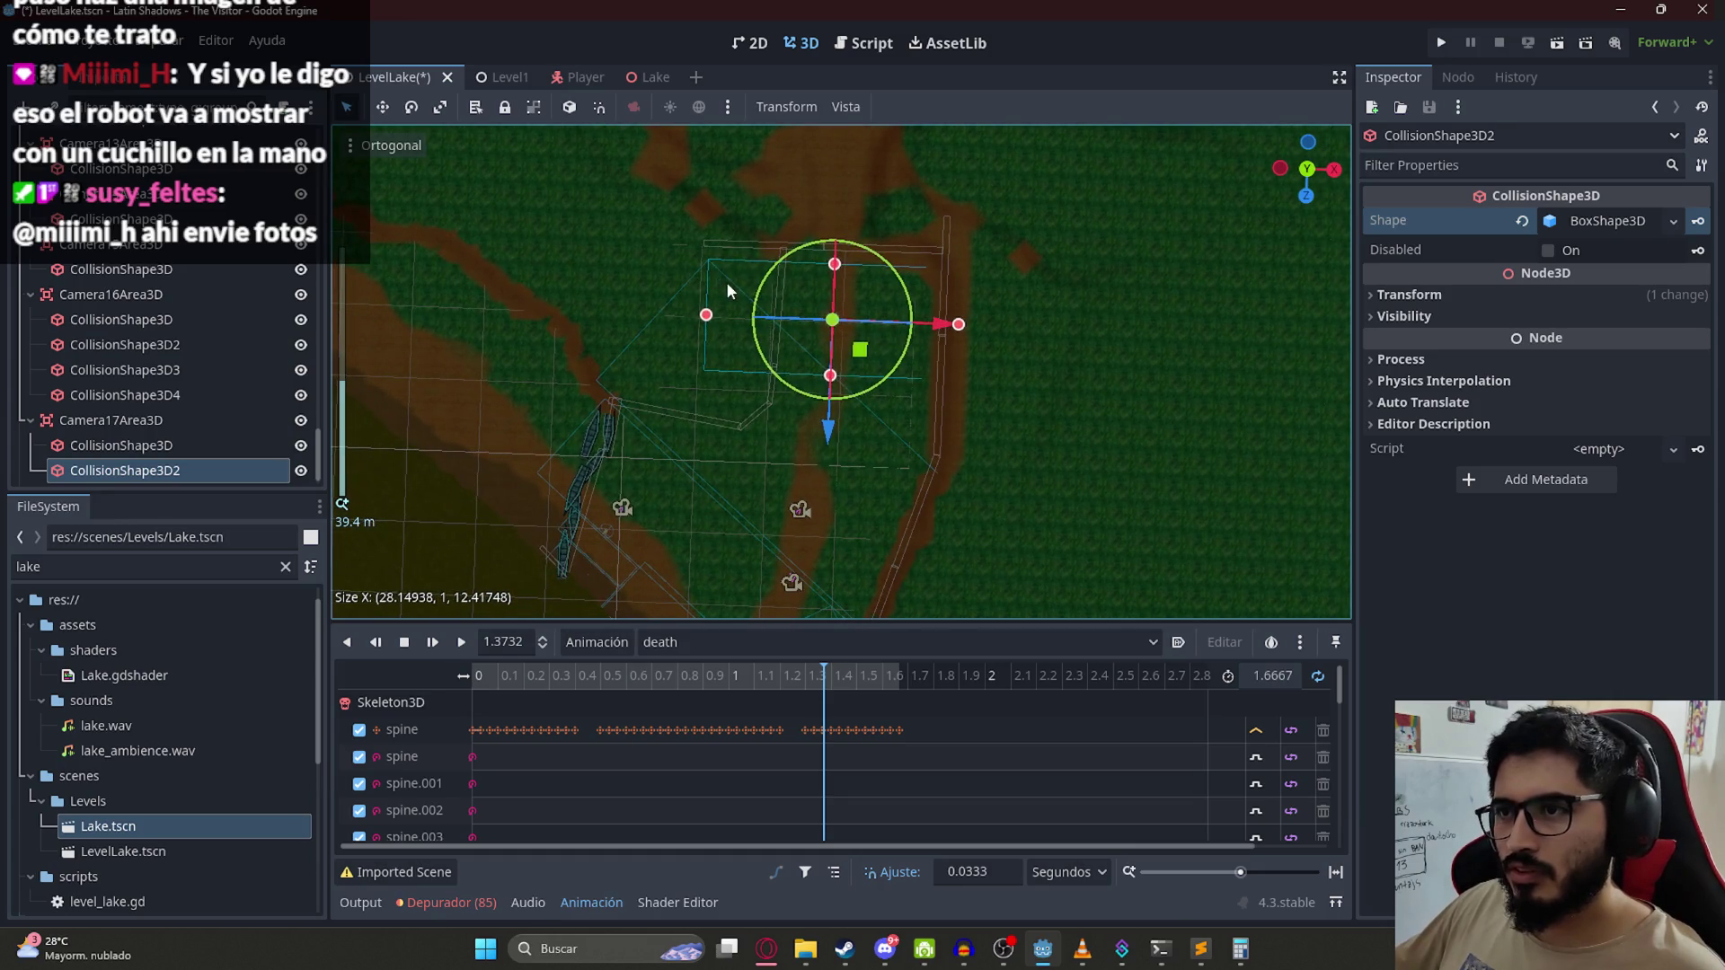
scroll(820, 332, "up", 4)
left_click_drag(827, 177, 840, 299)
mouse_move(820, 377)
left_mouse_down()
mouse_move(813, 570)
mouse_move(789, 234)
left_mouse_up()
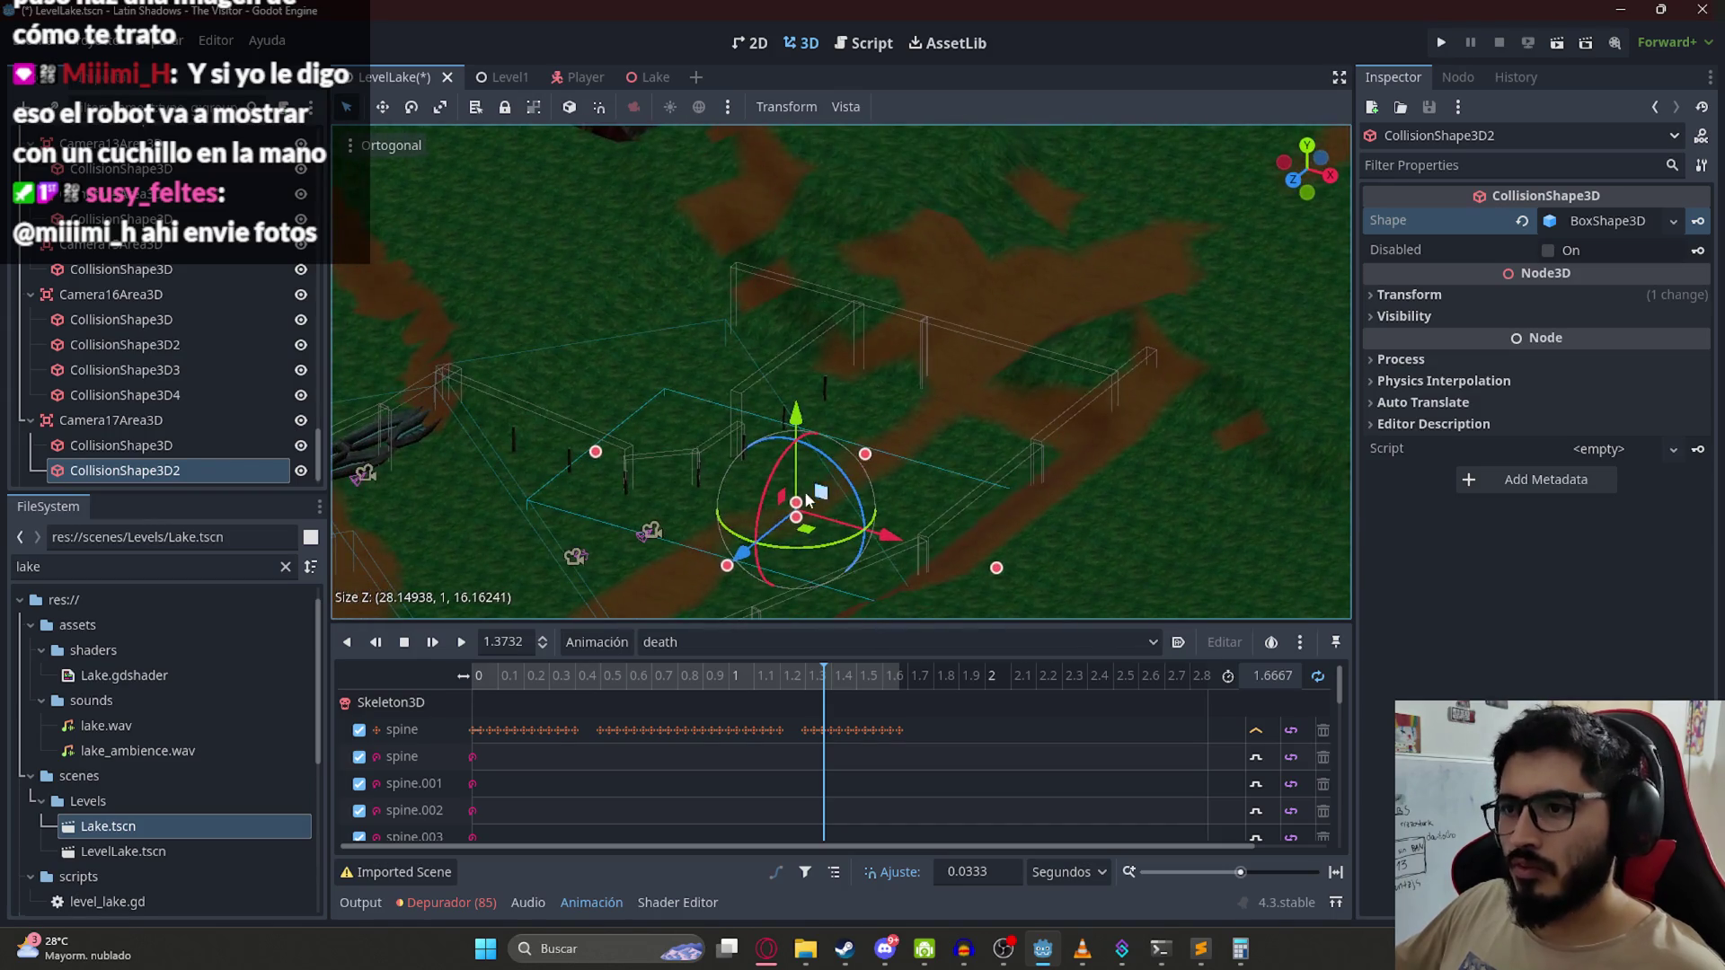
left_click_drag(798, 510, 802, 562)
mouse_move(855, 379)
left_mouse_down()
mouse_move(970, 559)
mouse_move(677, 304)
mouse_move(677, 334)
mouse_move(645, 334)
mouse_move(978, 583)
mouse_move(966, 169)
left_mouse_up()
key("ctrl+s")
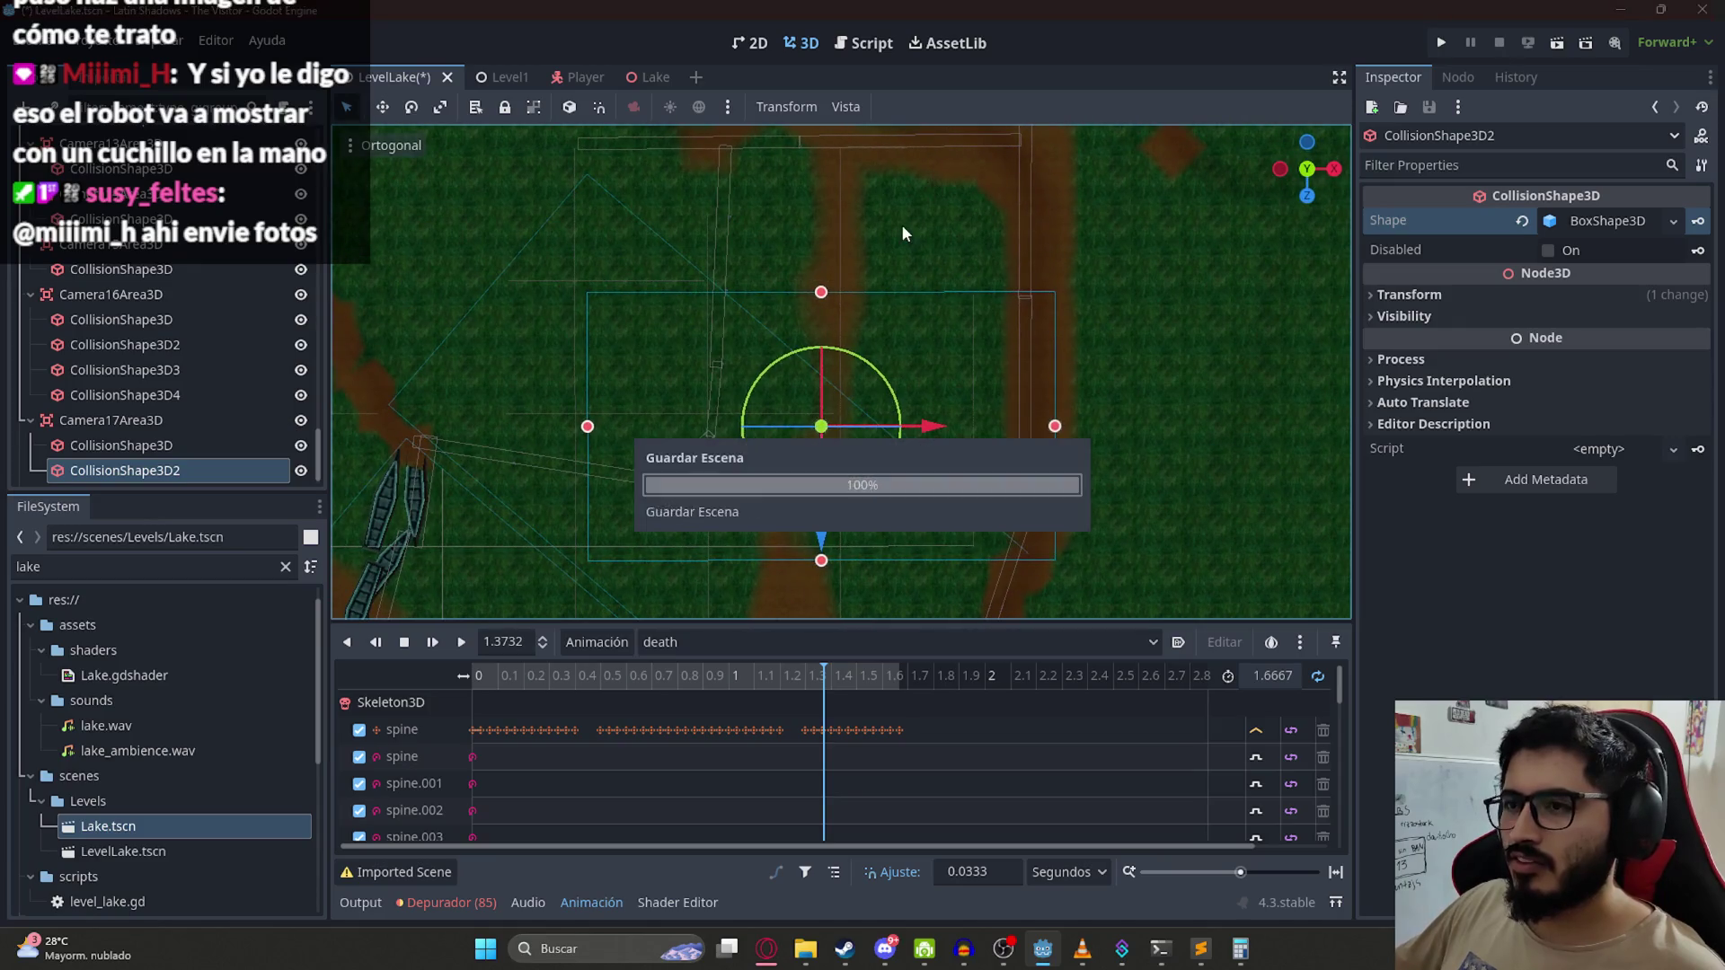
Step: In the level script, copy the Camera16 camera-list entry and paste a duplicate below it
left_click(183, 417)
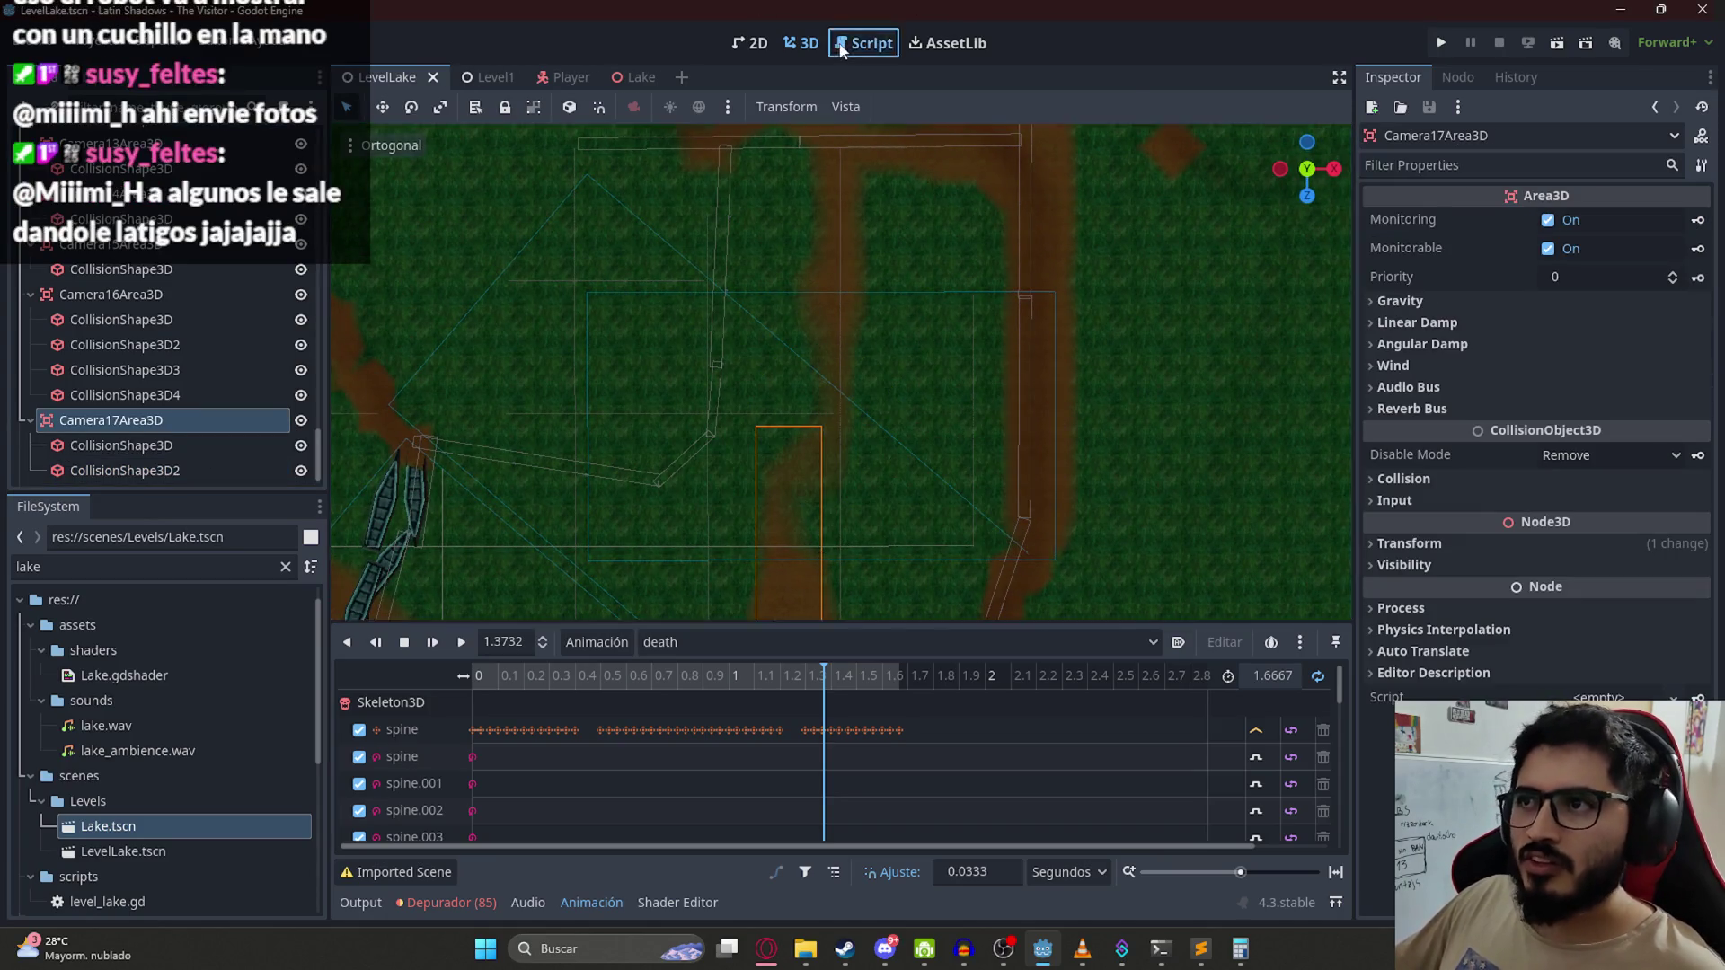
left_click(864, 43)
scroll(717, 396, "down", 1)
left_click(717, 396)
left_click_drag(717, 397, 693, 336)
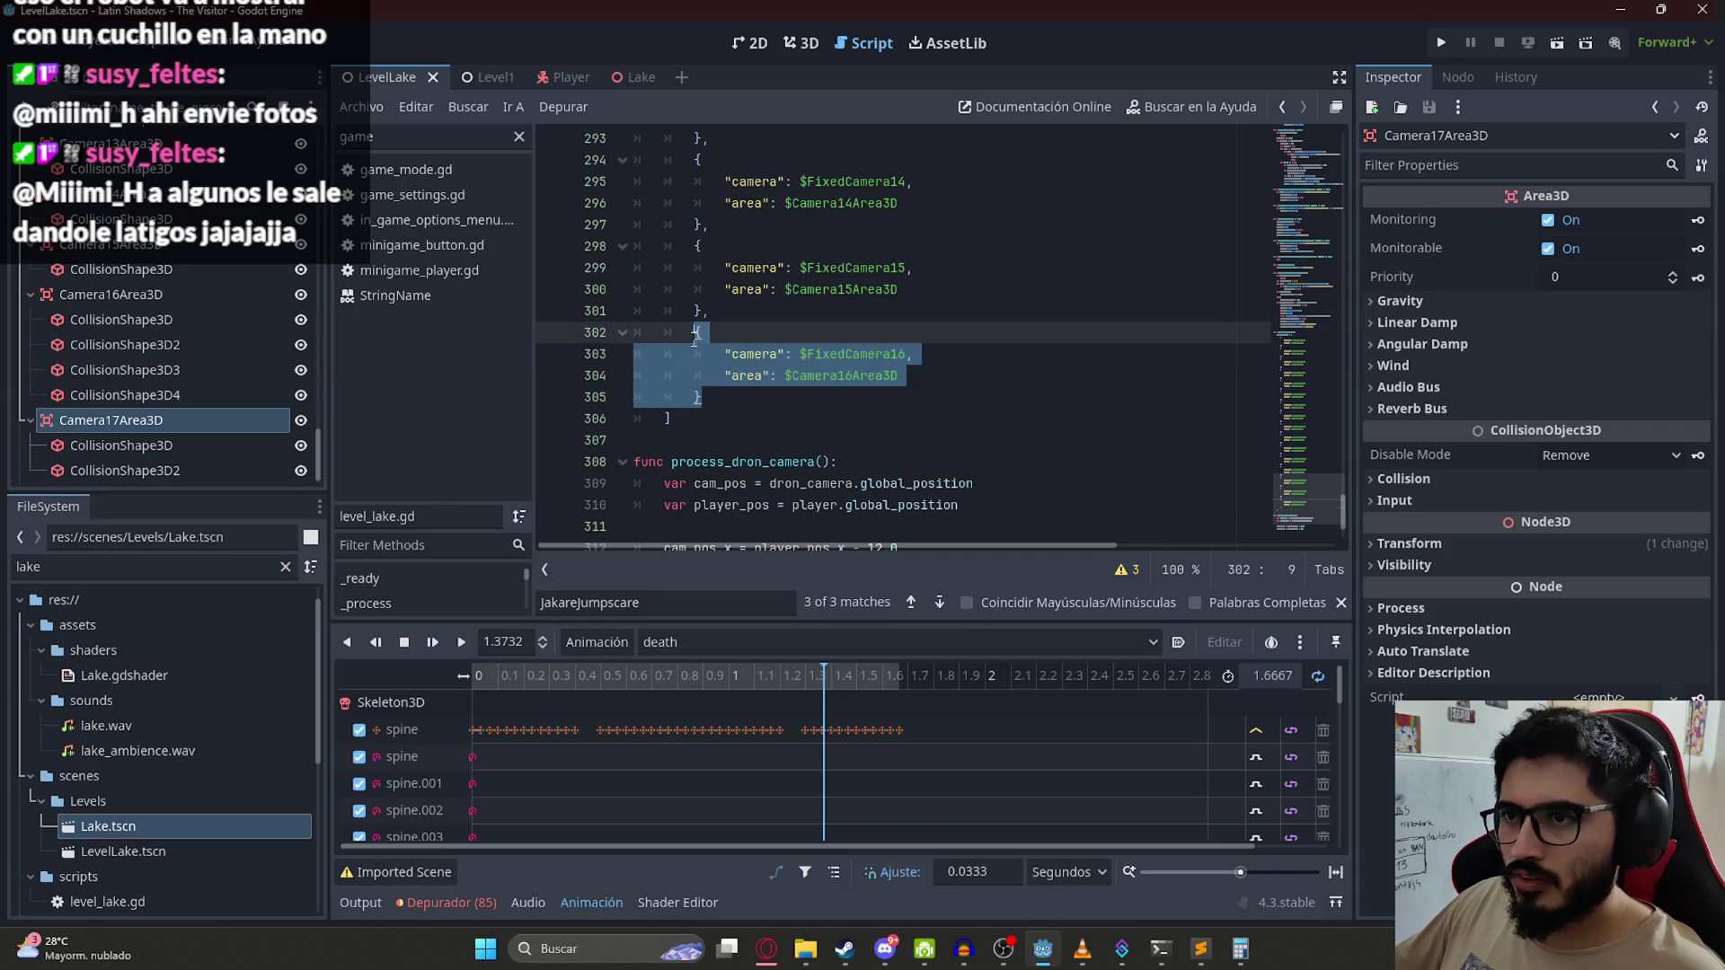
key("ctrl+c")
left_click(713, 398)
type(",")
key("Return")
key("ctrl+v")
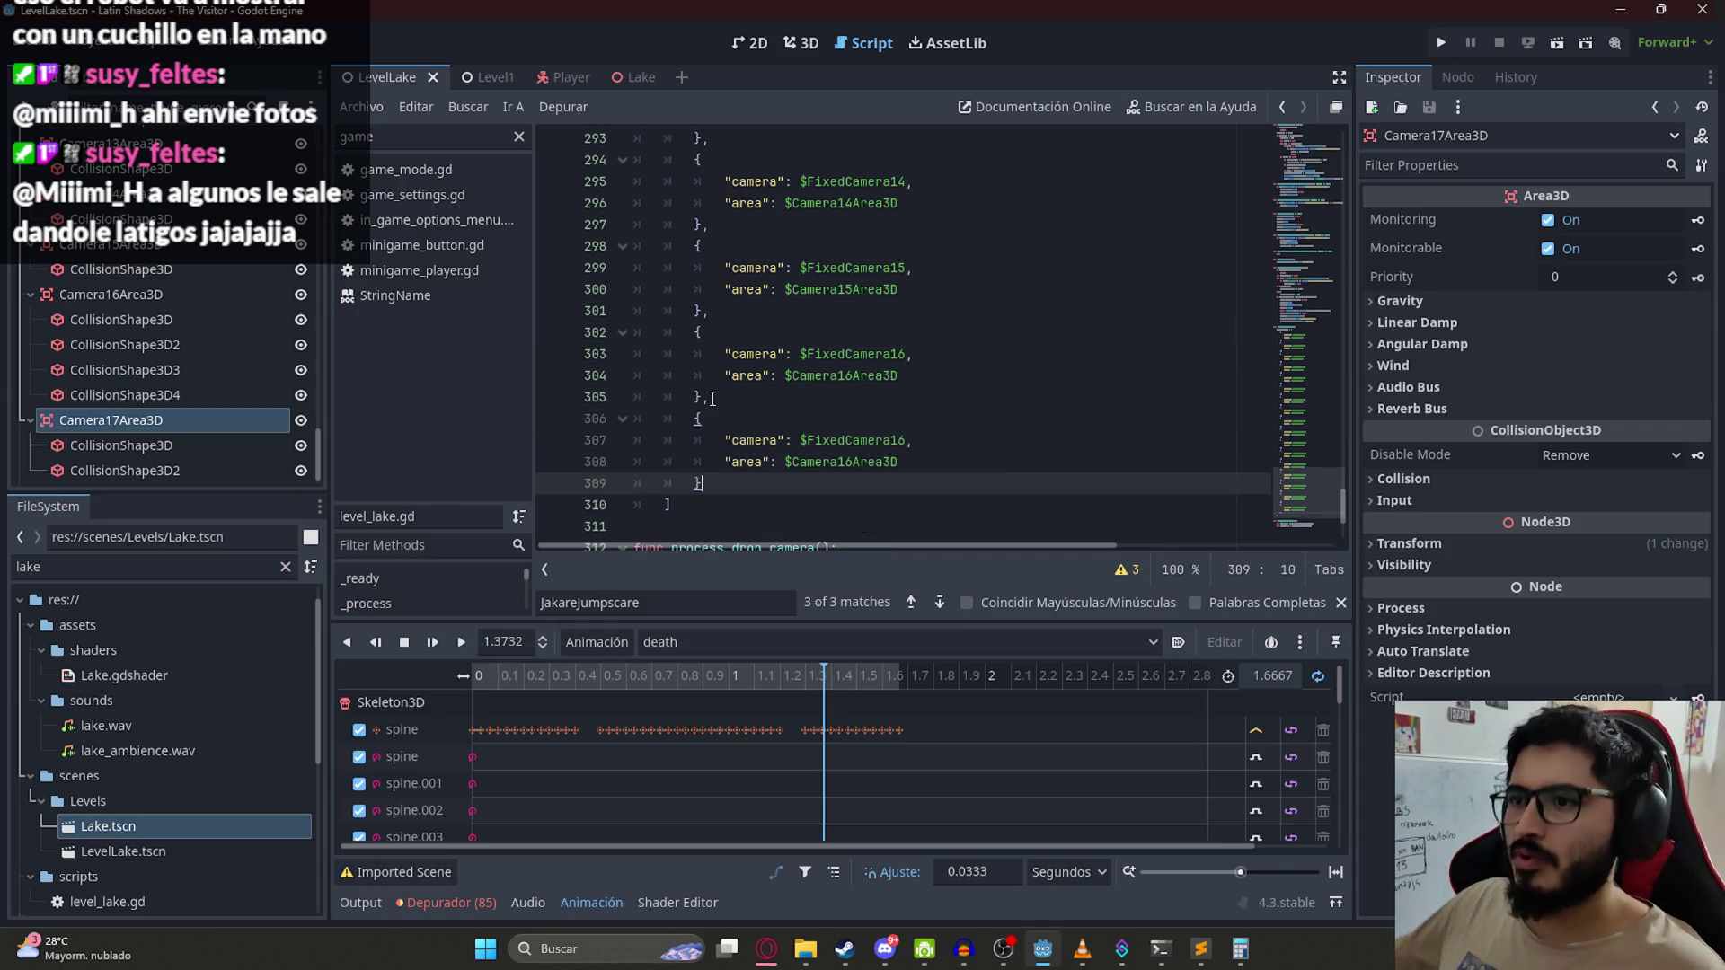
Step: Change the new entry to $FixedCamera17 and $Camera17Area3D, save the script, and return to 3D
left_click(906, 440)
key("BackSpace")
type("7")
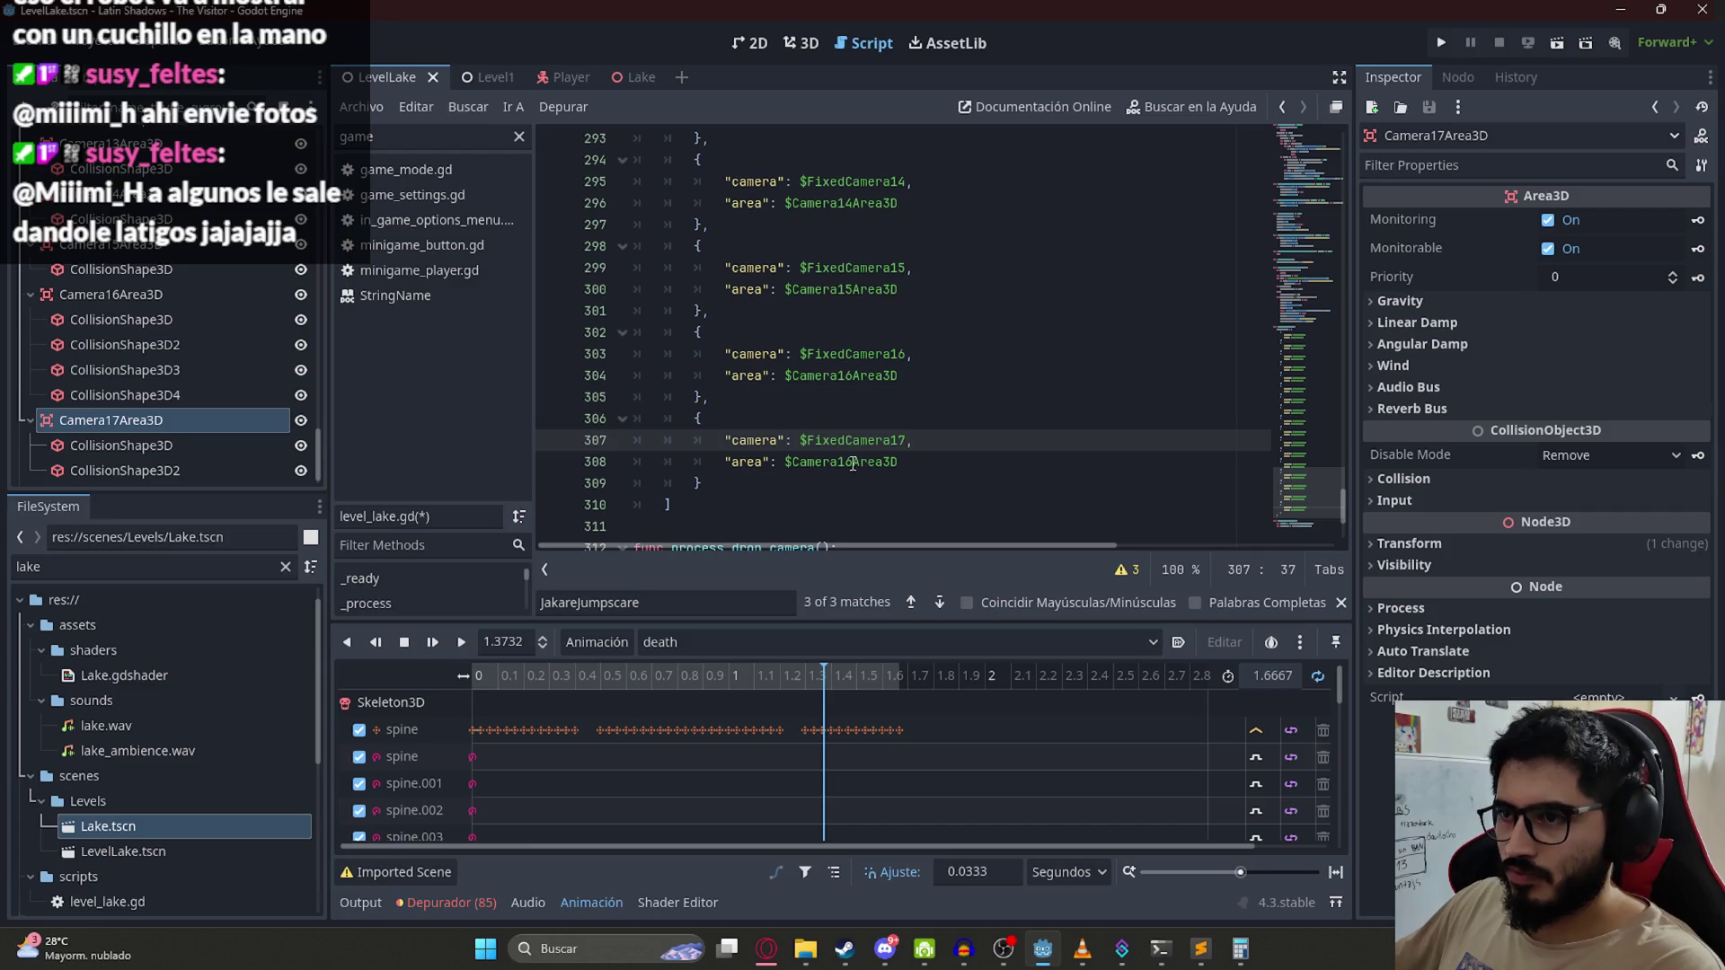
left_click(852, 462)
key("BackSpace")
type("7")
key("ctrl+s")
left_click(907, 310)
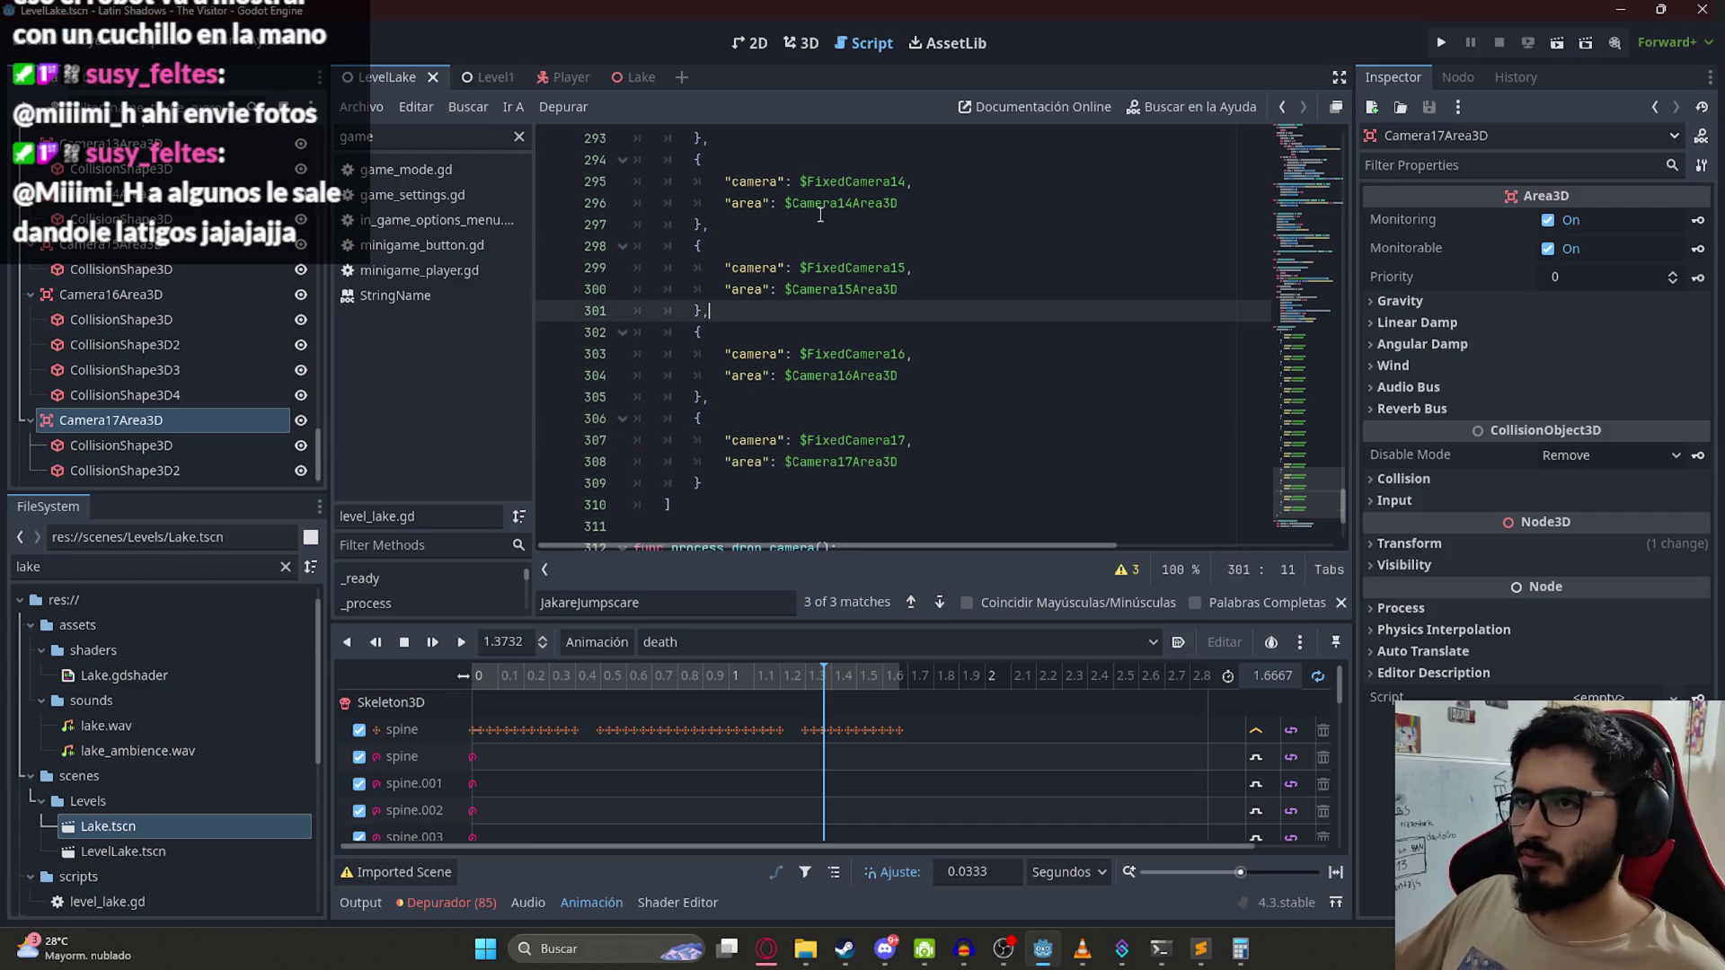
left_click(802, 43)
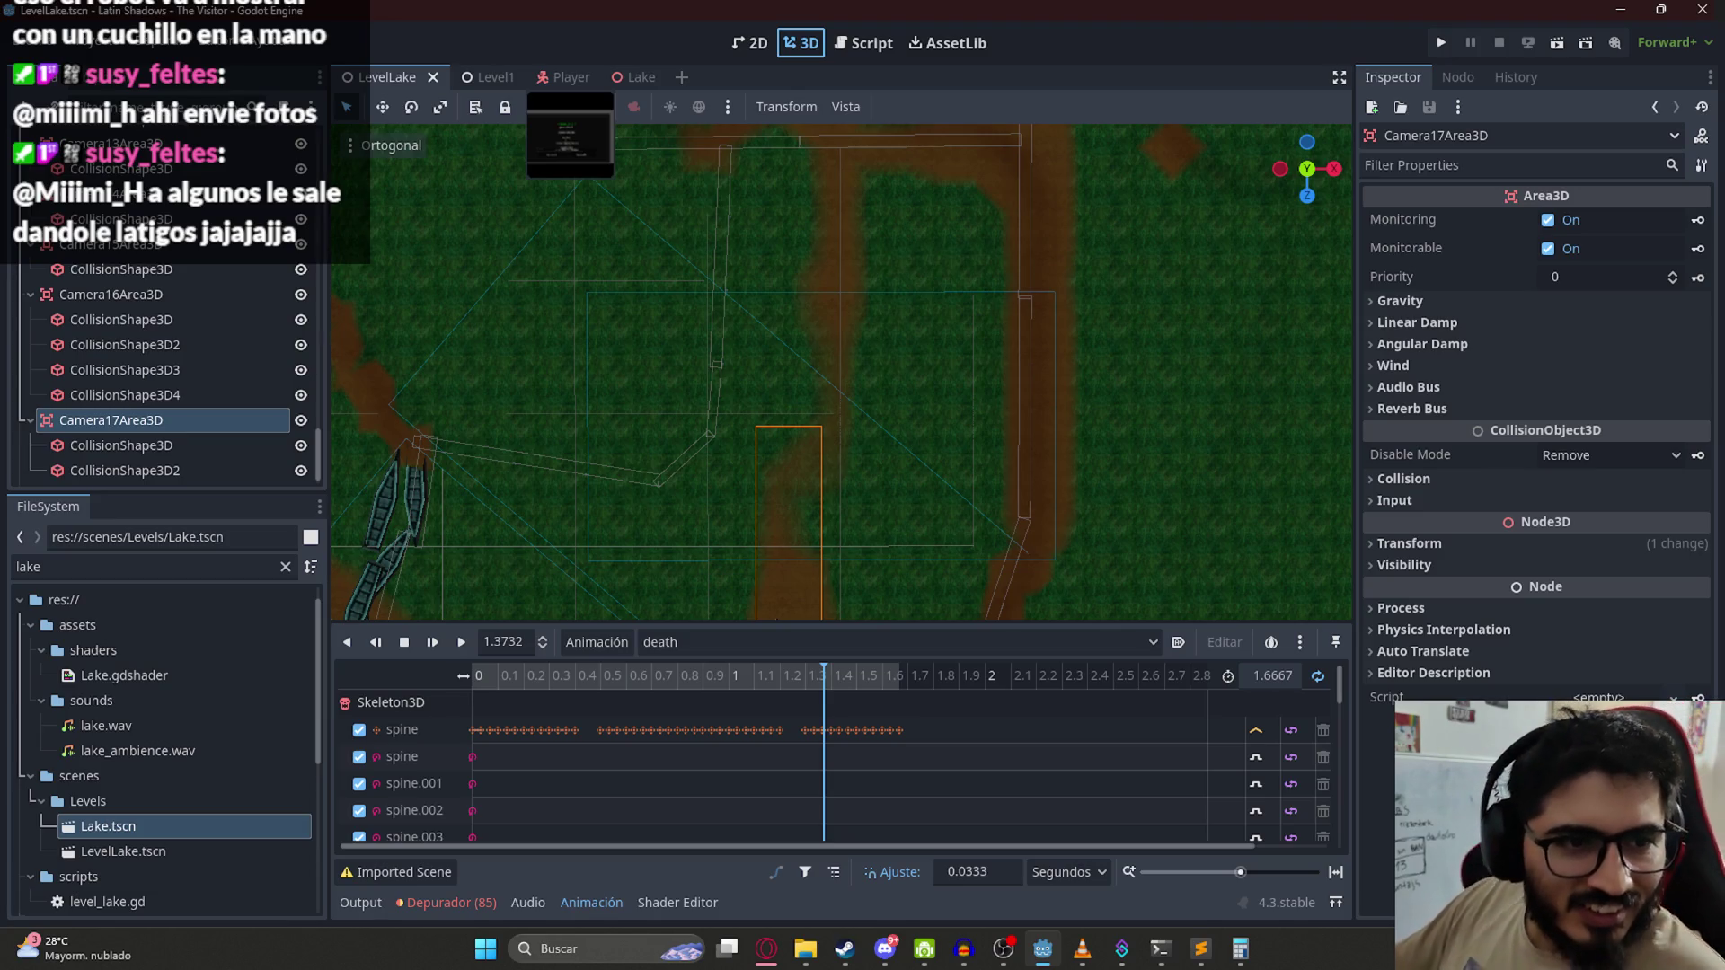
Step: Orbit over the path and inspect the Lake root node and a LakeArea collision shape
left_click_drag(744, 259, 809, 353)
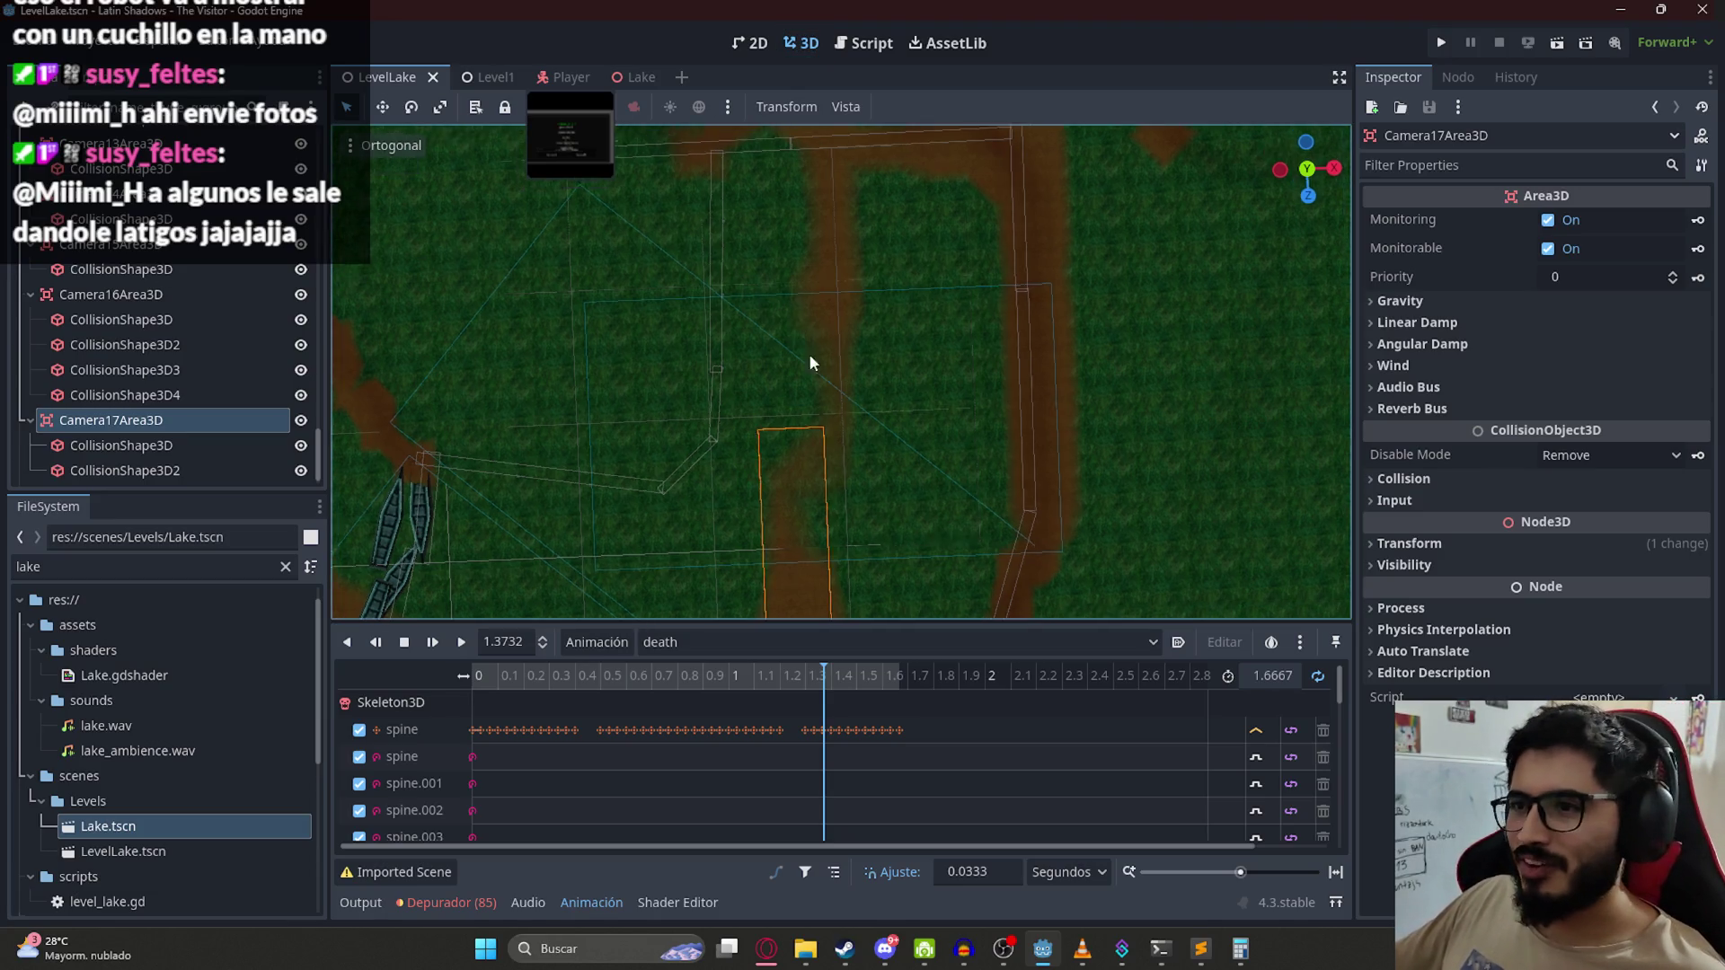
left_click(1215, 287)
scroll(957, 299, "up", 5)
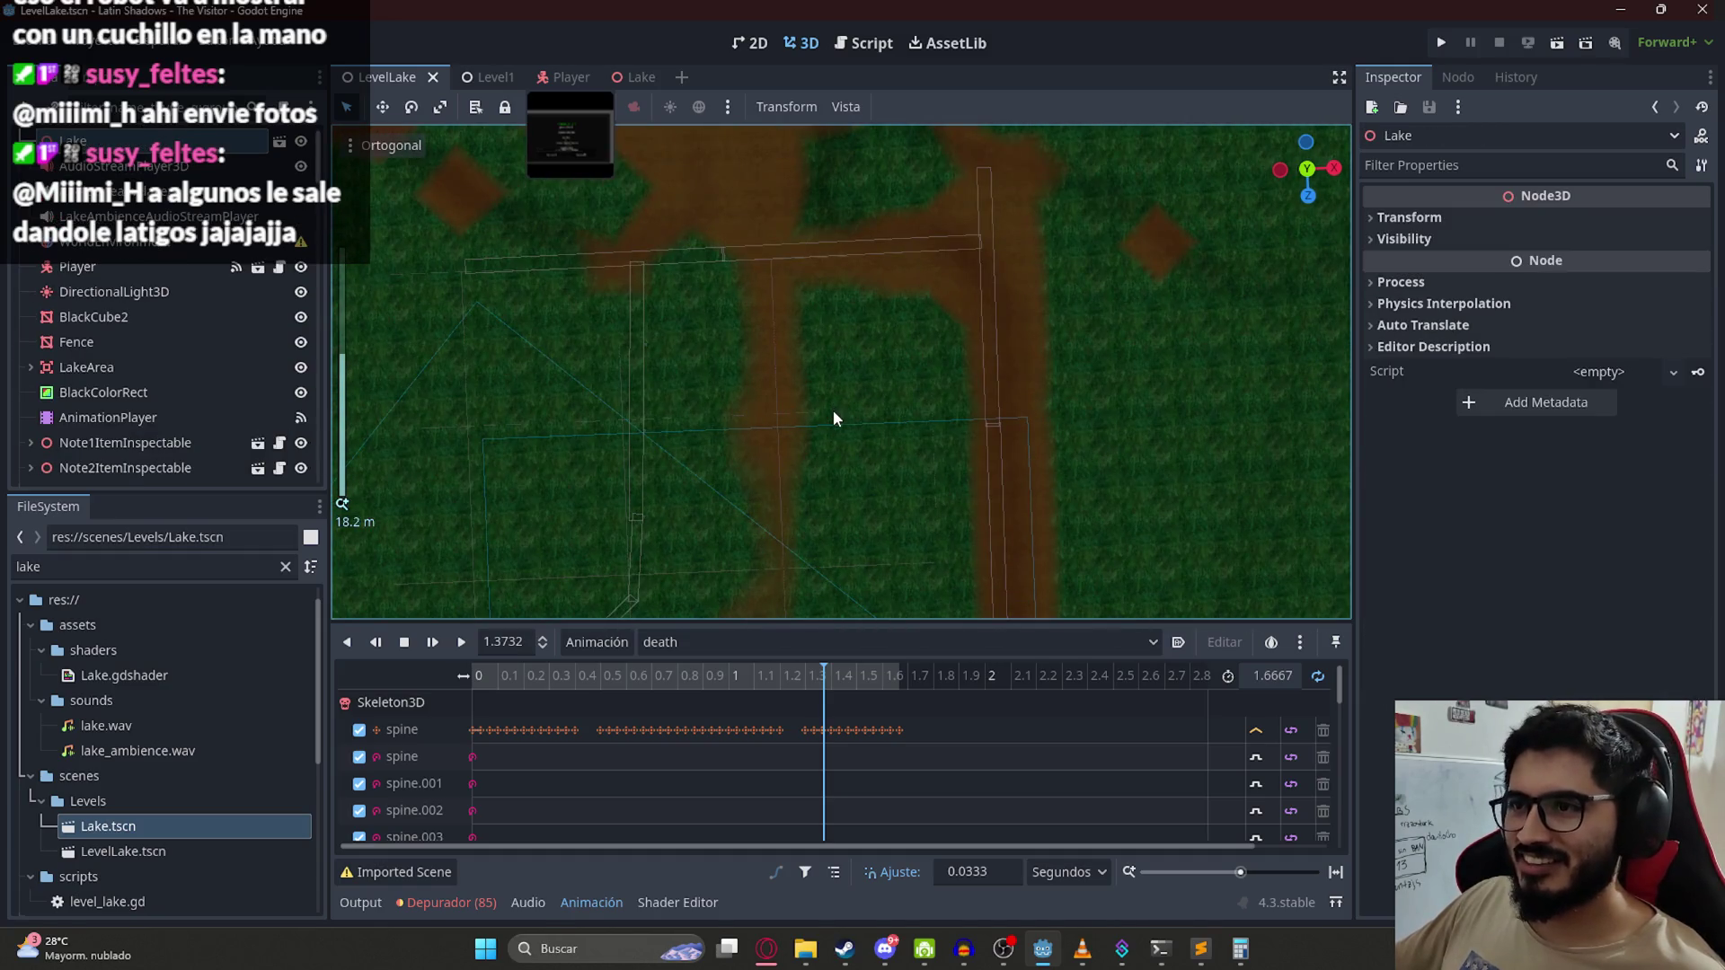
scroll(835, 418, "up", 5)
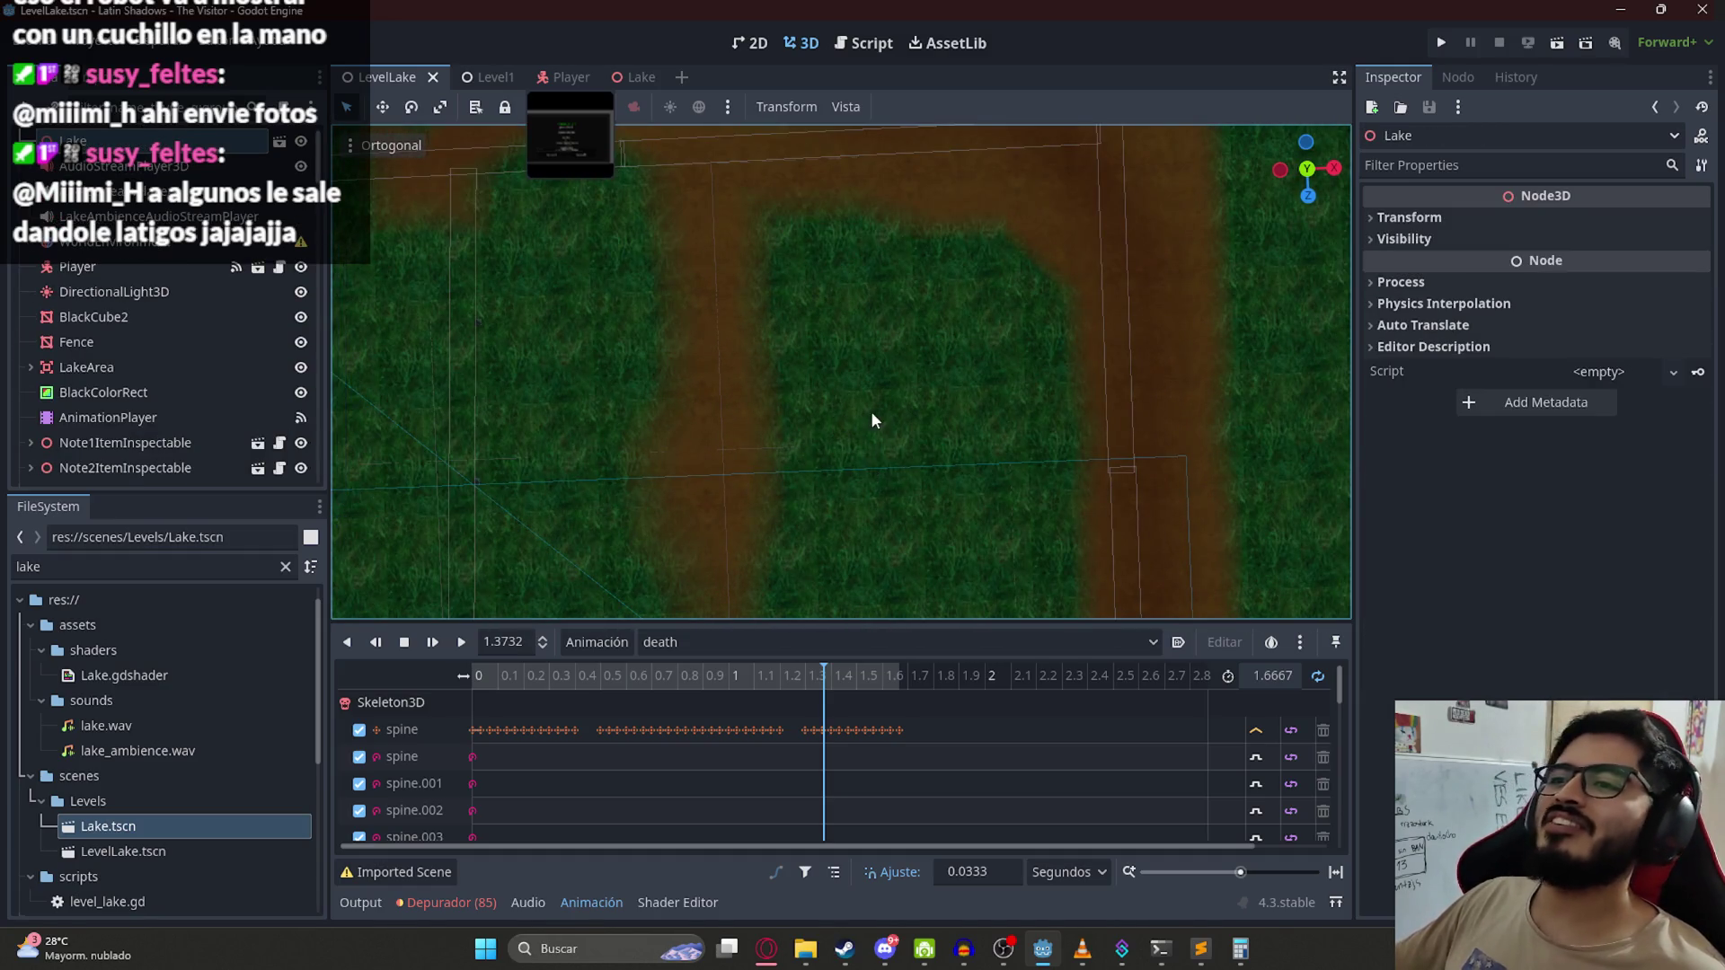
scroll(870, 411, "down", 6)
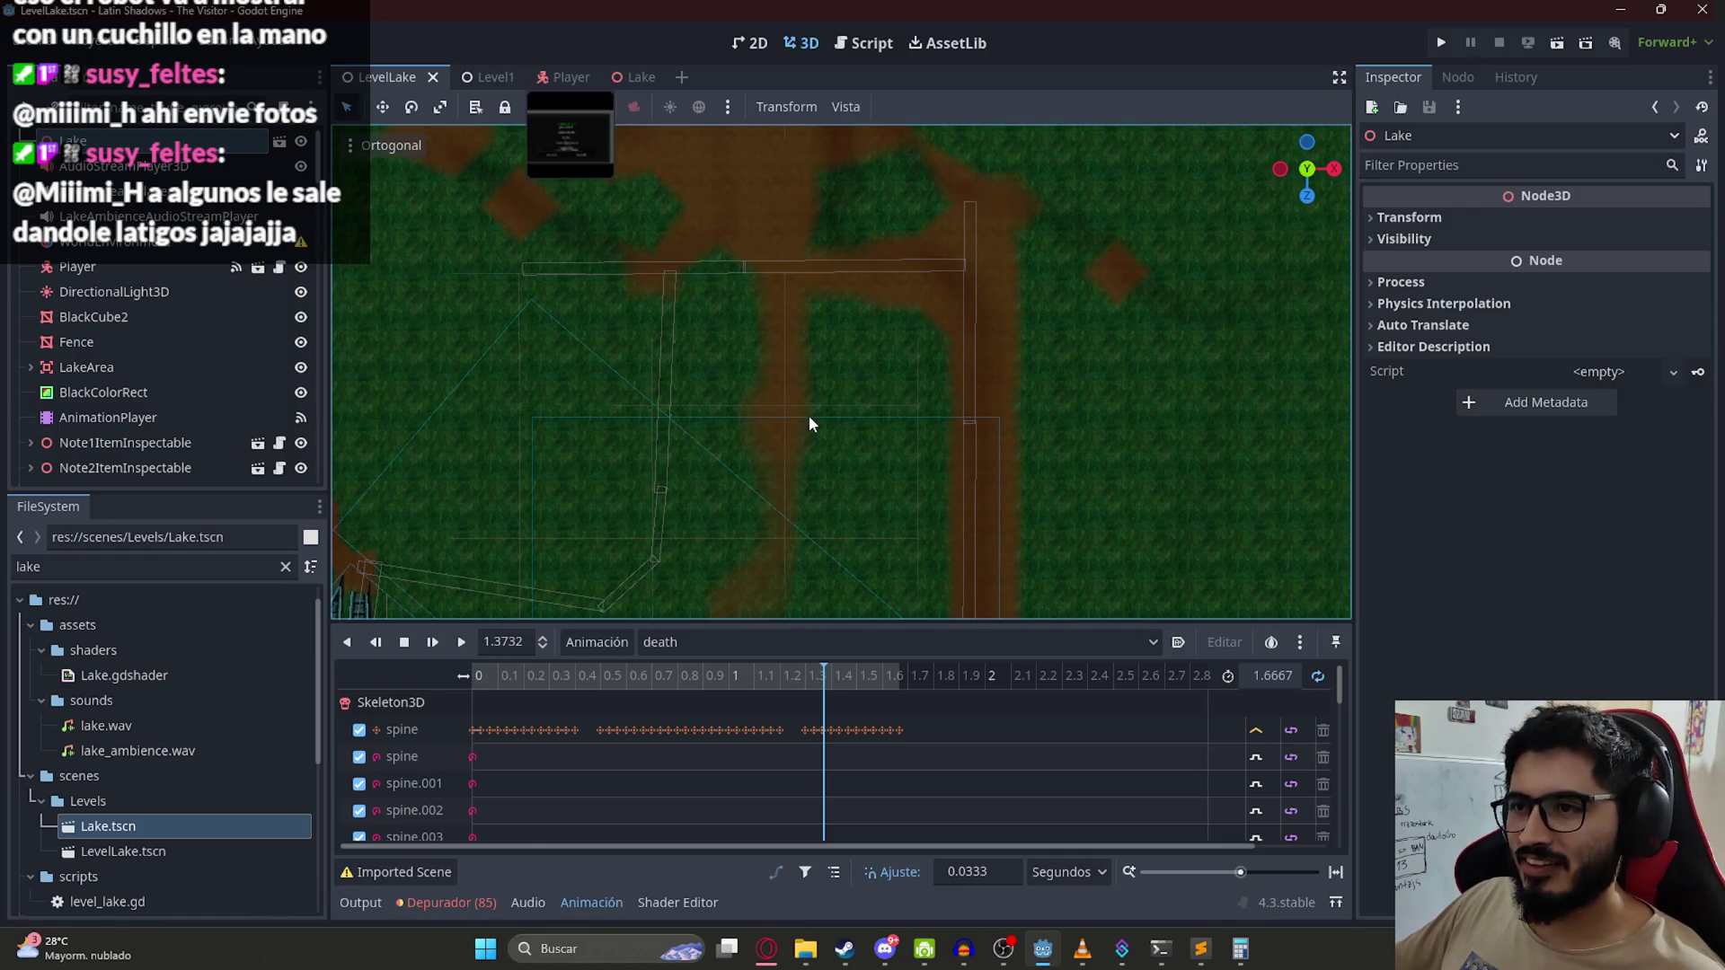
scroll(797, 454, "down", 5)
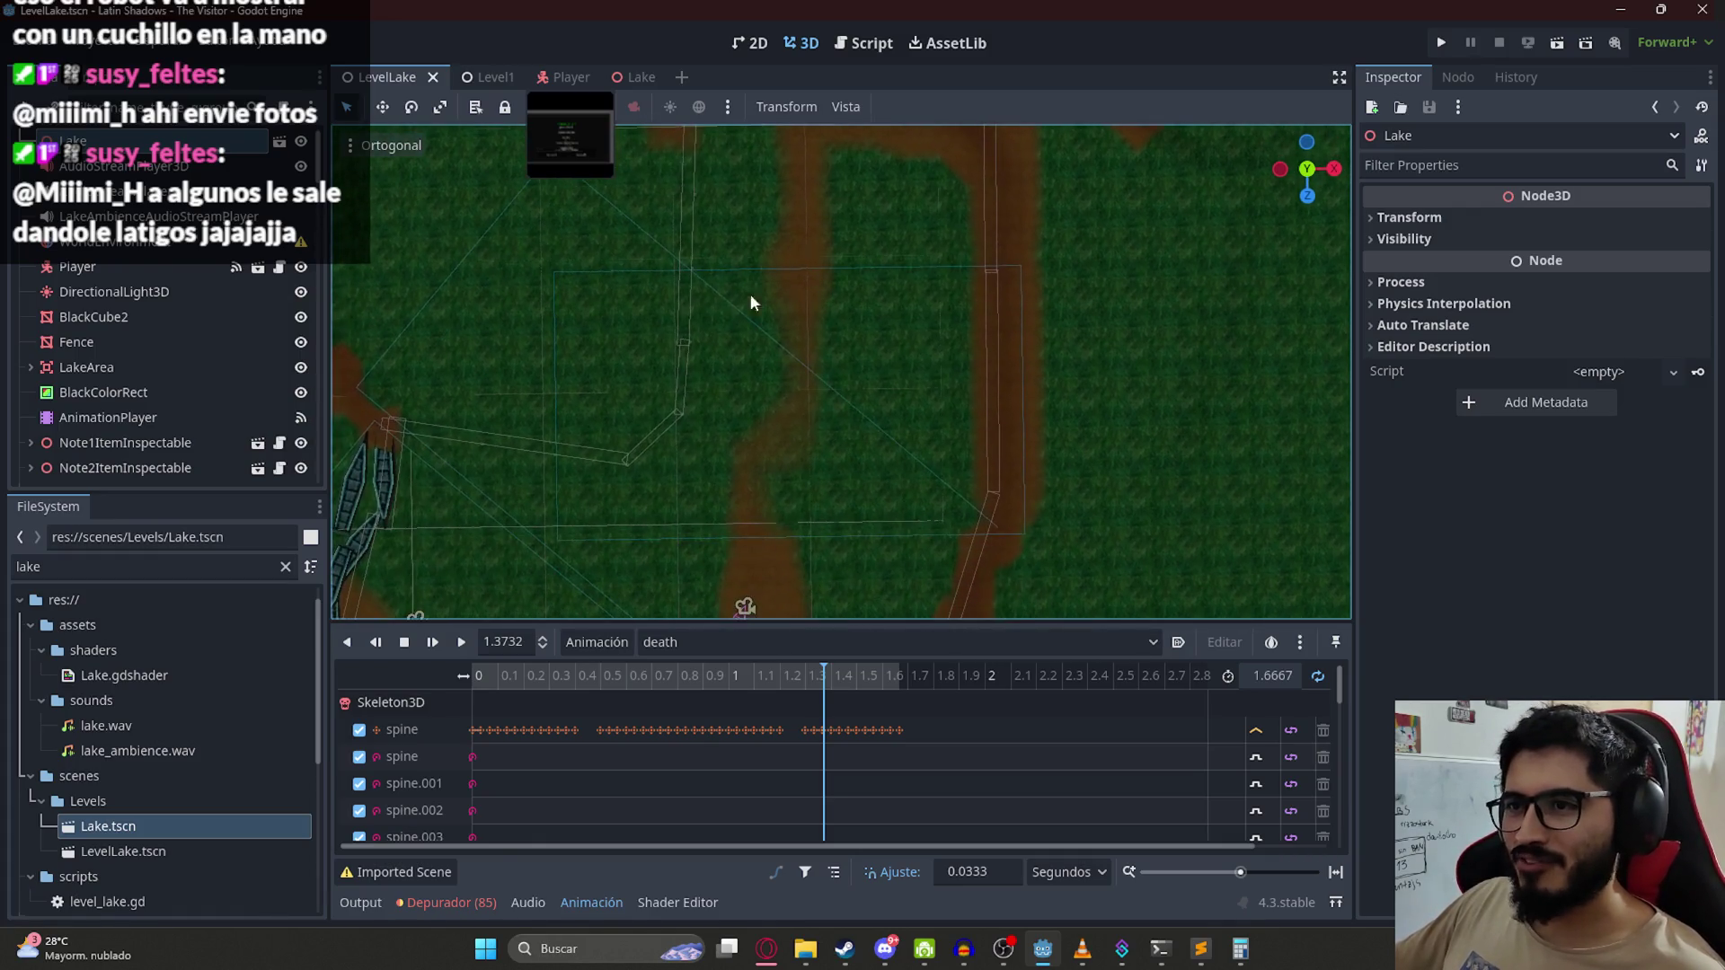
left_click(722, 287)
left_click(749, 272)
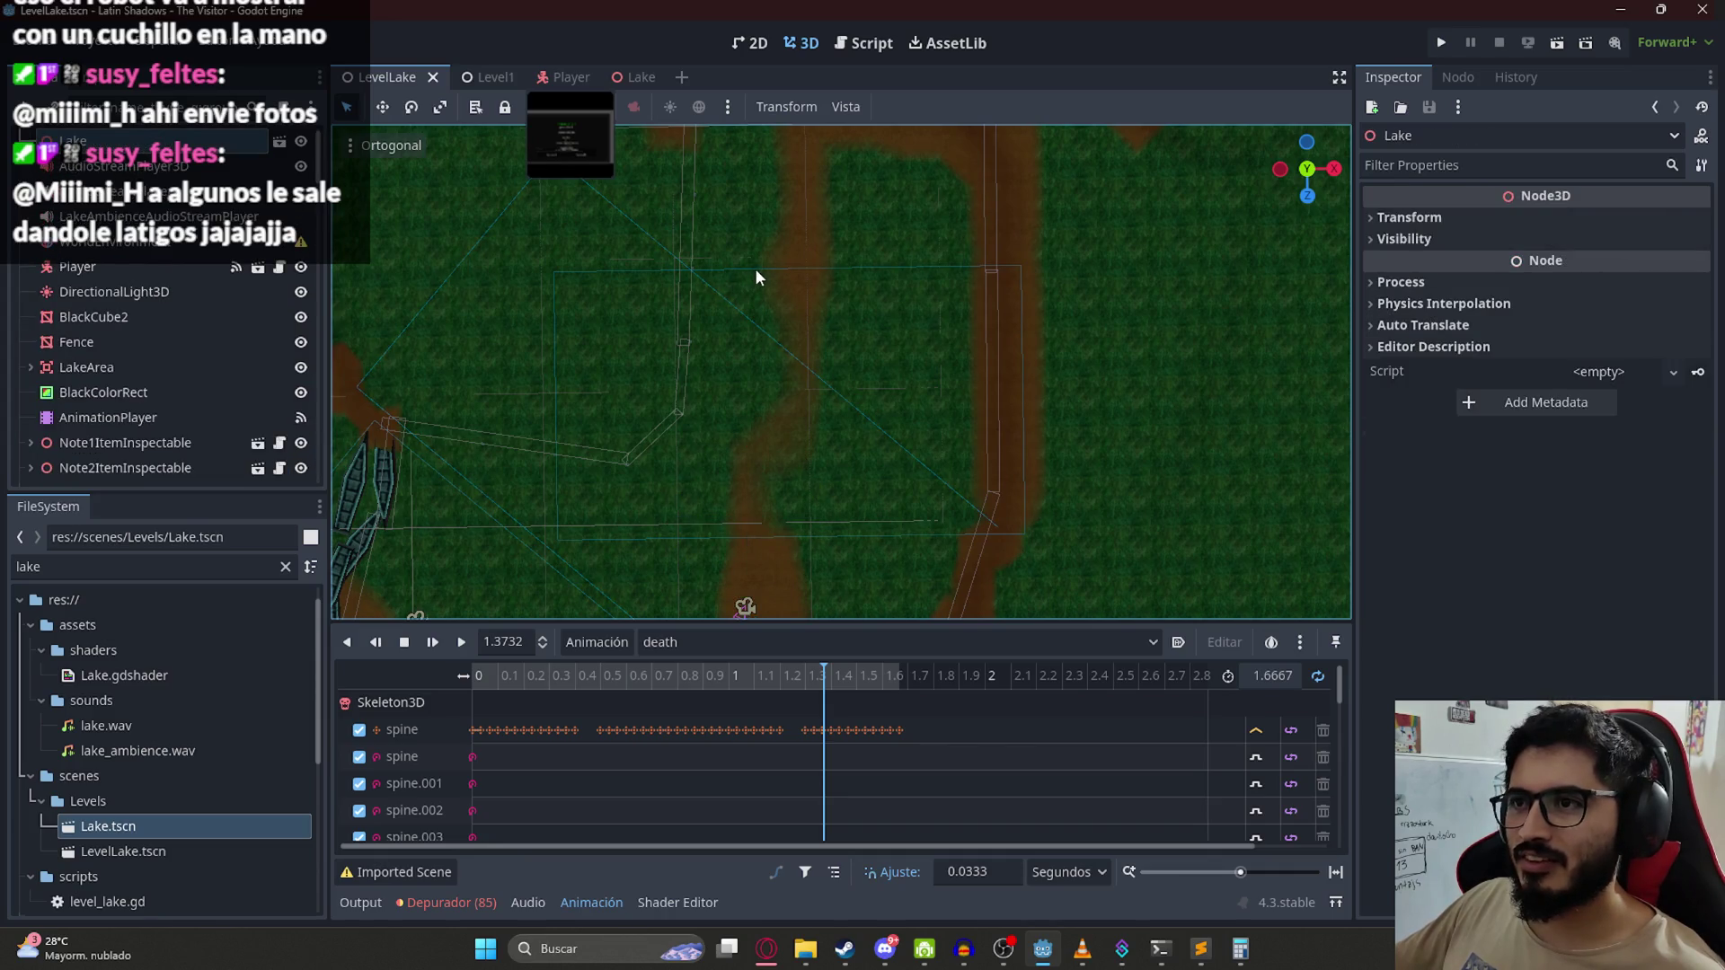
Step: Check Camera17's second collision box, save the scene, and bring up Camera17Area3D's node actions
left_click(811, 295)
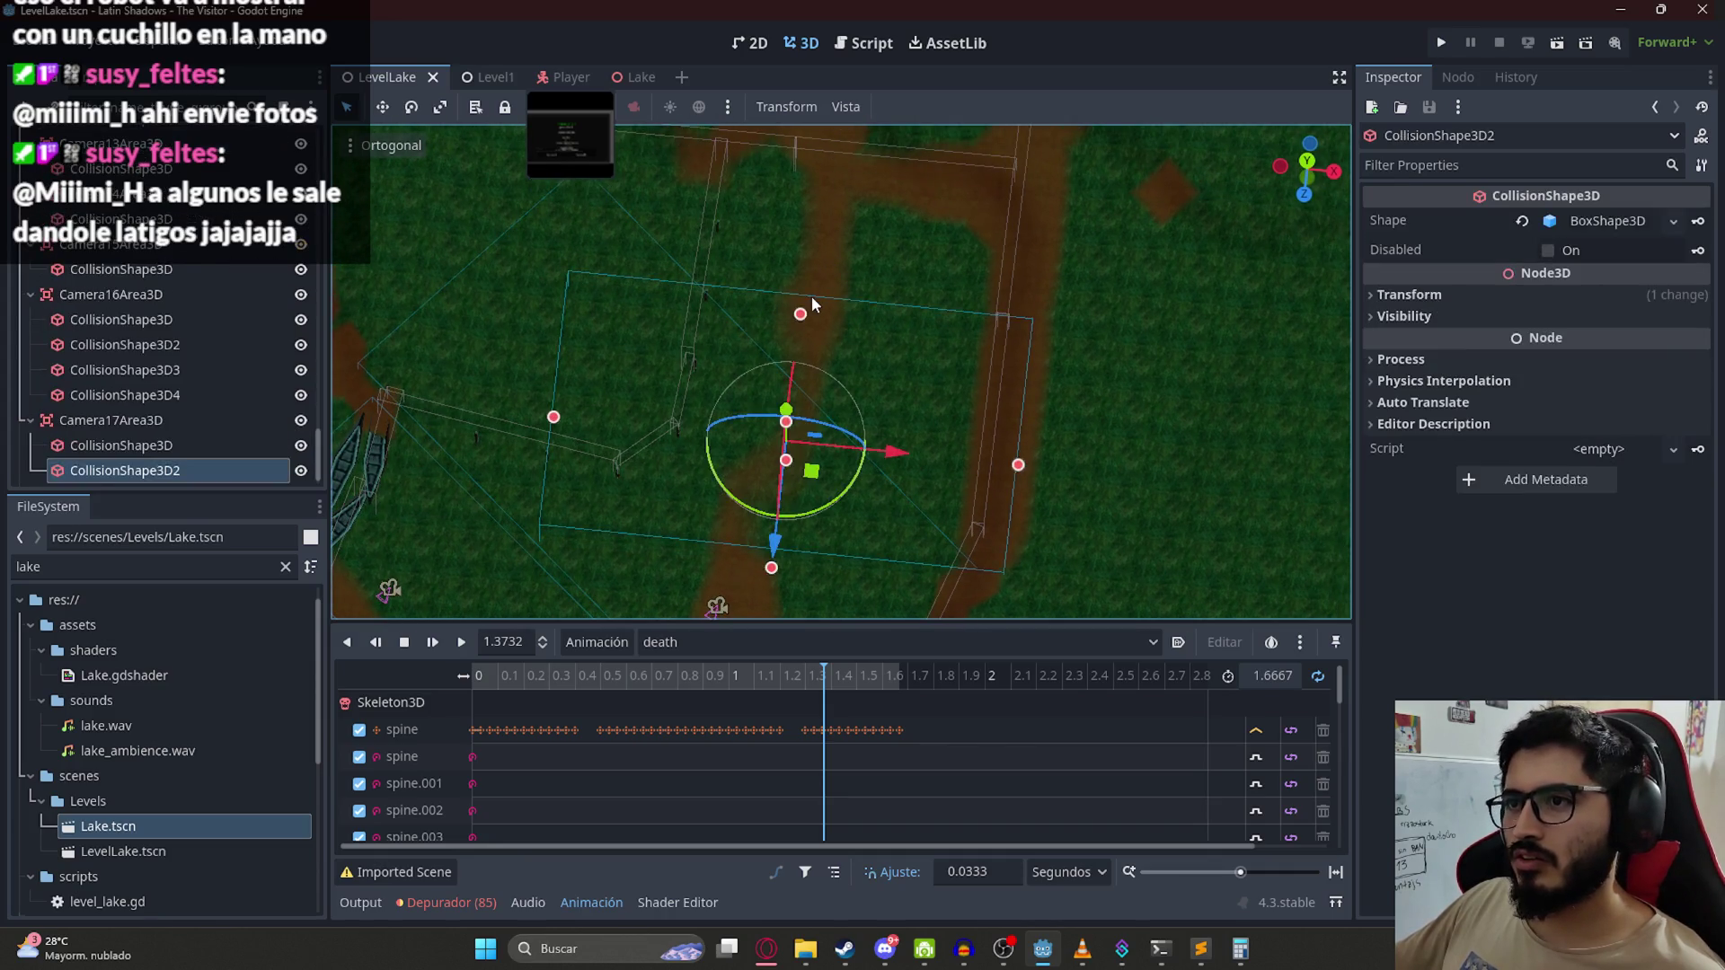
scroll(843, 299, "up", 5)
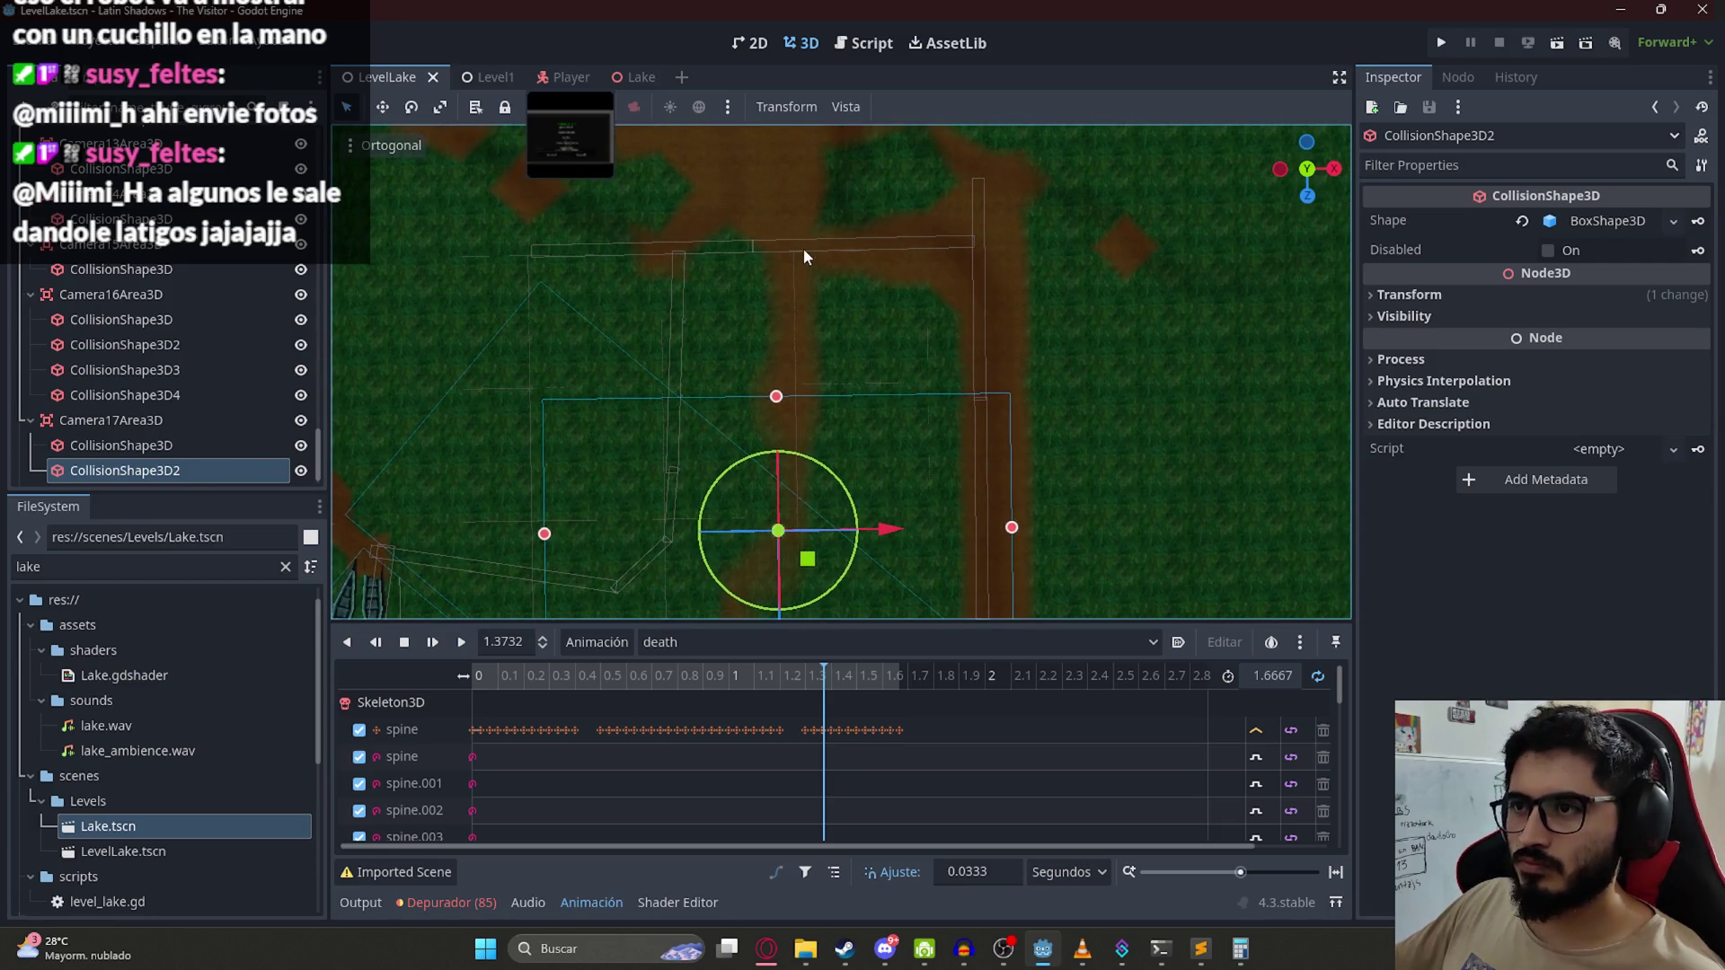
scroll(868, 275, "up", 3)
scroll(889, 303, "down", 4)
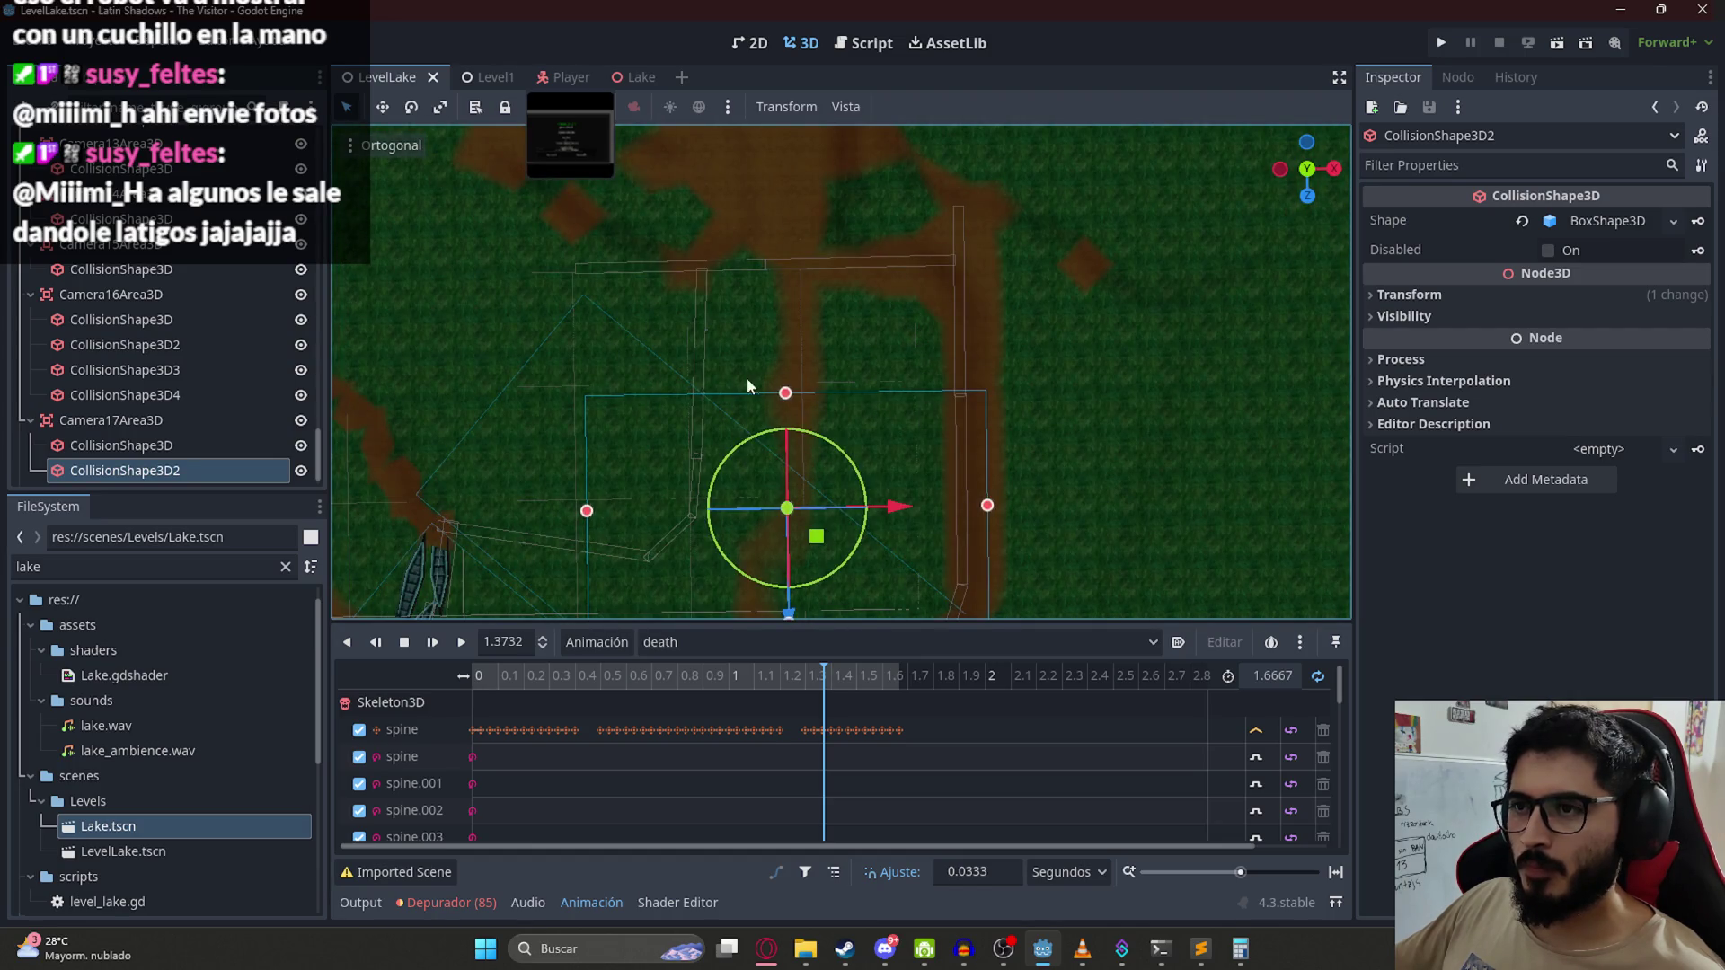
key("ctrl+s")
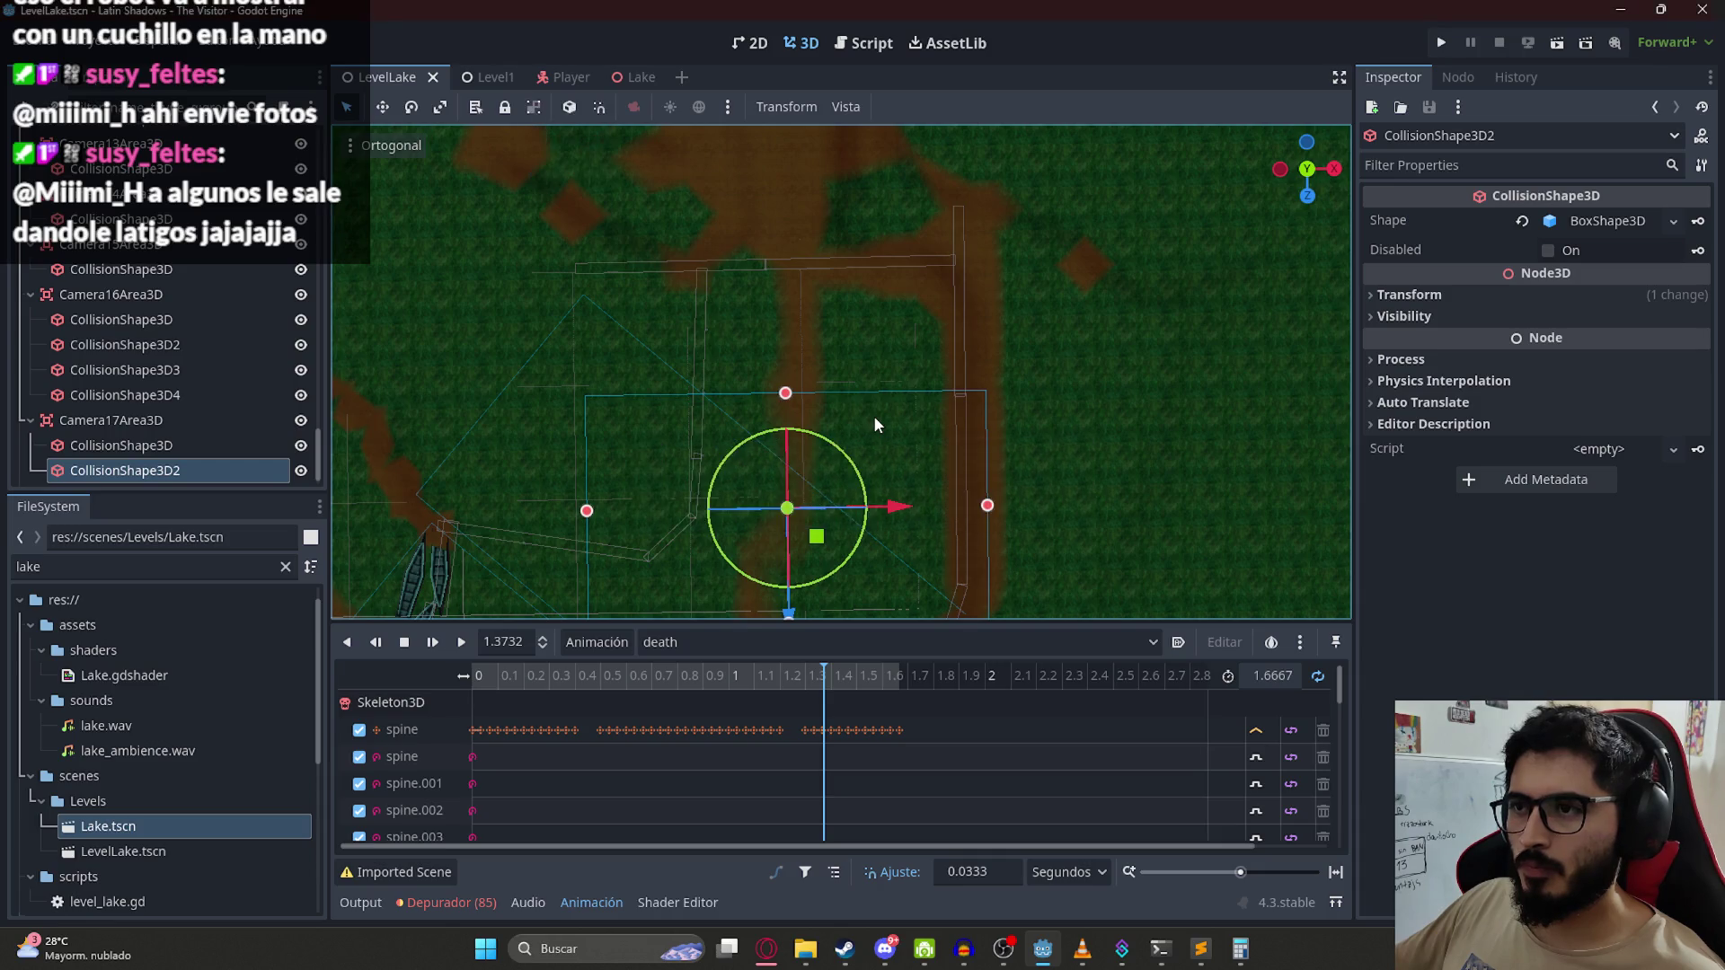
scroll(839, 377, "up", 2)
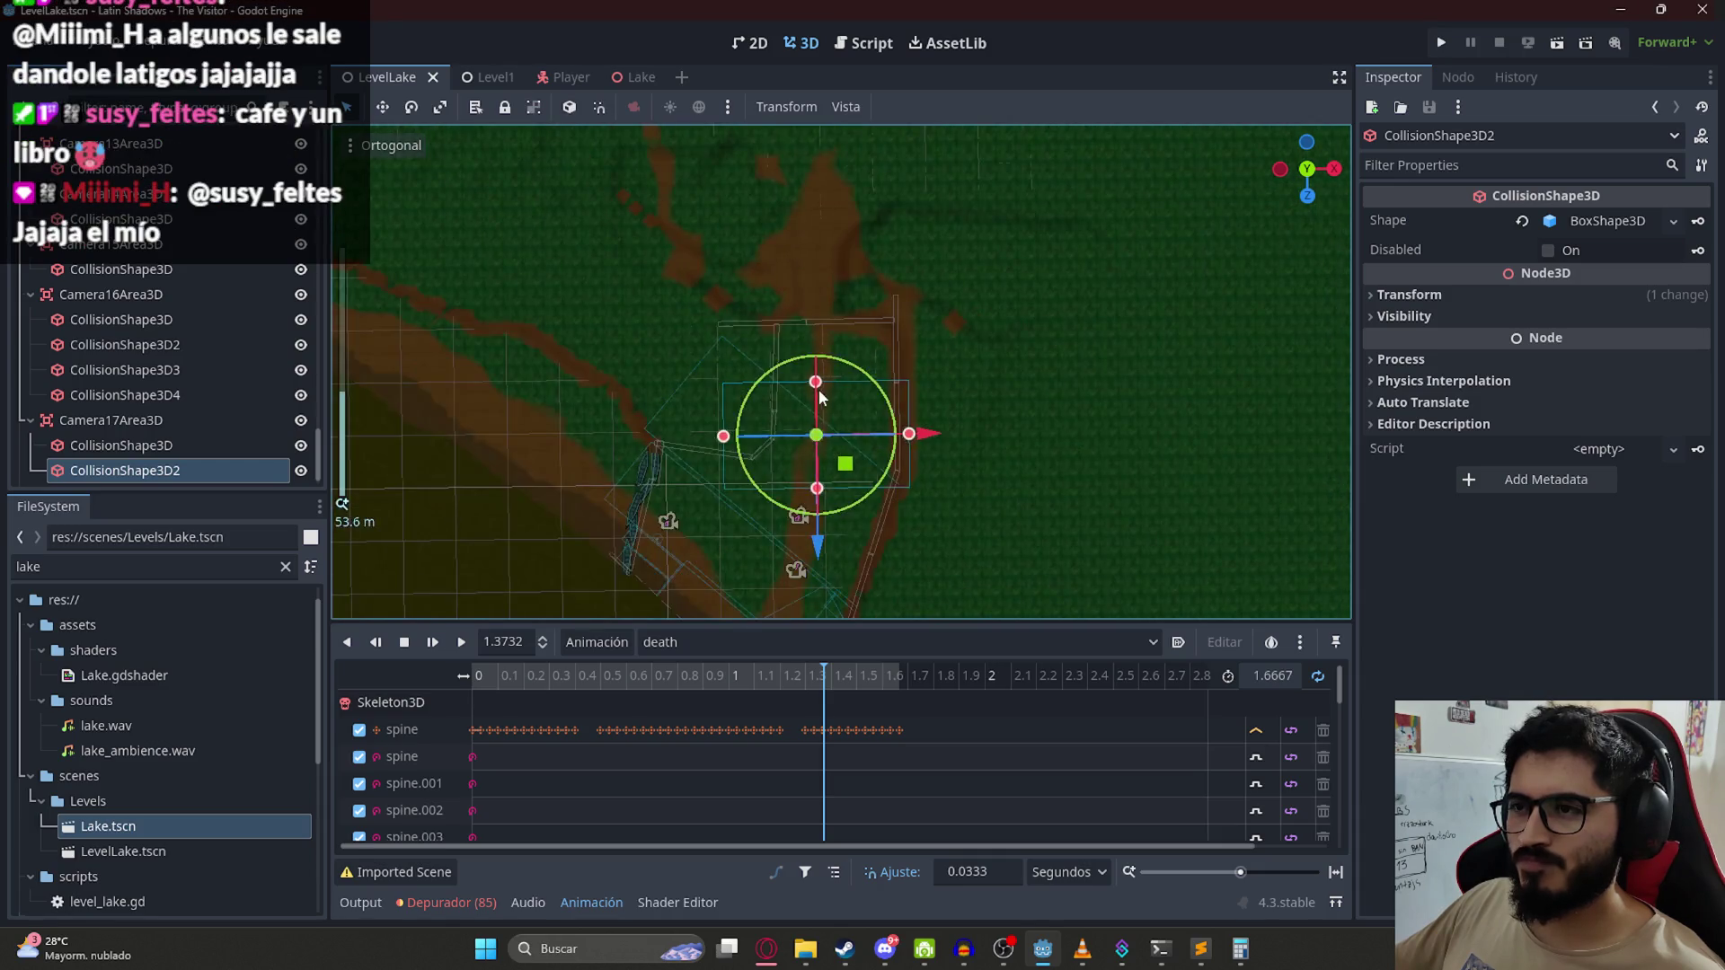
right_click(127, 419)
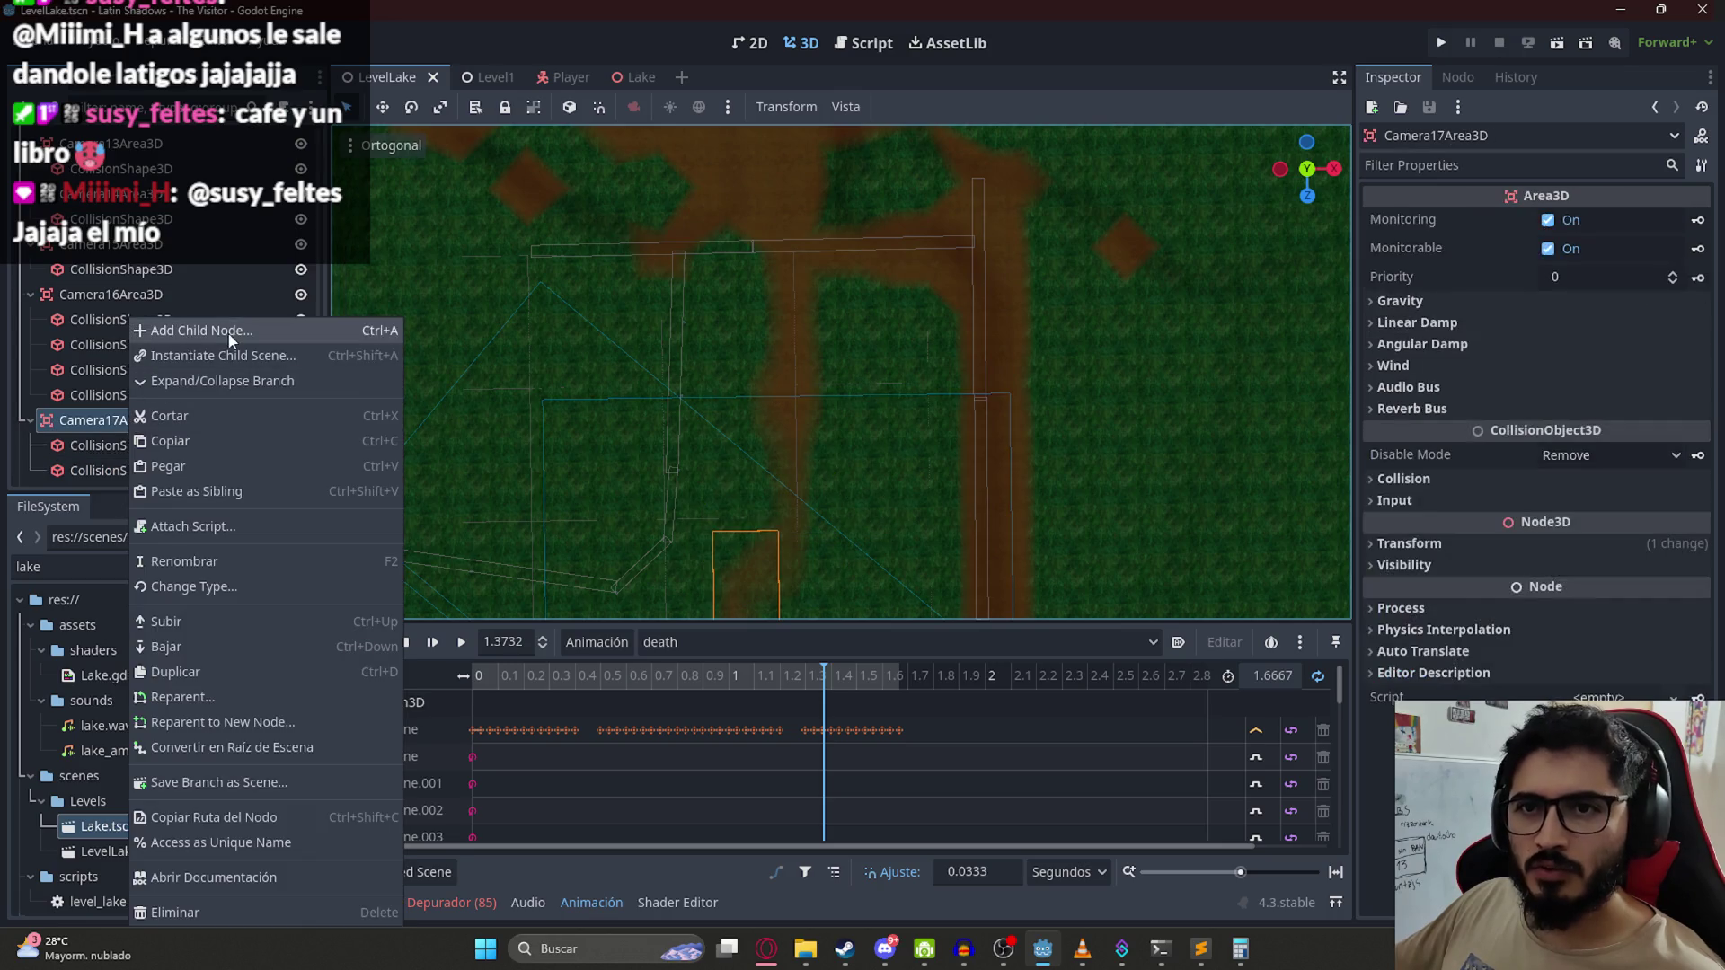
Step: Add a CollisionShape3D with a box shape under Camera17Area3D and move it onto the path
left_click(188, 332)
key("Return")
left_click(1640, 228)
left_click(1482, 243)
scroll(939, 433, "down", 5)
left_click_drag(892, 521, 892, 360)
scroll(836, 337, "up", 4)
scroll(837, 337, "up", 5)
Step: Stretch the new box to about 7.12 × 5.12 × 9.88 over the path, checking from top view
key("f")
scroll(877, 339, "up", 5)
mouse_move(906, 431)
left_mouse_down()
mouse_move(926, 433)
mouse_move(892, 561)
left_mouse_up()
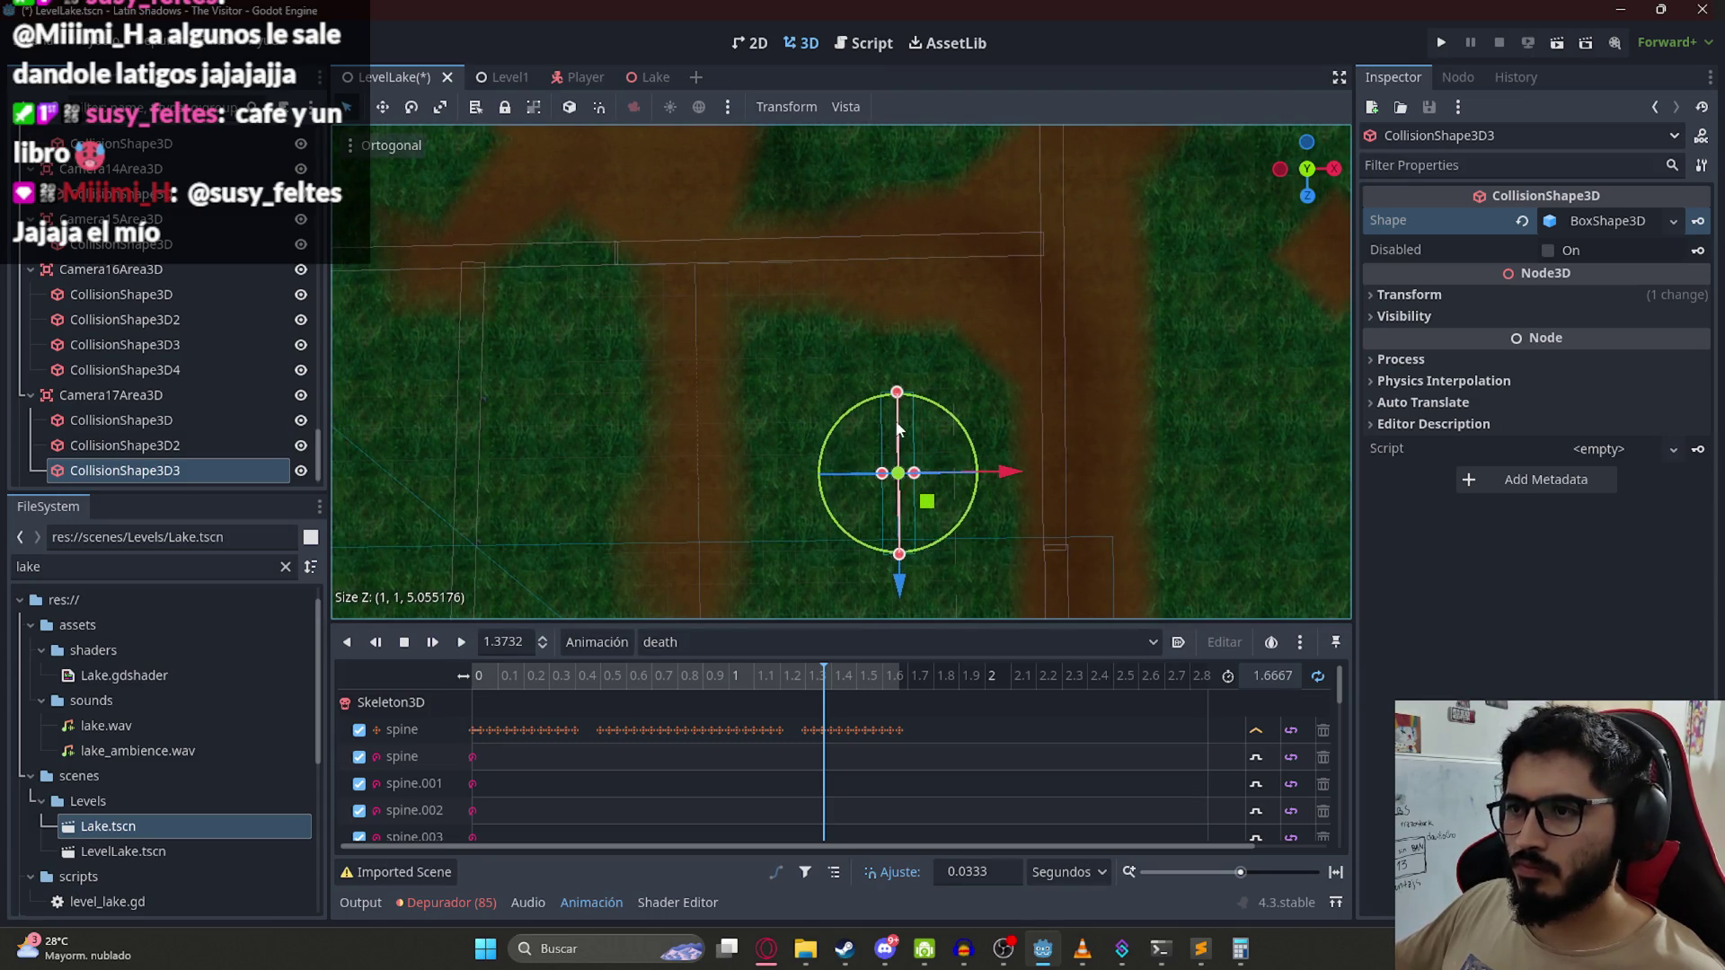
left_click_drag(898, 396, 898, 240)
left_click_drag(912, 397, 1097, 393)
left_click_drag(885, 401, 871, 401)
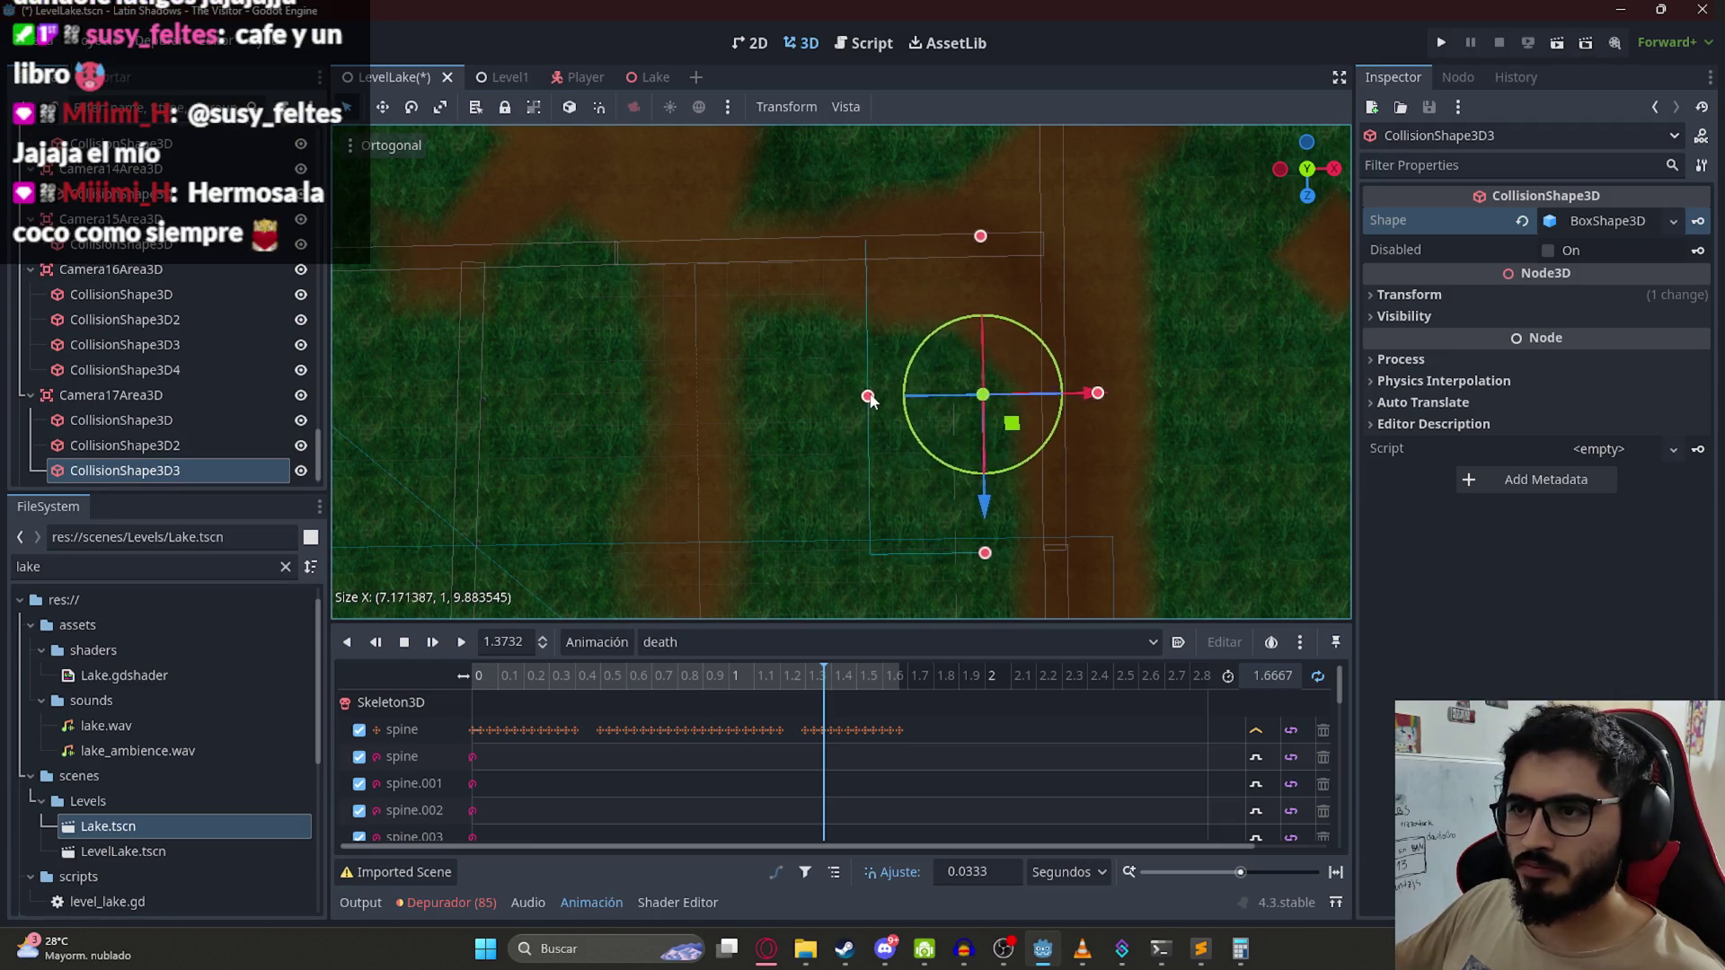
mouse_move(634, 396)
left_mouse_down()
mouse_move(932, 363)
mouse_move(891, 346)
mouse_move(907, 539)
mouse_move(916, 501)
mouse_move(854, 520)
left_mouse_up()
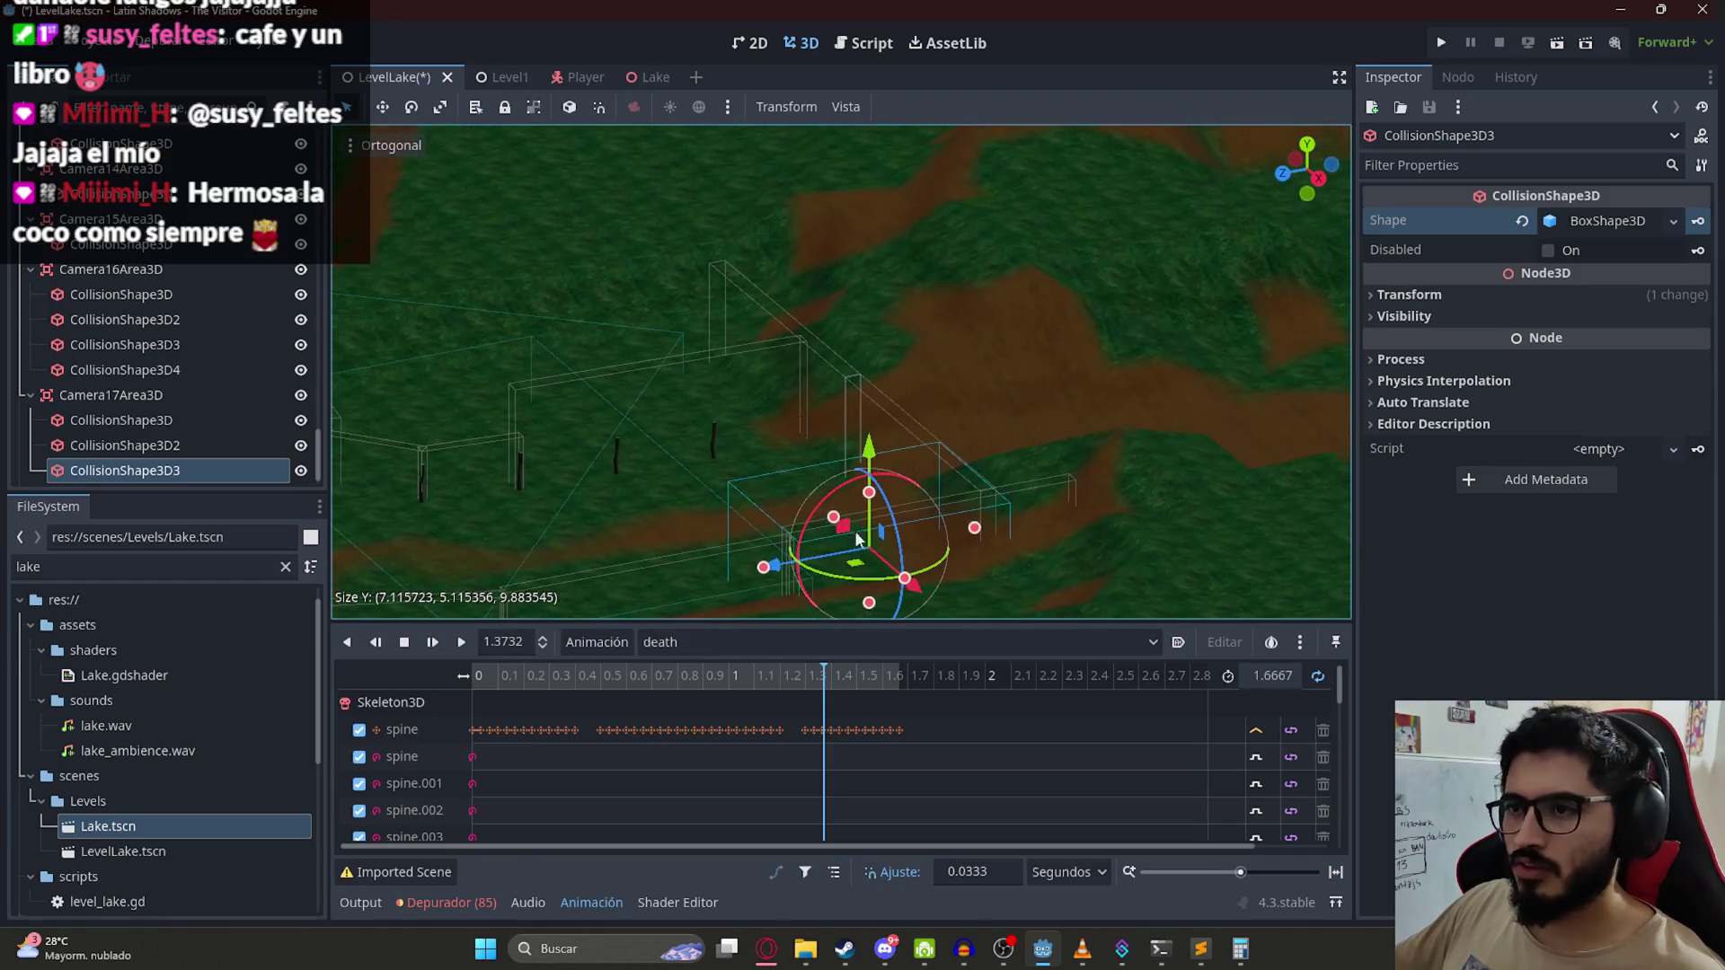
scroll(879, 463, "down", 2)
key("KP_7")
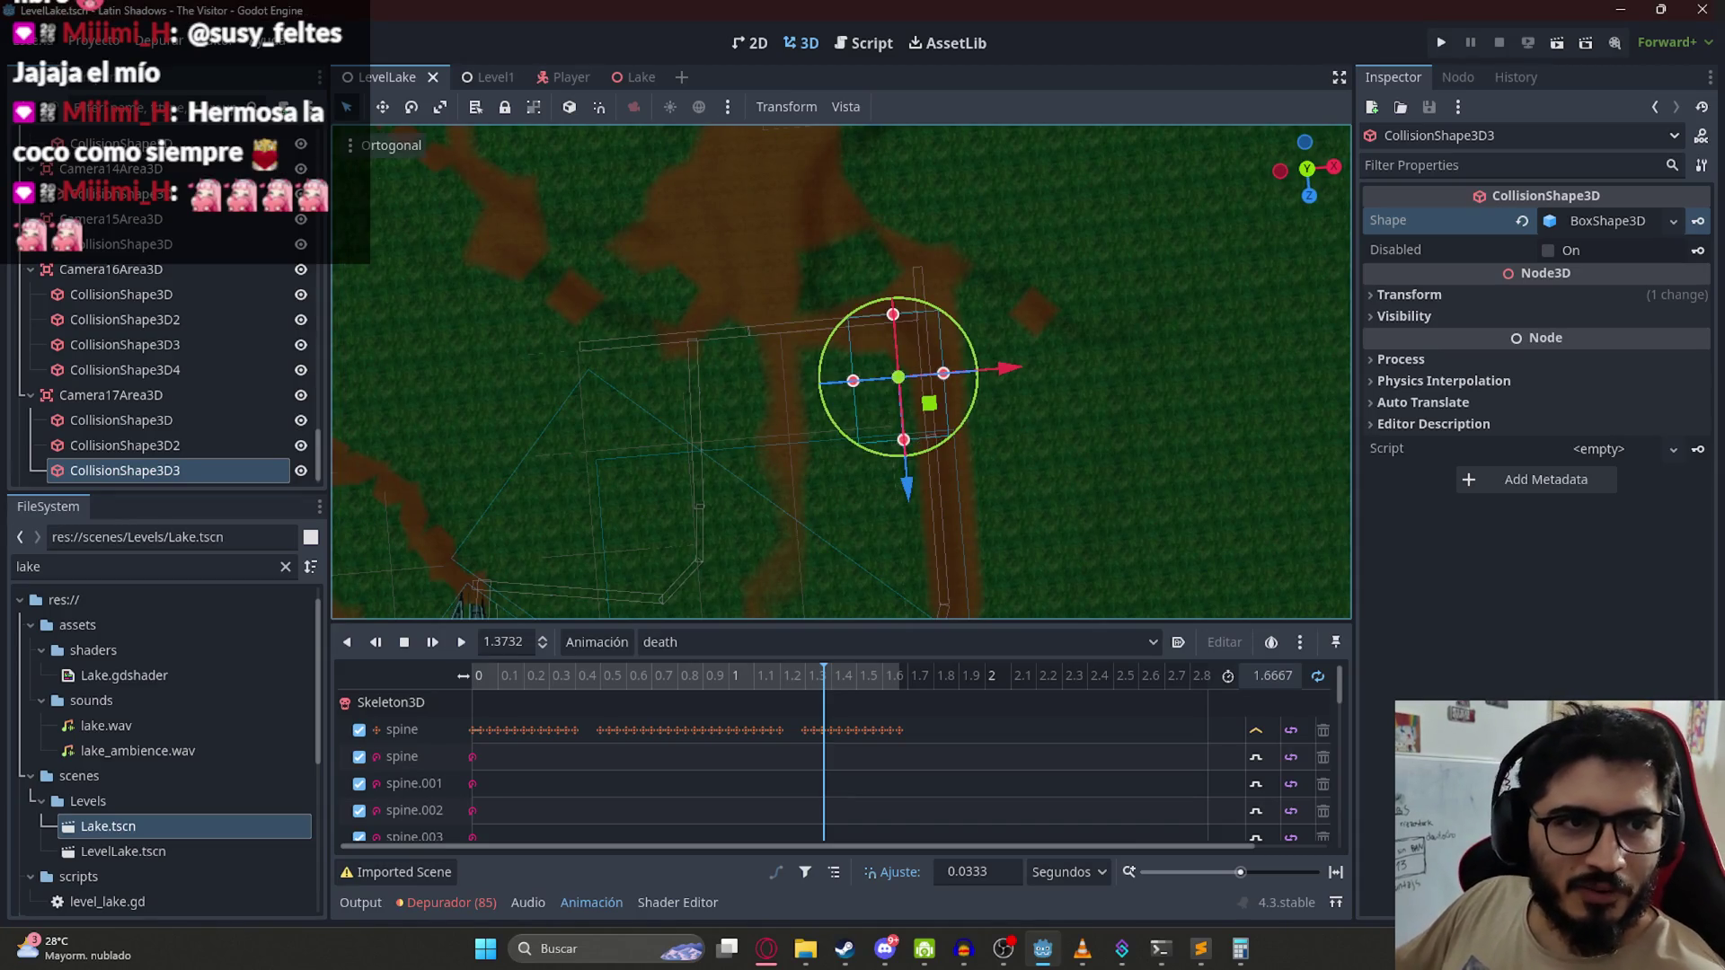
scroll(763, 350, "up", 3)
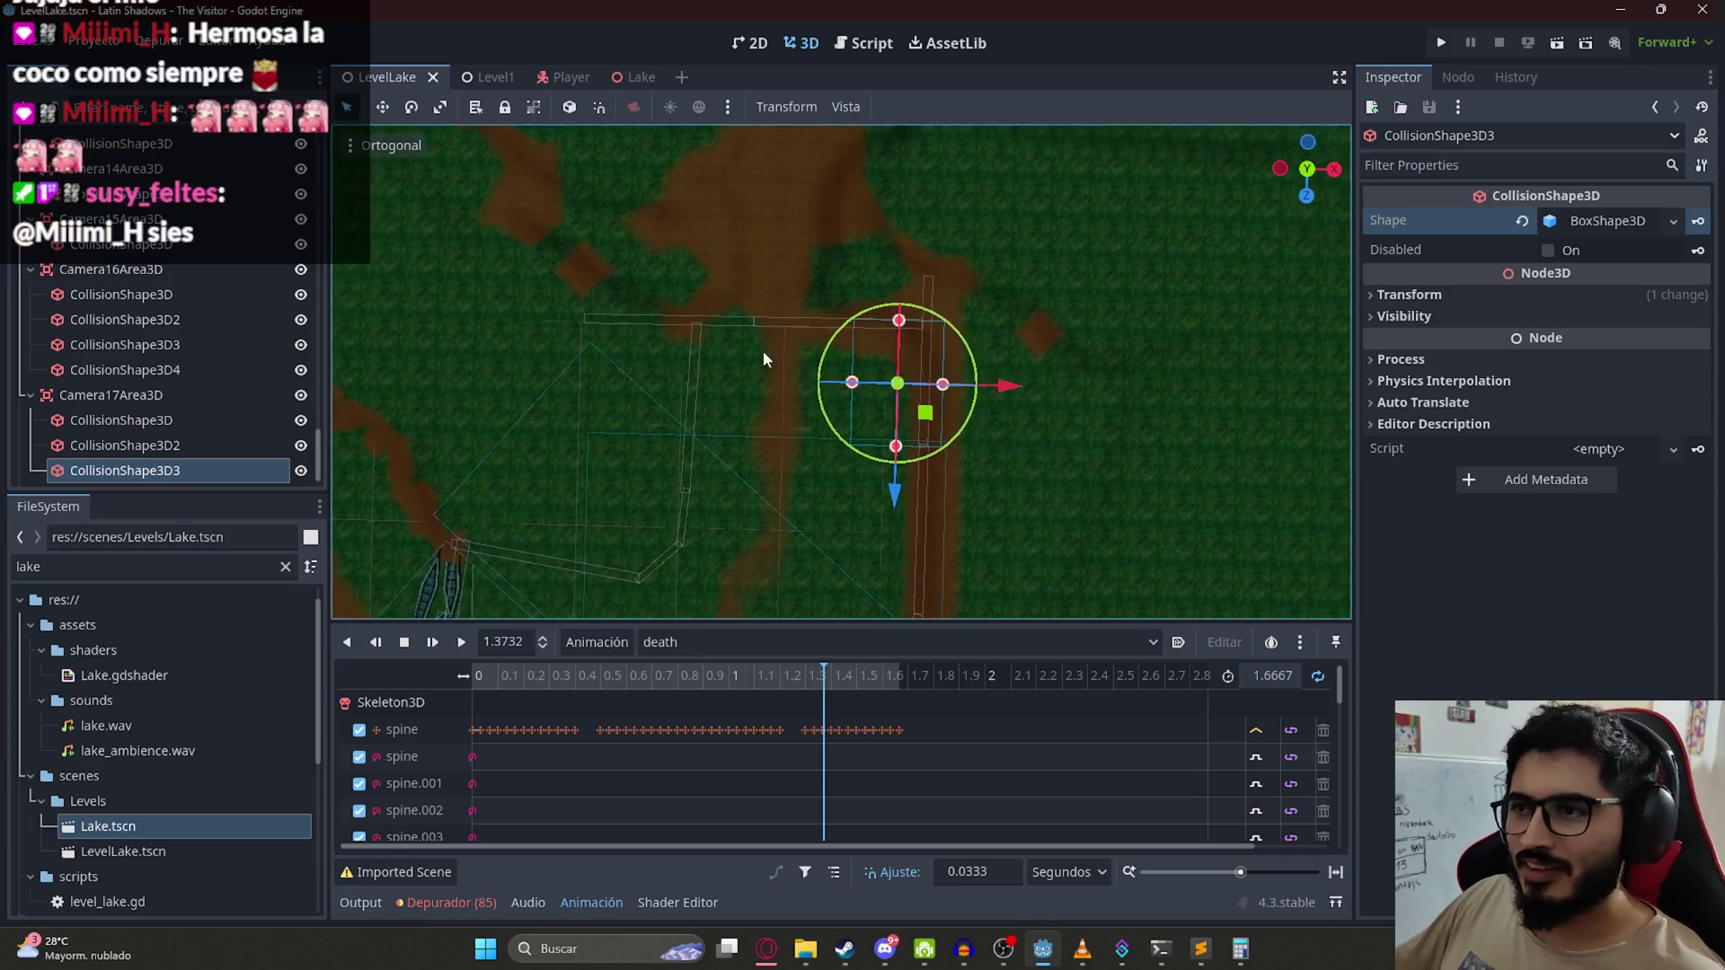
Step: Duplicate Camera17Area3D and rename the copy Camera18Area3D
left_click(83, 393)
key("ctrl+d")
double_click(192, 383)
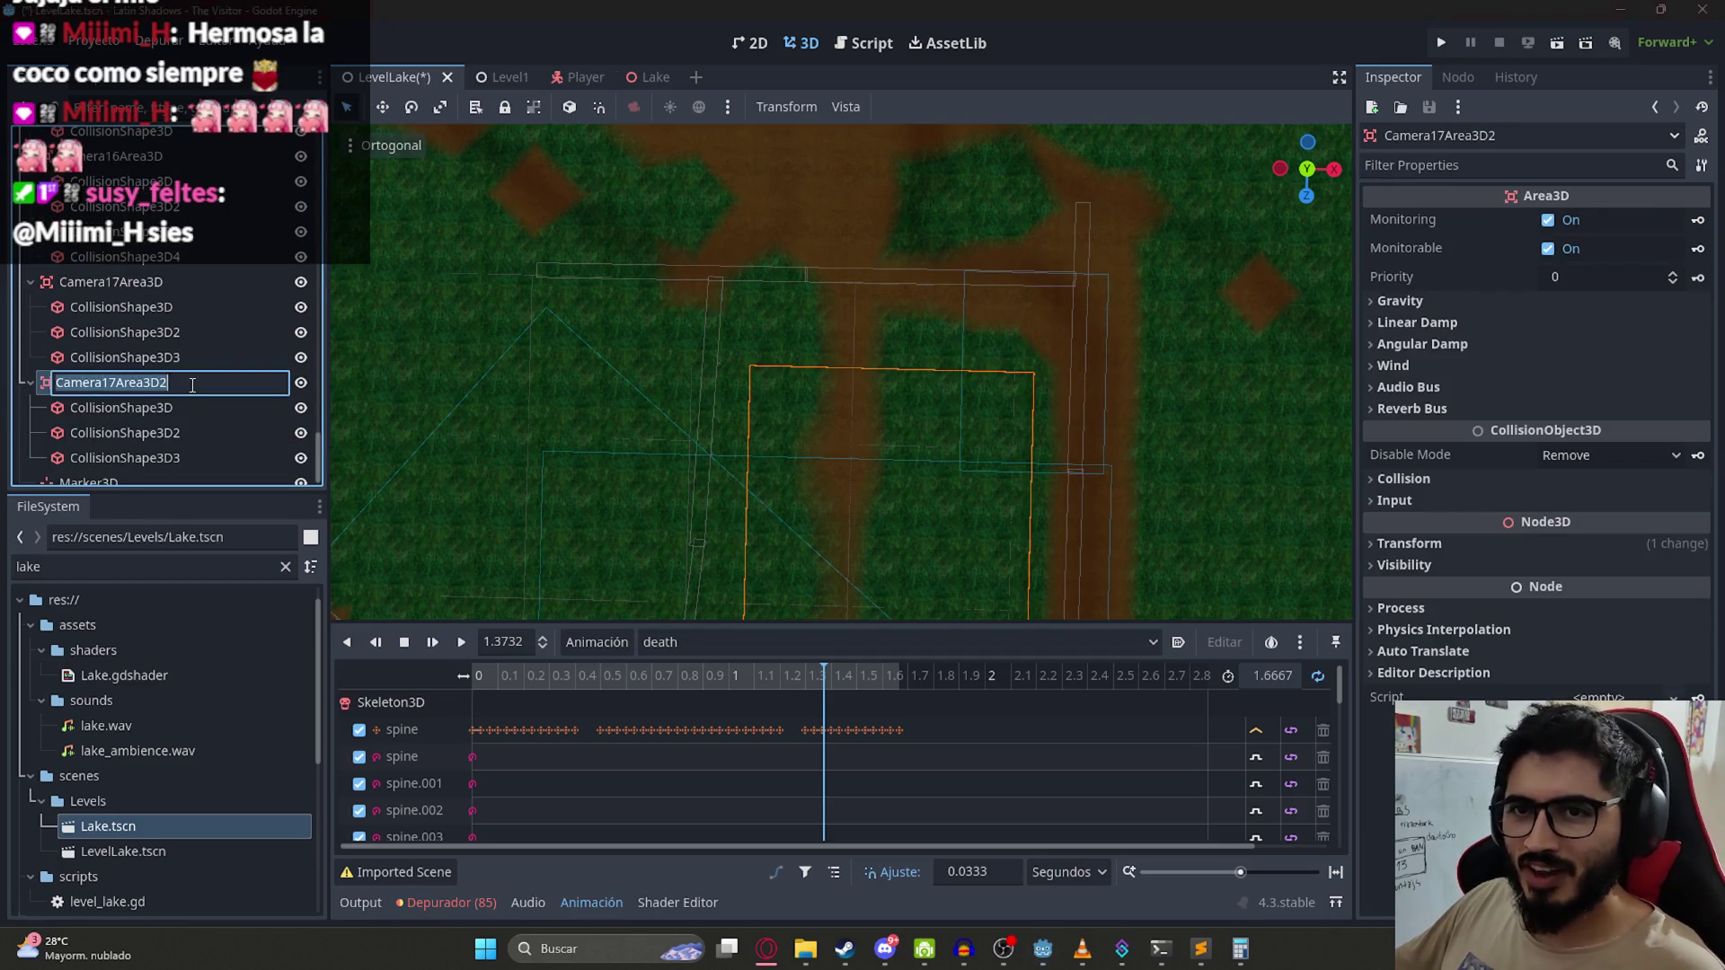
key("BackSpace")
type("8")
key("Return")
Step: Delete the three old collision shapes from Camera18Area3D
left_click(194, 435)
left_click(192, 454)
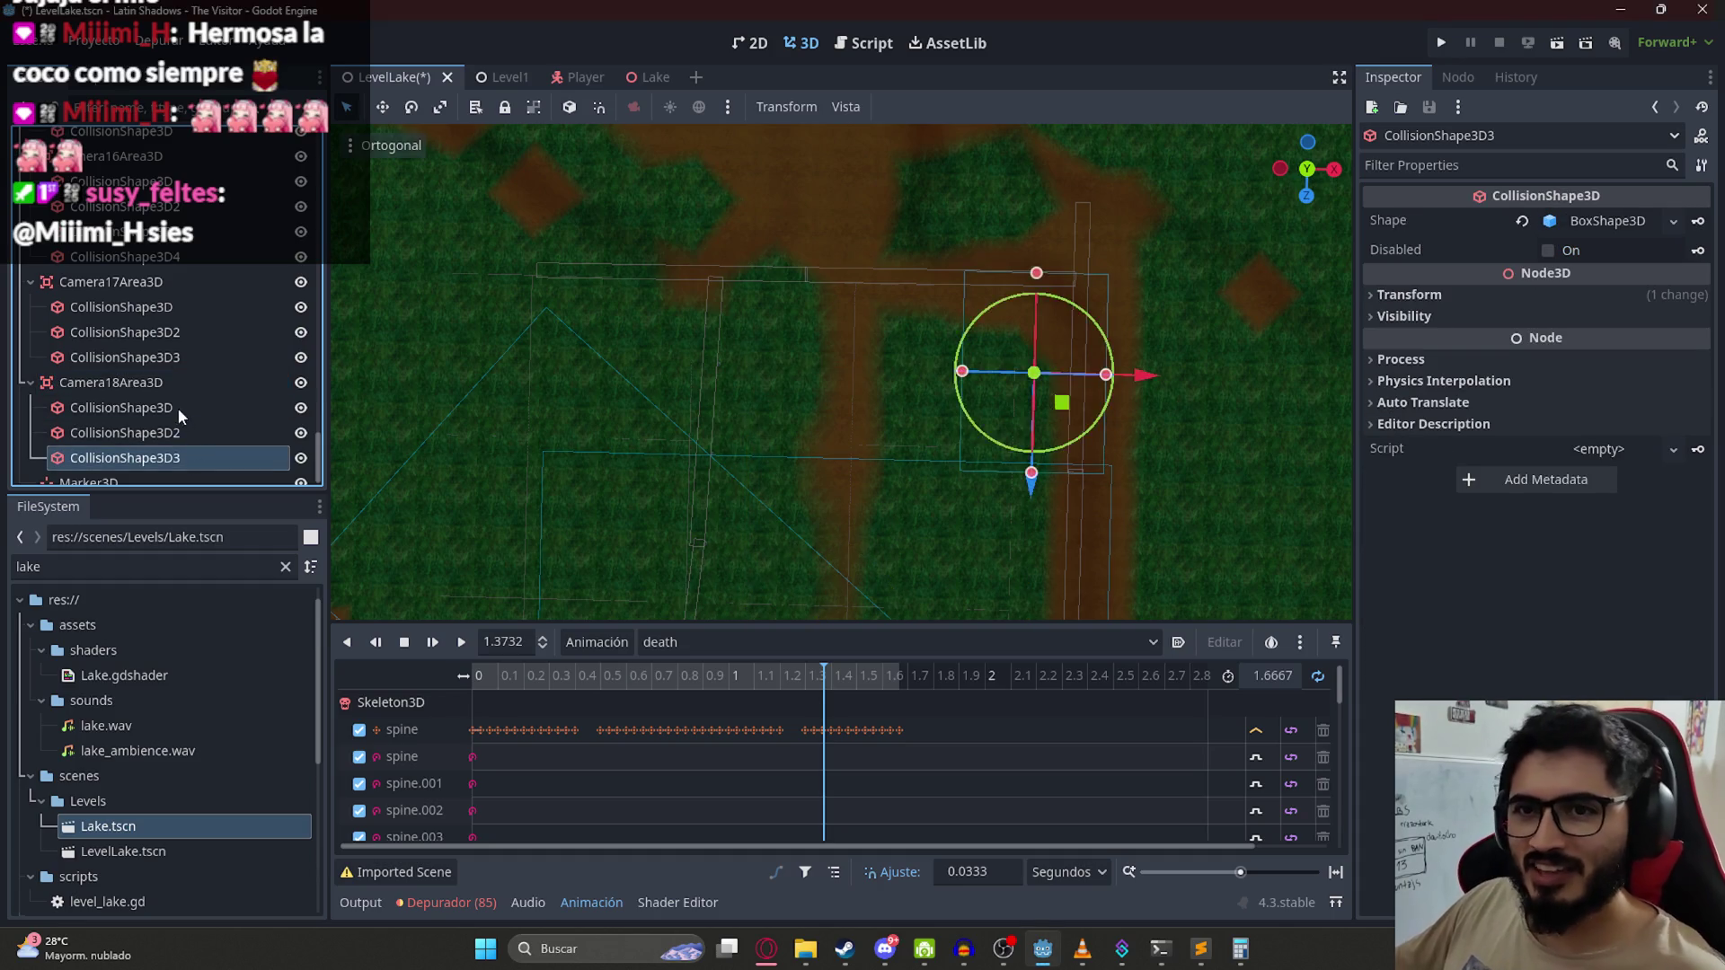
left_click(177, 408, "shift")
right_click(177, 407)
left_click(220, 784)
key("Return")
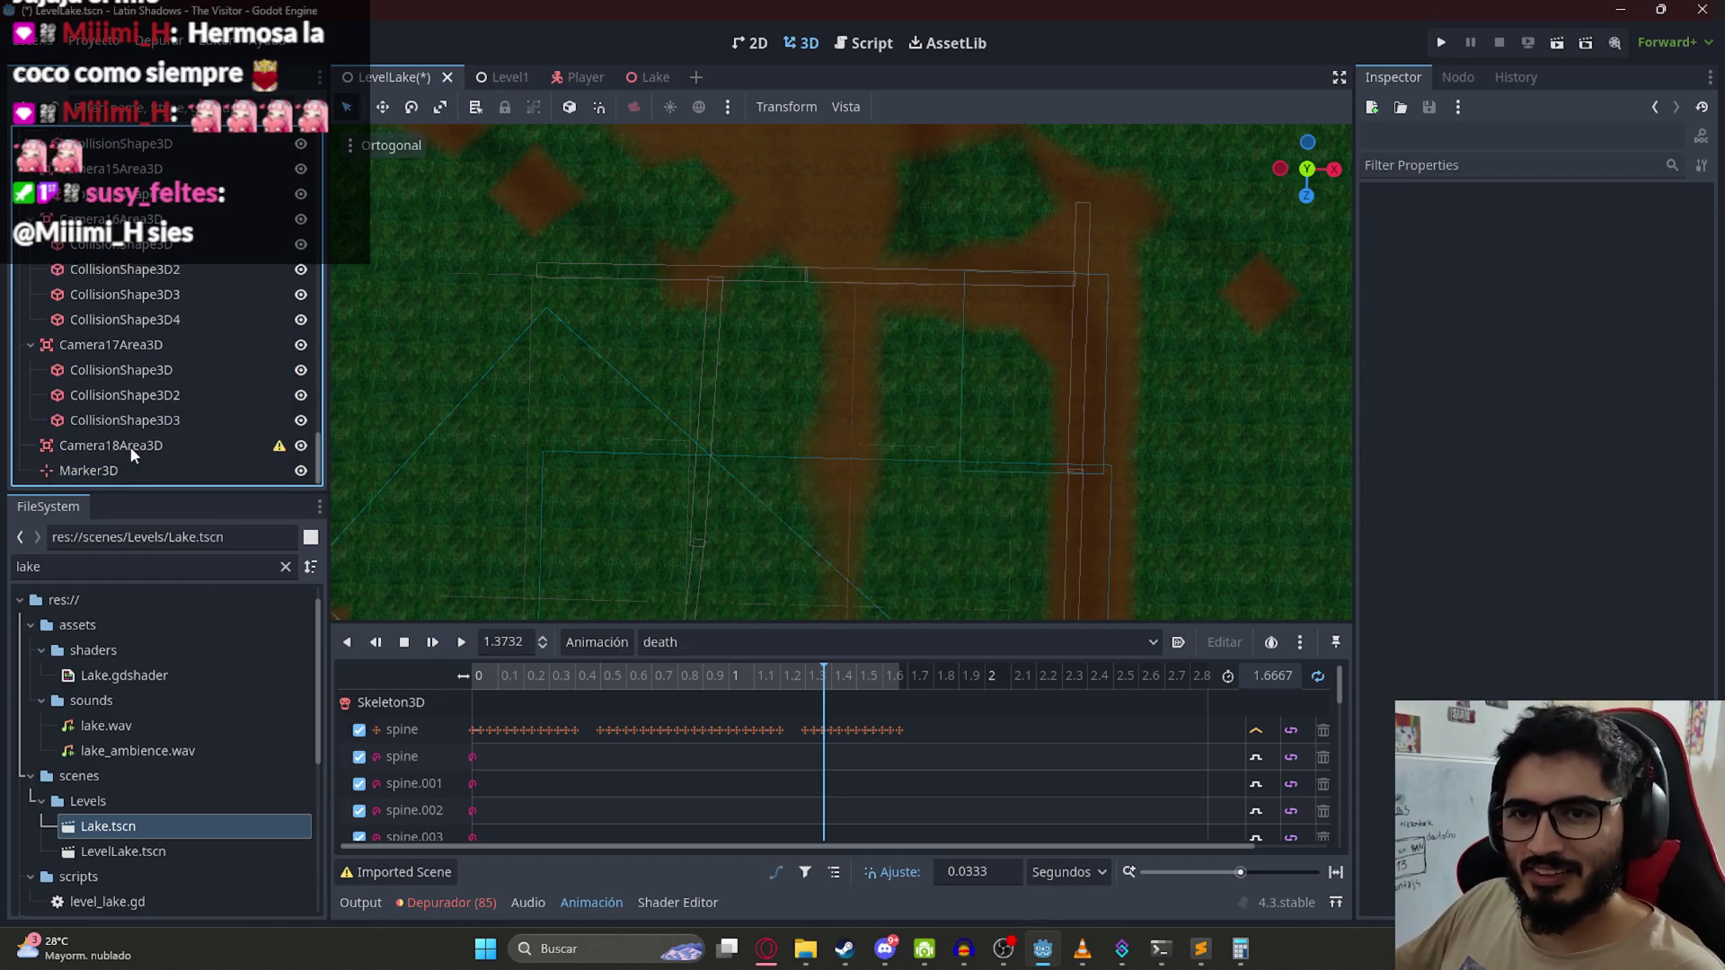
Step: Add a CollisionShape3D child with a box shape to Camera18Area3D
right_click(131, 446)
left_click(166, 329)
key("Return")
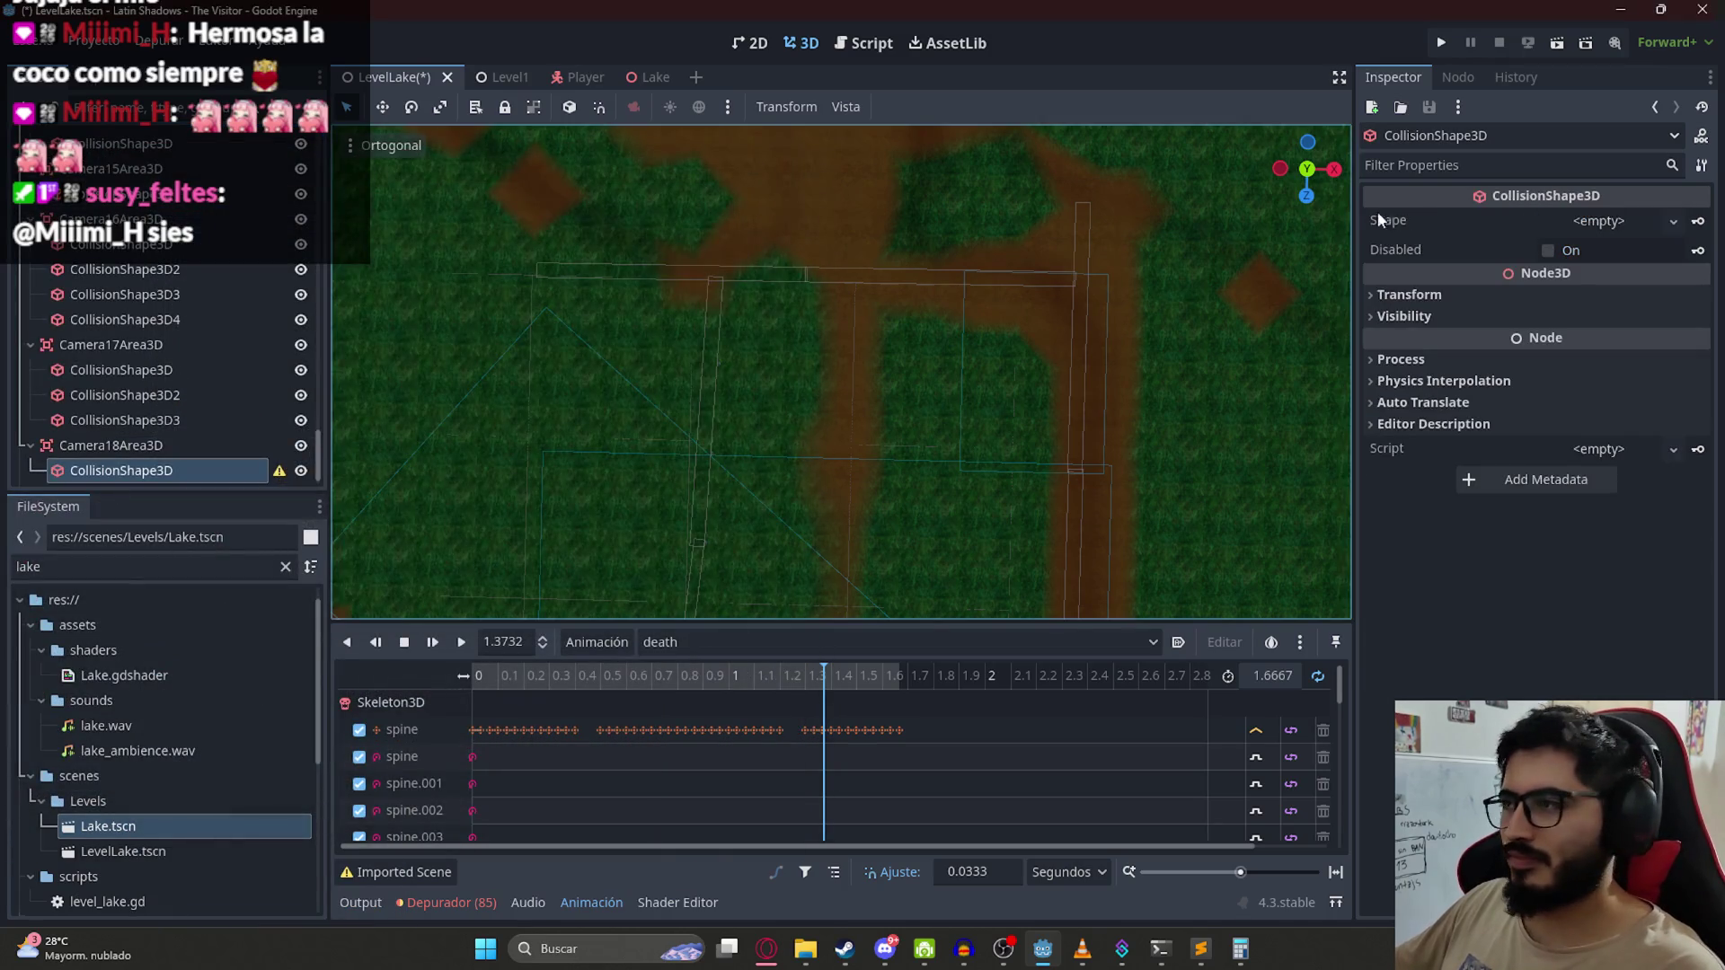
left_click(1603, 229)
left_click(1528, 301)
Step: Move the new box collision up the map onto the dirt path
scroll(892, 368, "down", 5)
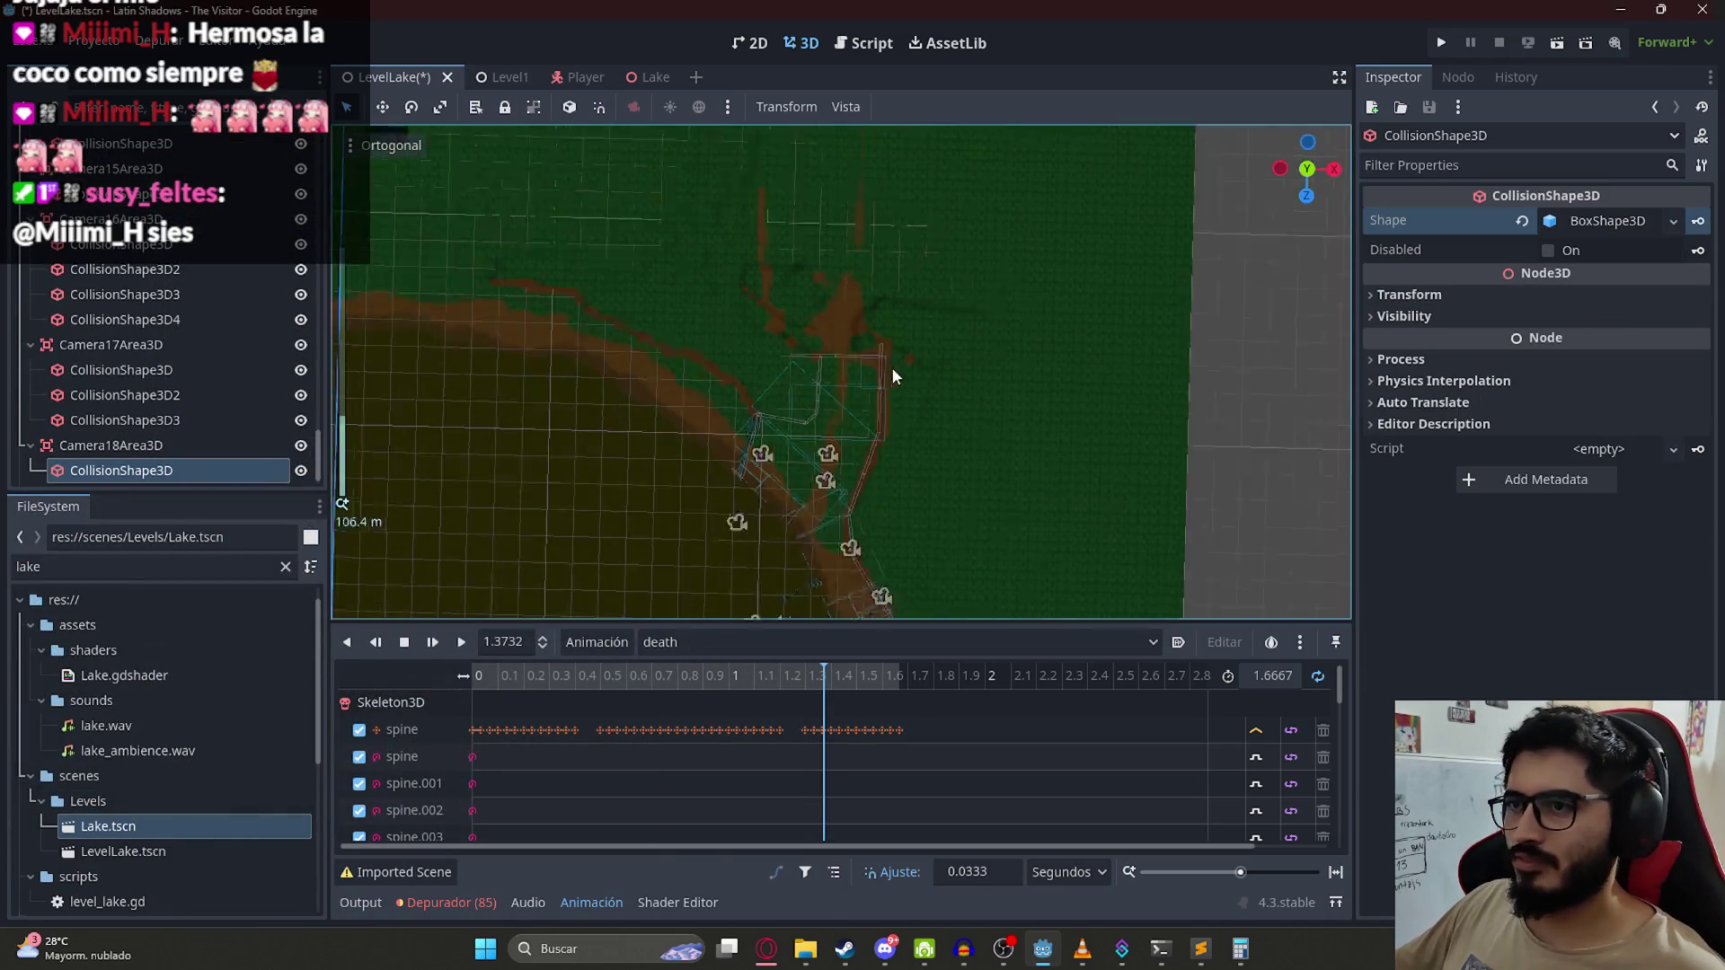
scroll(892, 376, "down", 5)
left_click_drag(881, 476, 885, 390)
scroll(867, 467, "up", 5)
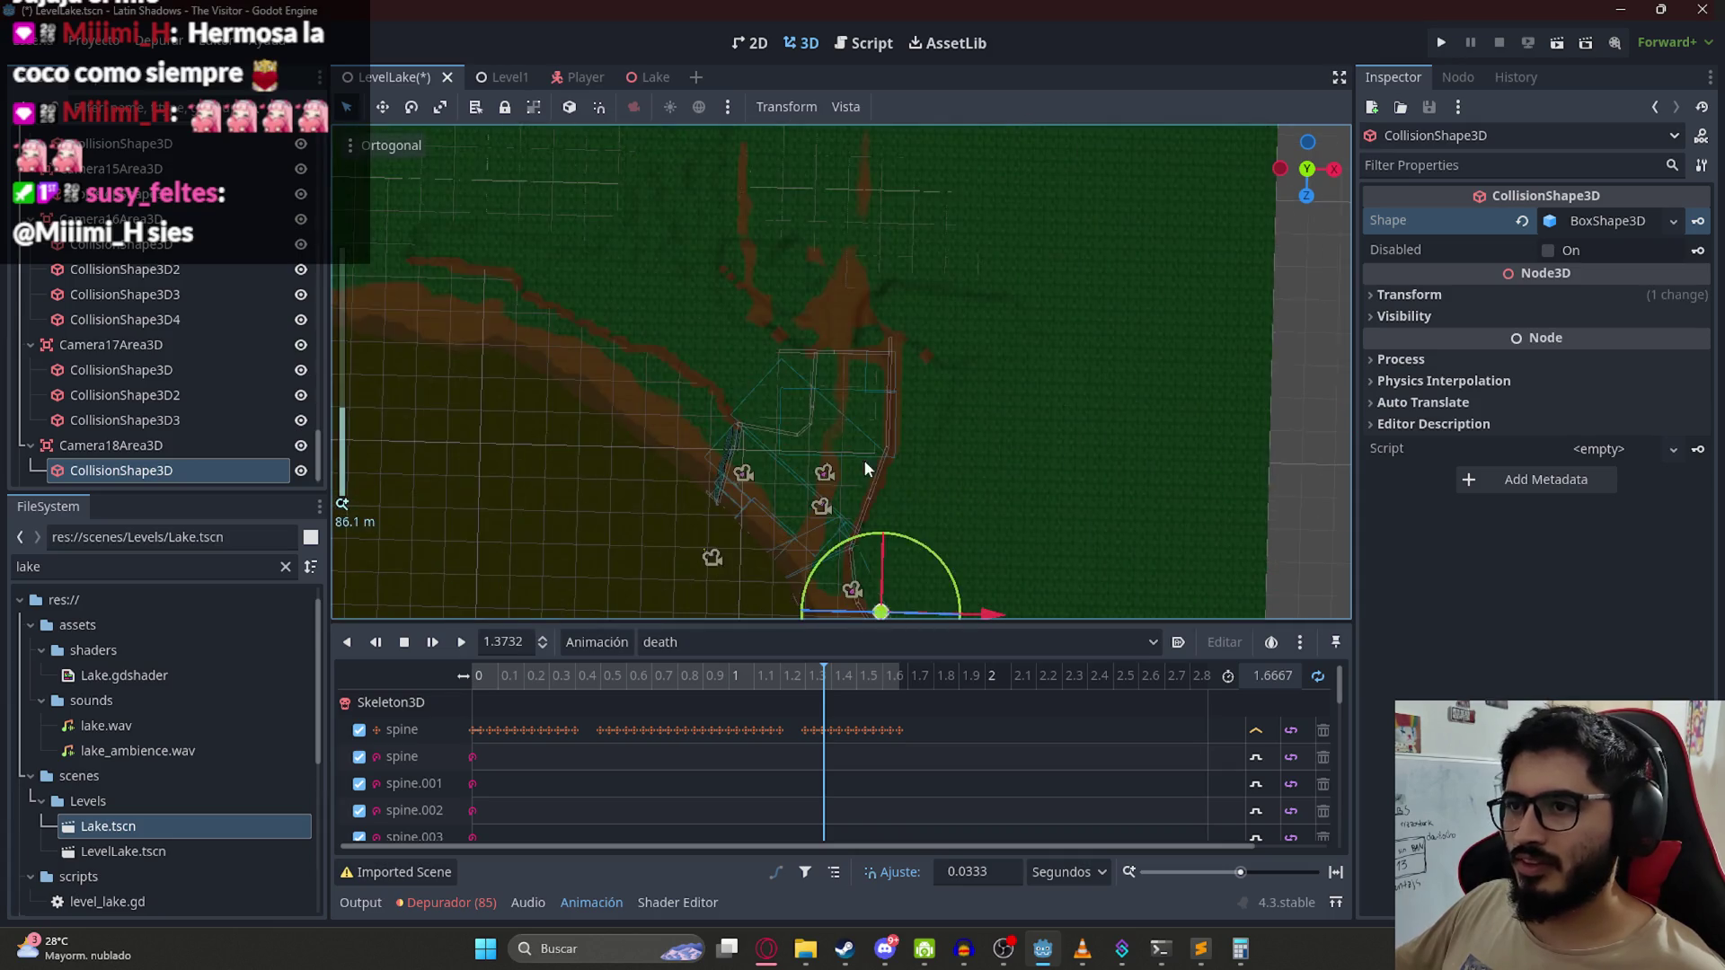
scroll(867, 467, "down", 5)
left_click_drag(905, 481, 871, 236)
scroll(888, 360, "up", 3)
scroll(887, 361, "up", 5)
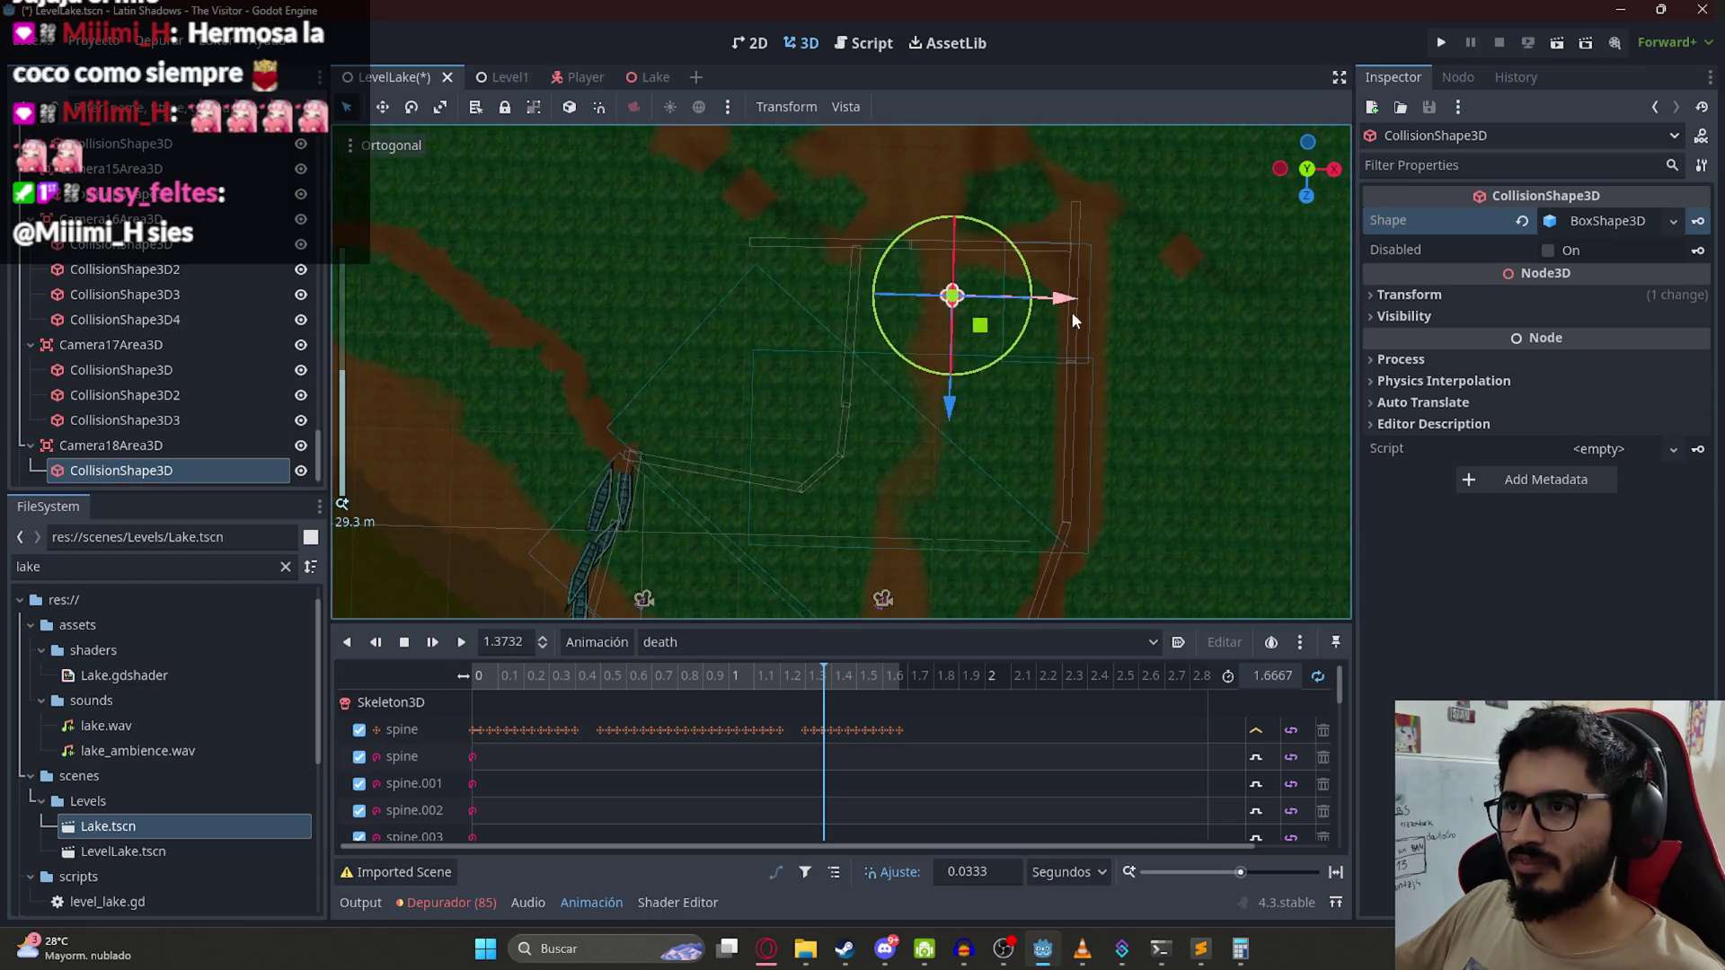
mouse_move(912, 449)
left_mouse_down()
mouse_move(982, 443)
mouse_move(903, 548)
left_mouse_up()
Step: Resize the box to about 12.24 × 5.09 × 8.95 and save the level
mouse_move(853, 469)
left_mouse_down()
mouse_move(651, 473)
mouse_move(667, 475)
left_mouse_up()
mouse_move(826, 410)
left_mouse_down()
mouse_move(825, 296)
mouse_move(851, 299)
mouse_move(984, 426)
mouse_move(784, 438)
left_mouse_up()
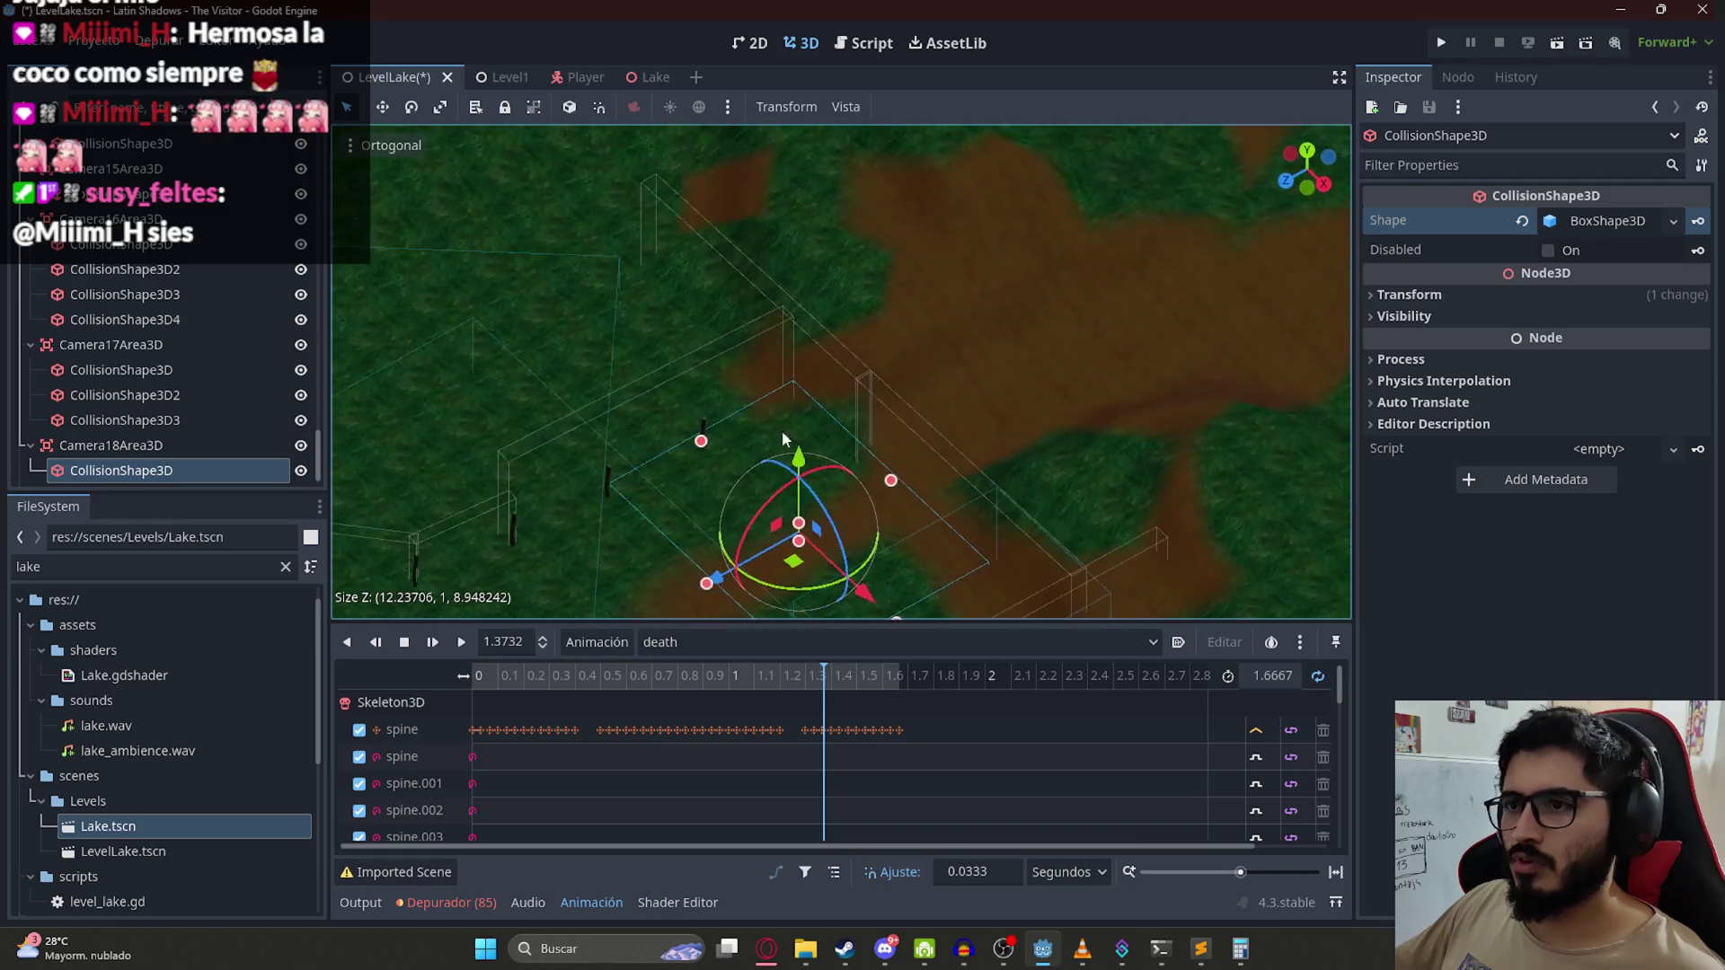
mouse_move(799, 540)
left_mouse_down()
mouse_move(799, 574)
mouse_move(835, 539)
mouse_move(801, 572)
mouse_move(713, 389)
mouse_move(924, 239)
mouse_move(886, 434)
left_mouse_up()
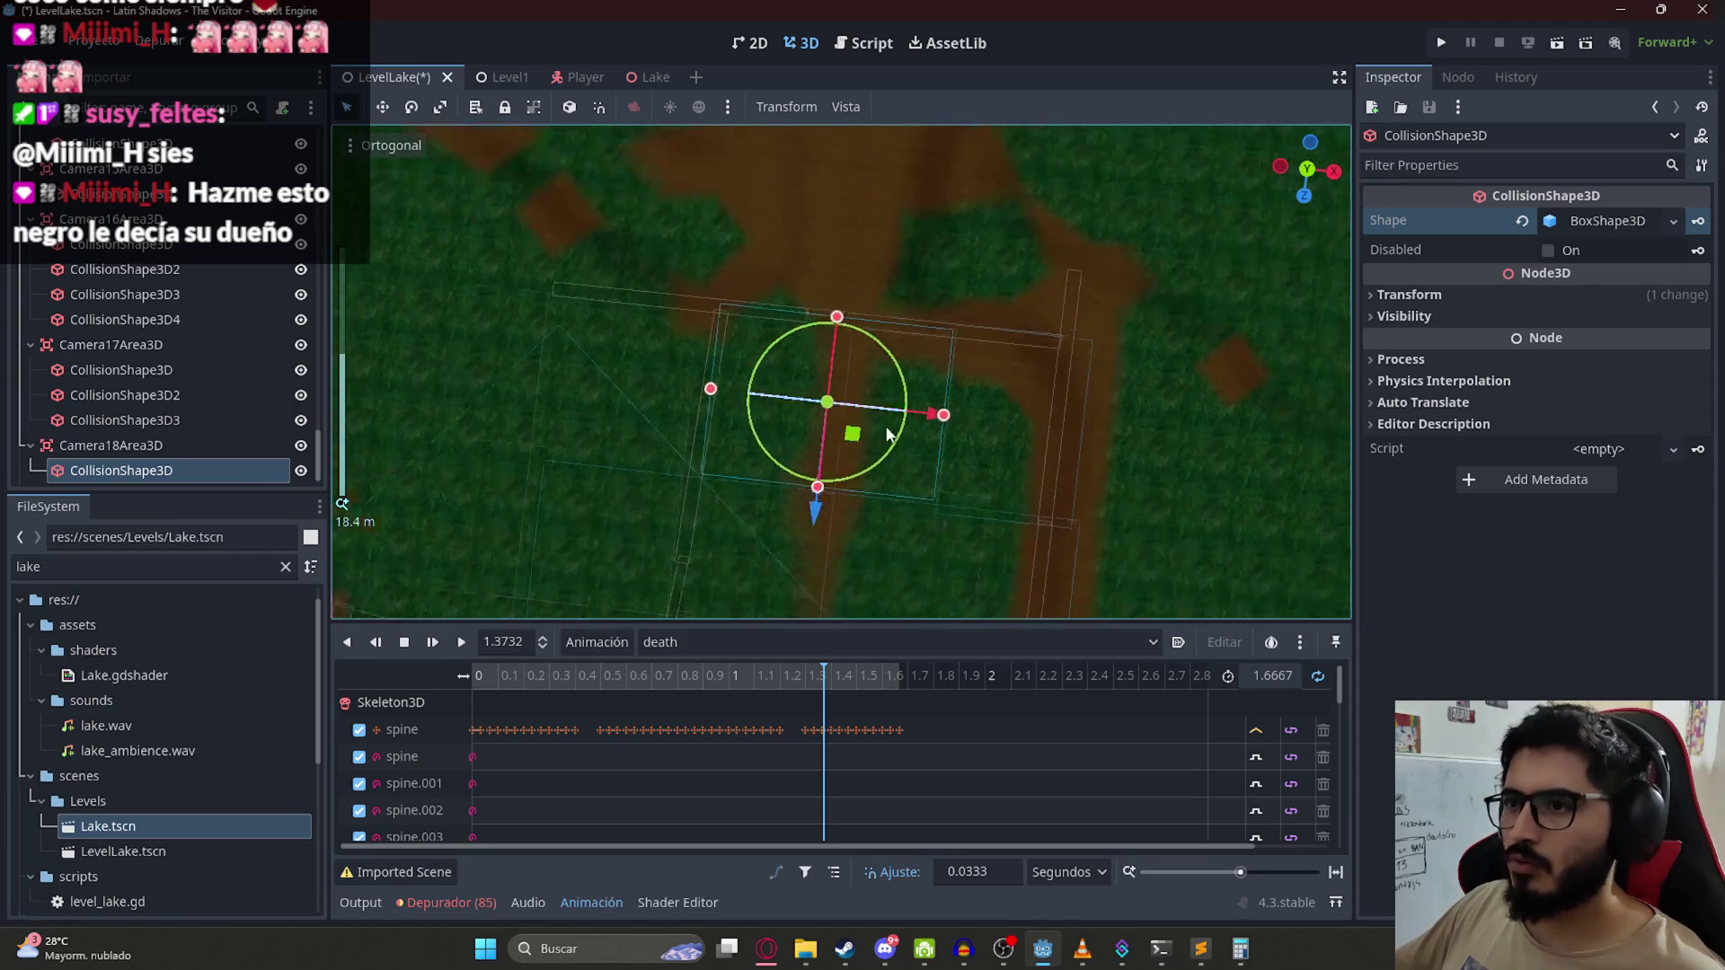
scroll(887, 434, "up", 2)
right_click(898, 439)
key("Escape")
key("ctrl+s")
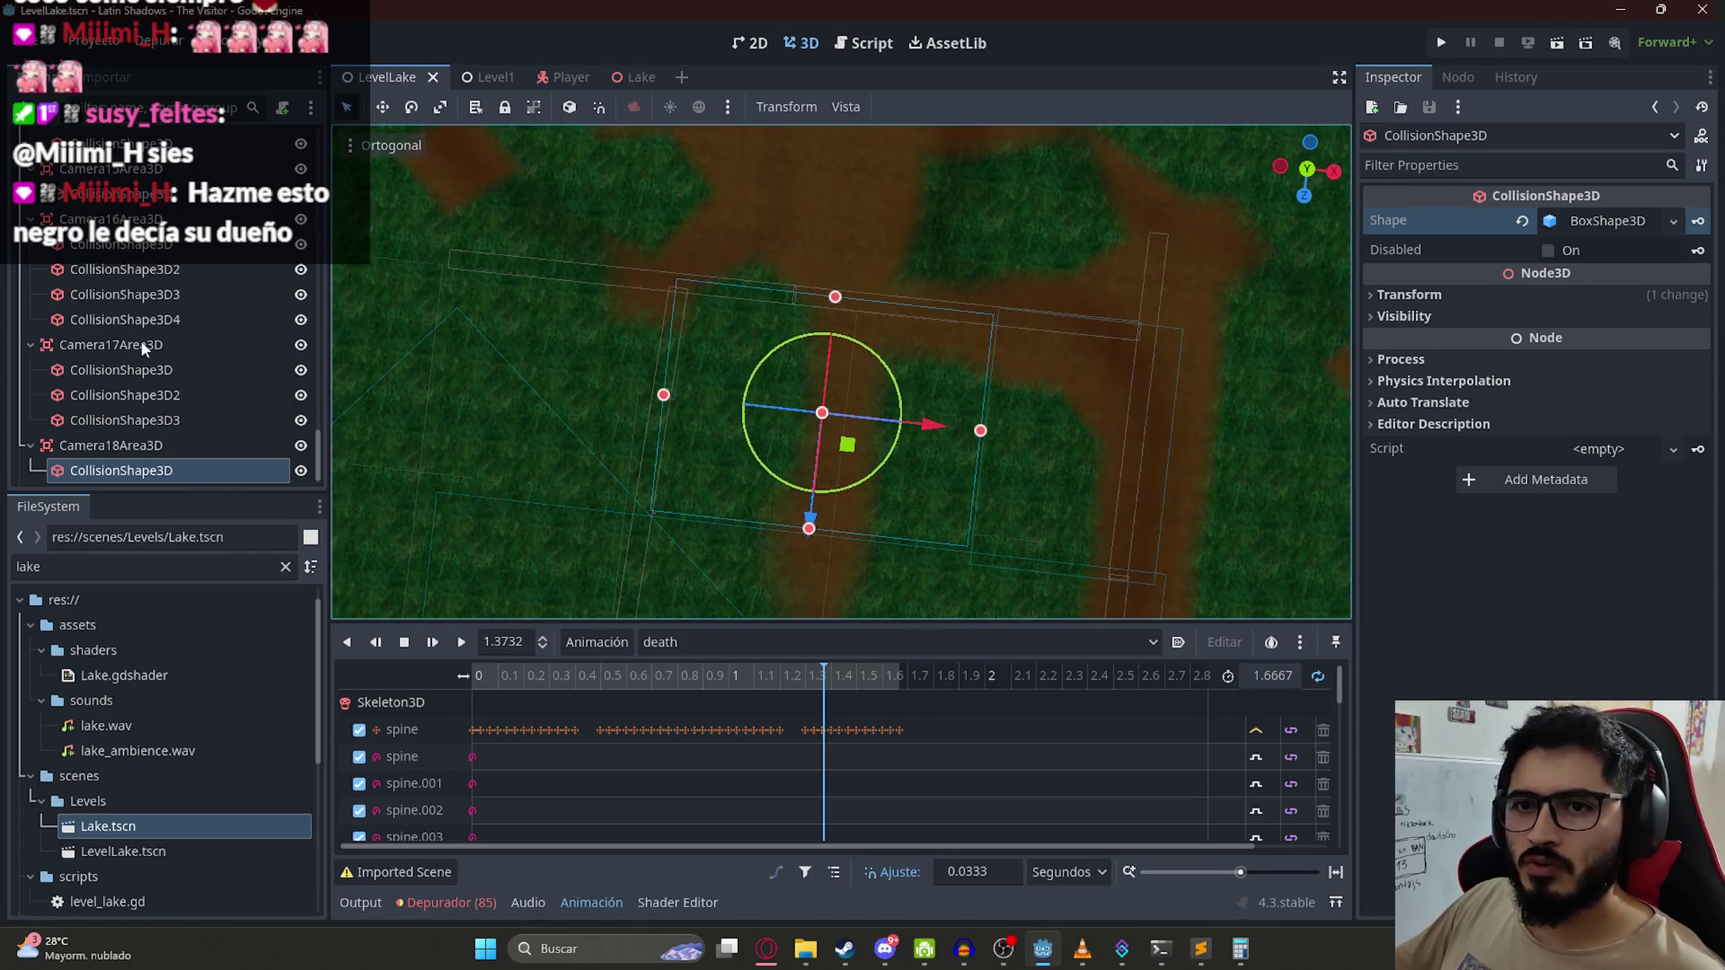
Step: Duplicate FixedCamera17 to create FixedCamera18
scroll(144, 349, "up", 10)
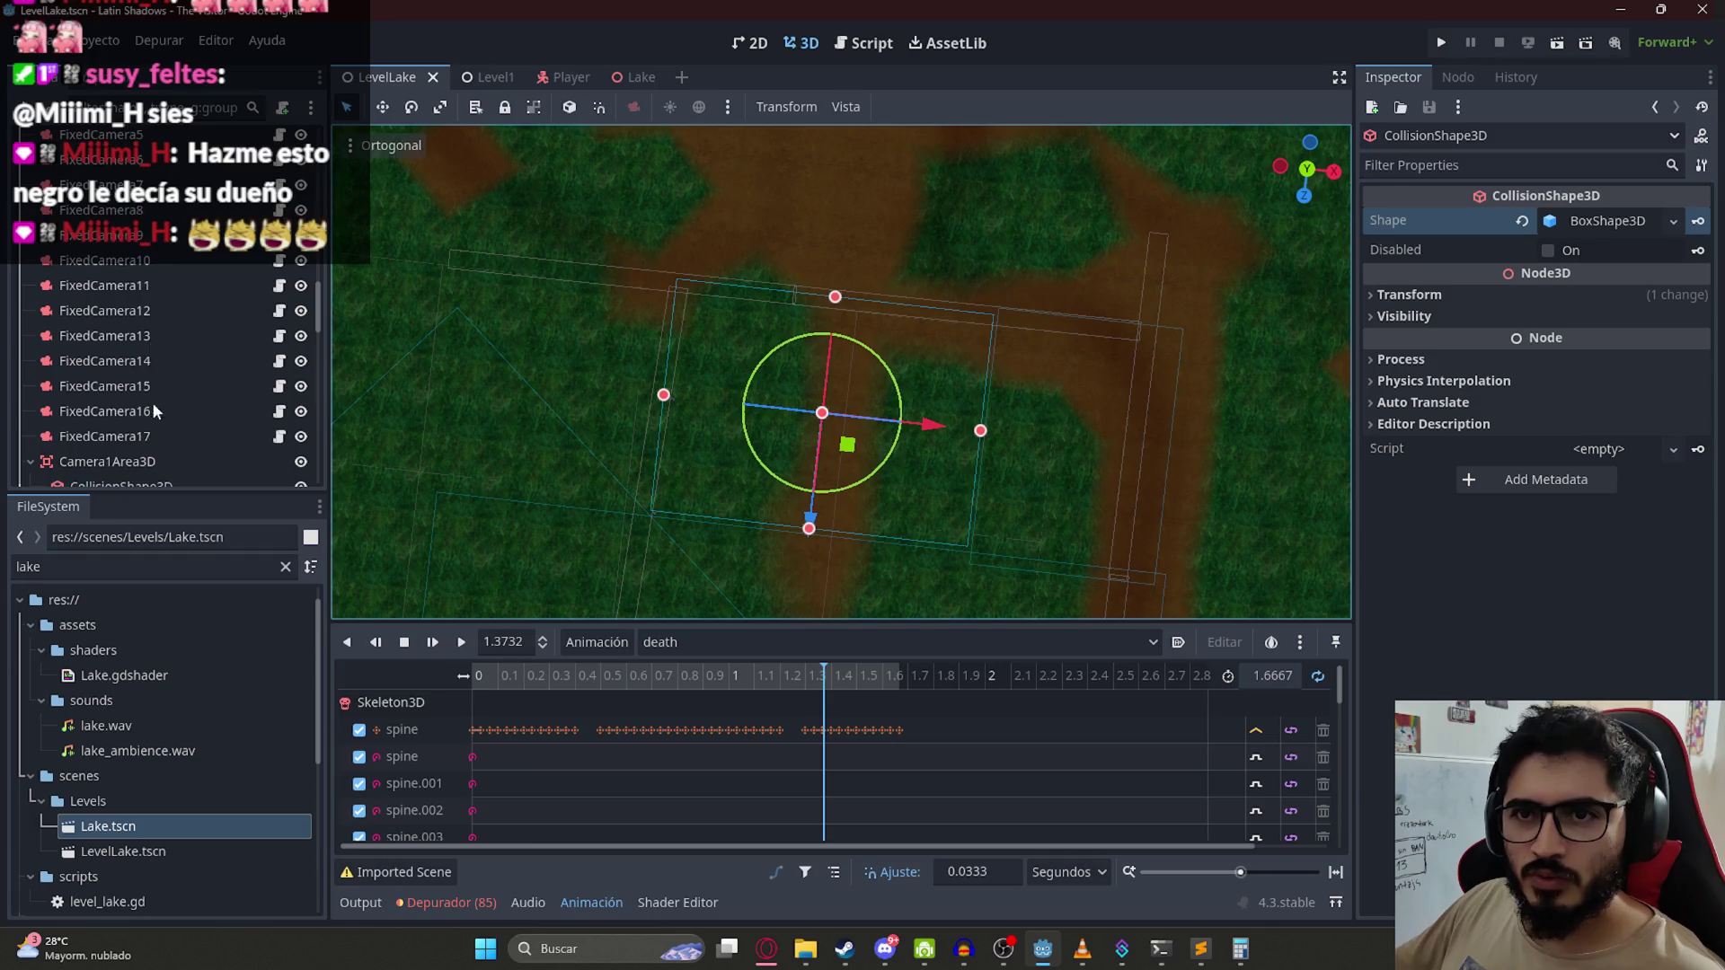
left_click(104, 435)
key("ctrl+d")
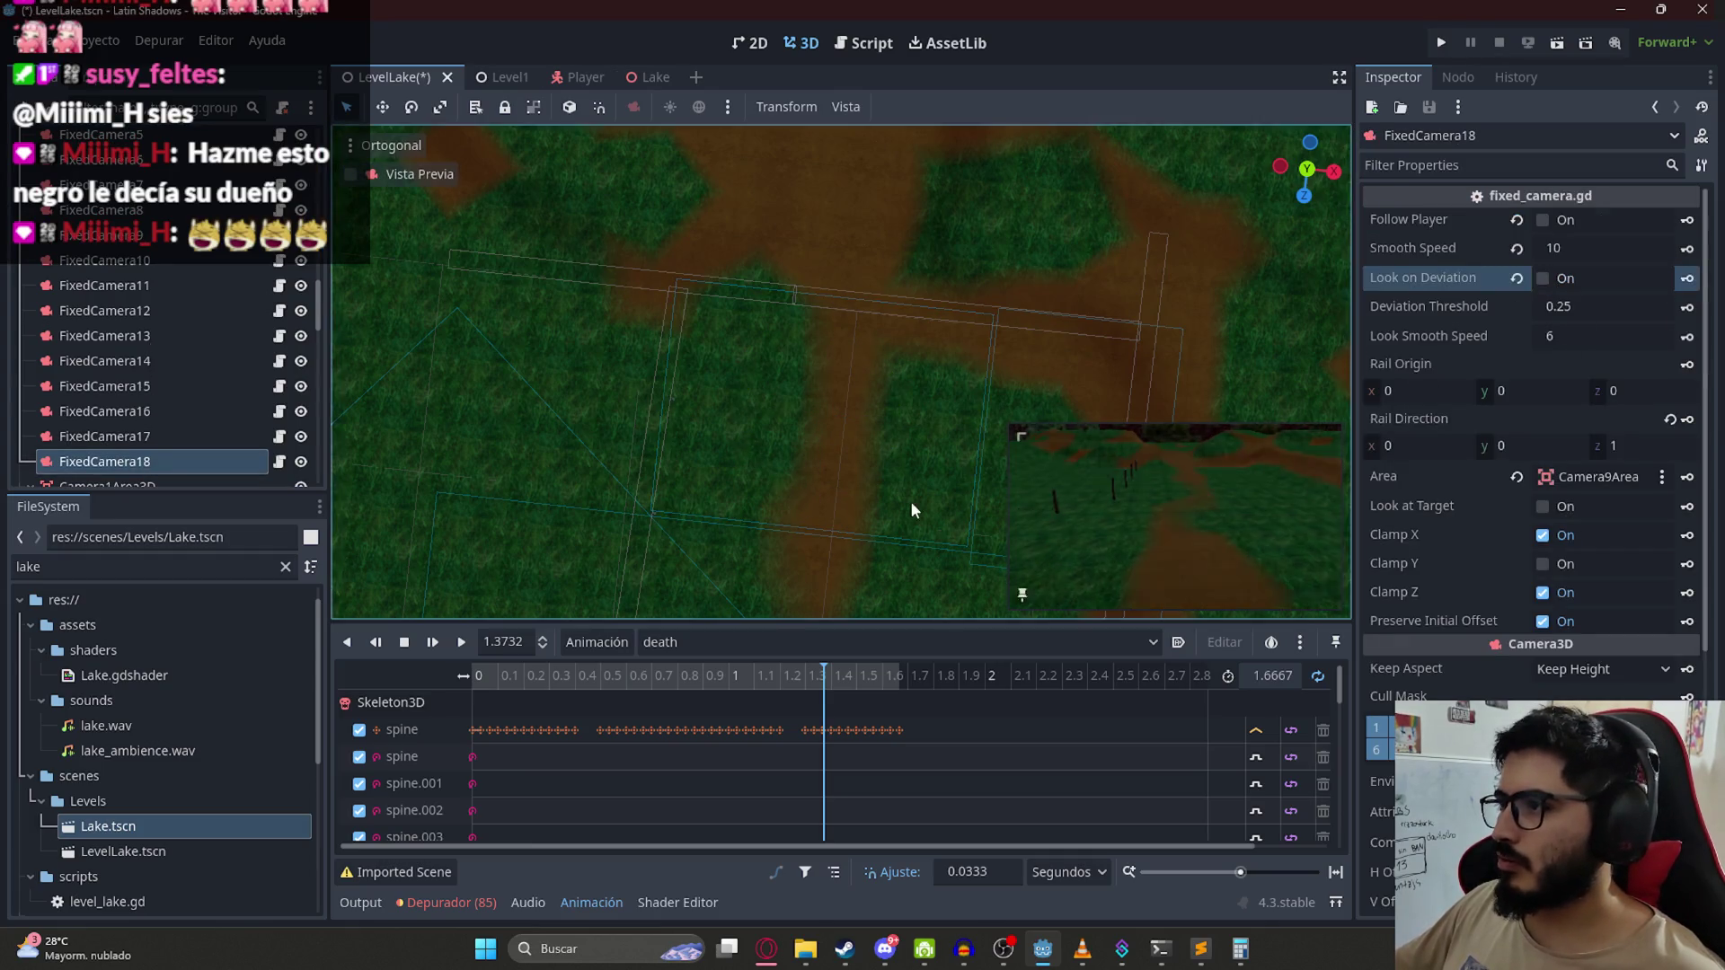
Step: Move FixedCamera18 toward the new trigger and tilt it to frame the path and horizon
scroll(898, 503, "down", 12)
left_click_drag(853, 516, 873, 423)
scroll(809, 404, "up", 10)
scroll(763, 337, "up", 5)
left_click_drag(743, 351, 753, 368)
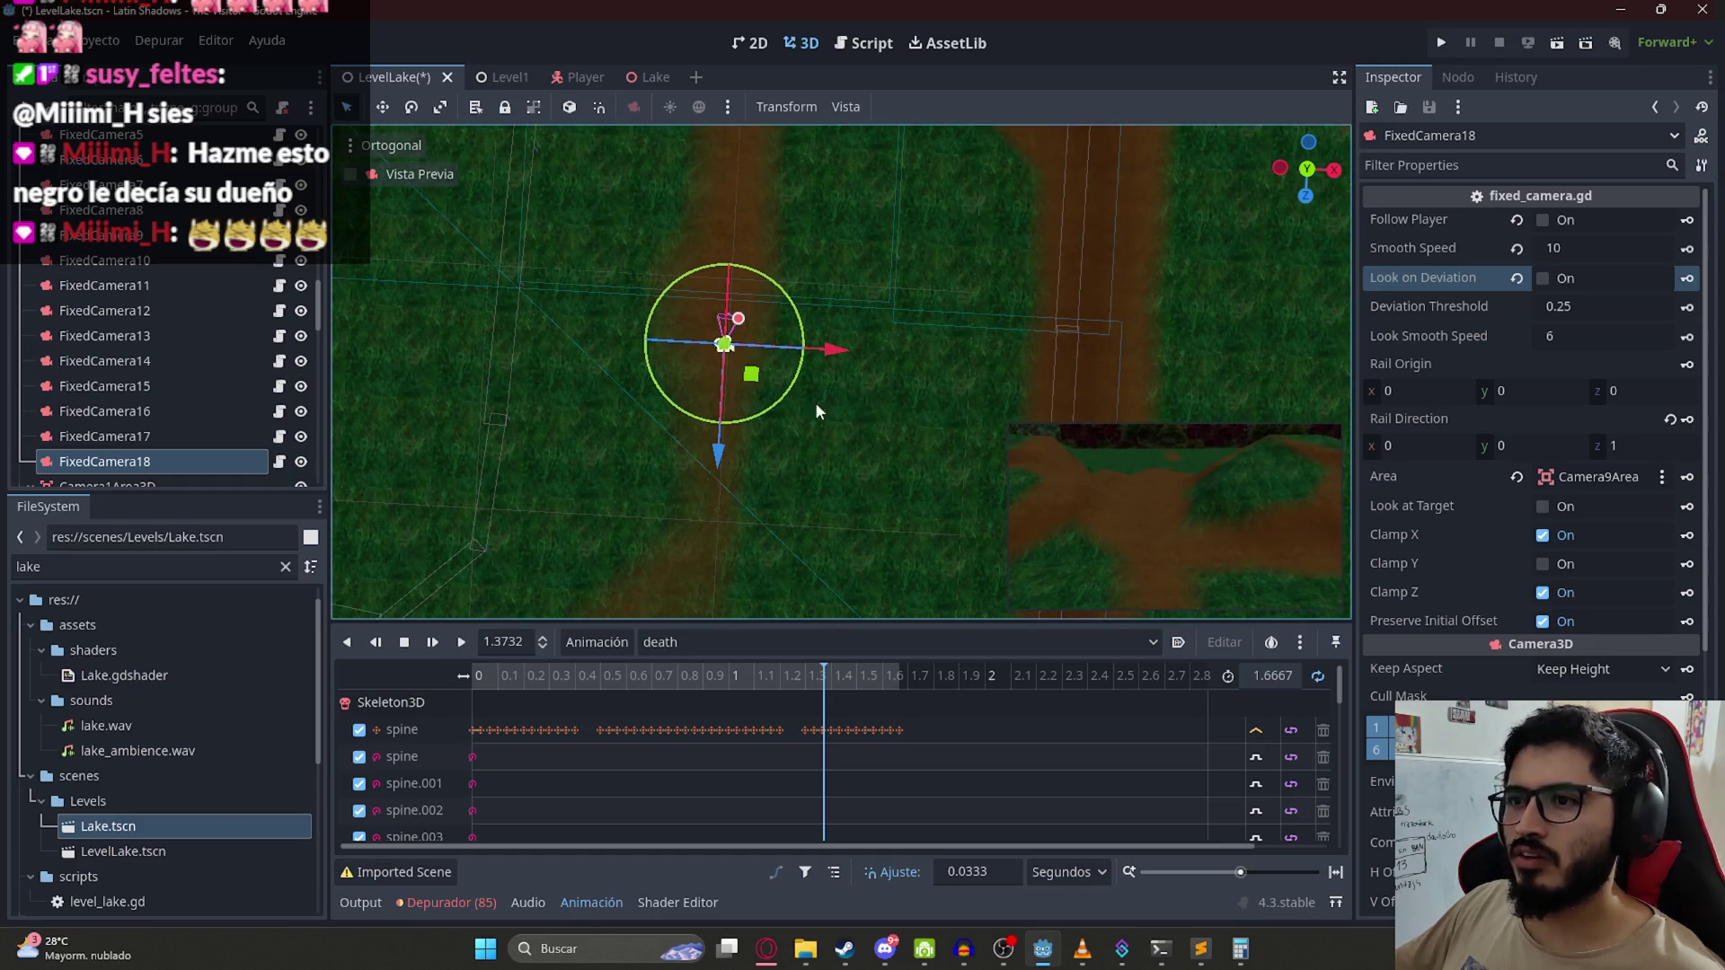
scroll(1456, 696, "down", 5)
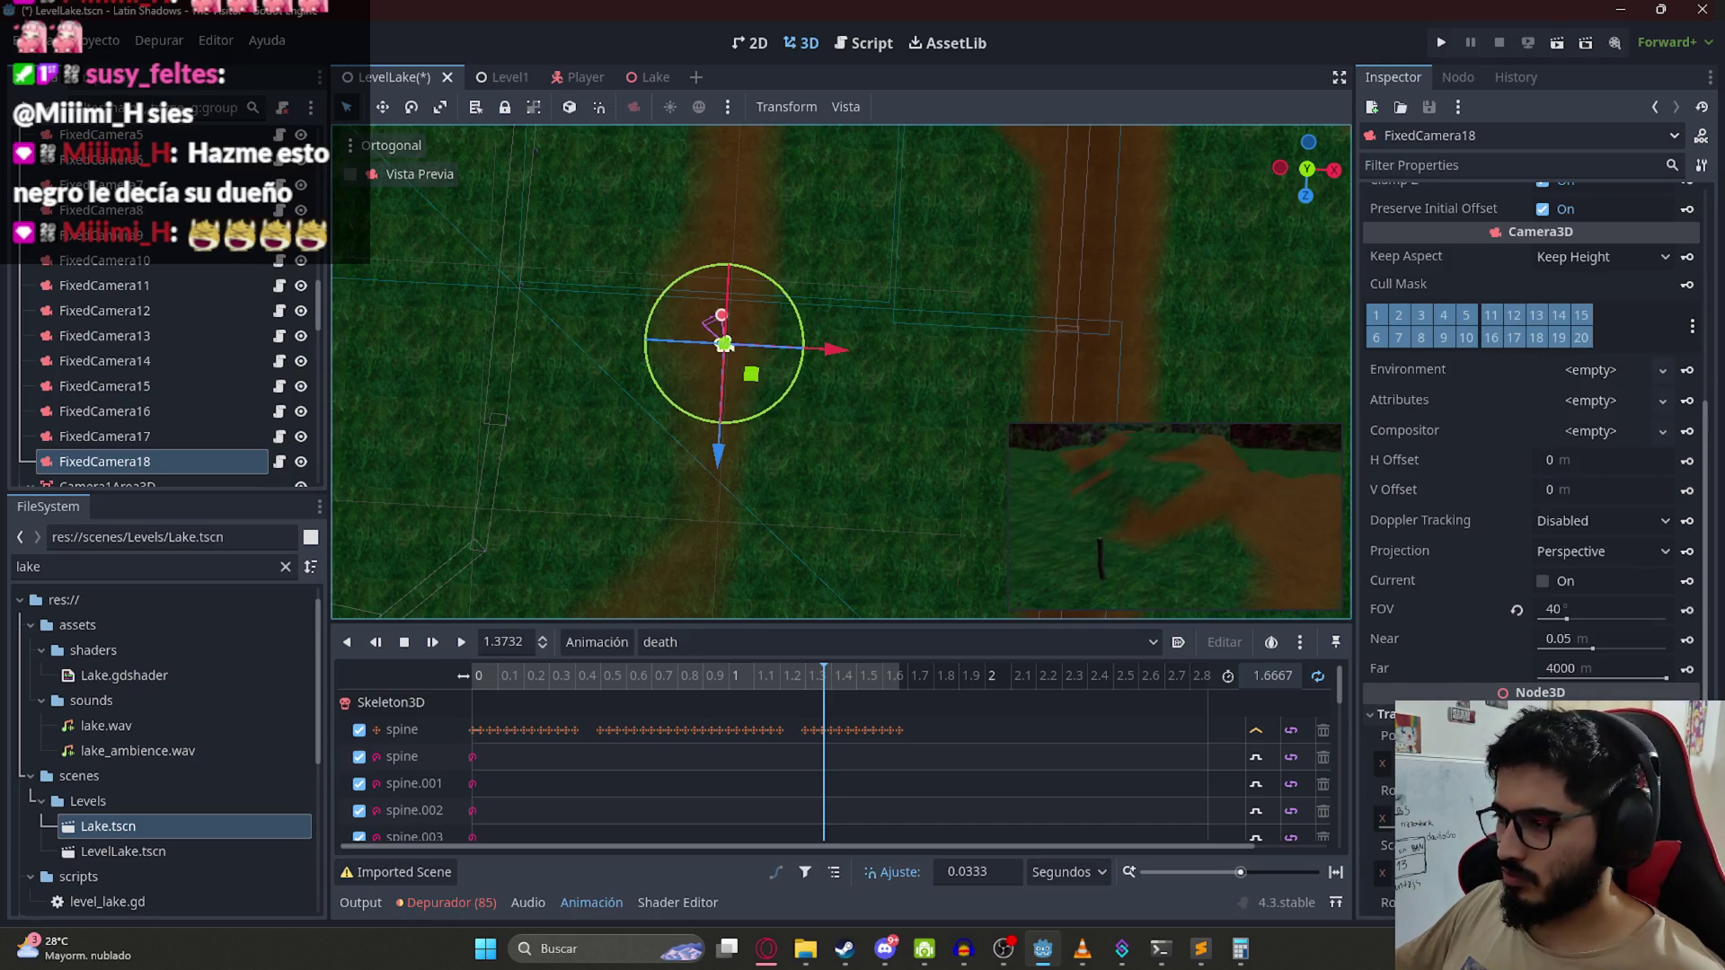
left_click_drag(723, 316, 778, 269)
mouse_move(766, 422)
left_mouse_down()
mouse_move(808, 408)
mouse_move(778, 443)
left_mouse_up()
Step: Inspect FixedCamera18 from several angles, save LevelLake, and switch to the Lake scene
mouse_move(960, 291)
left_mouse_down()
mouse_move(677, 133)
mouse_move(935, 246)
mouse_move(871, 319)
mouse_move(870, 366)
left_mouse_up()
mouse_move(978, 337)
left_mouse_down()
mouse_move(970, 440)
mouse_move(991, 532)
left_mouse_up()
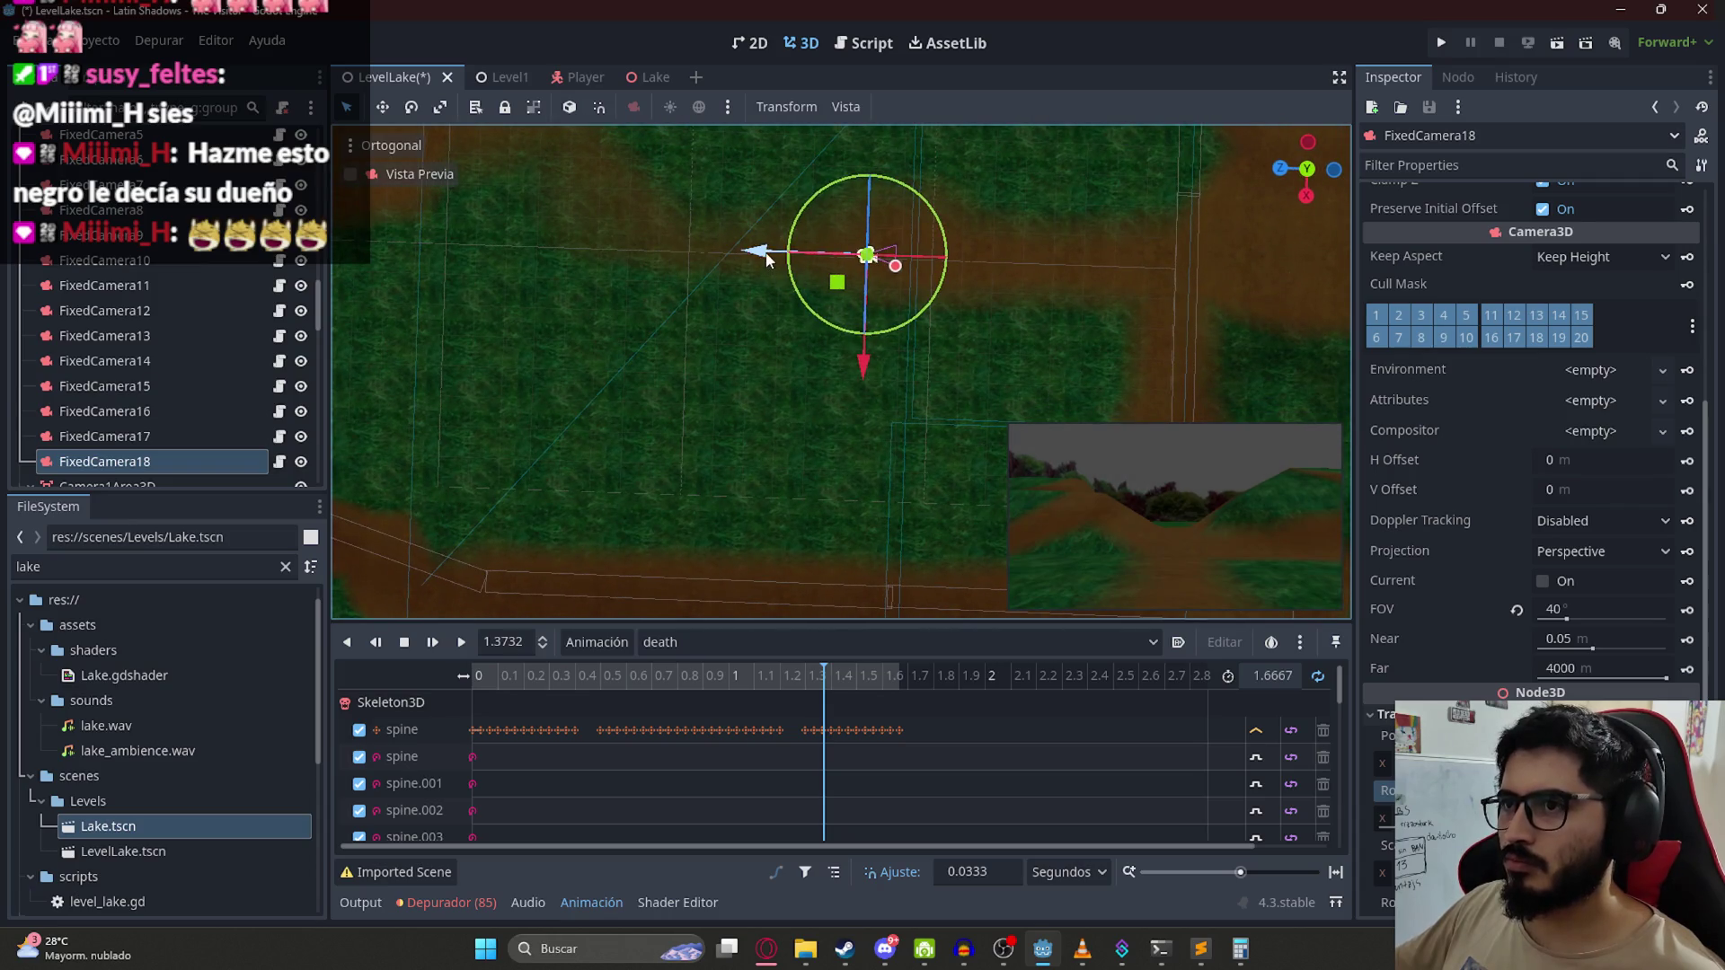
mouse_move(752, 281)
left_mouse_down()
mouse_move(1026, 202)
mouse_move(1078, 616)
mouse_move(1105, 582)
mouse_move(945, 548)
left_mouse_up()
mouse_move(855, 460)
left_mouse_down()
mouse_move(840, 430)
mouse_move(735, 498)
left_mouse_up()
key("ctrl+s")
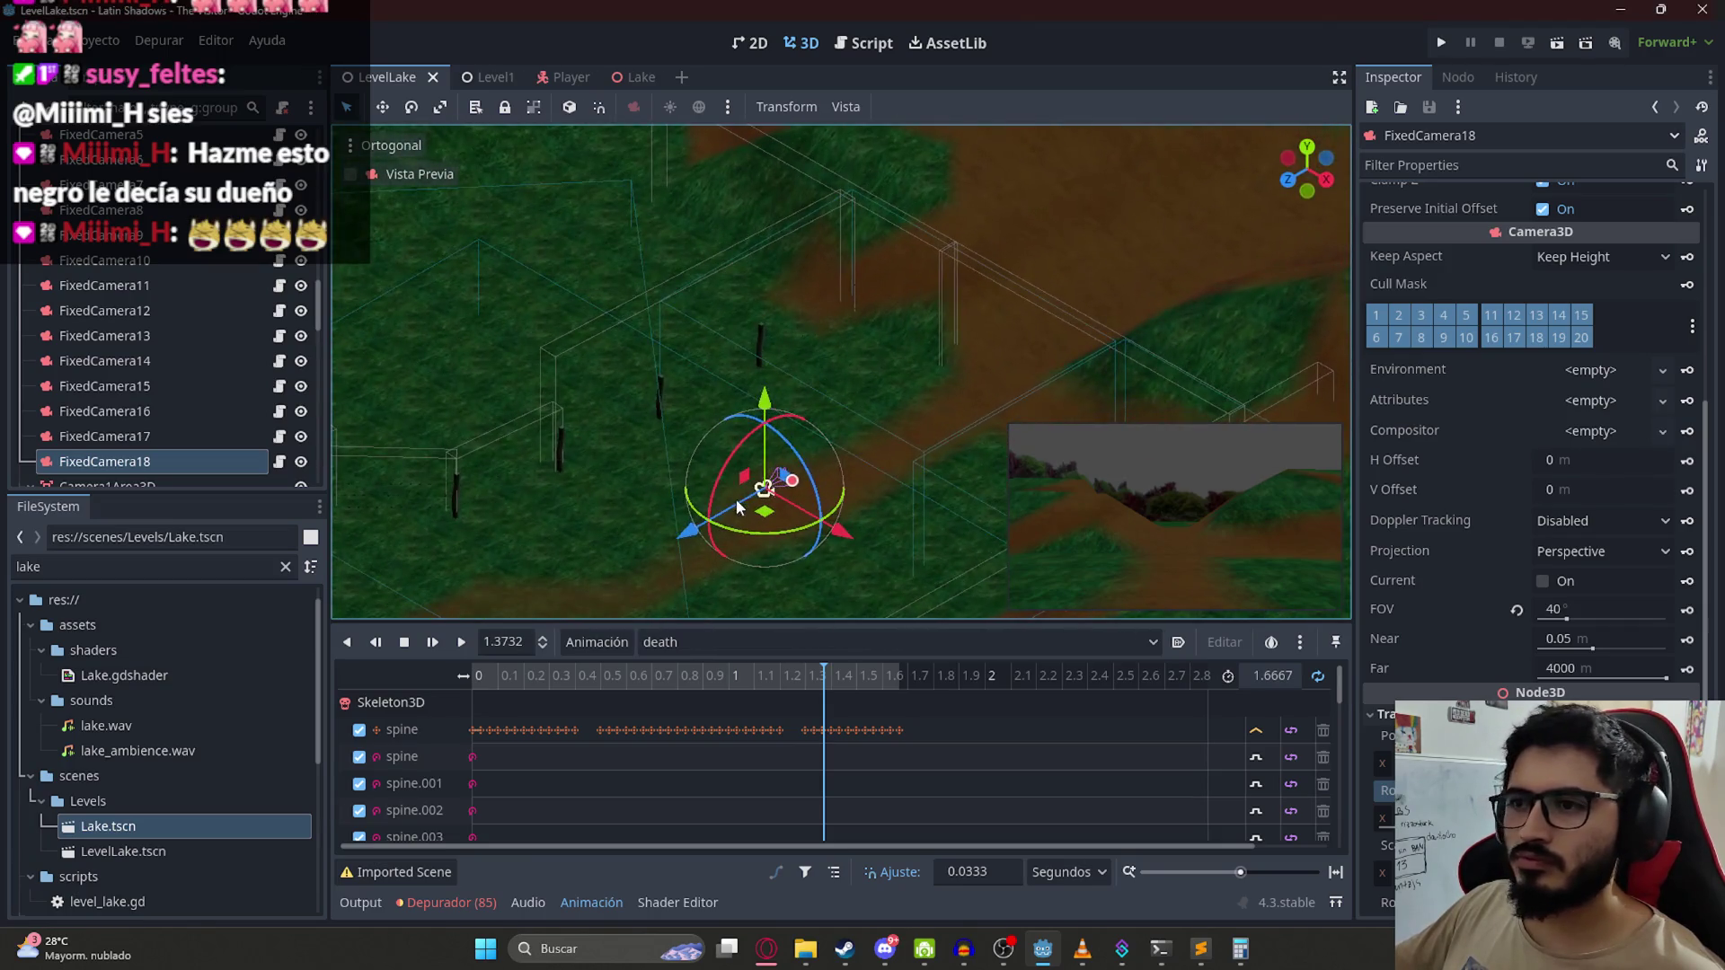
mouse_move(1037, 354)
left_mouse_down()
mouse_move(1051, 618)
mouse_move(1146, 251)
mouse_move(747, 213)
mouse_move(665, 316)
mouse_move(620, 225)
left_mouse_up()
mouse_move(547, 83)
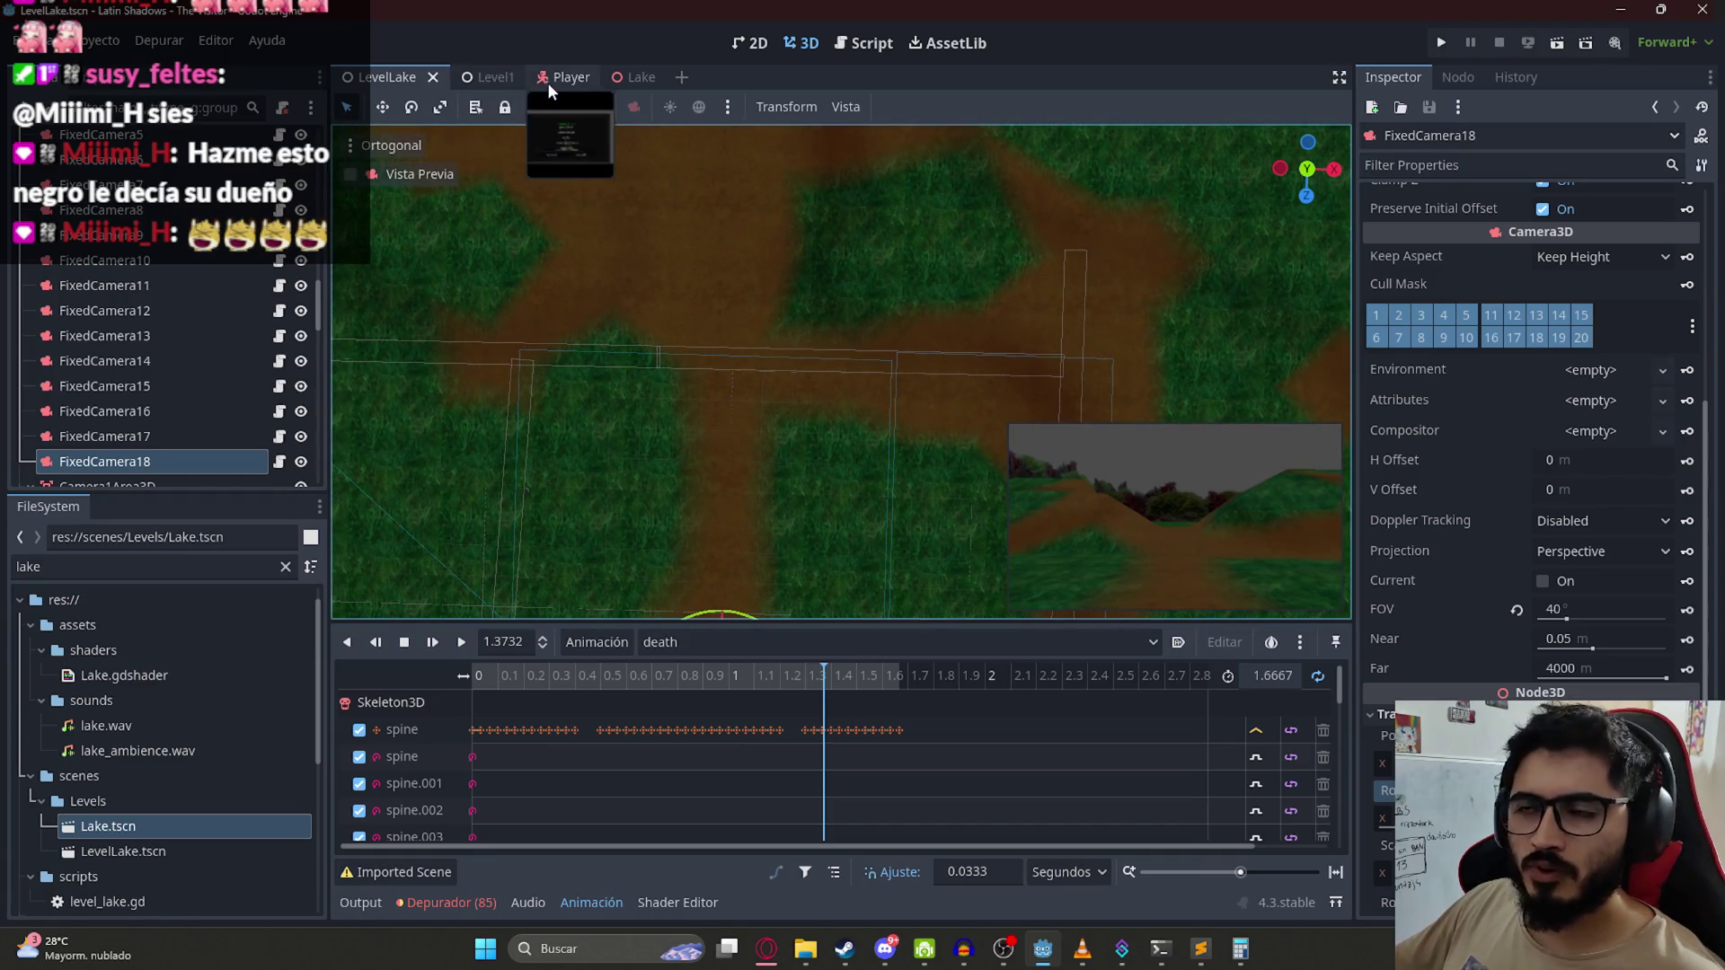
left_click(630, 77)
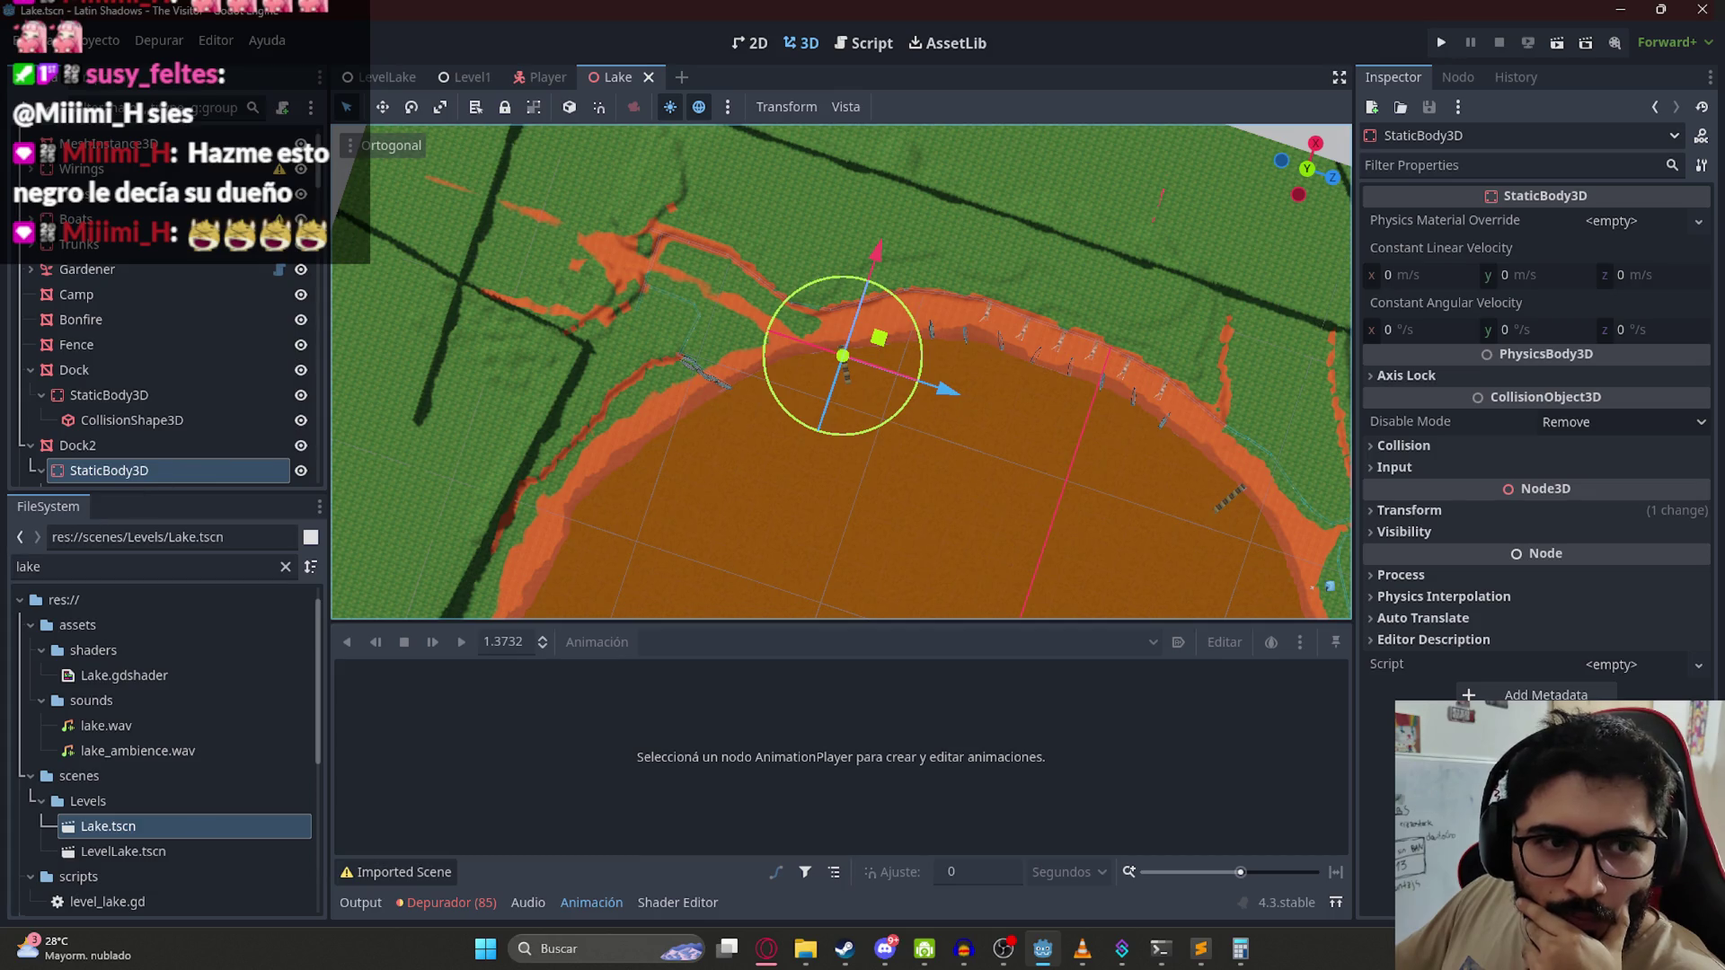
Step: Orbit and zoom the Lake viewport in close on the dirt path
left_click_drag(840, 346, 856, 316)
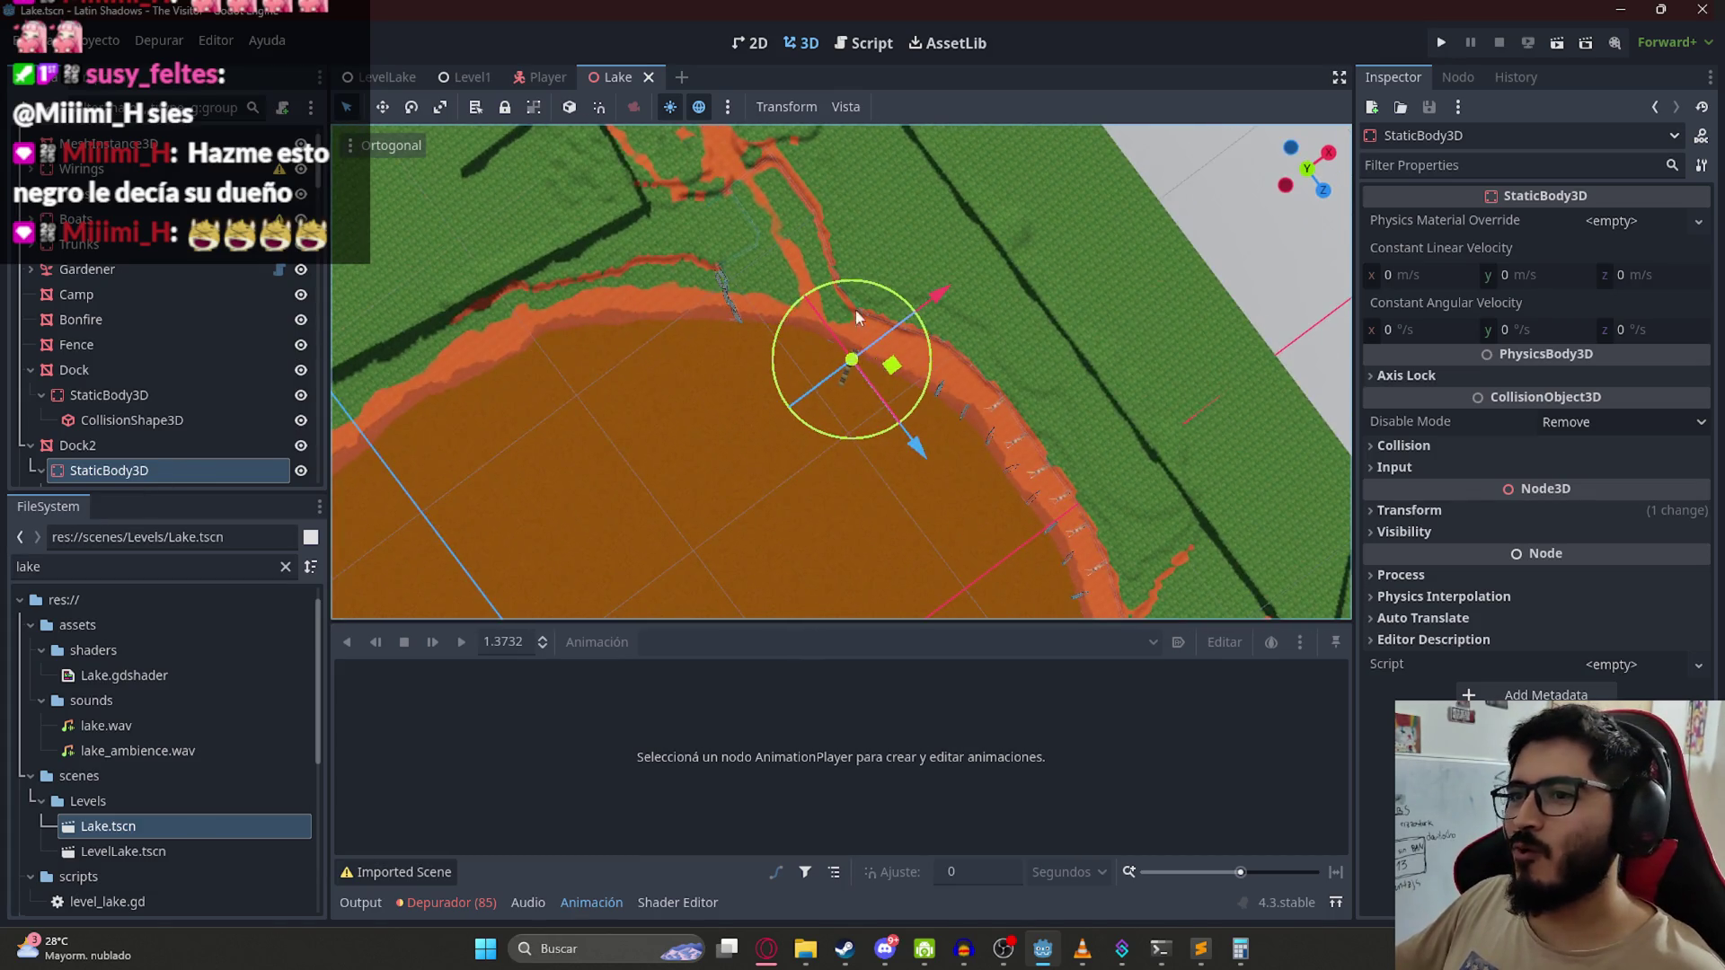
scroll(856, 317, "up", 5)
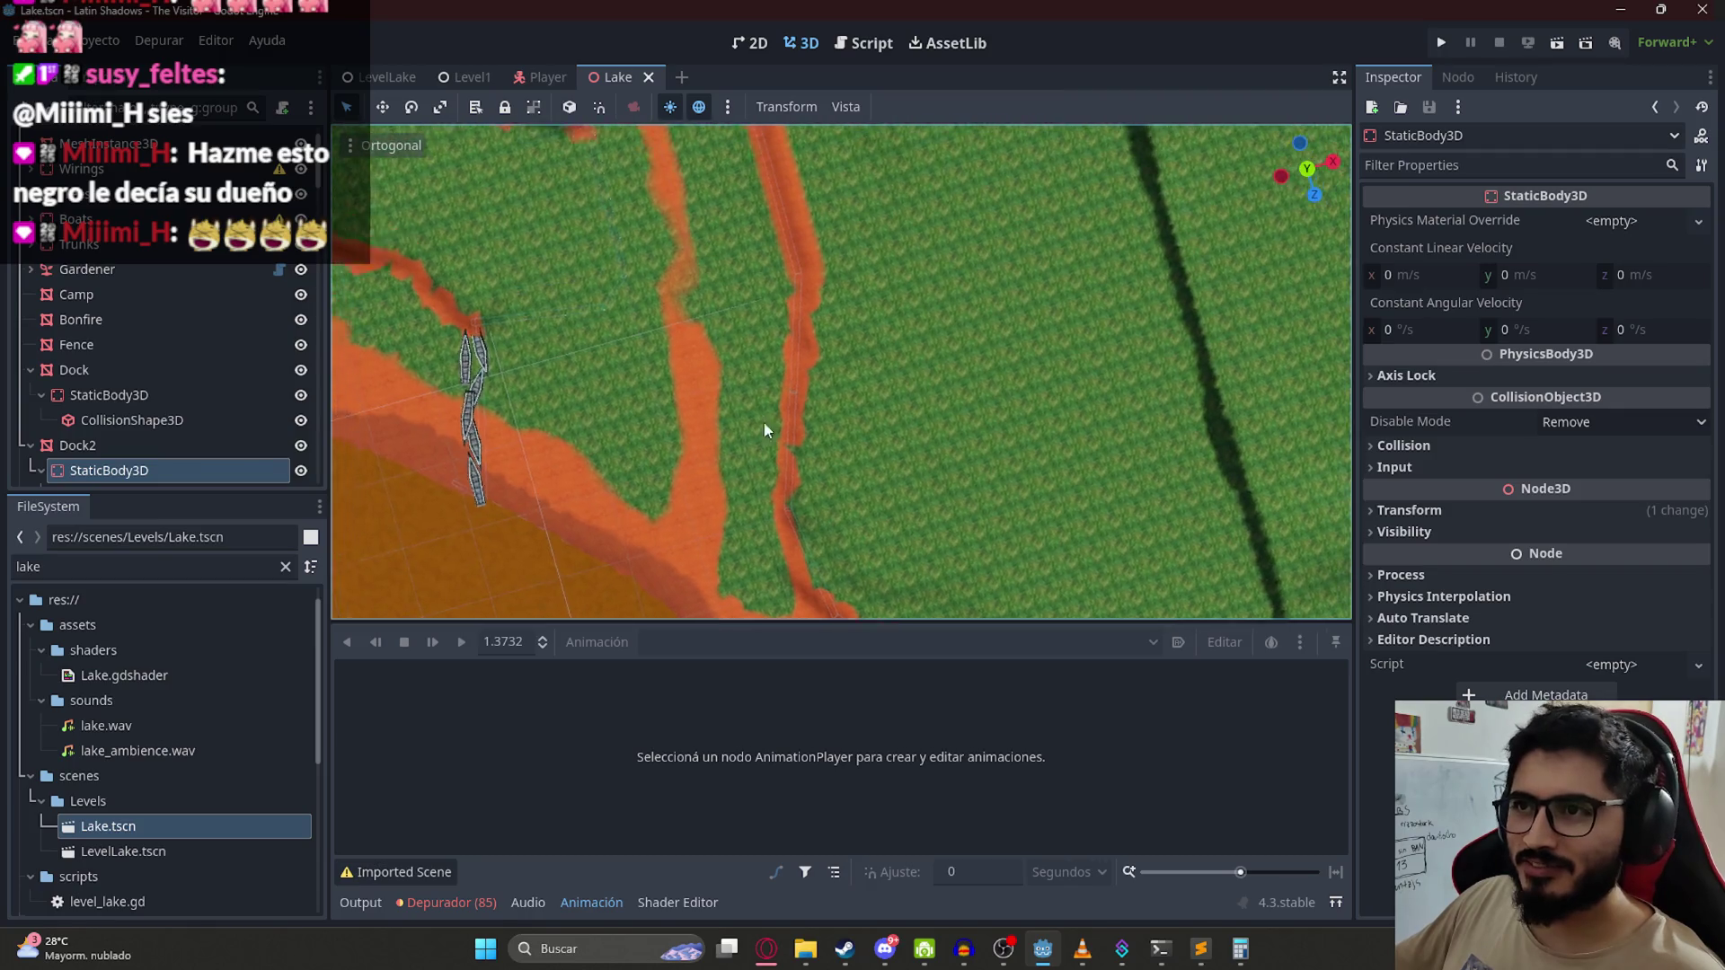
left_click_drag(764, 430, 841, 274)
scroll(155, 213, "up", 1)
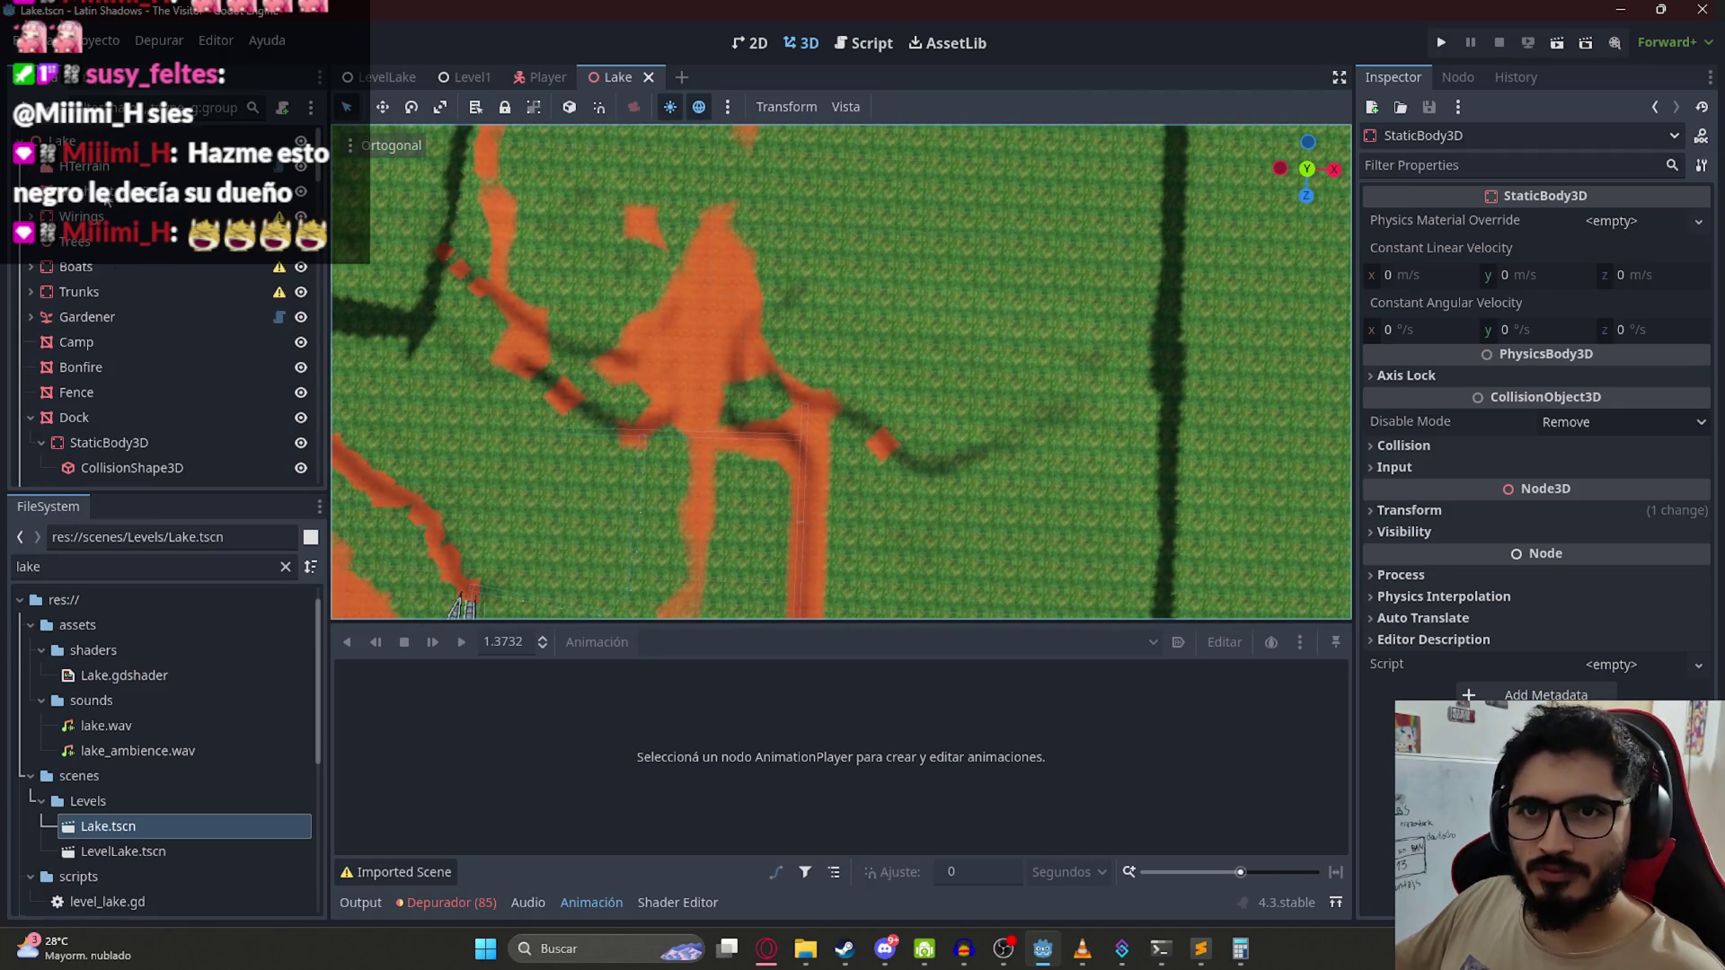
Step: In the Gardener node, enable the grass plant, set LOD Kill Distance to -1, and save Lake
left_click(76, 242)
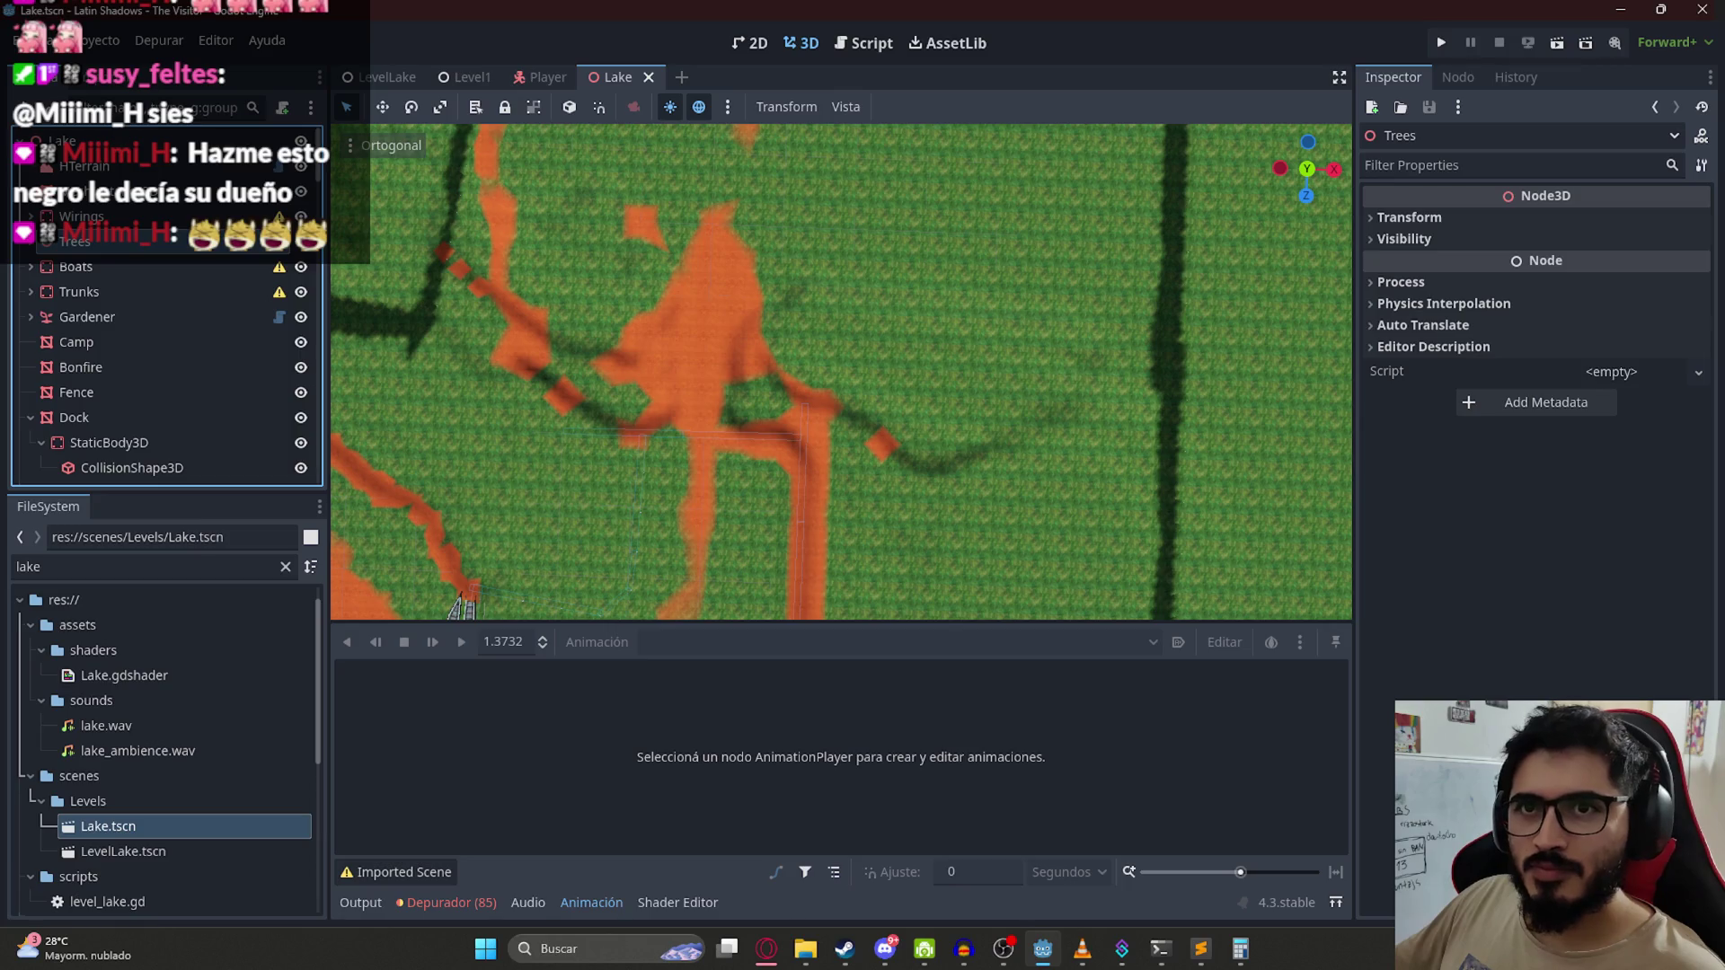
left_click(88, 316)
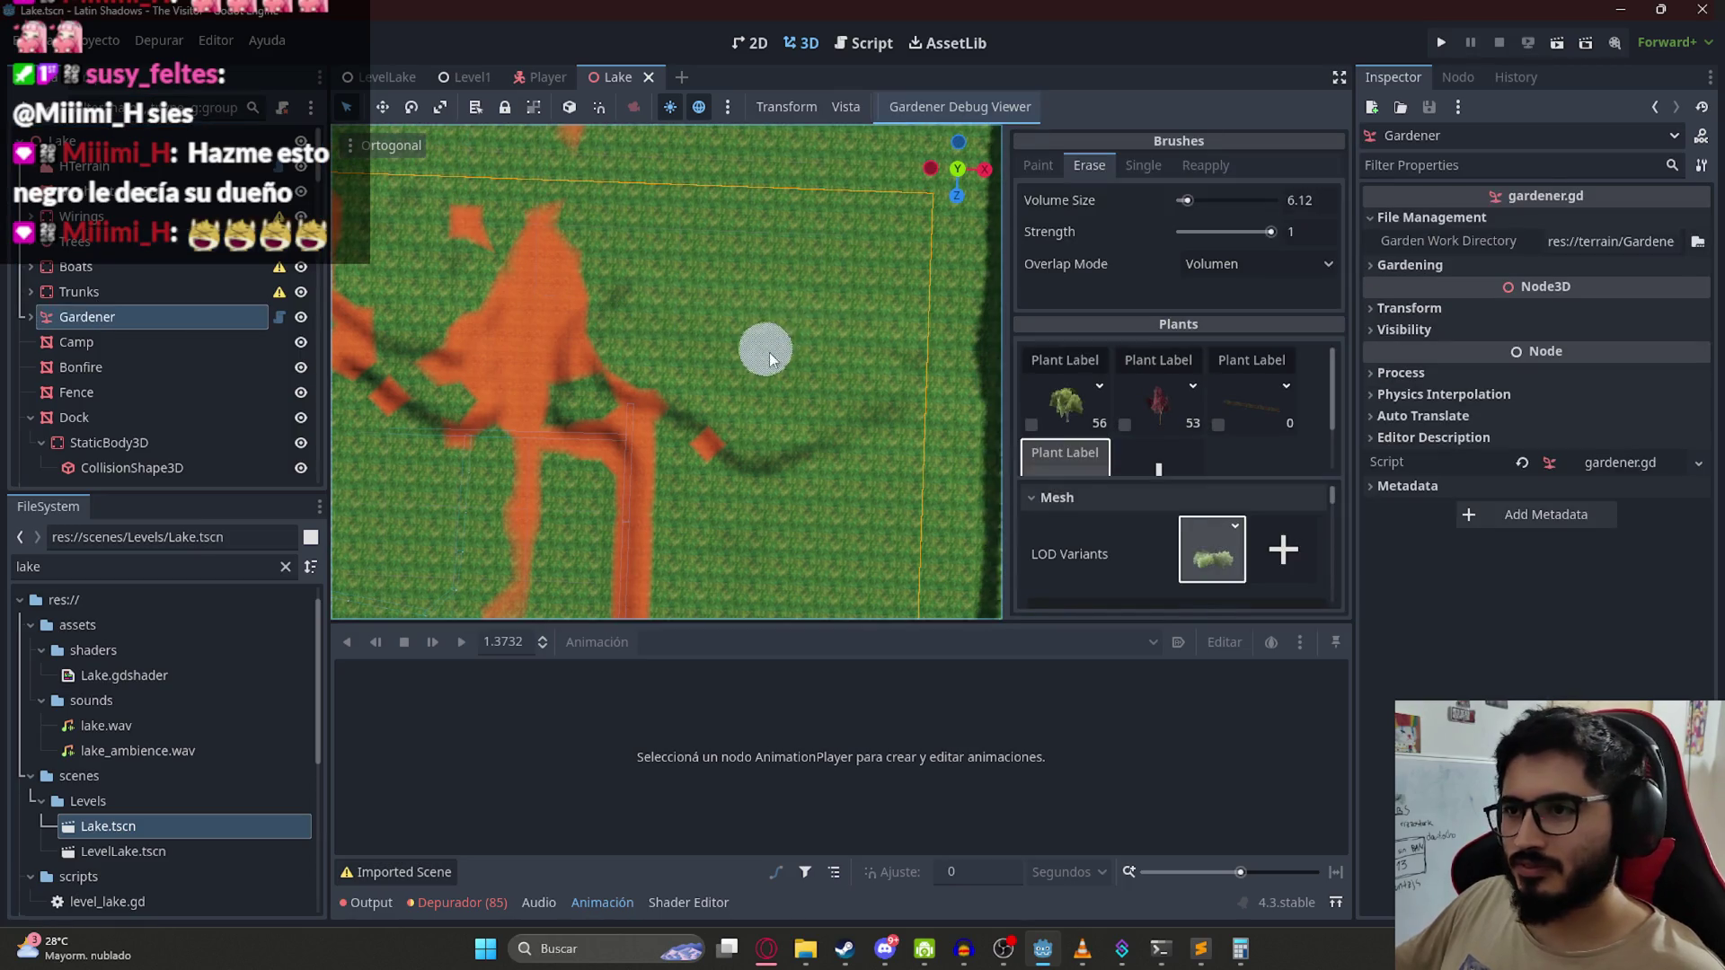
scroll(1188, 435, "down", 1)
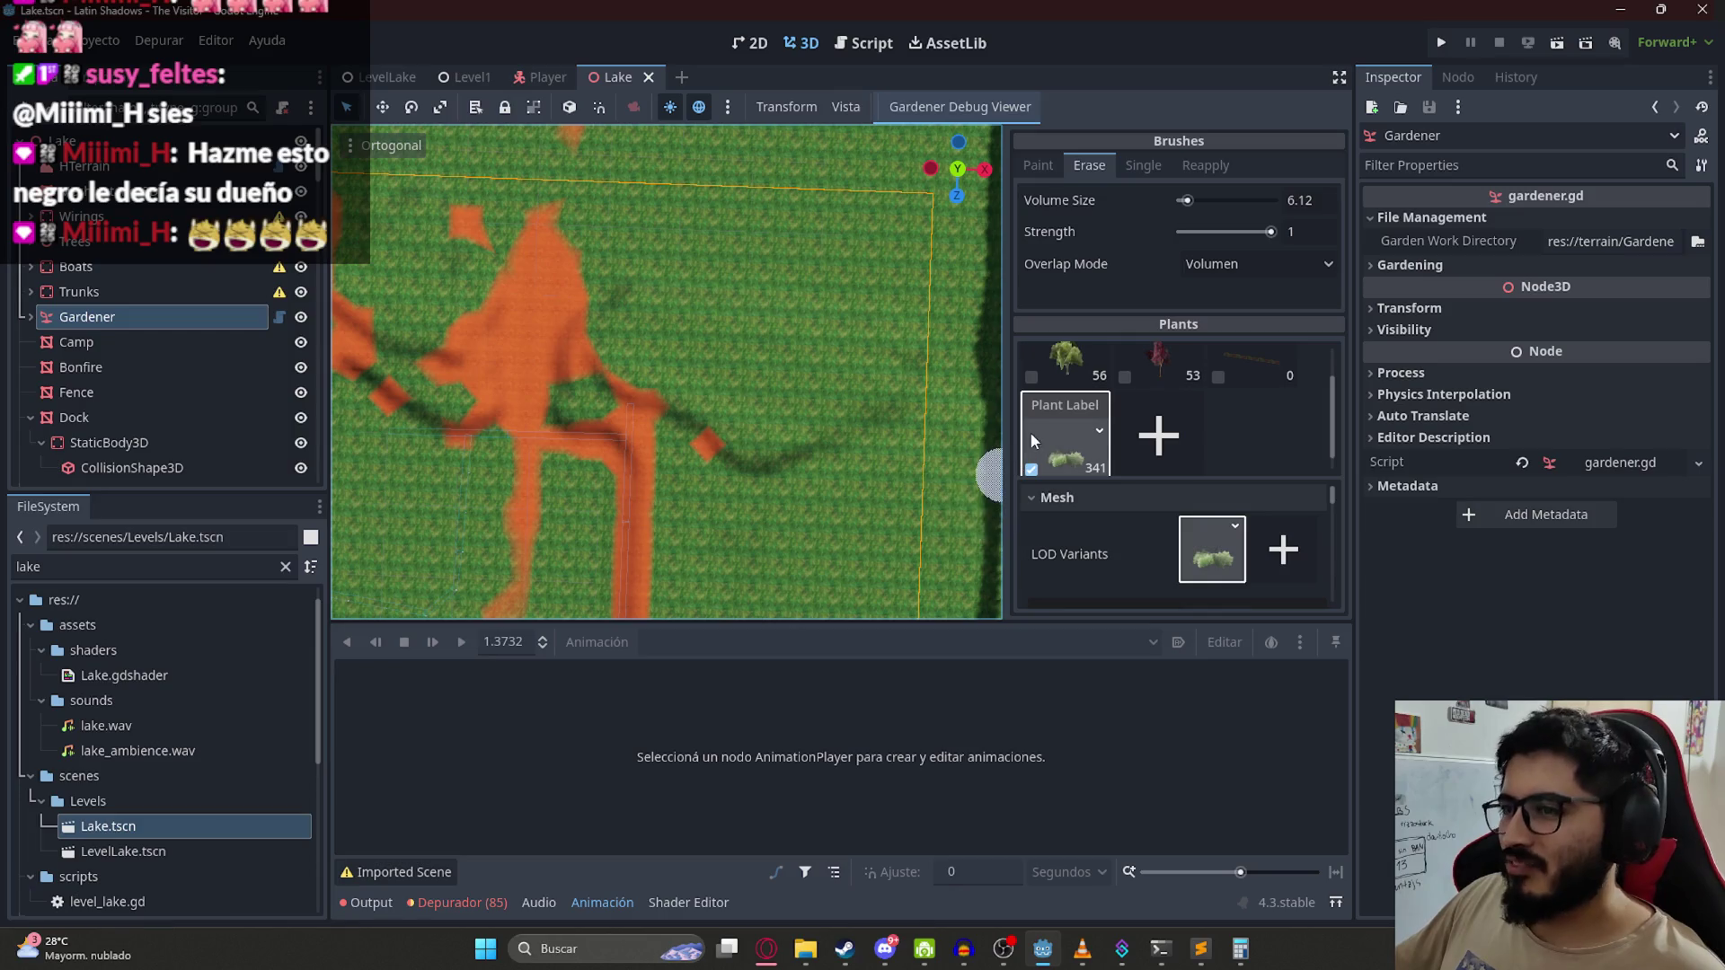
left_click(1031, 449)
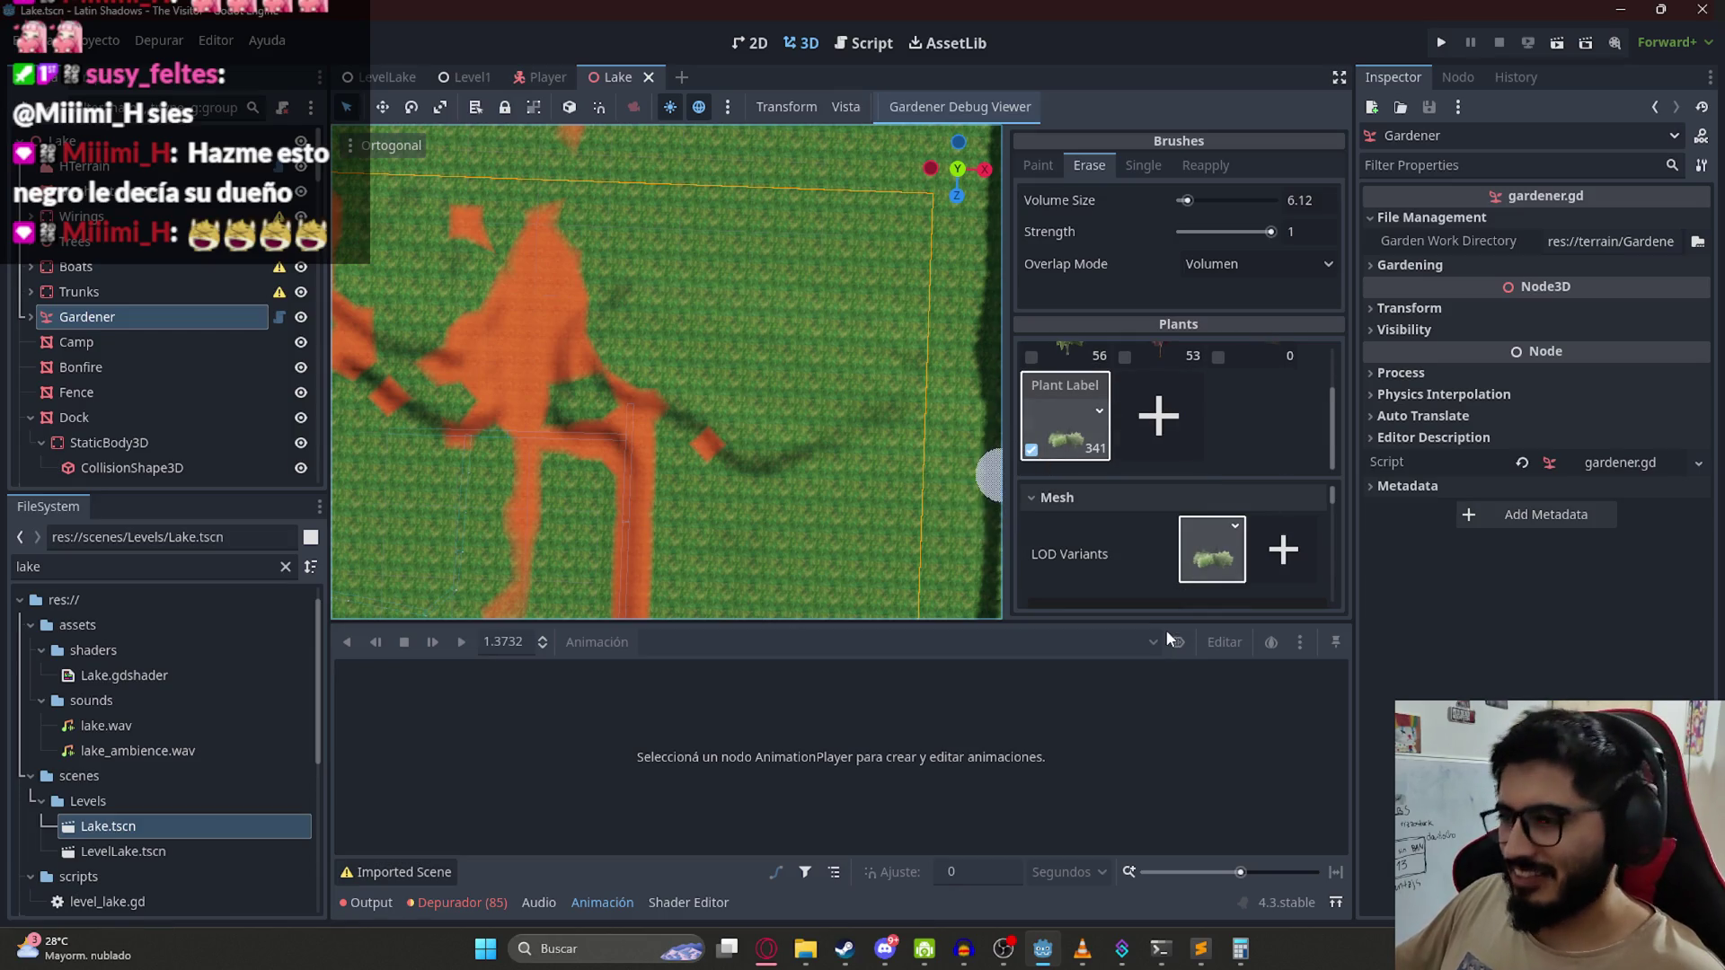
left_click_drag(1165, 617, 1167, 671)
scroll(1096, 551, "down", 3)
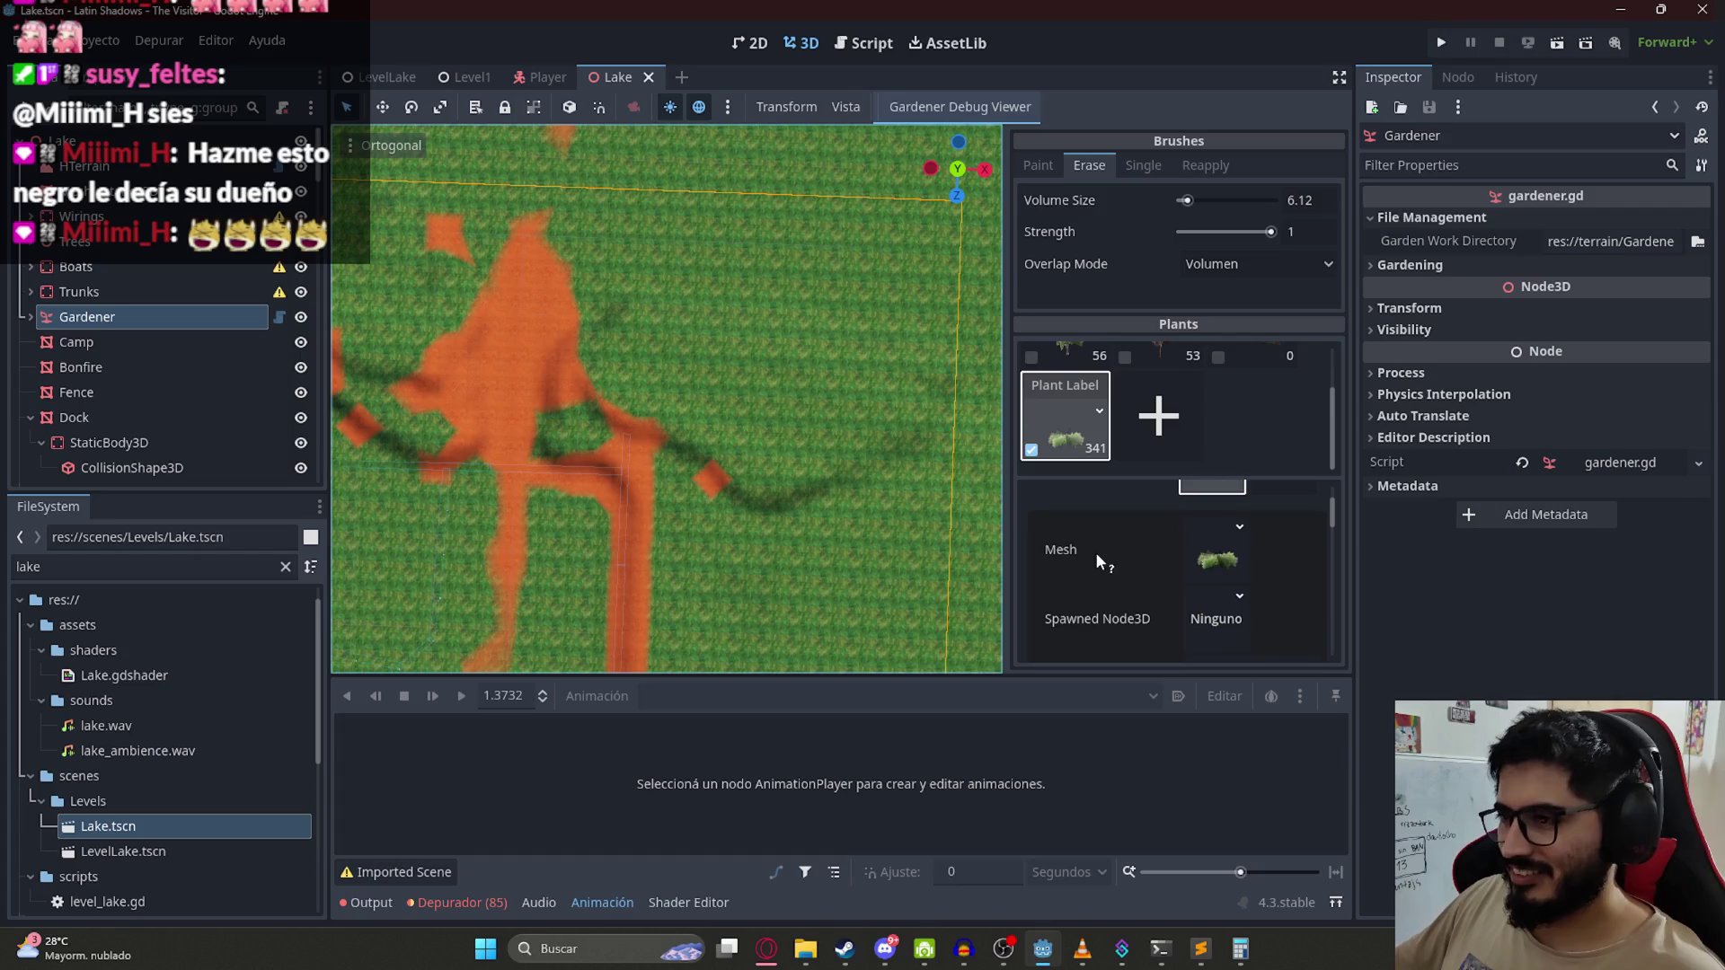
scroll(1092, 611, "down", 1)
left_click_drag(1177, 564, 1150, 564)
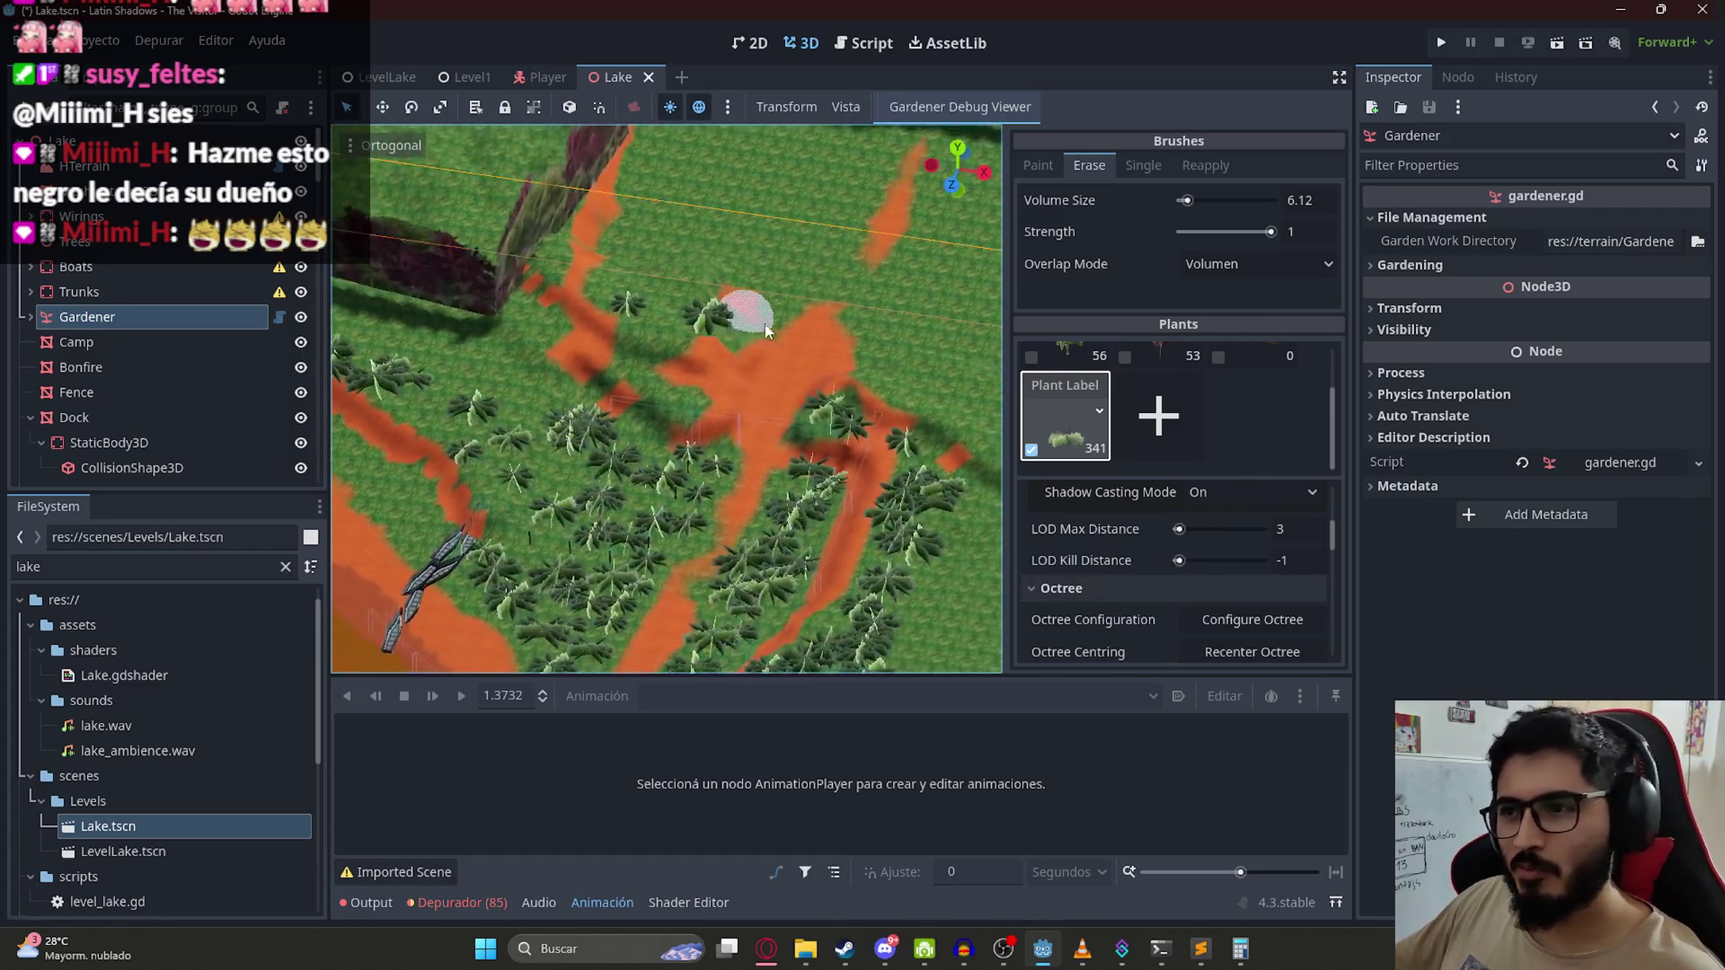
scroll(766, 331, "up", 5)
mouse_move(655, 343)
left_mouse_down()
mouse_move(374, 300)
mouse_move(639, 289)
mouse_move(629, 320)
mouse_move(614, 279)
mouse_move(692, 266)
left_mouse_up()
key("ctrl+s")
Step: Switch the Gardener brush to Paint and test-paint grass along the dirt path edges
left_click(1038, 165)
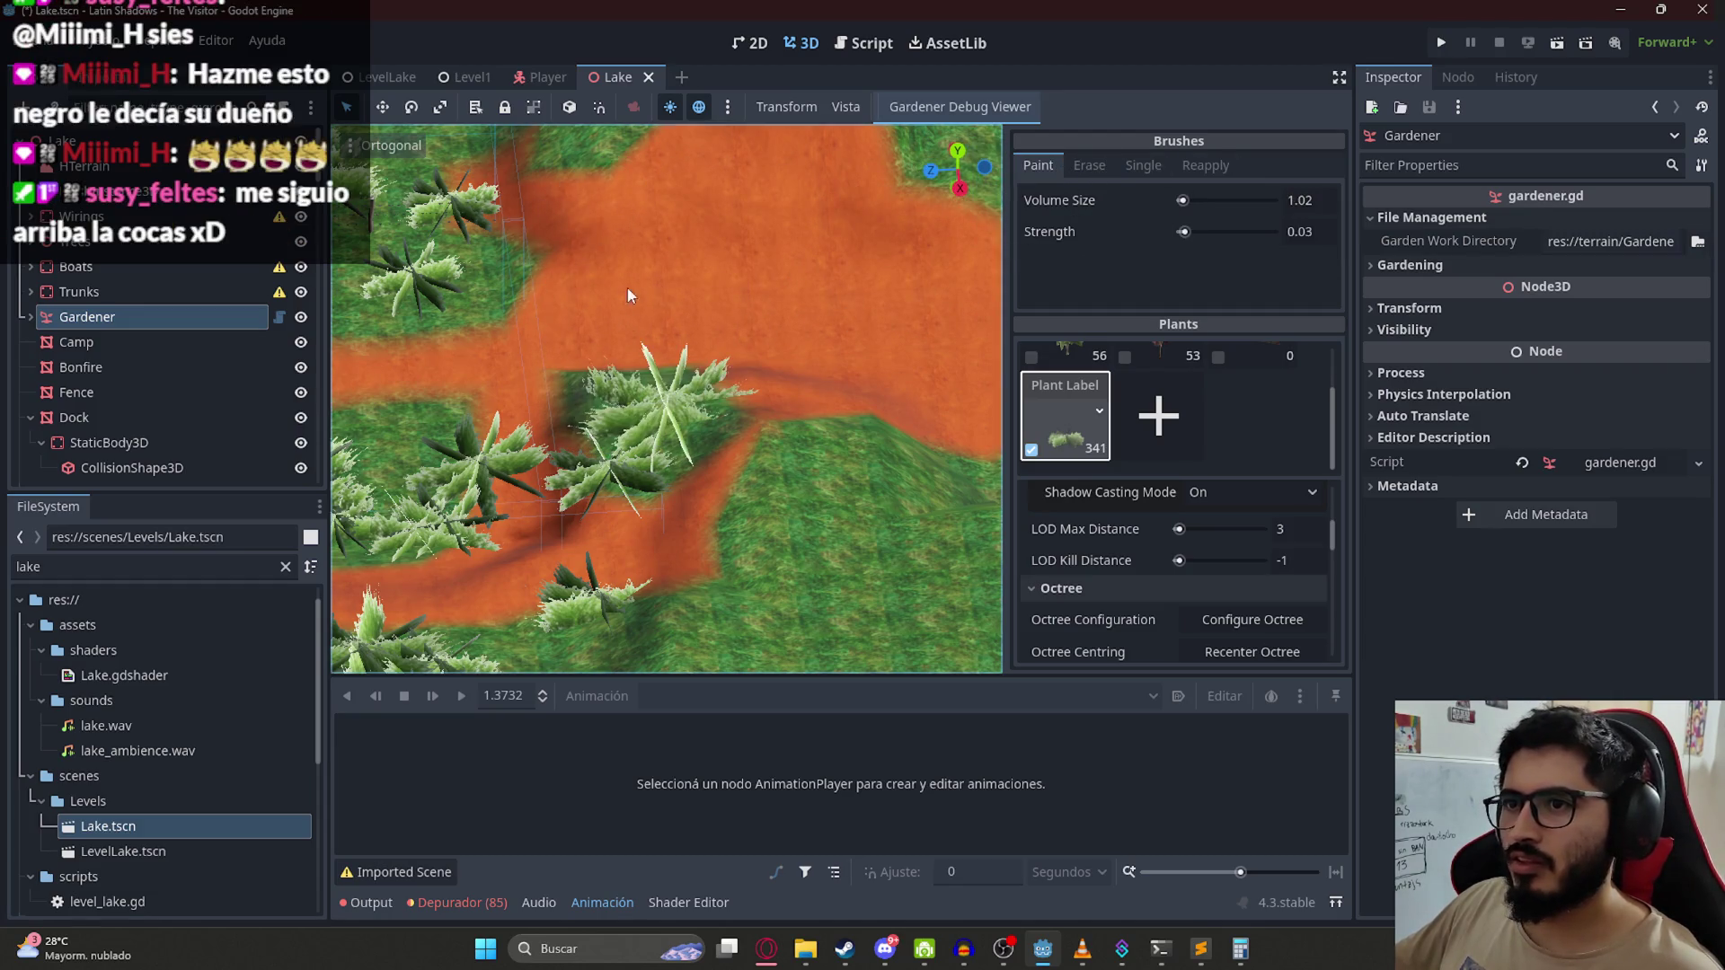
left_click_drag(1183, 200, 1187, 201)
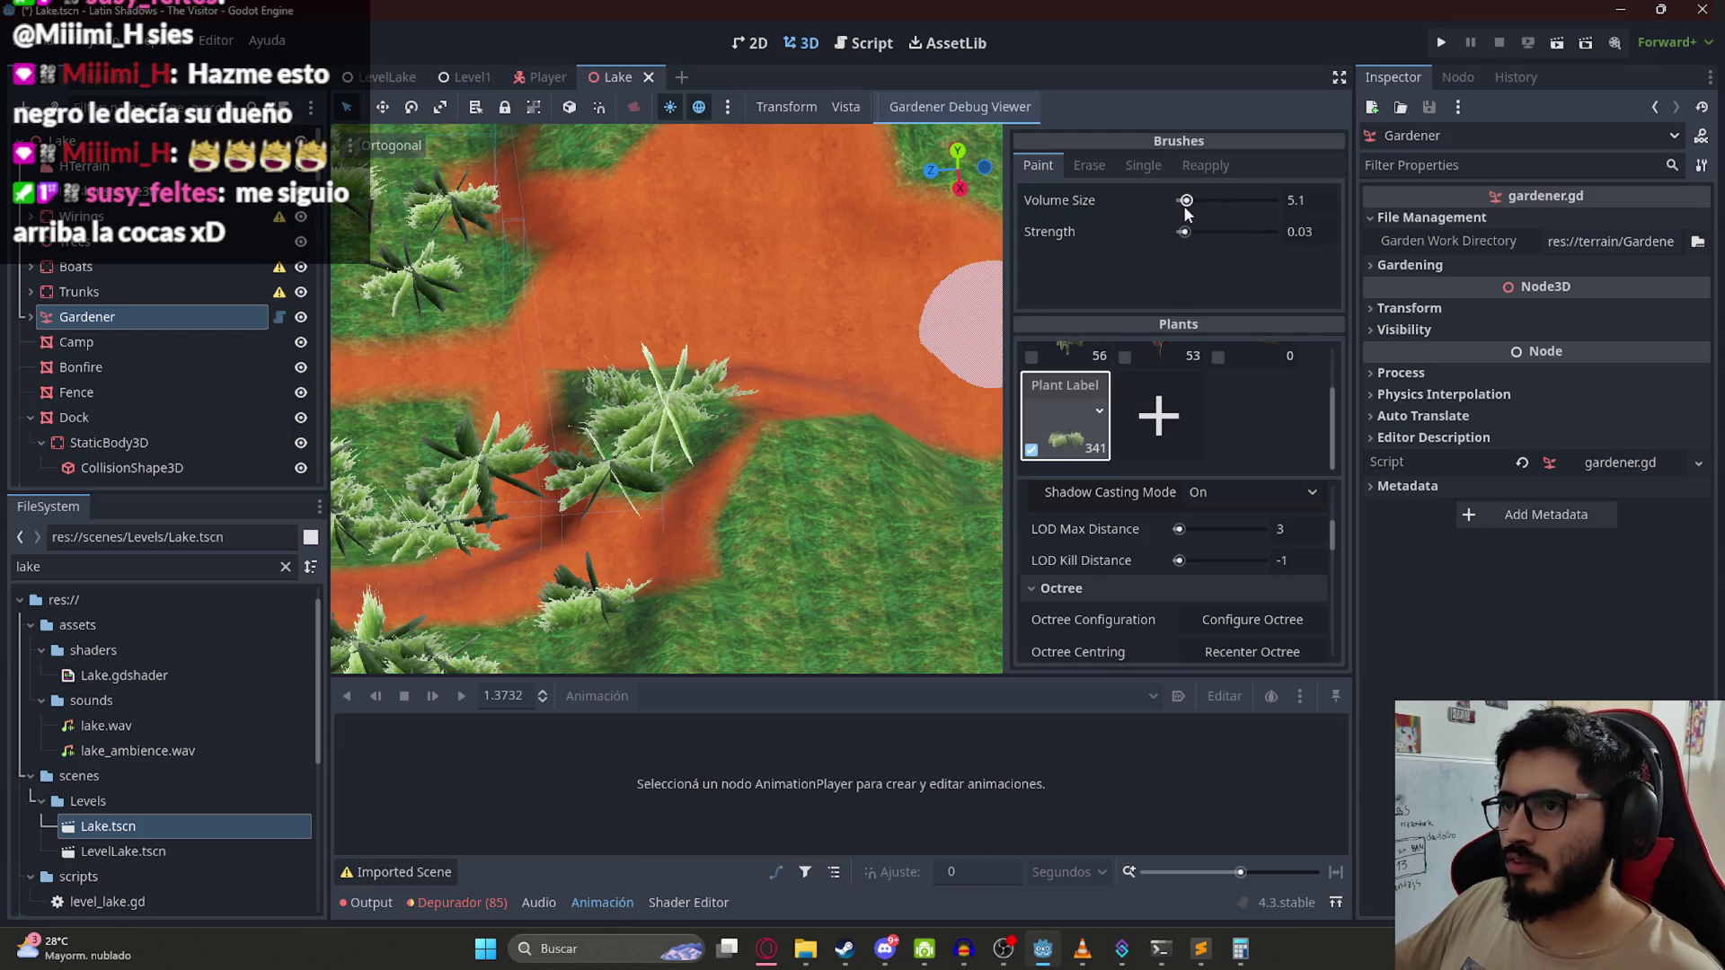
left_click_drag(622, 288, 666, 302)
key("ctrl+z")
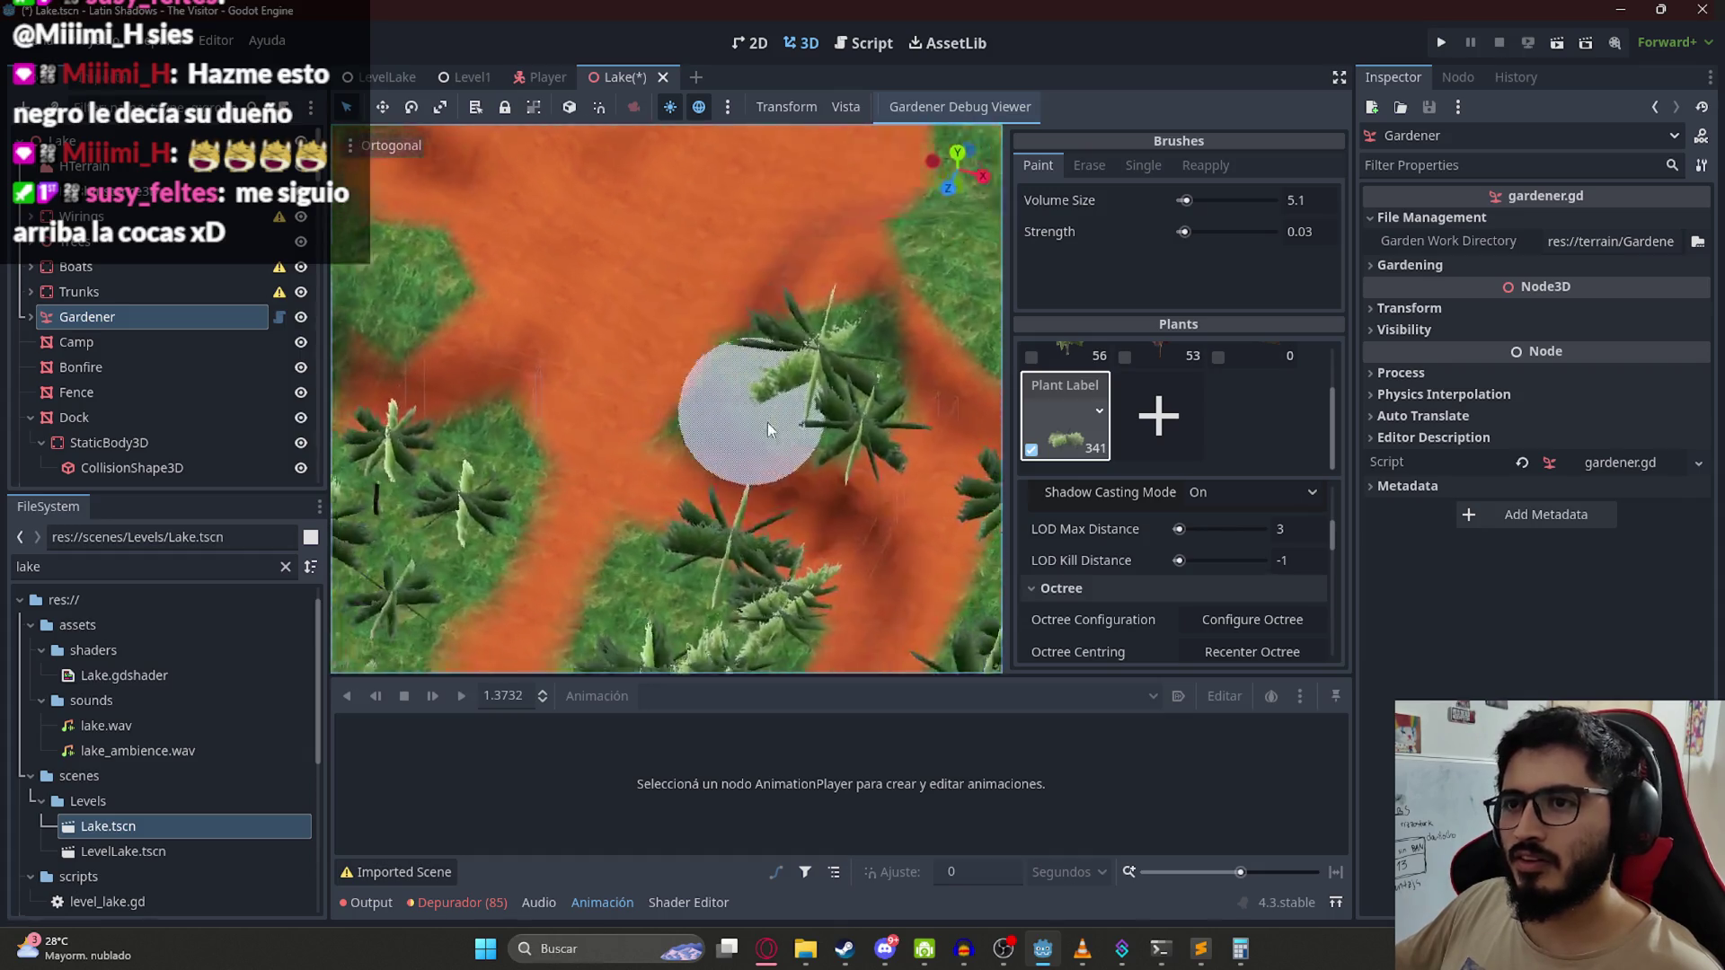
mouse_move(693, 366)
left_mouse_down()
mouse_move(629, 369)
mouse_move(613, 428)
left_mouse_up()
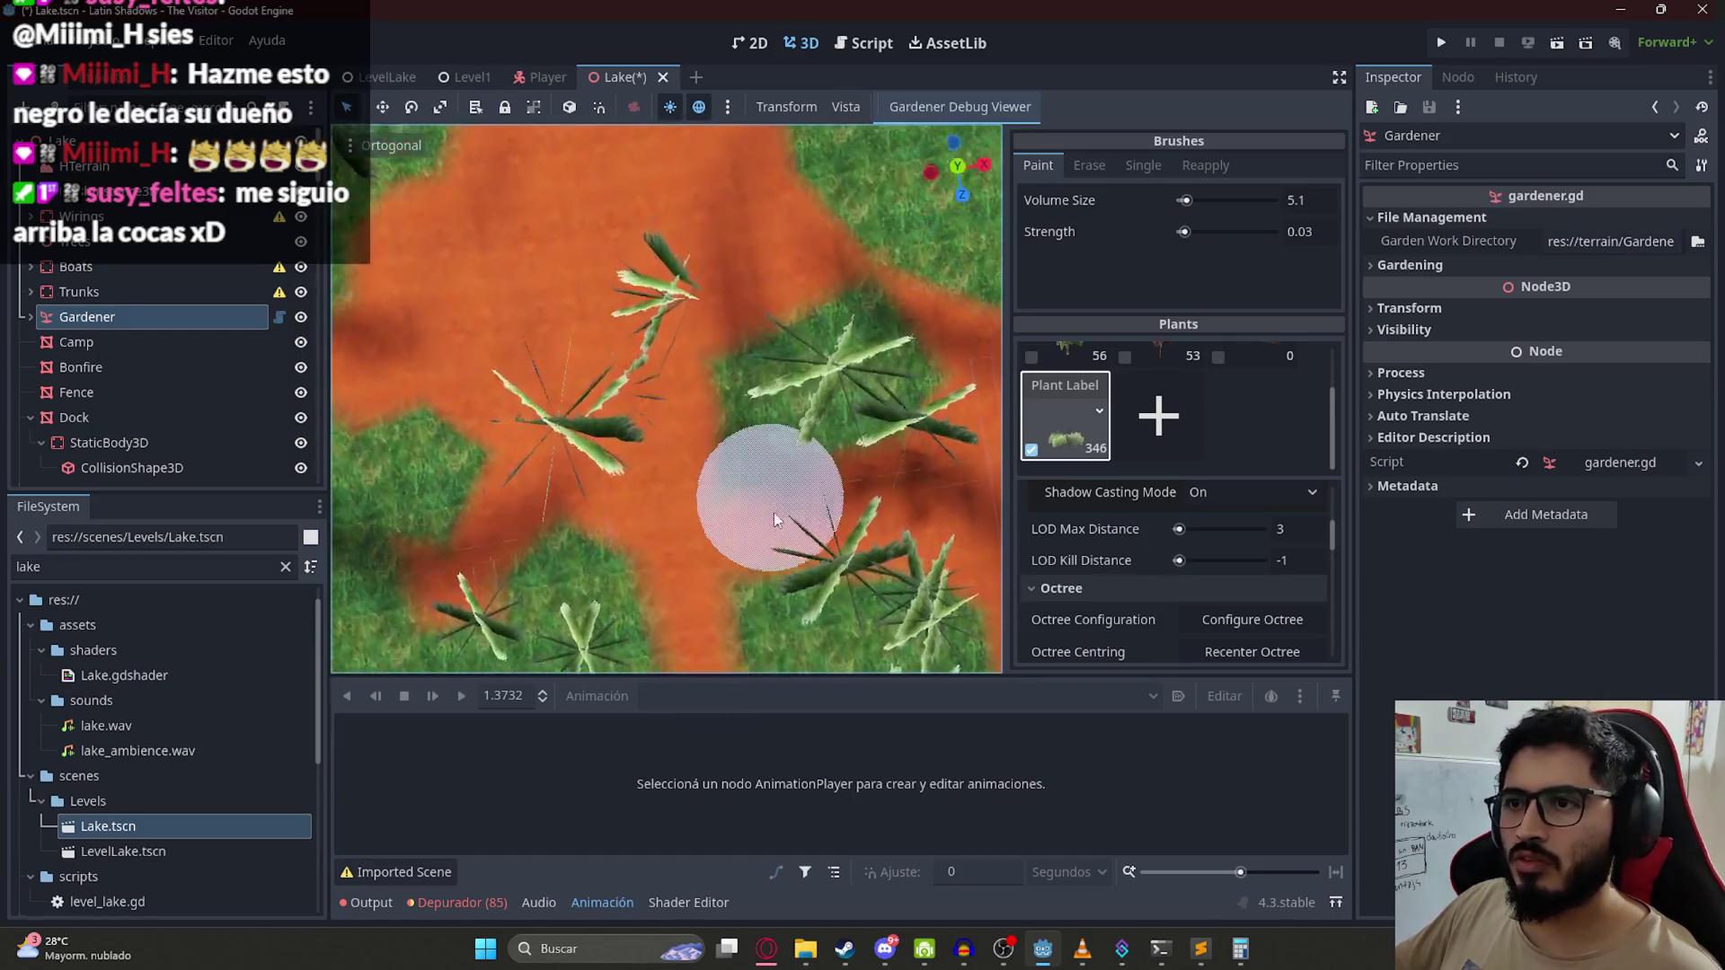
mouse_move(715, 411)
left_mouse_down()
mouse_move(498, 426)
mouse_move(771, 459)
left_mouse_up()
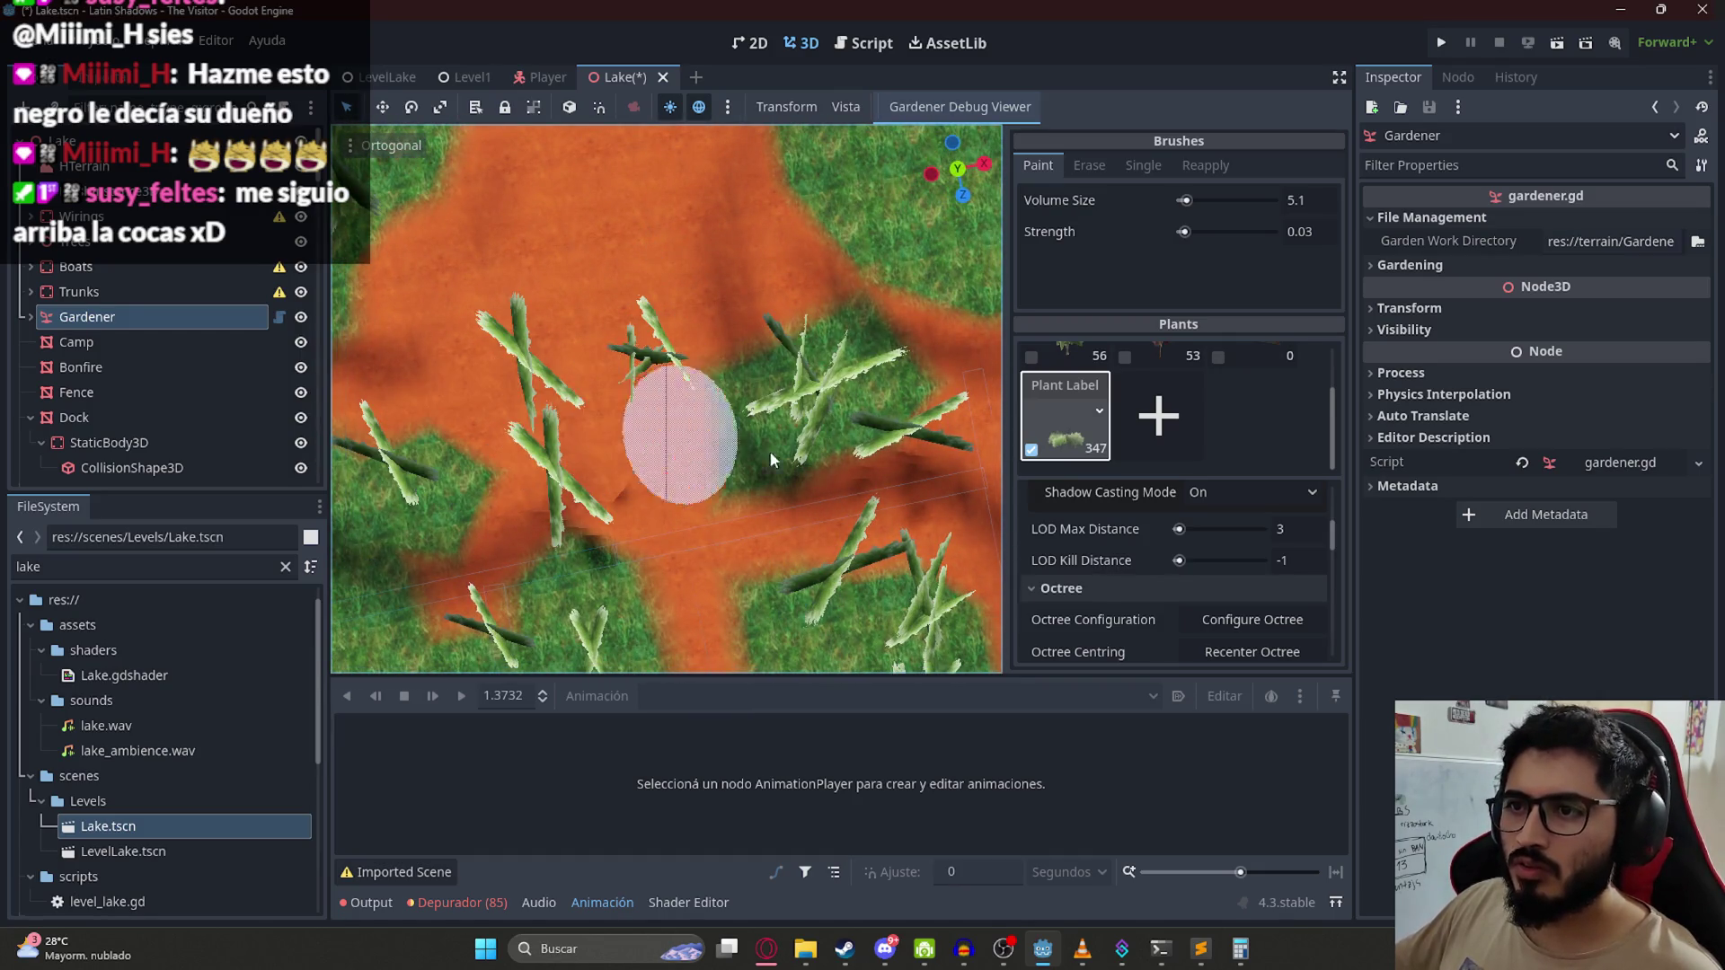
Step: Set brush volume size to 2.04, adjust strength, erase the central cluster, repaint, and save
left_click_drag(1184, 200, 1236, 231)
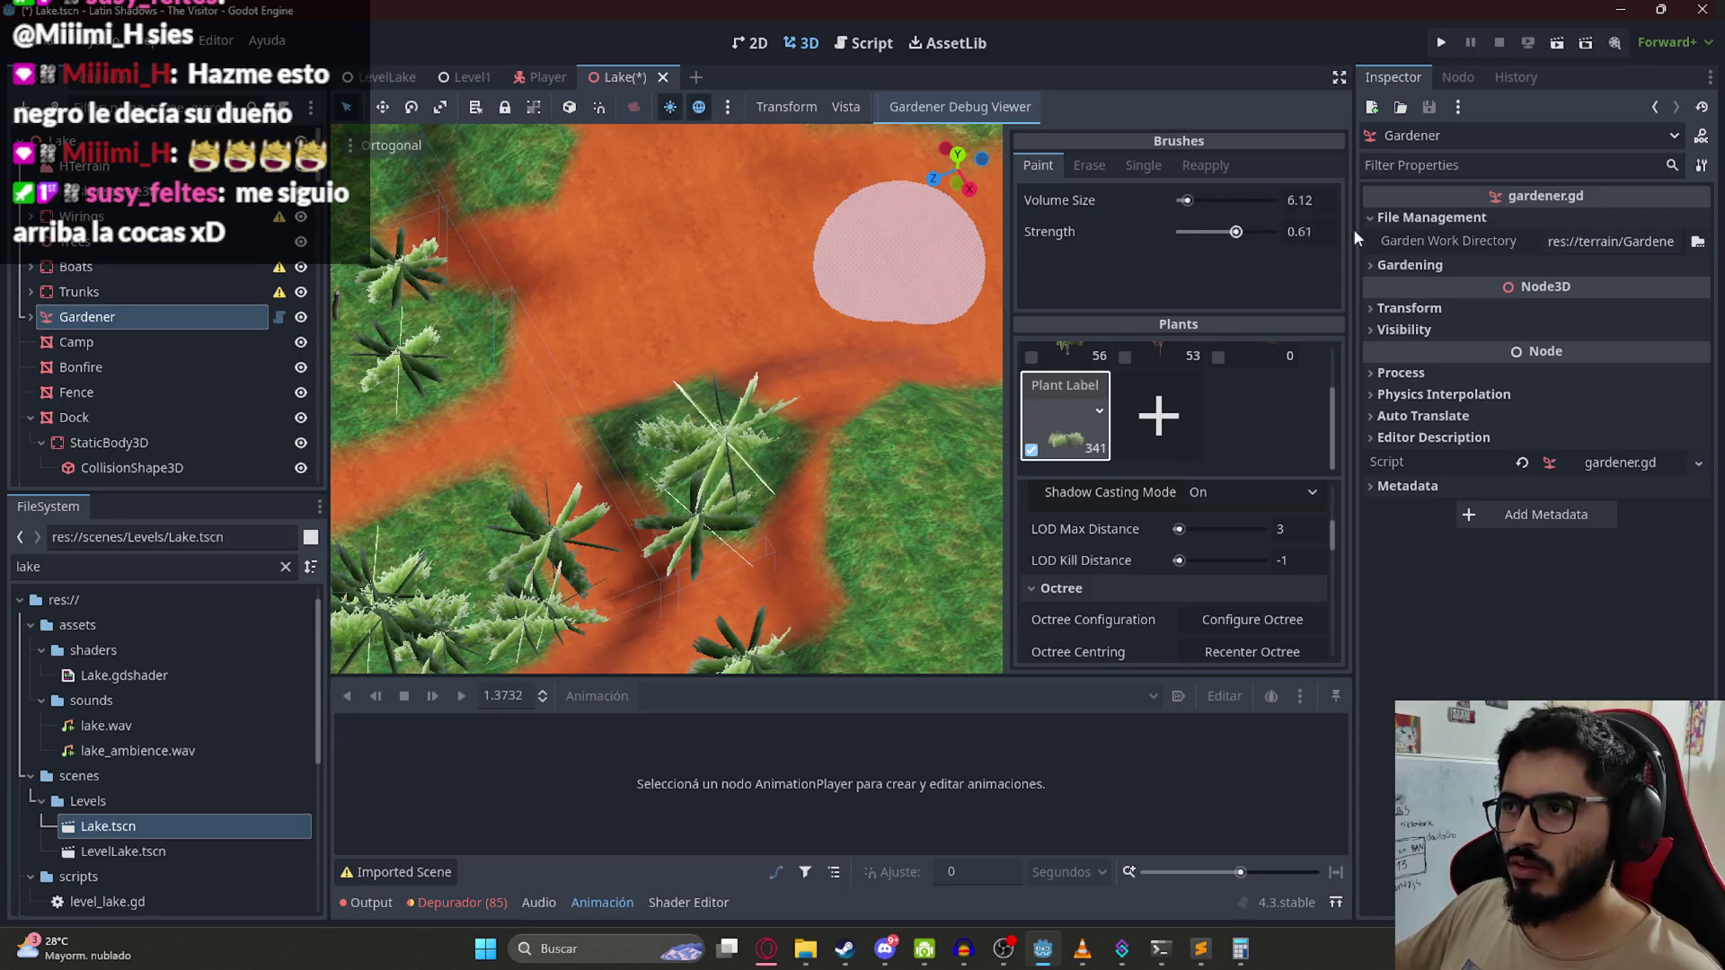
left_click(1271, 232)
left_click(1184, 201)
mouse_move(624, 458)
left_mouse_down()
mouse_move(673, 449)
mouse_move(631, 433)
mouse_move(652, 443)
left_mouse_up()
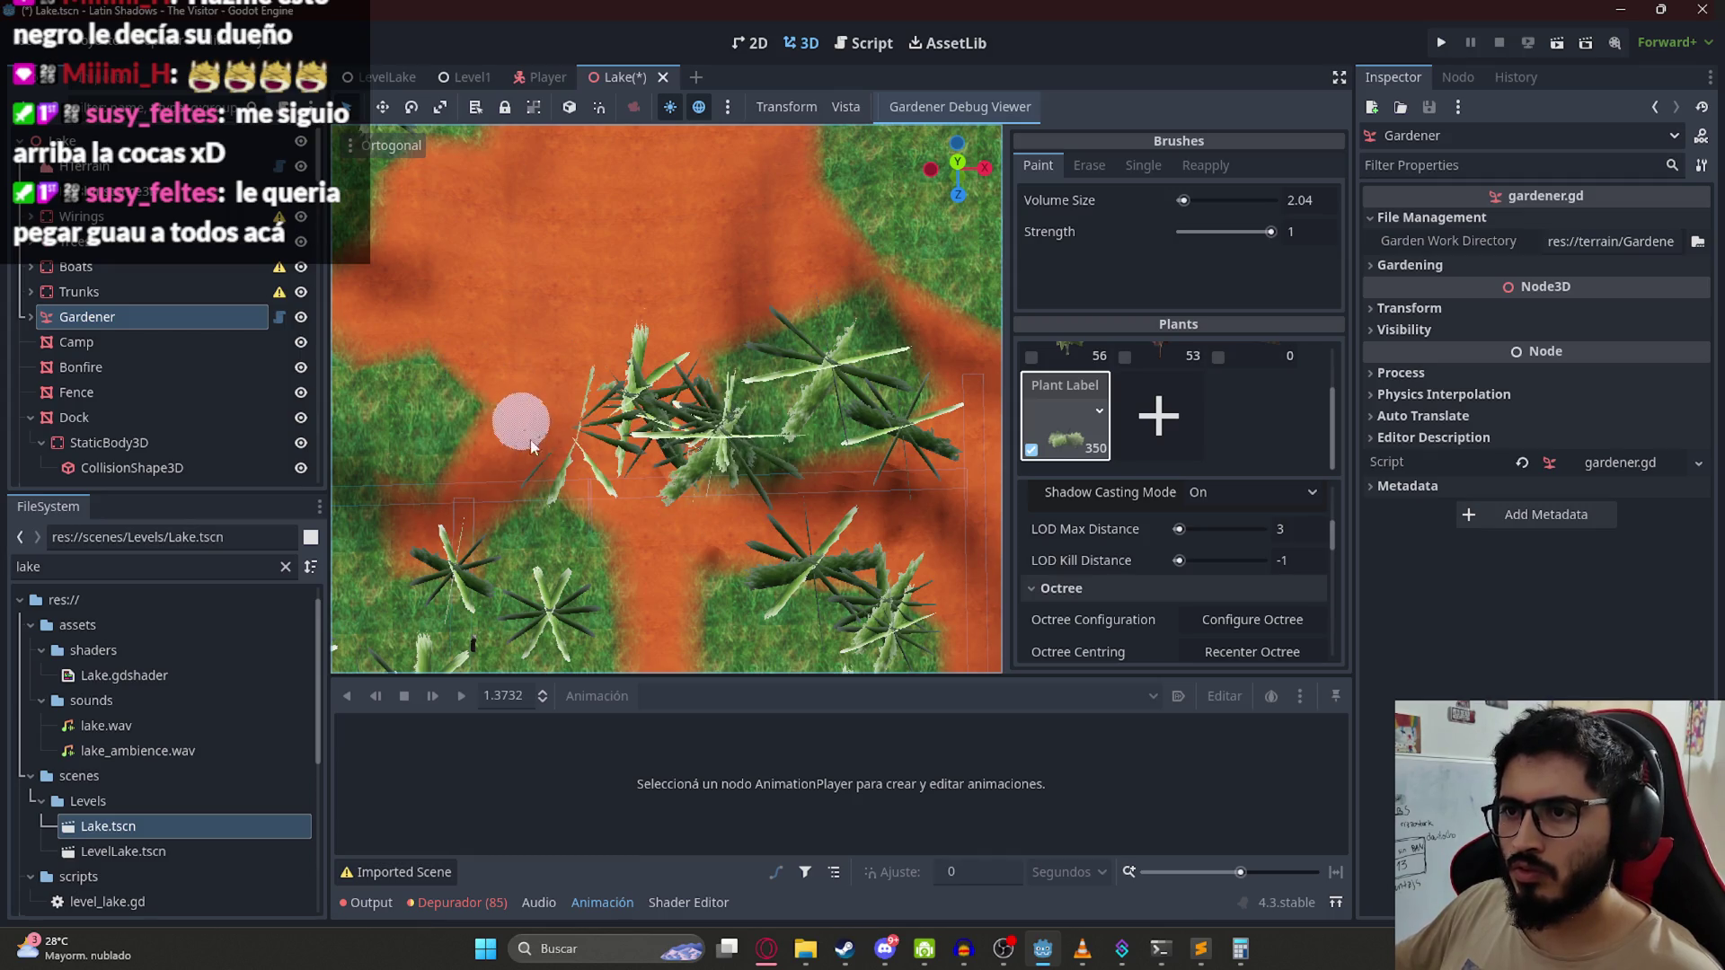
left_click_drag(530, 439, 516, 406)
mouse_move(656, 472)
left_mouse_down()
mouse_move(641, 243)
mouse_move(669, 337)
mouse_move(704, 354)
mouse_move(697, 313)
mouse_move(692, 336)
left_mouse_up()
key("ctrl+s")
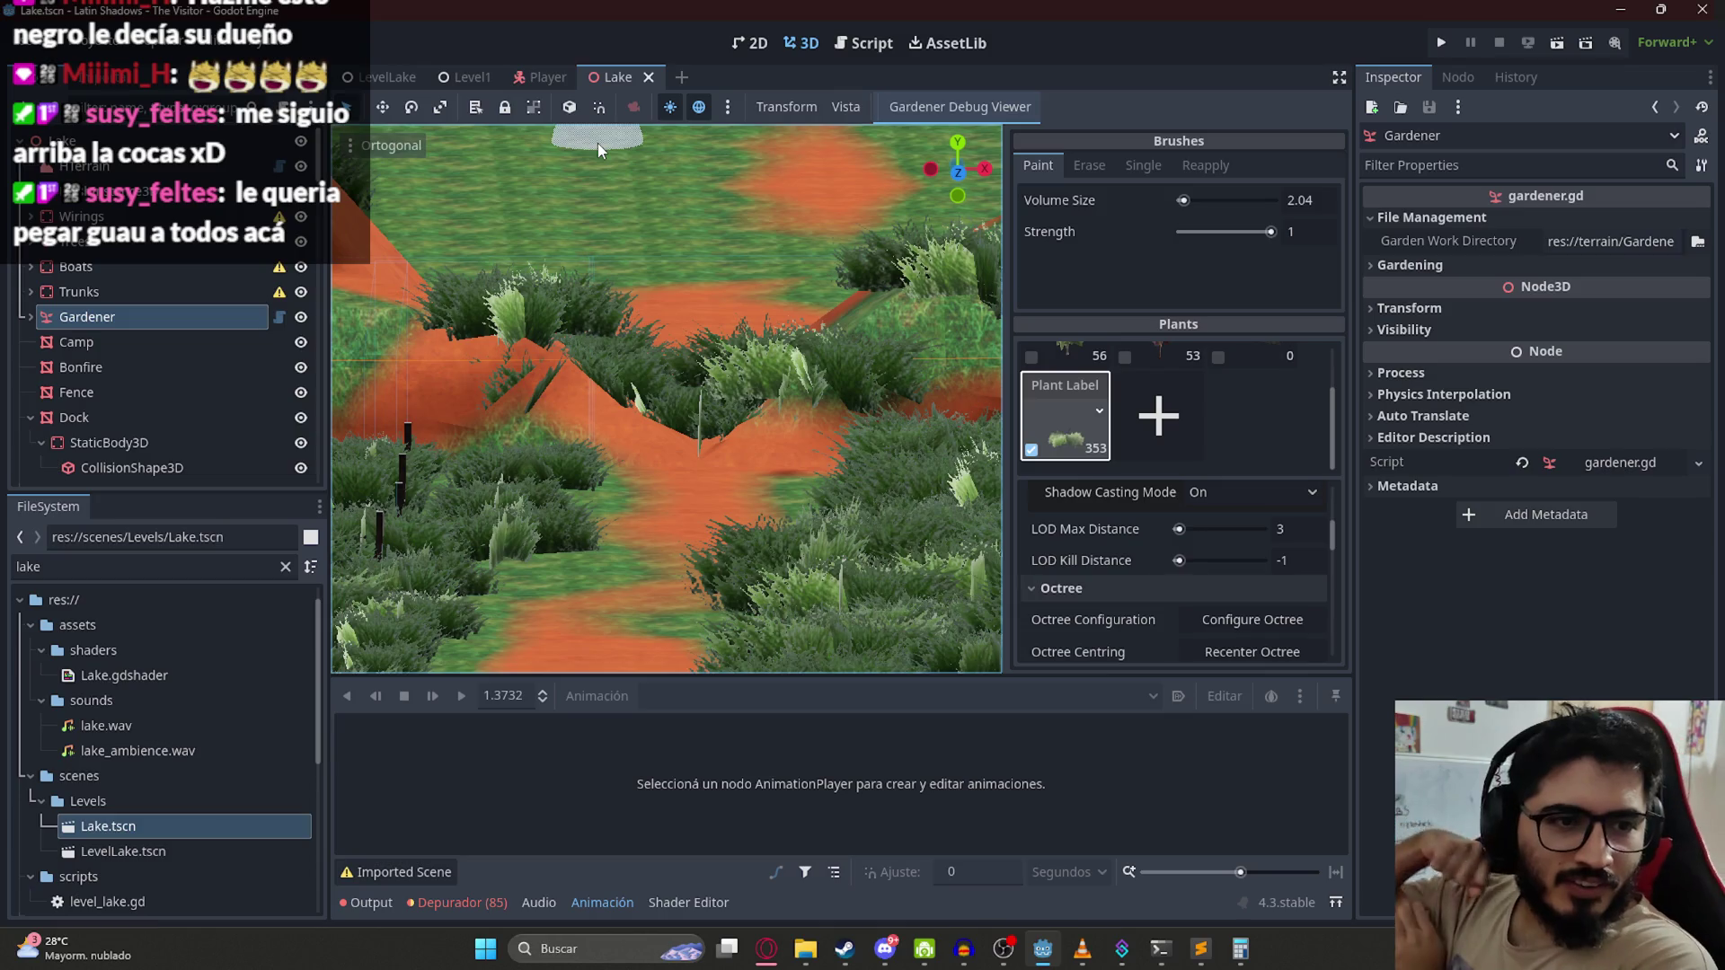
Step: Paint and erase spiky grass beside the path, then adjust the Random Scale Range
mouse_move(597, 143)
left_mouse_down()
mouse_move(789, 518)
mouse_move(776, 487)
mouse_move(704, 455)
mouse_move(674, 481)
mouse_move(774, 453)
left_mouse_up()
scroll(762, 468, "up", 3)
key("ctrl+s")
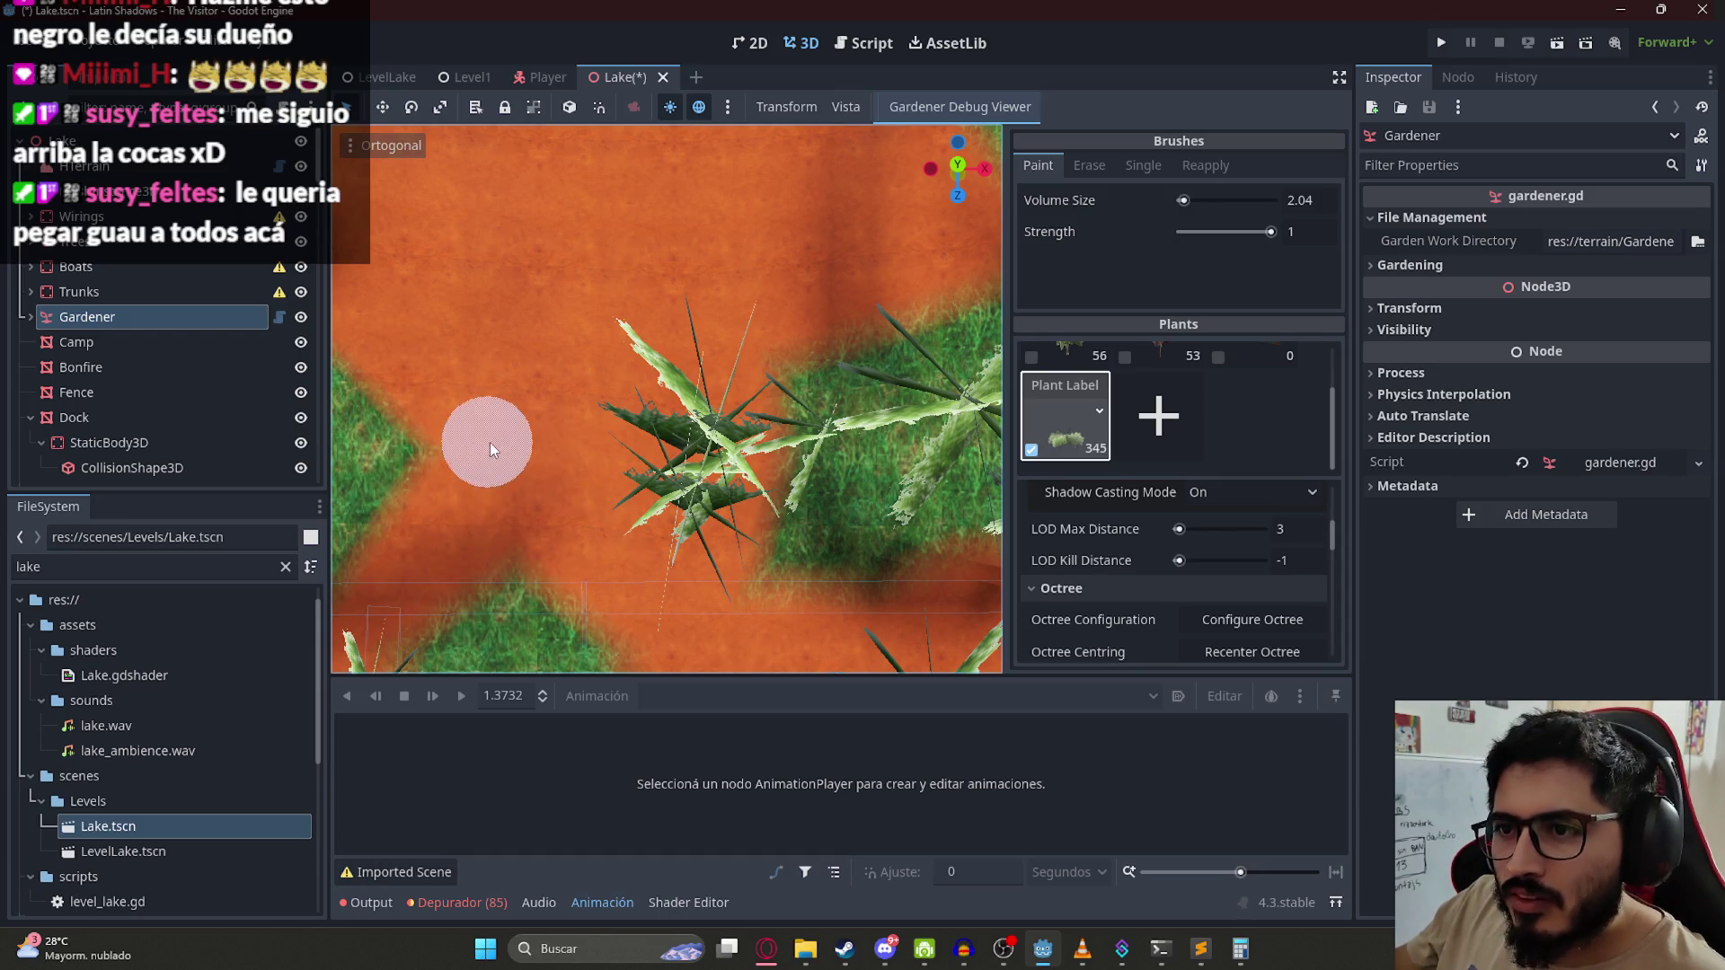
mouse_move(492, 443)
left_mouse_down()
mouse_move(419, 445)
mouse_move(440, 449)
left_mouse_up()
left_click(523, 441, "shift")
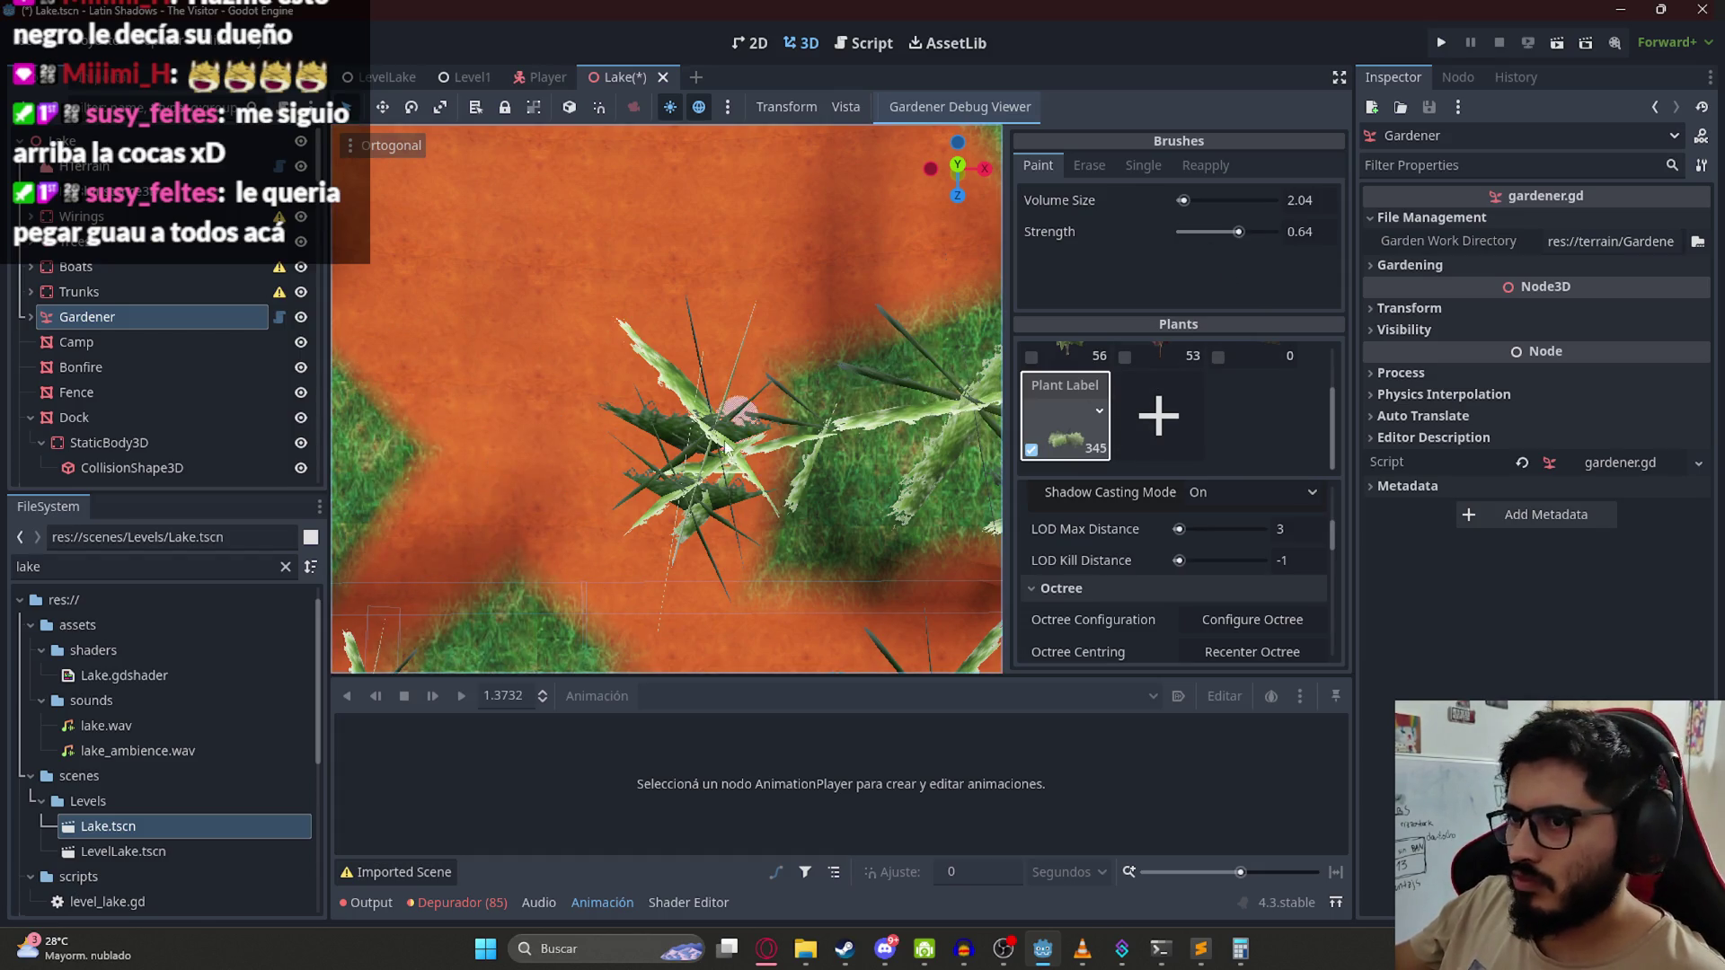
left_click(770, 476, "shift")
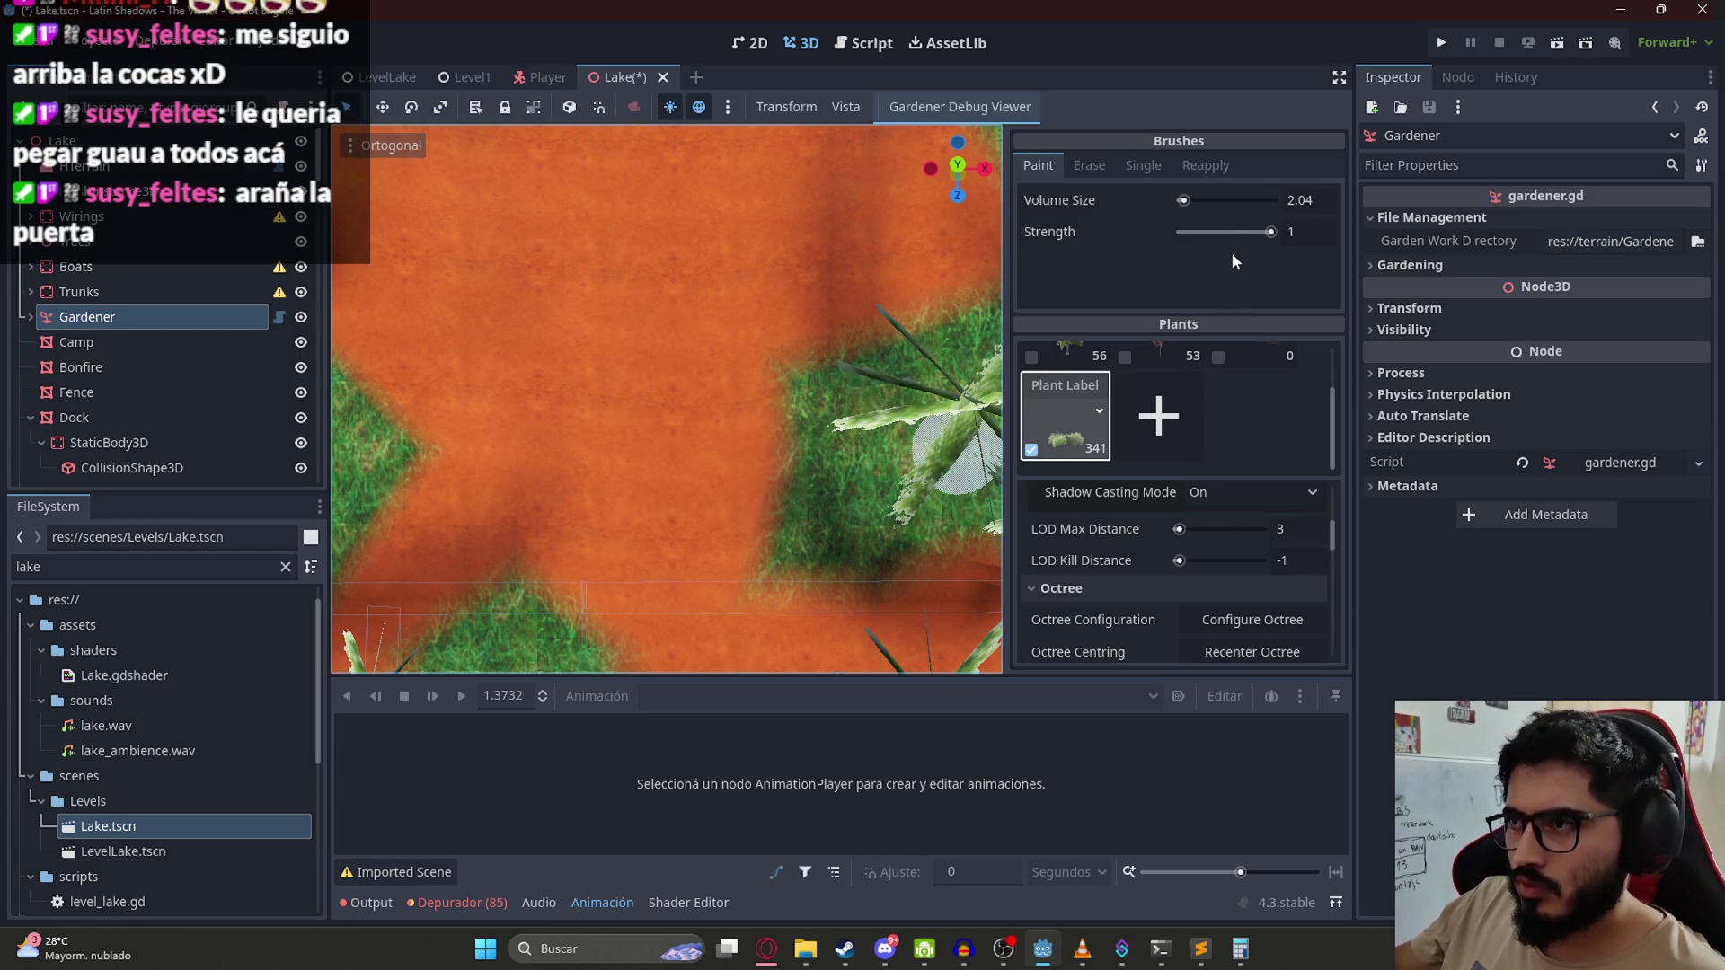
left_click(692, 454, "shift")
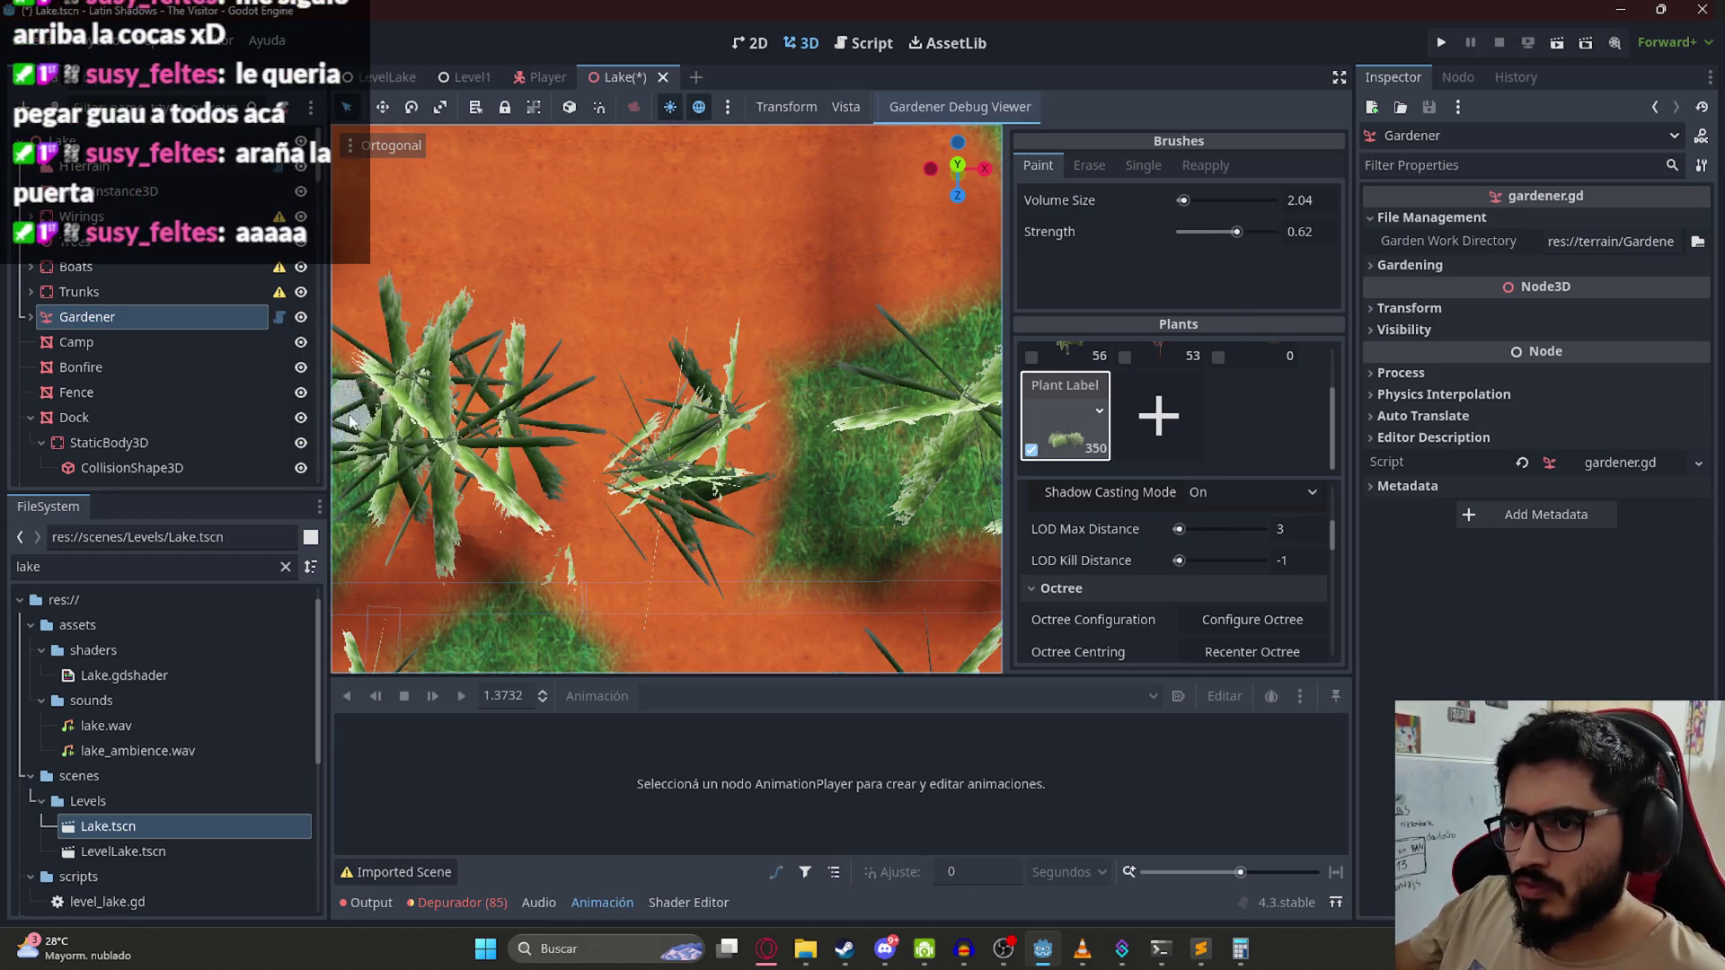
mouse_move(604, 463)
left_mouse_down()
mouse_move(673, 422)
mouse_move(718, 449)
mouse_move(665, 460)
left_mouse_up()
left_click_drag(809, 460, 853, 510)
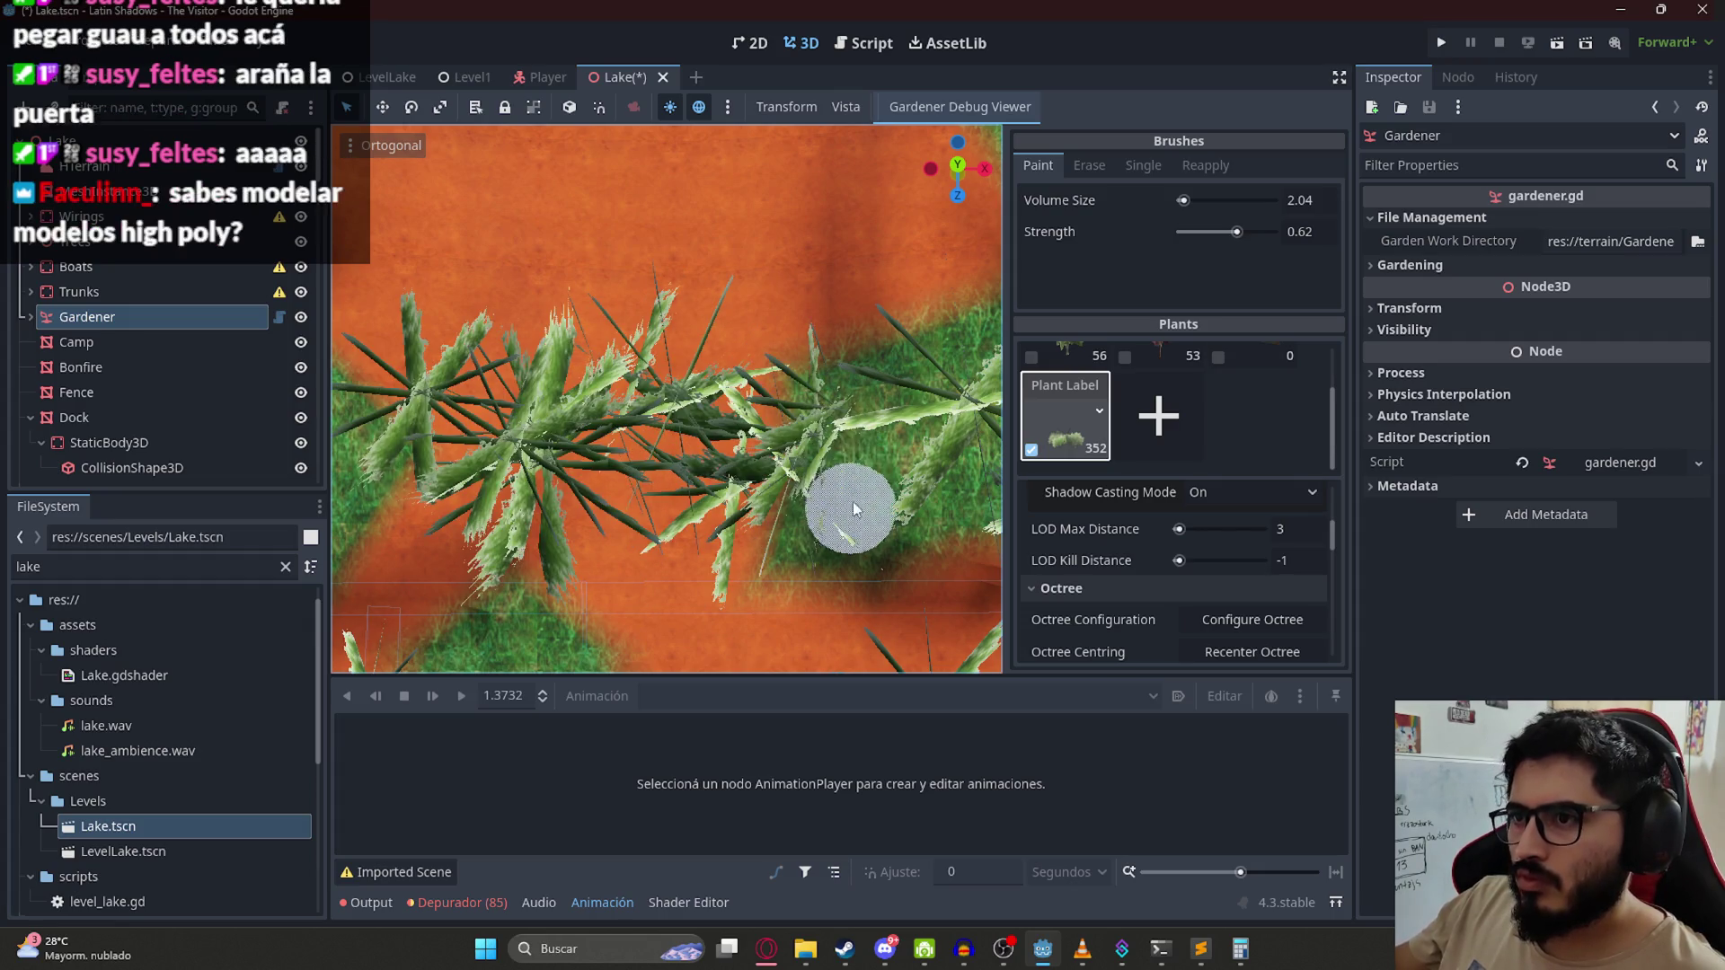
scroll(820, 309, "down", 5)
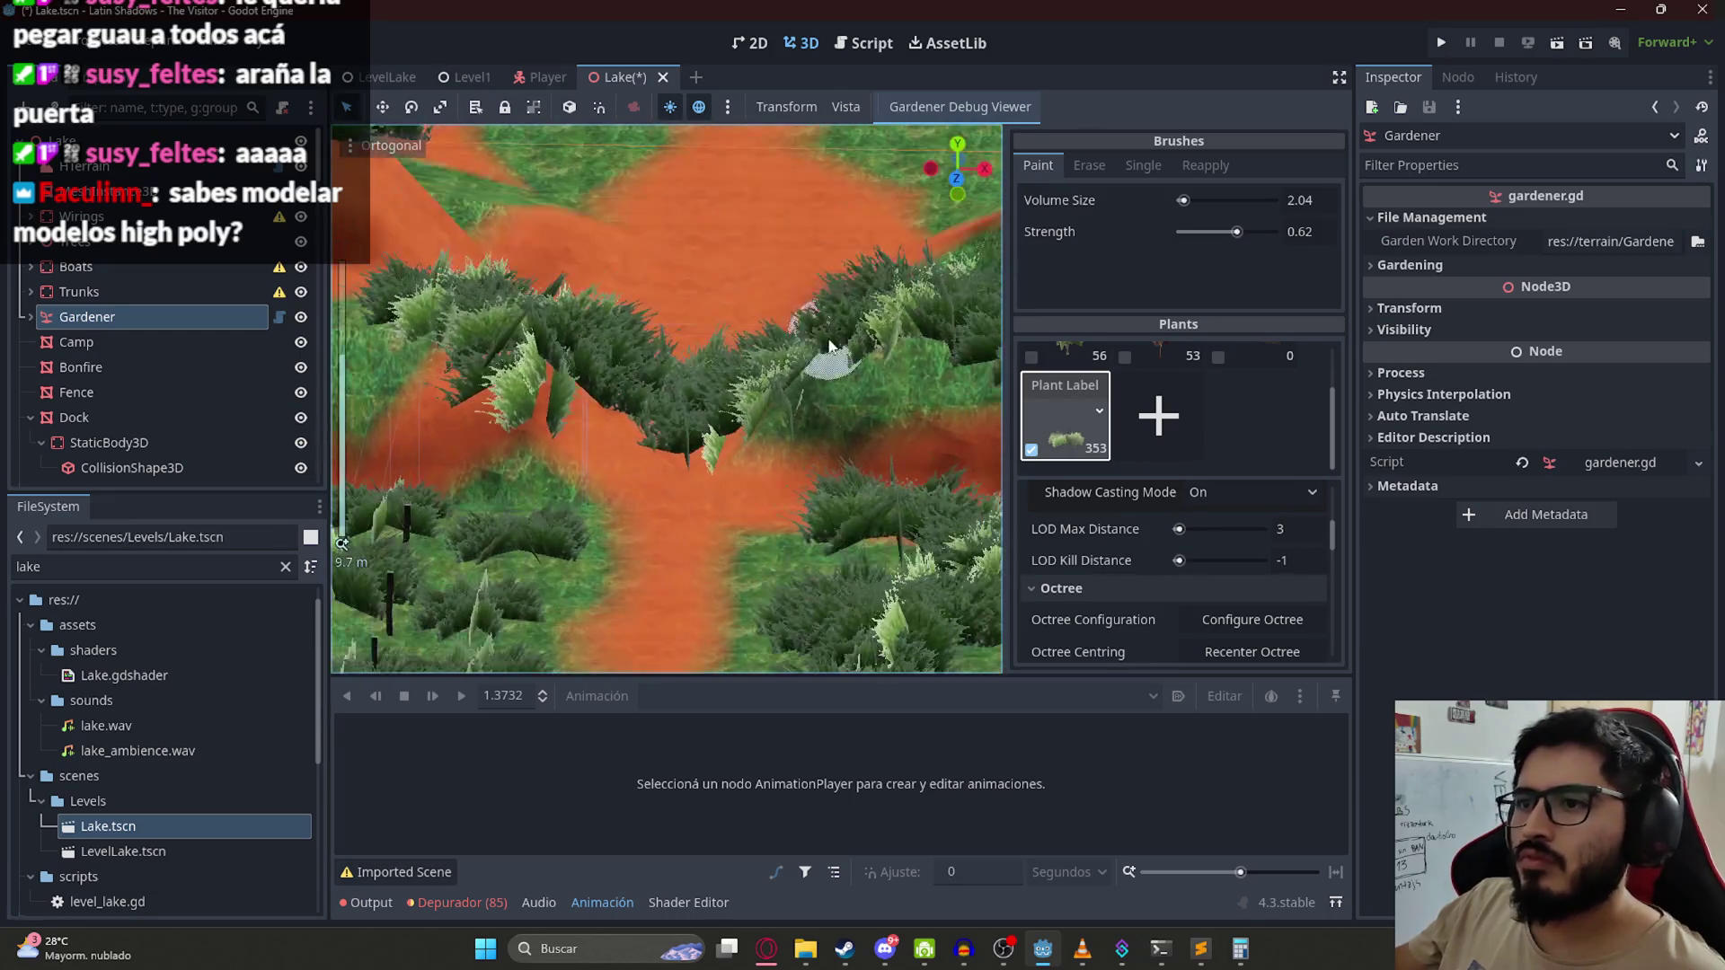
scroll(810, 294, "up", 5)
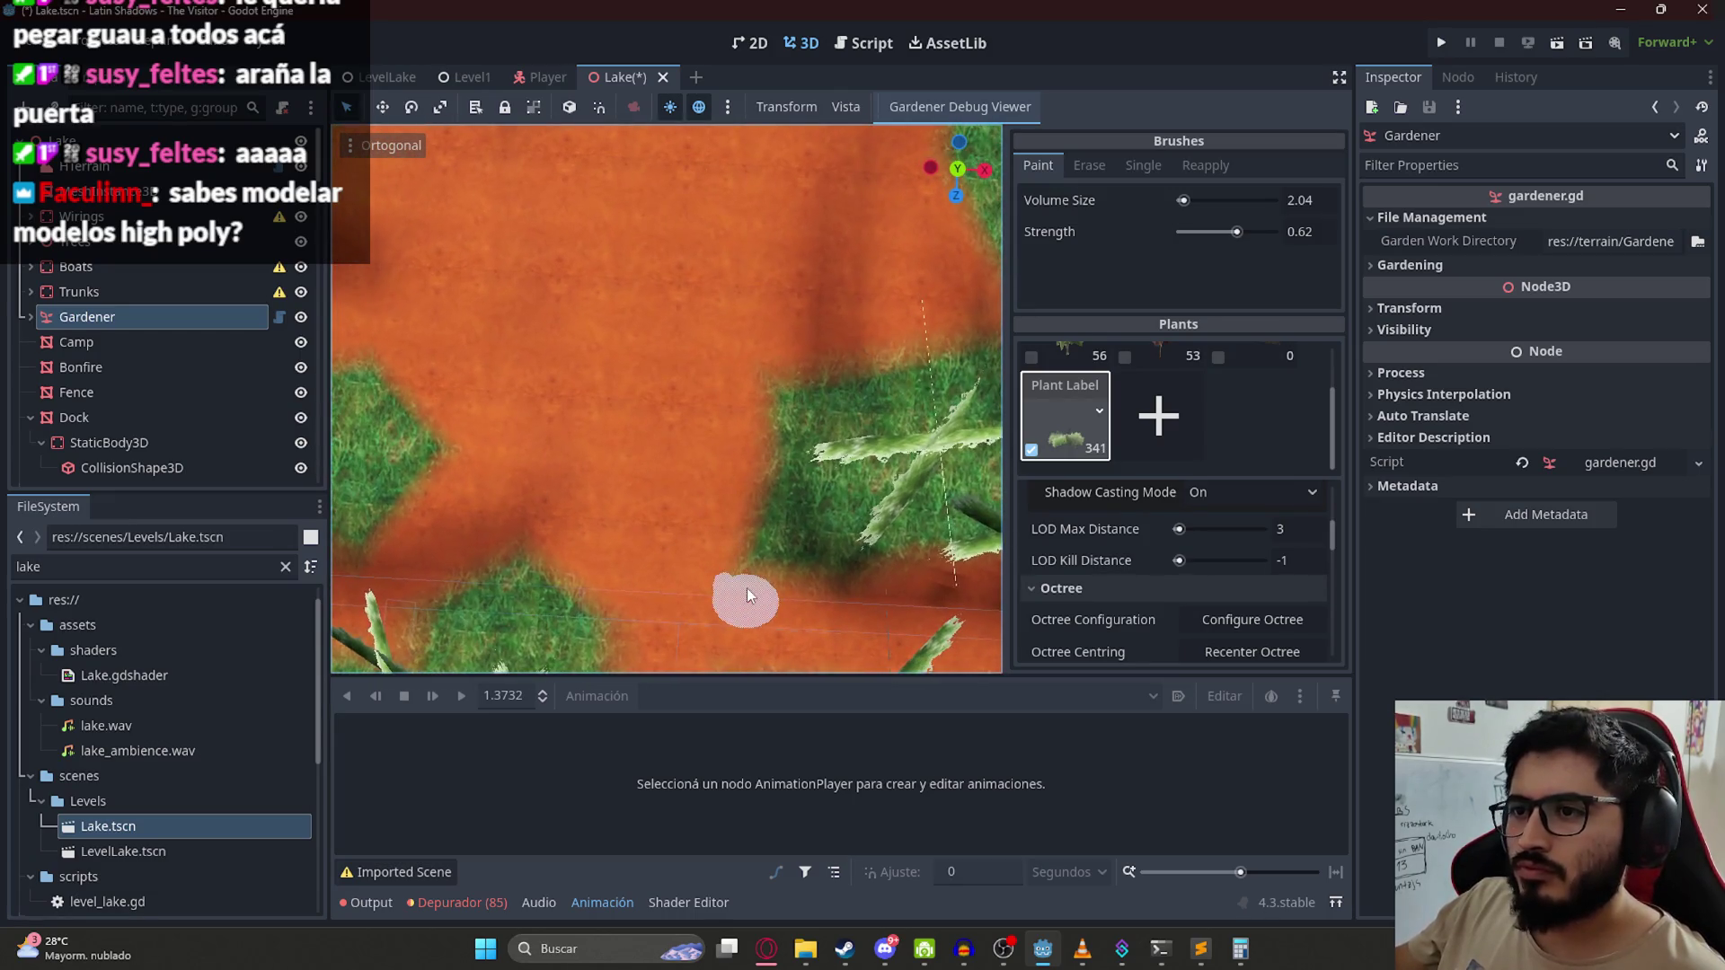
left_click_drag(1332, 536, 1333, 577)
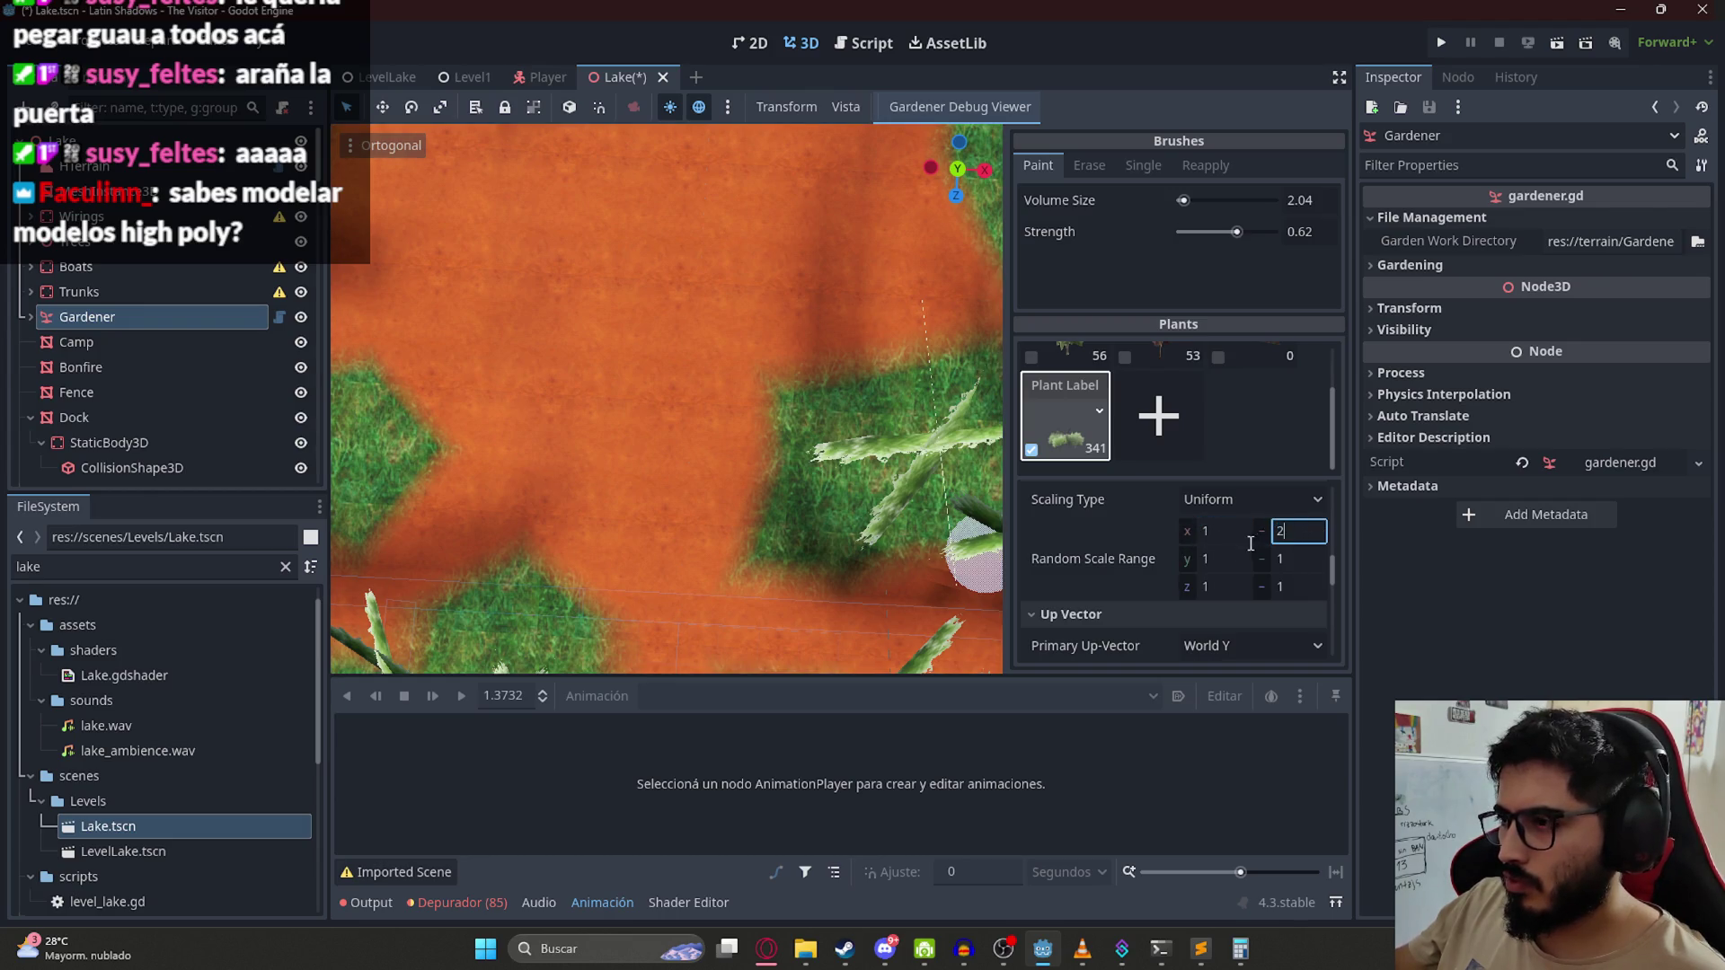
Step: Set Random Scale Range to 2 on every axis and paint large crossed-grass near the path, saving Lake
left_click_drag(653, 435, 712, 438)
key("ctrl+s")
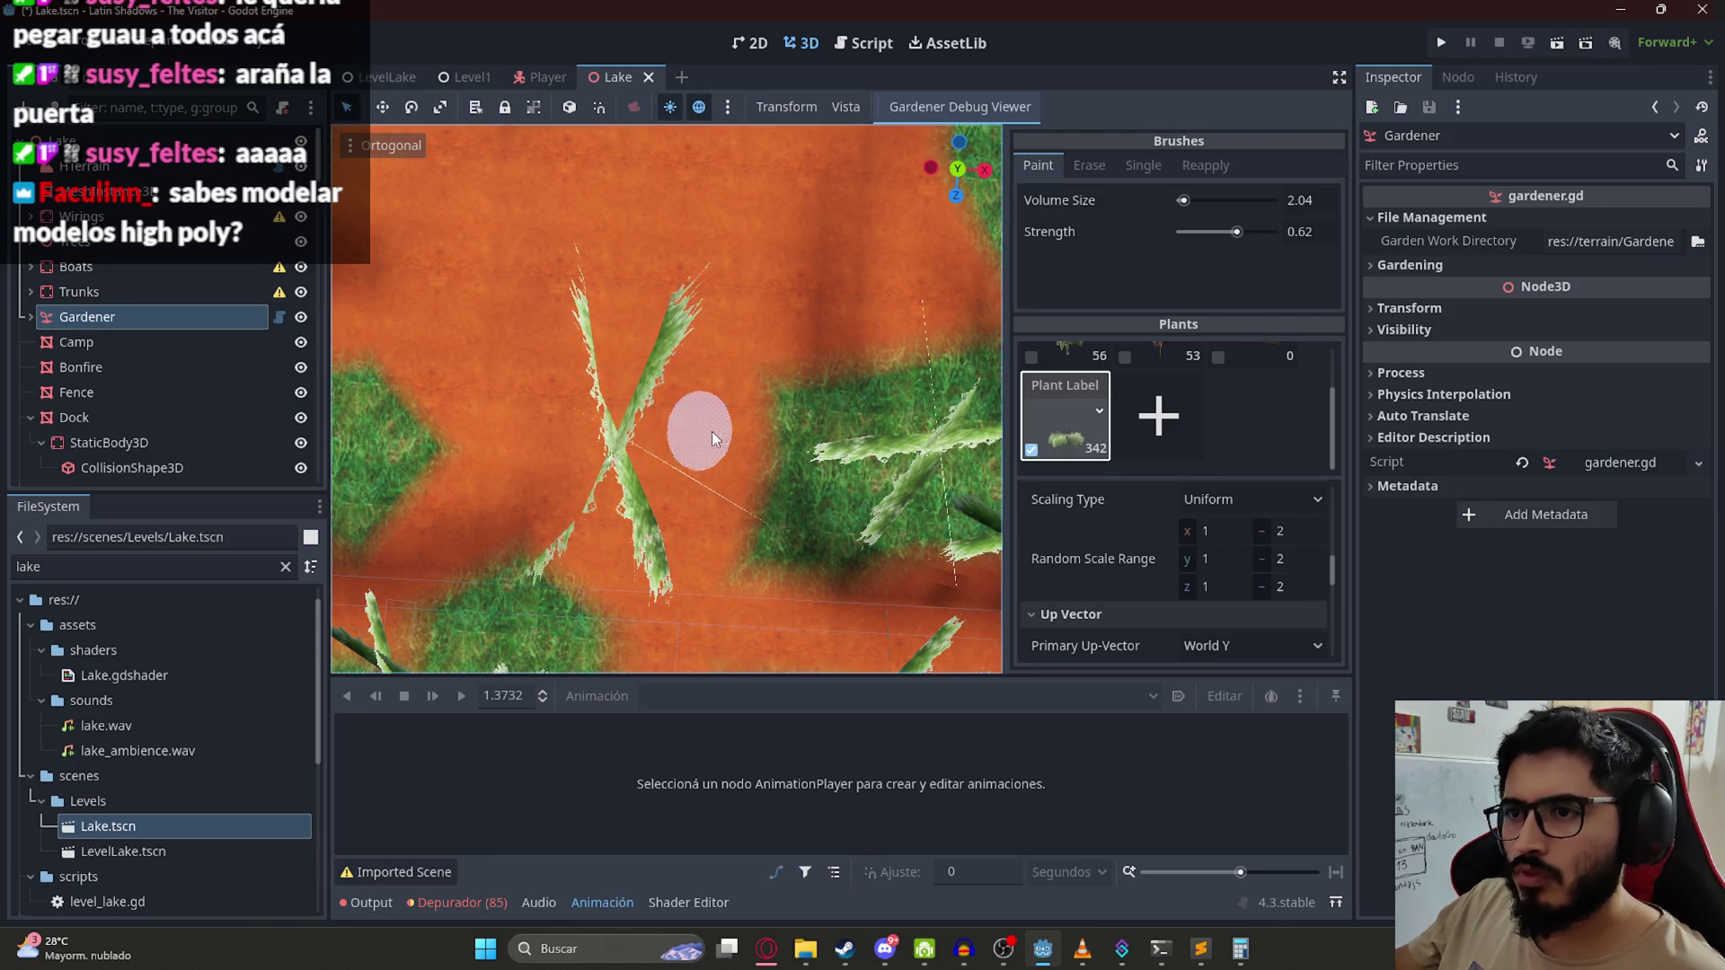
key("ctrl+s")
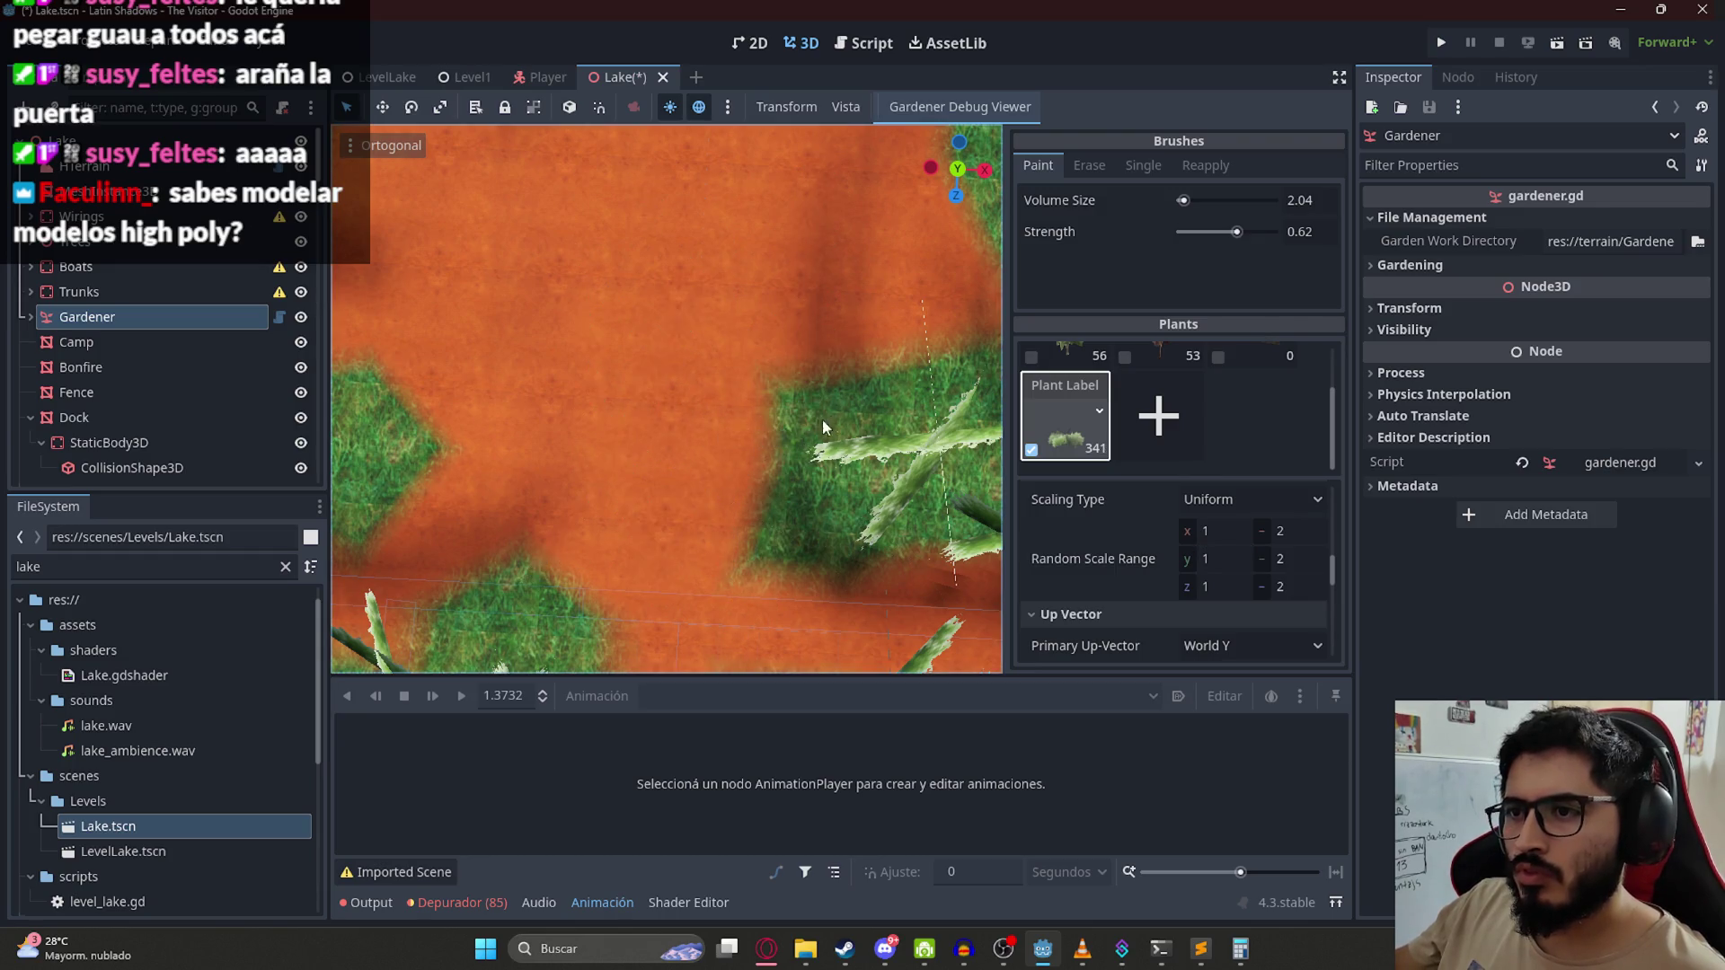
key("ctrl+s")
mouse_move(672, 446)
left_mouse_down()
mouse_move(769, 504)
mouse_move(827, 311)
mouse_move(806, 409)
left_mouse_up()
key("ctrl+z")
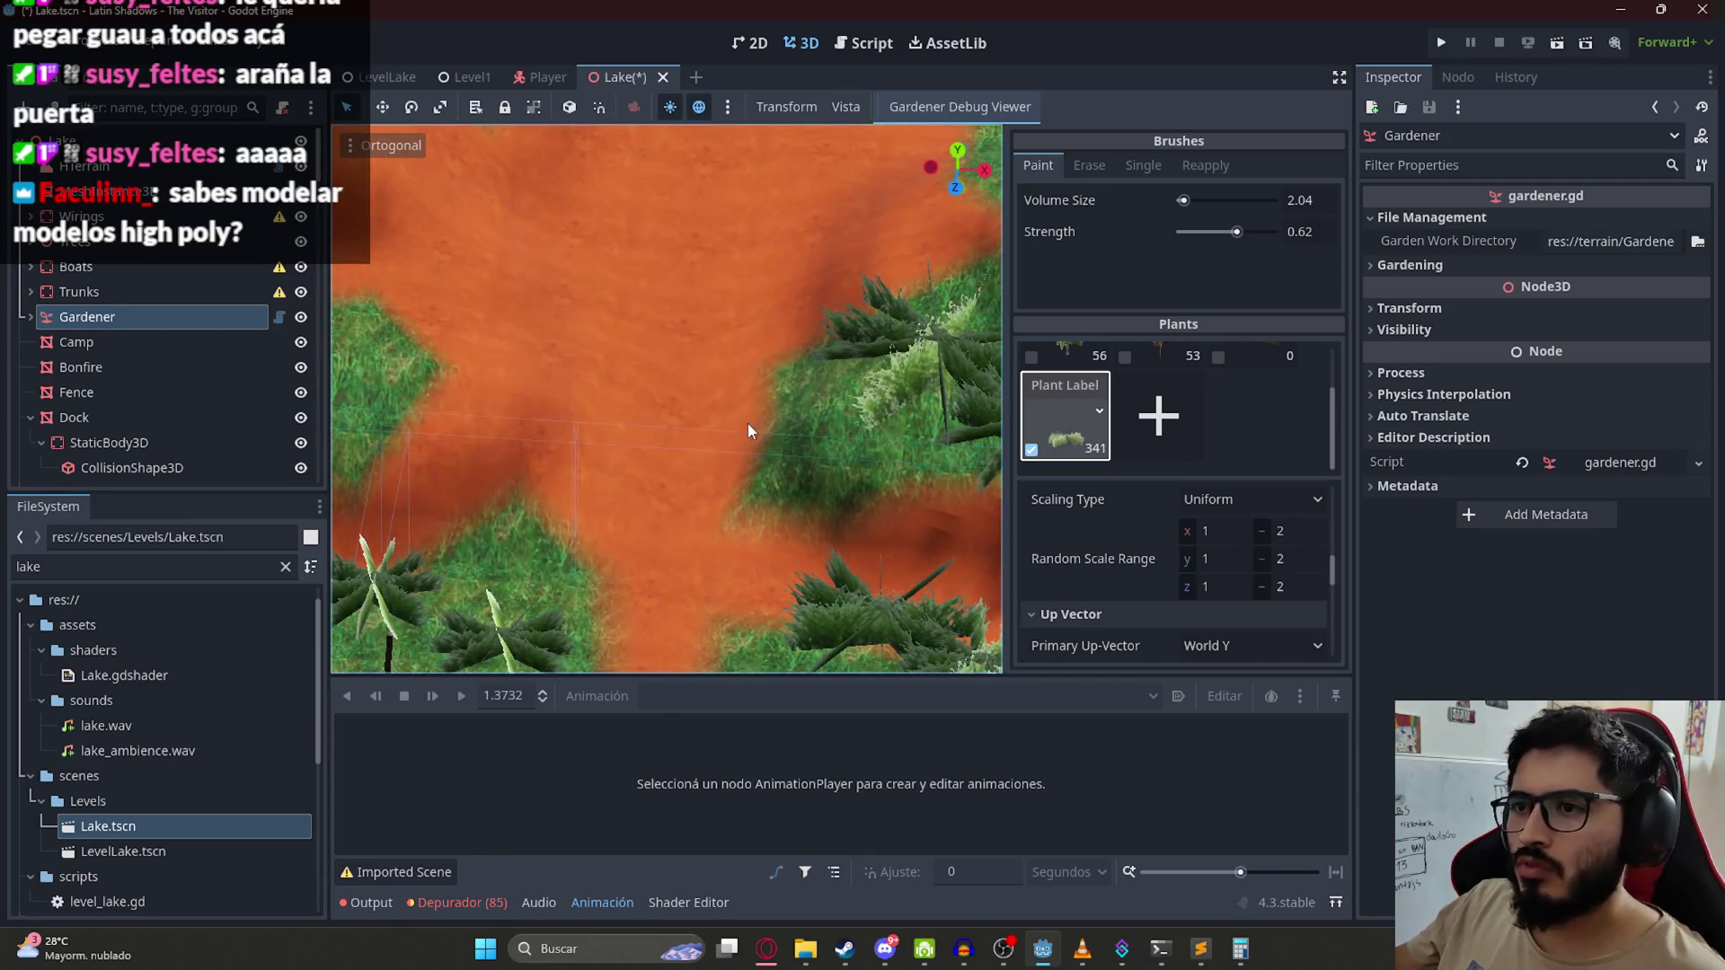
left_click(754, 423)
key("ctrl+s")
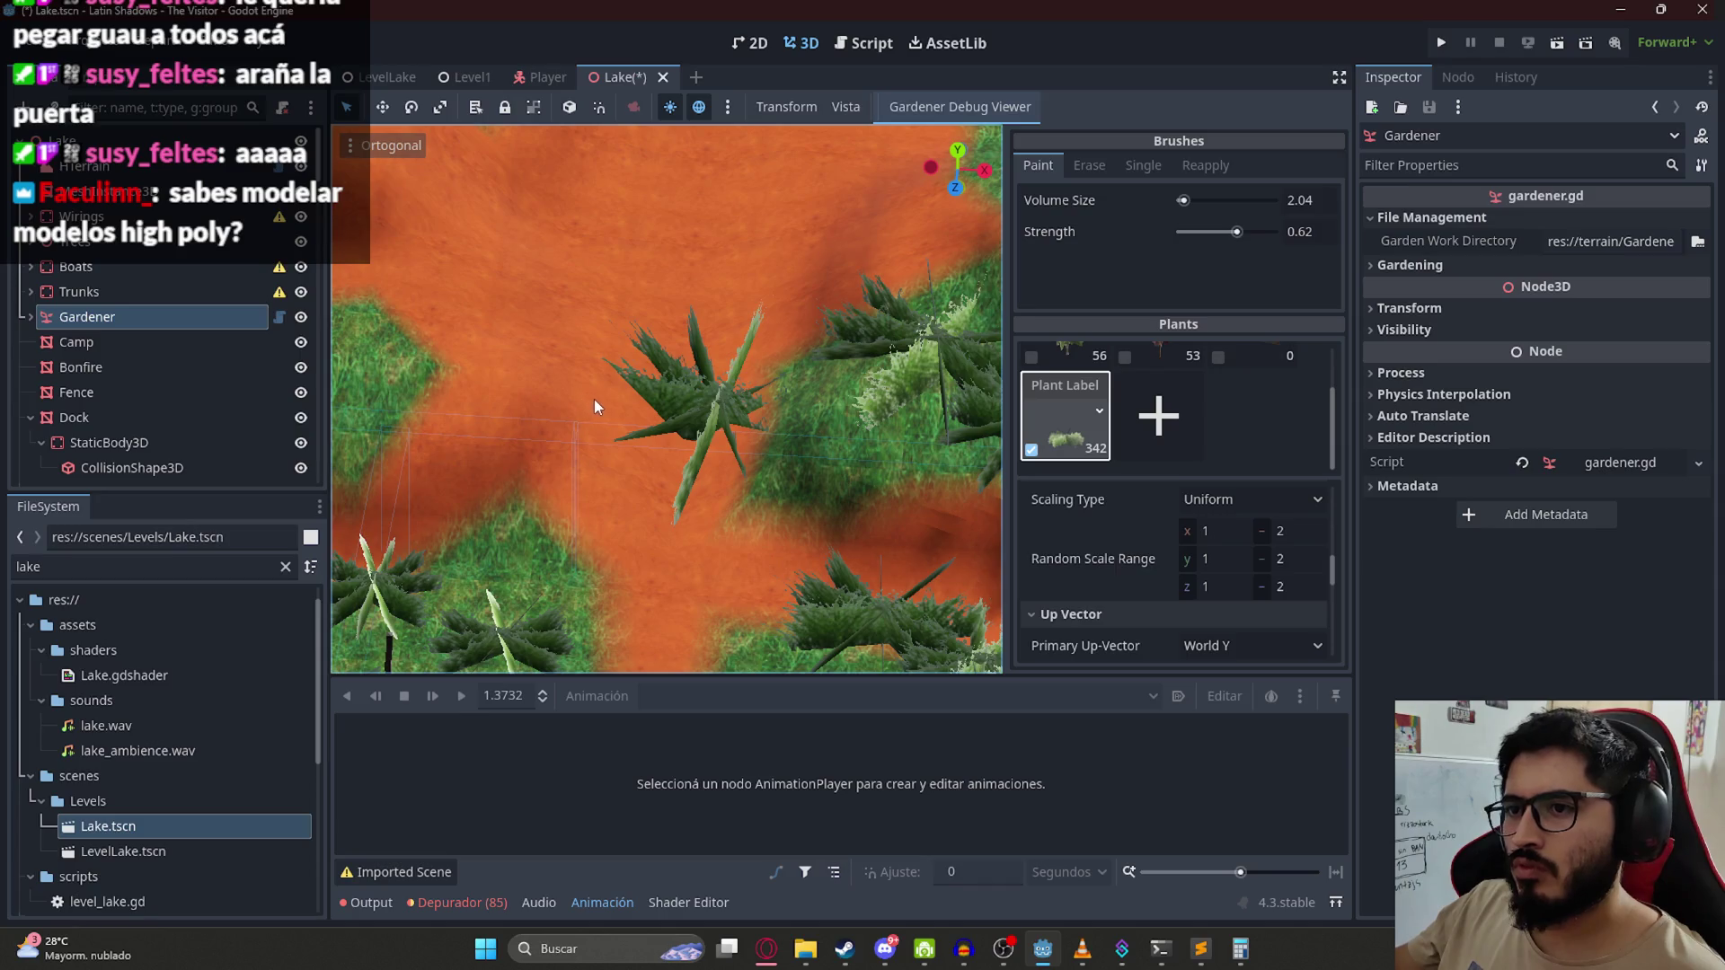
left_click(618, 415)
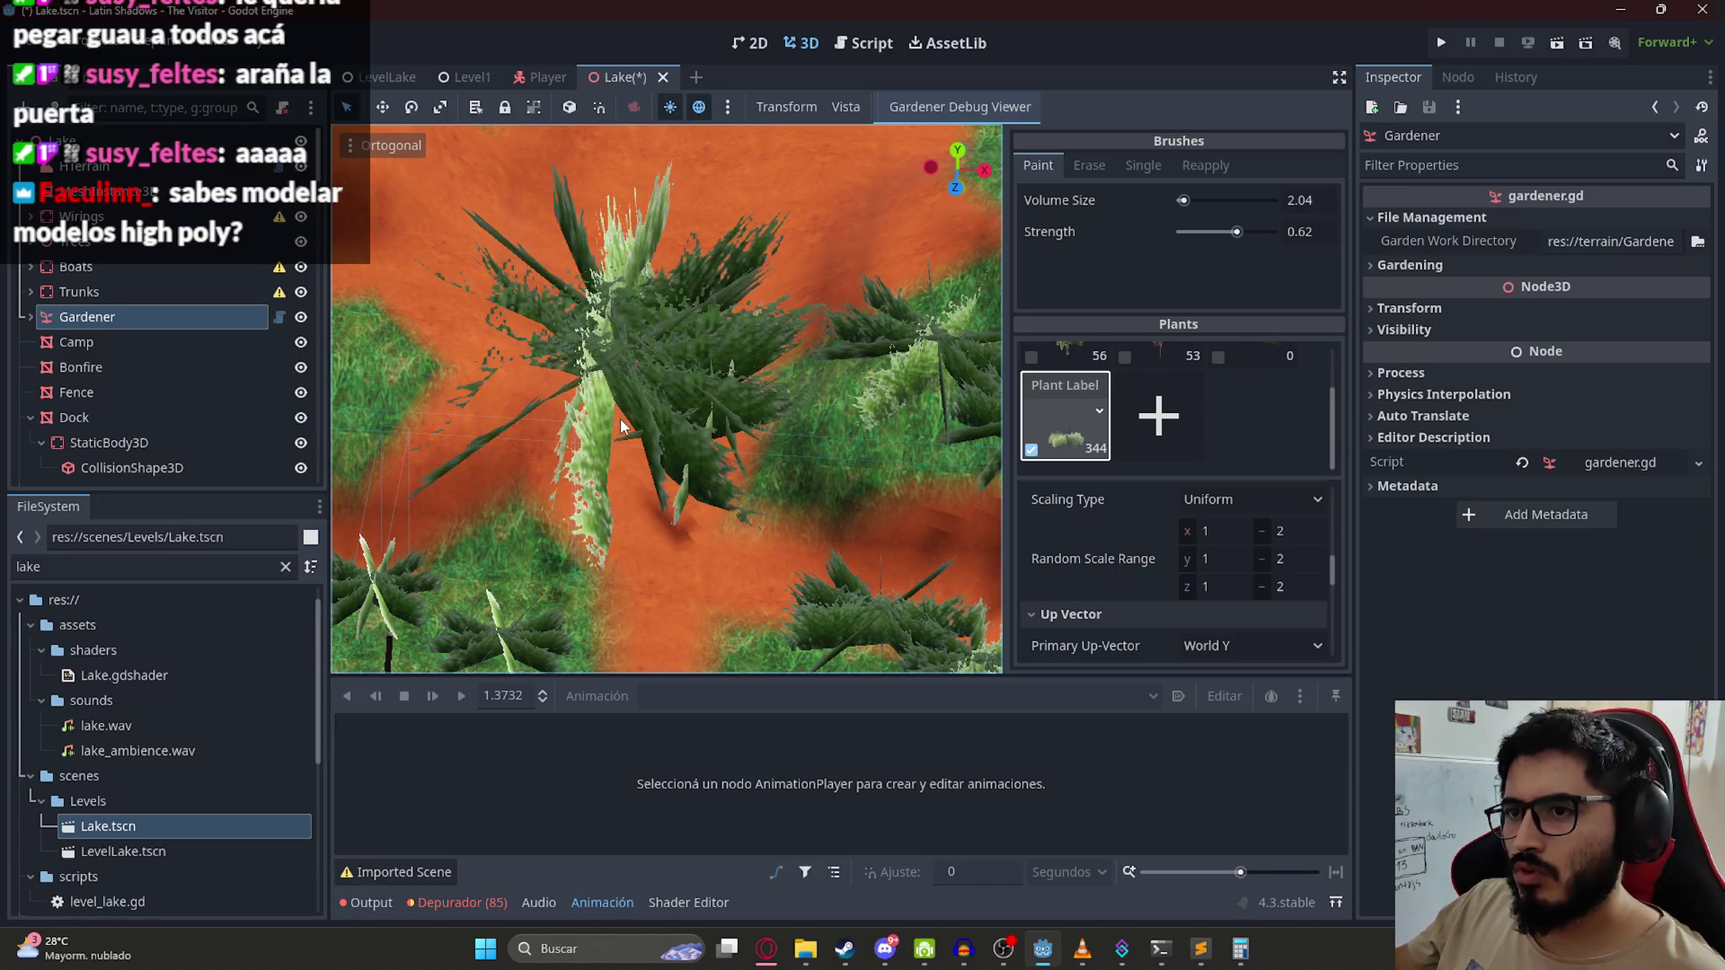
key("ctrl+z")
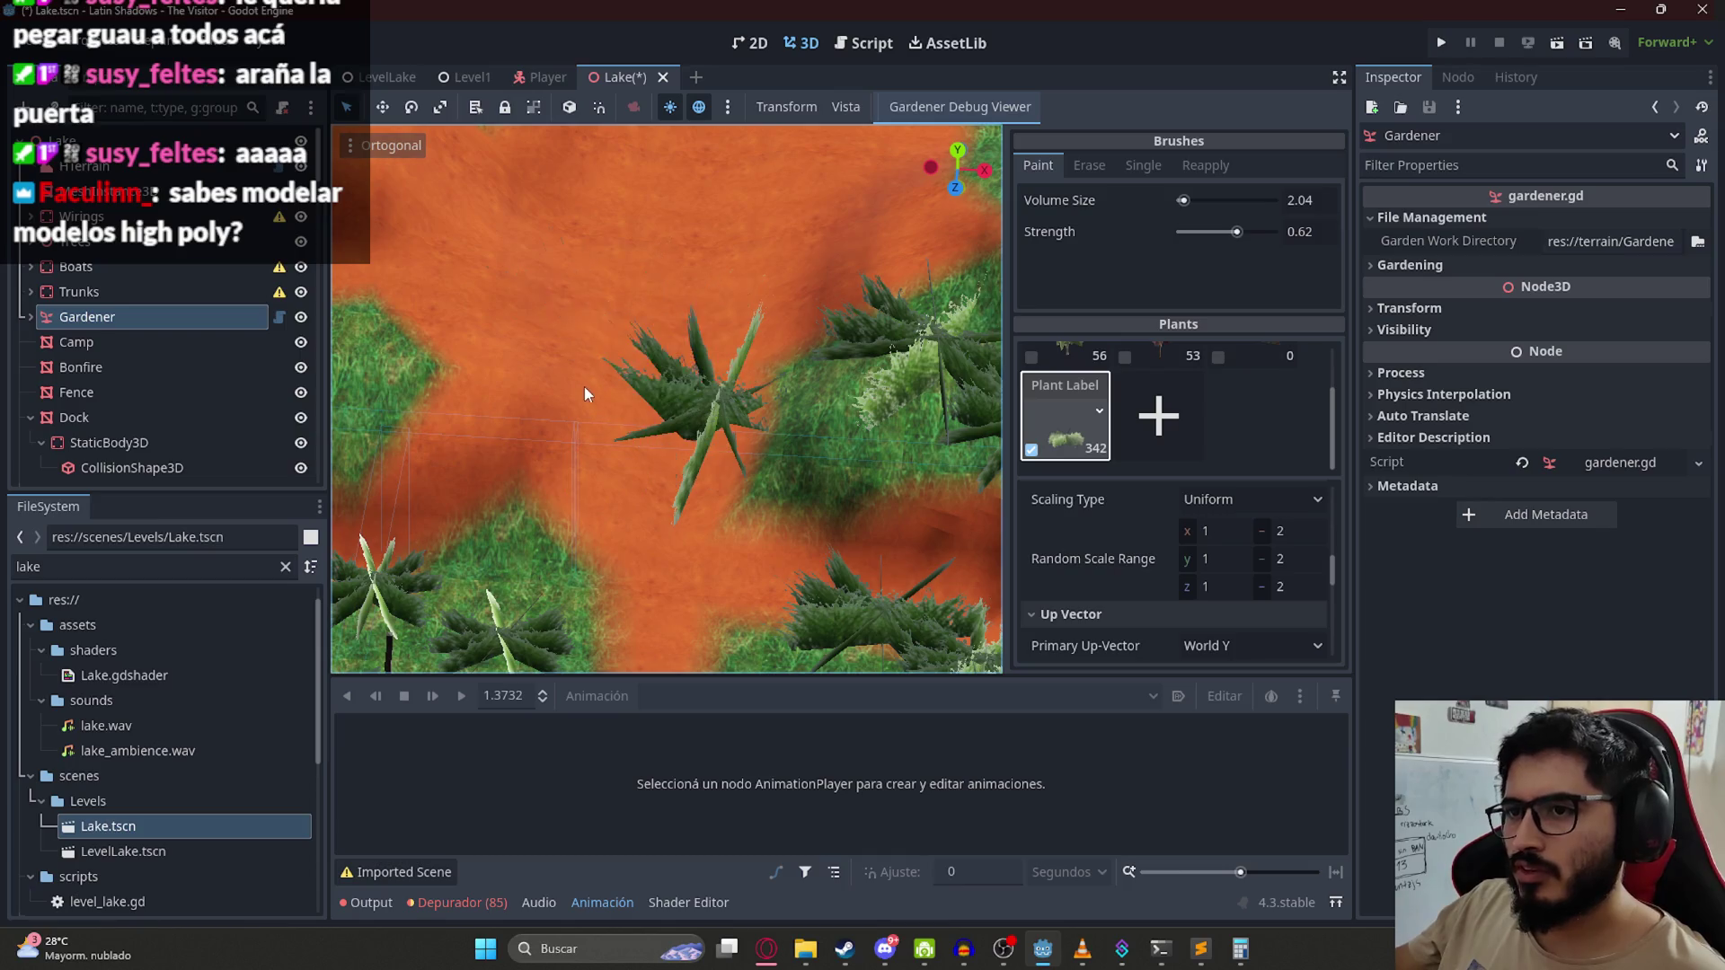
Step: Undo stray single plants, redo the large grass clump, and inspect it from a low angle
left_click_drag(686, 492, 568, 400)
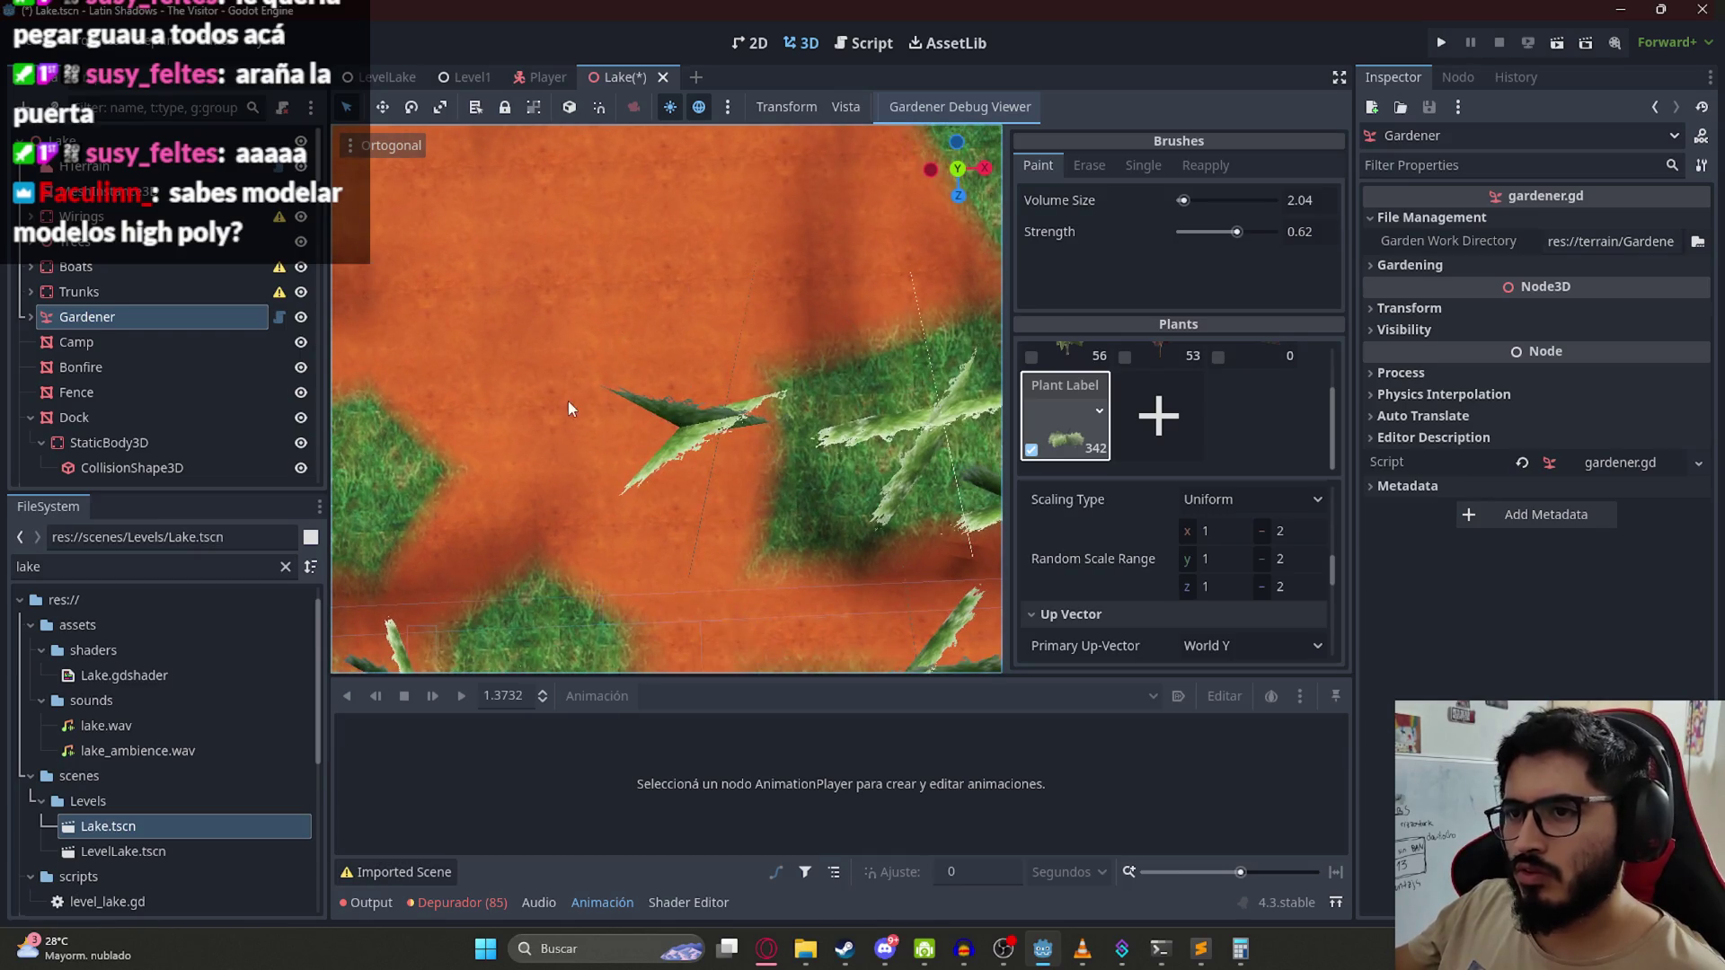
left_click(640, 489)
mouse_move(692, 505)
left_mouse_down()
mouse_move(677, 296)
mouse_move(697, 262)
left_mouse_up()
key("ctrl+z")
key("KP_7")
scroll(748, 439, "up", 3)
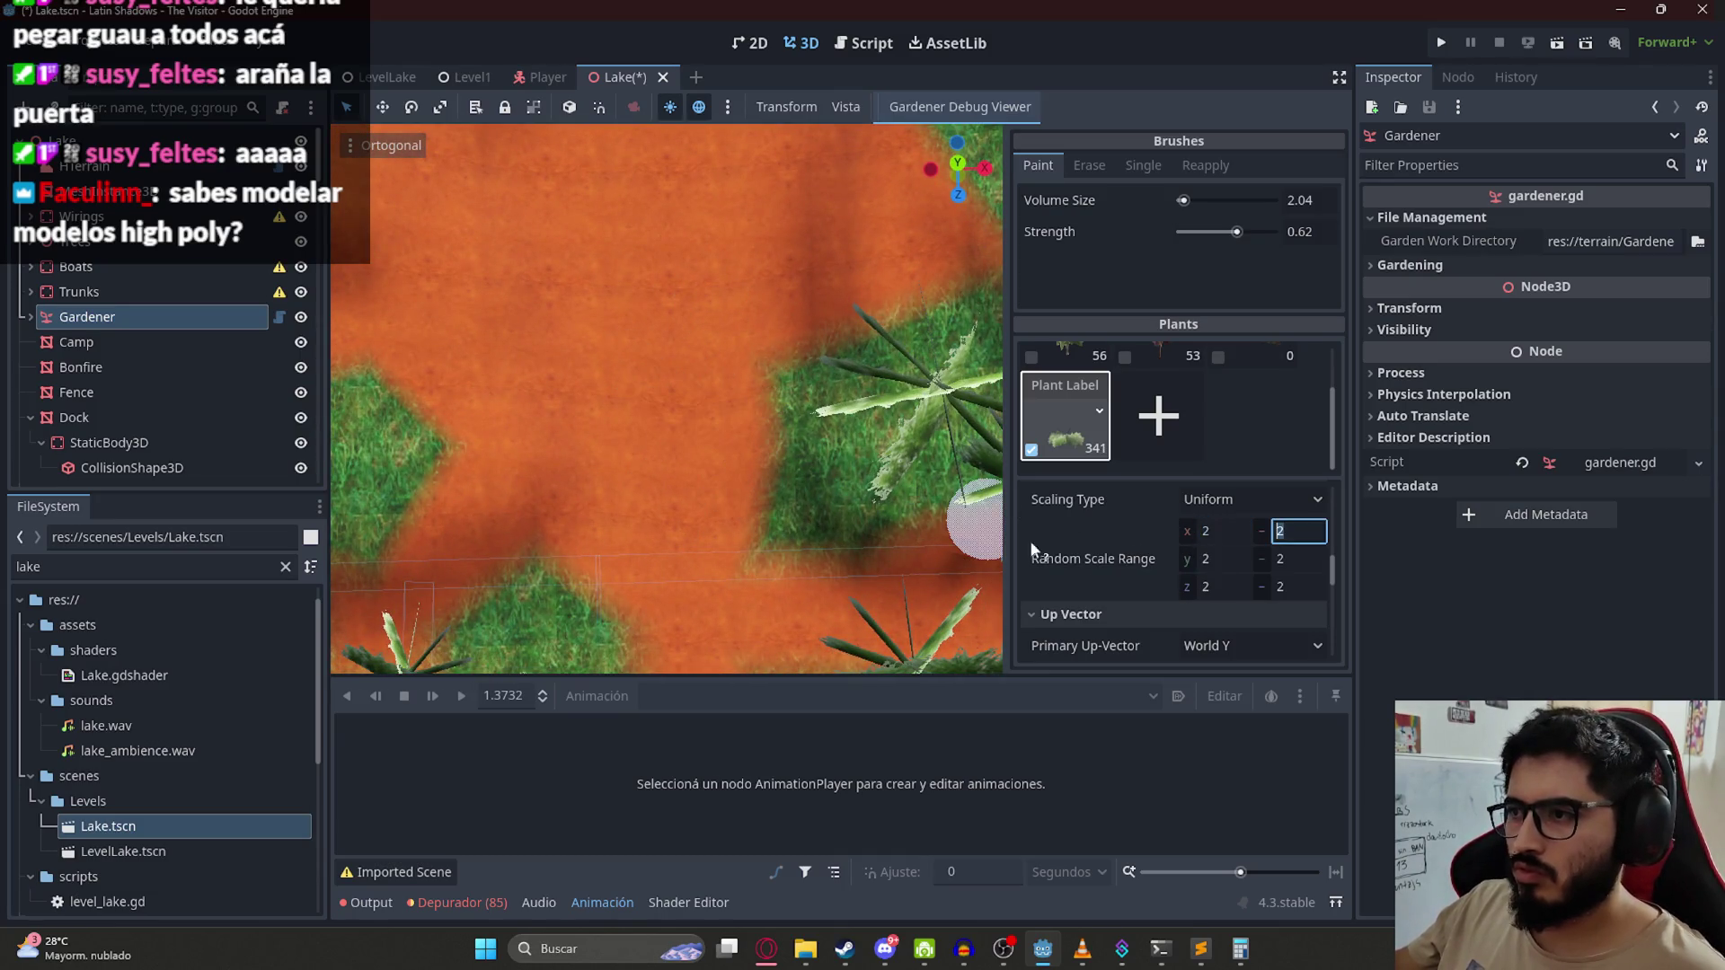
key("ctrl+shift+z")
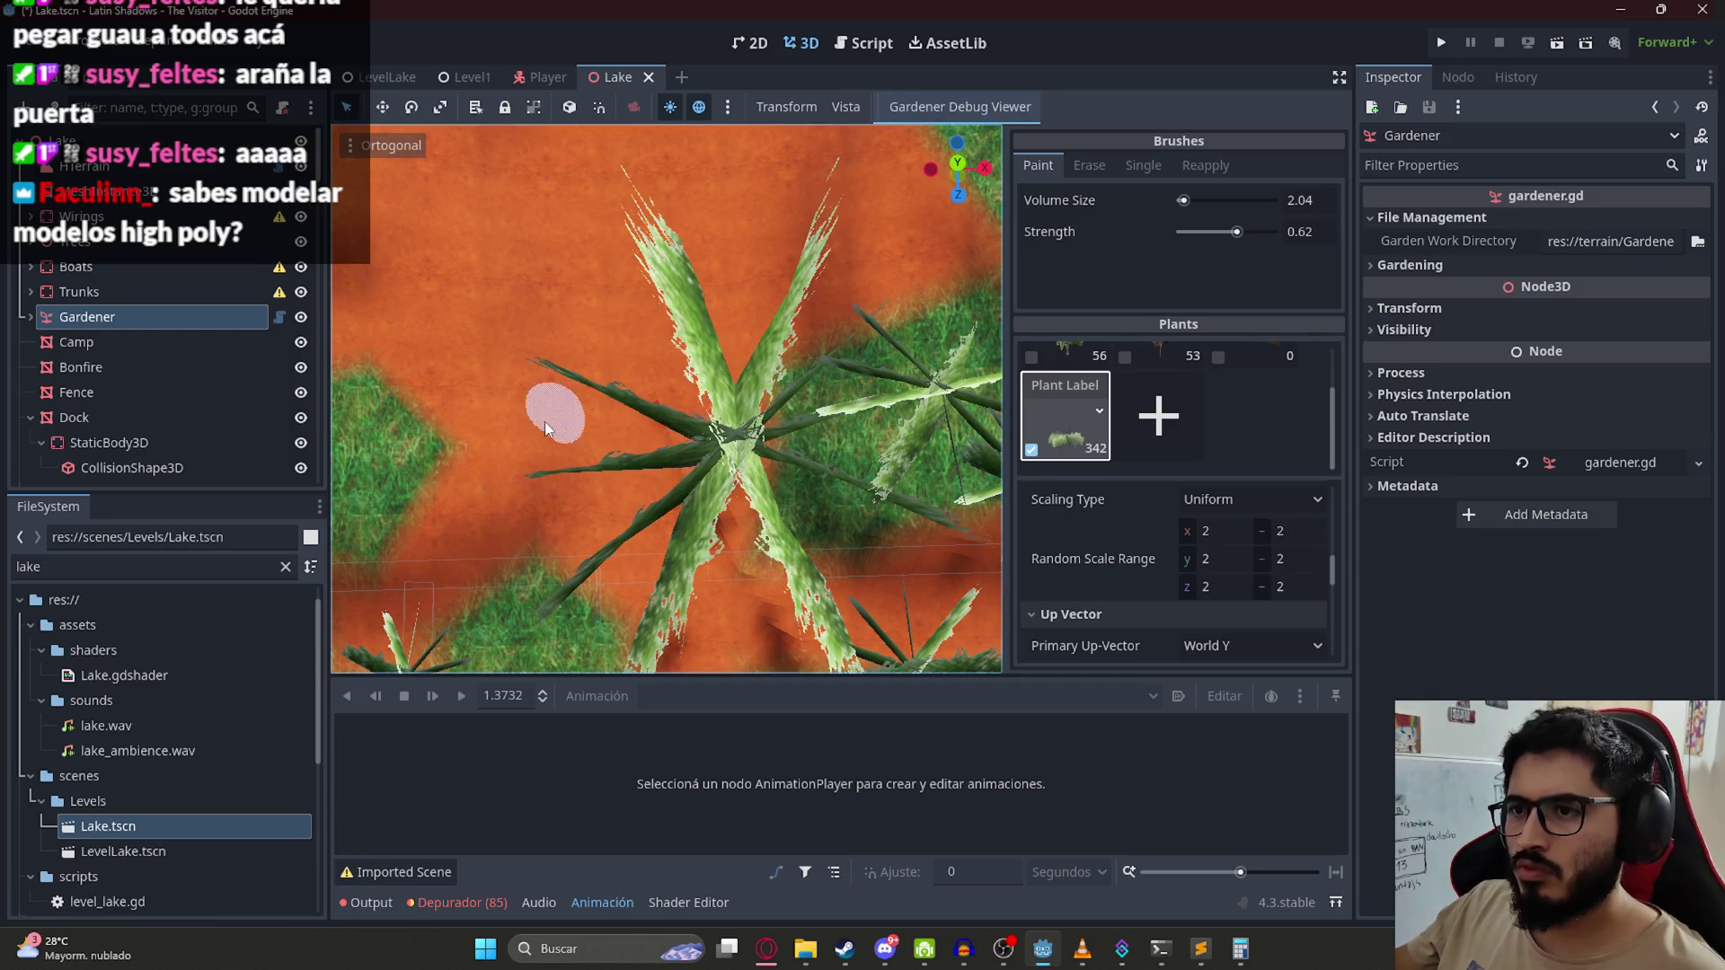
scroll(666, 409, "down", 3)
mouse_move(658, 401)
left_mouse_down()
mouse_move(688, 299)
mouse_move(675, 228)
mouse_move(770, 288)
mouse_move(808, 435)
left_mouse_up()
scroll(779, 314, "up", 2)
scroll(808, 435, "up", 2)
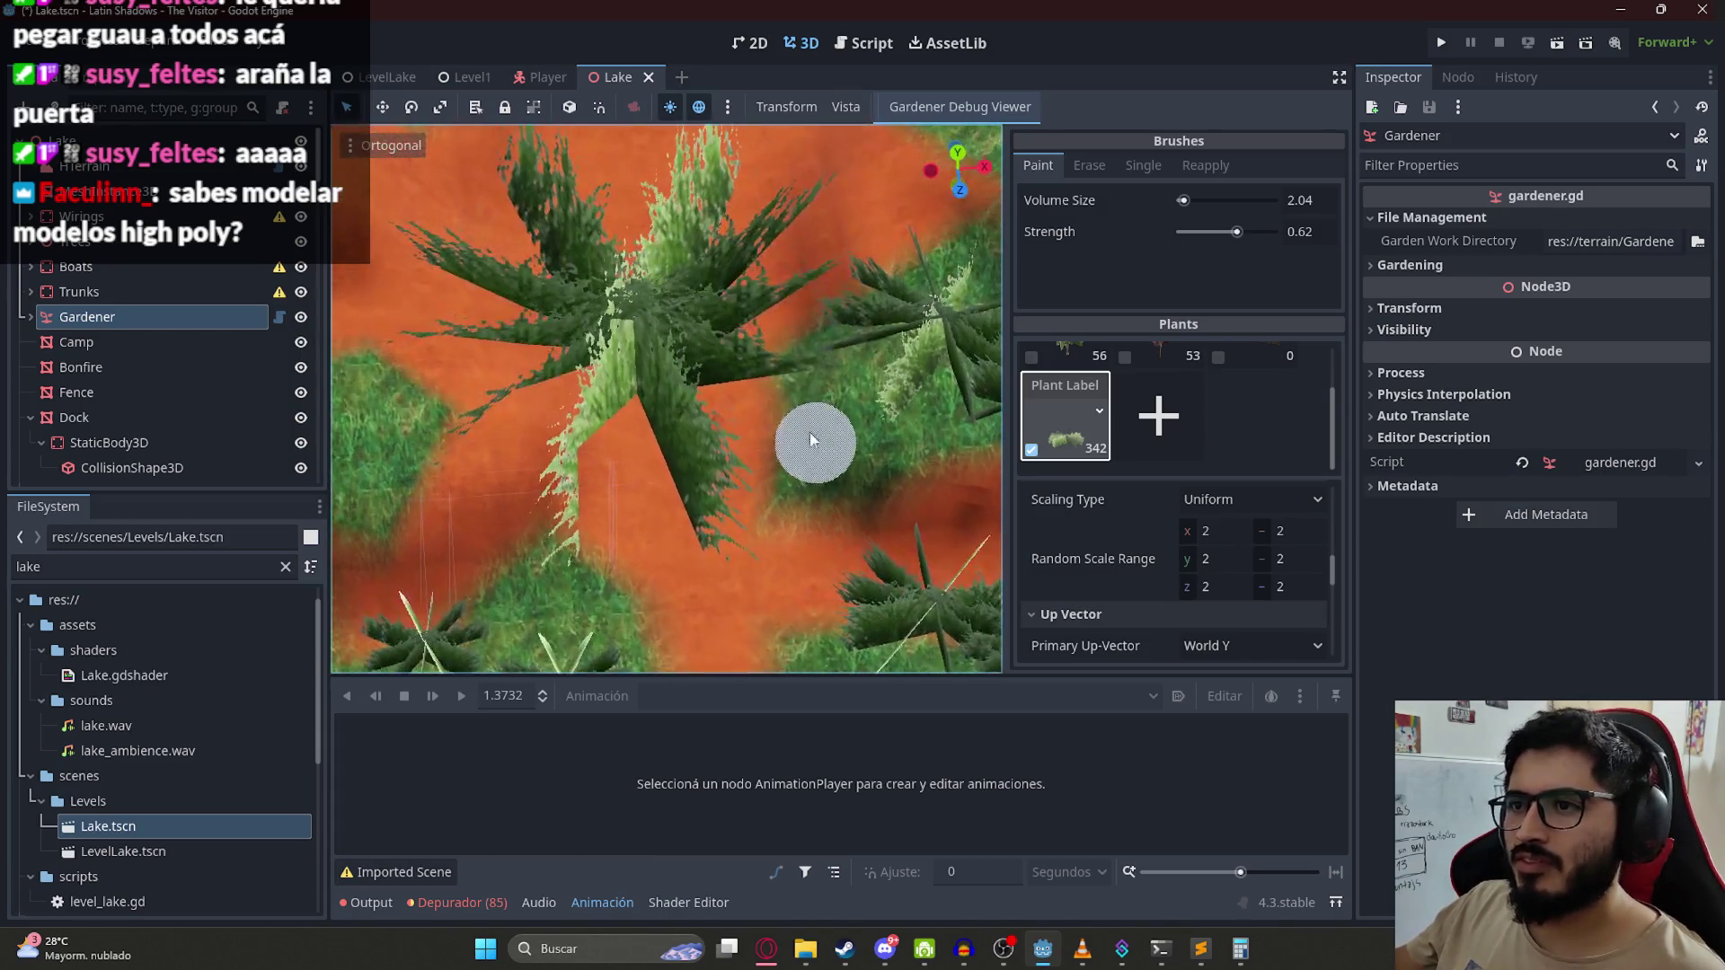
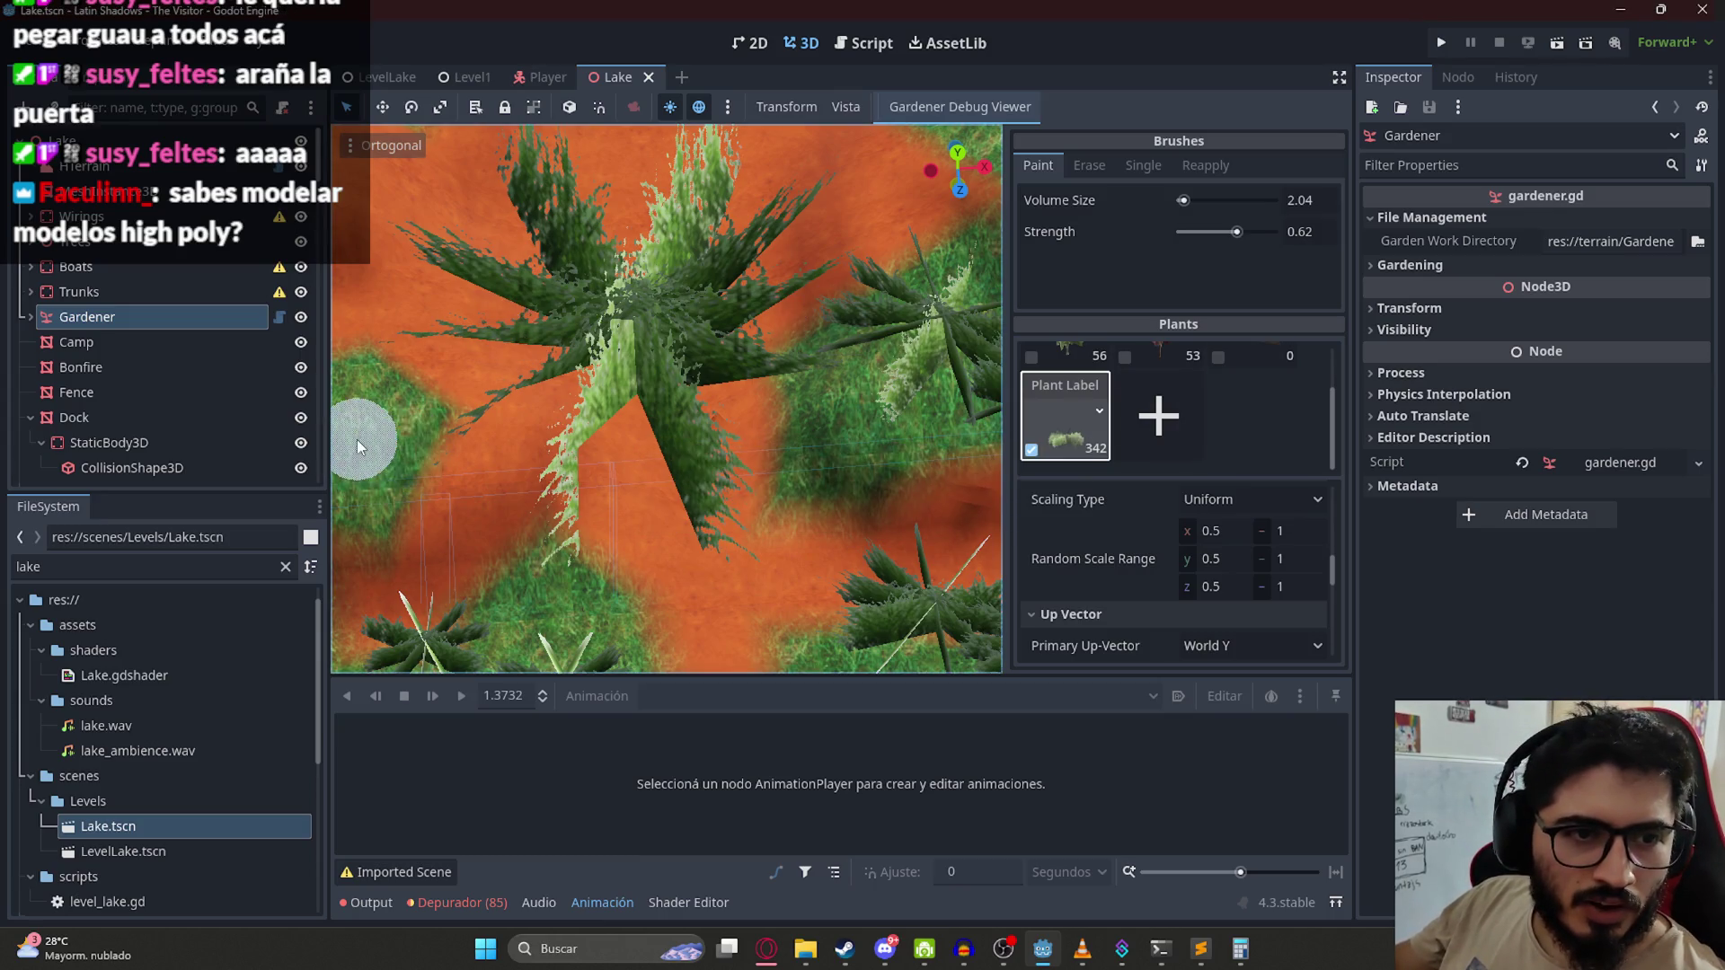
Step: Switch to the LevelLake scene and frame FixedCamera18 in the 3D viewport
scroll(700, 254, "down", 10)
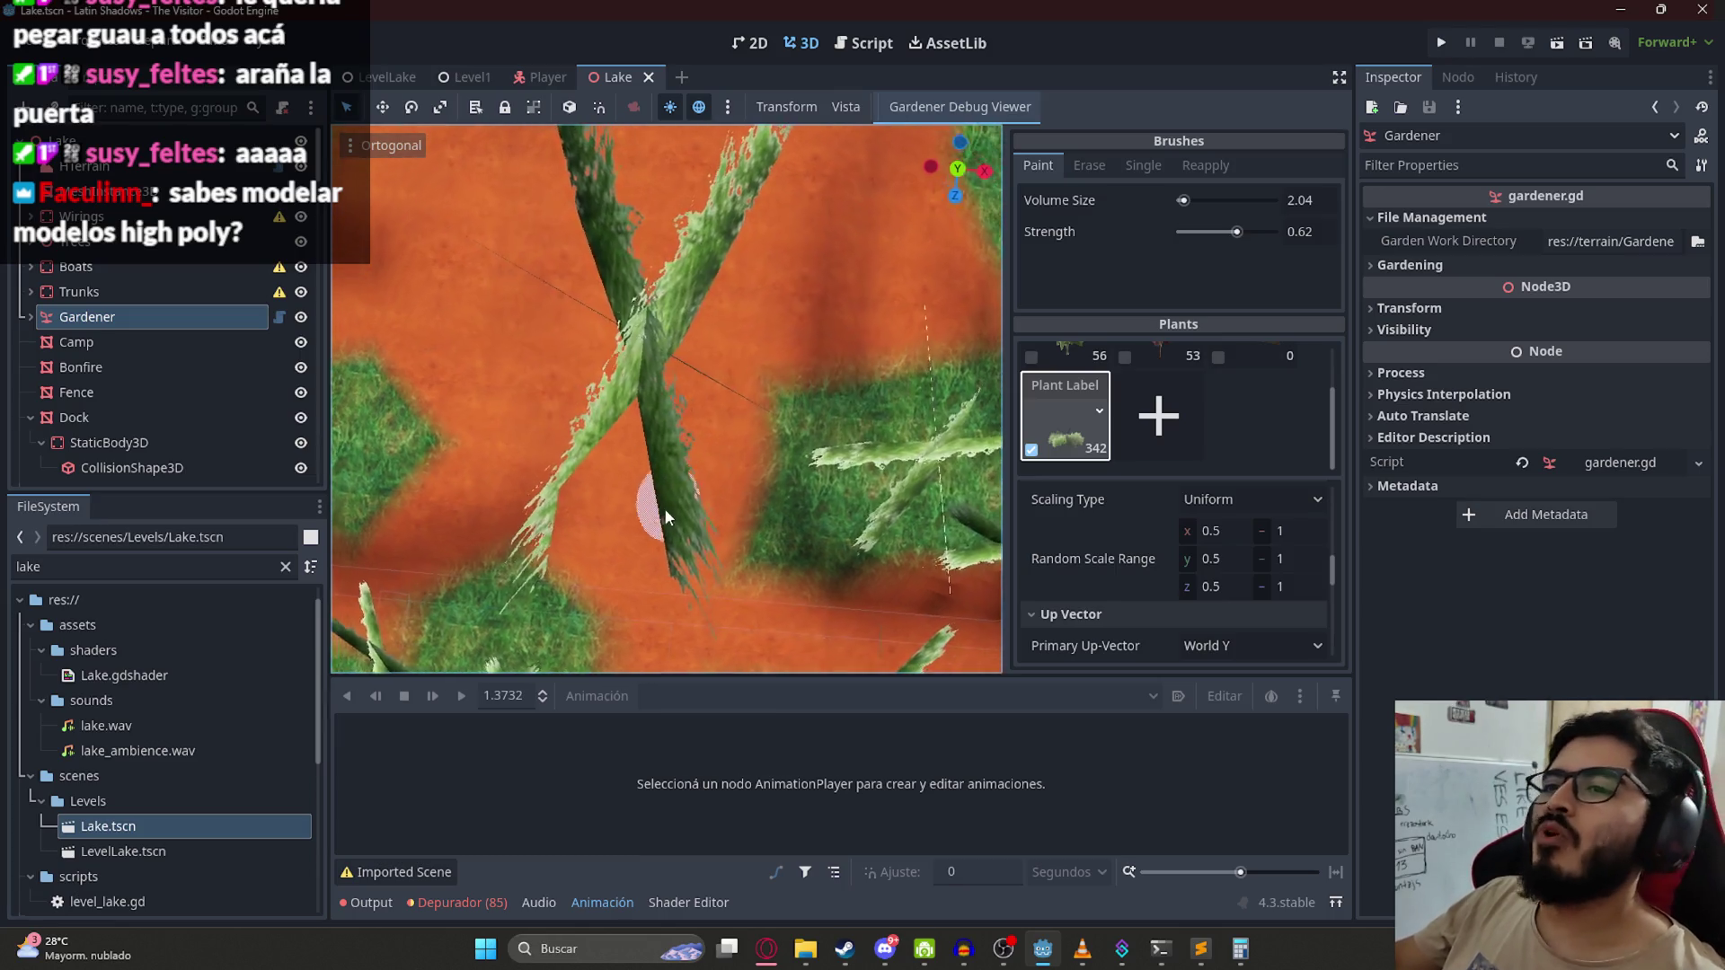
scroll(701, 288, "up", 8)
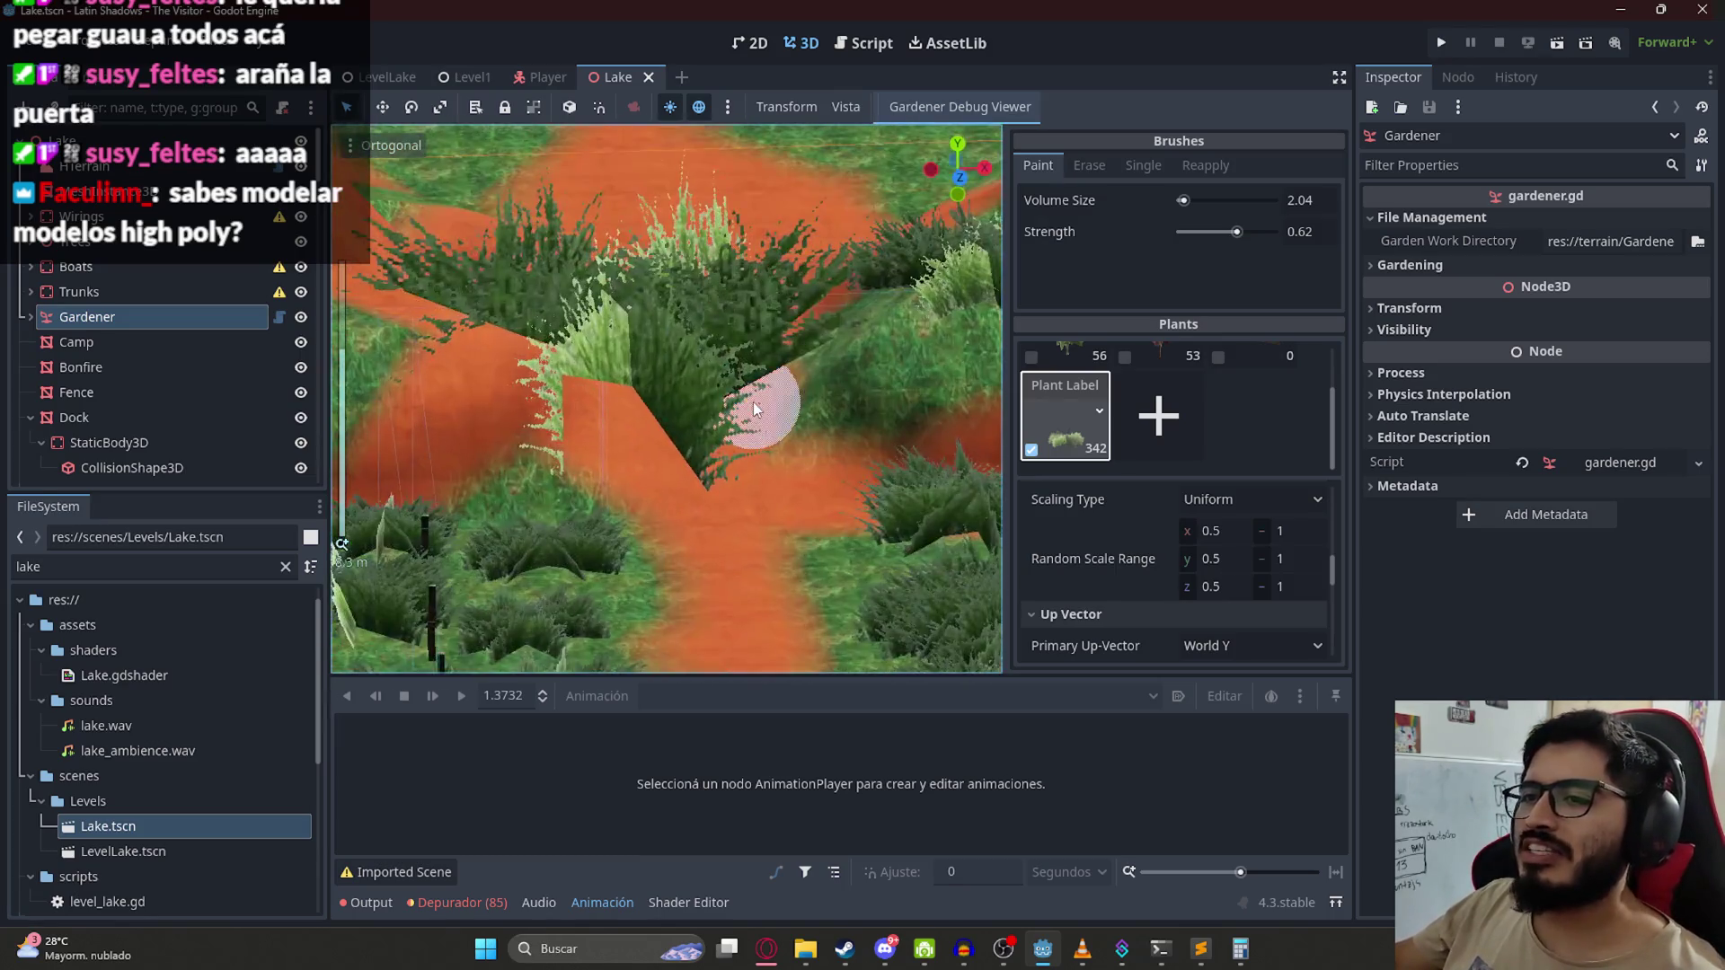
left_click(357, 77)
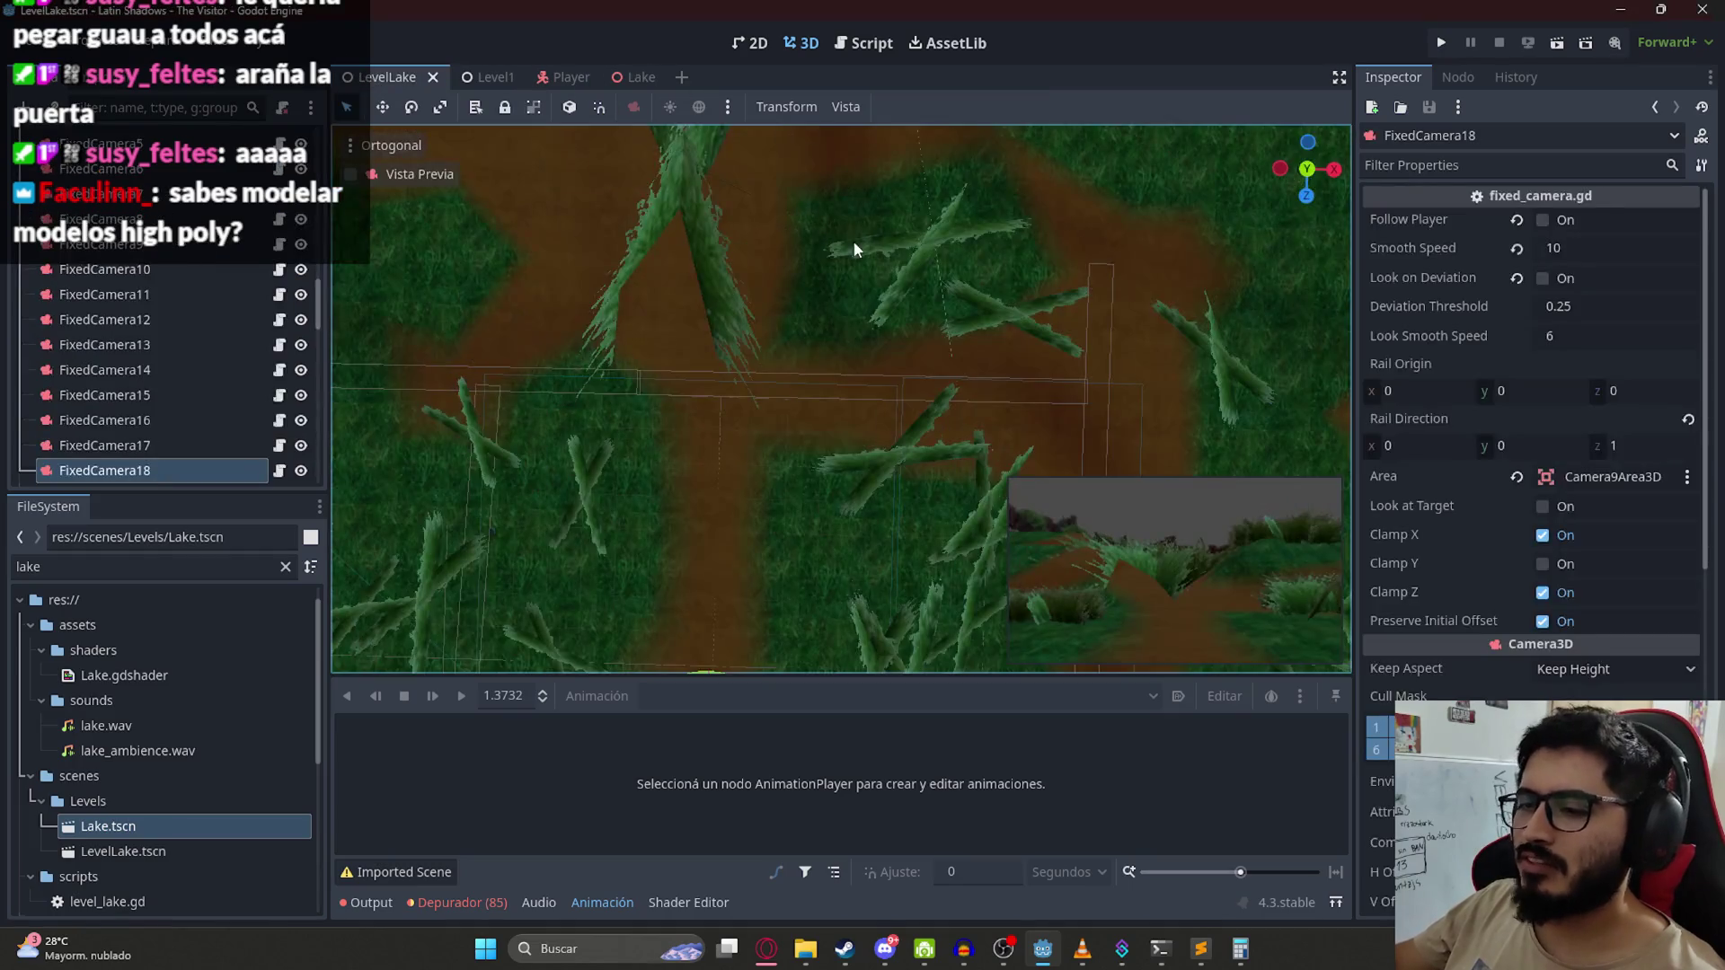
key("f")
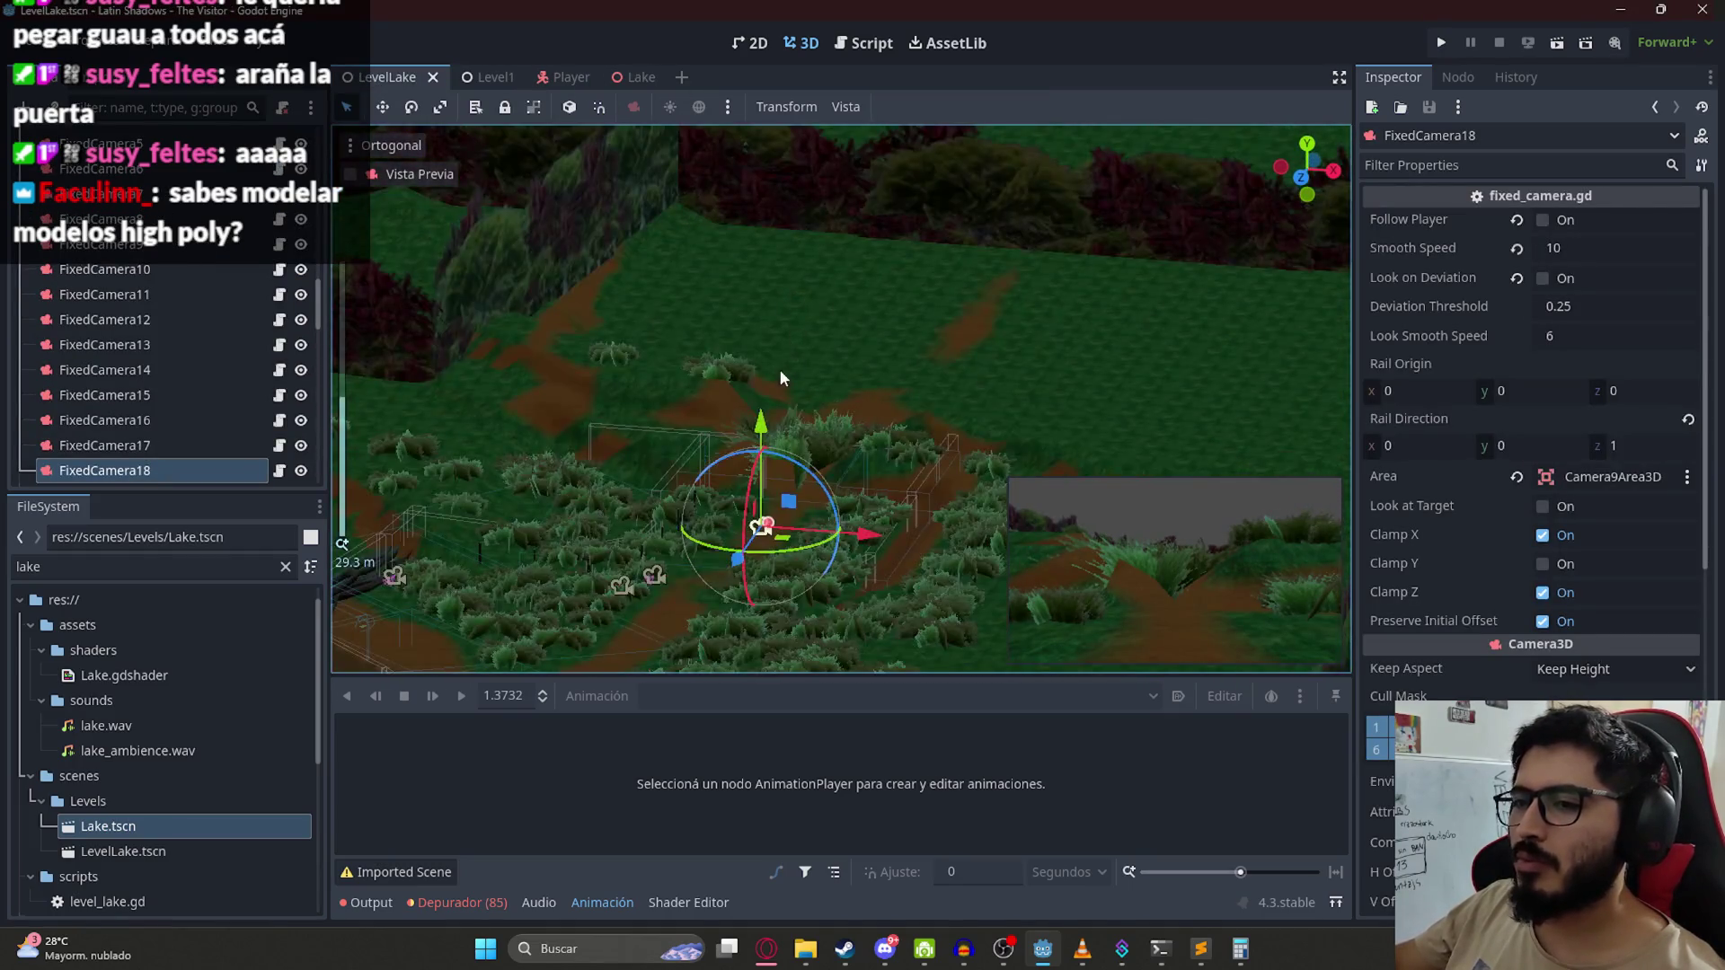
scroll(795, 359, "up", 8)
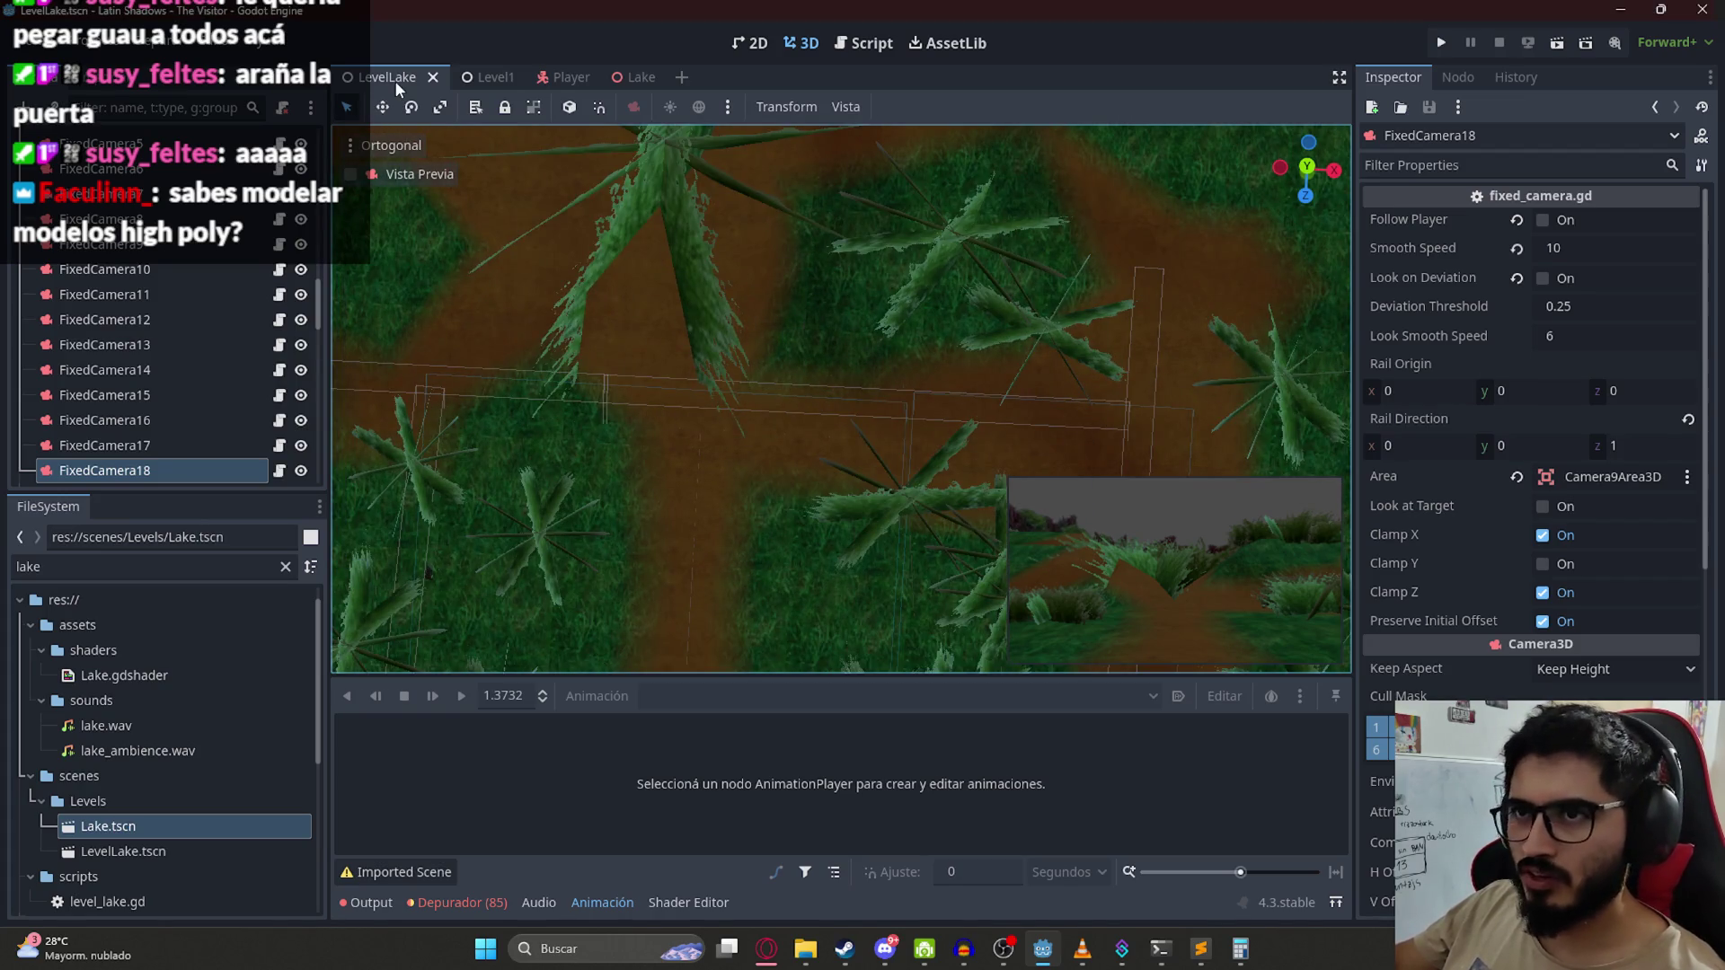
scroll(179, 288, "up", 5)
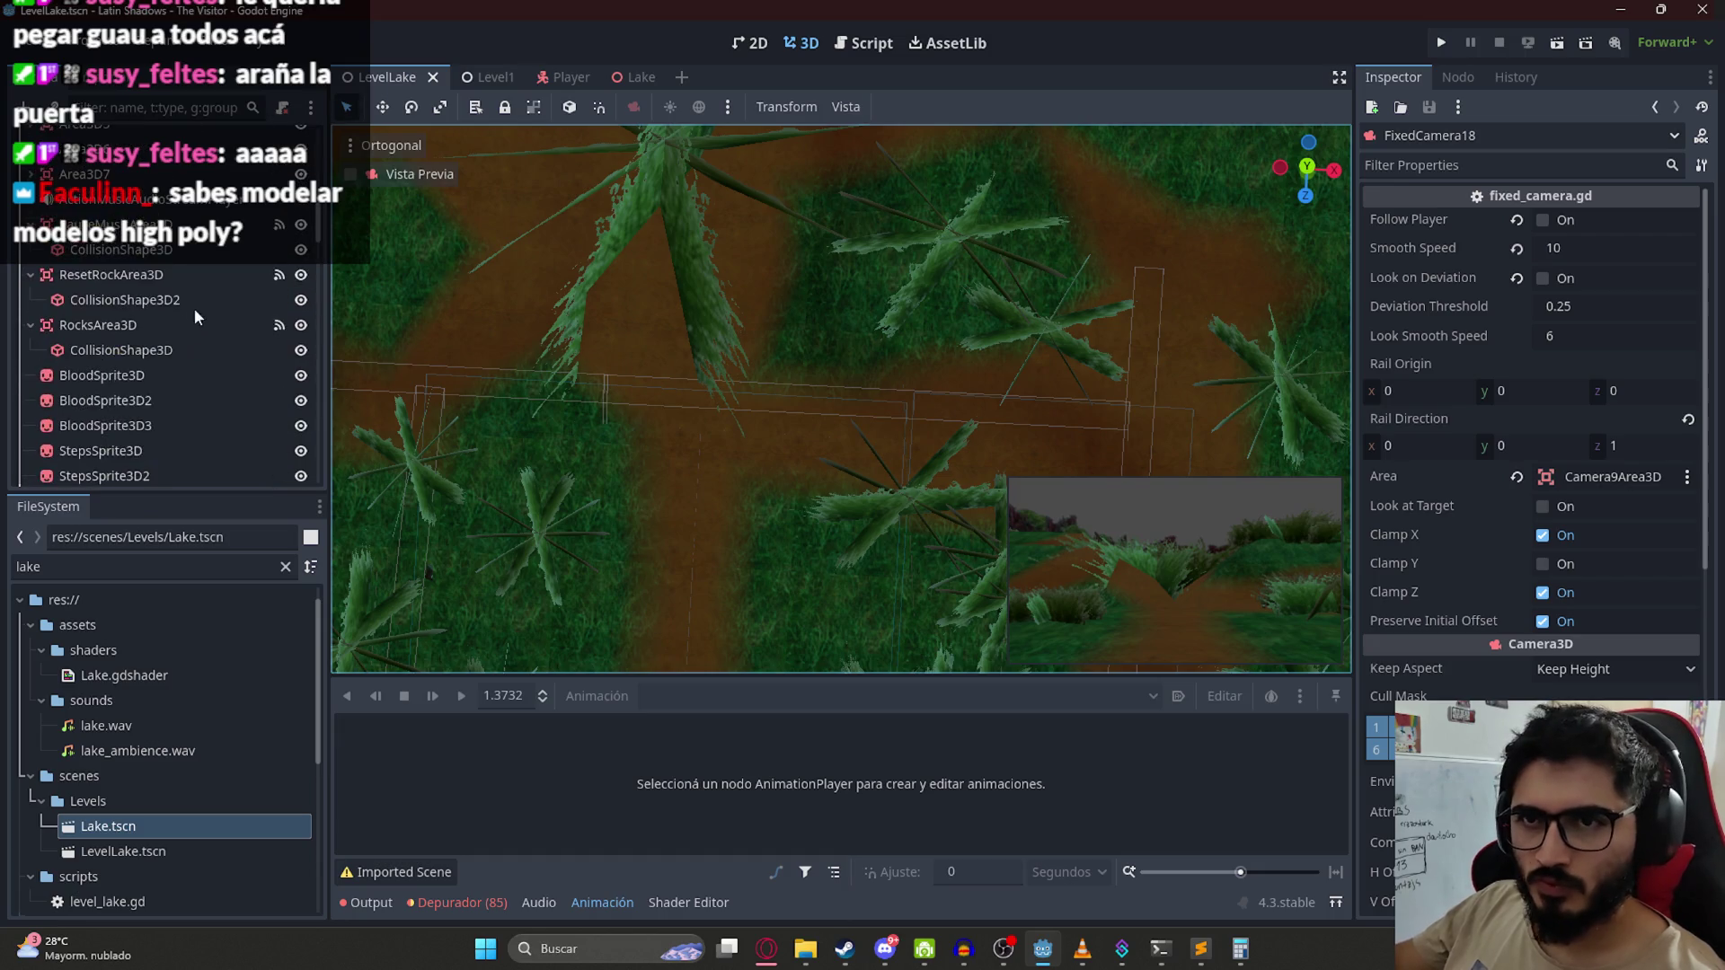
scroll(150, 276, "down", 5)
Step: In level_lake.gd, duplicate the FixedCamera17 camera/area entry below itself after a comma
left_click(852, 52)
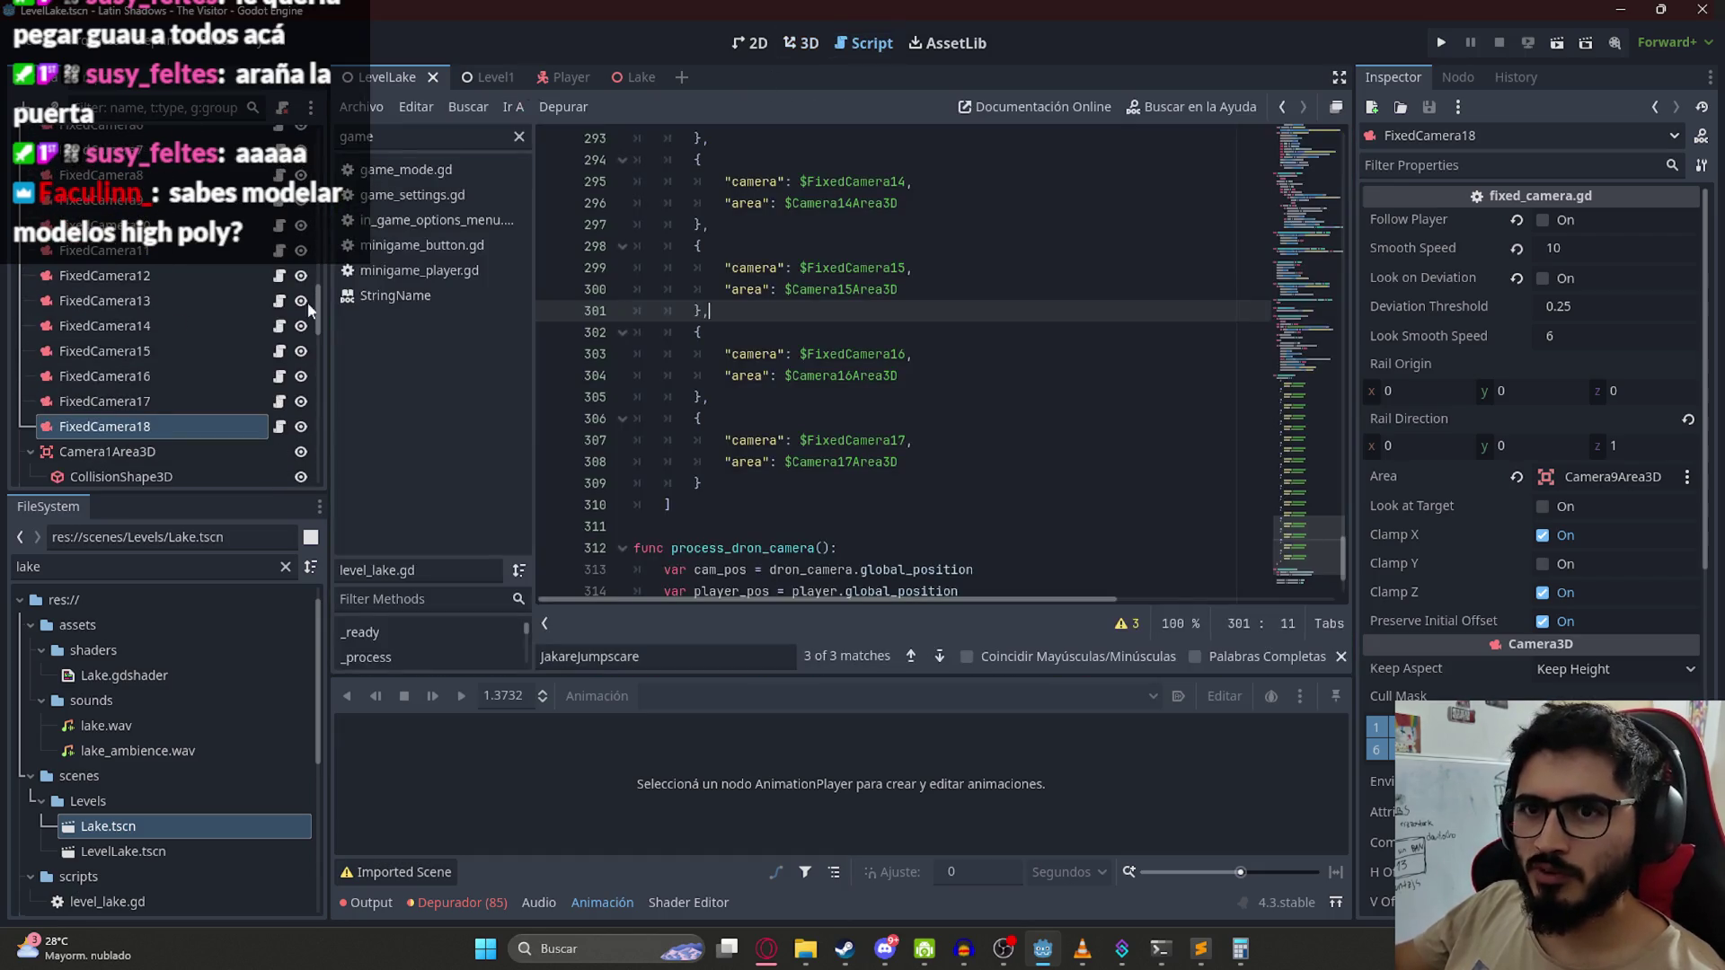
left_click_drag(706, 485, 694, 422)
key("ctrl+c")
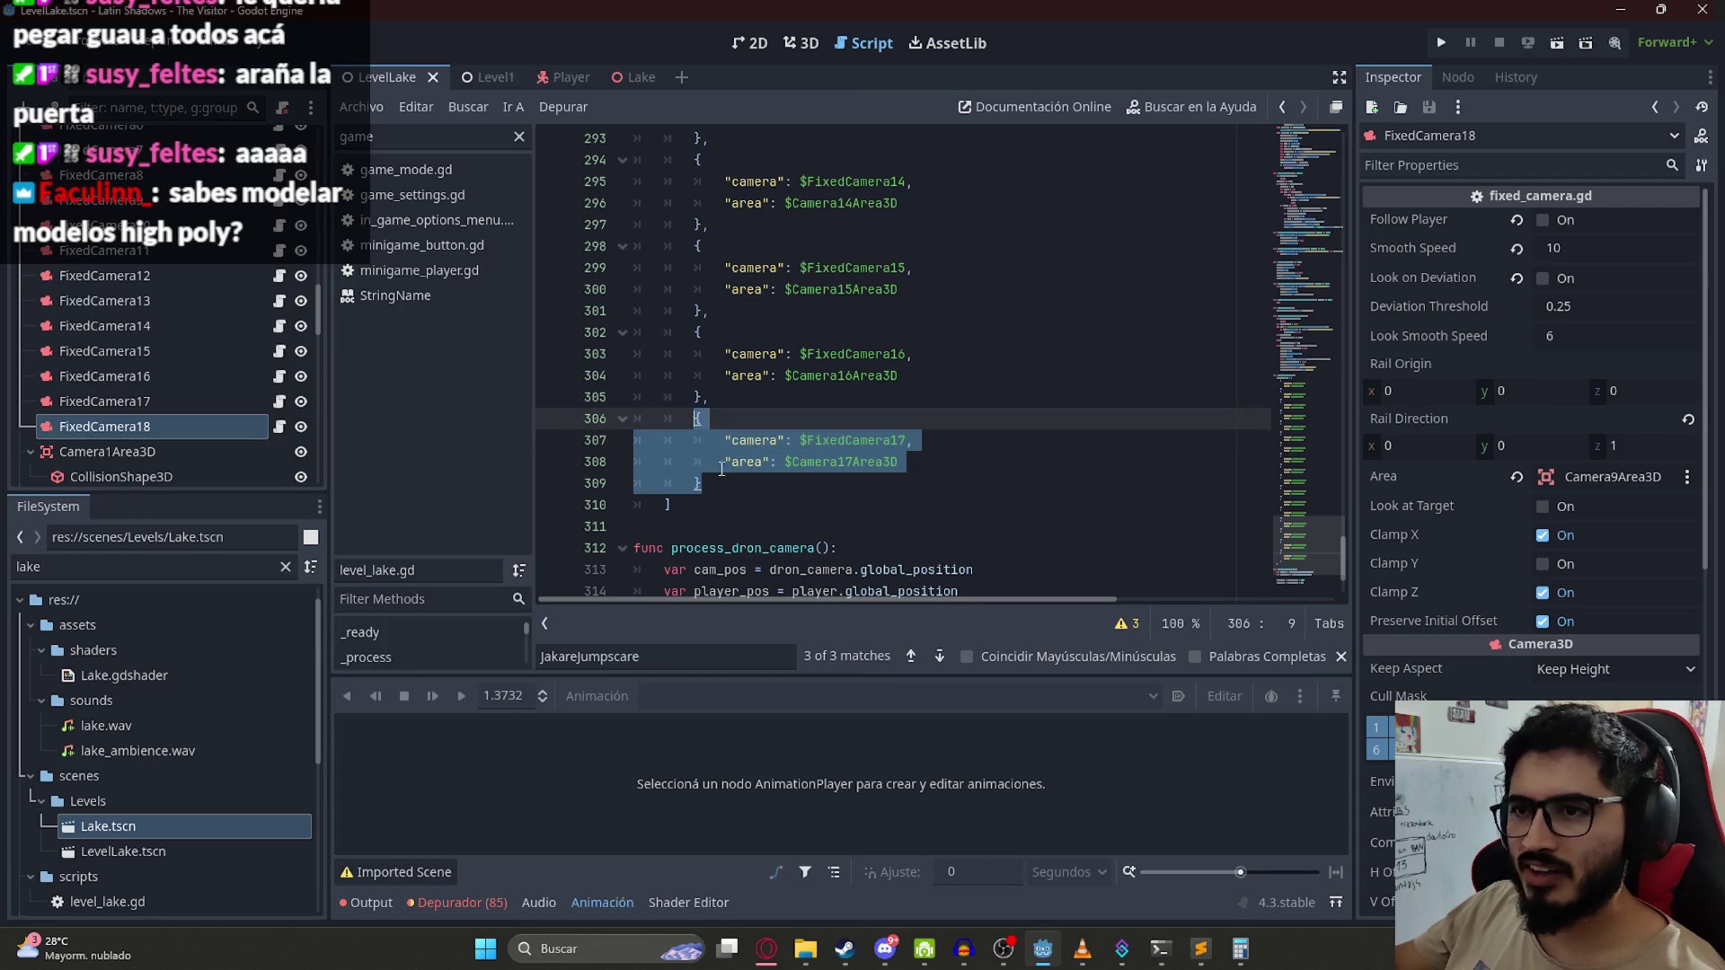
left_click(731, 496)
left_click(715, 486)
type(",")
key("Return")
key("ctrl+v")
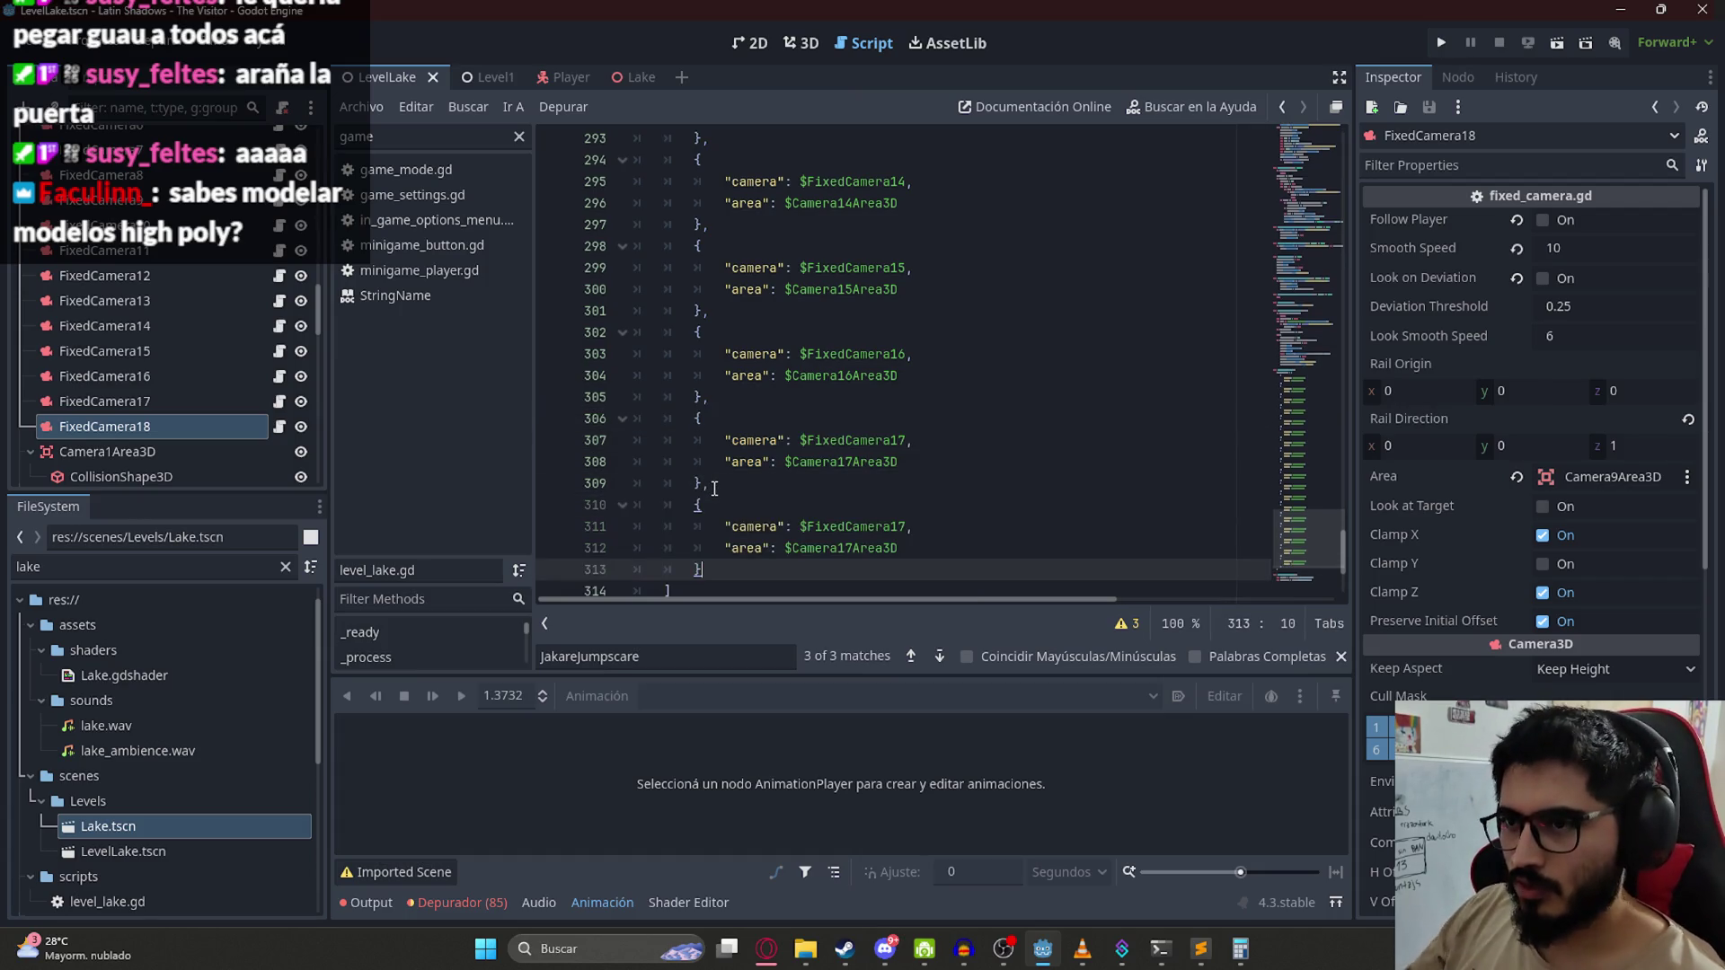
Step: Rename the copy to FixedCamera18 and Camera18Area3D and save the script
left_click(910, 525)
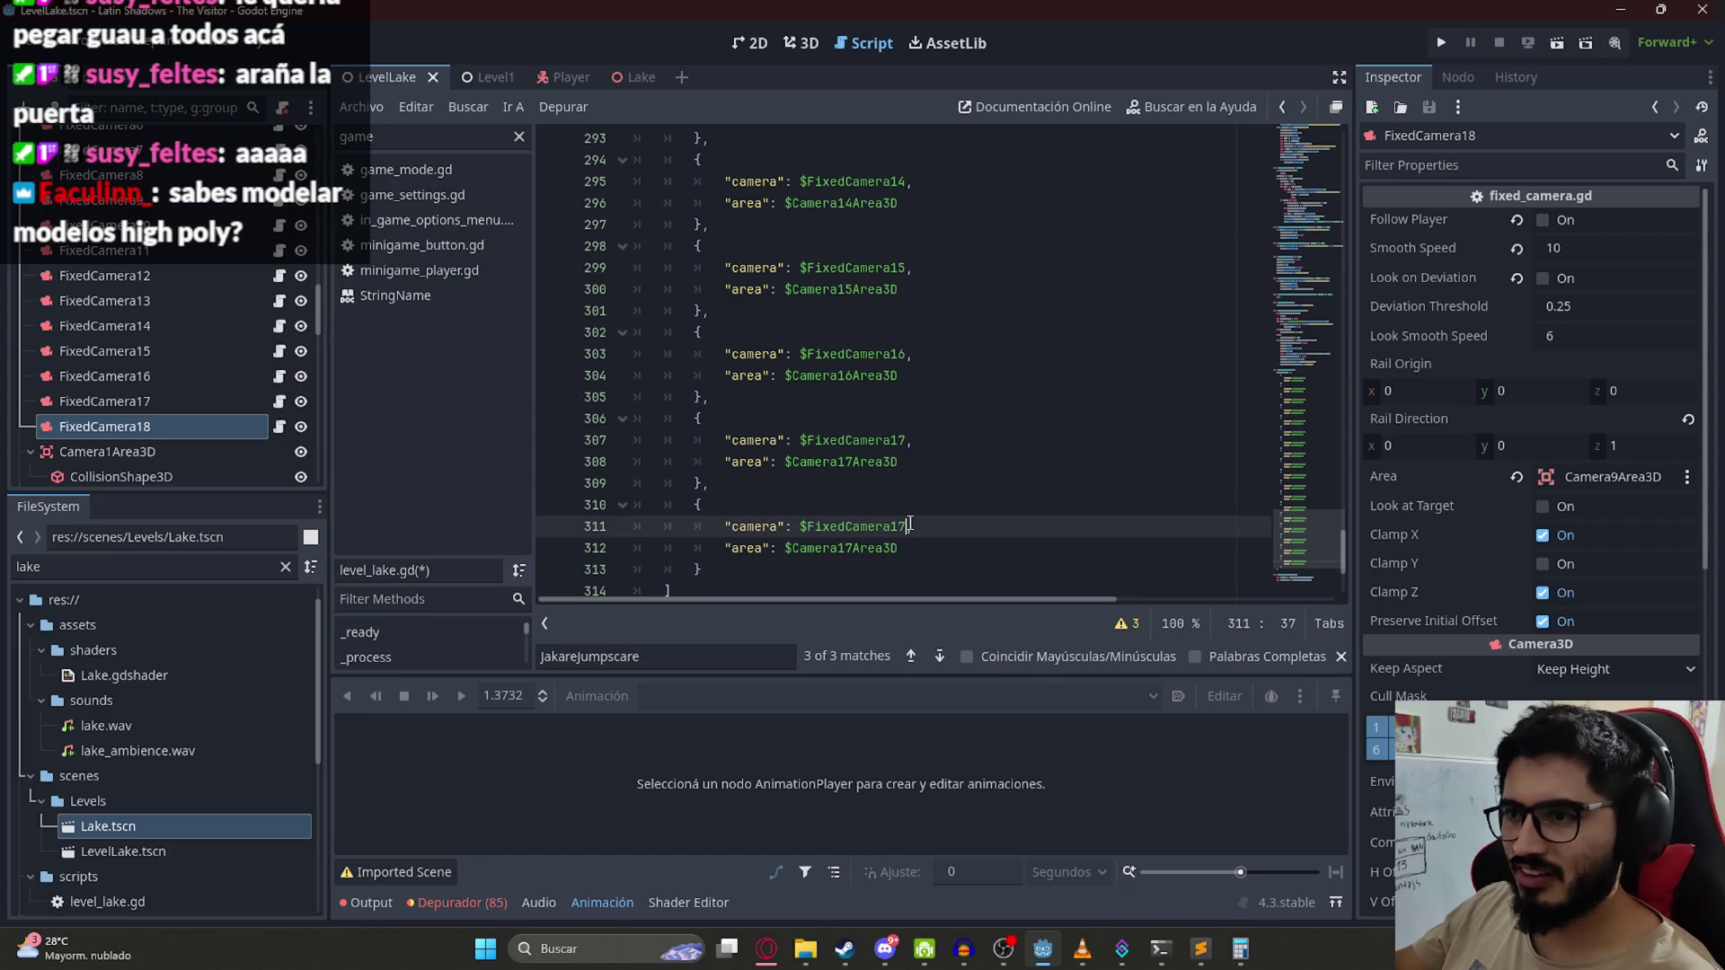
type("8")
left_click(854, 547)
type("8")
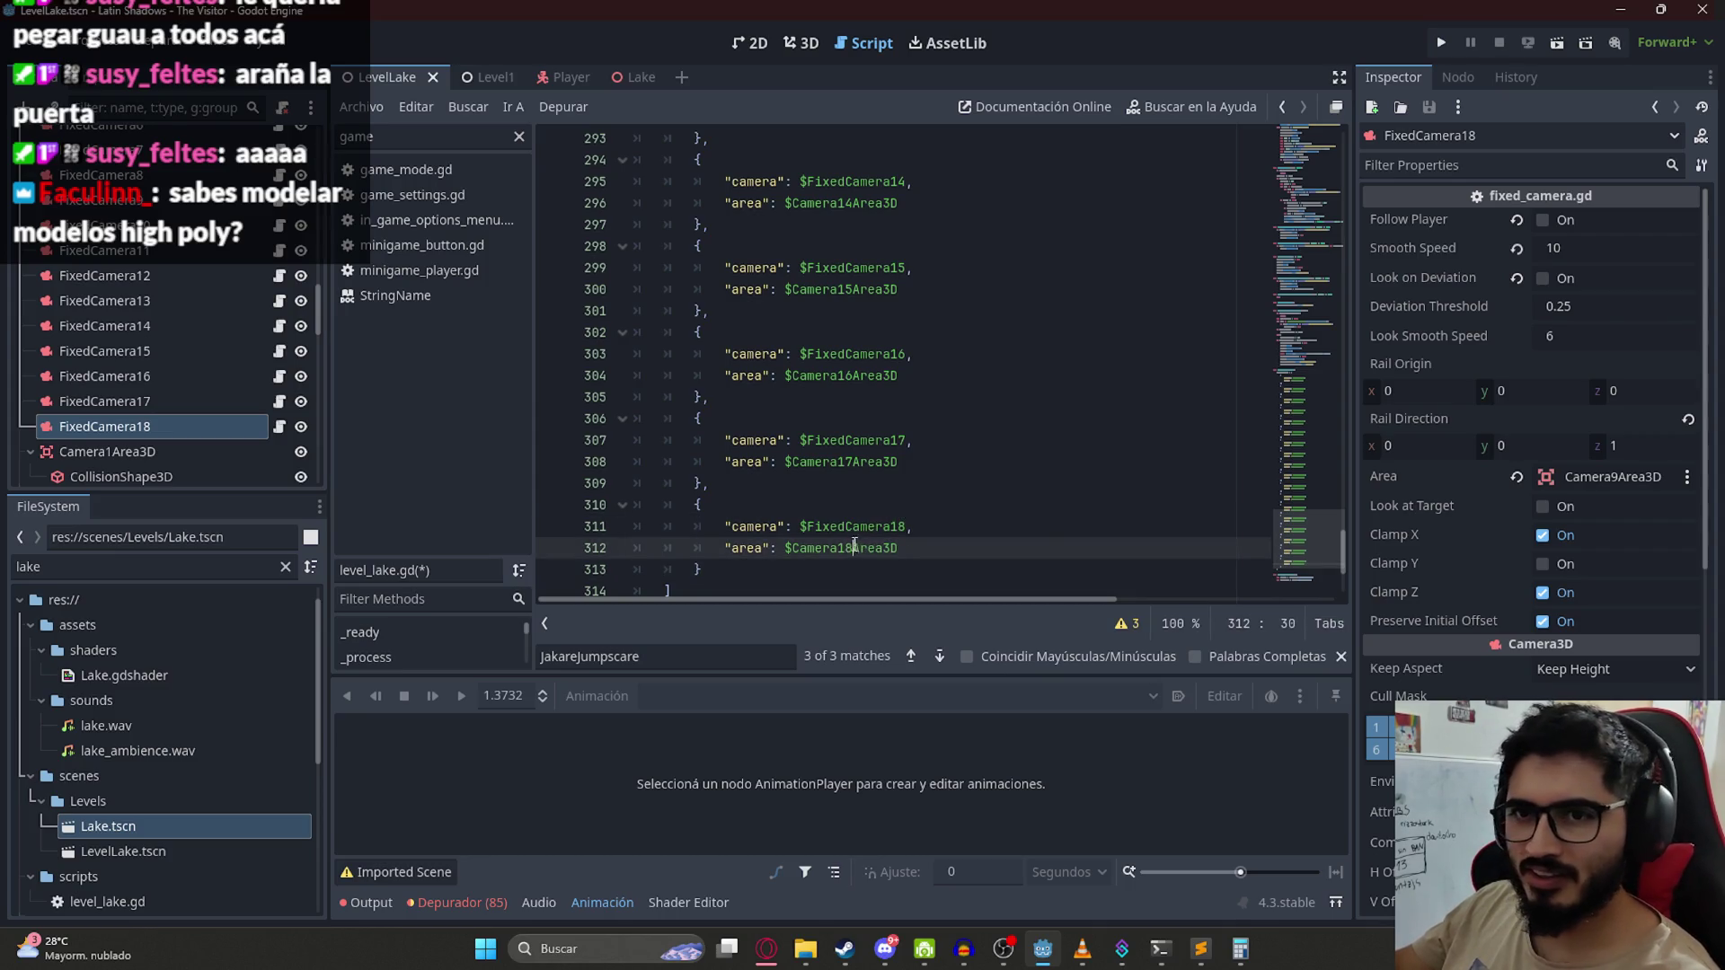
left_click(104, 350)
scroll(161, 395, "down", 5)
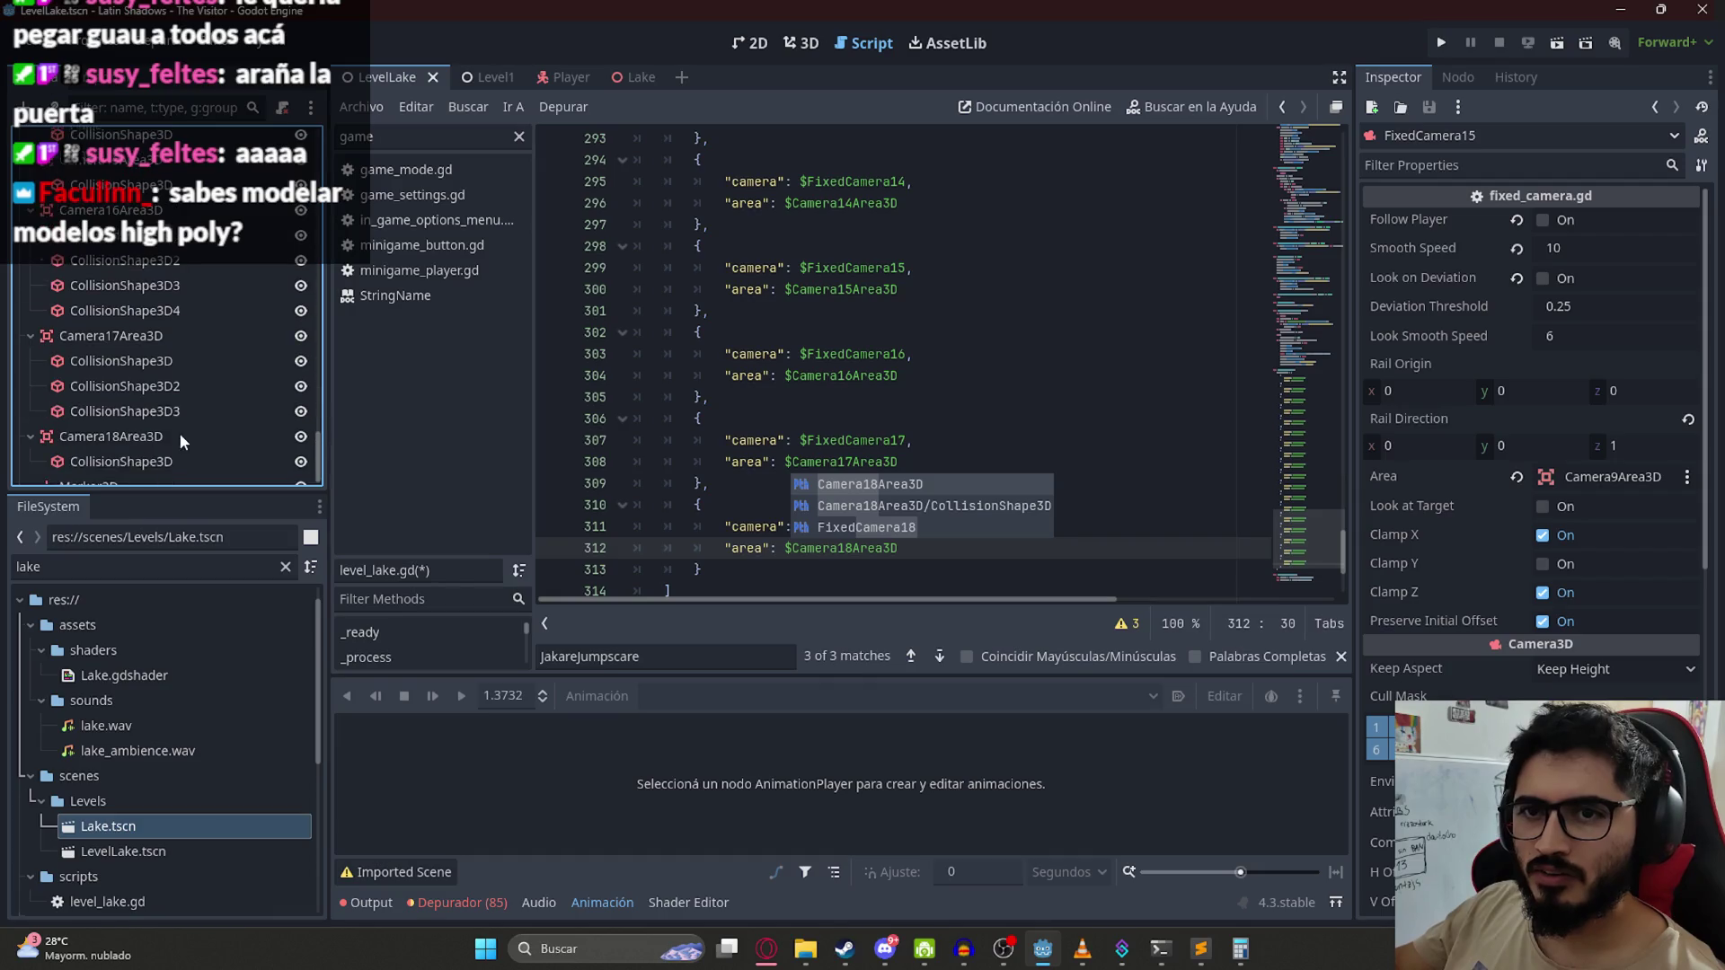
left_click(908, 388)
key("ctrl+s")
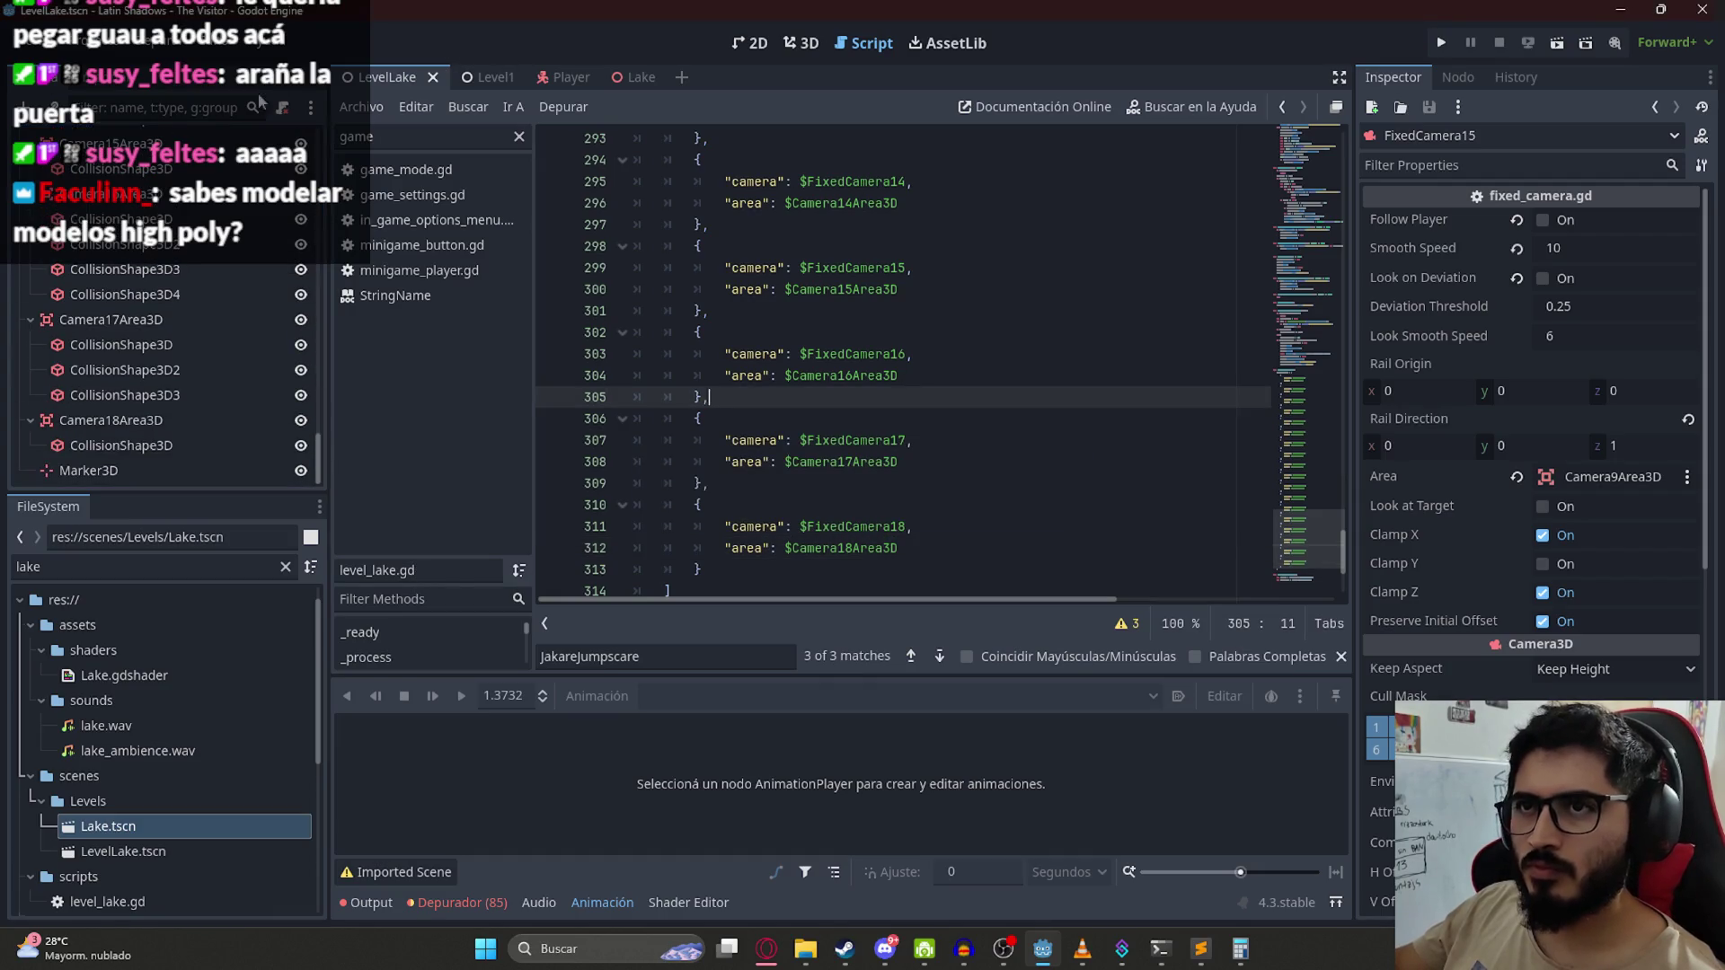
scroll(193, 281, "up", 5)
left_click(819, 43)
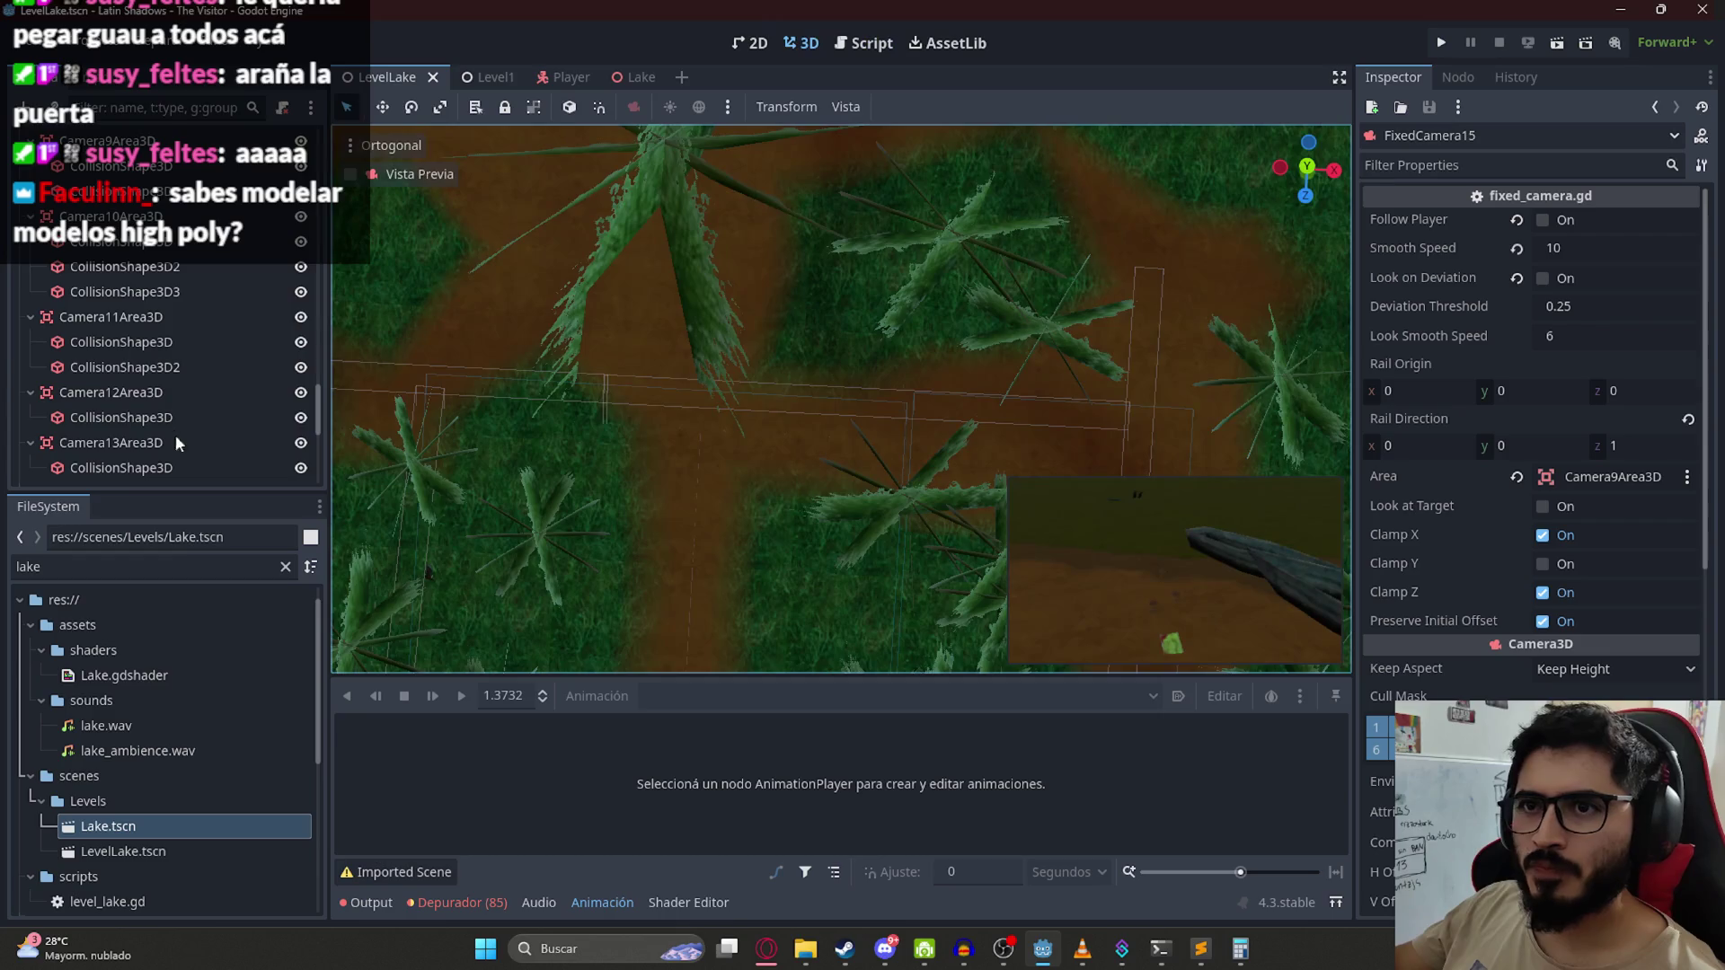
Step: Quick Load BasicLake.tres into WorldEnvironment's Environment, then play the LevelLake scene
left_click(205, 267)
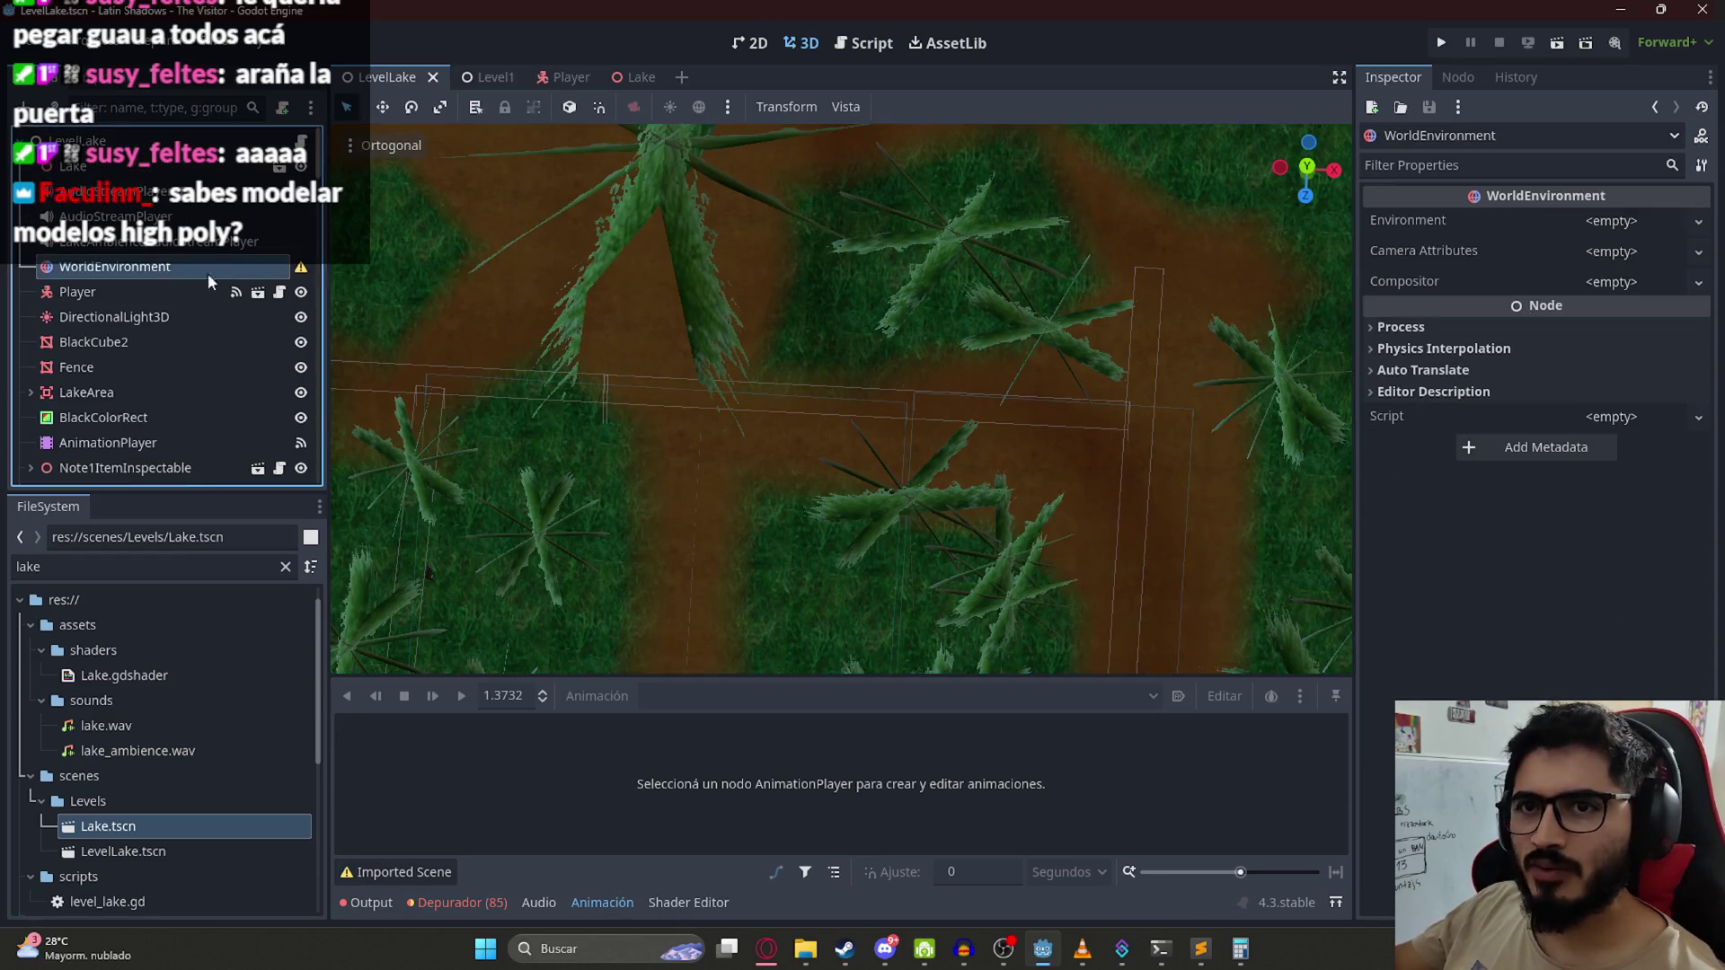
left_click(1617, 223)
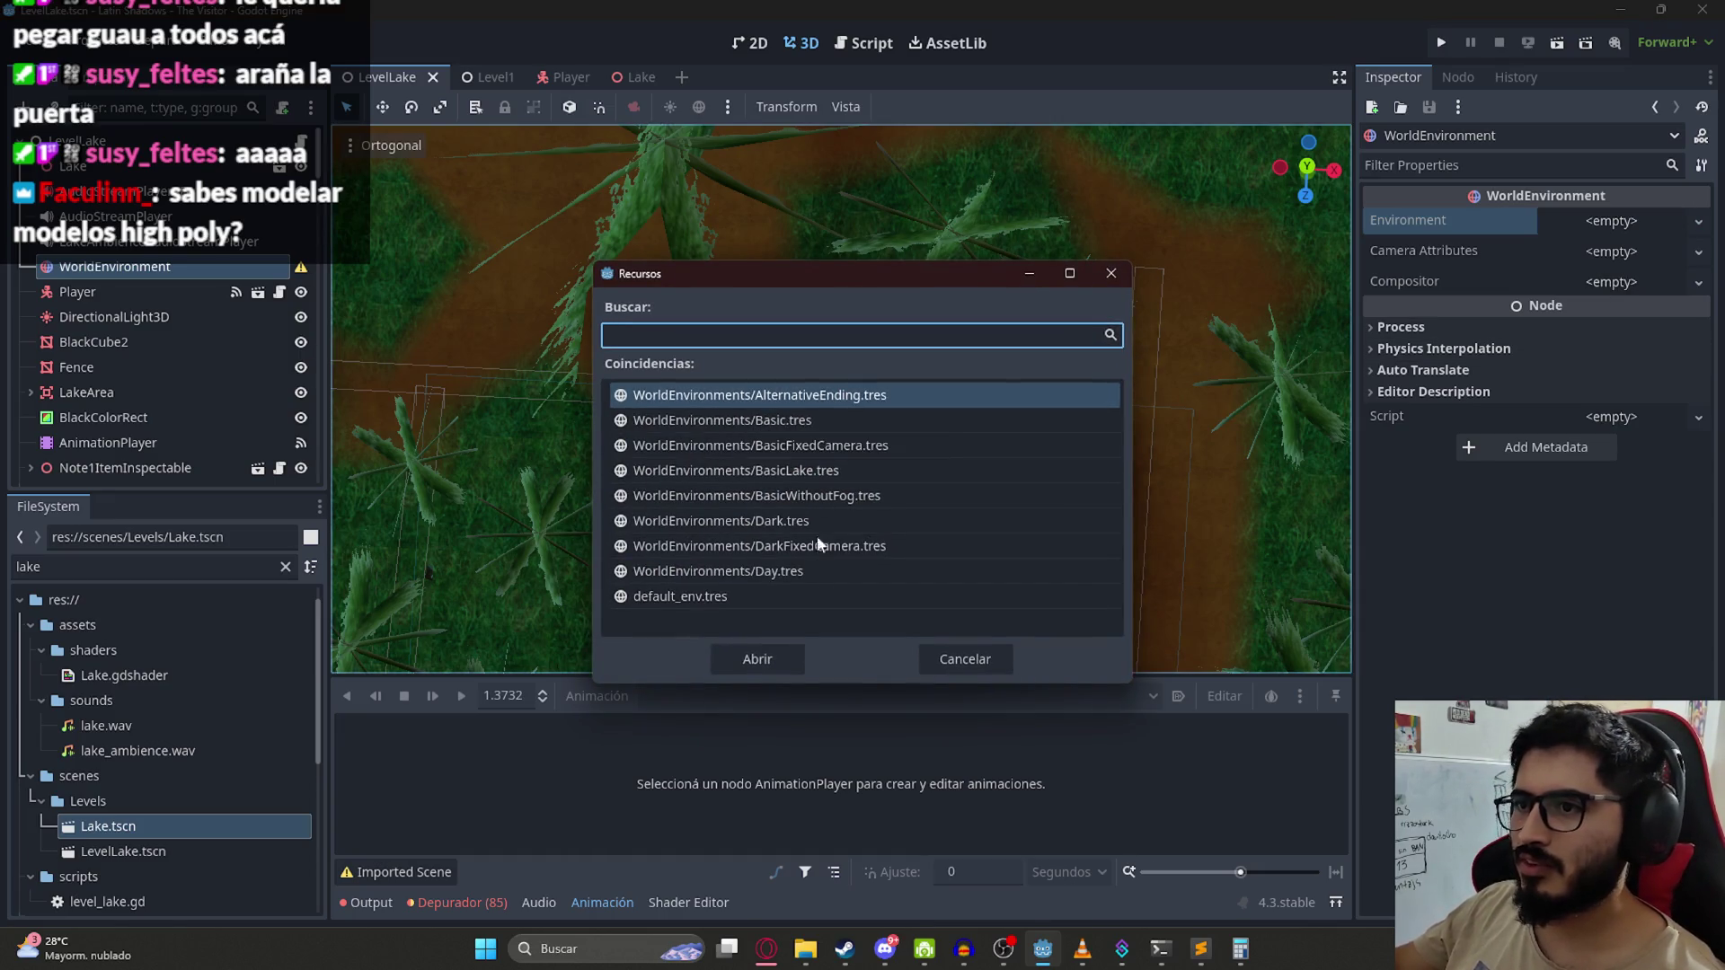
left_click(815, 419)
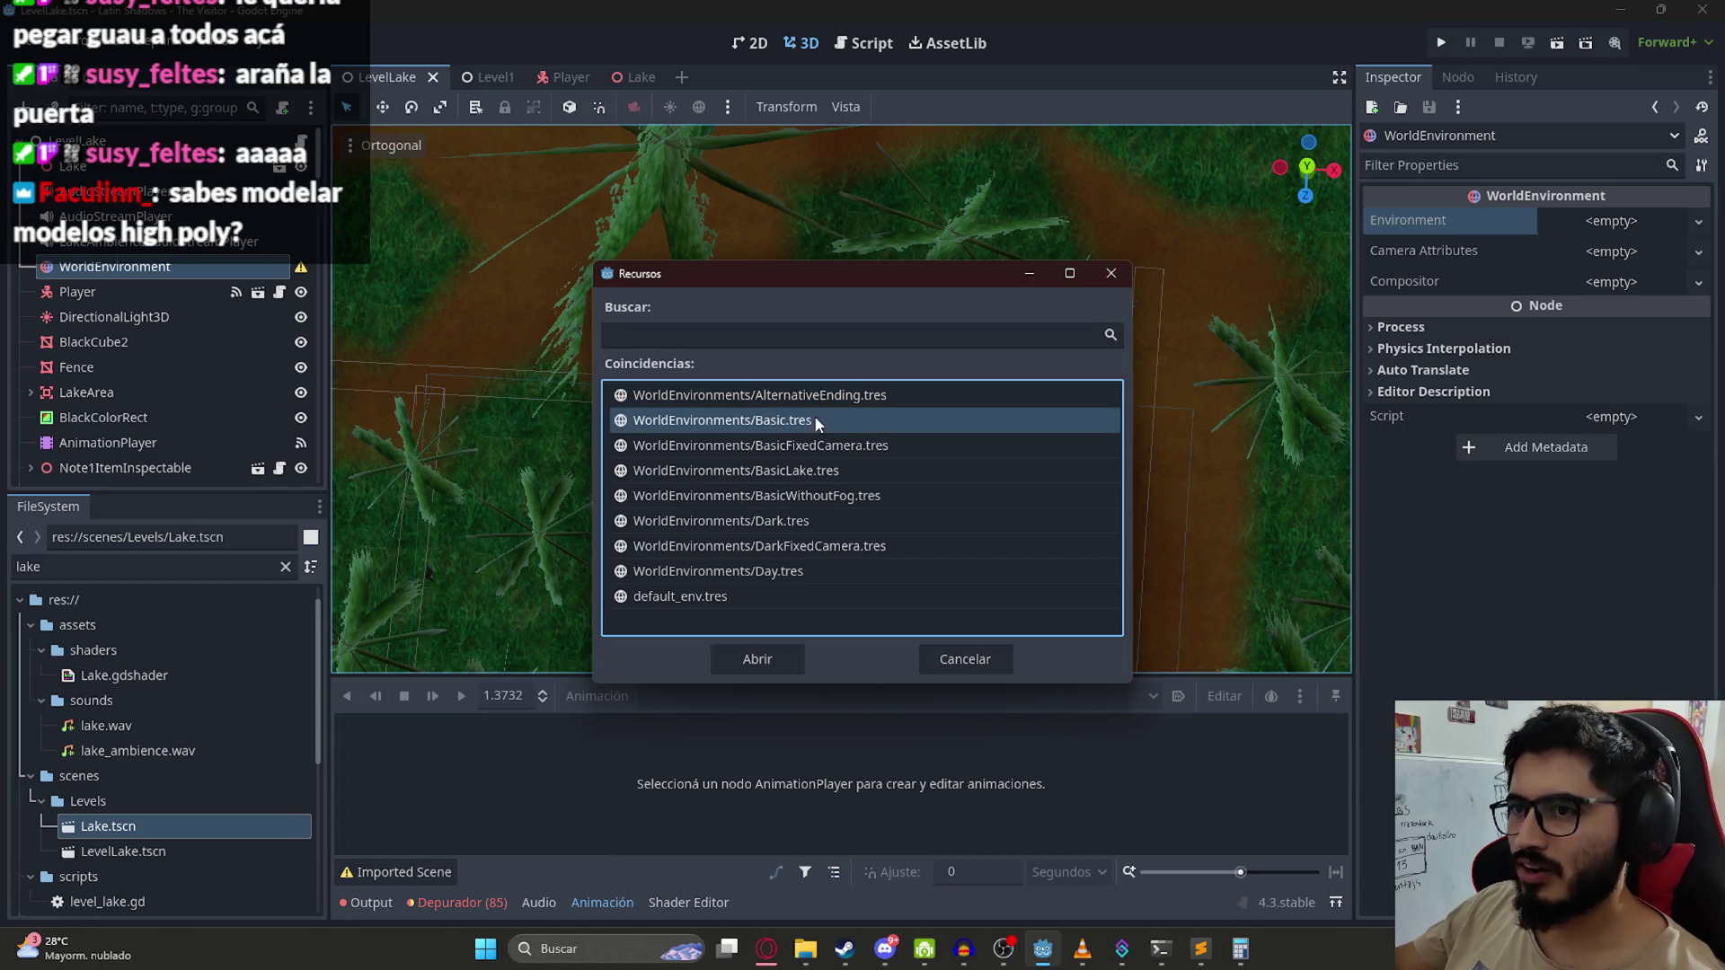
left_click(781, 476)
left_click(768, 522)
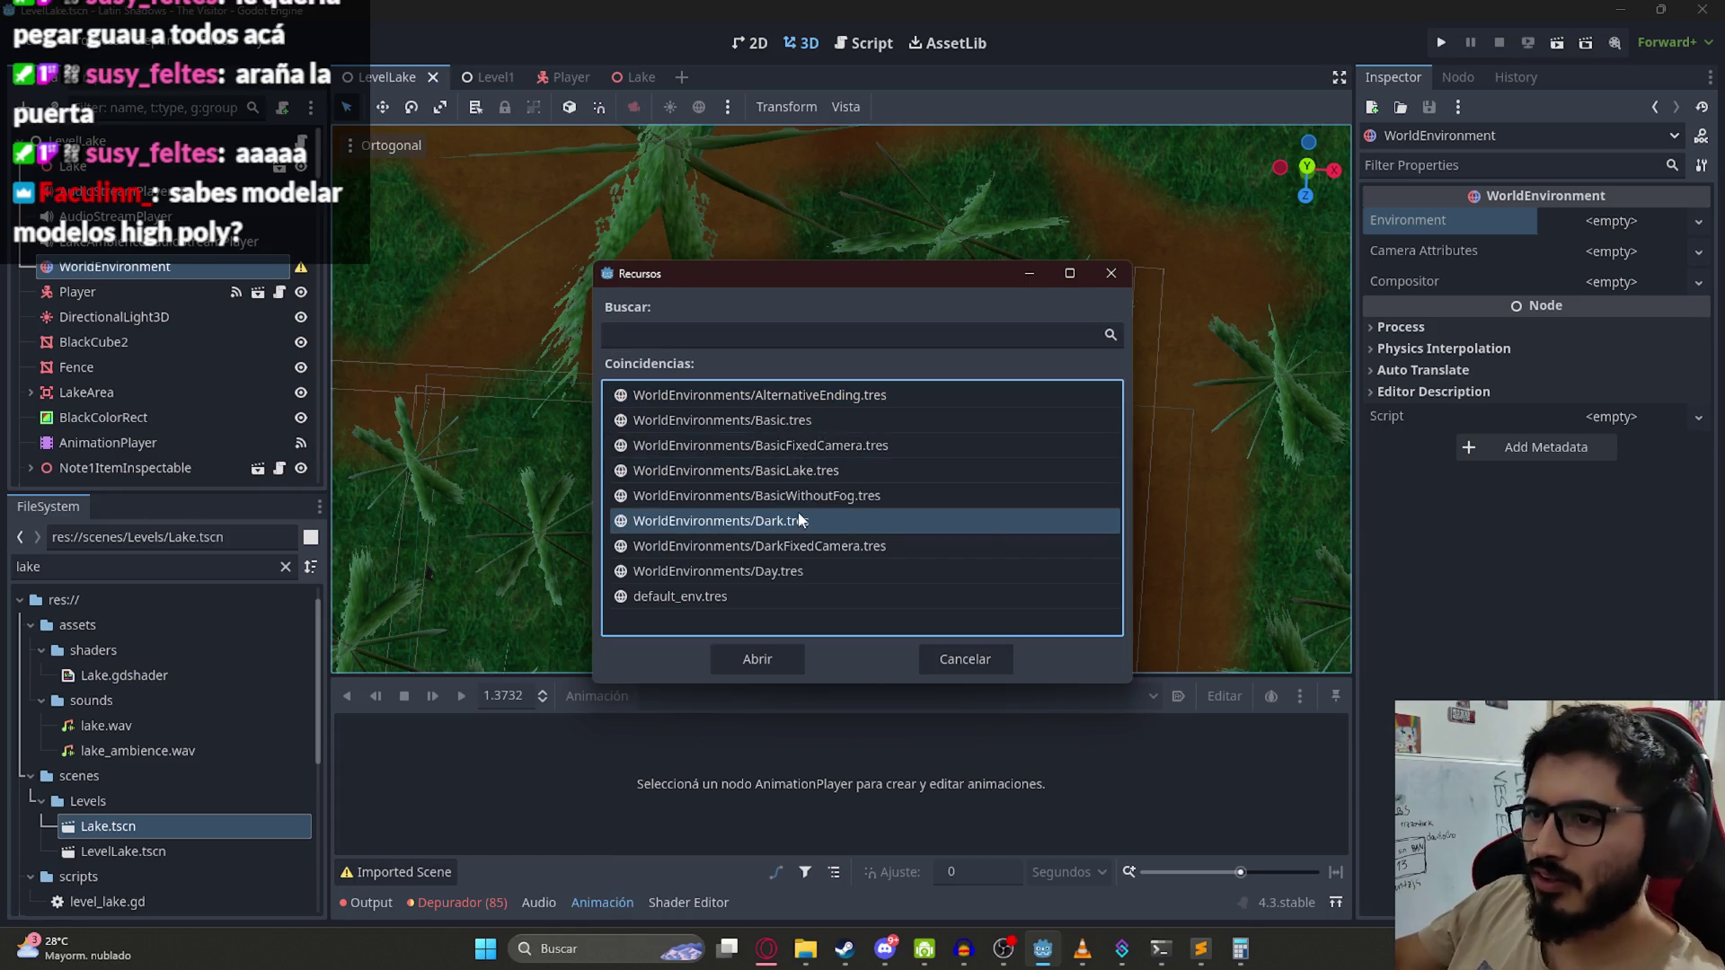
left_click(798, 424)
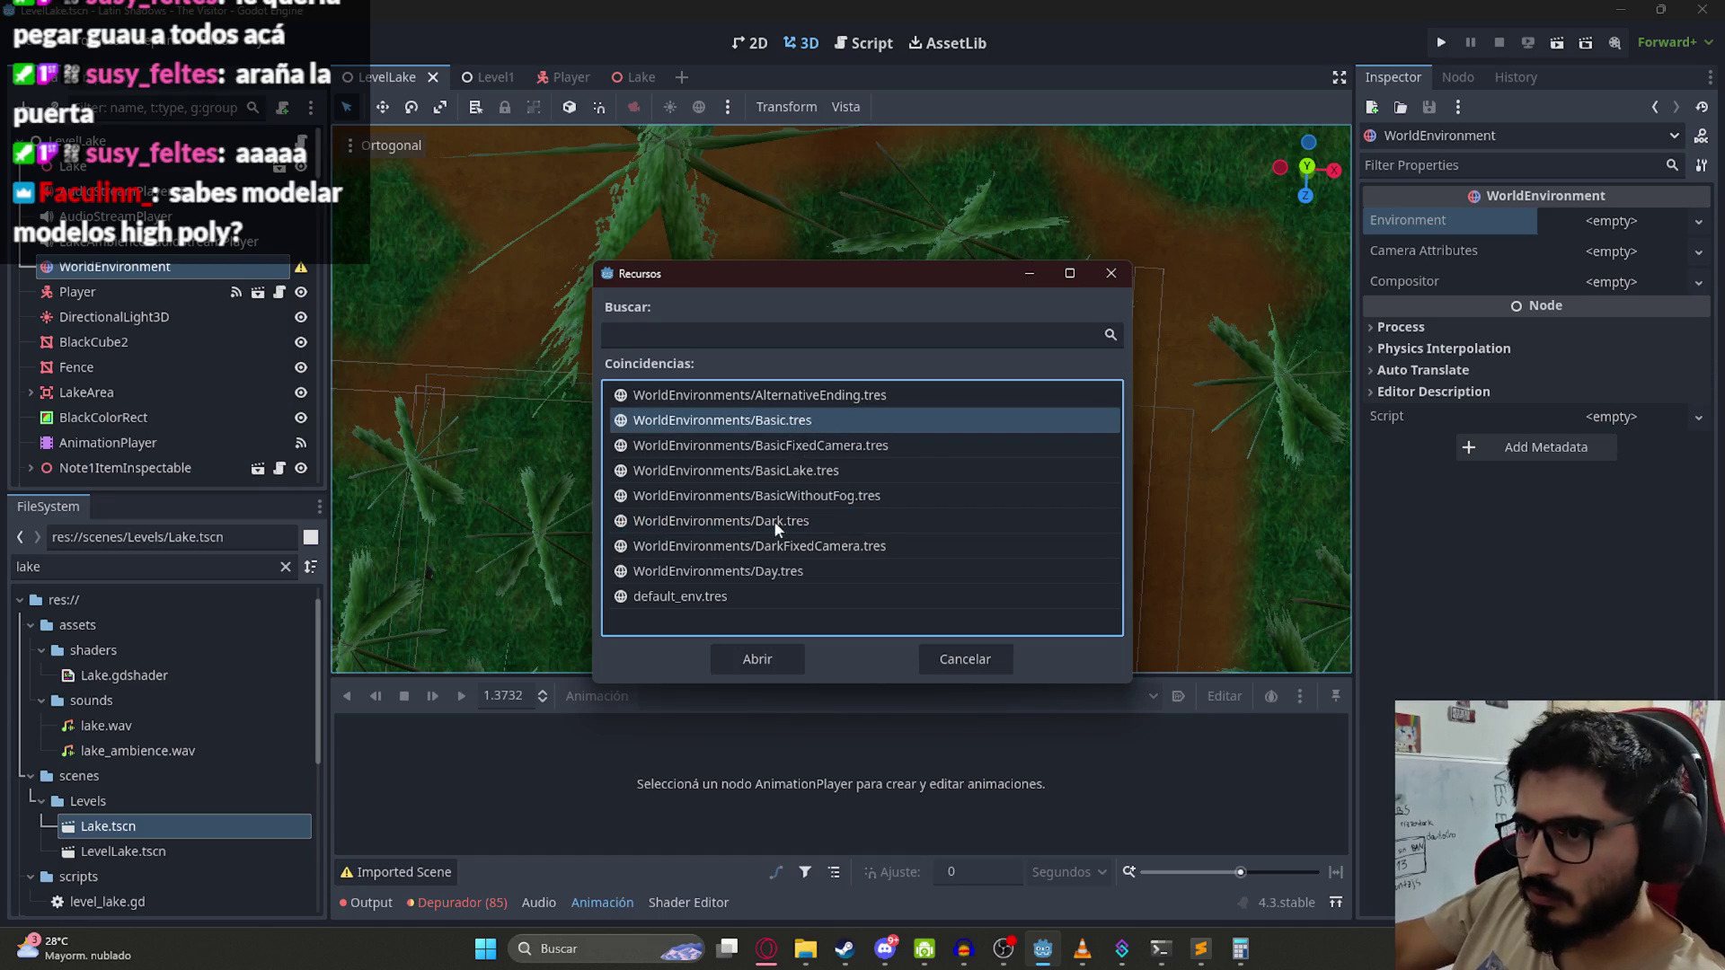
double_click(777, 470)
right_click(377, 79)
left_click(467, 239)
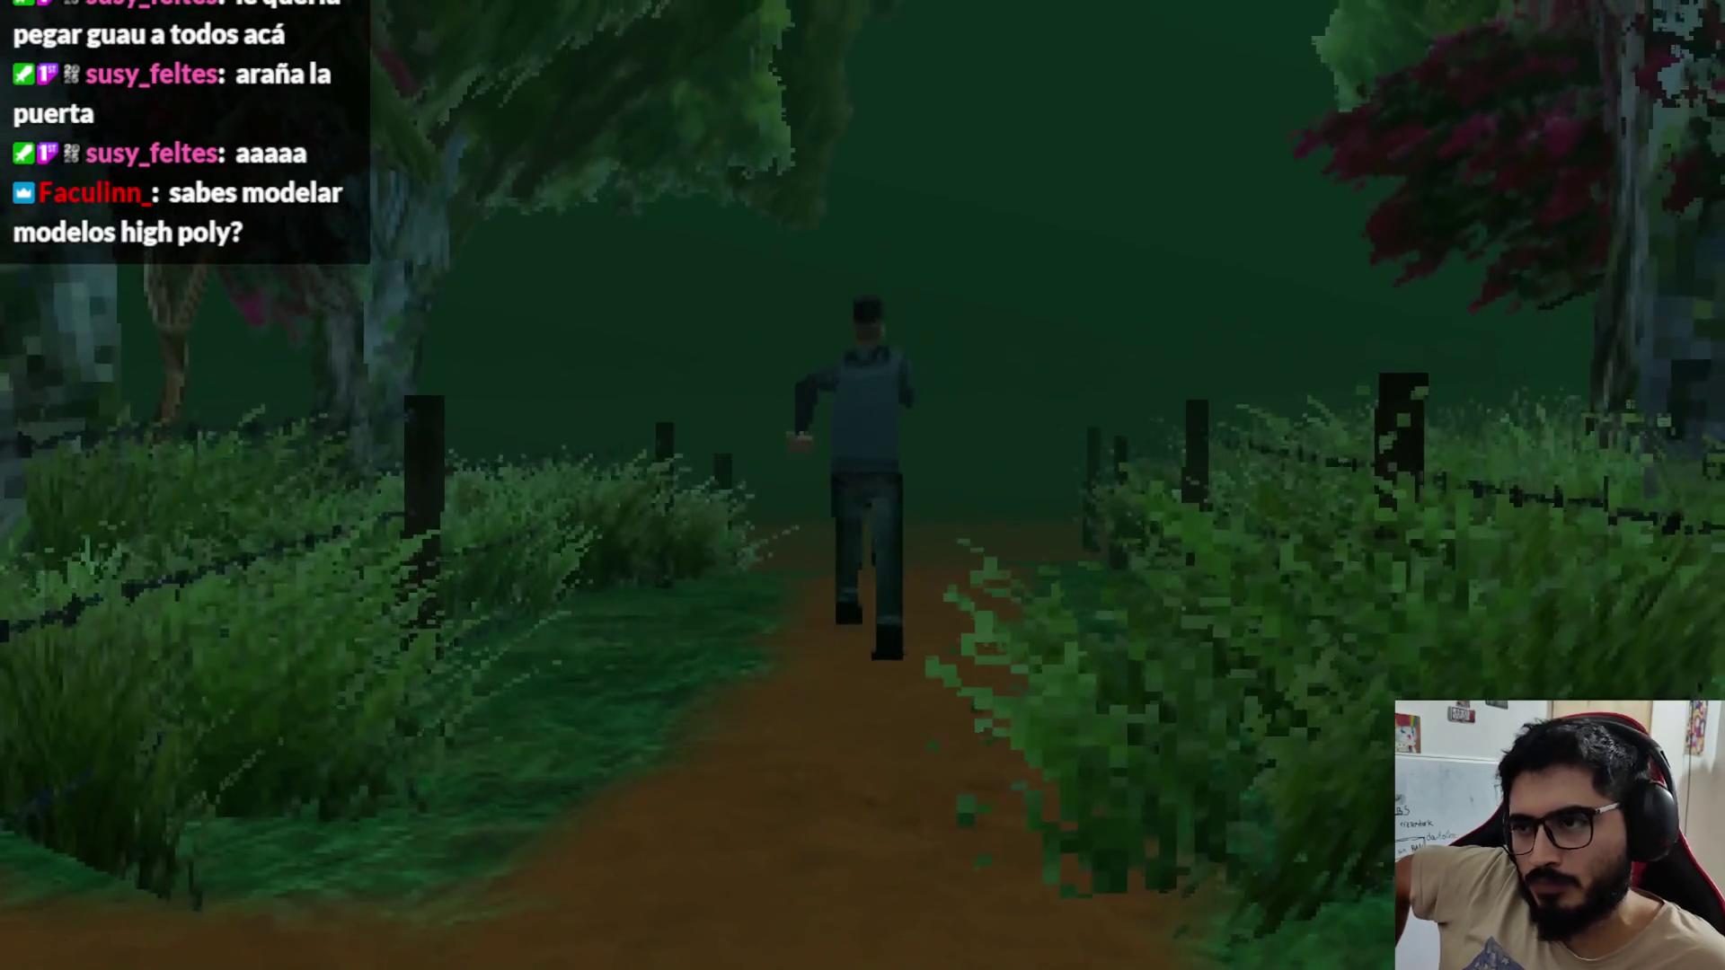
Step: Run along the forest path past the blue tent, out along the wooden dock and back
key("w")
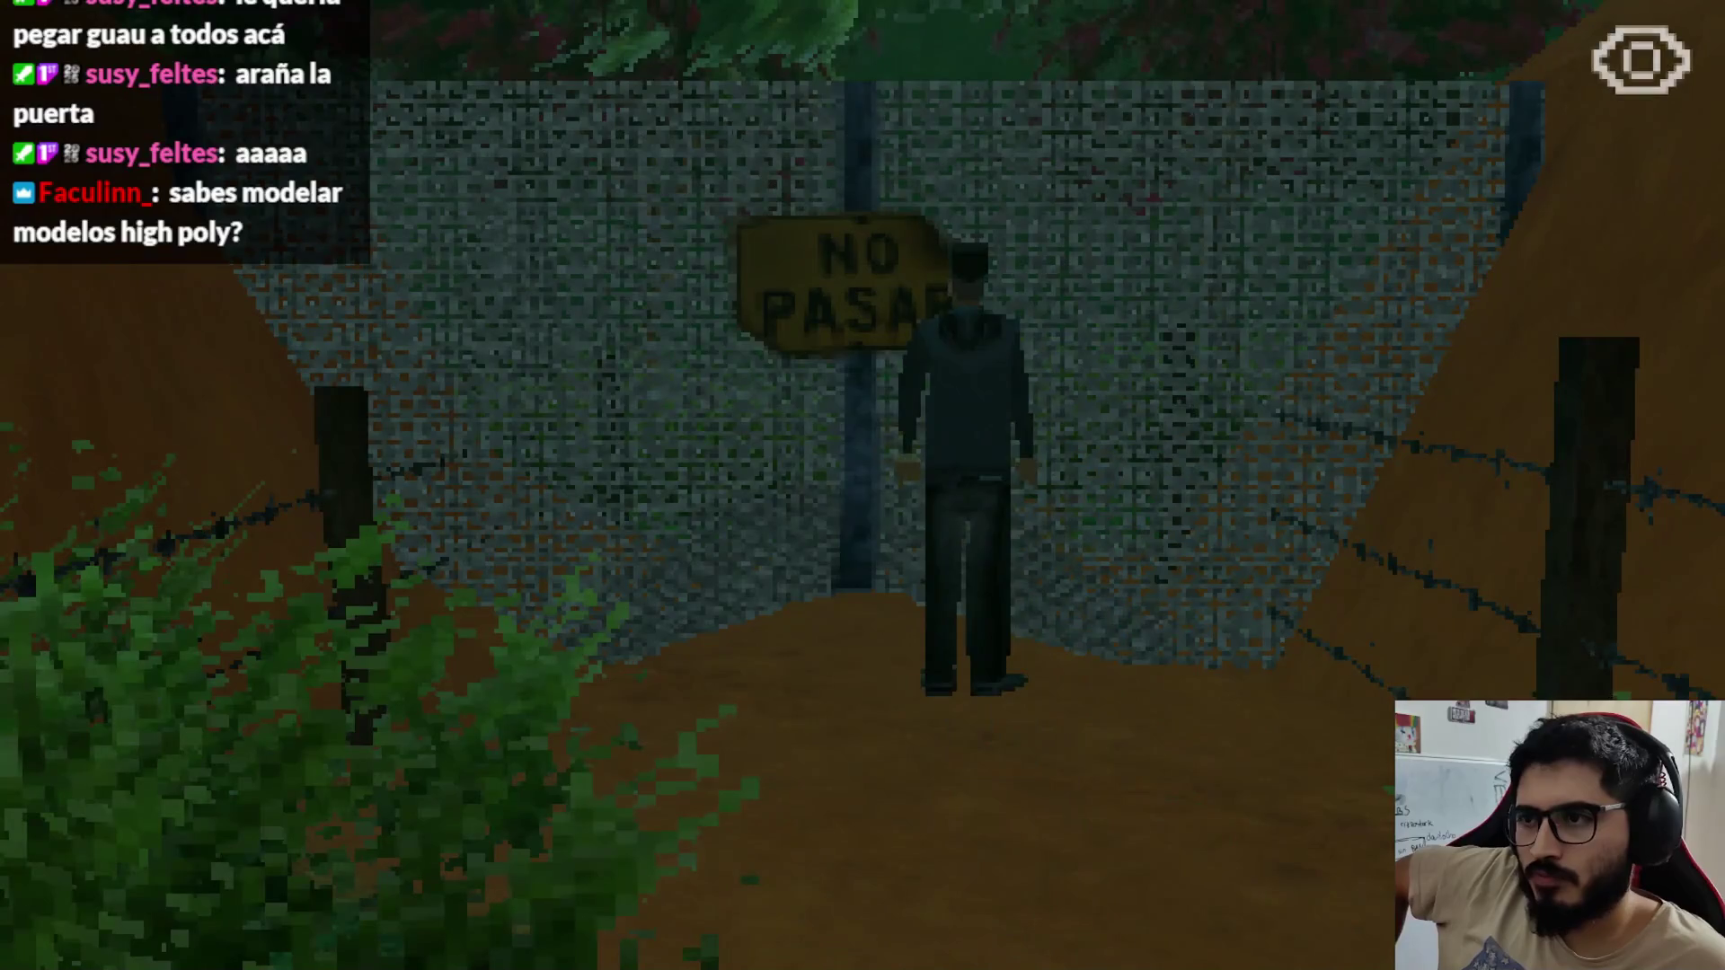
key("a")
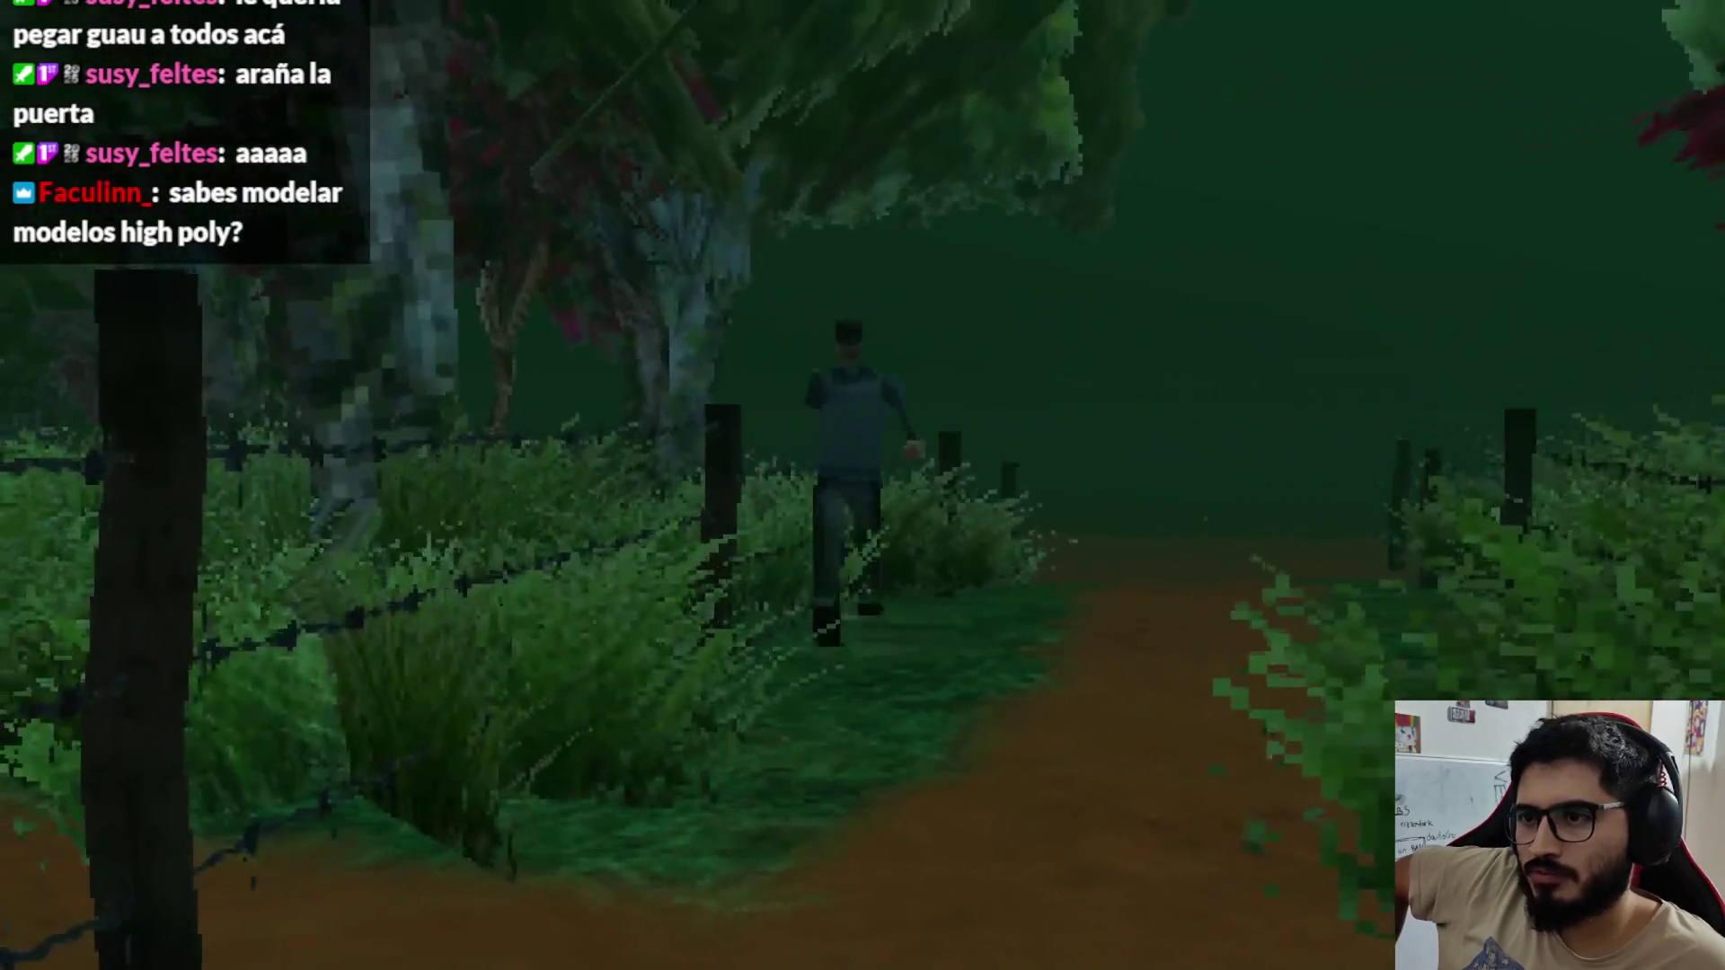
key("w")
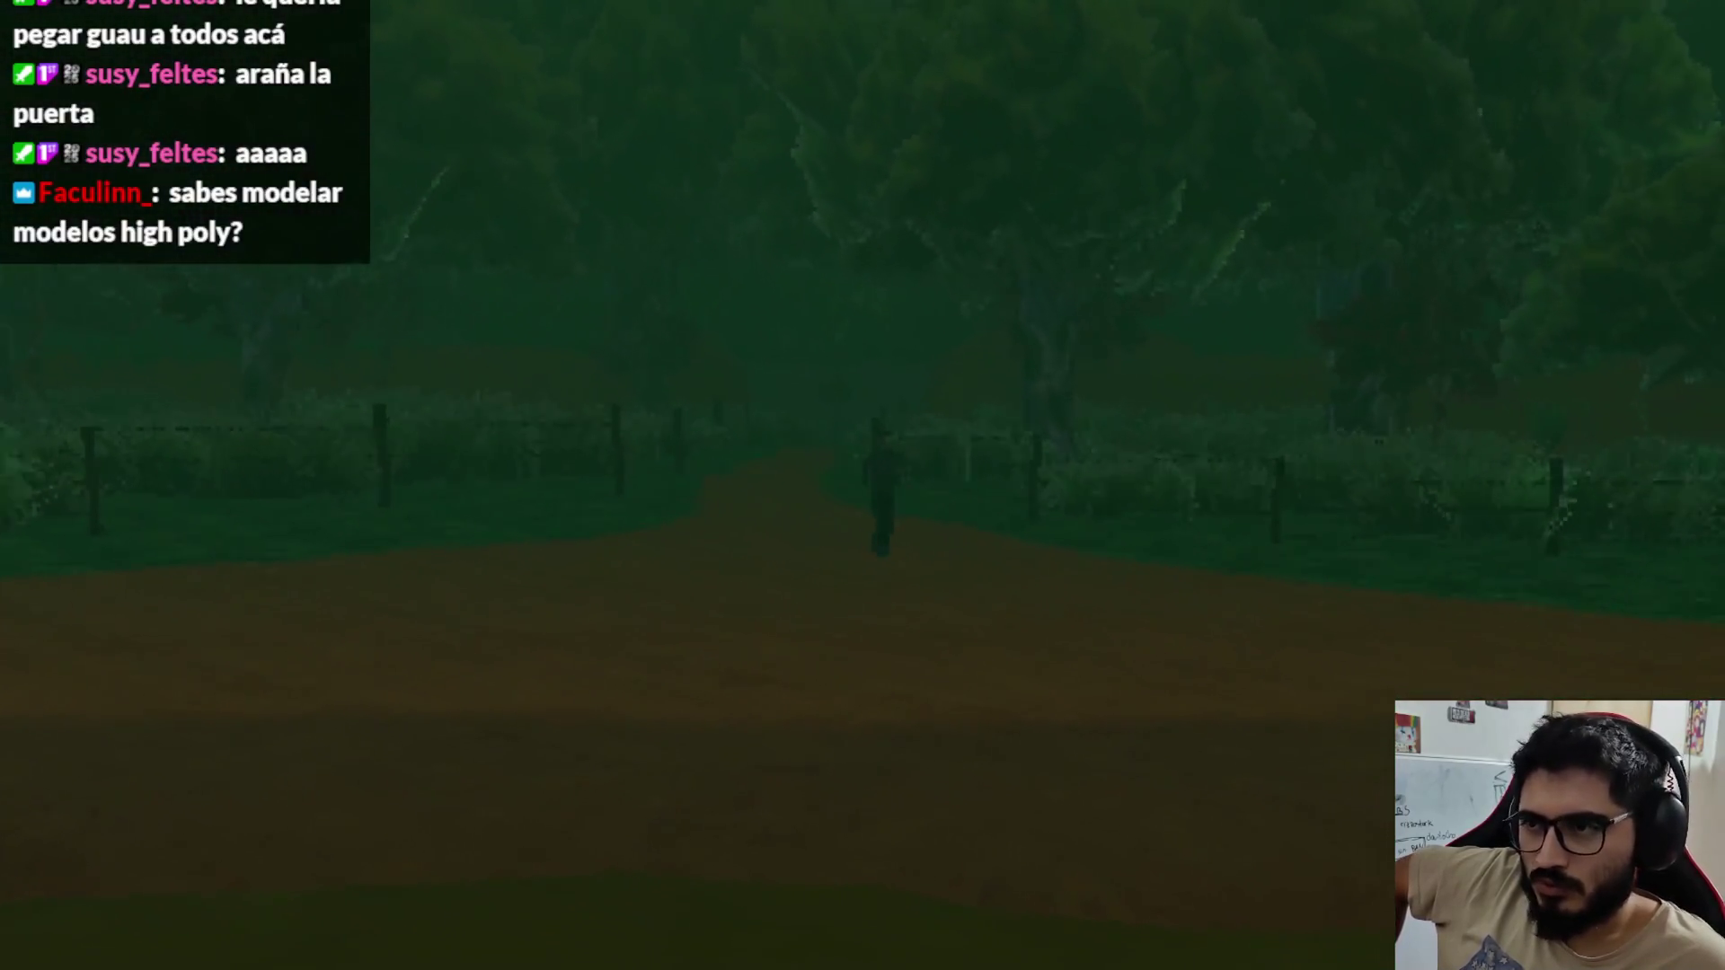
key("d")
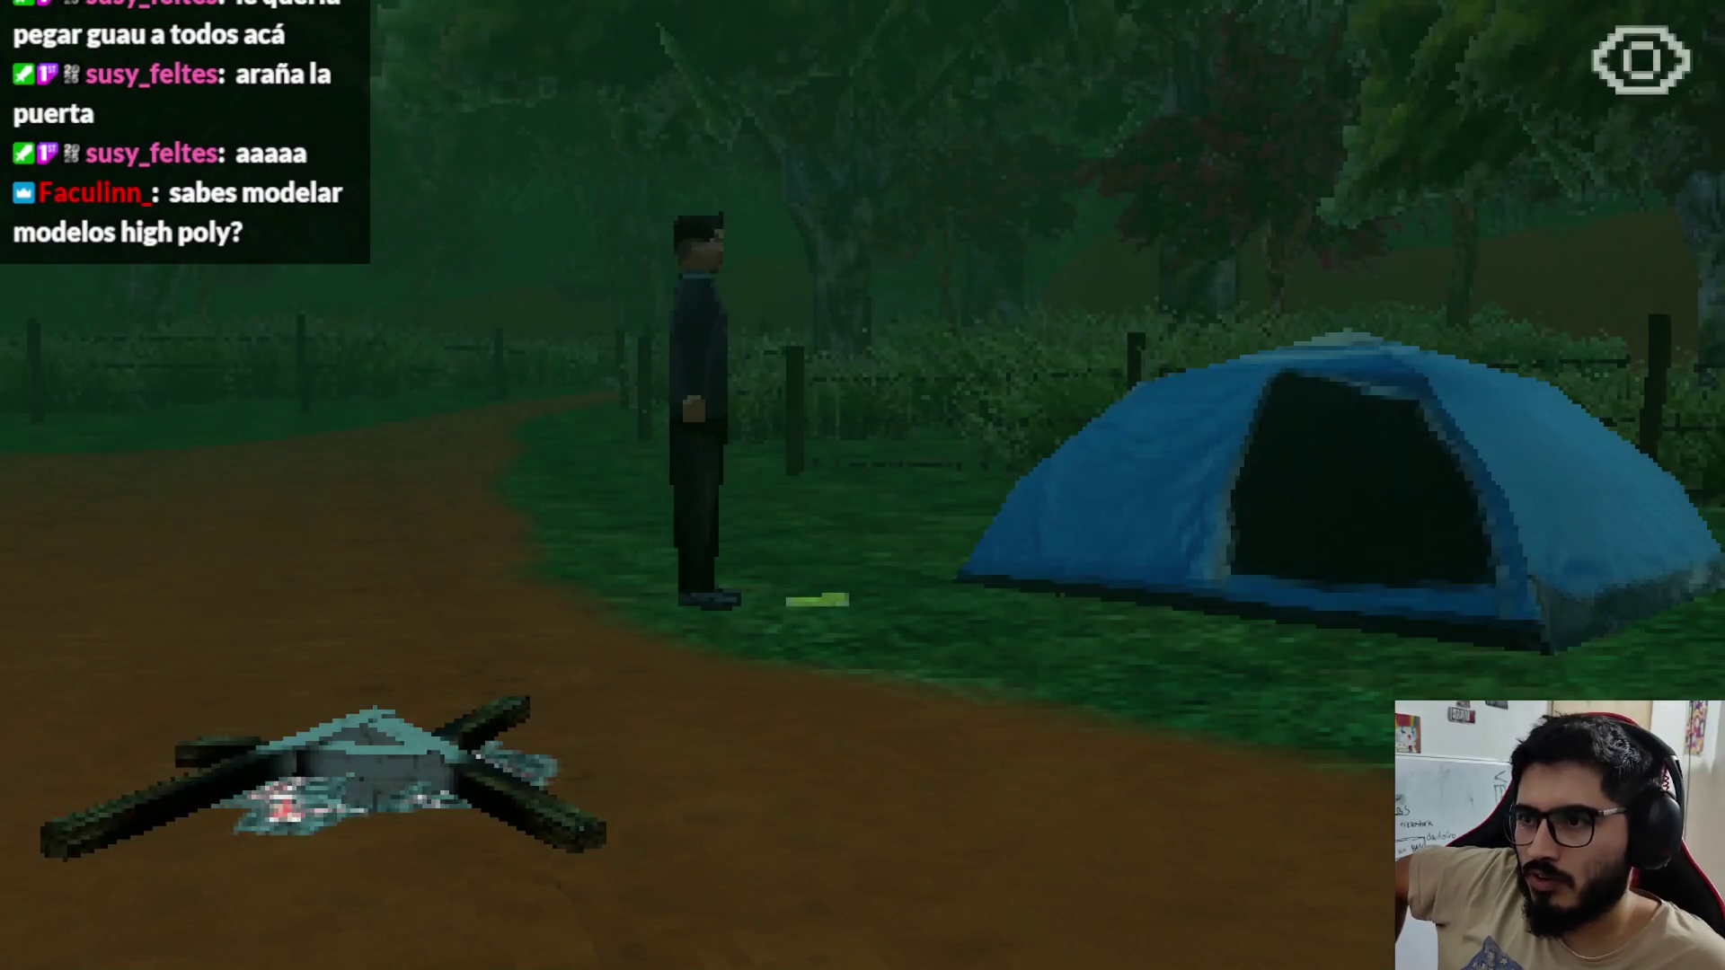
key("e")
key("e")
key("e")
key("e")
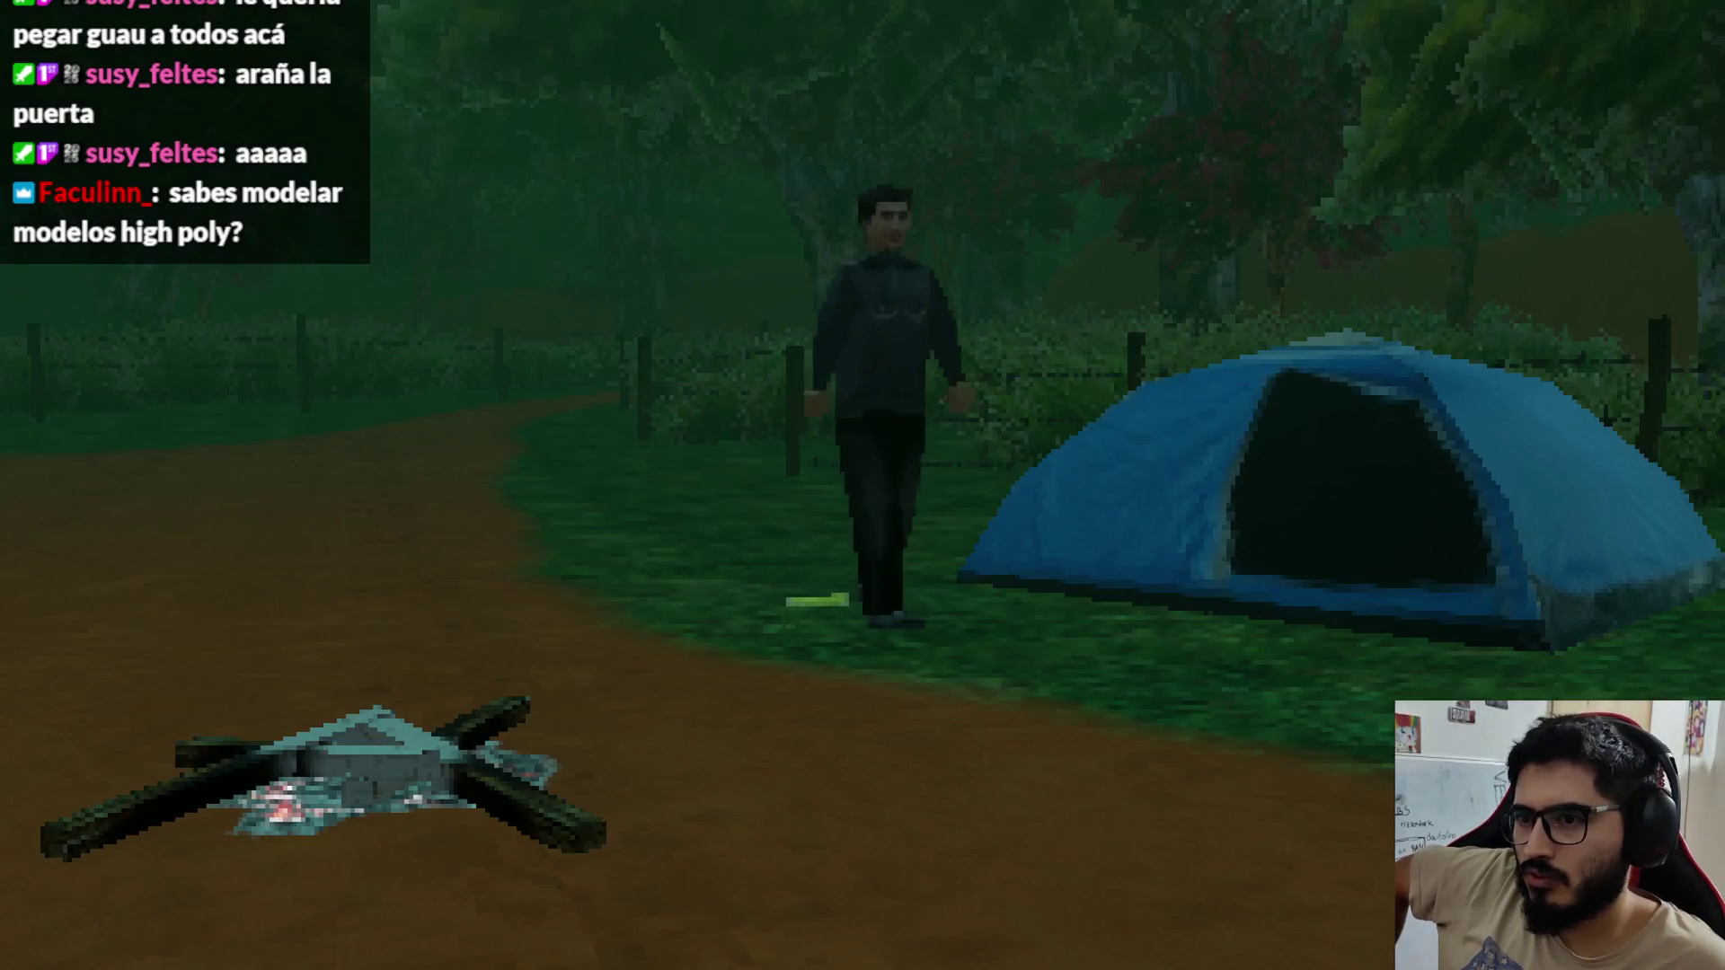
key("d")
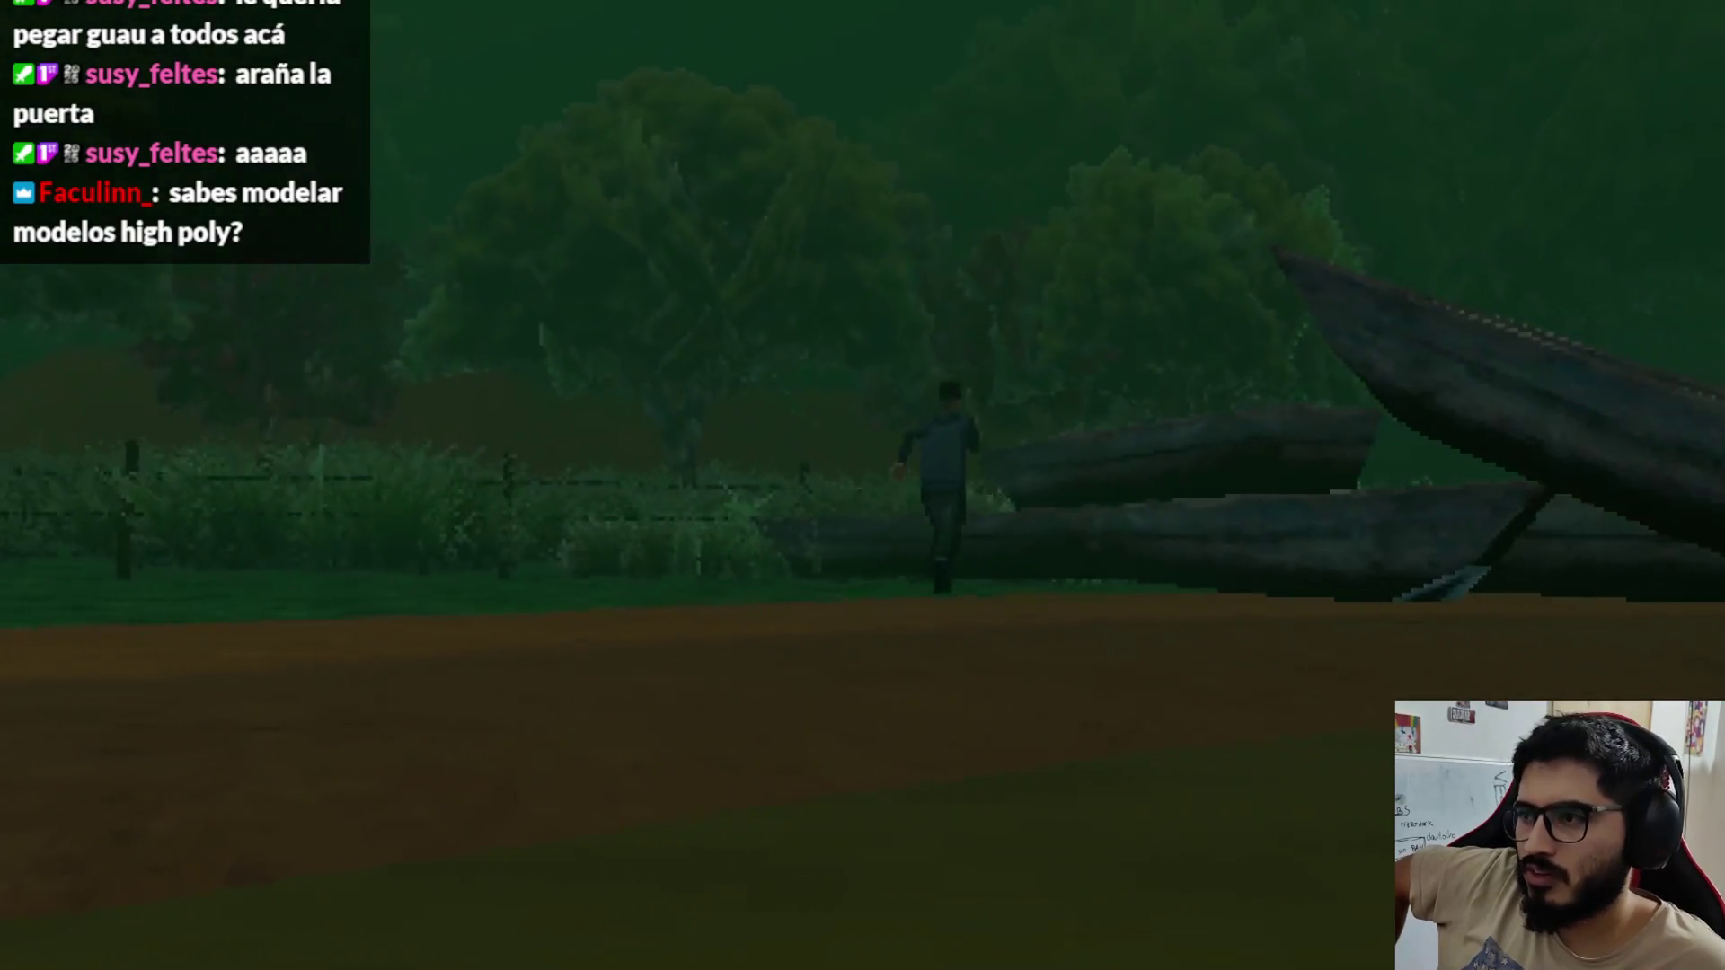
key("a")
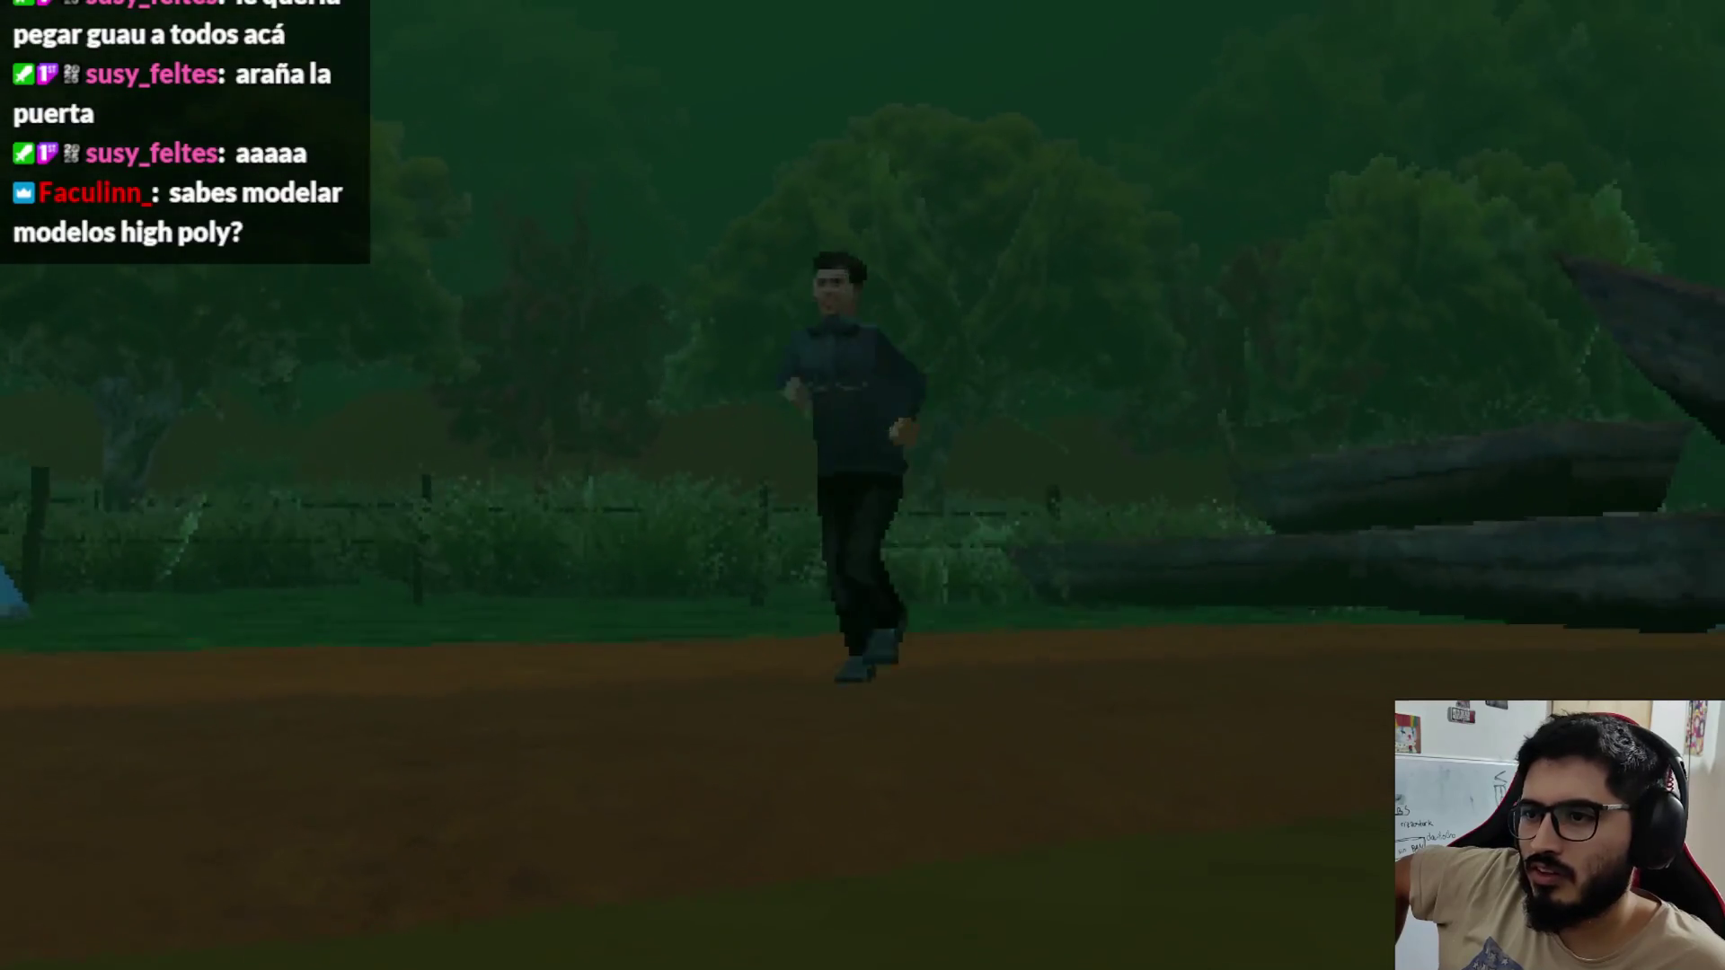
key("a")
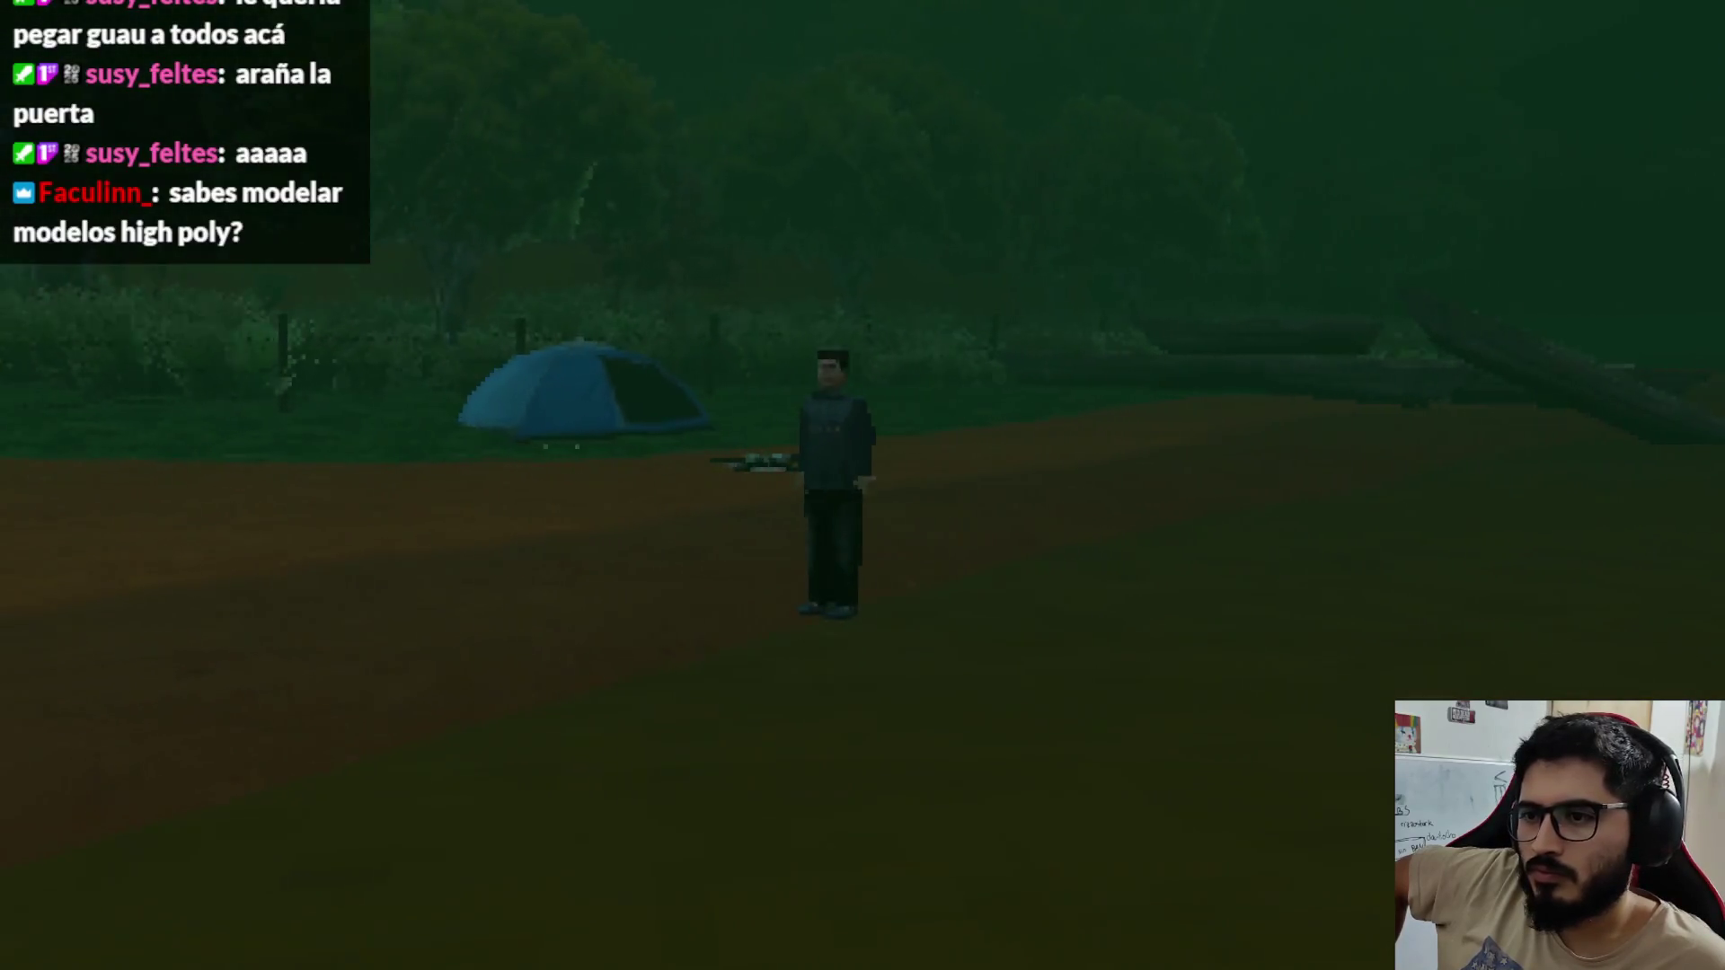
key("a")
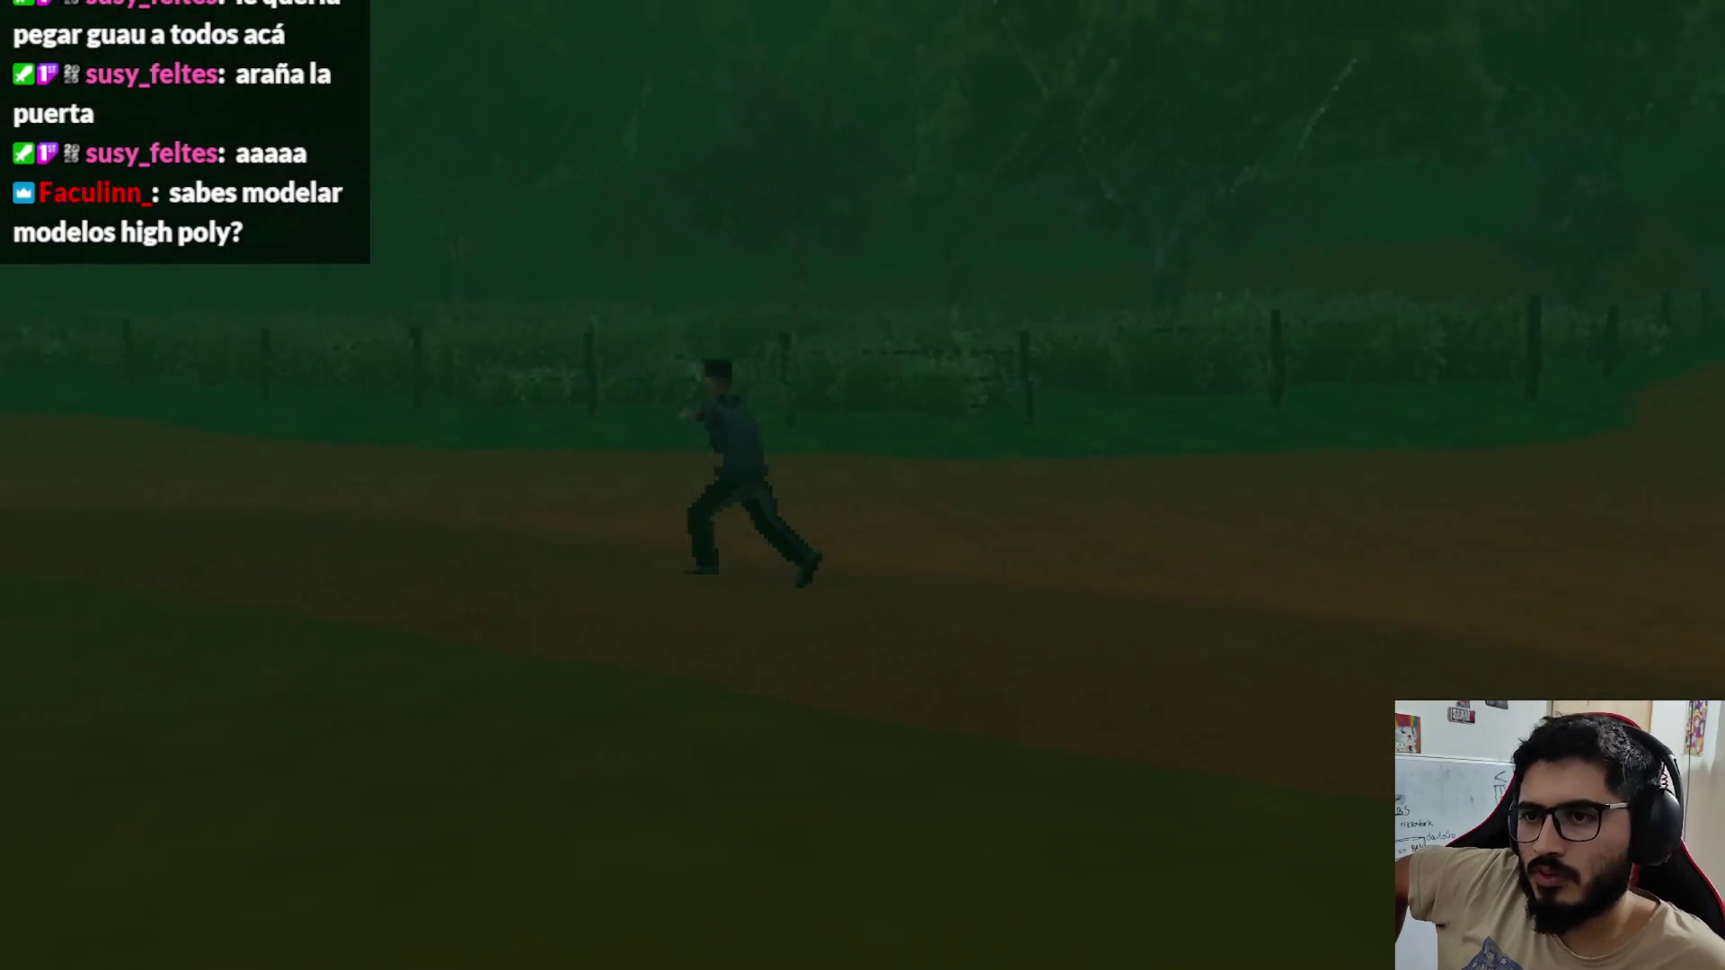
key("a")
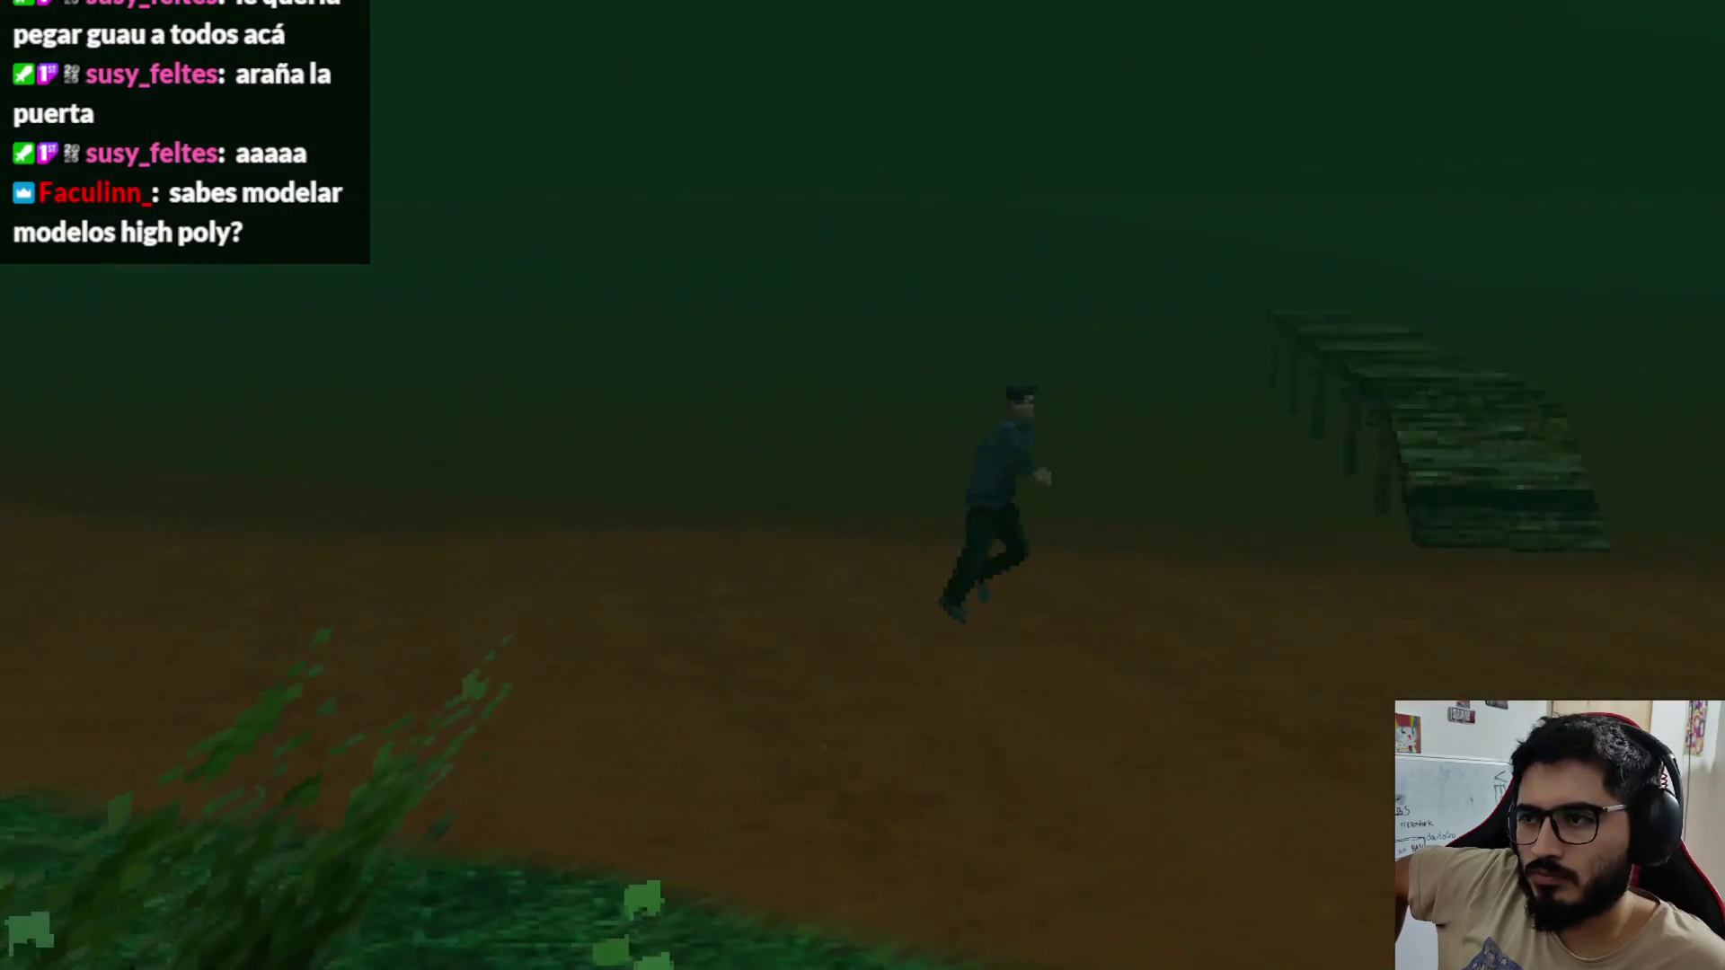
key("a")
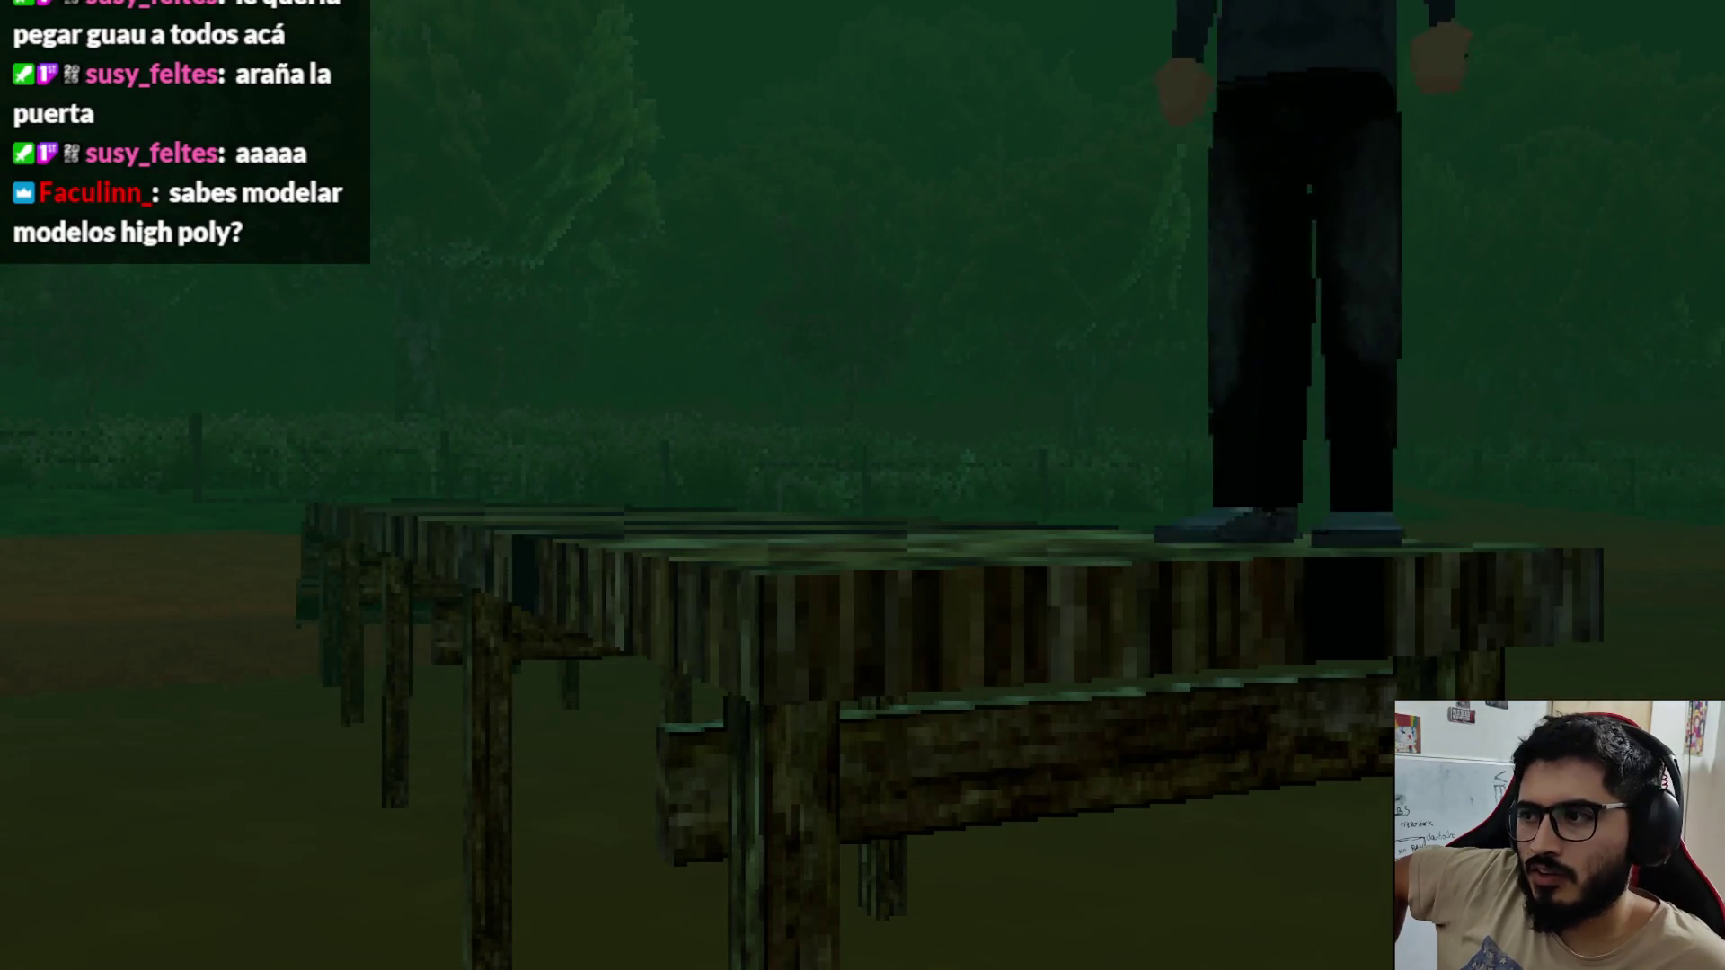
key("a")
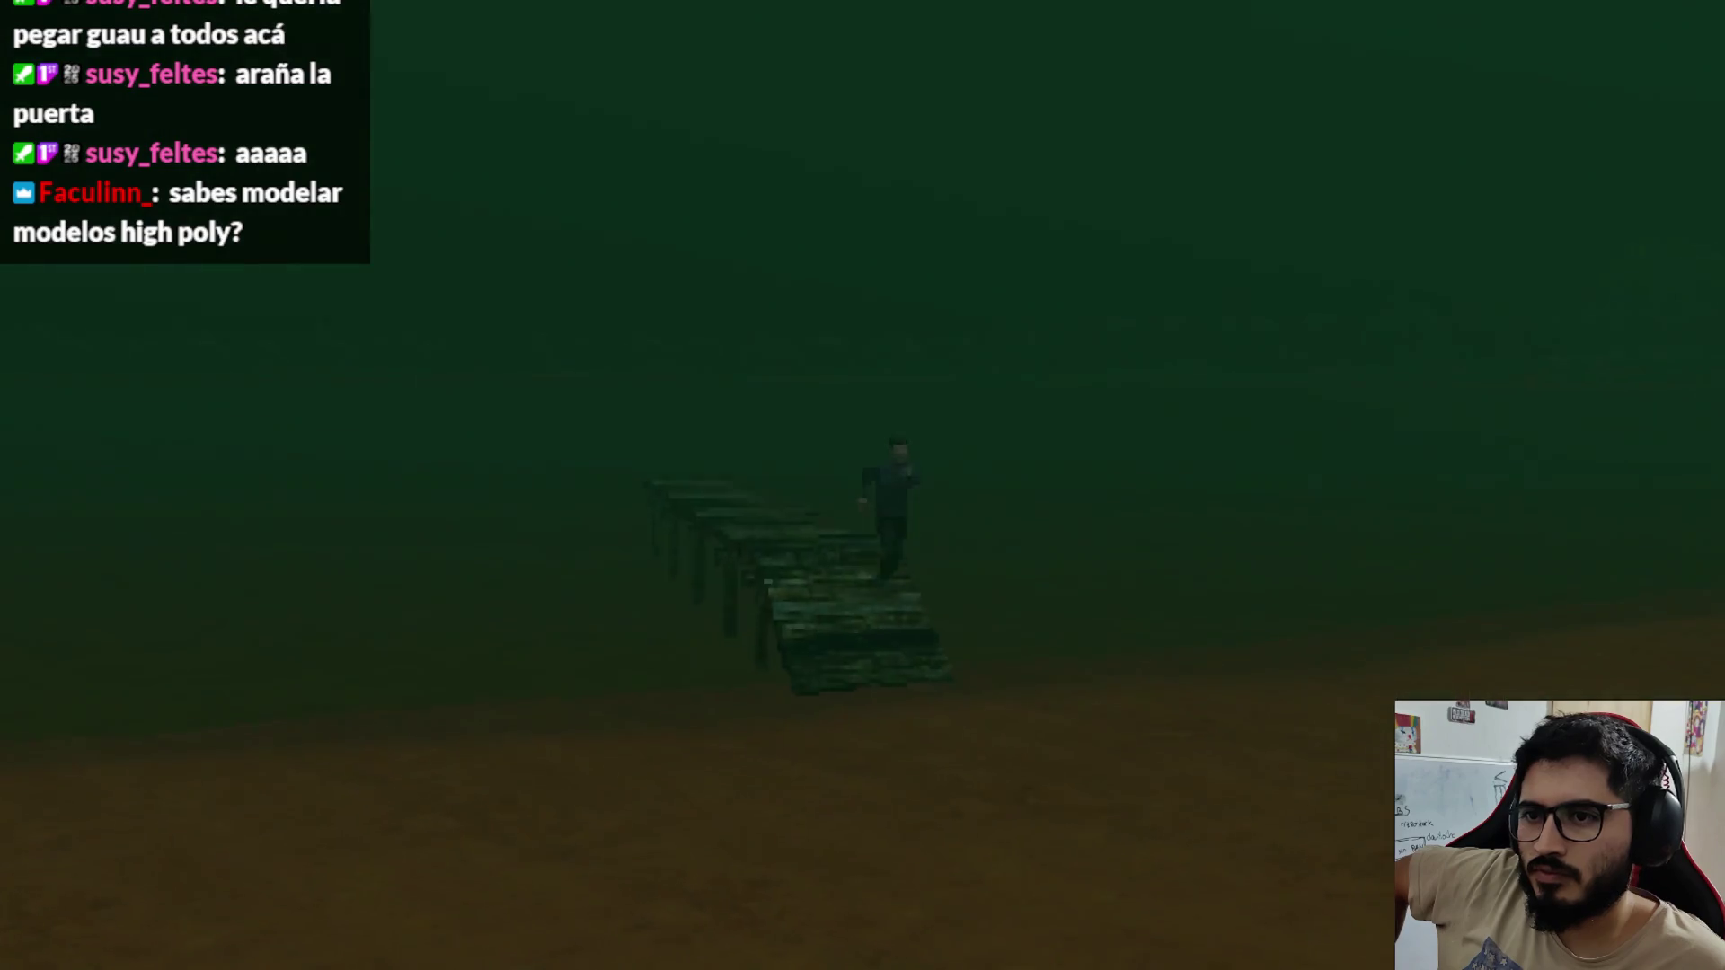
key("d")
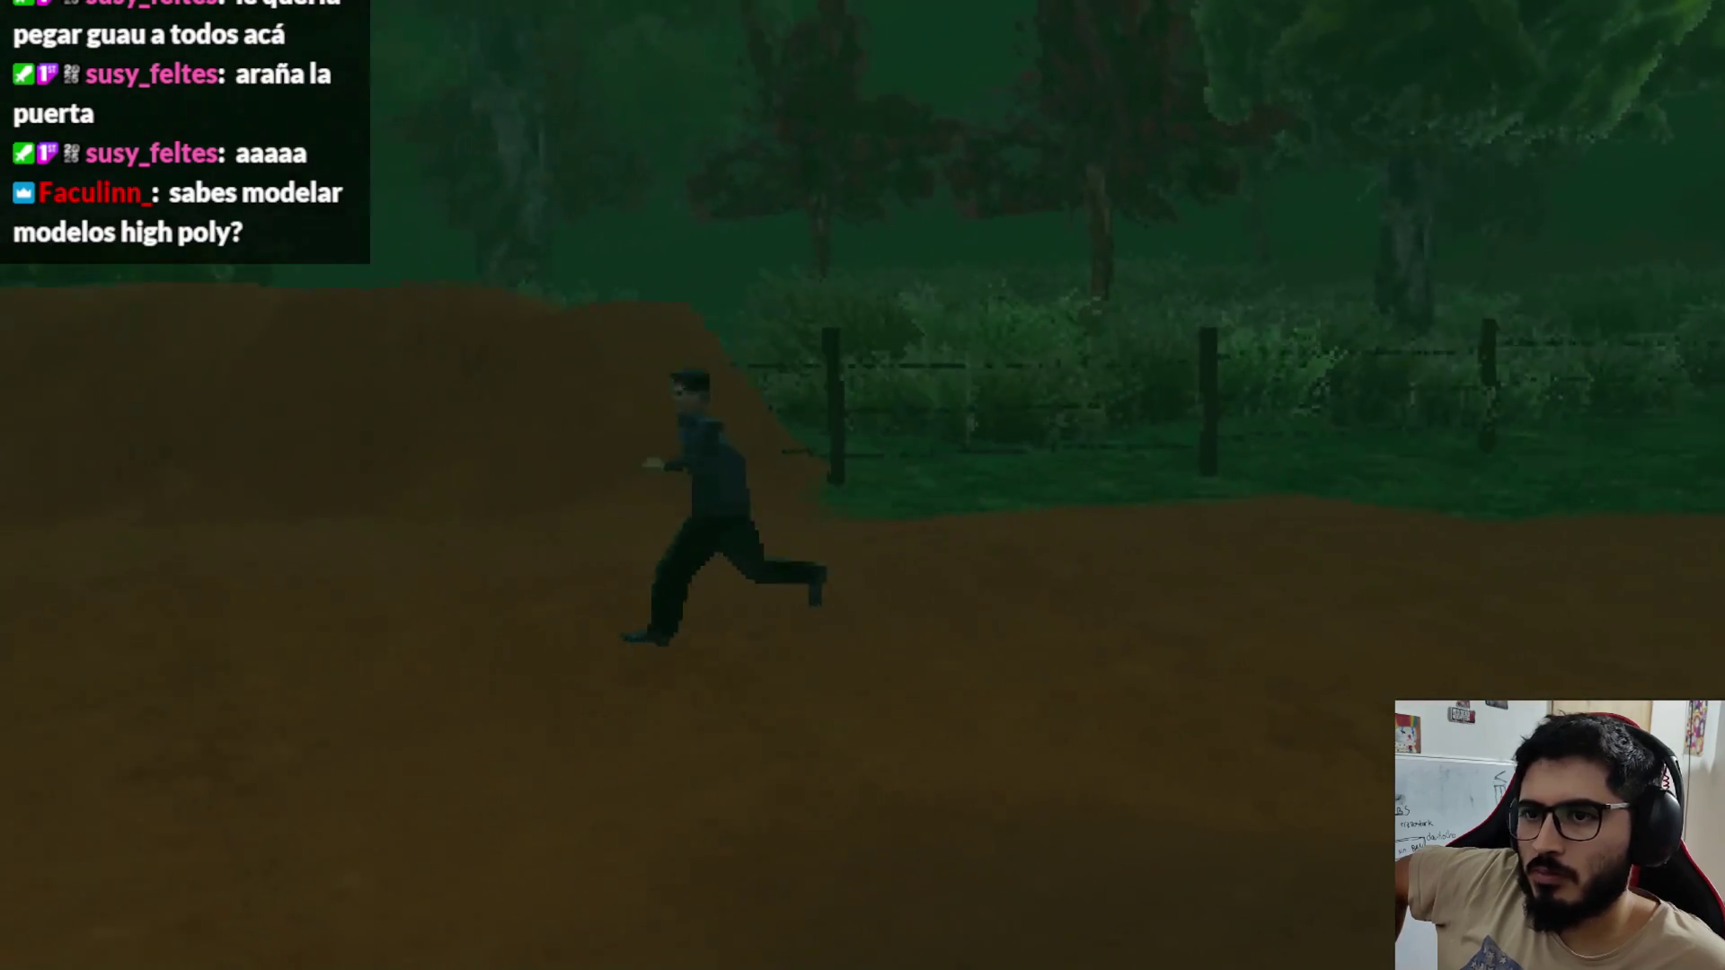
key("s")
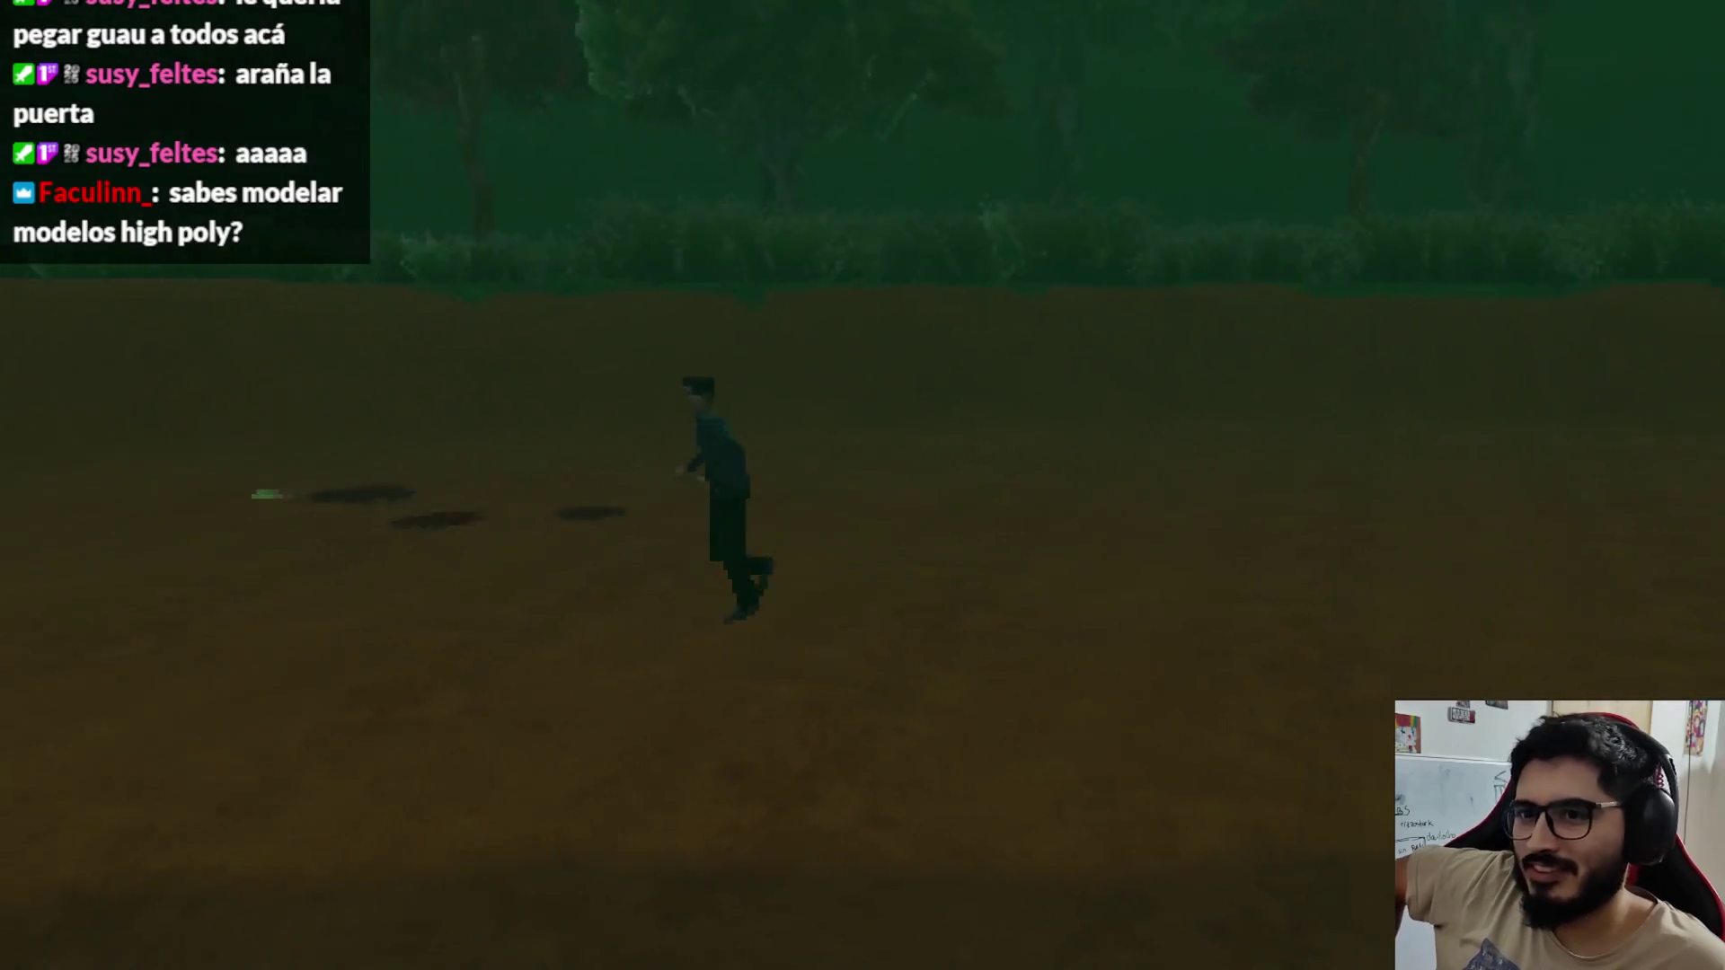
Step: Read both pages of the bloodstained note, close it, and pause the game
key("e")
key("Return")
key("Return")
key("Escape")
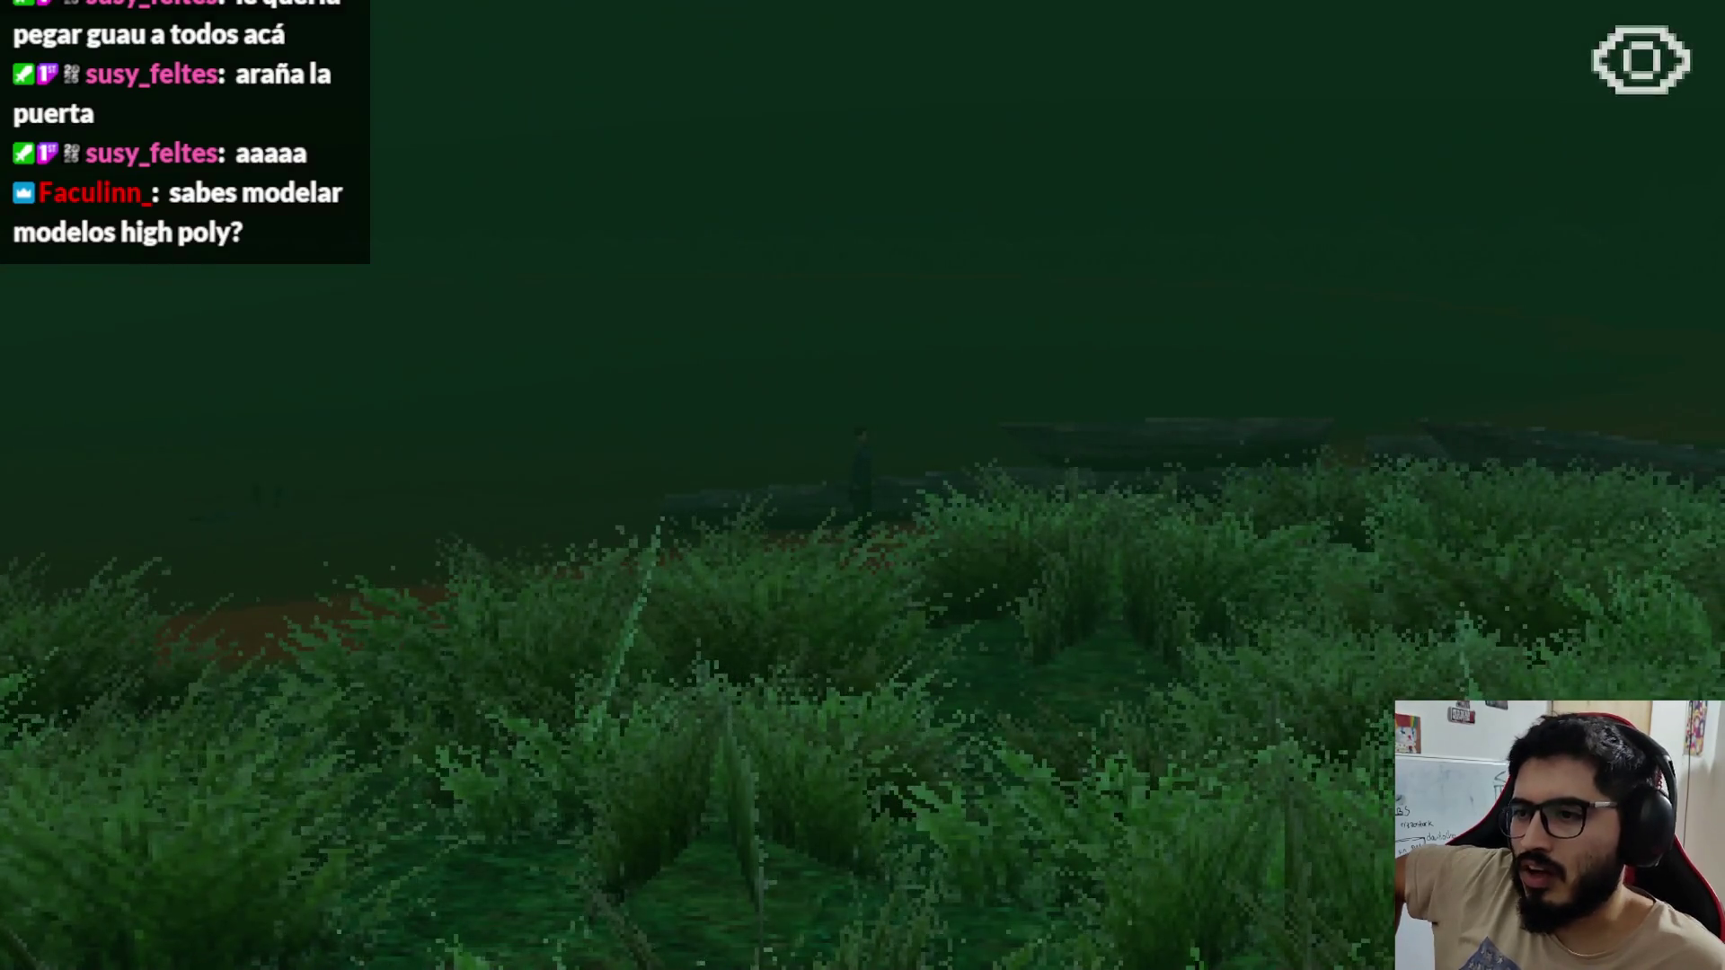
key("Escape")
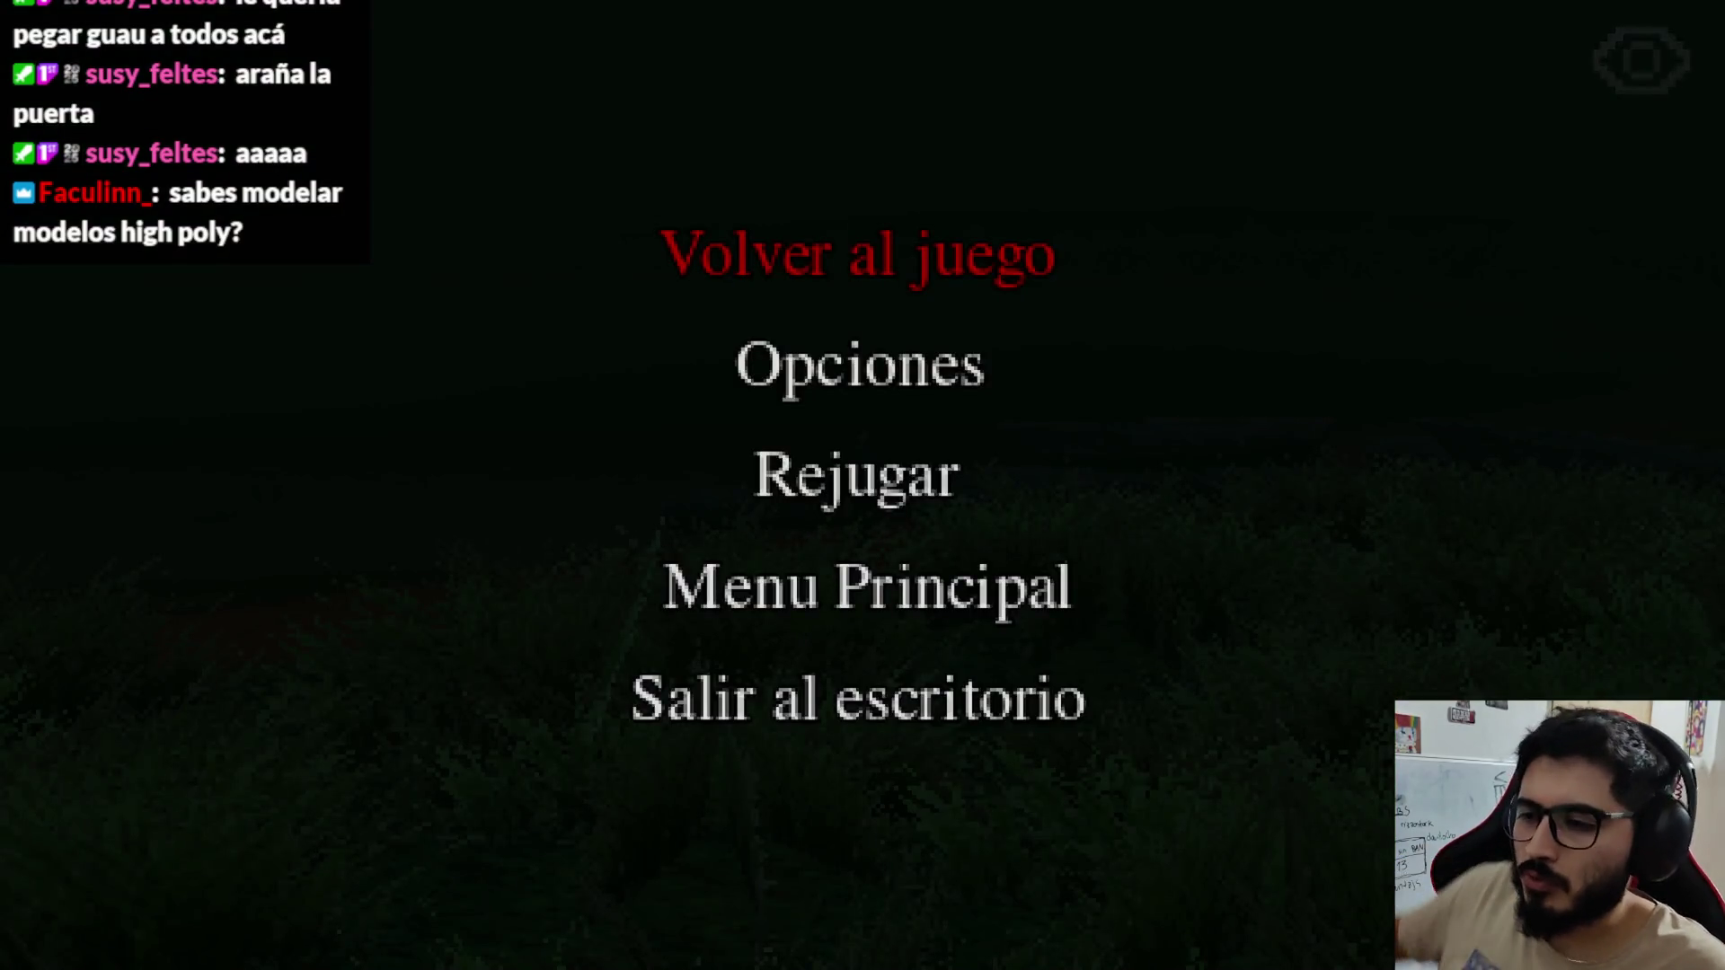
Step: Quit via Salir al escritorio and revert the WorldEnvironment's Environment to empty
left_click(803, 724)
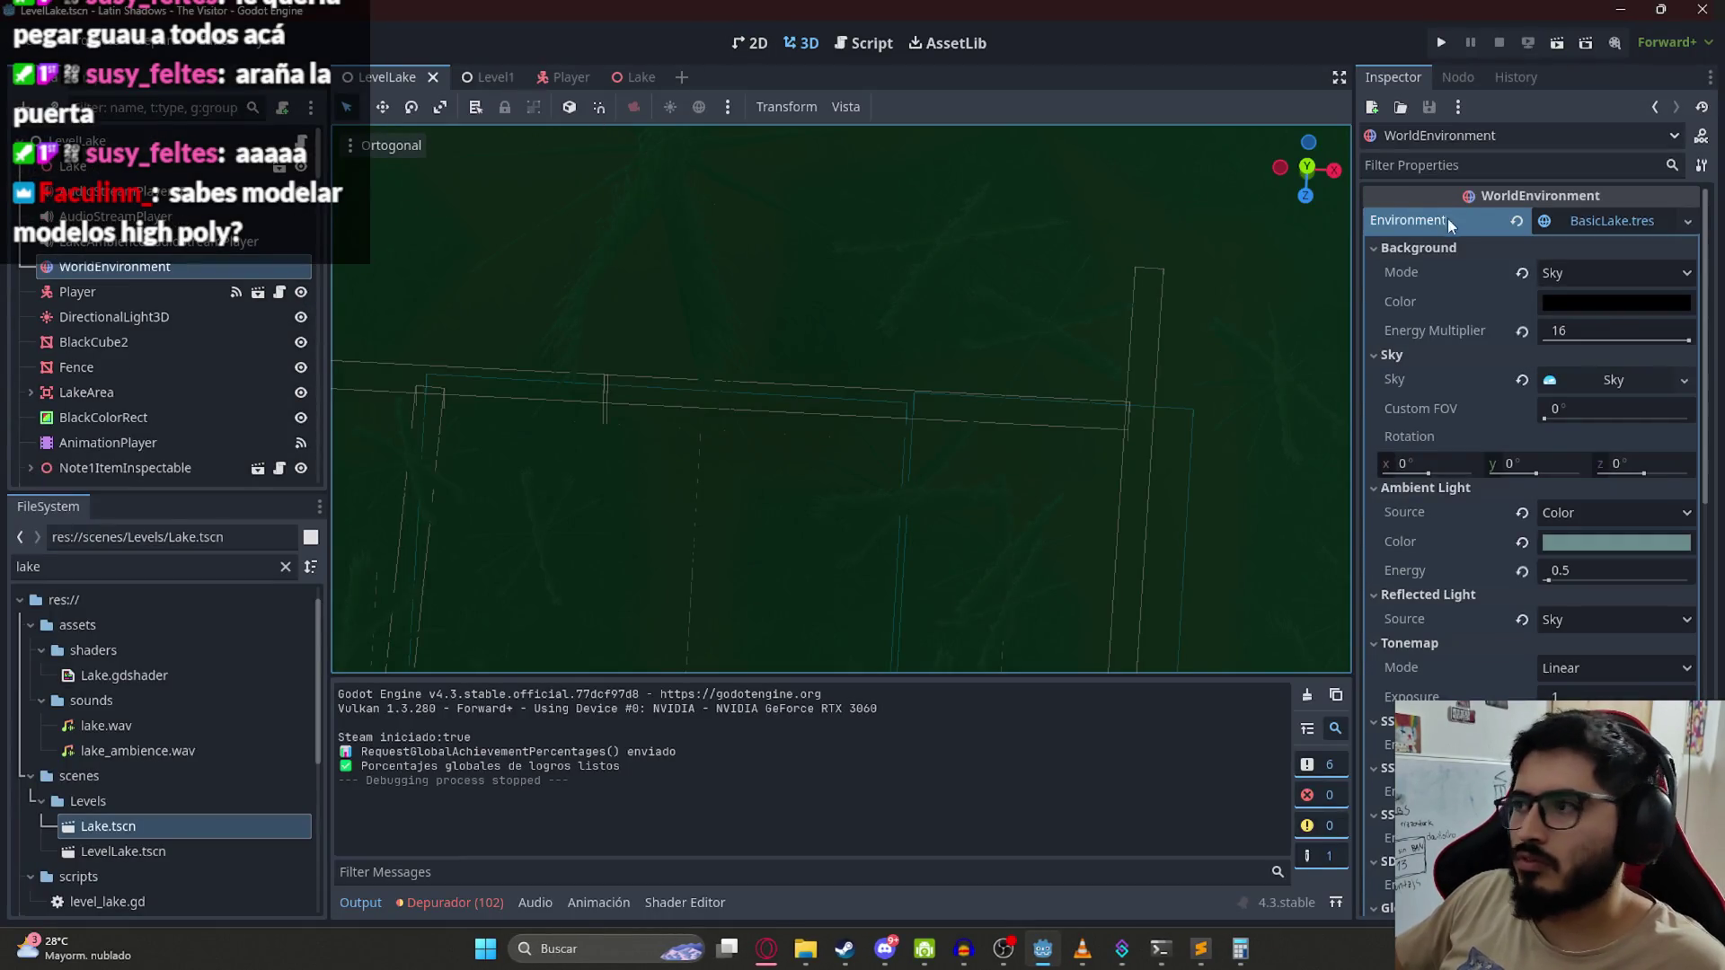
left_click(1518, 222)
scroll(898, 378, "down", 8)
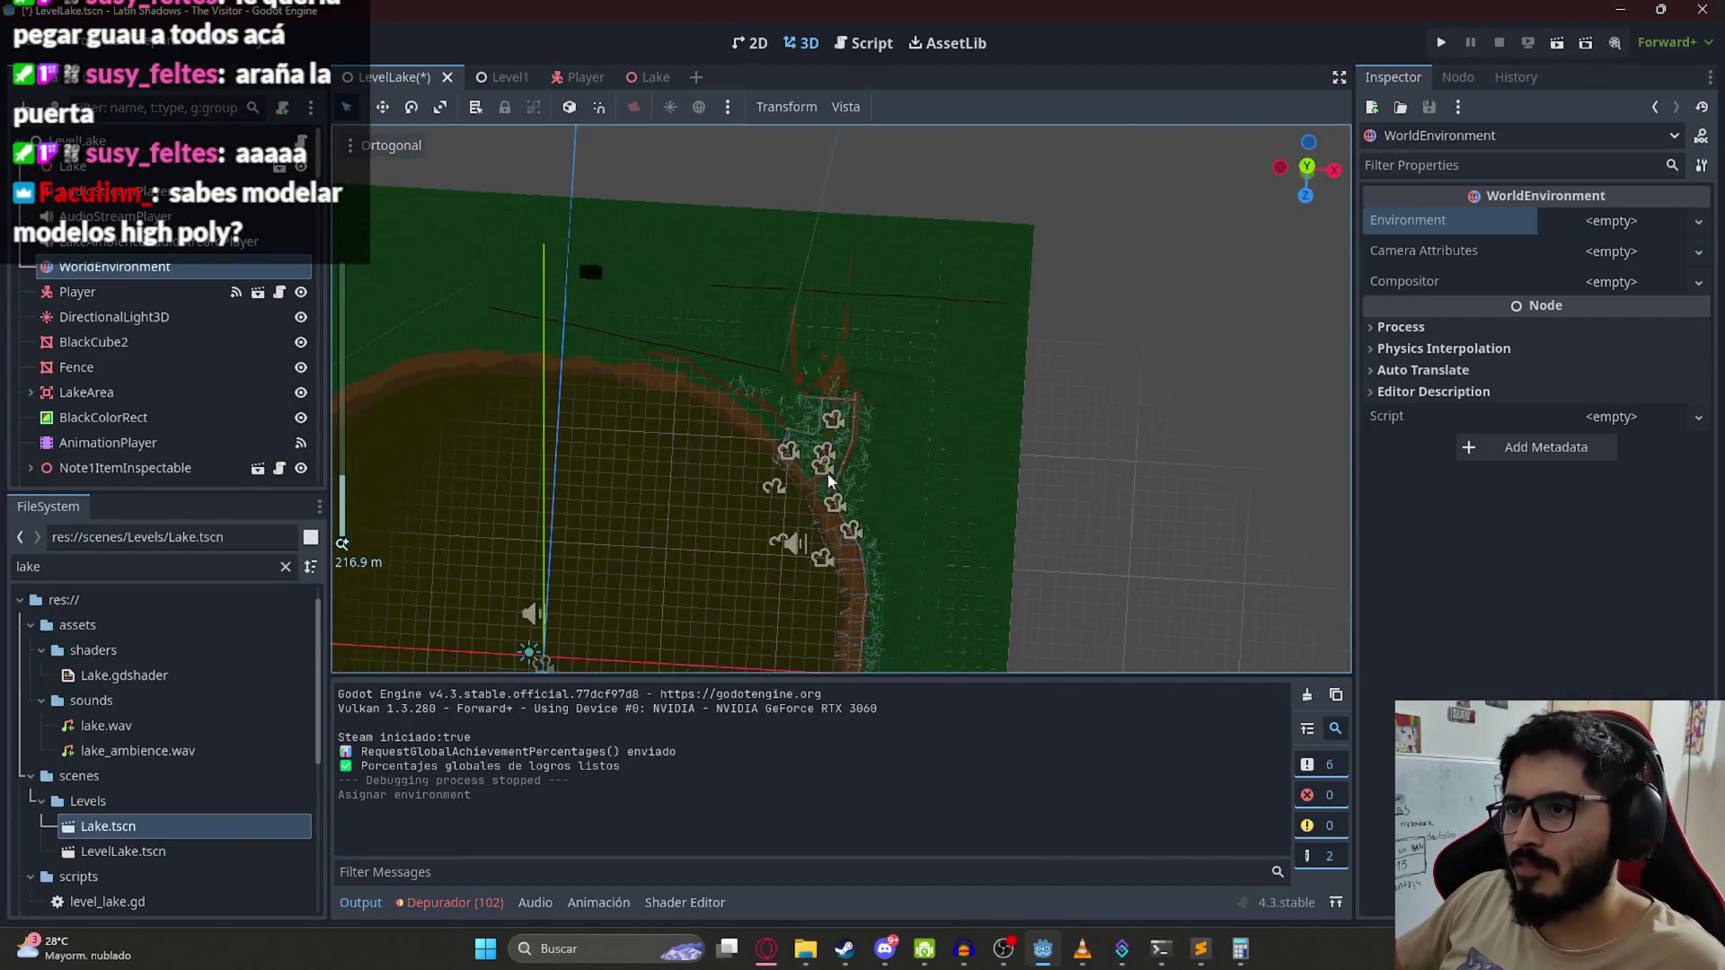
scroll(847, 539, "up", 20)
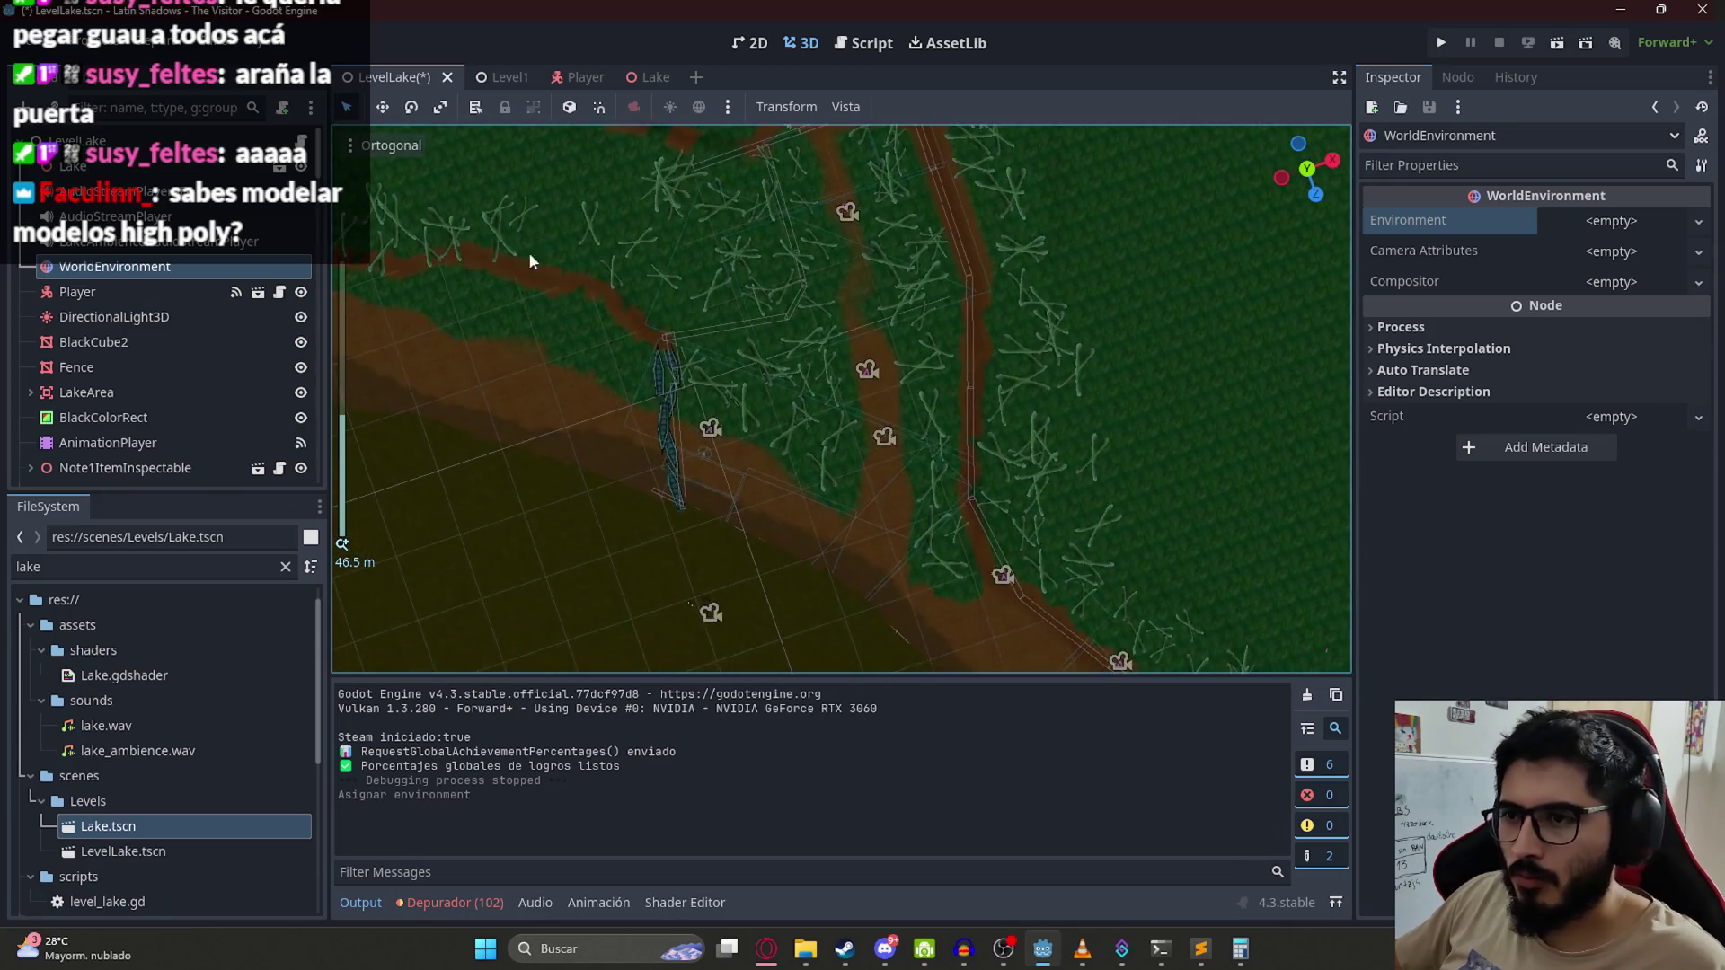
left_click_drag(501, 511, 900, 320)
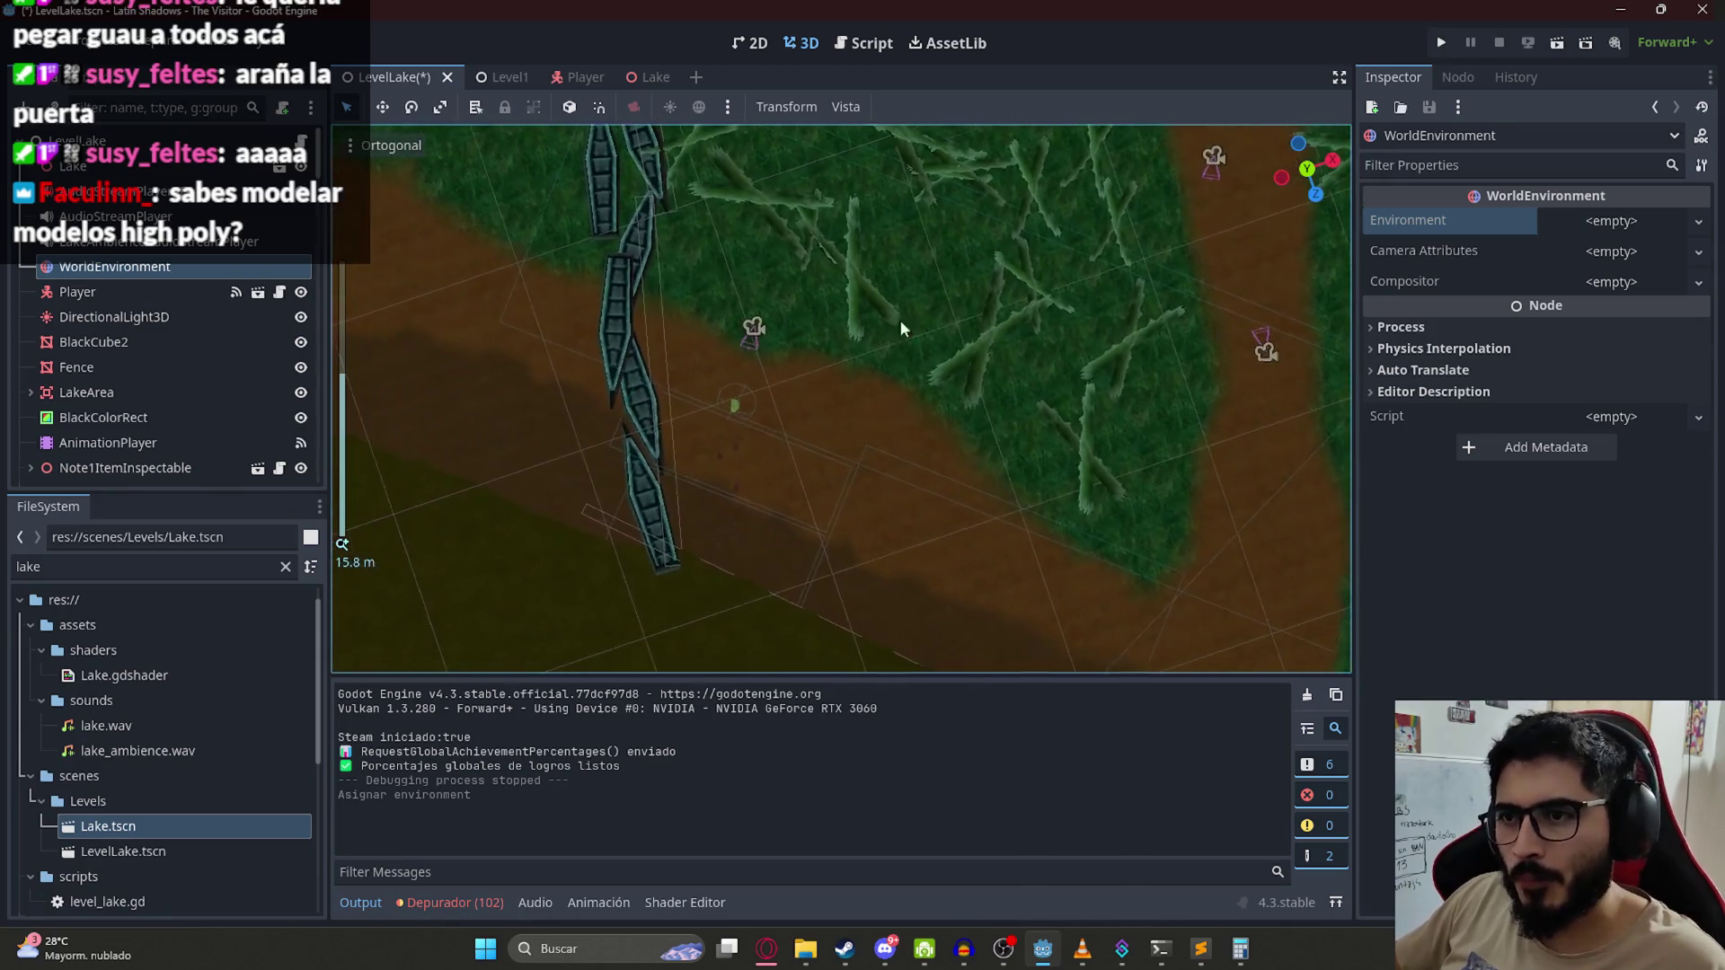
Step: Resize the Camera15Area3D collision box to fit the dirt path
left_click(776, 422)
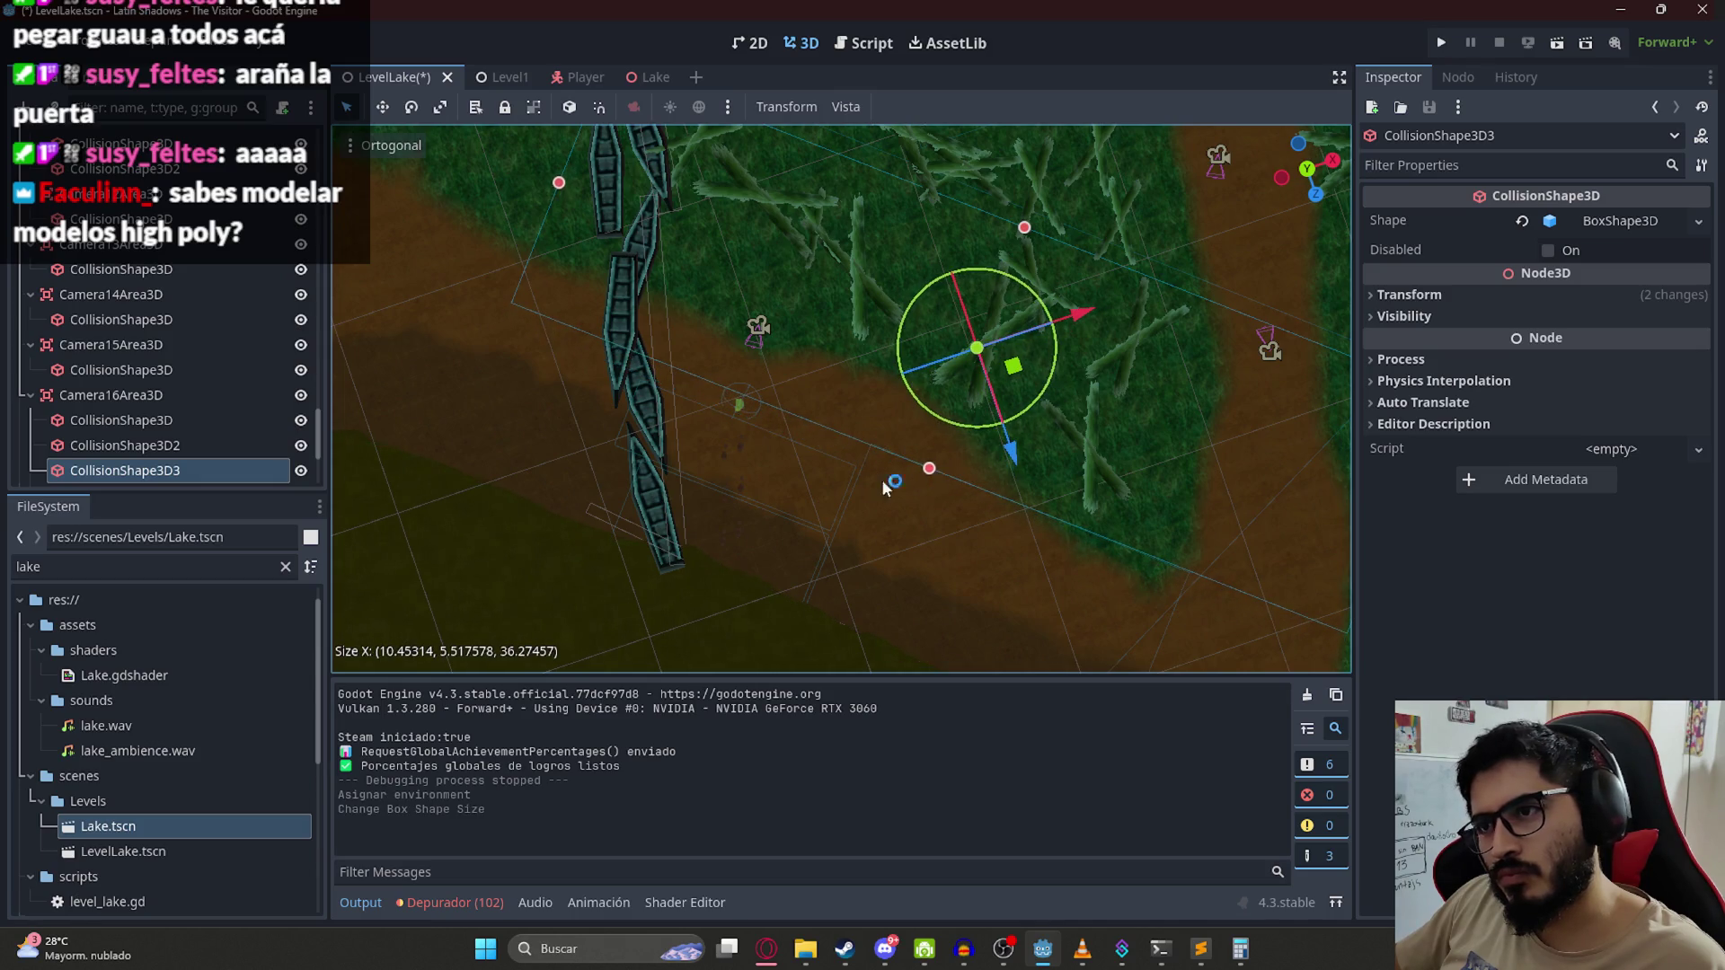
left_click(830, 464)
left_click(770, 437)
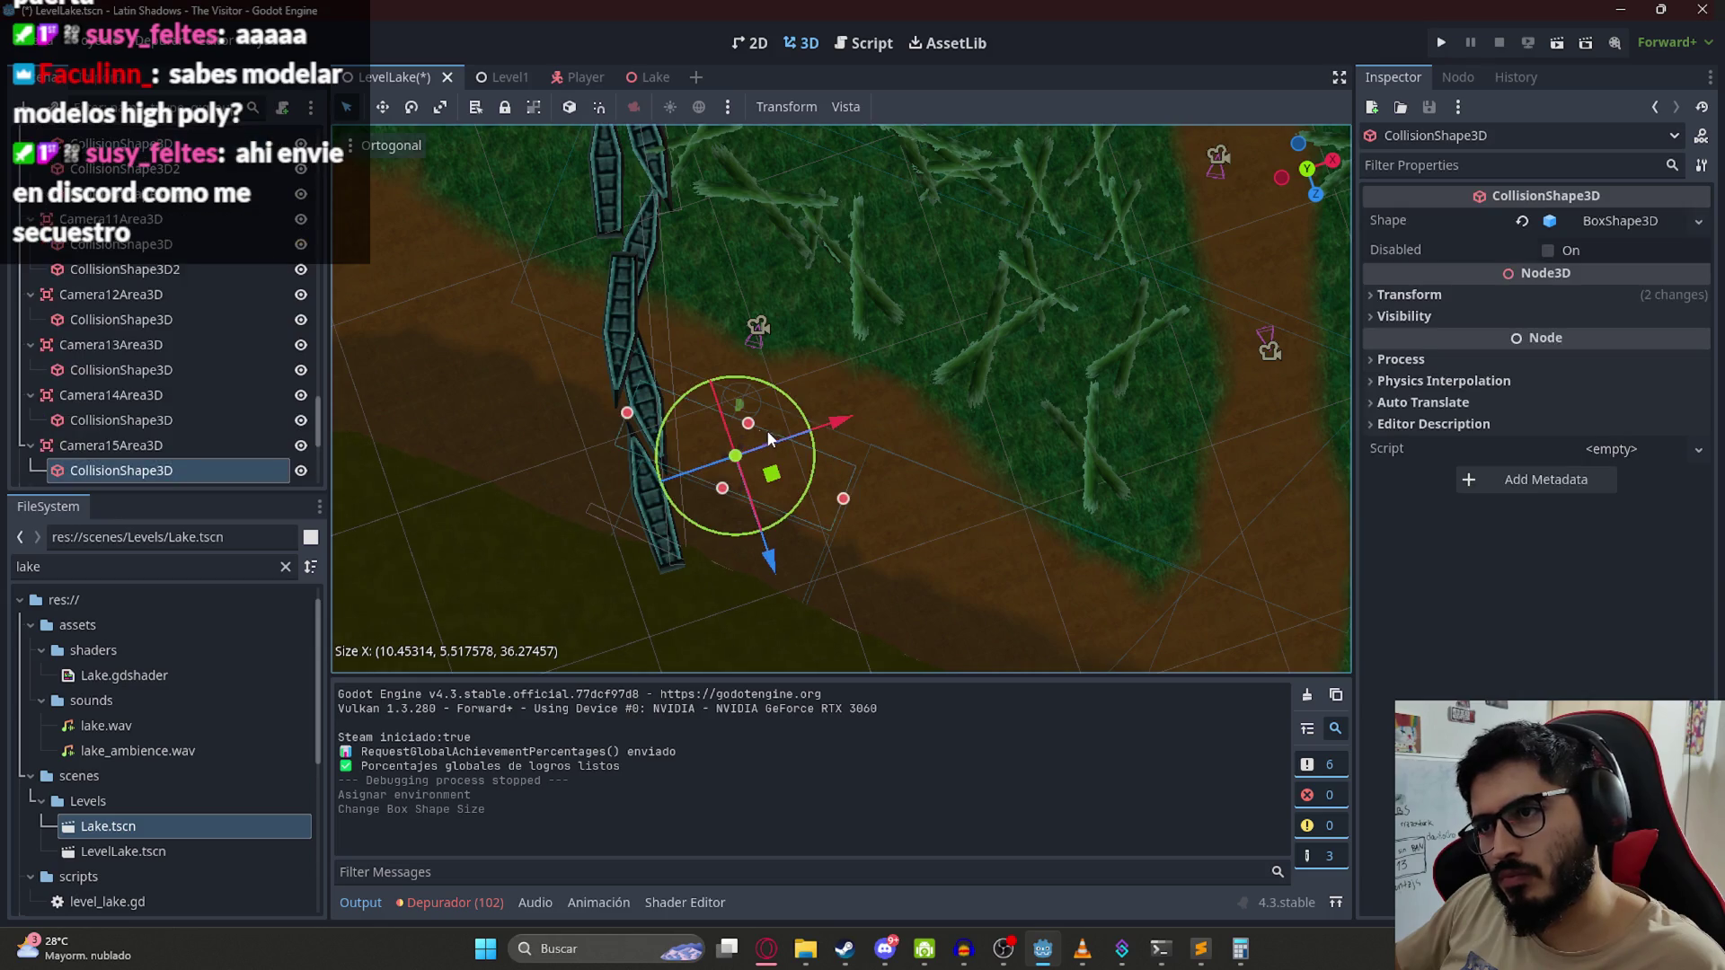
scroll(756, 402, "up", 3)
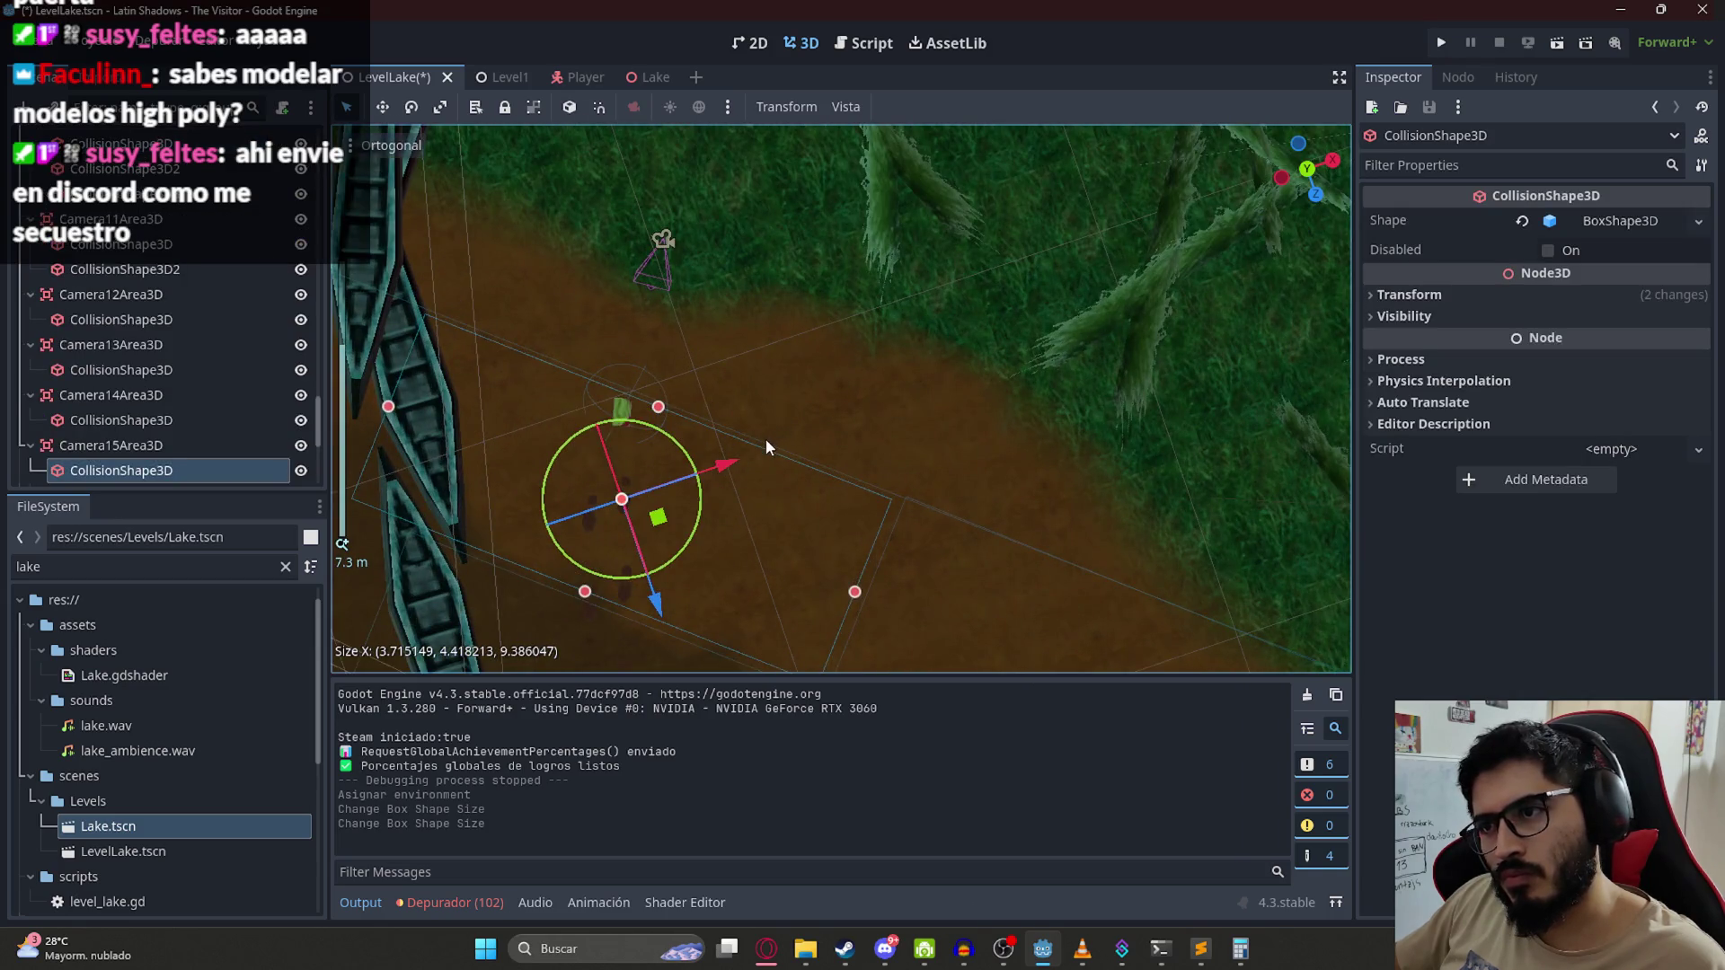
left_click(788, 447)
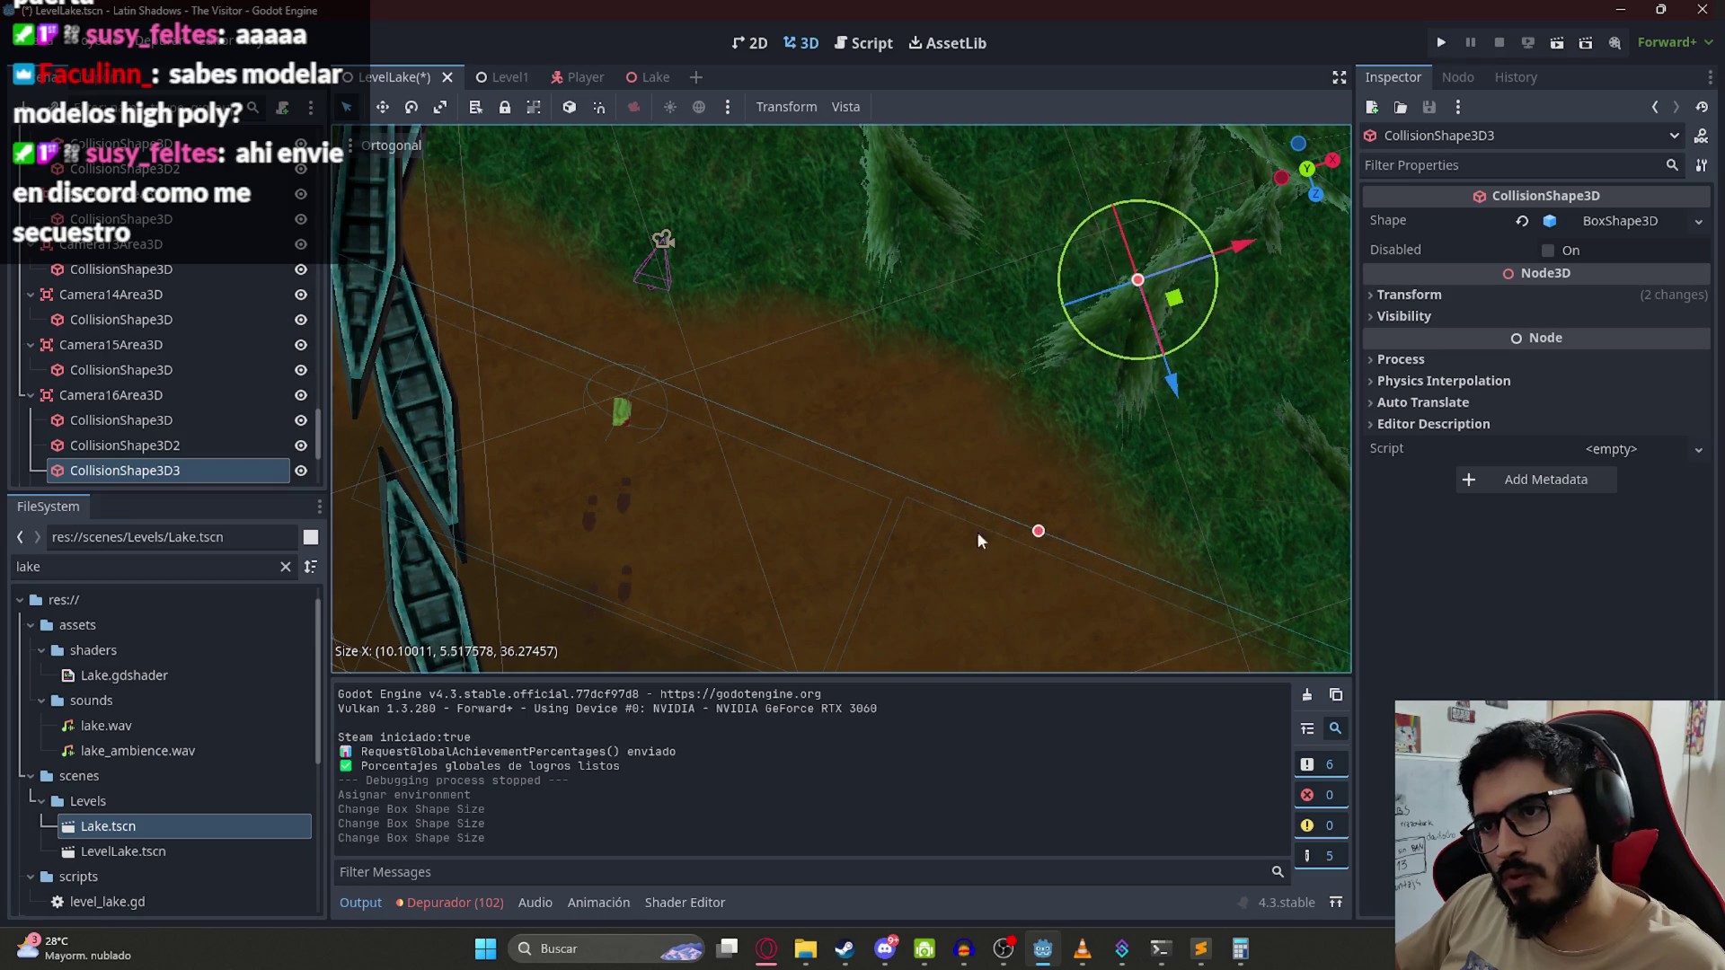
left_click(739, 440)
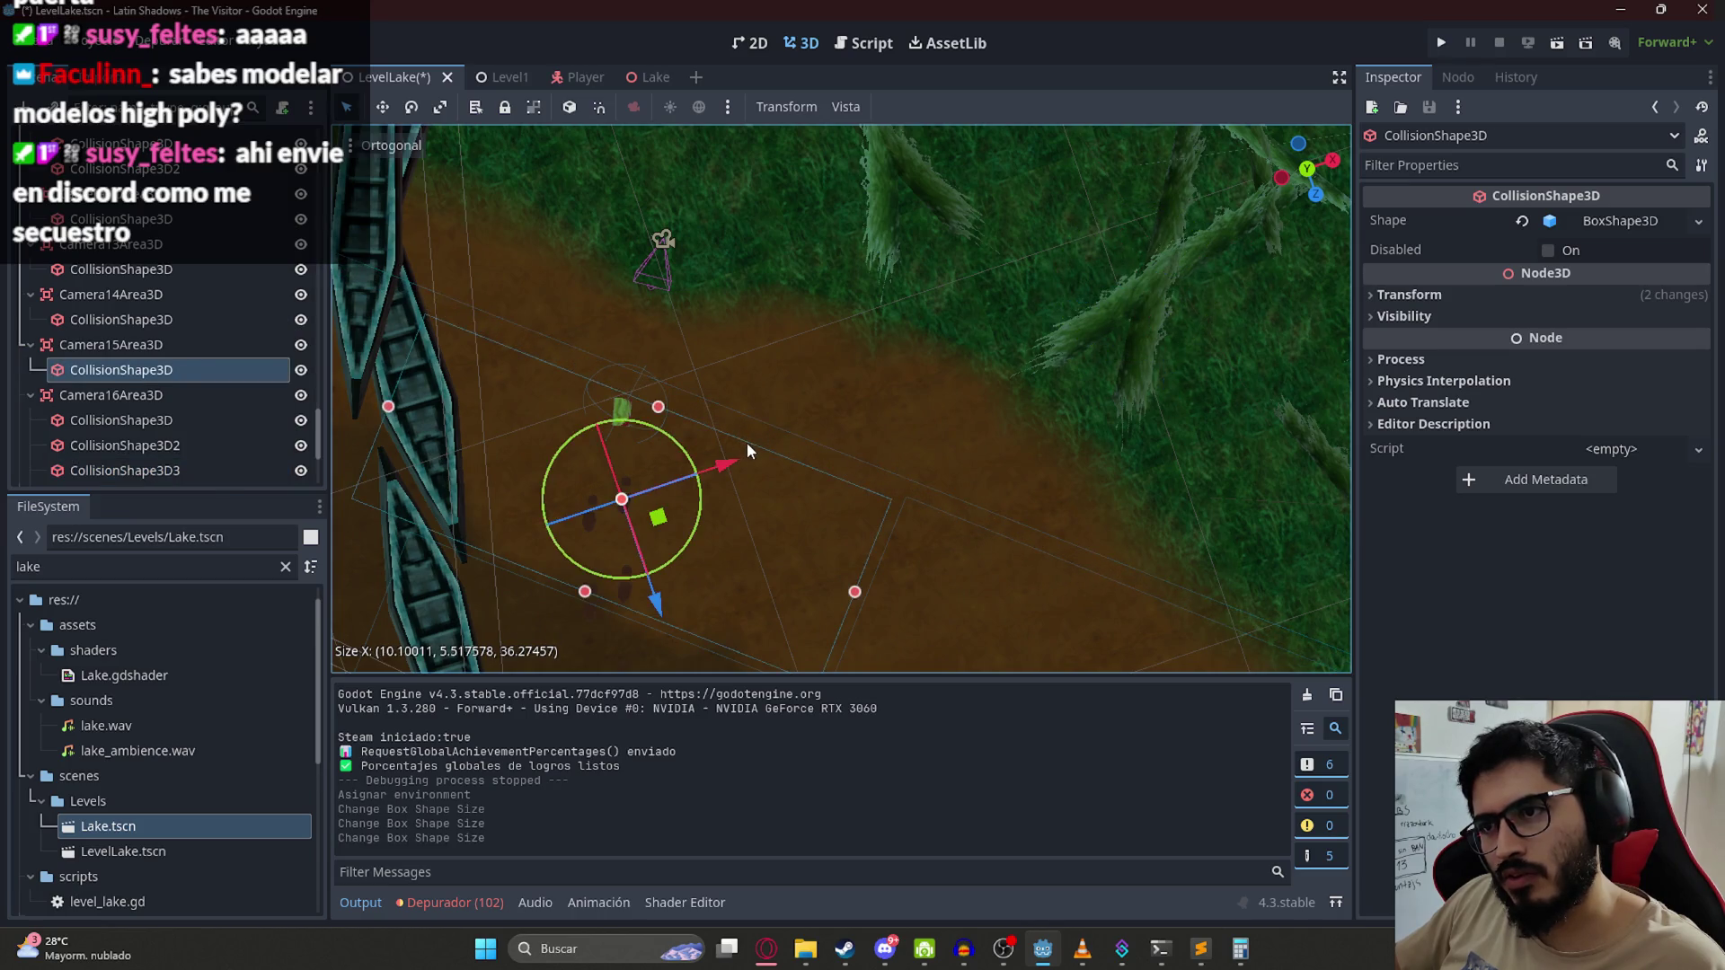
left_click(673, 392)
scroll(801, 256, "down", 2)
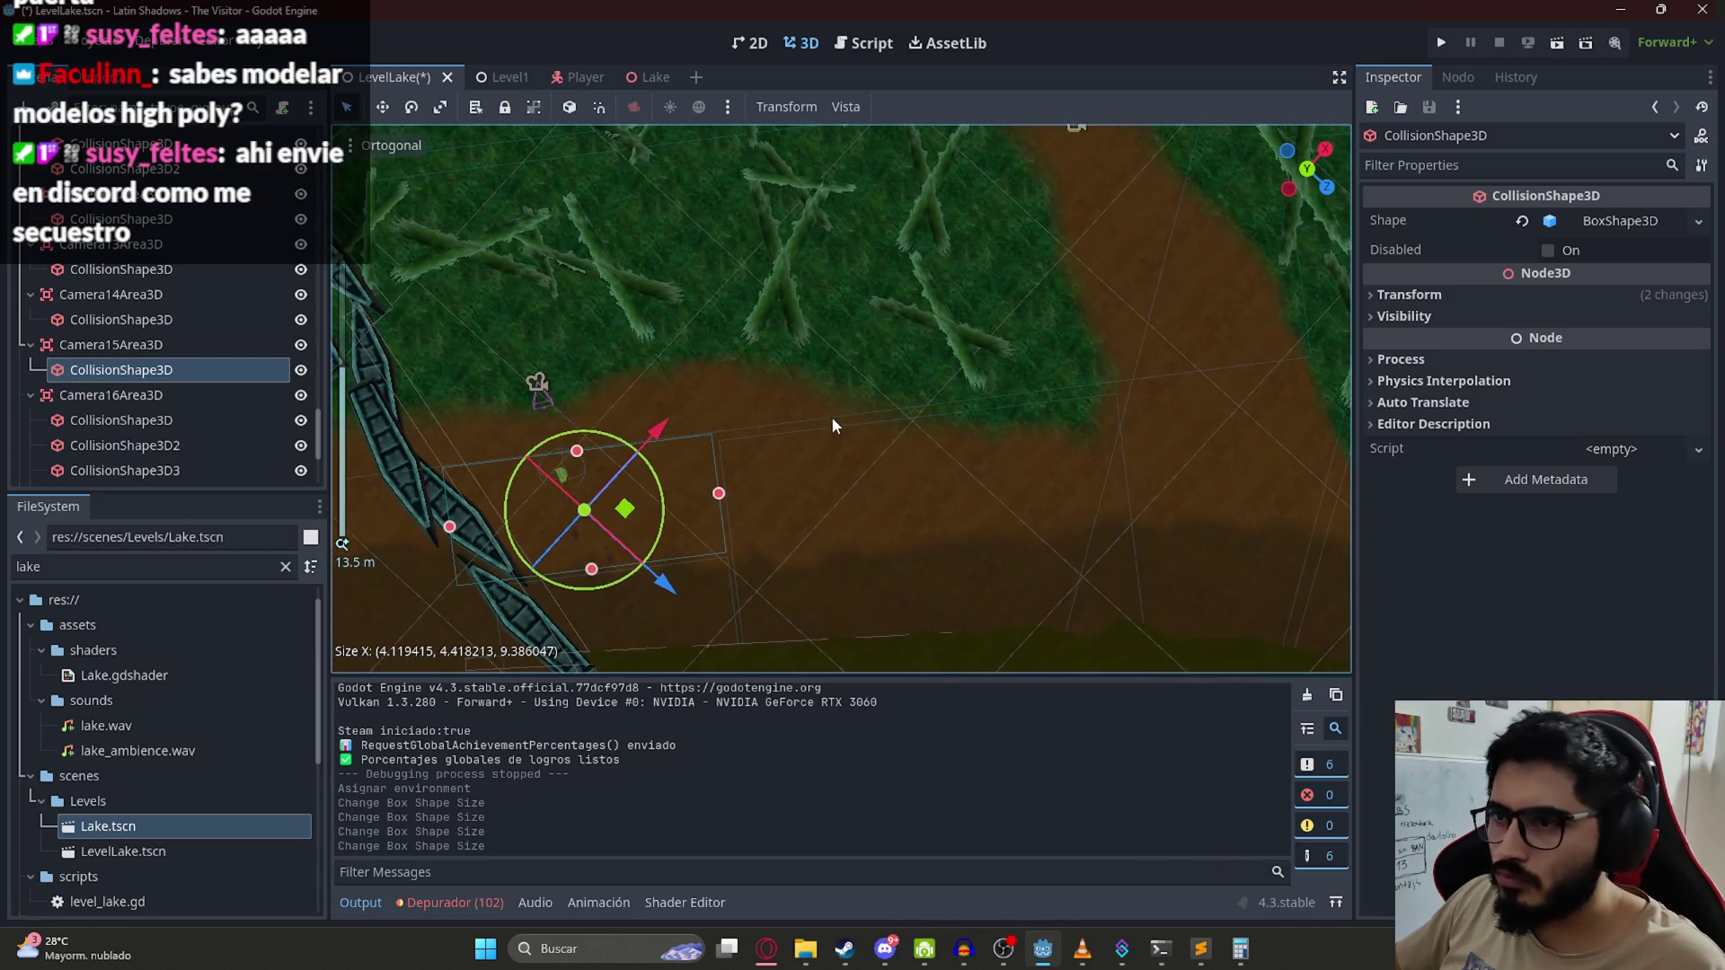
Step: Resize the Camera16Area3D collision boxes and save the LevelLake scene
left_click(833, 424)
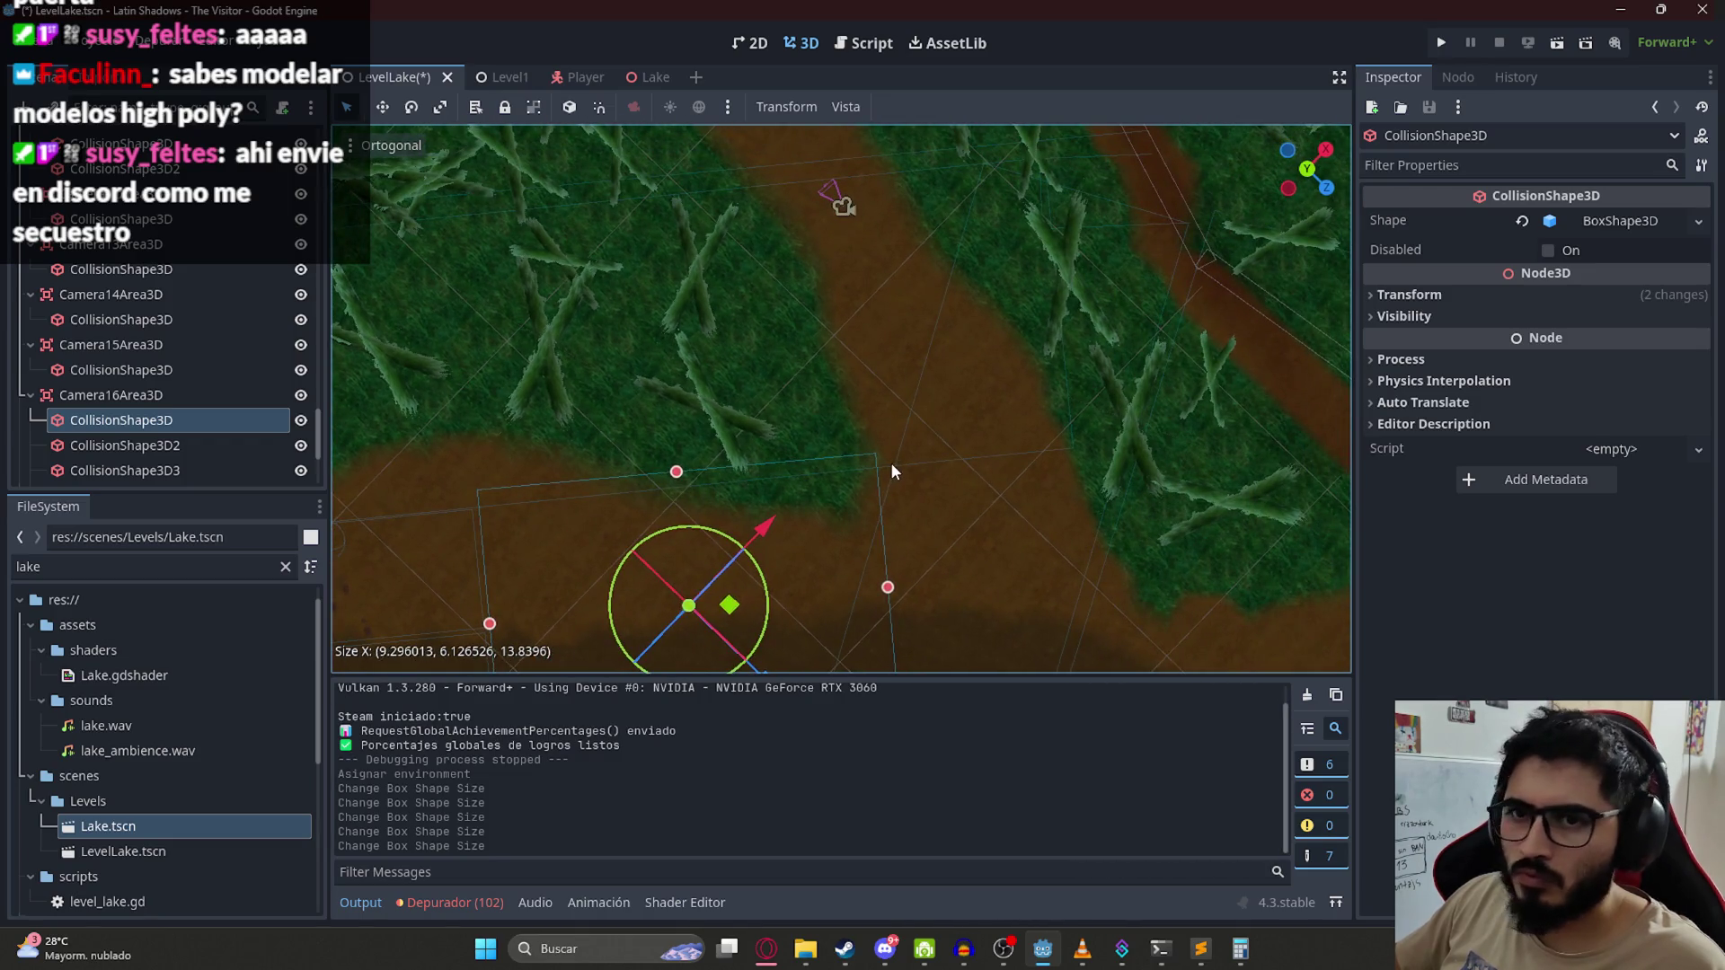
left_click(891, 462)
left_click(248, 444)
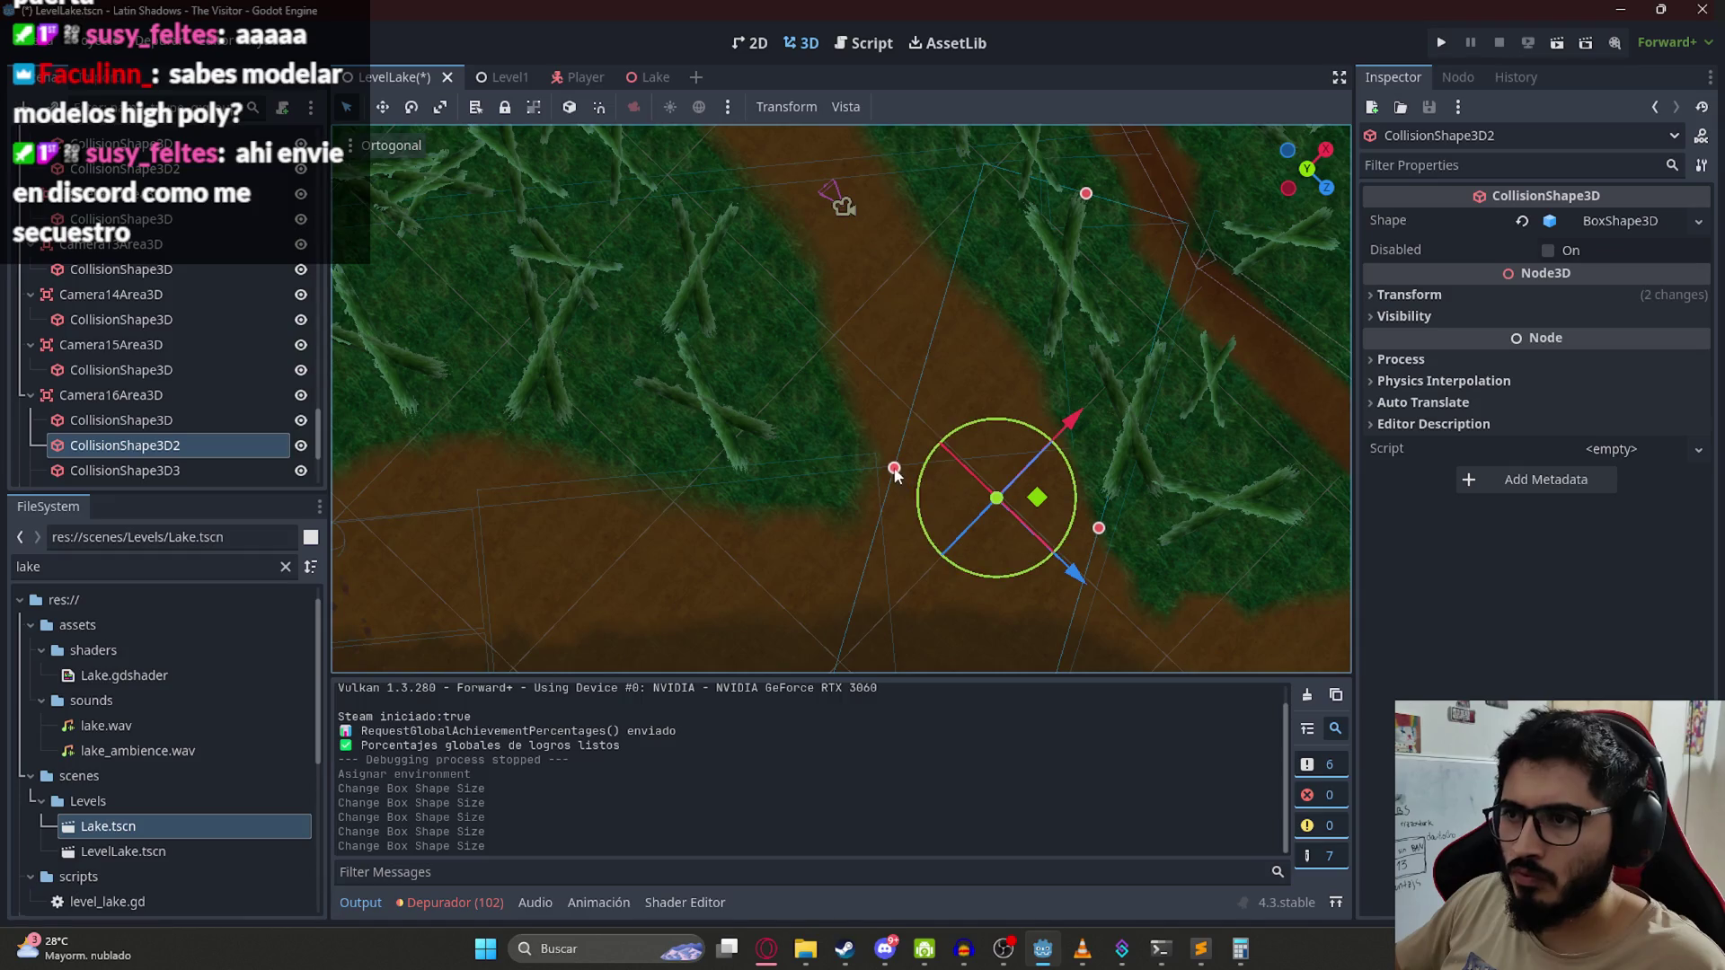
left_click(230, 419)
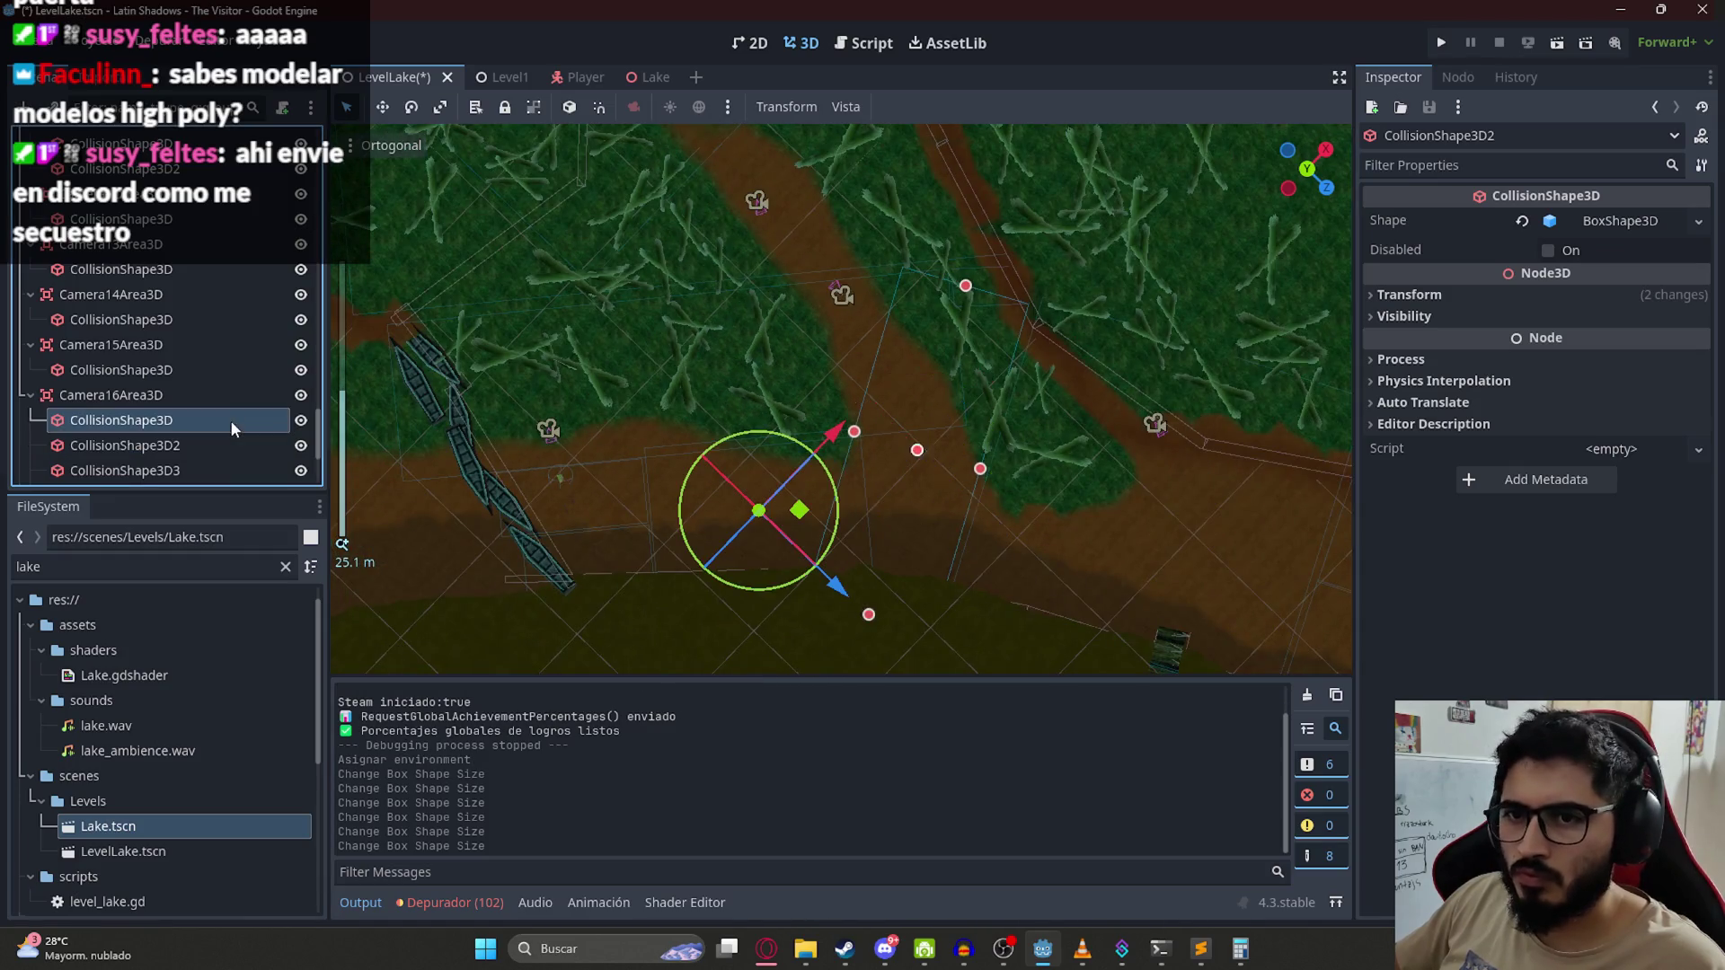
left_click(207, 471)
key("ctrl+s")
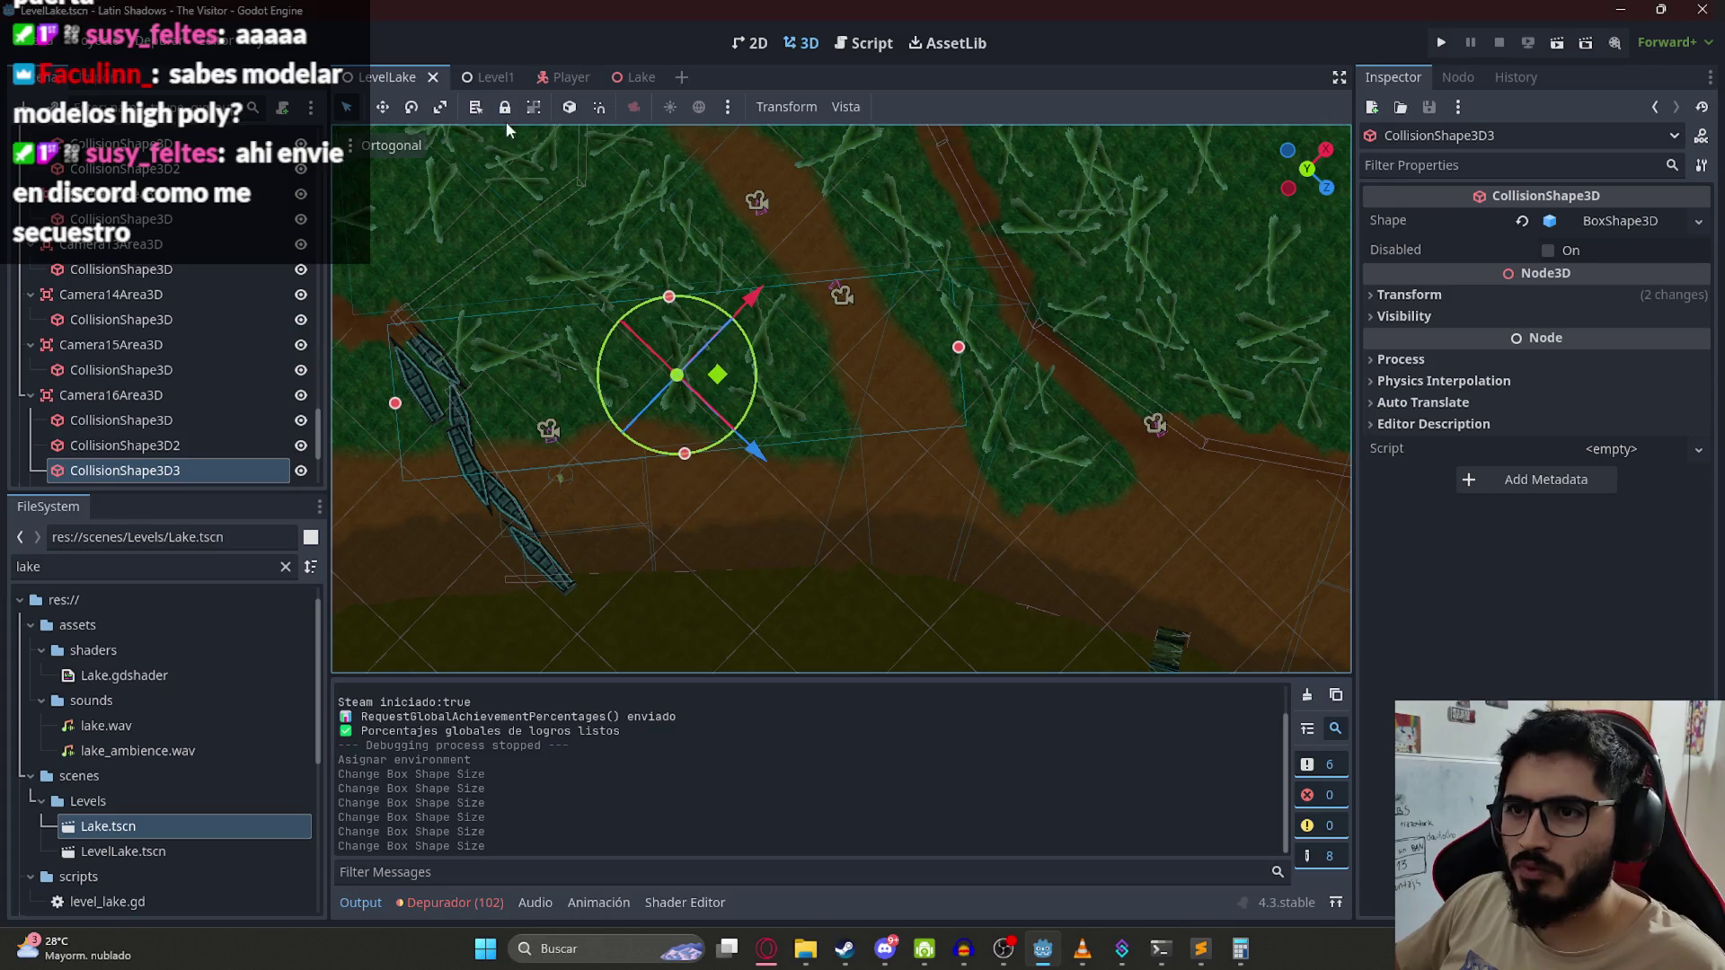
Step: Quick Load BasicLake.tres into WorldEnvironment's Environment and run only the LevelLake scene
scroll(142, 291, "up", 10)
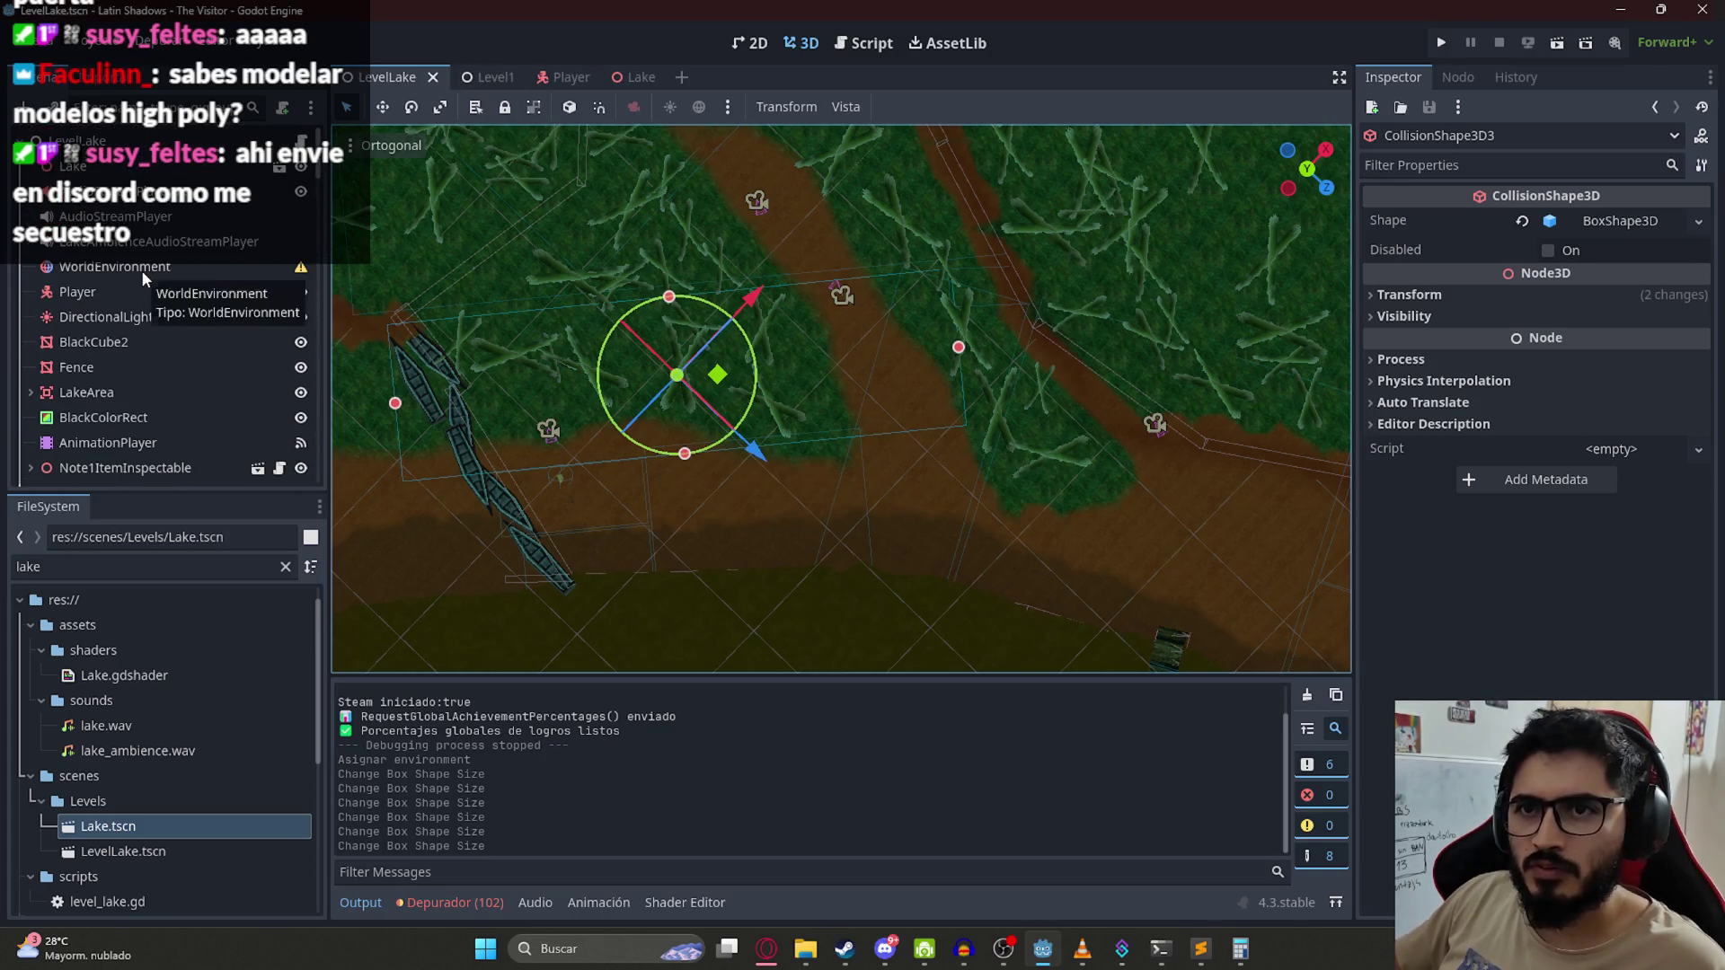
left_click(142, 269)
left_click(1630, 227)
left_click(1610, 220)
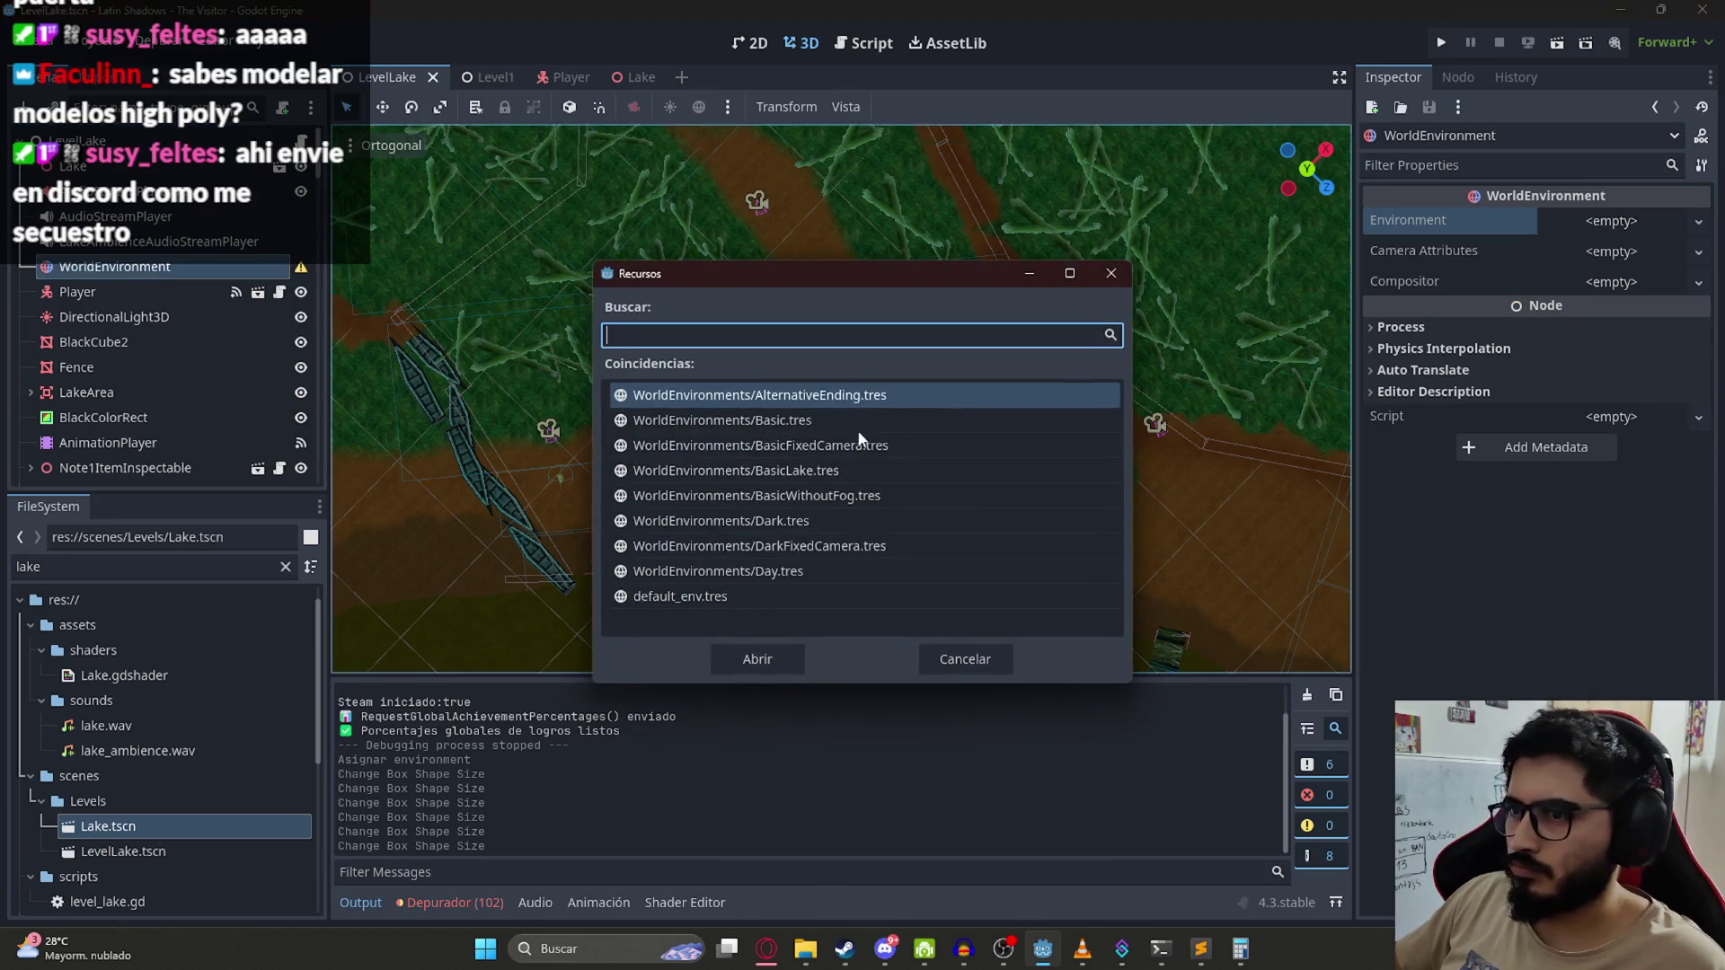
double_click(808, 412)
right_click(386, 83)
left_click(433, 216)
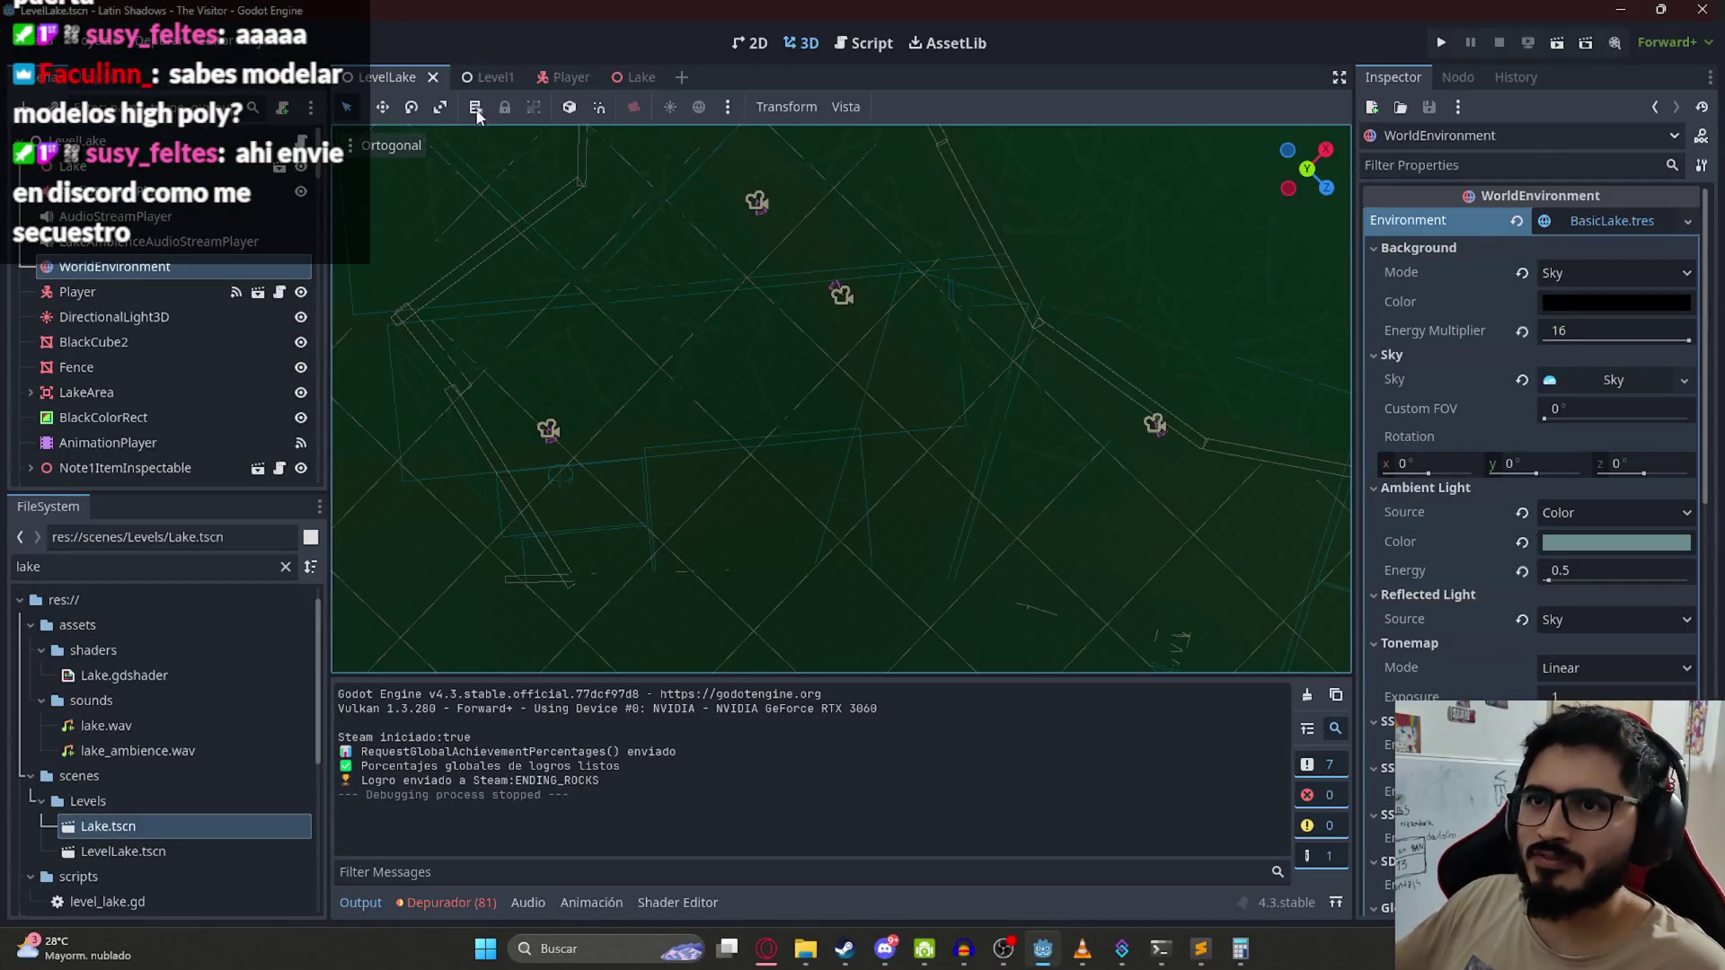
Step: Open the LevelLake scene tab's options after the character dies in the playtest
right_click(416, 83)
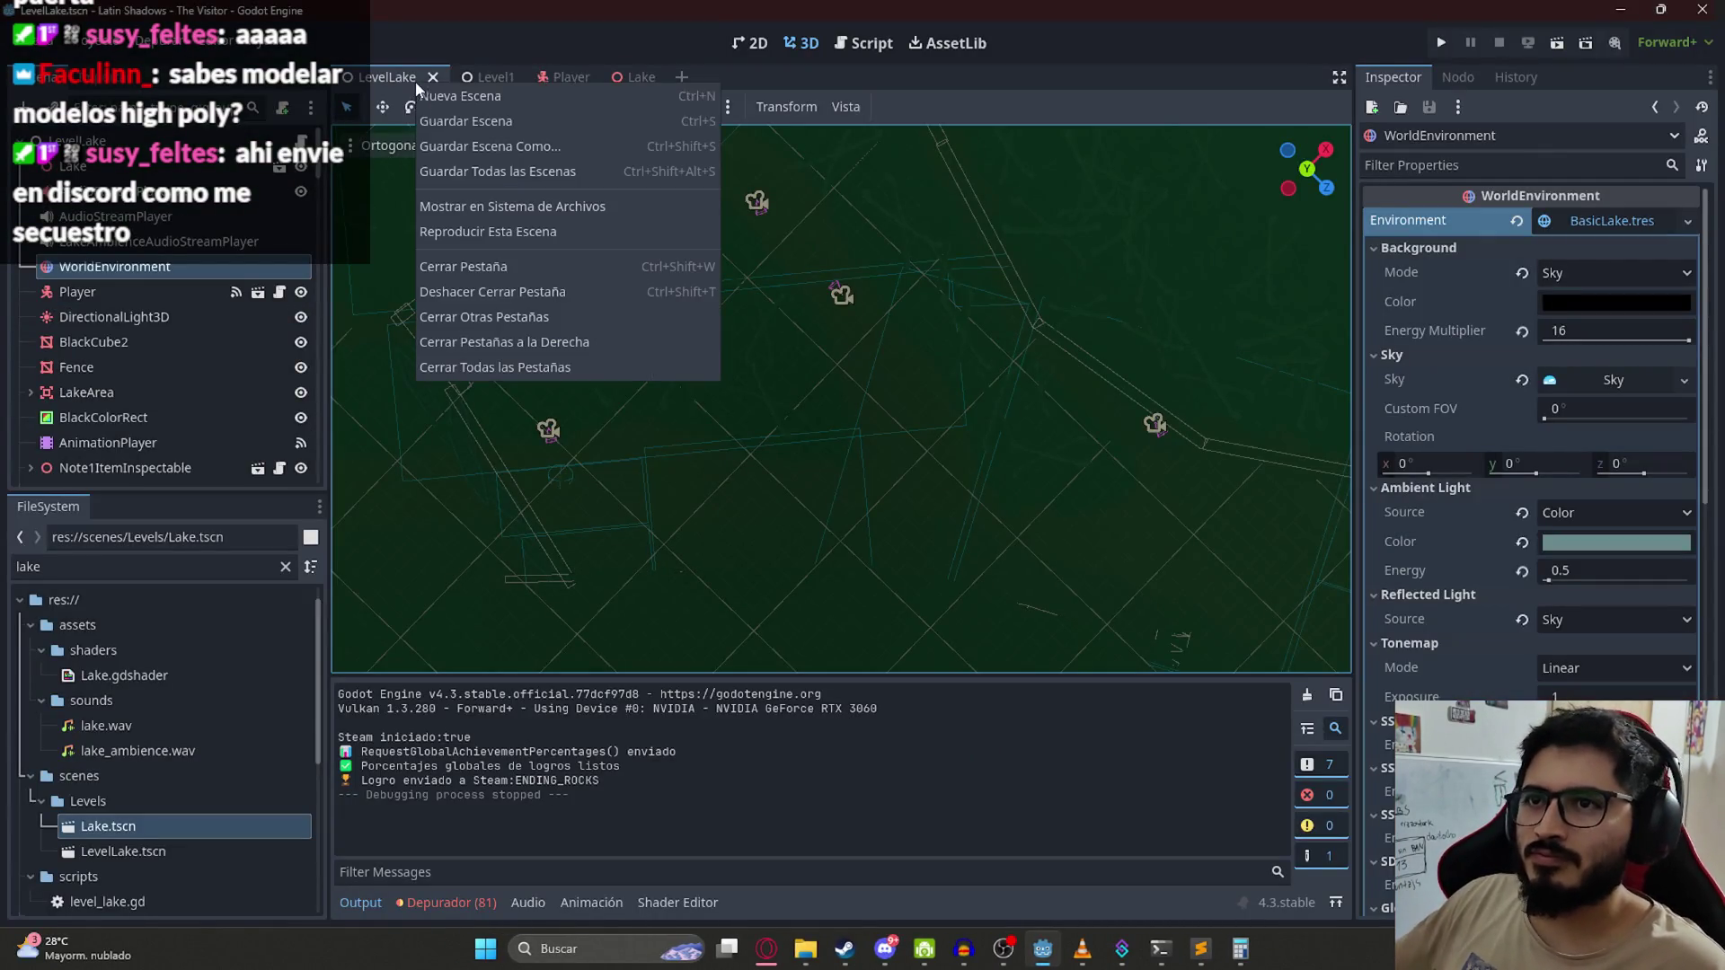
Step: Run the LevelLake scene alone, read Nota III on the shore, then pause
left_click(434, 238)
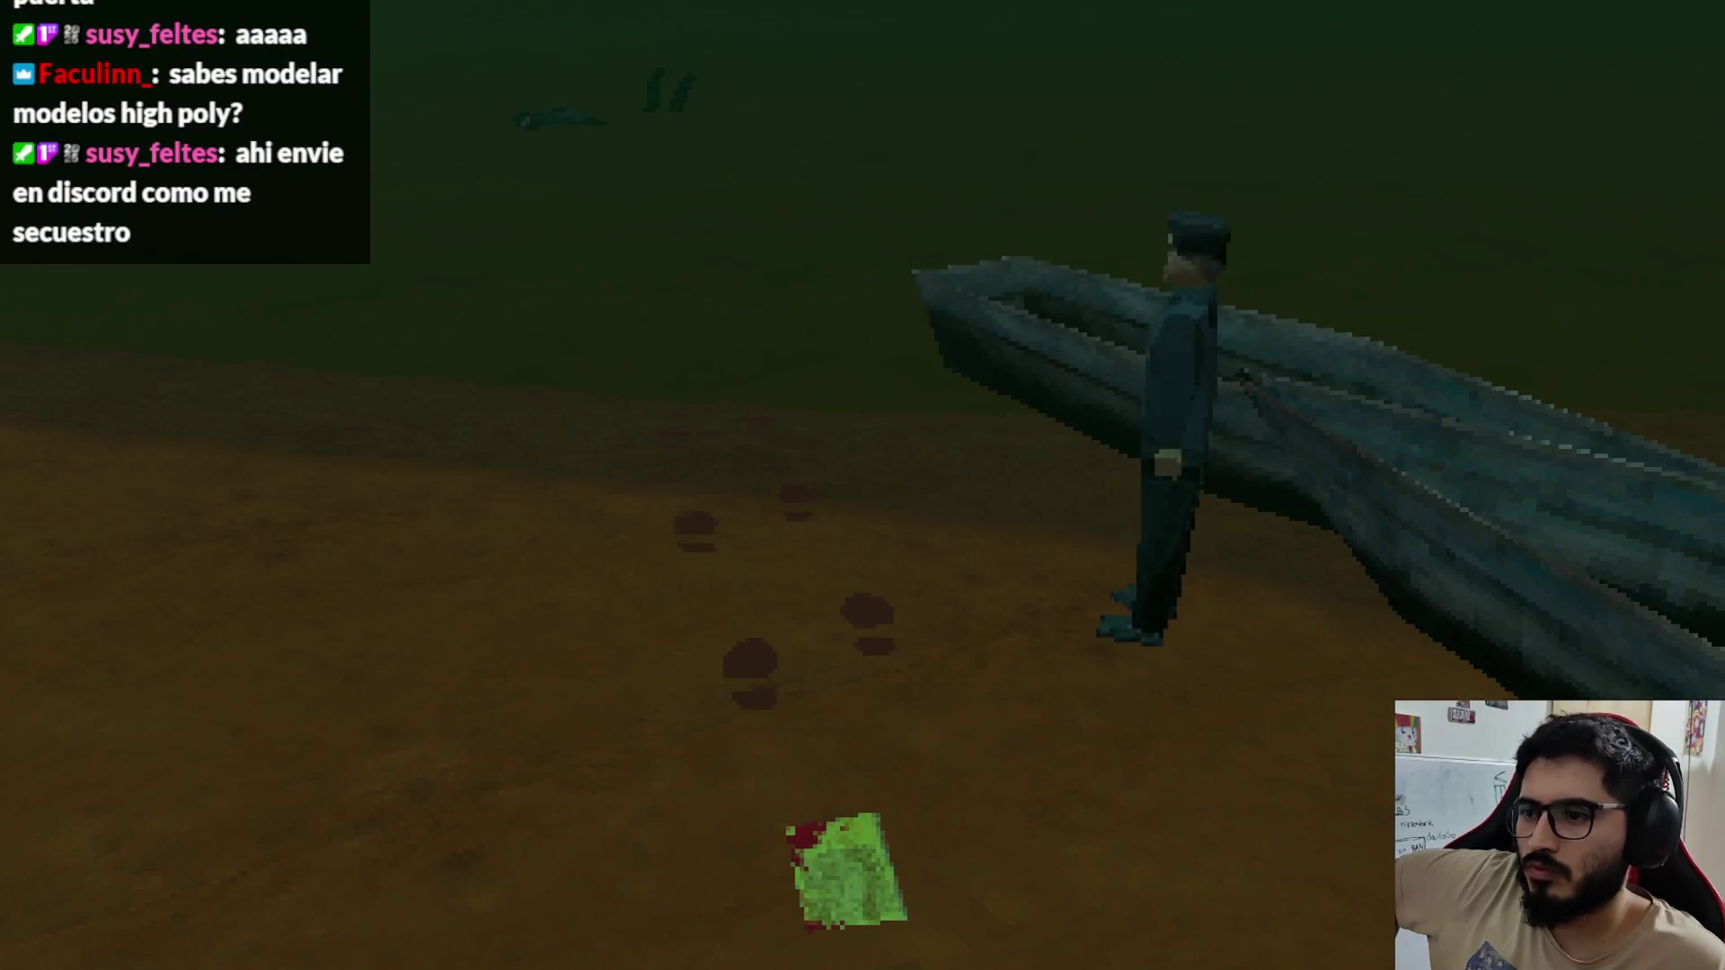
key("e")
key("Return")
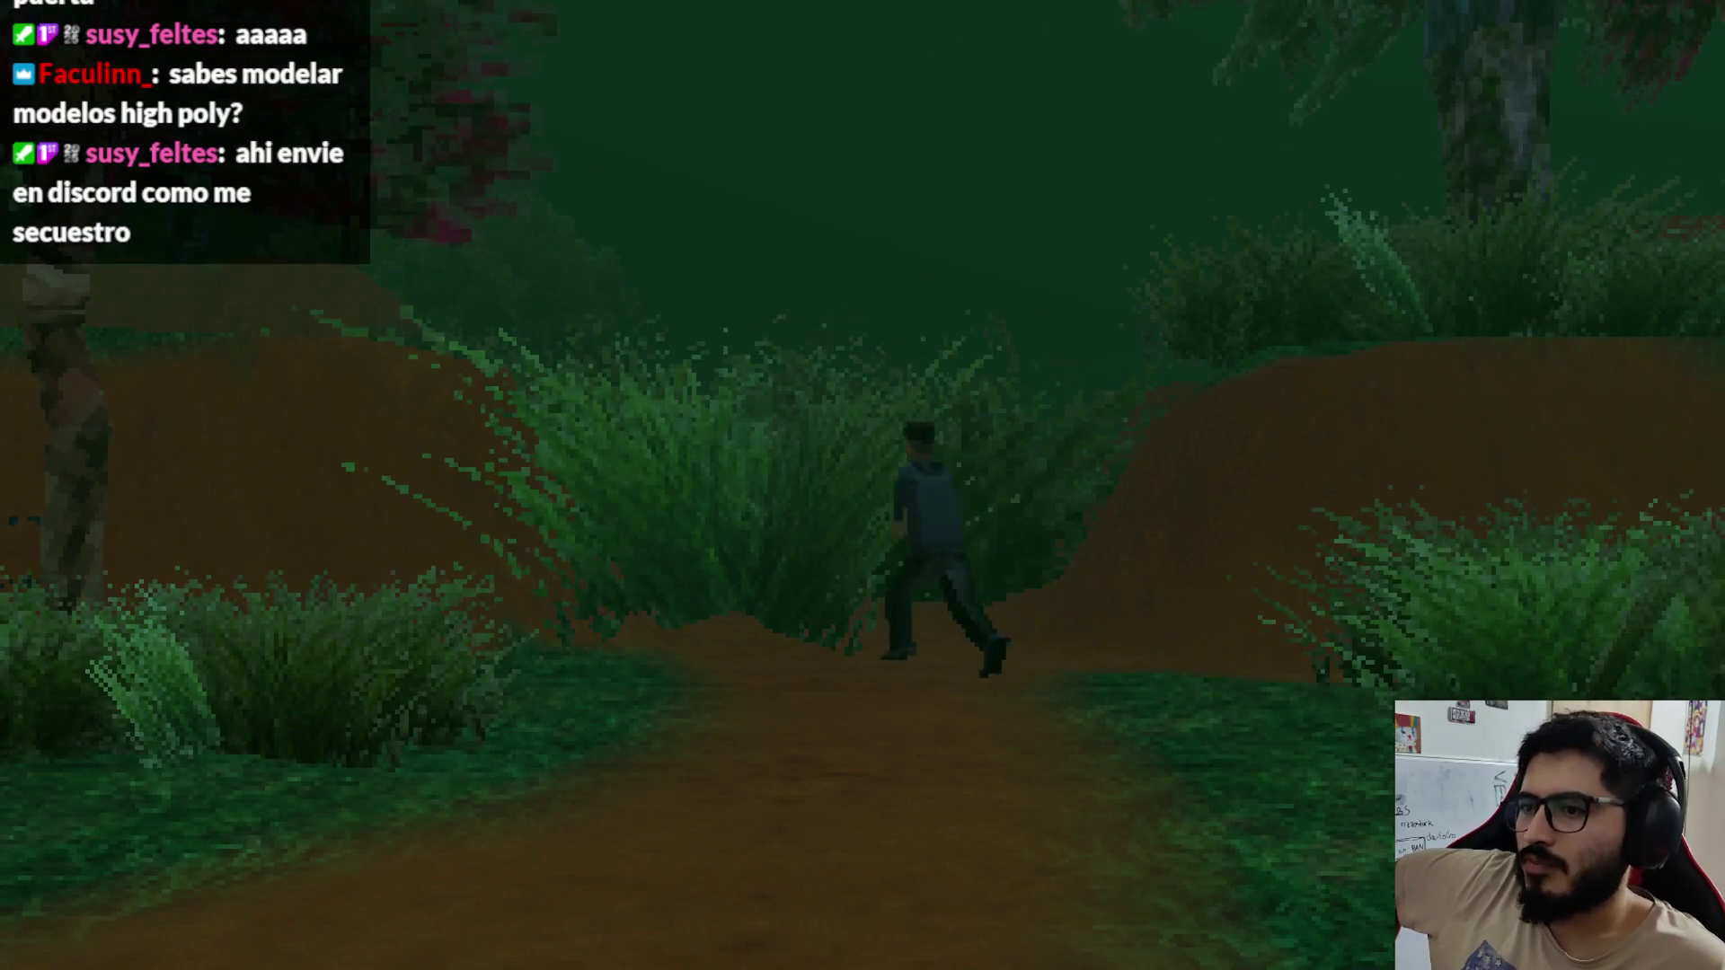
key("Escape")
Step: Quit the game to the editor and select HTerrain for painting
left_click(918, 669)
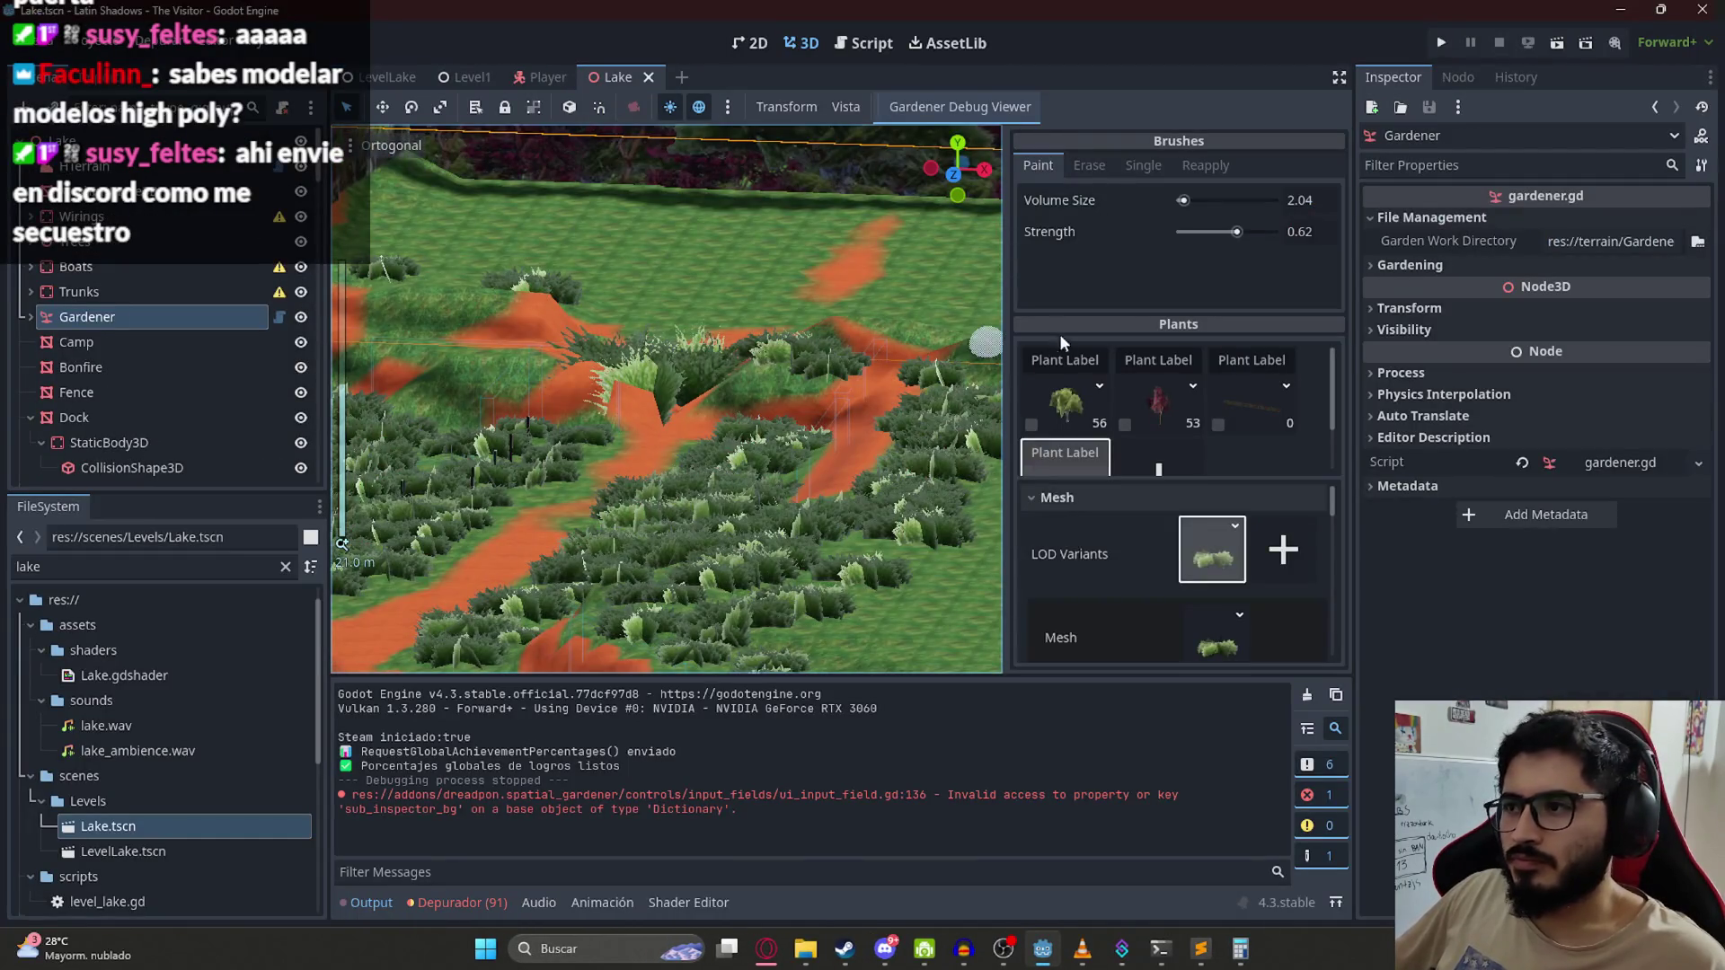
left_click(112, 170)
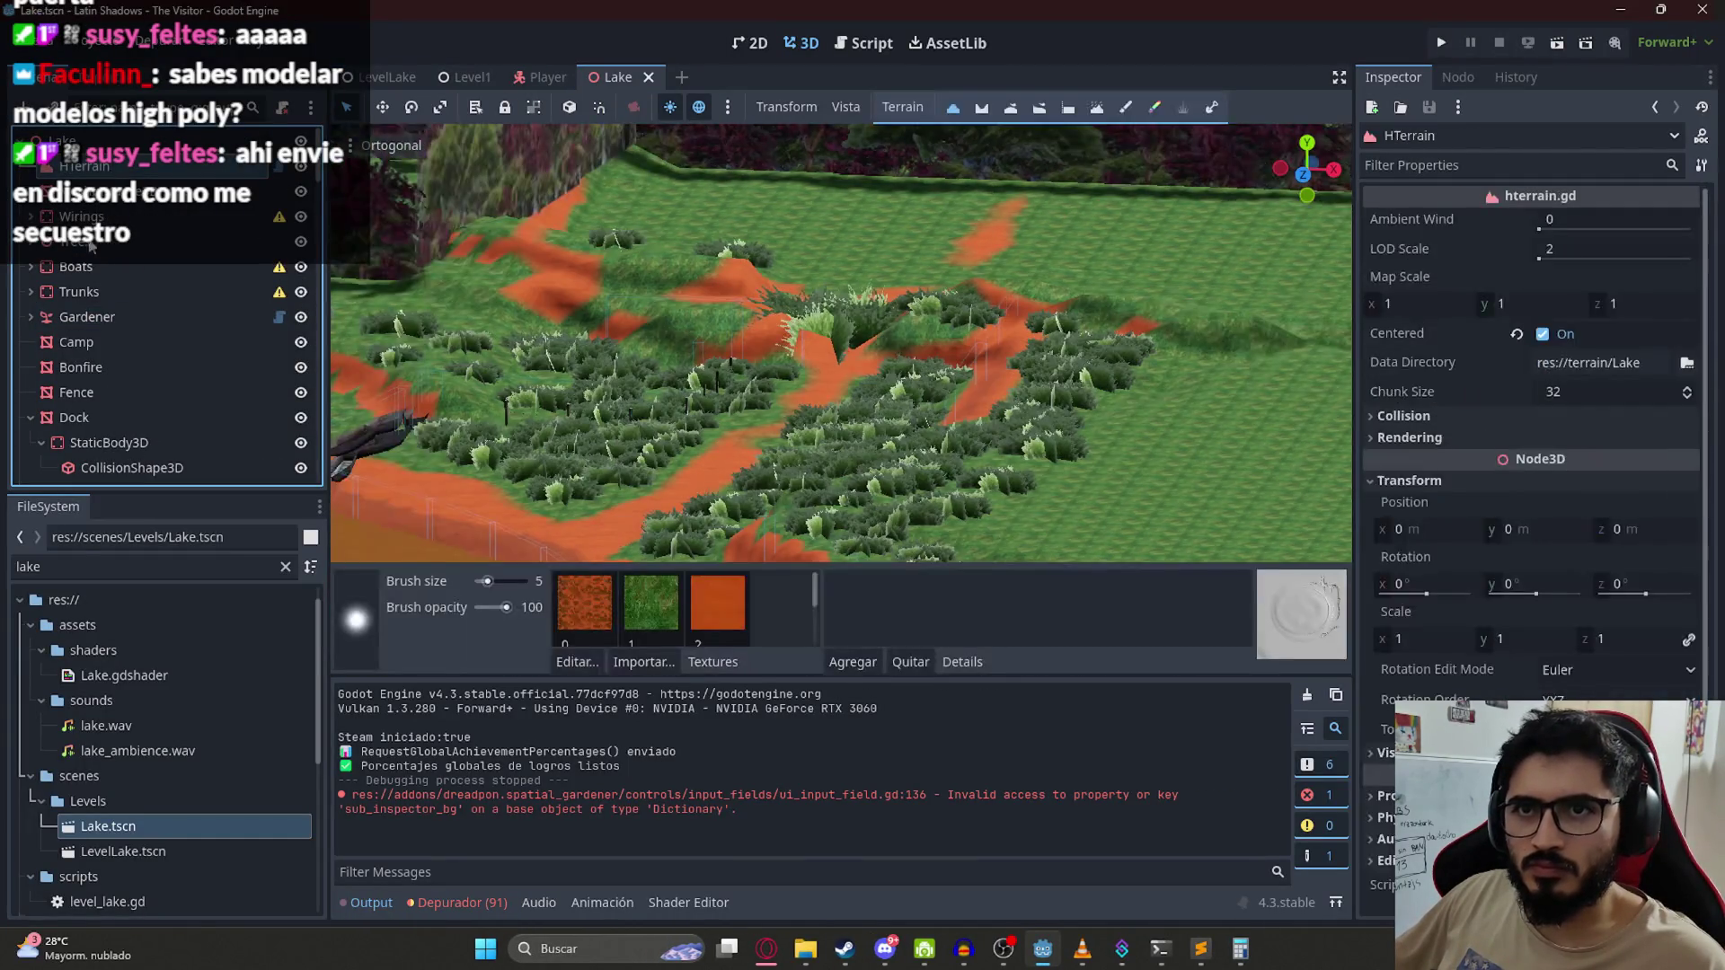
left_click(101, 314)
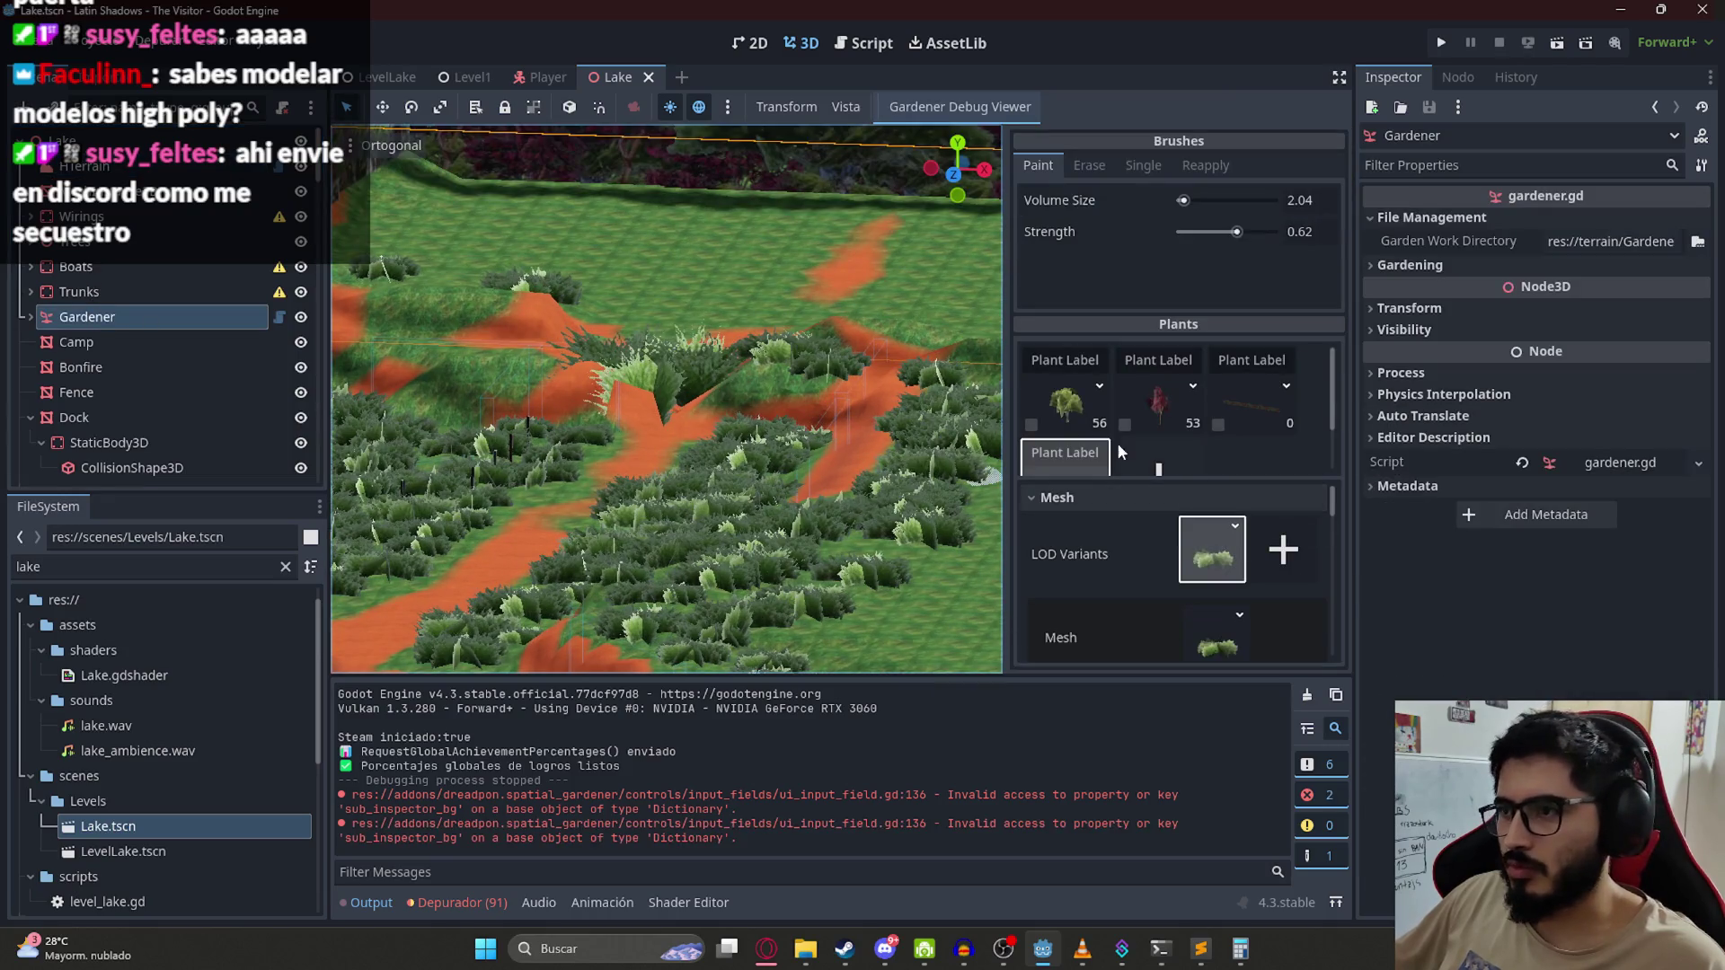
left_click(117, 167)
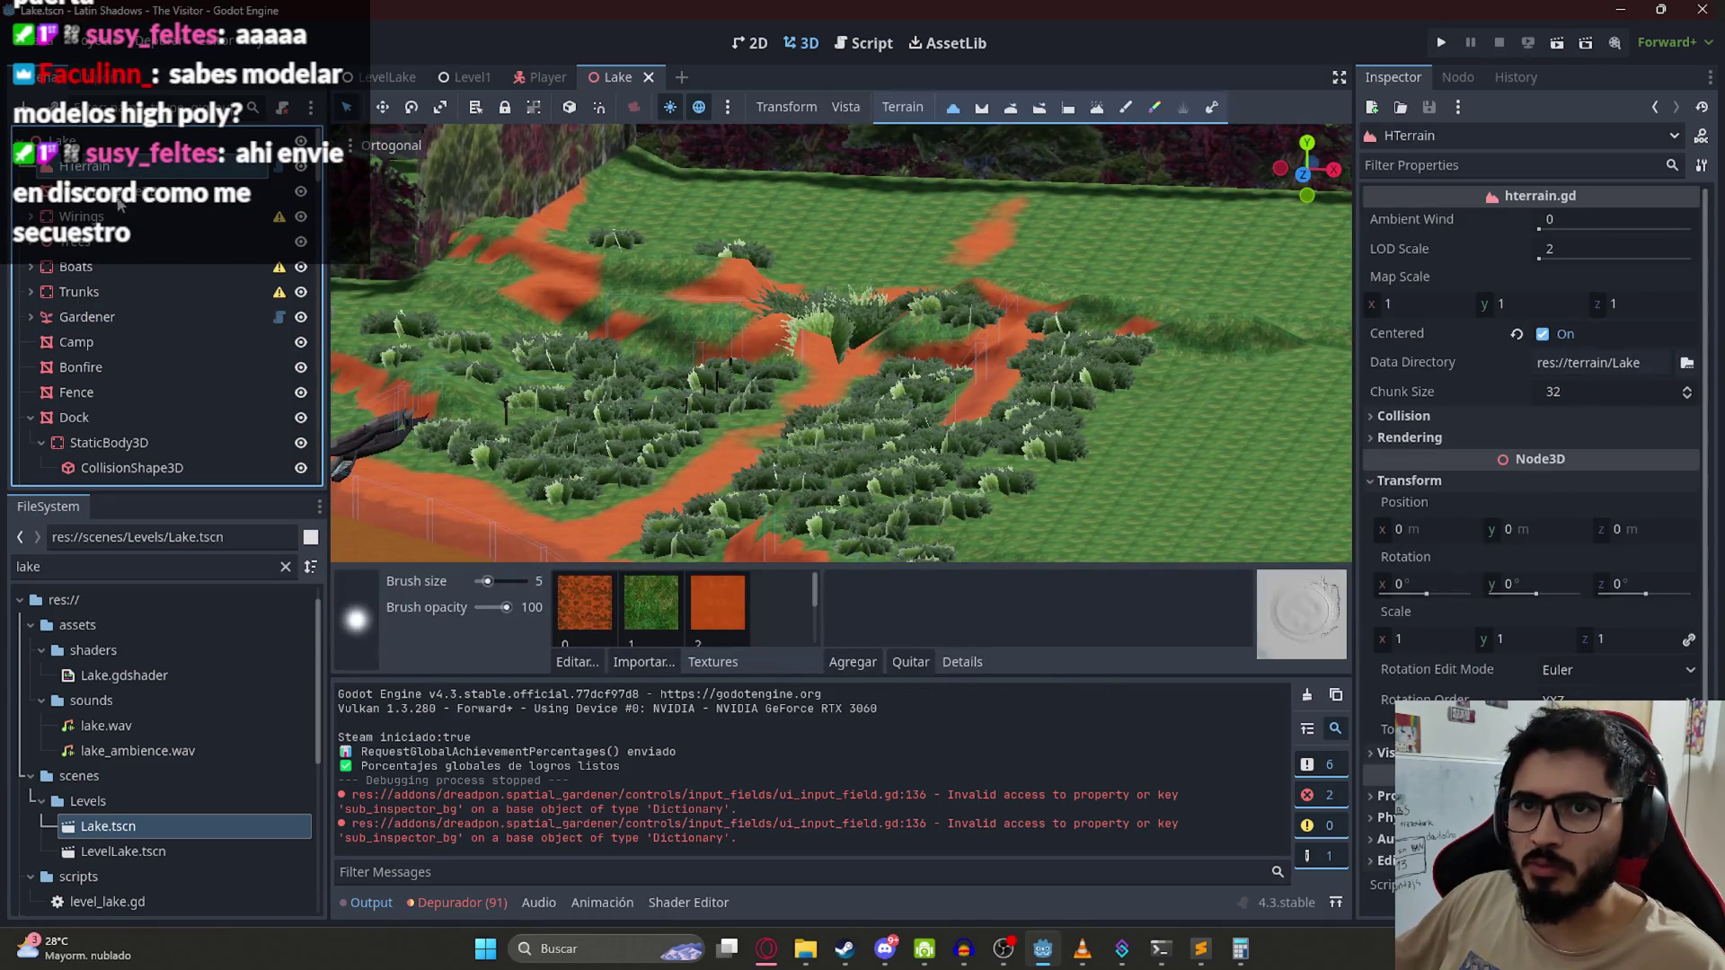
Step: Paint grass over the orange patches on the path and at the terrain's top
scroll(695, 279, "up", 5)
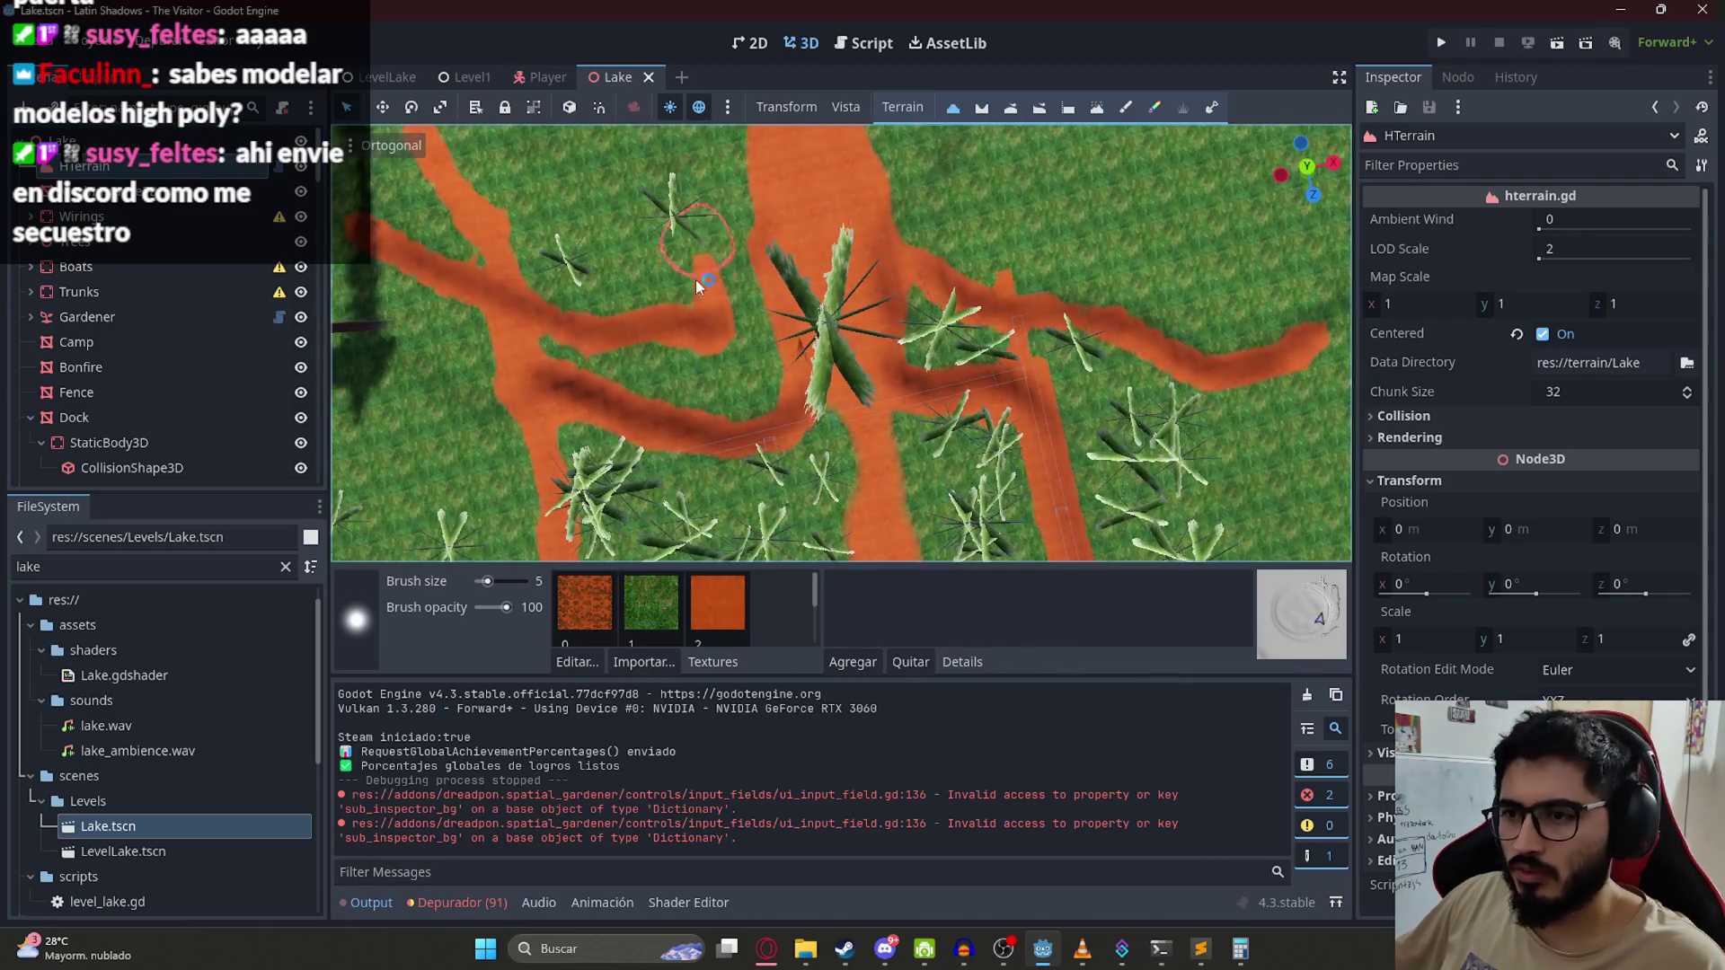
scroll(768, 295, "up", 2)
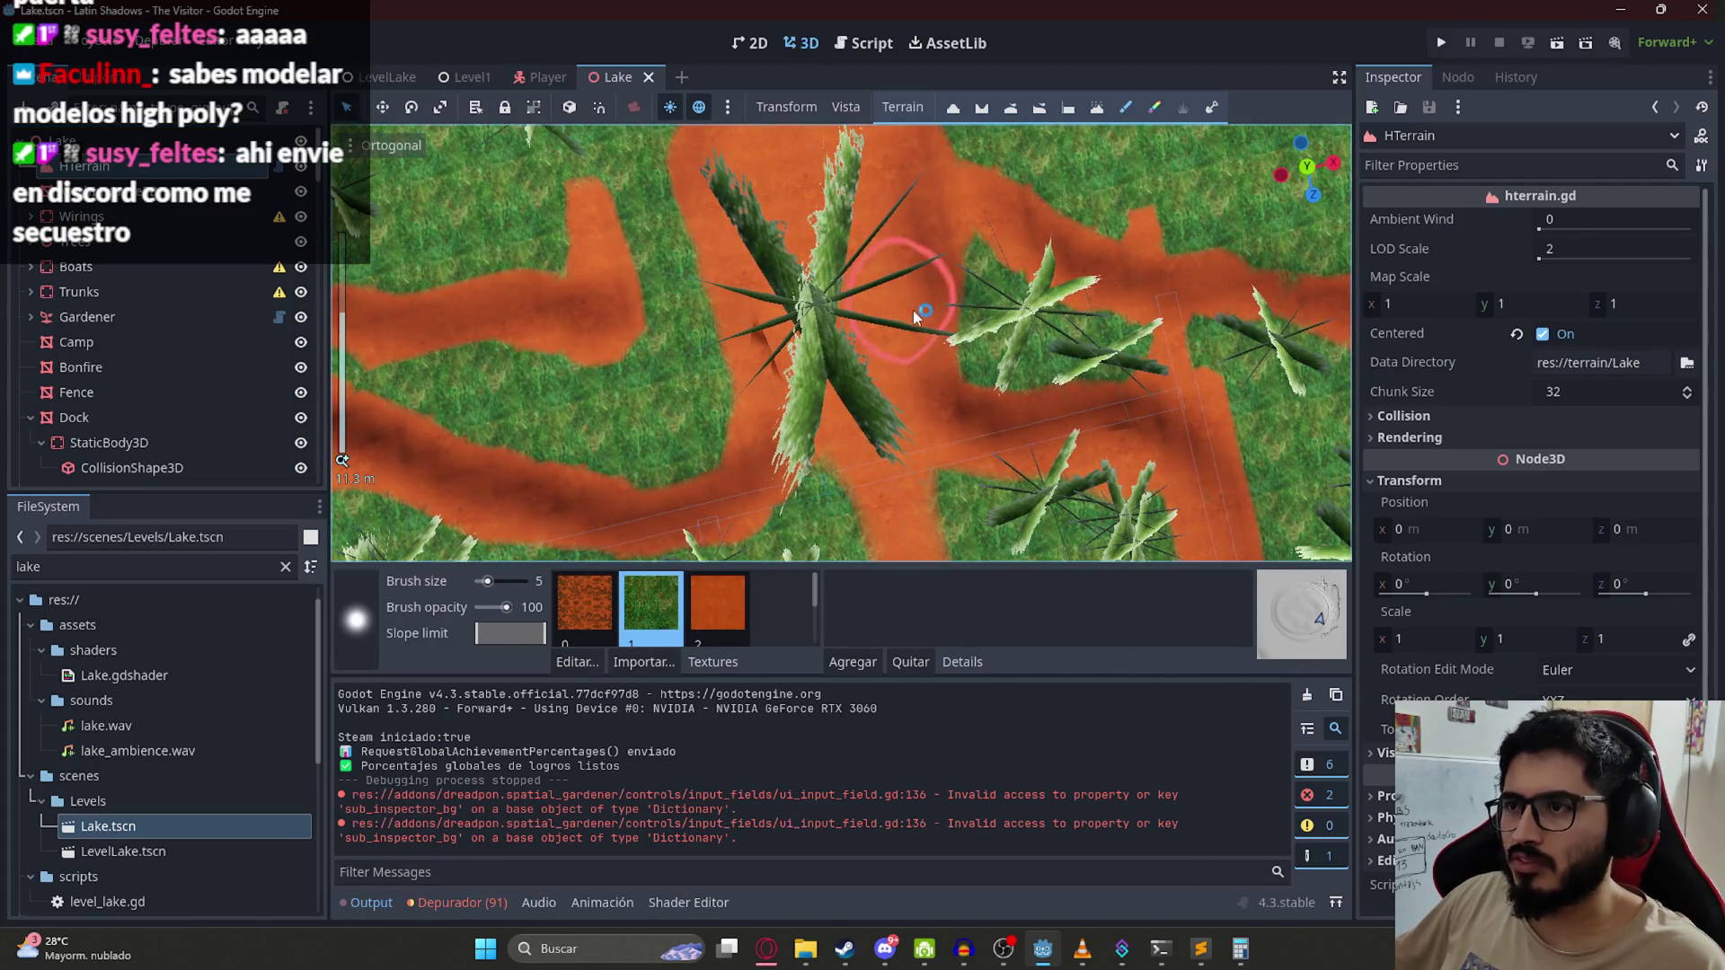
scroll(913, 310, "down", 15)
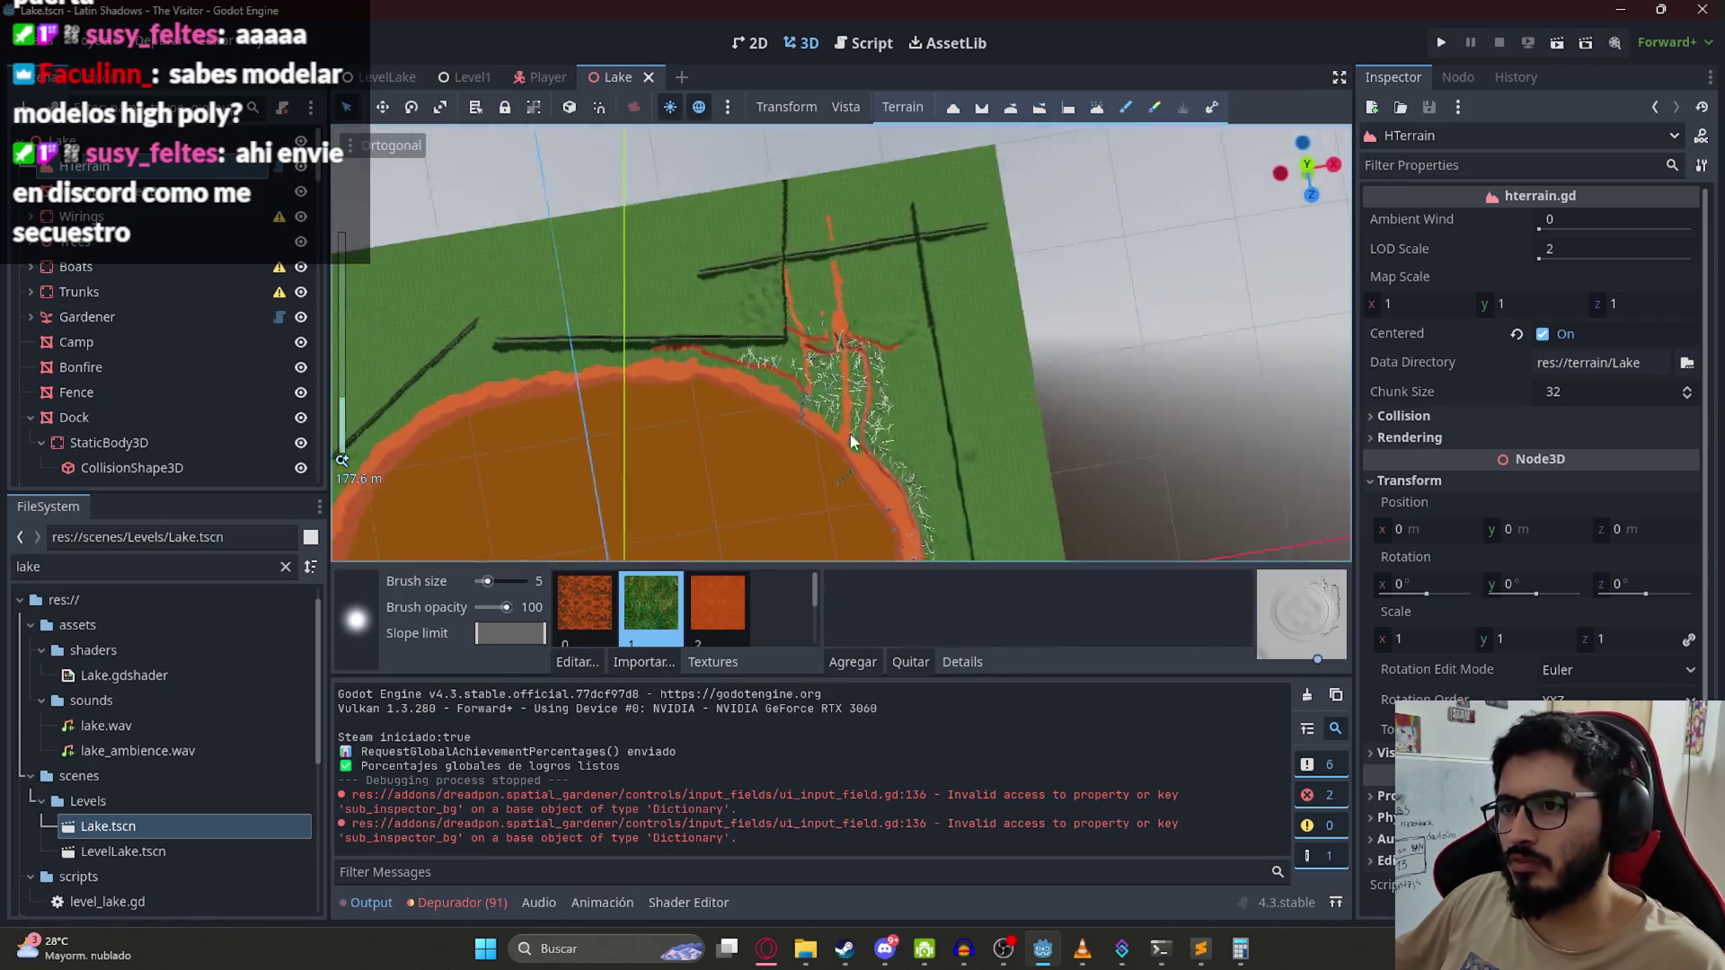
scroll(853, 440, "up", 12)
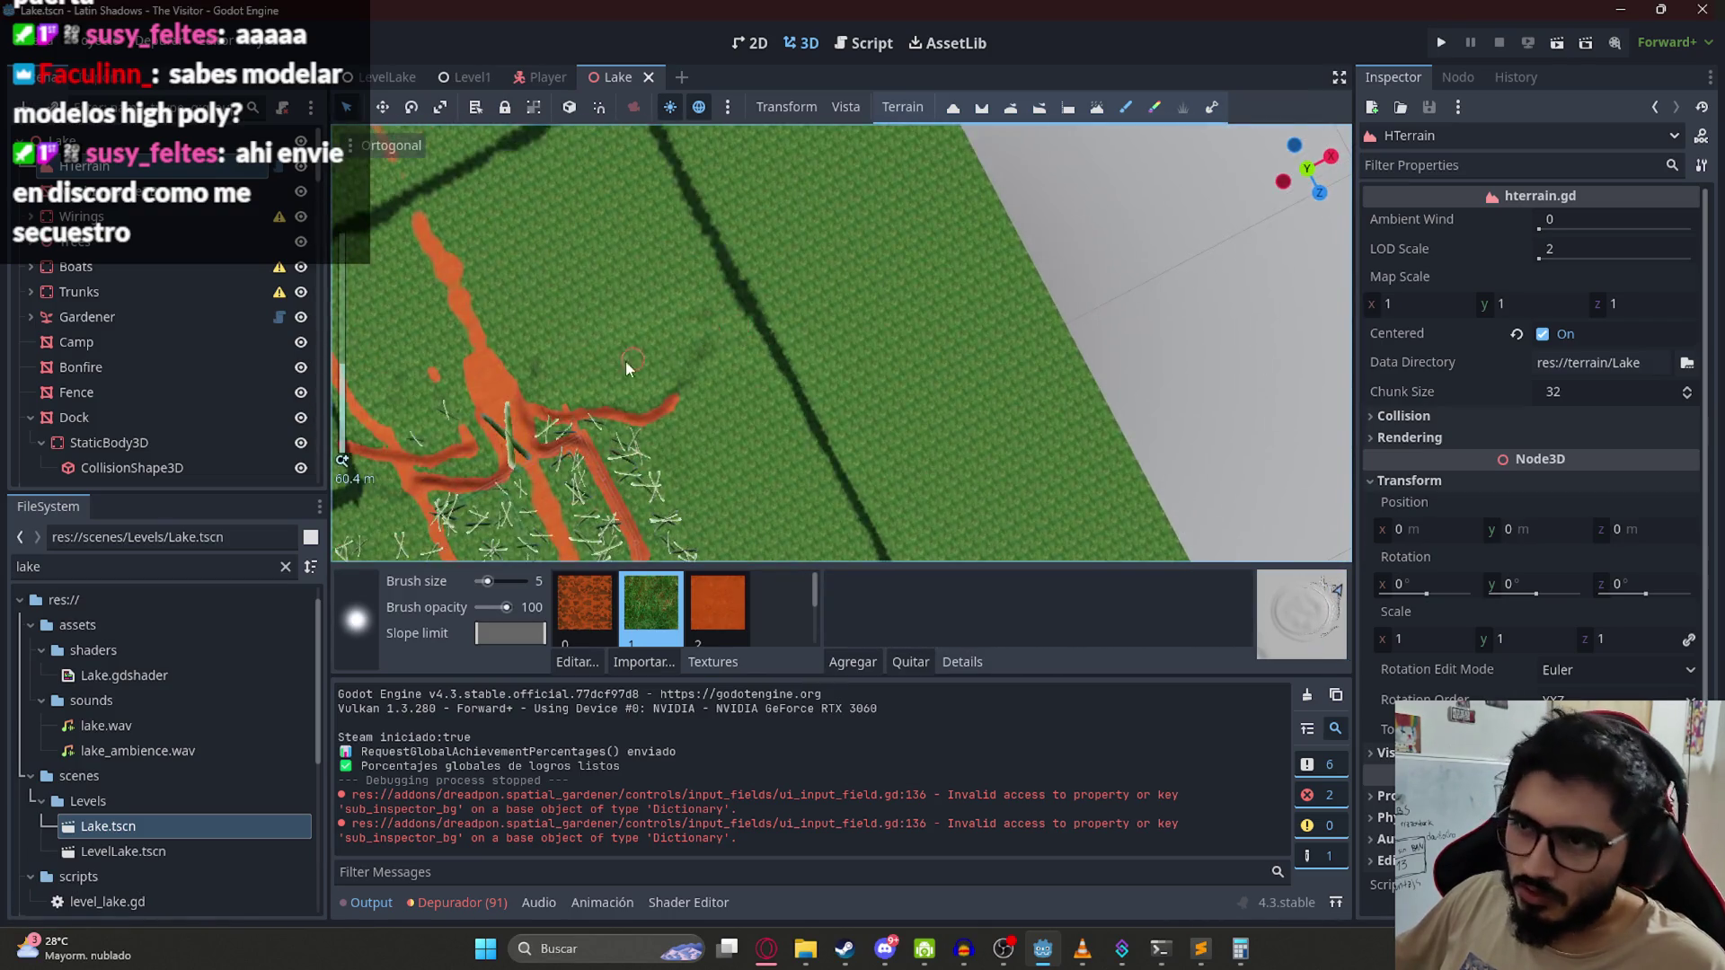
scroll(1015, 358, "up", 10)
scroll(898, 341, "up", 8)
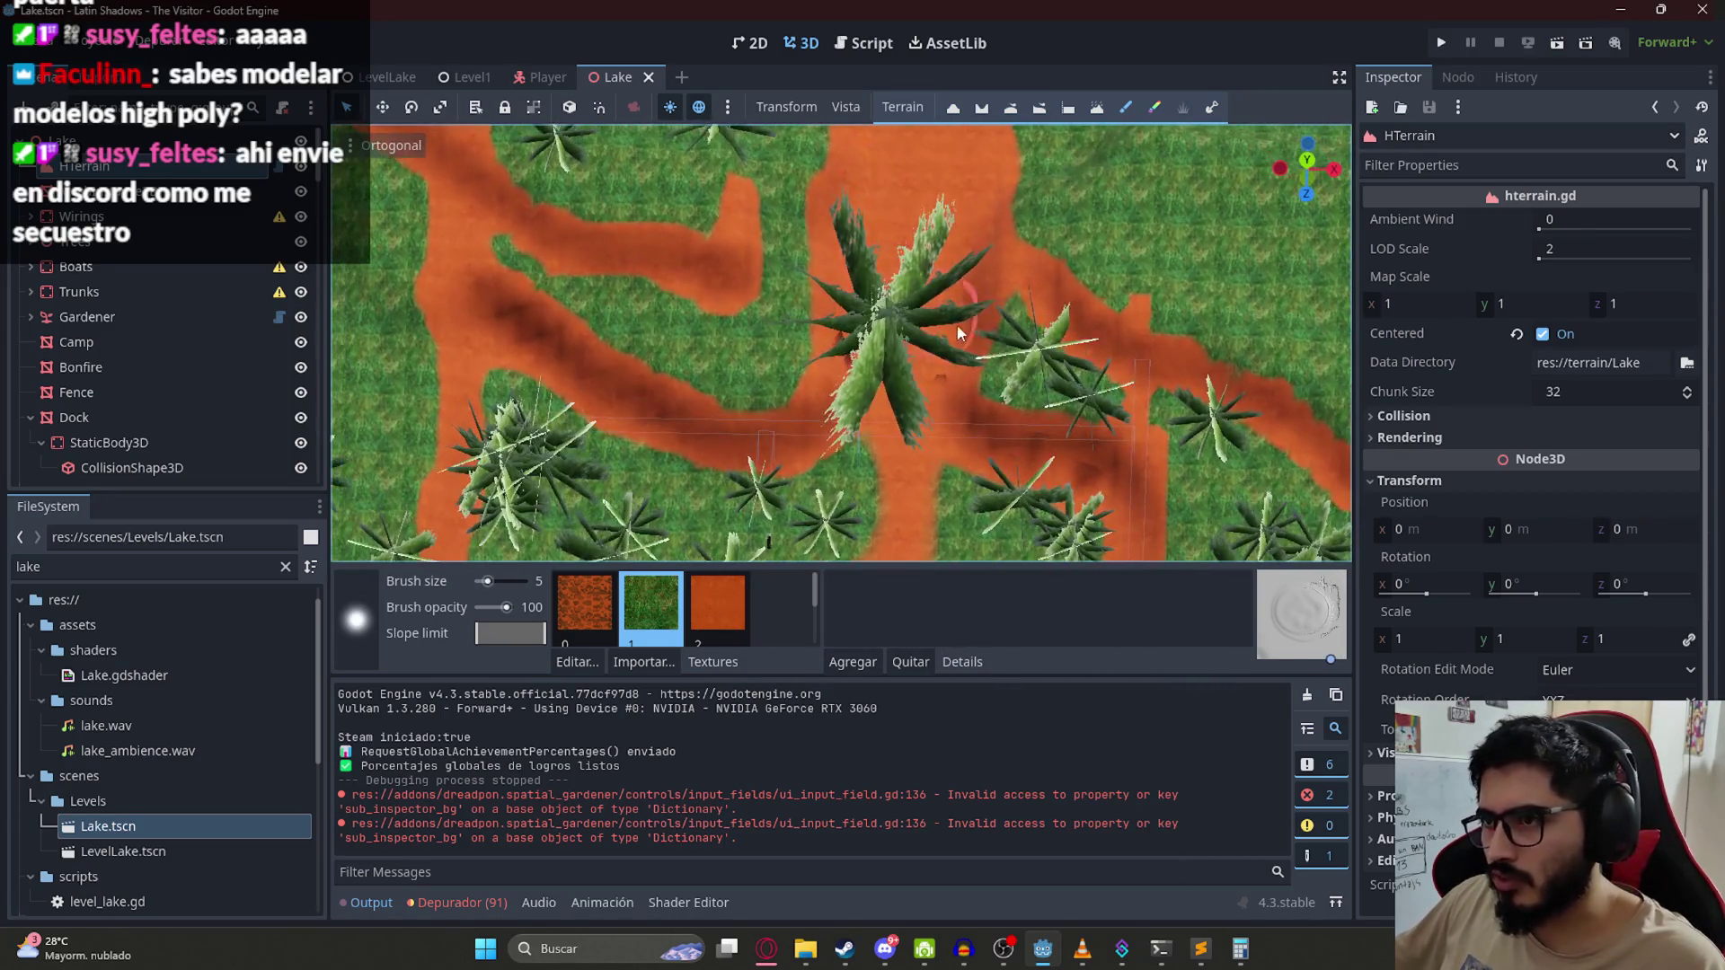
left_click_drag(878, 340, 969, 353)
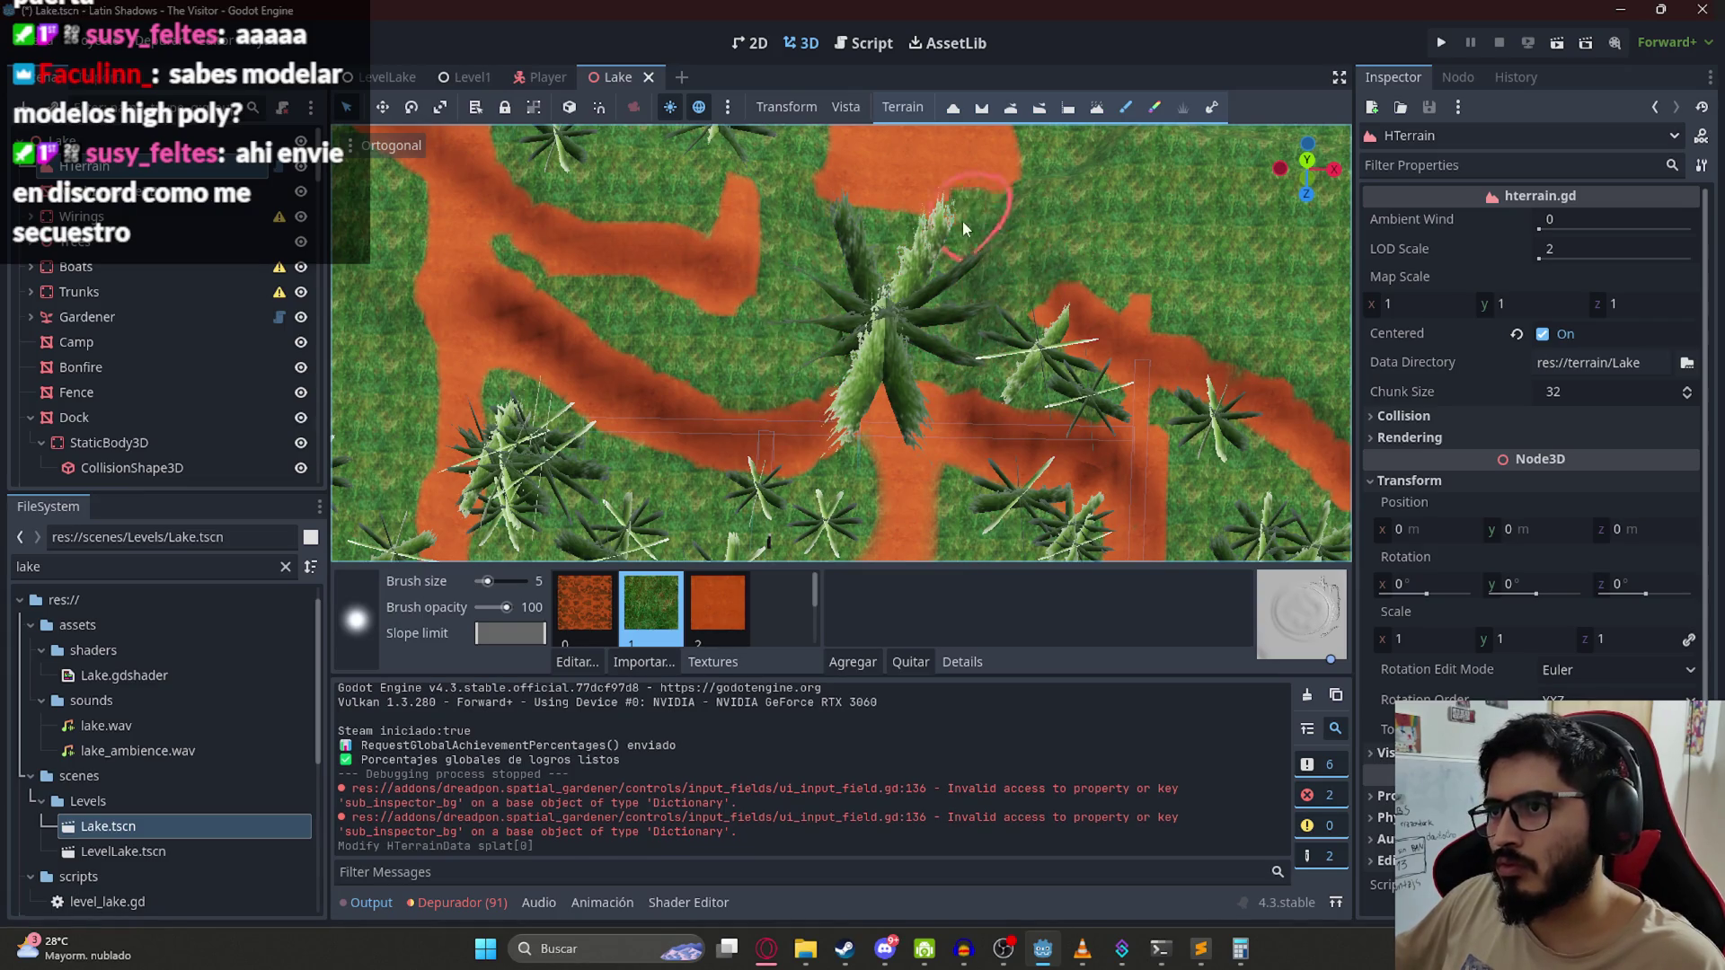
left_click(892, 145)
scroll(967, 137, "down", 6)
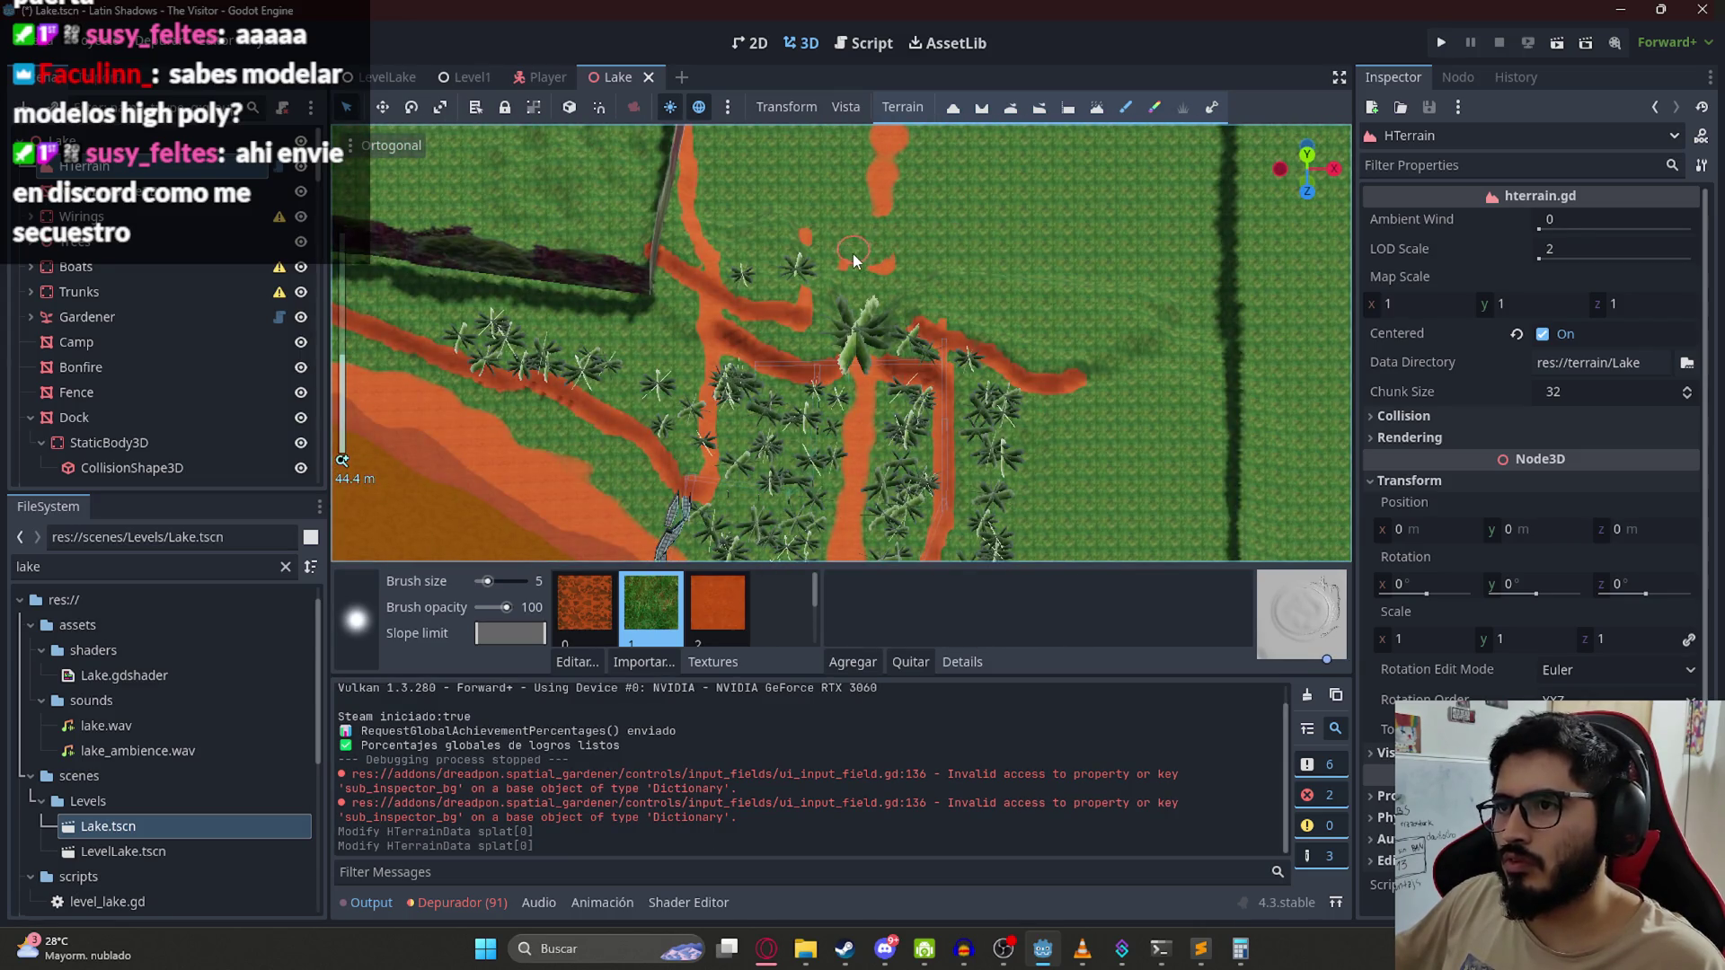
left_click(892, 187)
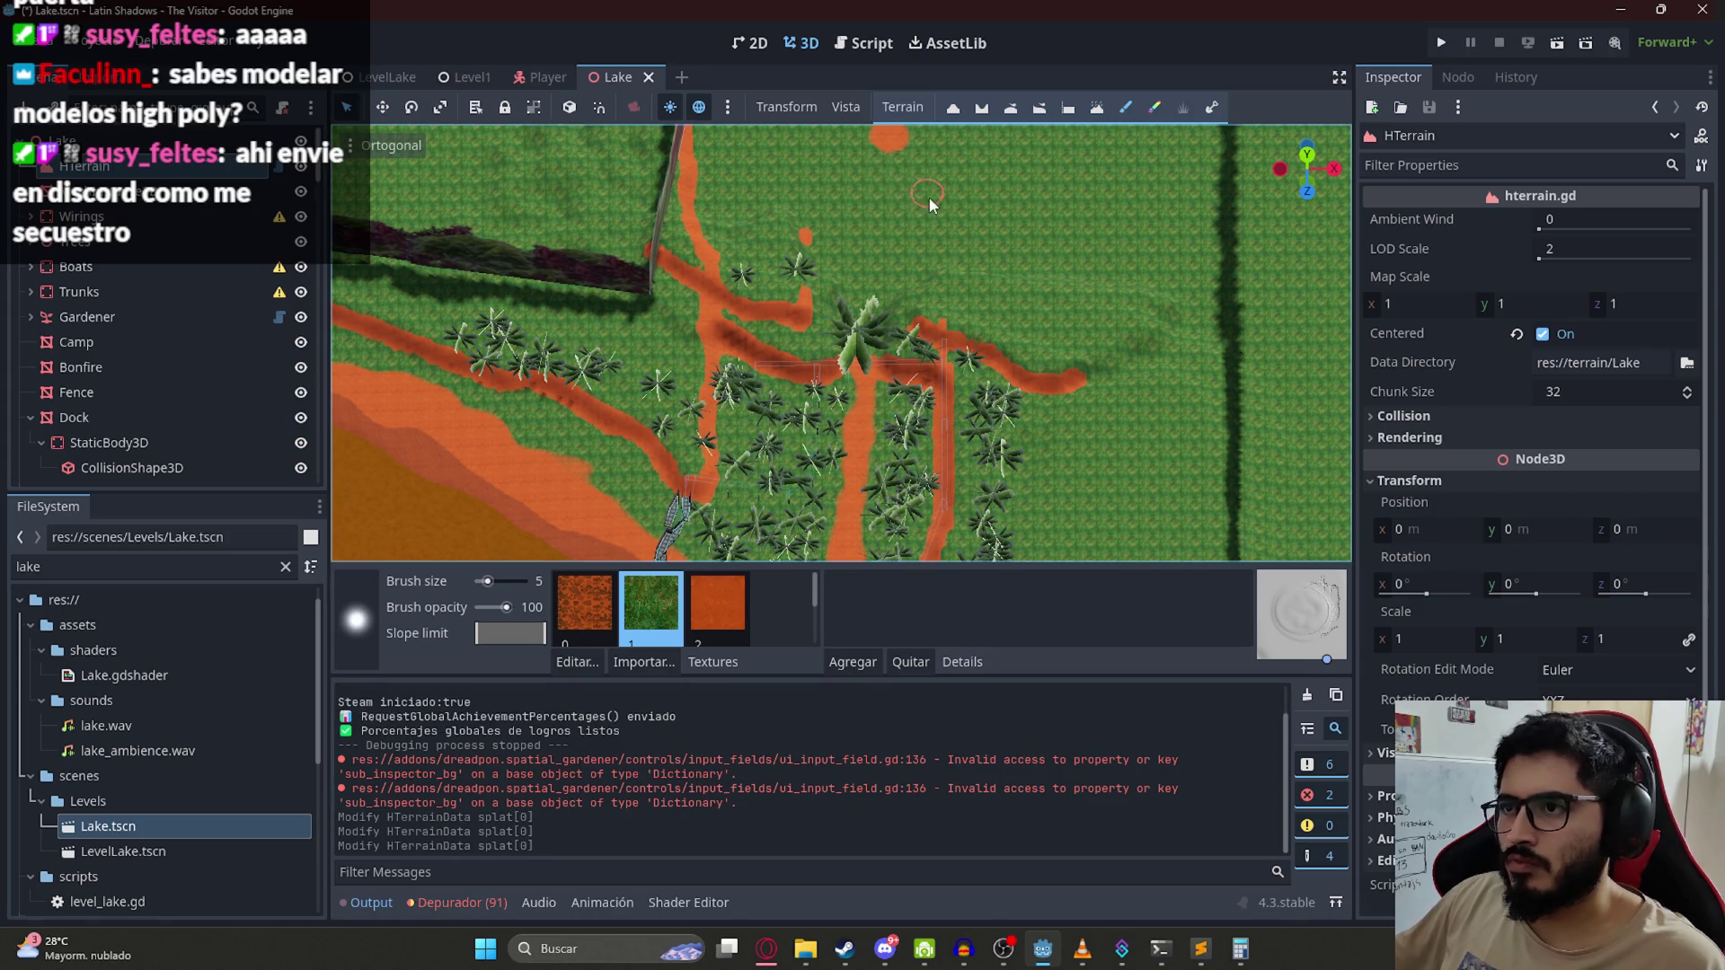
Step: Set the 342-instance Gardener plant's LOD Kill Distance to 10
left_click(110, 320)
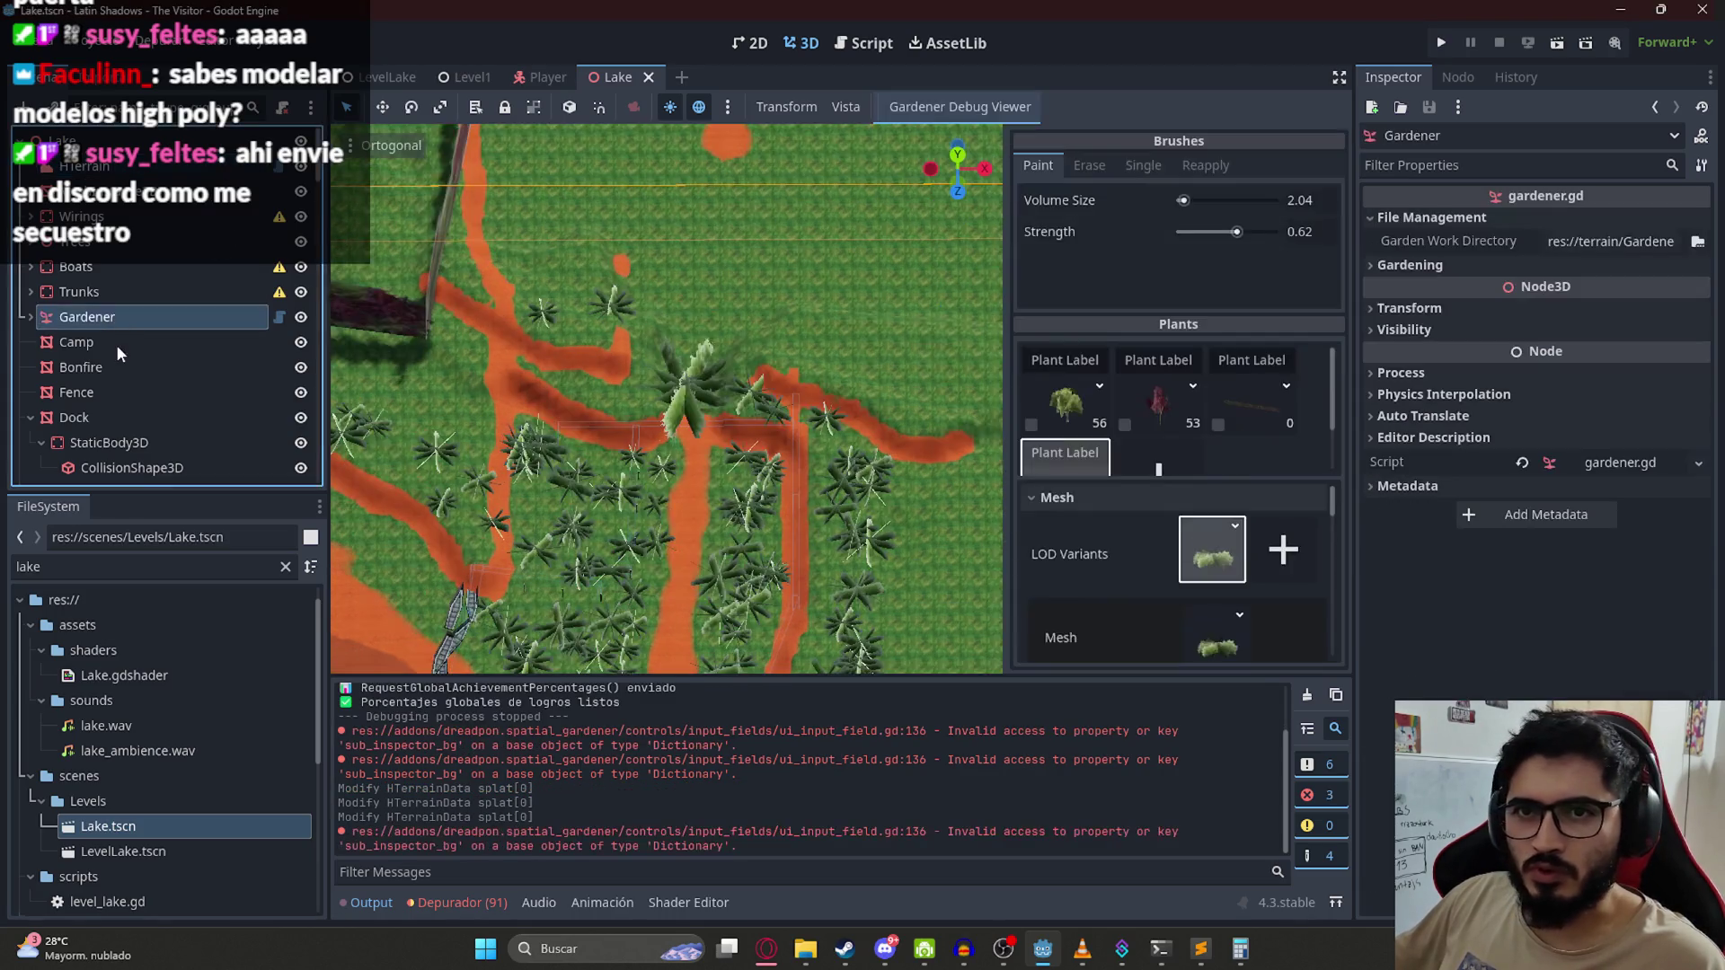
scroll(1220, 456, "down", 2)
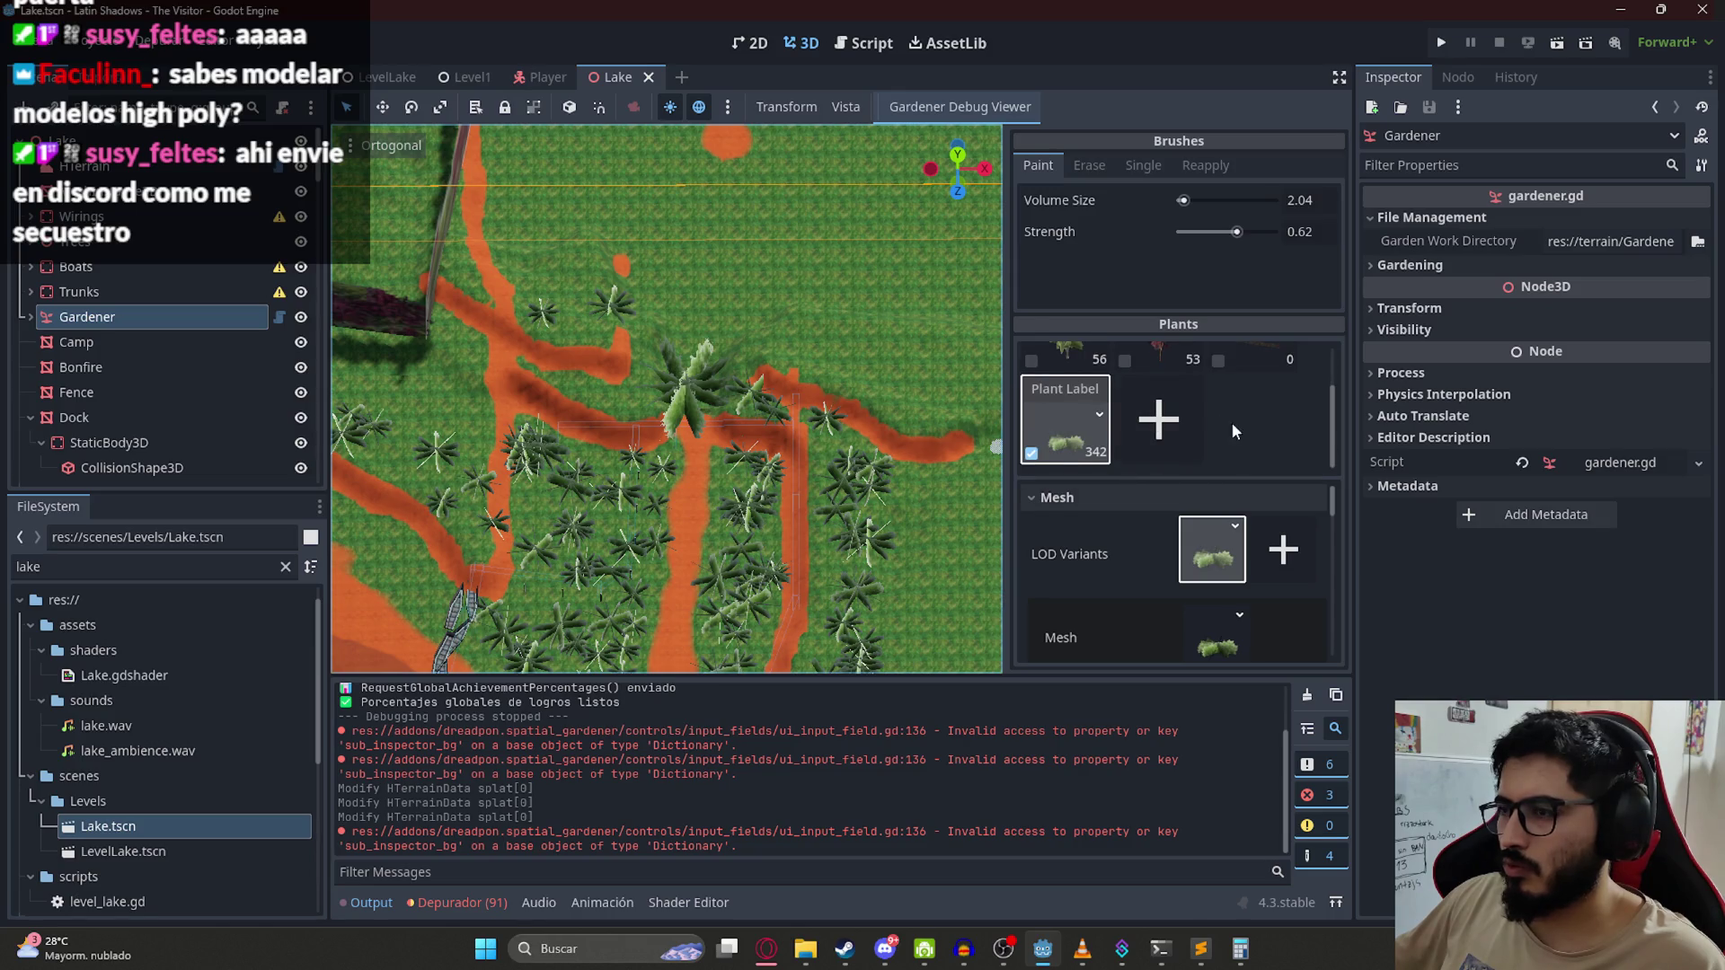
left_click(1302, 623)
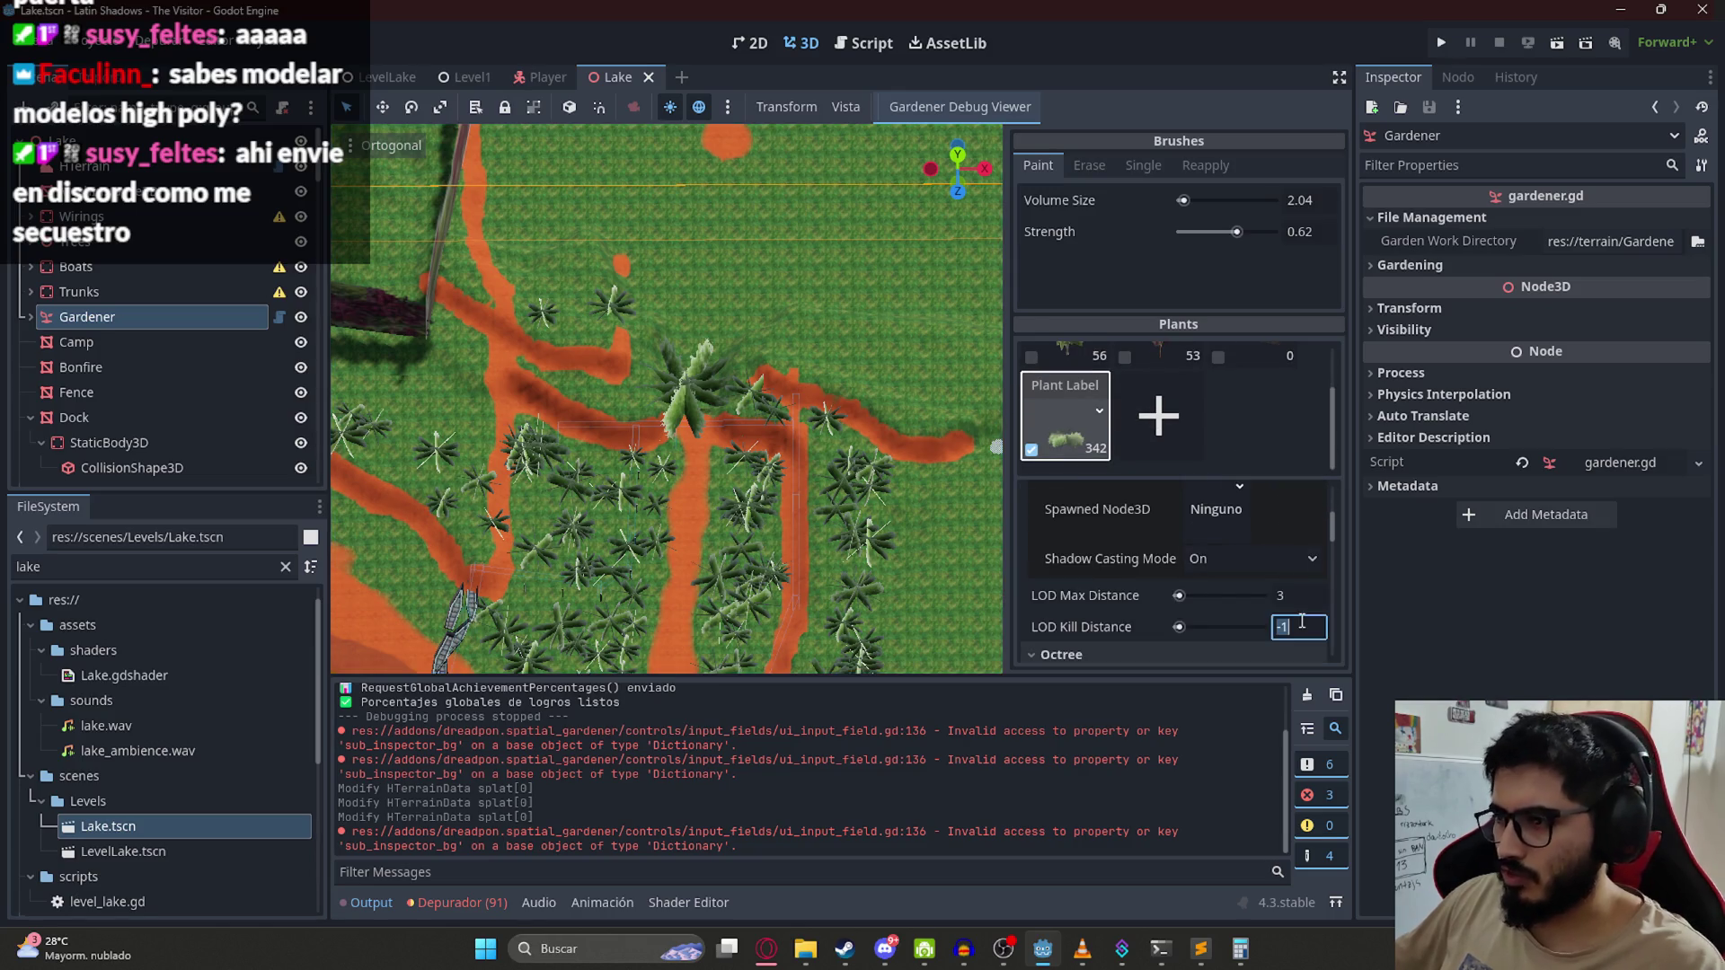
type("10")
key("Return")
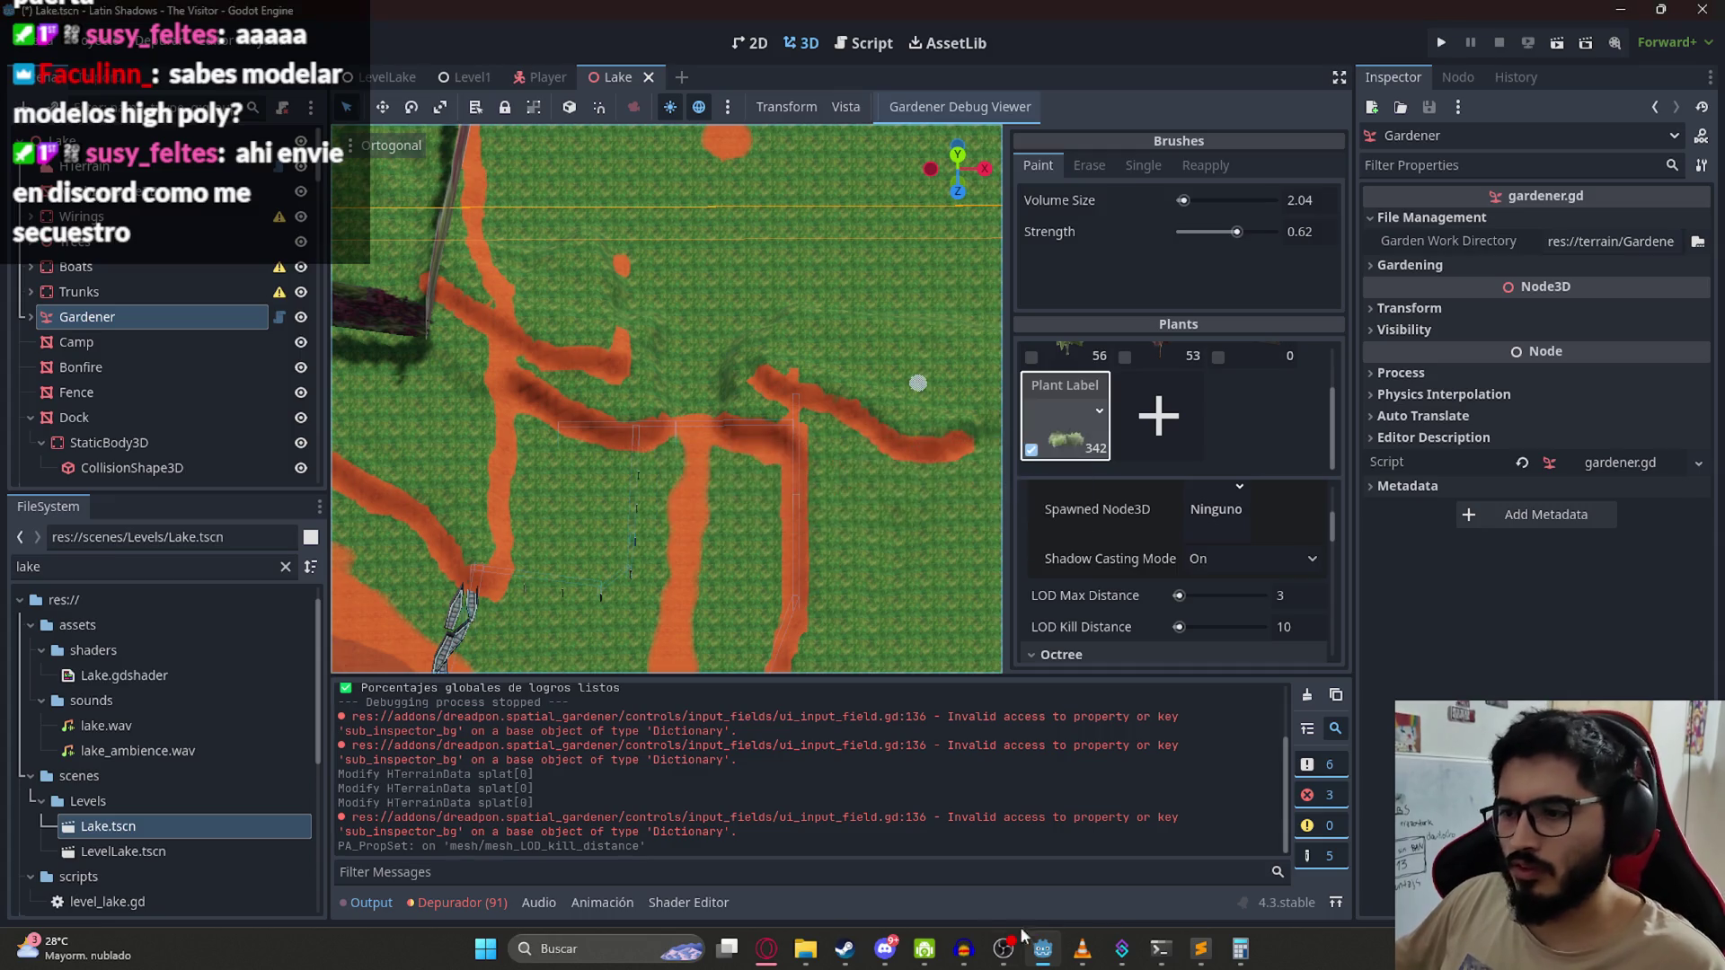
Step: View a photo in the Discord chat, then return to the Godot editor
left_click(887, 949)
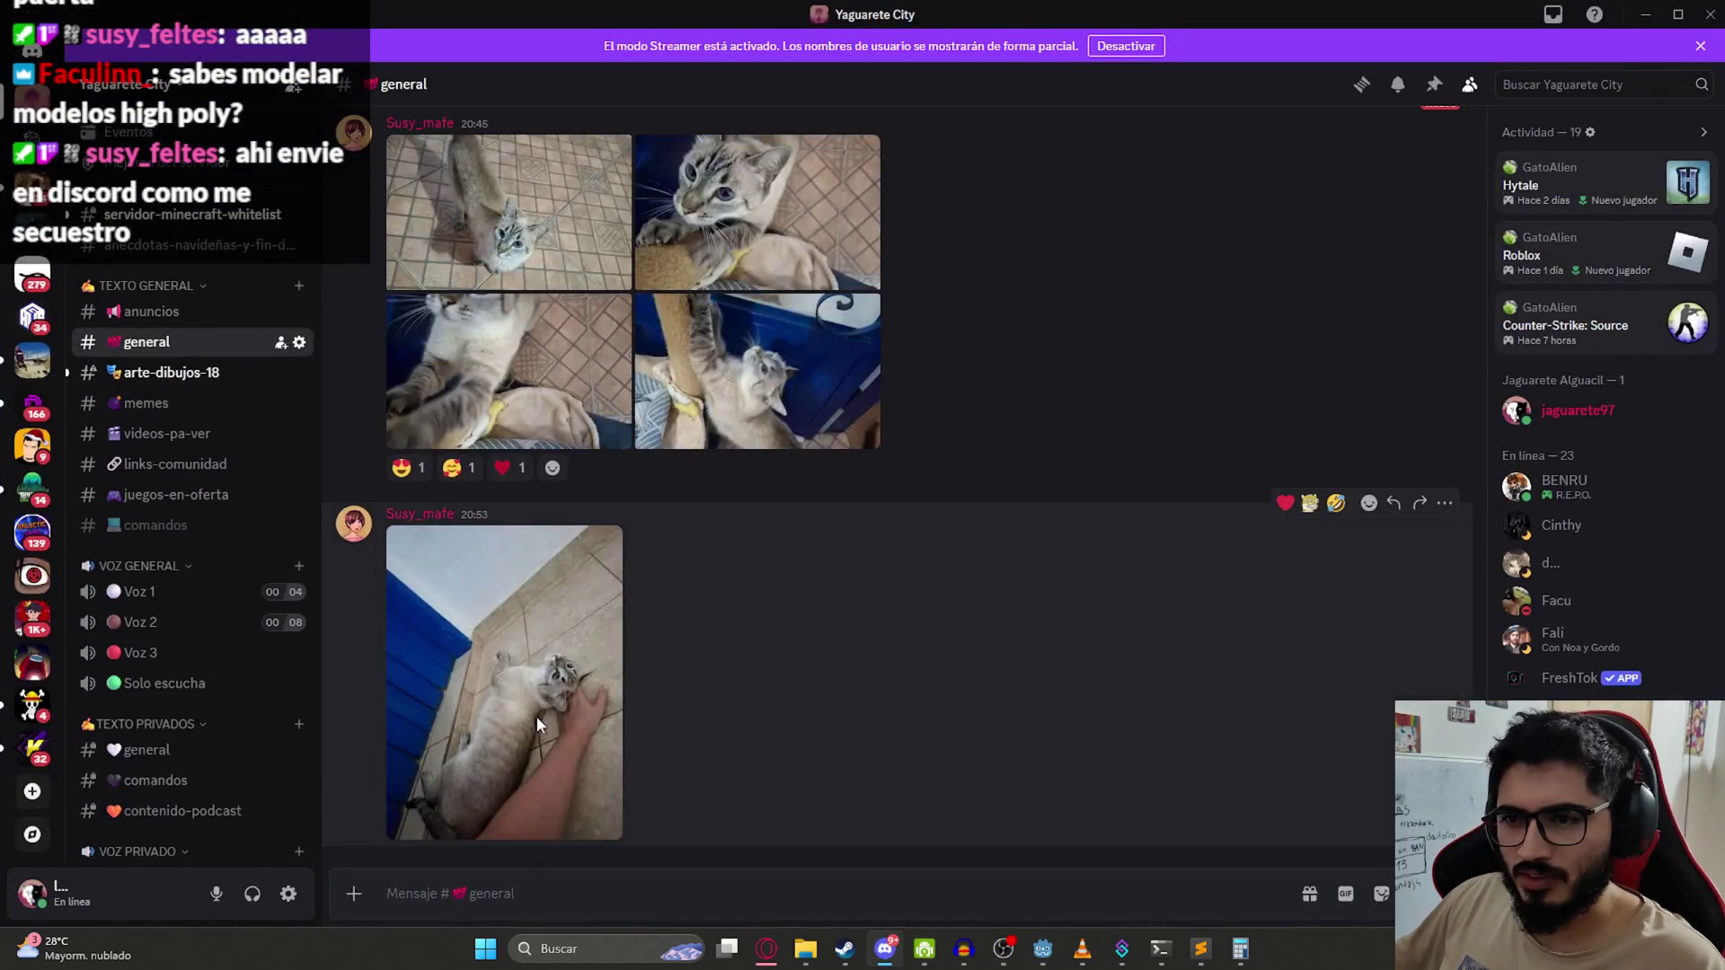
left_click(536, 715)
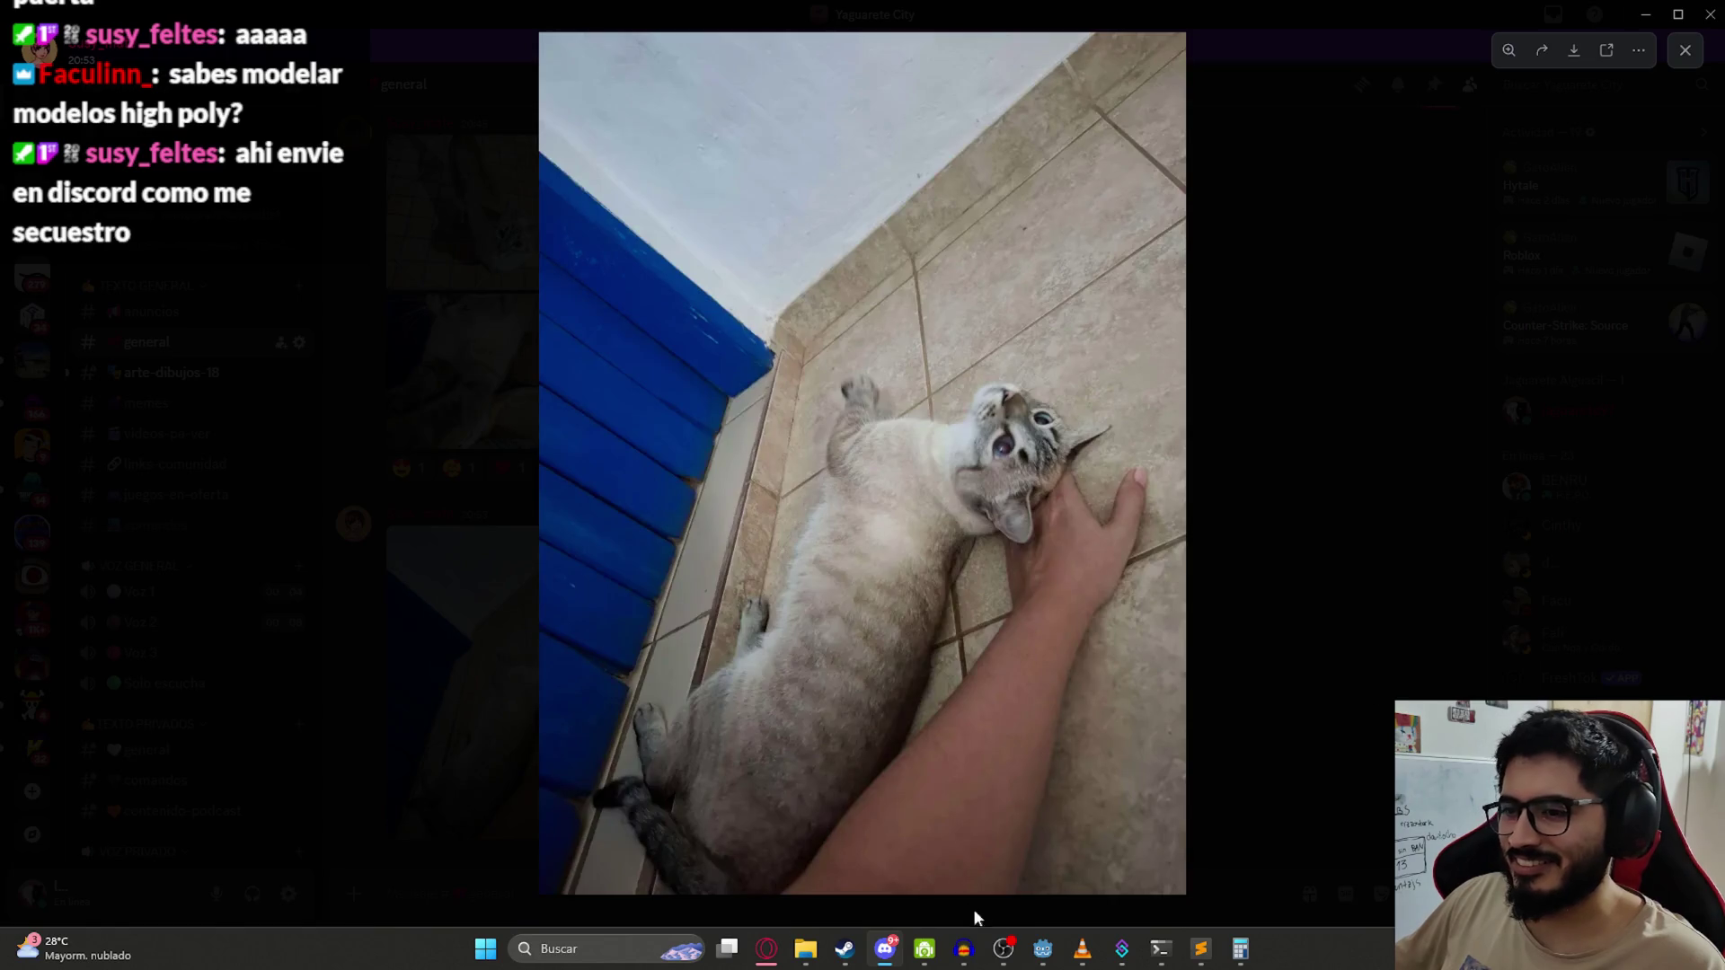
left_click(892, 955)
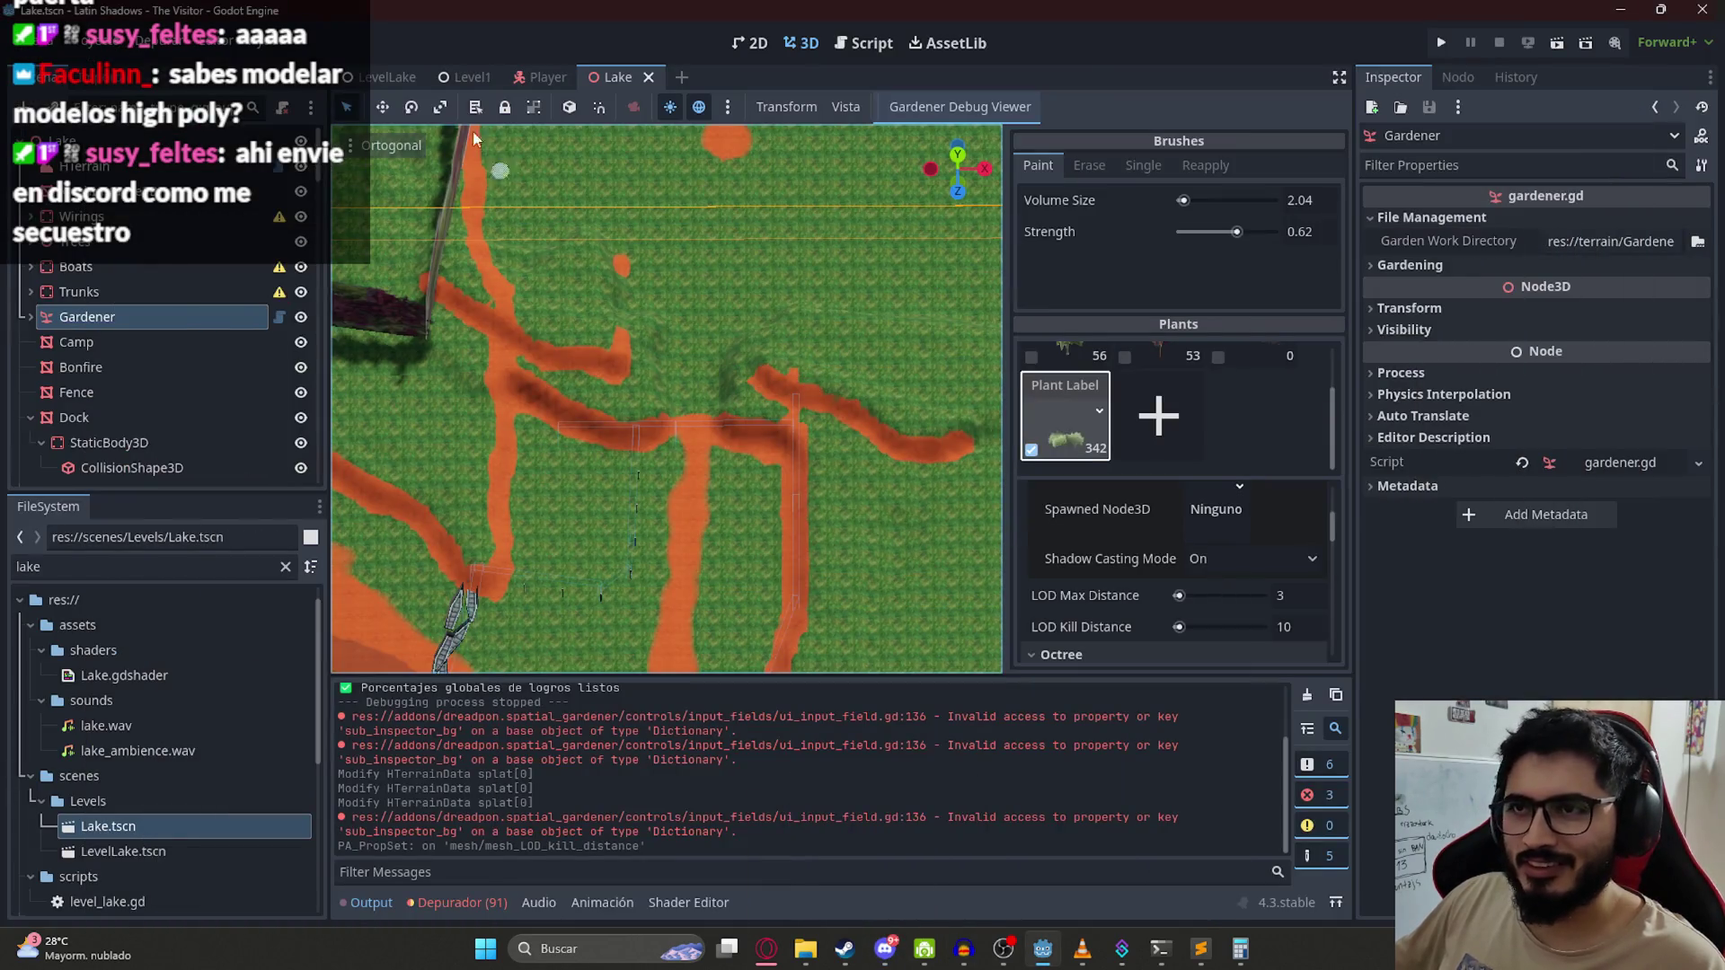
Step: Playtest the LevelLake scene with Reproducir Esta Escena, playing through to the ending
left_click(380, 77)
right_click(381, 75)
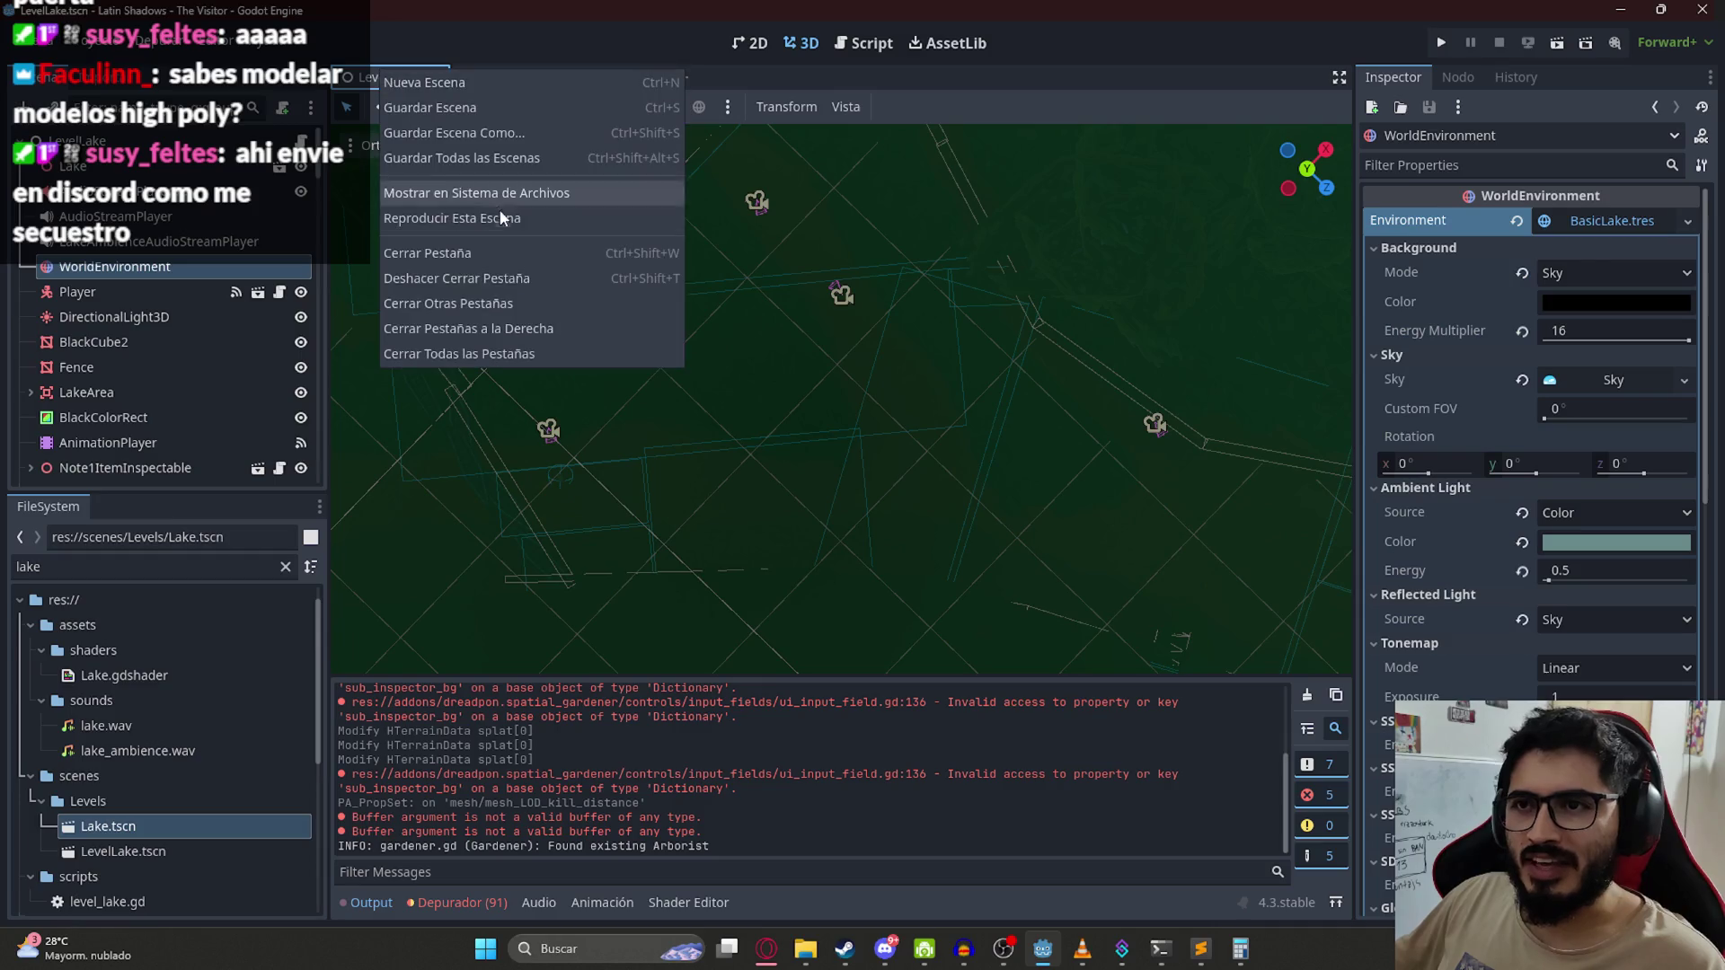
left_click(503, 224)
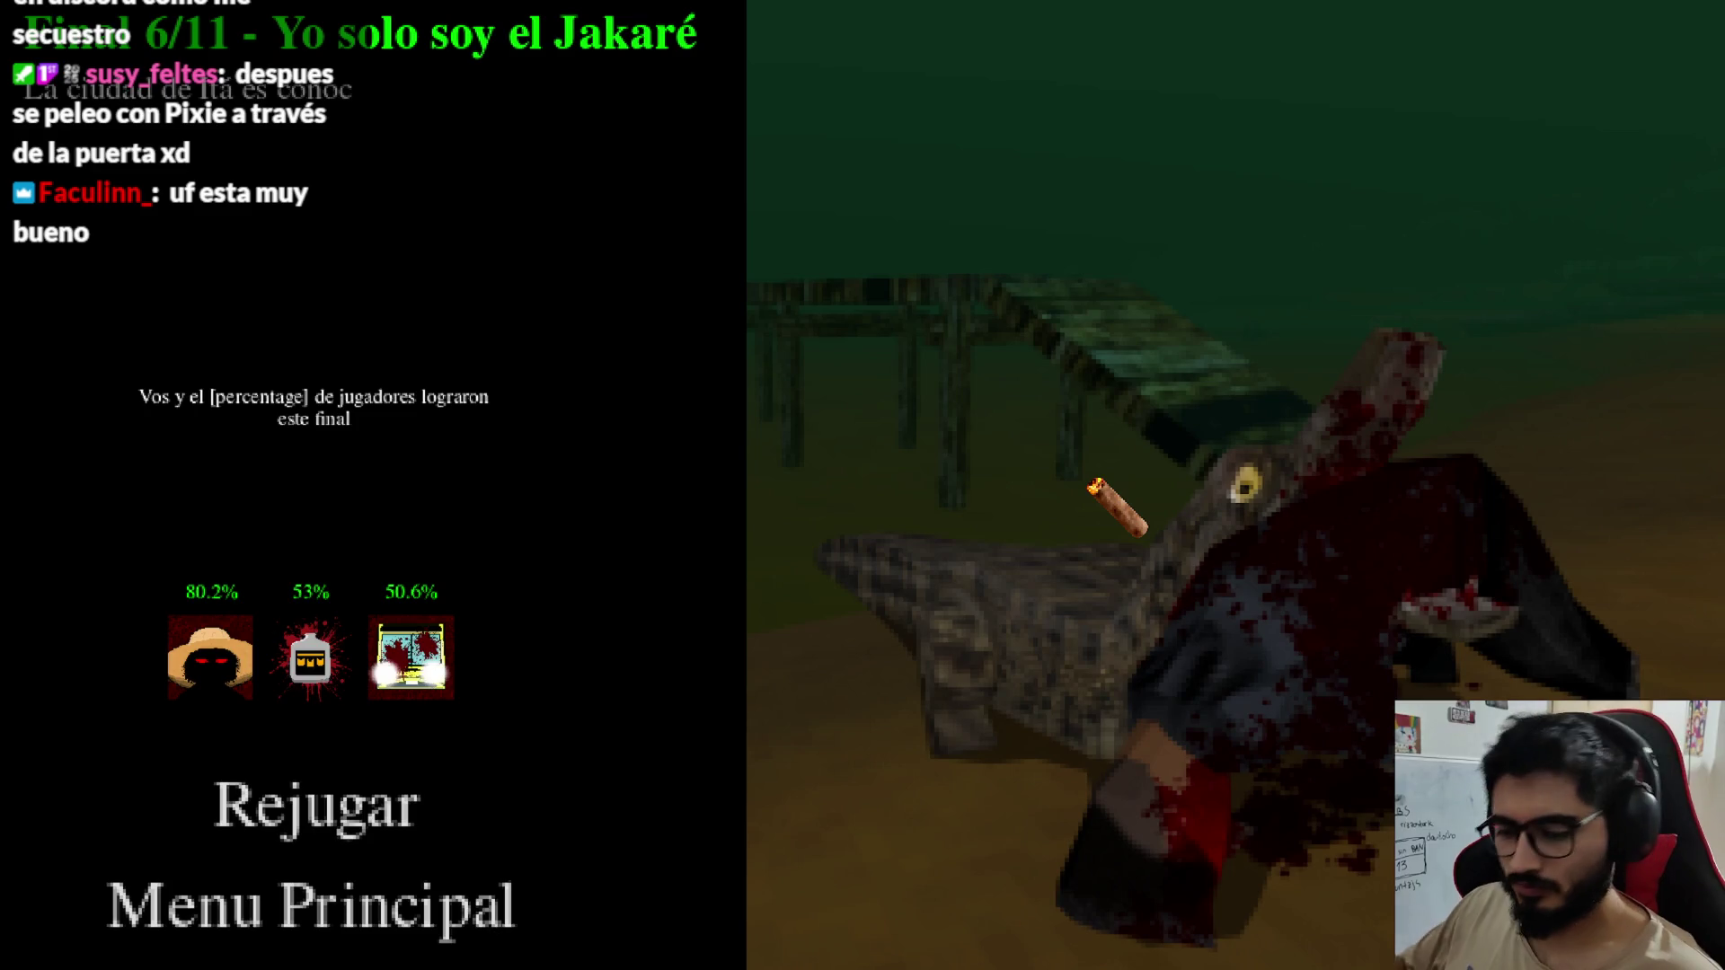
Step: Stop the game and bring up the terminal showing the pushed 'feat: Colisiones en nivel del lago' commit
key("F8")
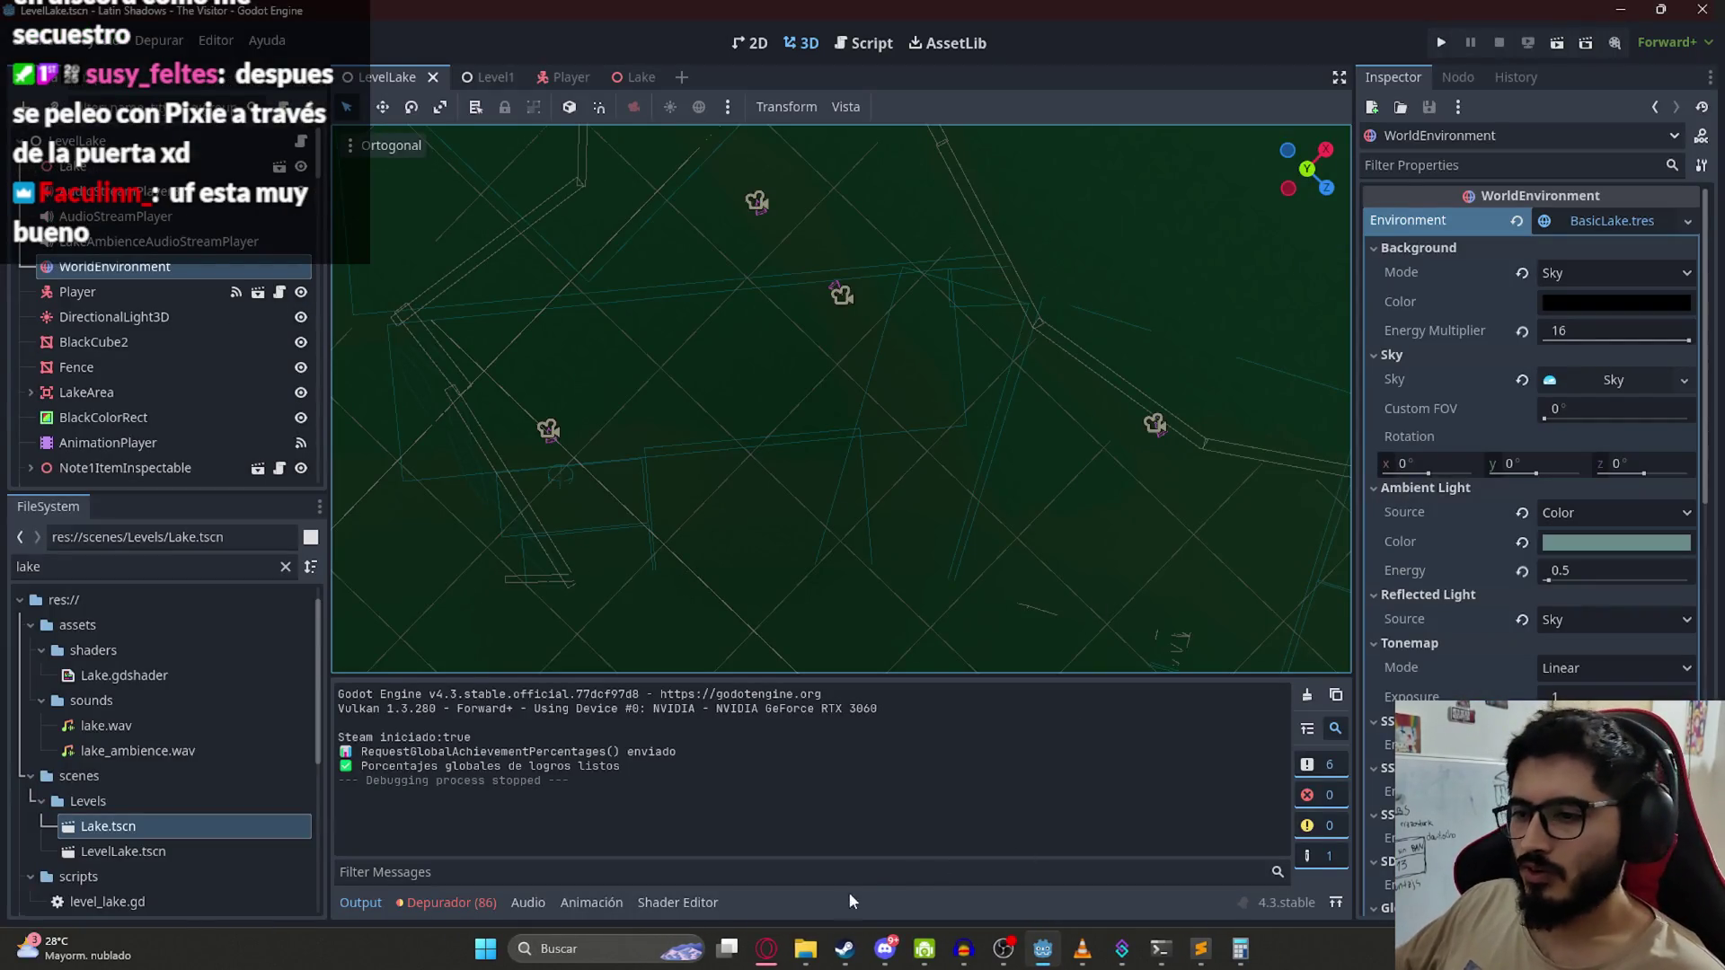
left_click(1160, 950)
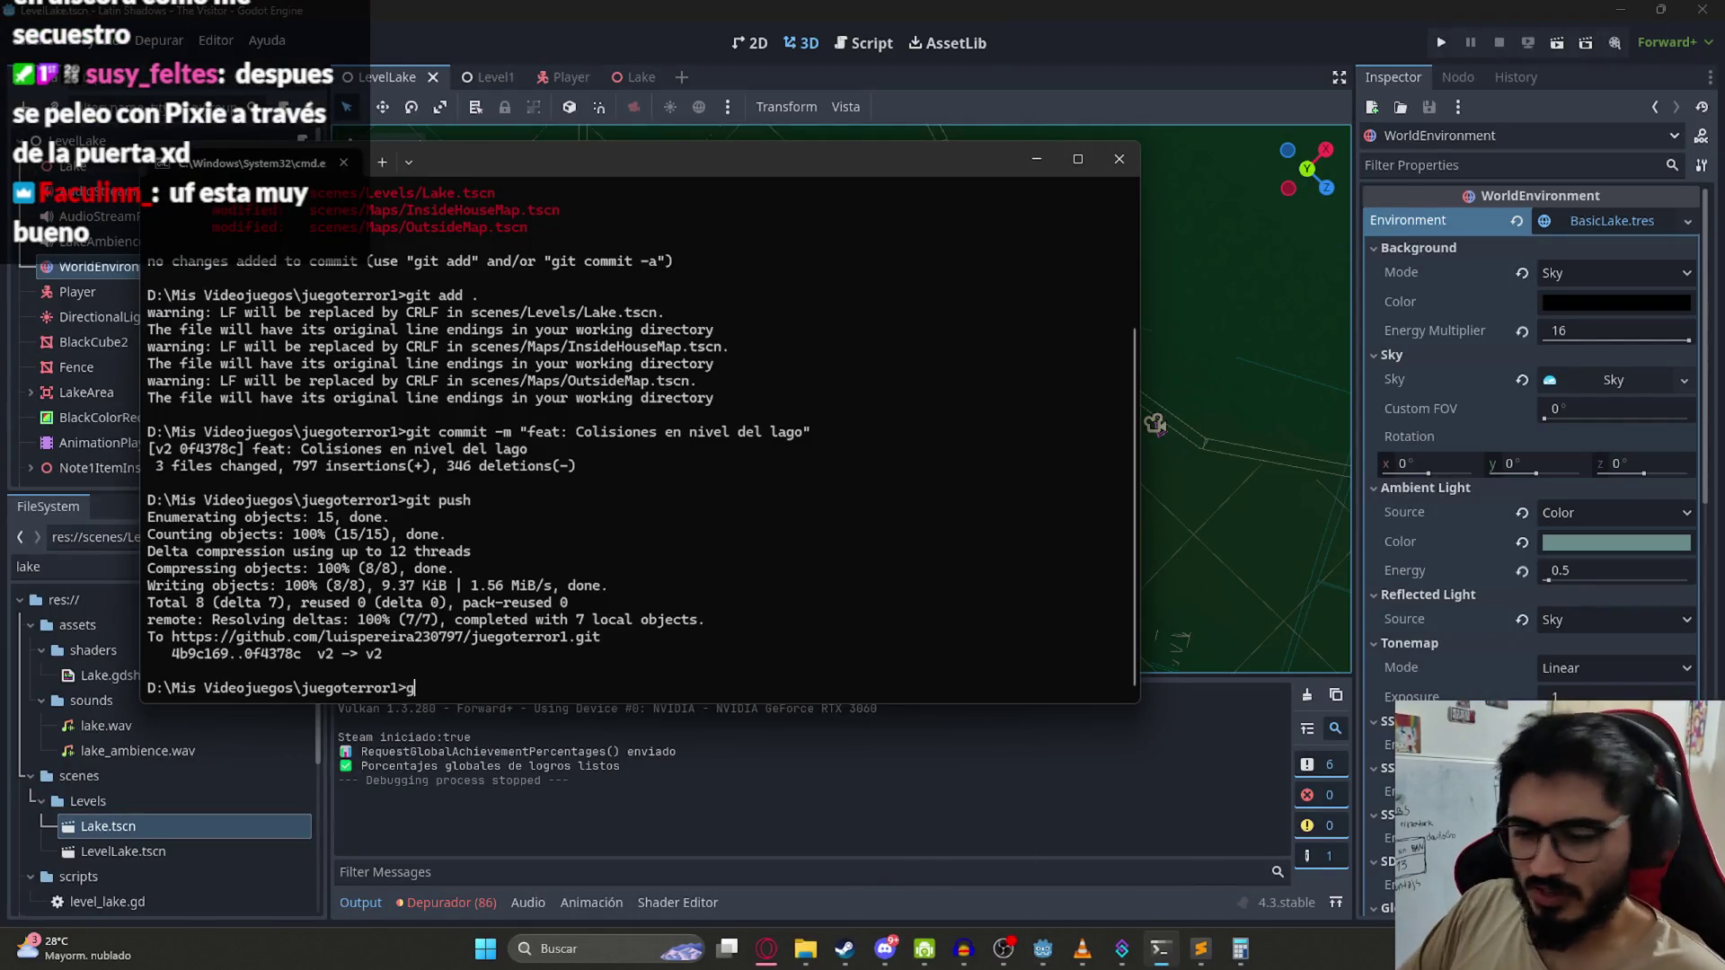